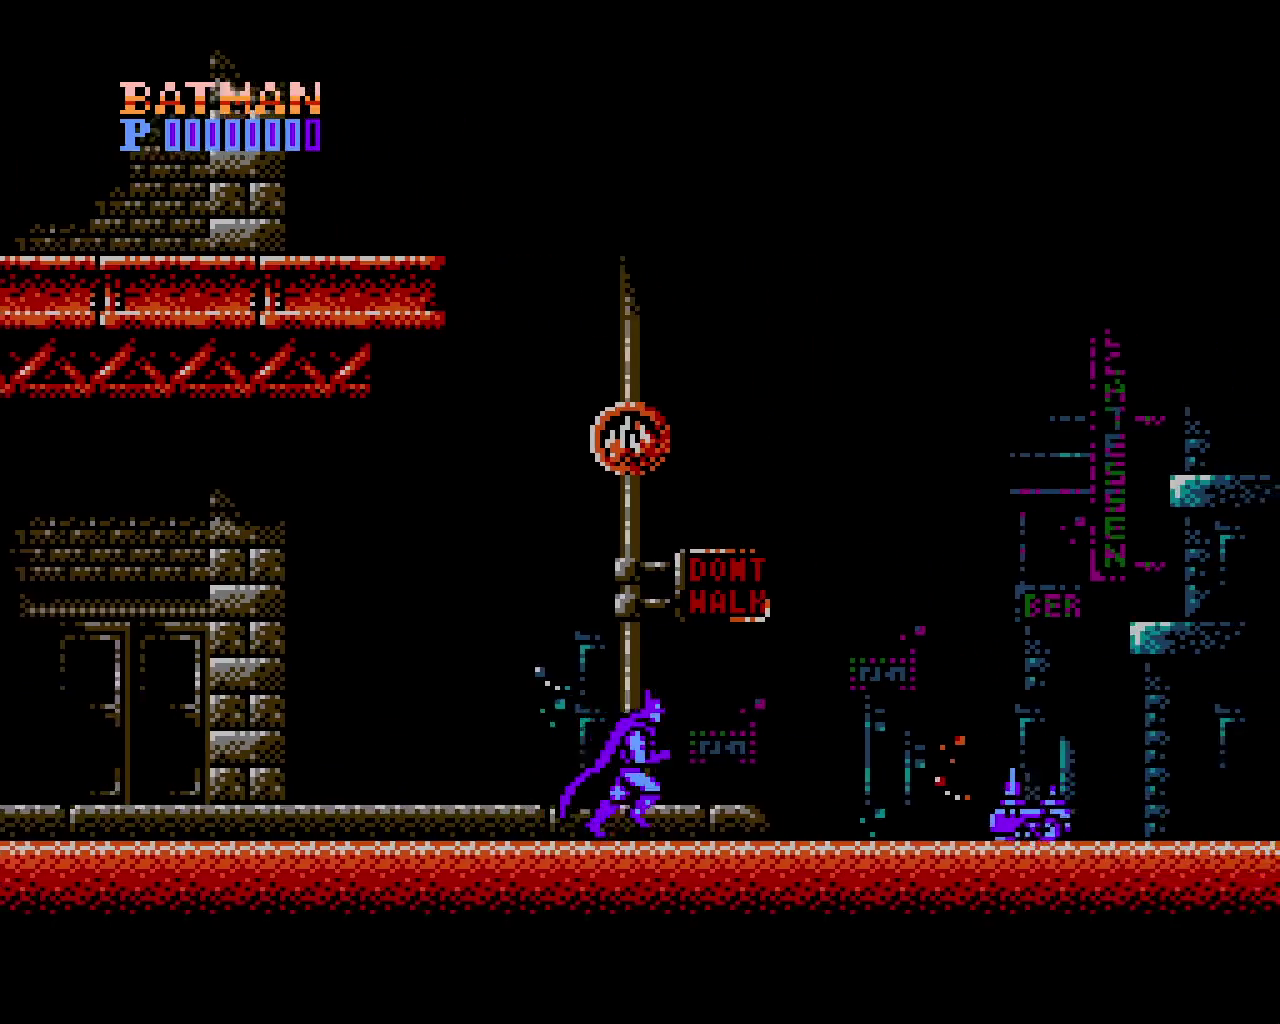
# Run Batman right past the DONT WALK sign and theatre to the red girder
pyautogui.press('Right')
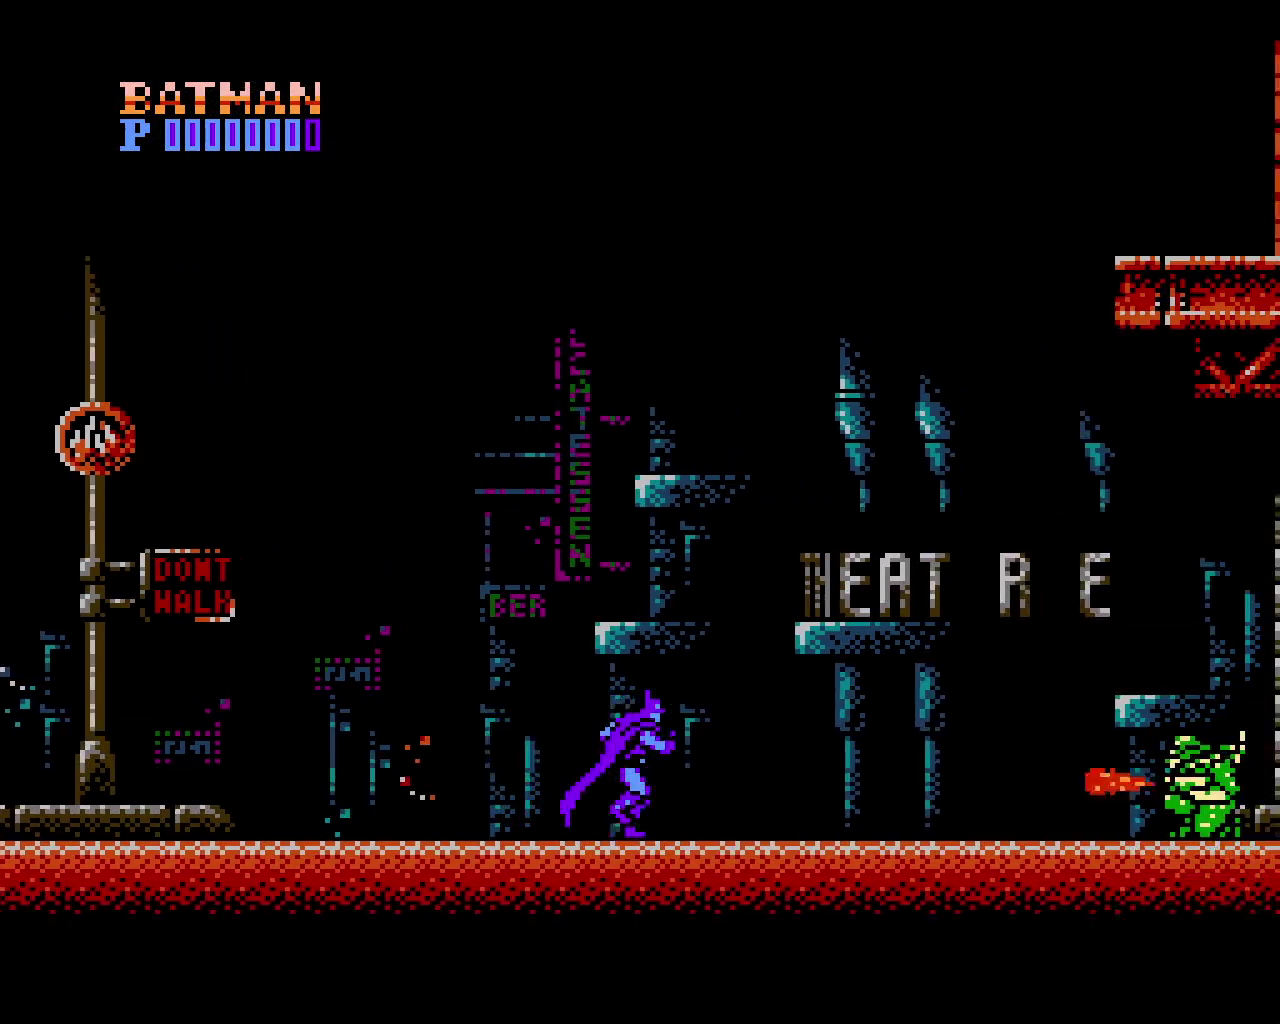
pyautogui.press('Right')
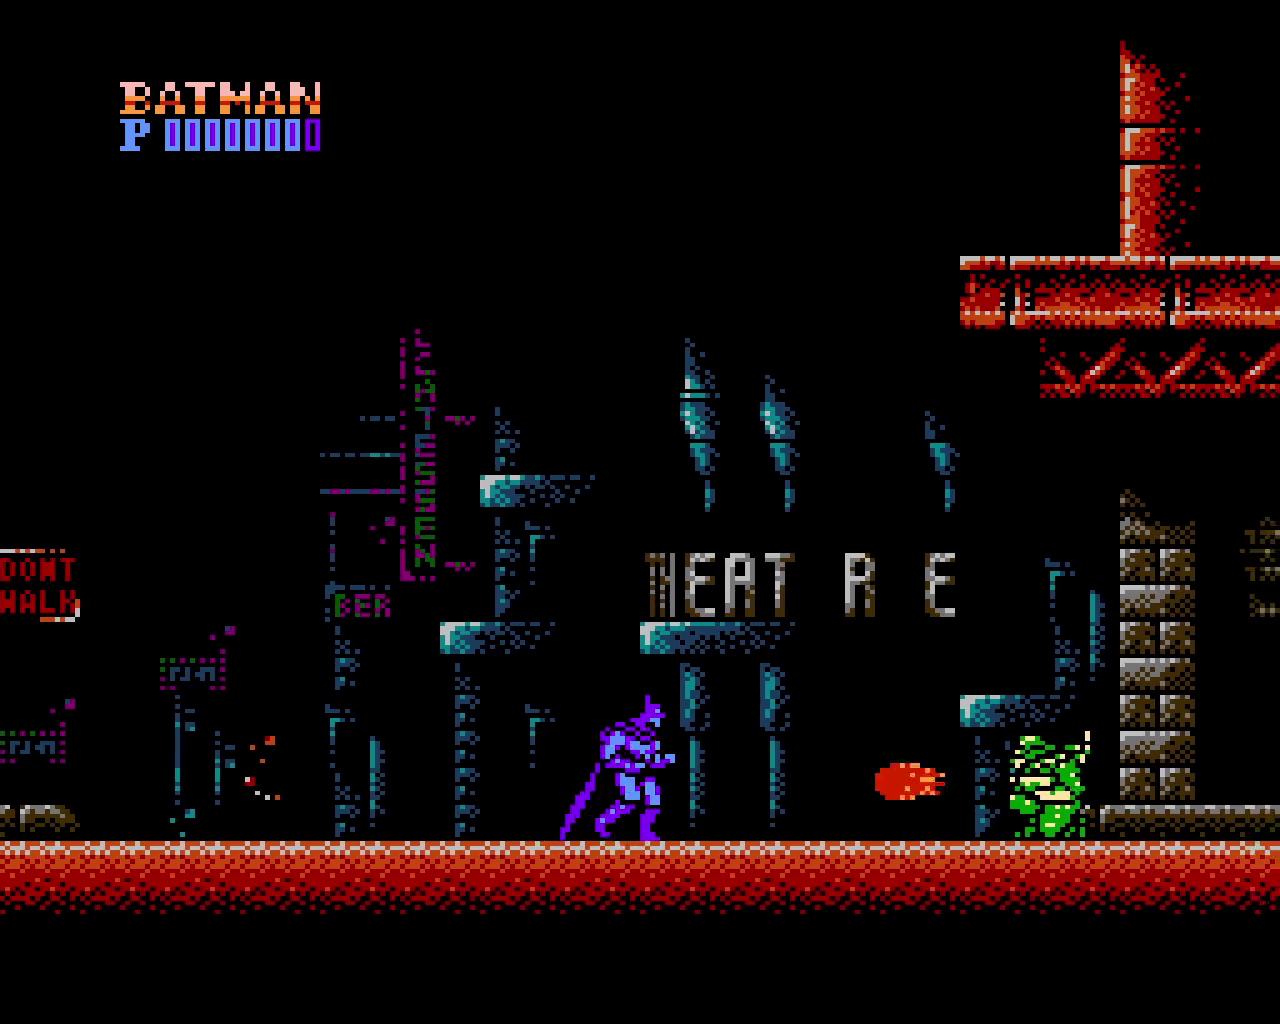
pyautogui.press('x')
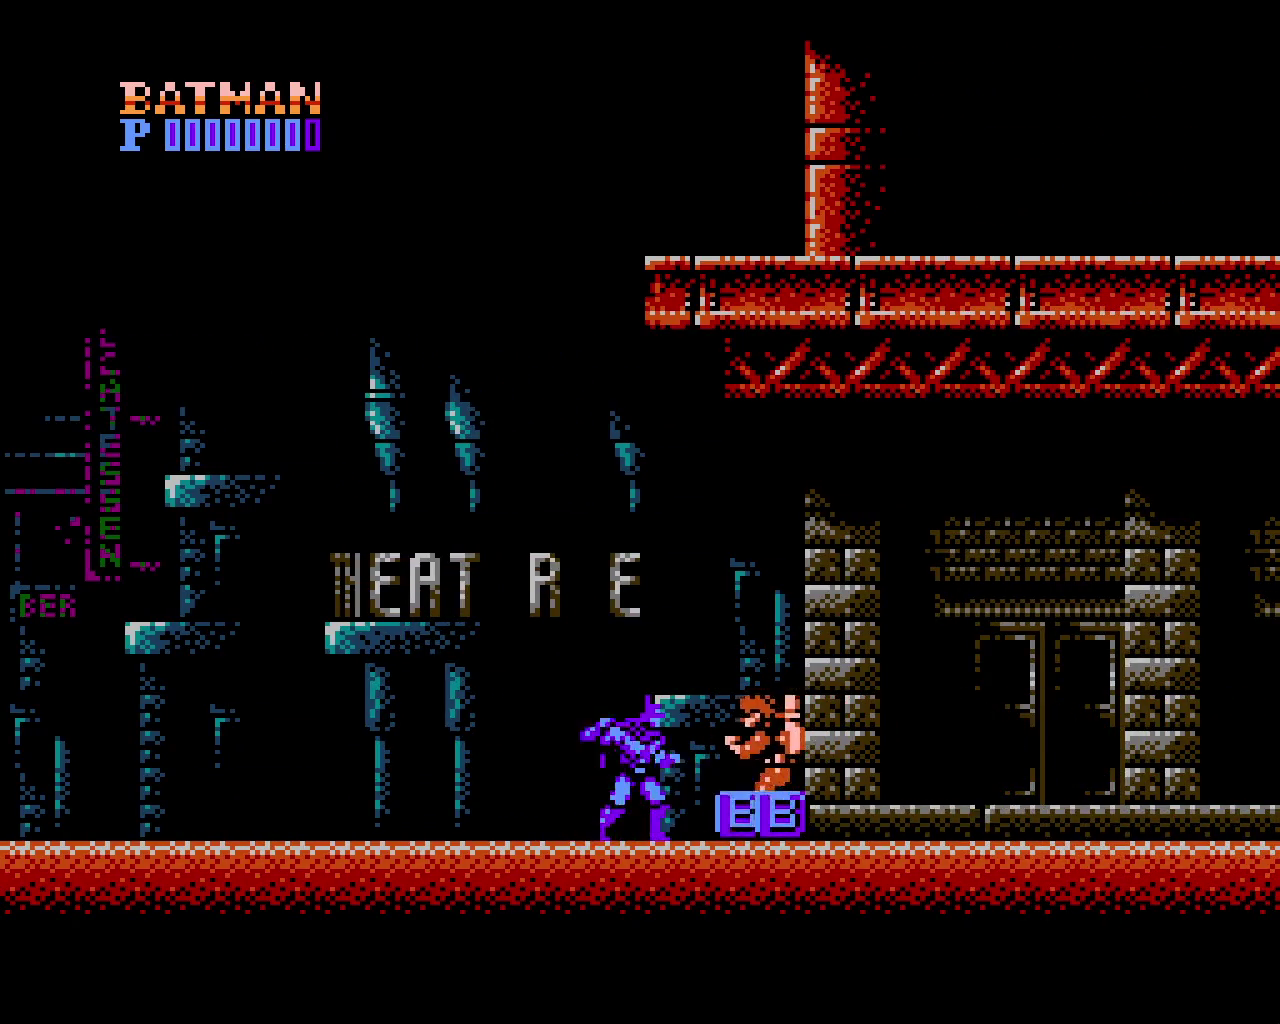
pyautogui.press('Right')
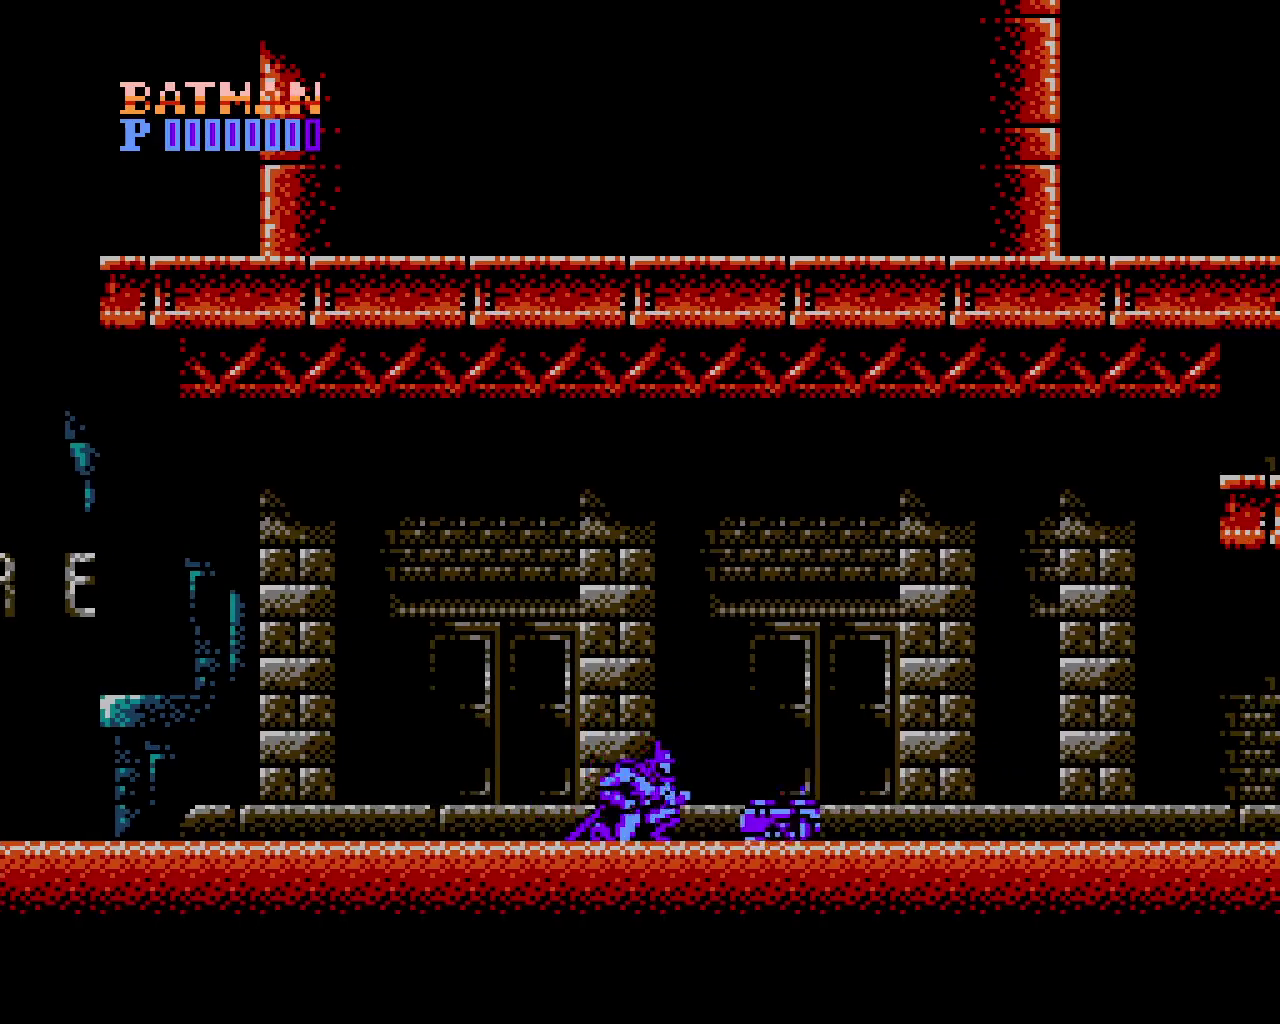
pyautogui.press('Right')
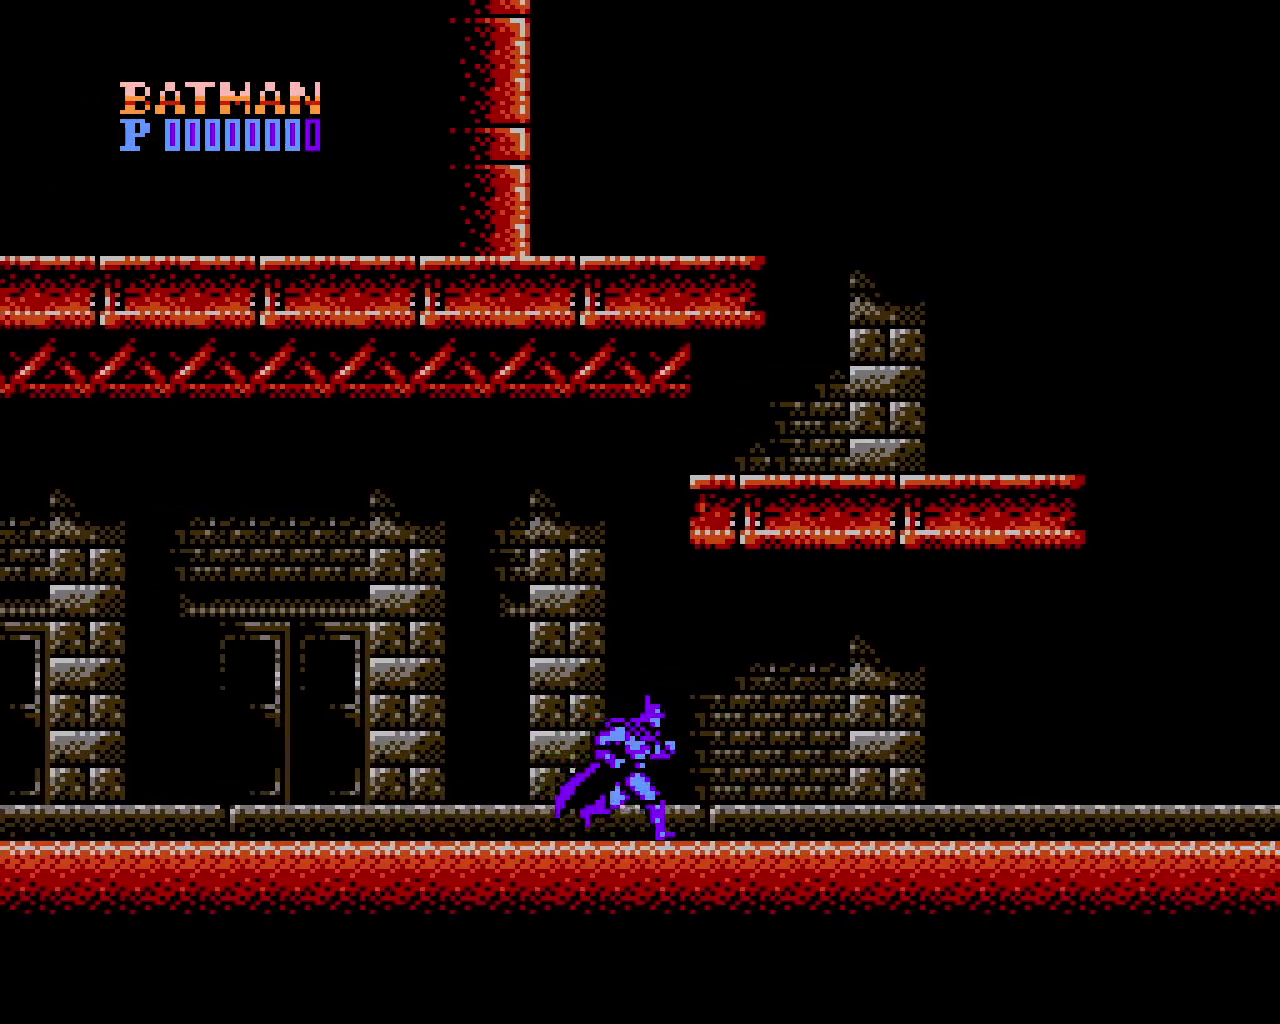
# Leap past the green enemy onto the raised red platform and off its right edge
pyautogui.press('Right')
pyautogui.press('x')
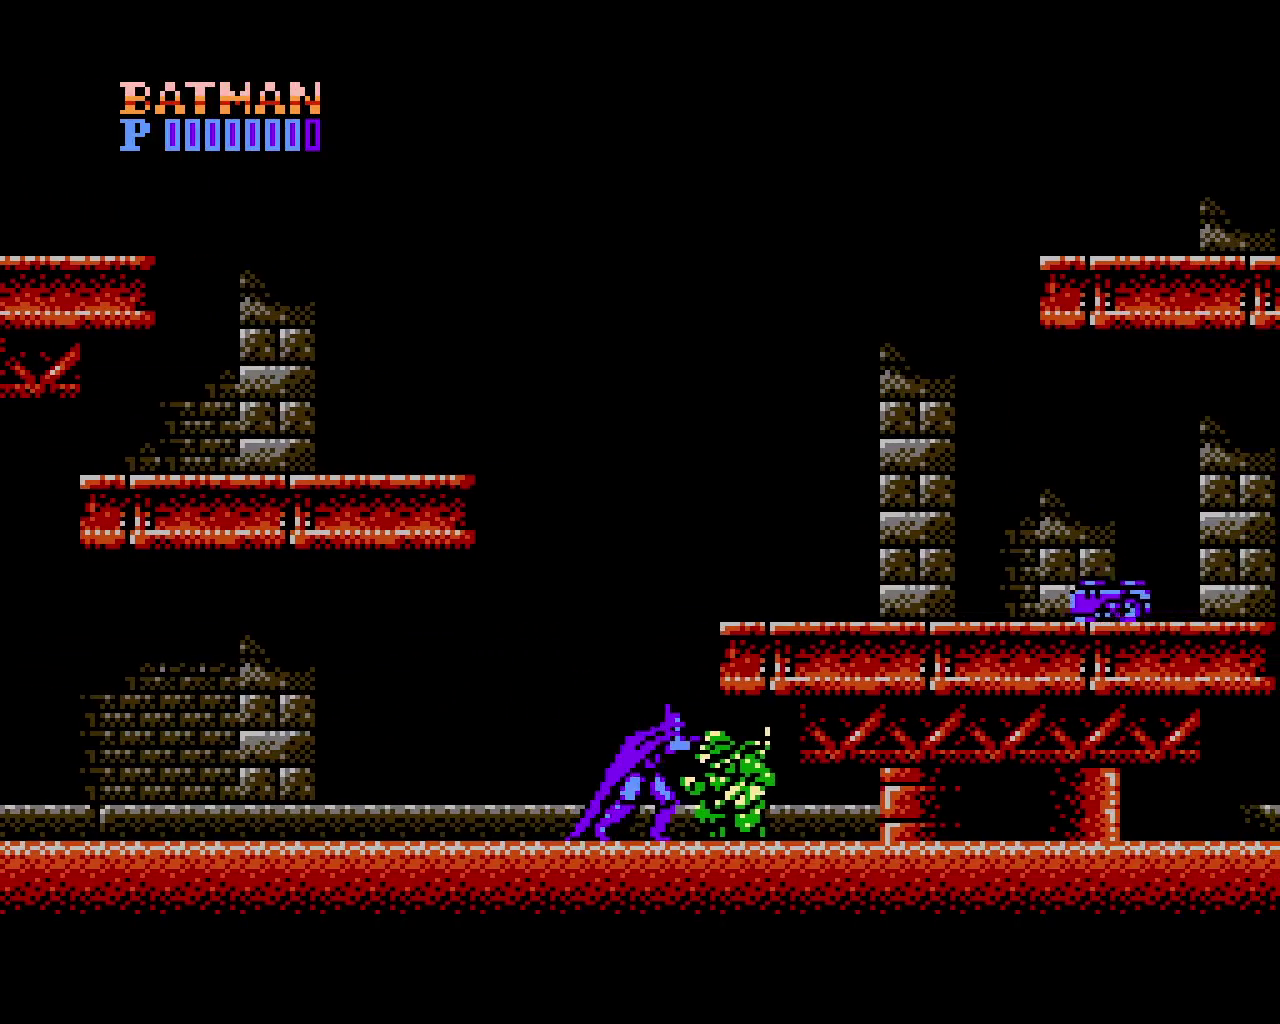
pyautogui.press('Right')
pyautogui.press('x')
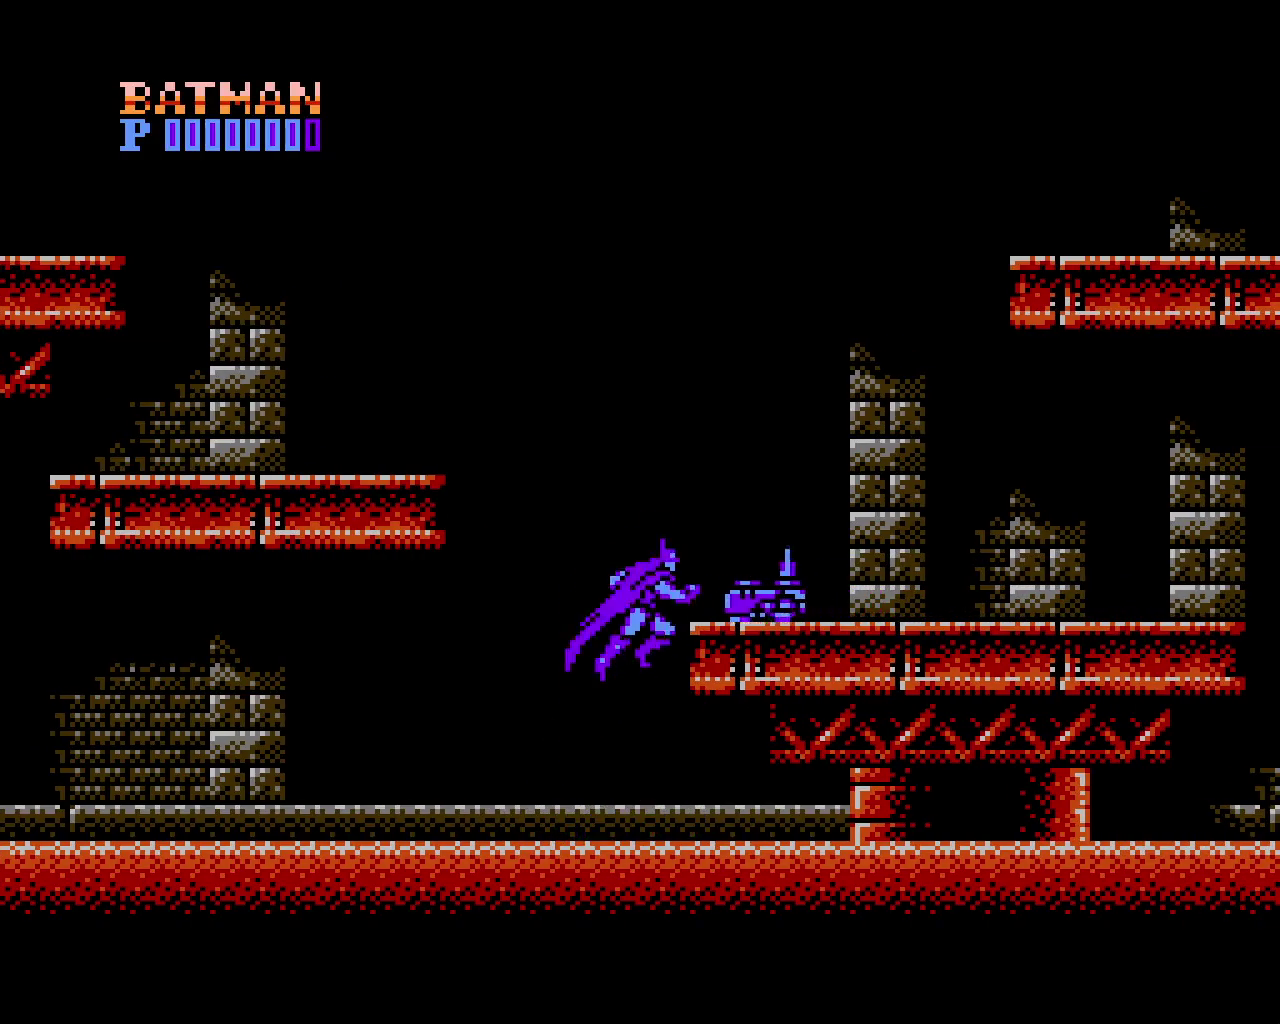
pyautogui.press('Right')
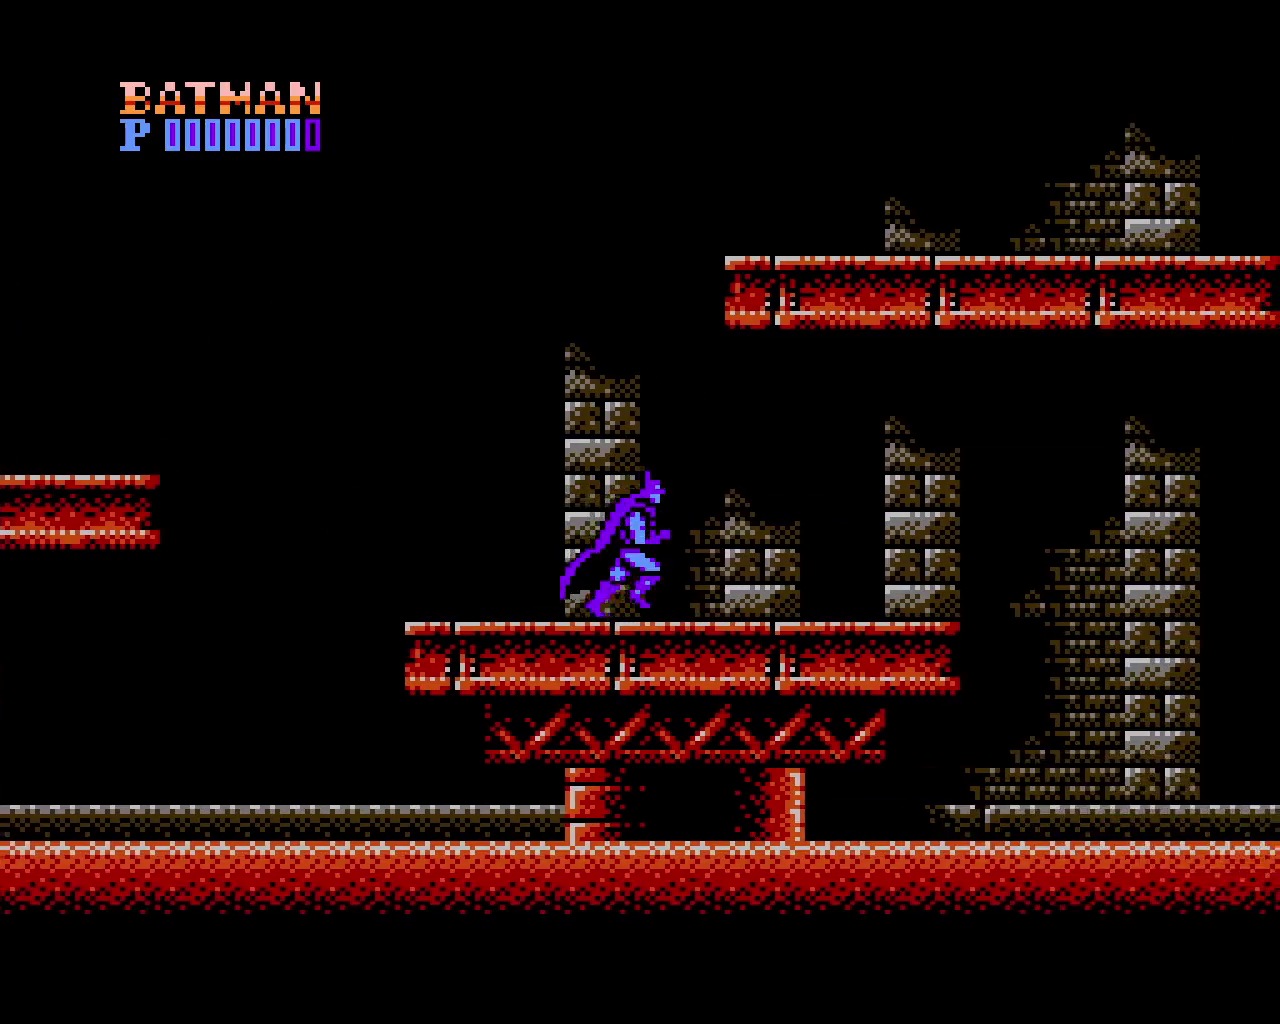
pyautogui.press('x')
pyautogui.press('Right')
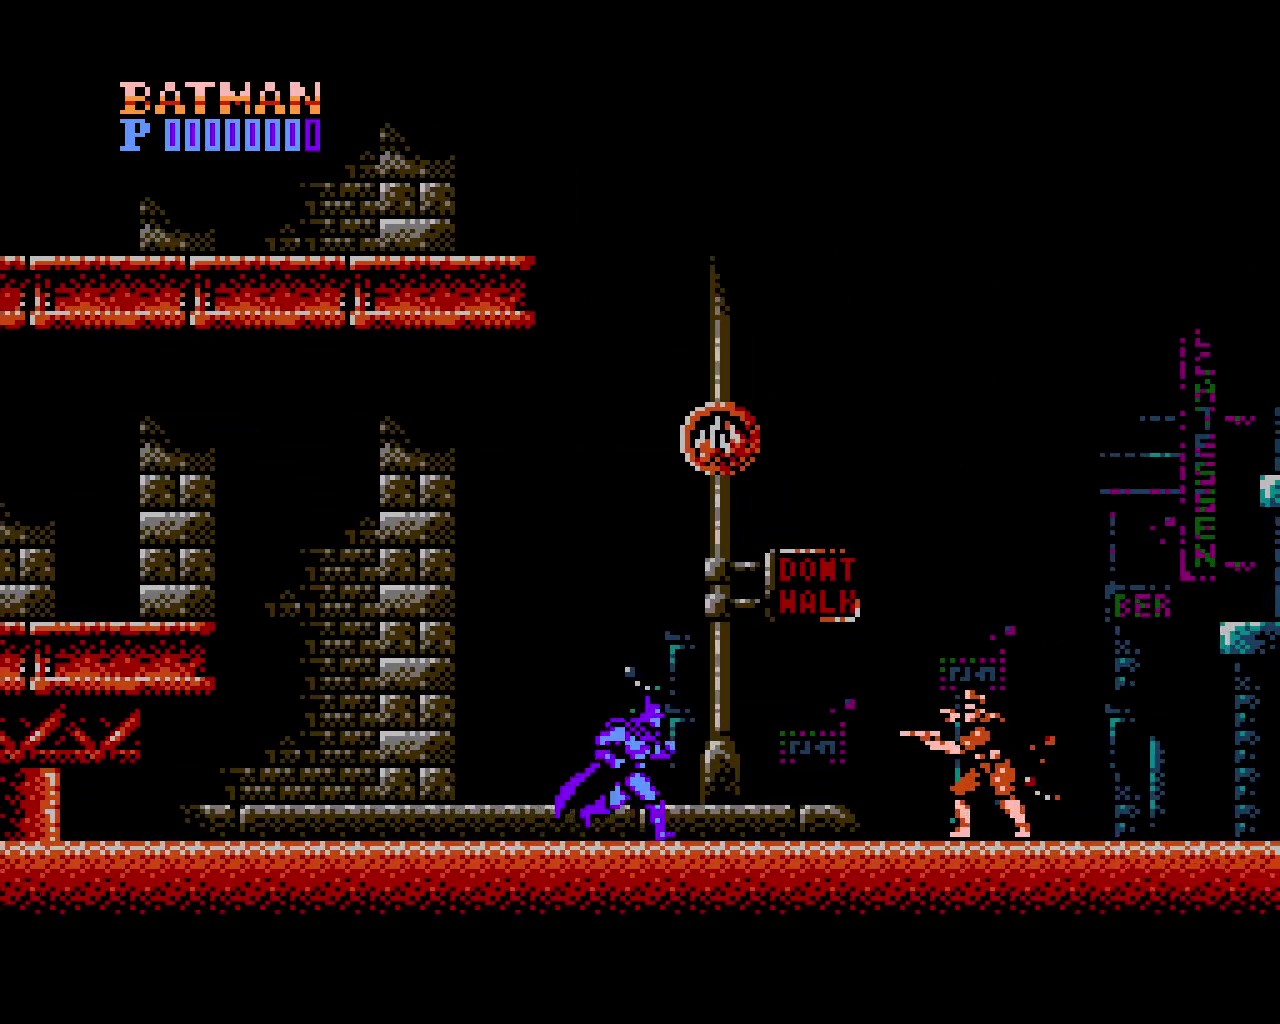
# Dodge the gunman's shots, punch the enemies ahead and pass the street sign
pyautogui.press('Down')
pyautogui.press('Right')
pyautogui.press('z')
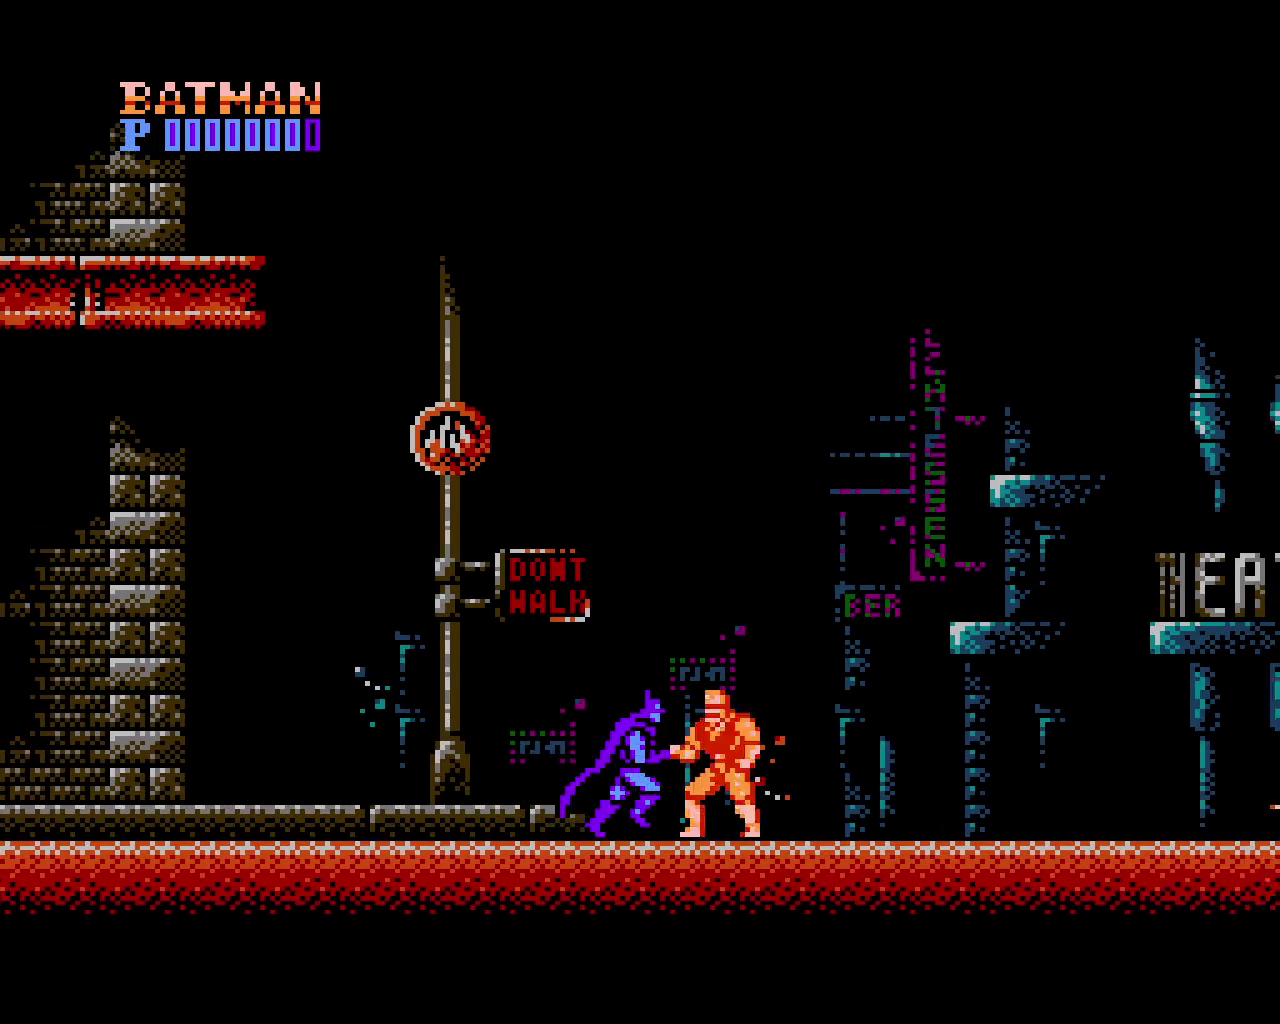
pyautogui.press('Right')
pyautogui.press('x')
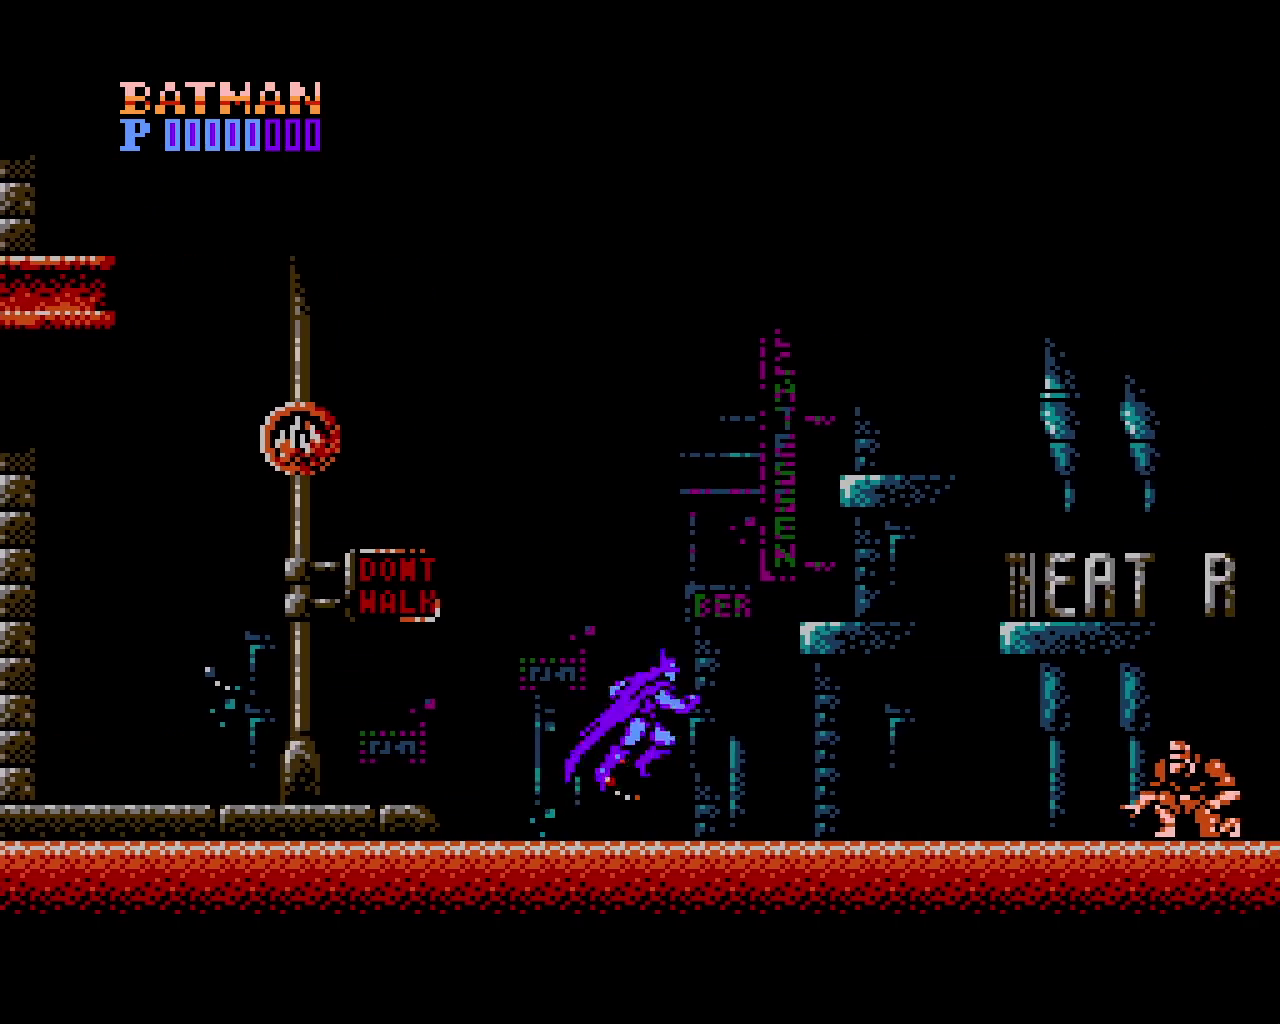
pyautogui.press('Down')
pyautogui.press('Right')
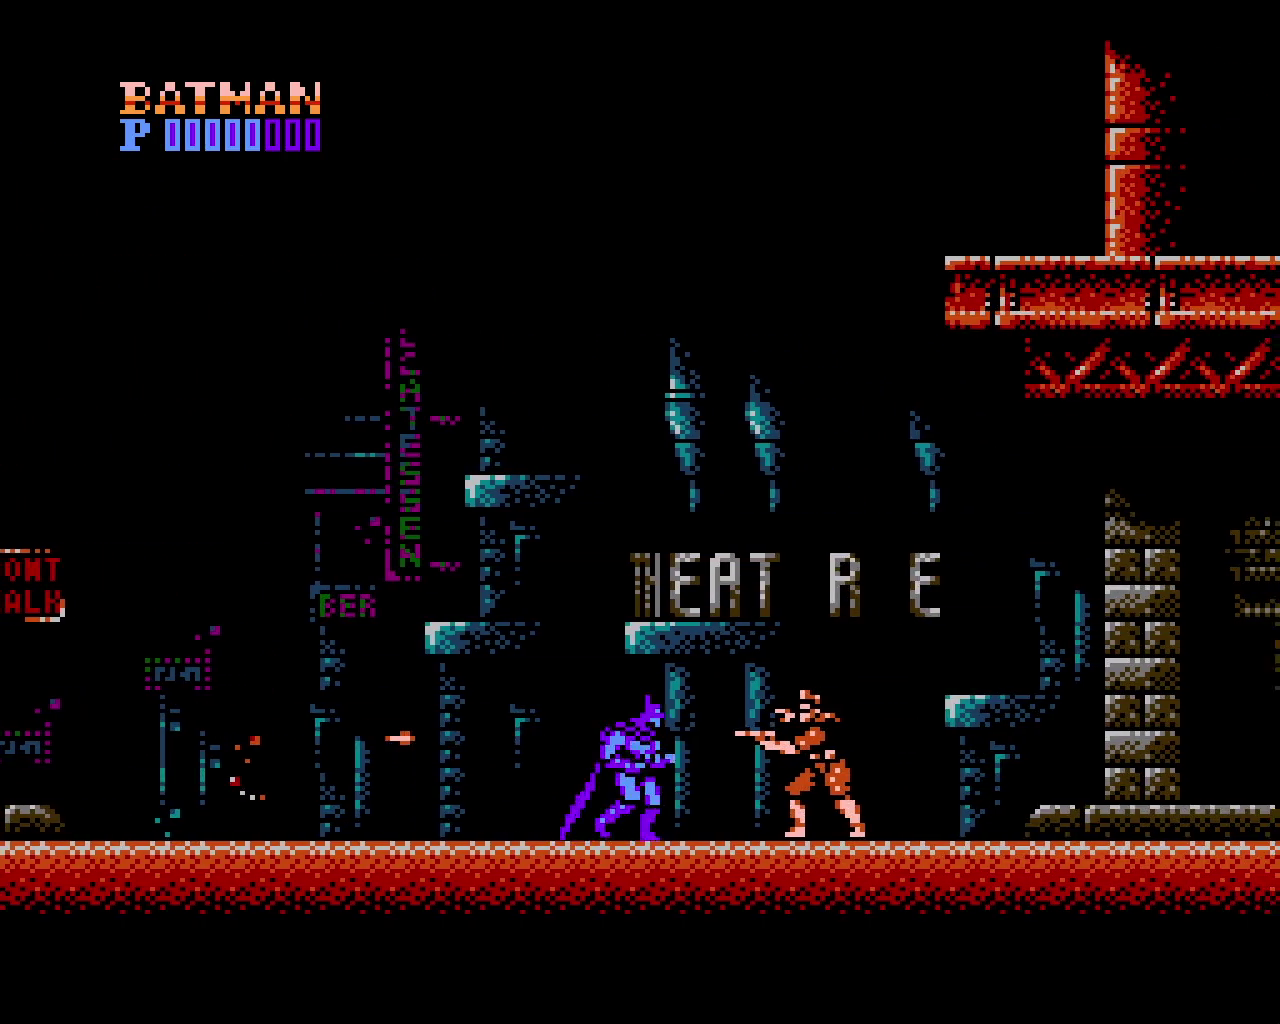
pyautogui.press('z')
# Walk right past the theatre sign, collecting the bonus pickup on the street
pyautogui.press('Right')
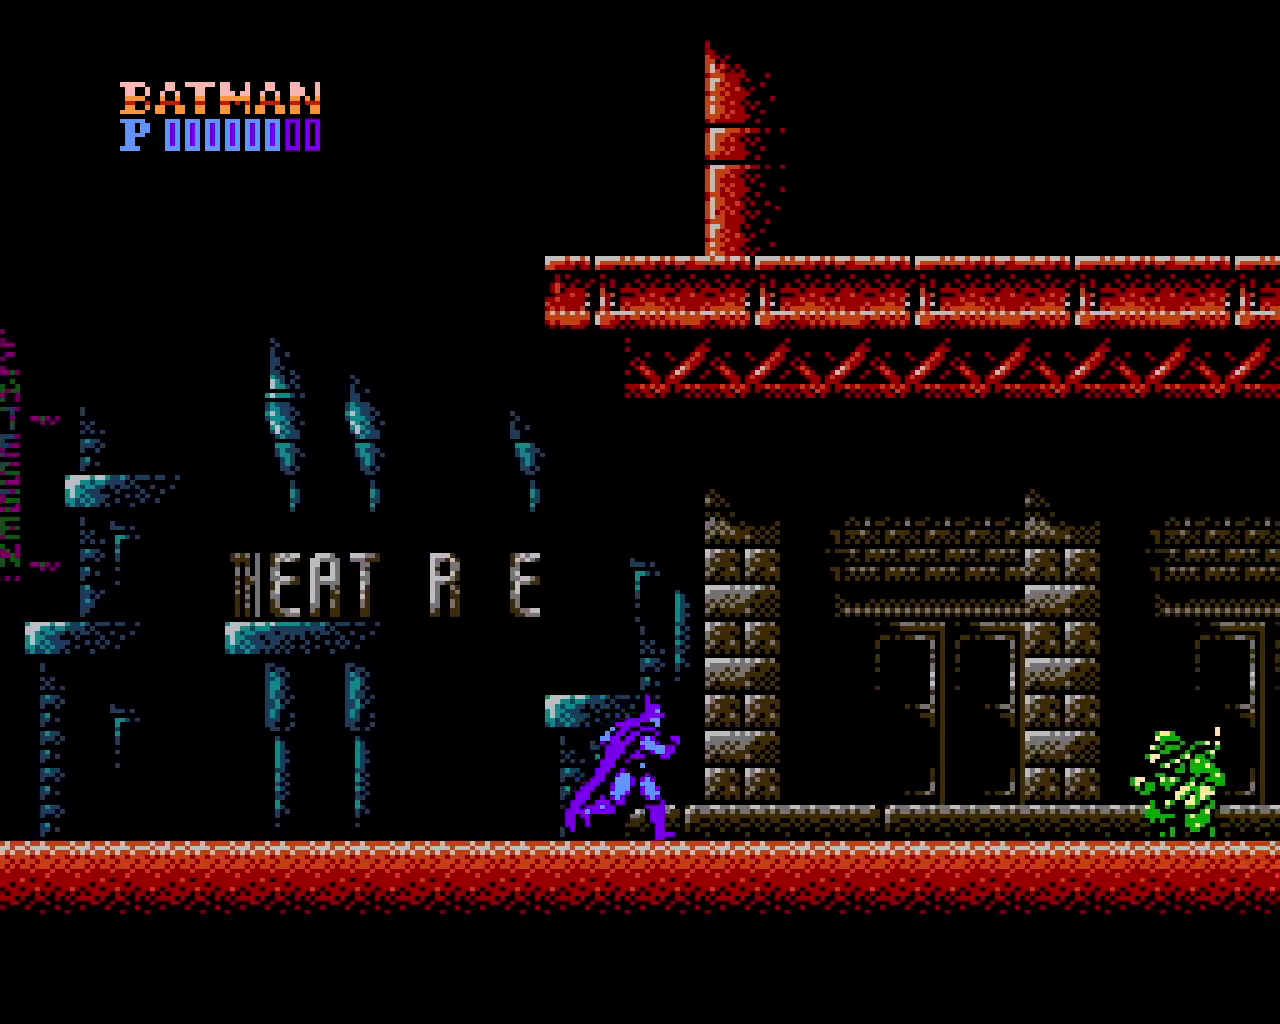
pyautogui.press('Right')
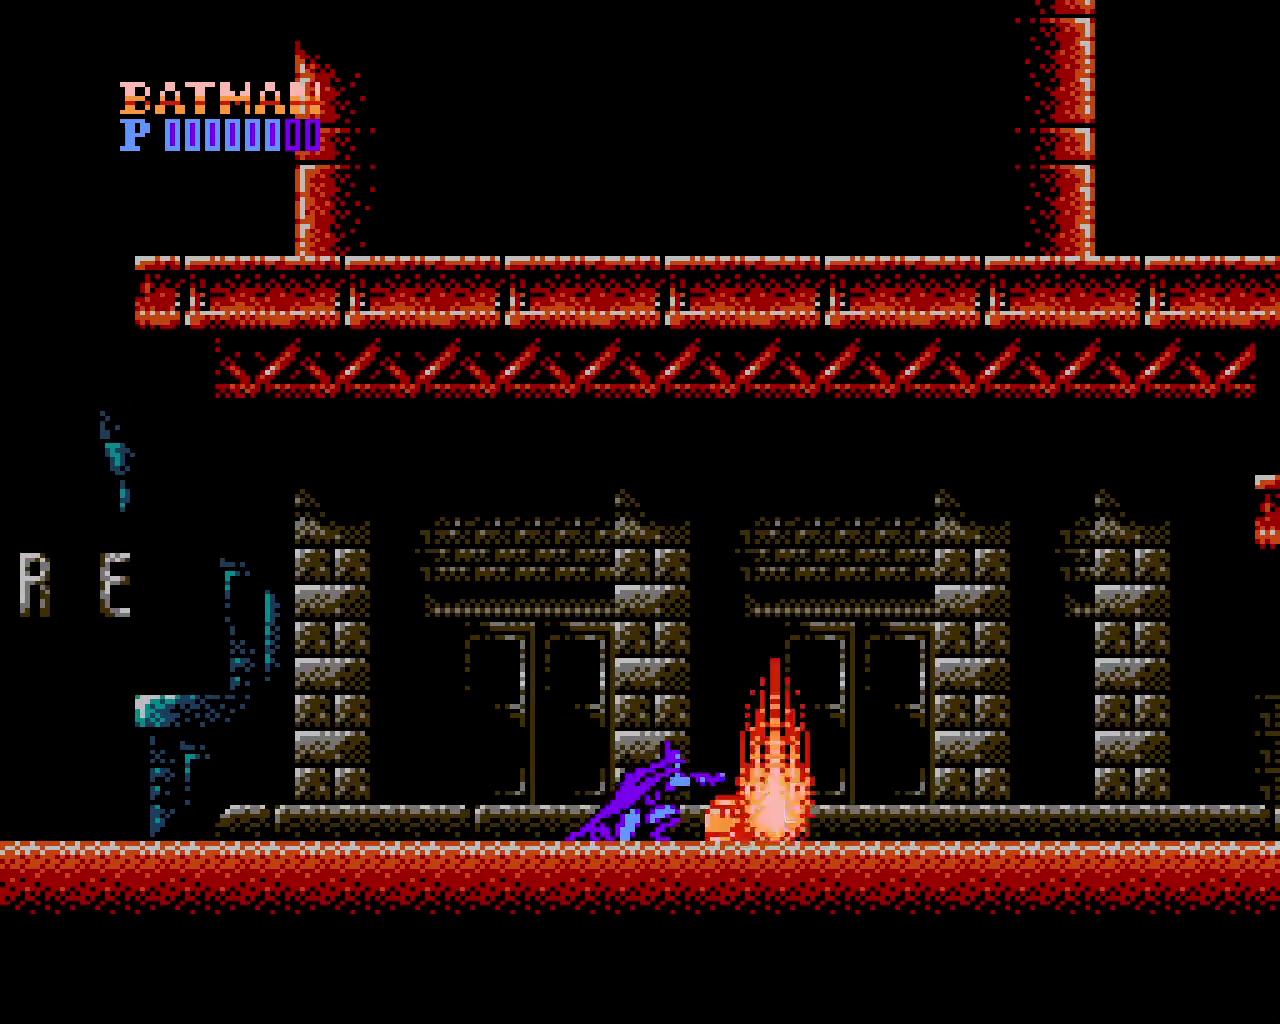
pyautogui.press('Right')
pyautogui.press('Right')
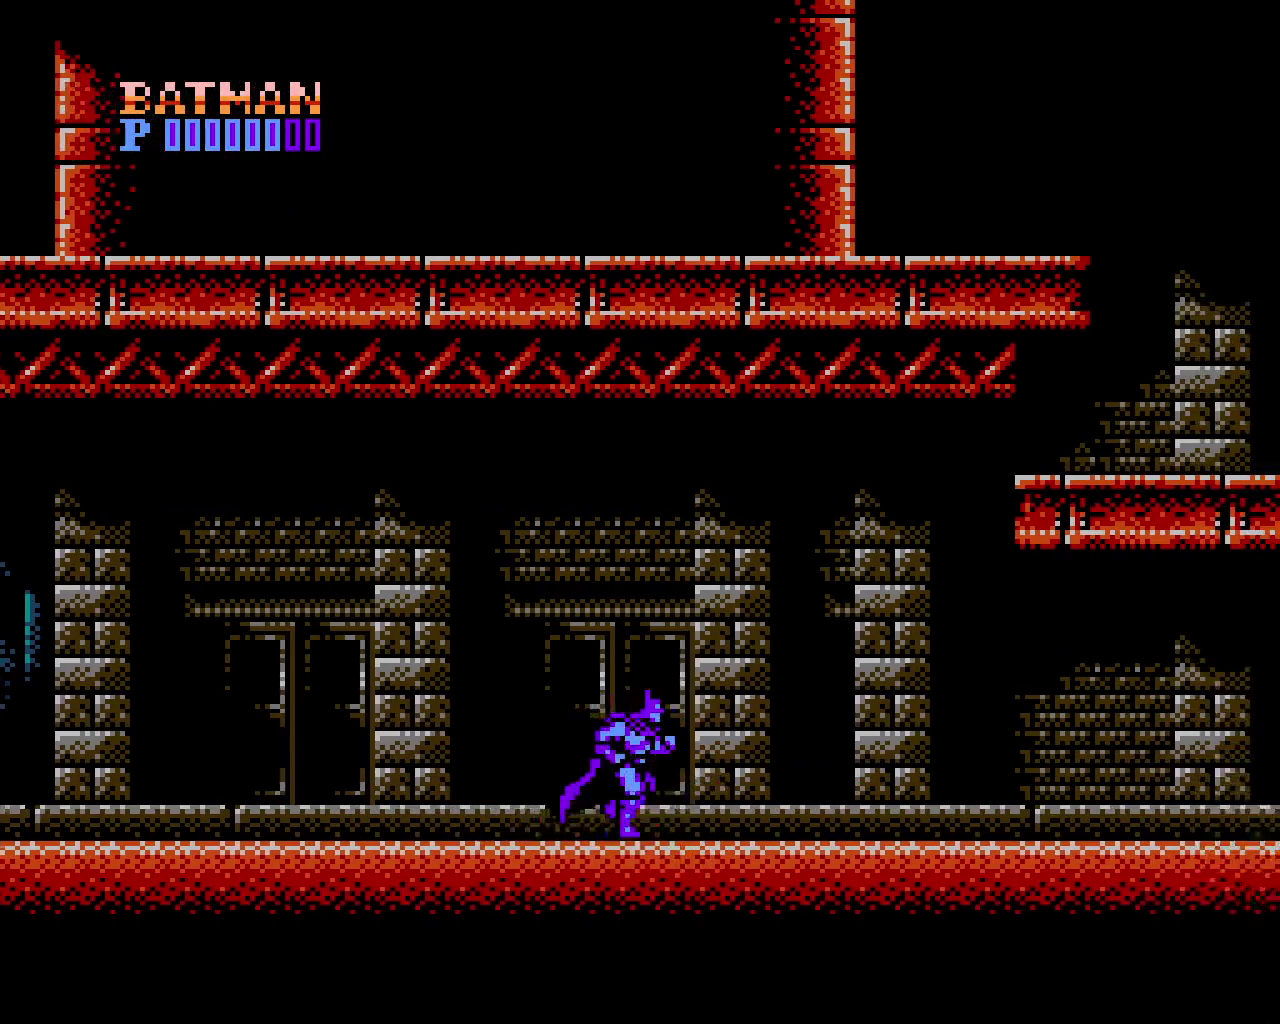
pyautogui.press('Right')
pyautogui.press('Right')
pyautogui.press('Right')
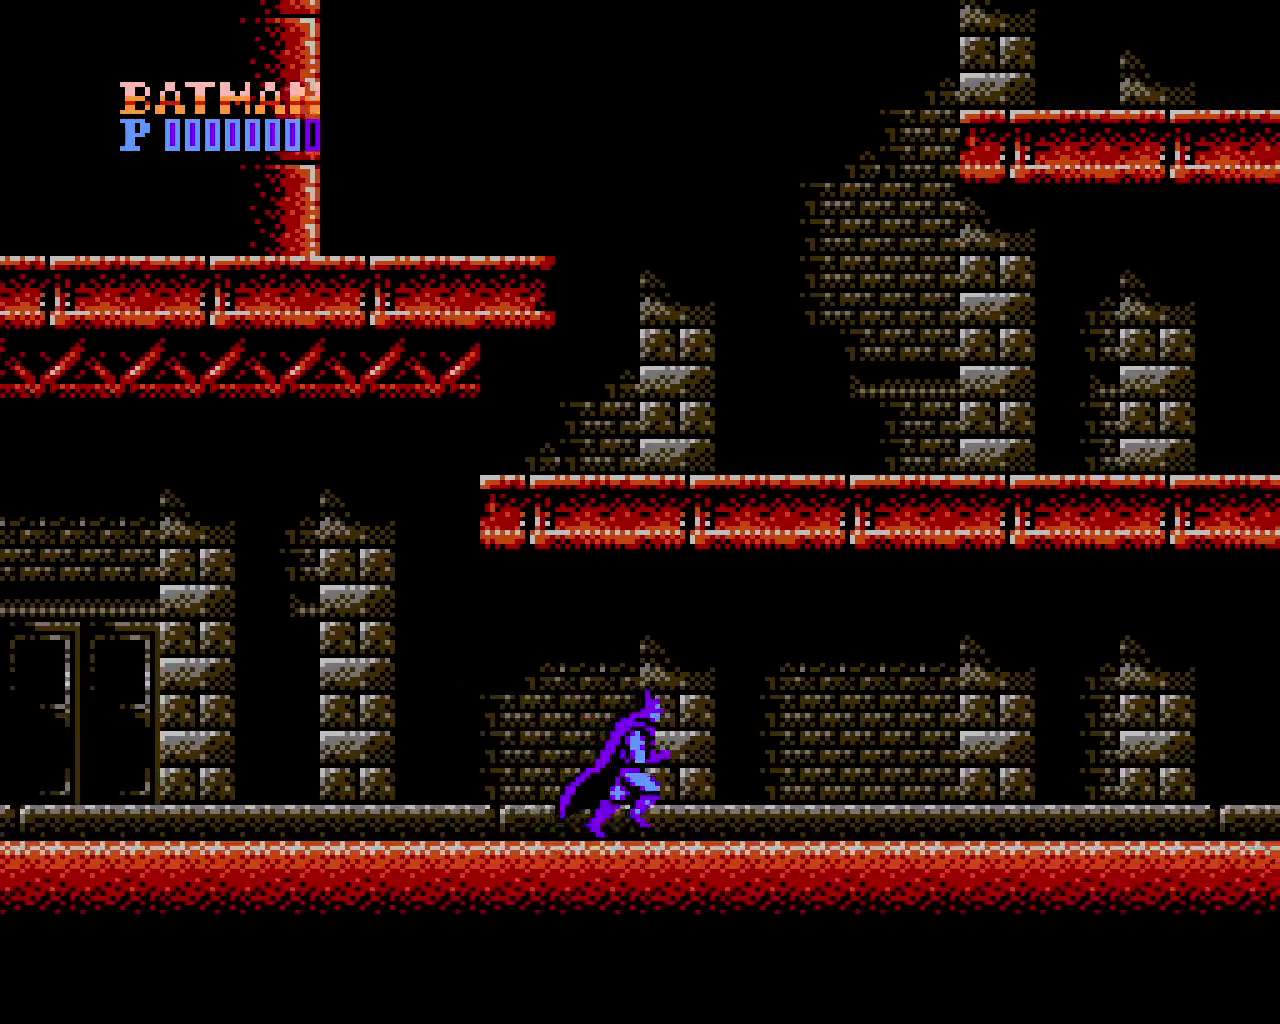
pyautogui.press('Right')
pyautogui.press('Right')
pyautogui.press('Right')
pyautogui.press('Right')
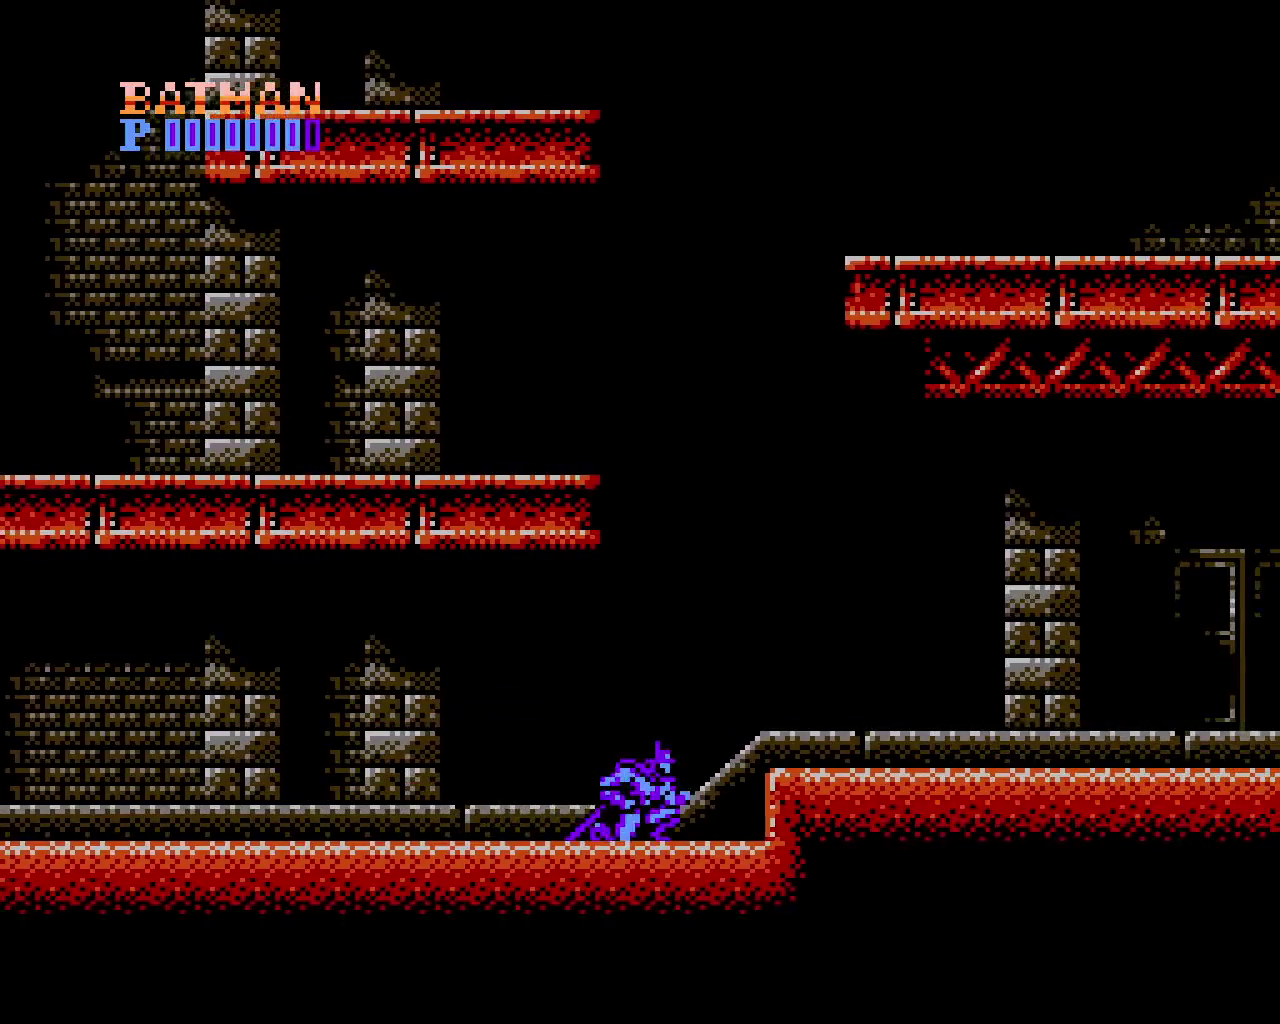
pyautogui.press('Right')
pyautogui.press('Right')
pyautogui.press('Right')
# Defeat the thug on the raised walkway for a heart and collect the E box
pyautogui.press('x')
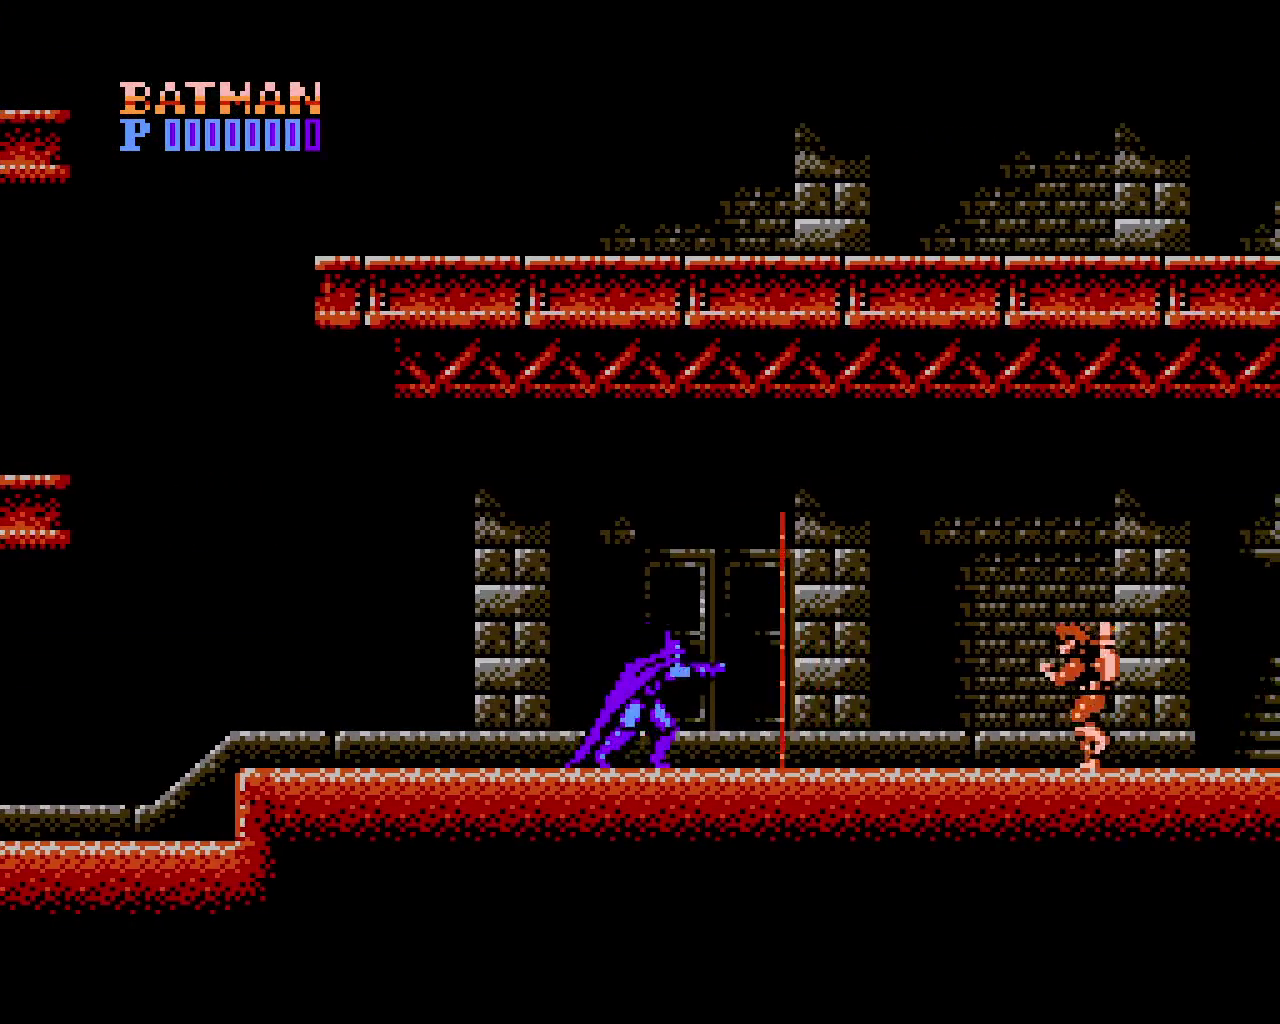
pyautogui.press('Left')
pyautogui.press('x')
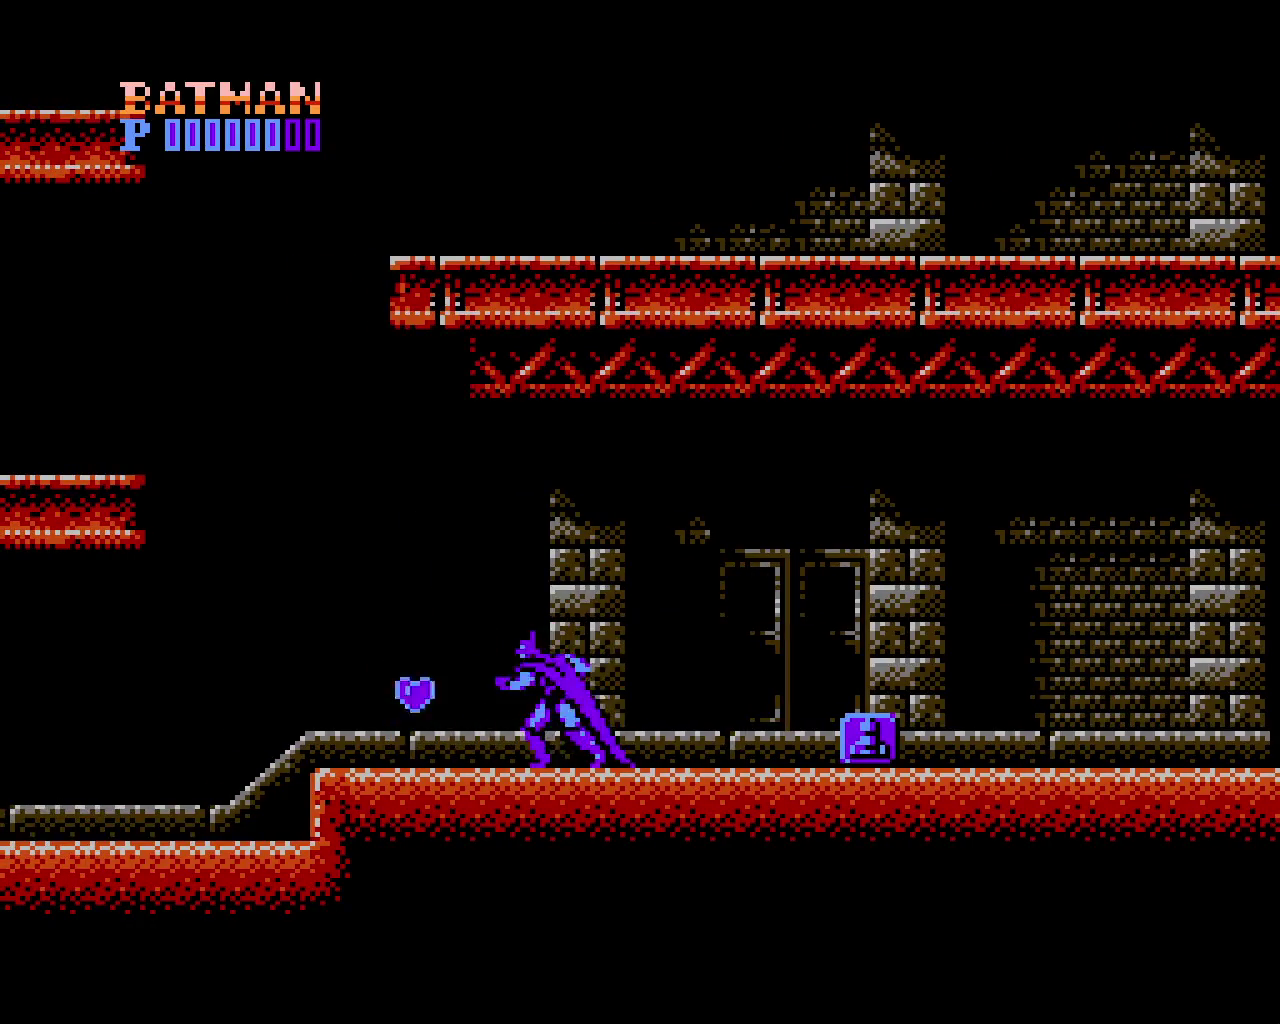
pyautogui.press('Right')
pyautogui.press('Left')
pyautogui.press('Left')
pyautogui.press('Right')
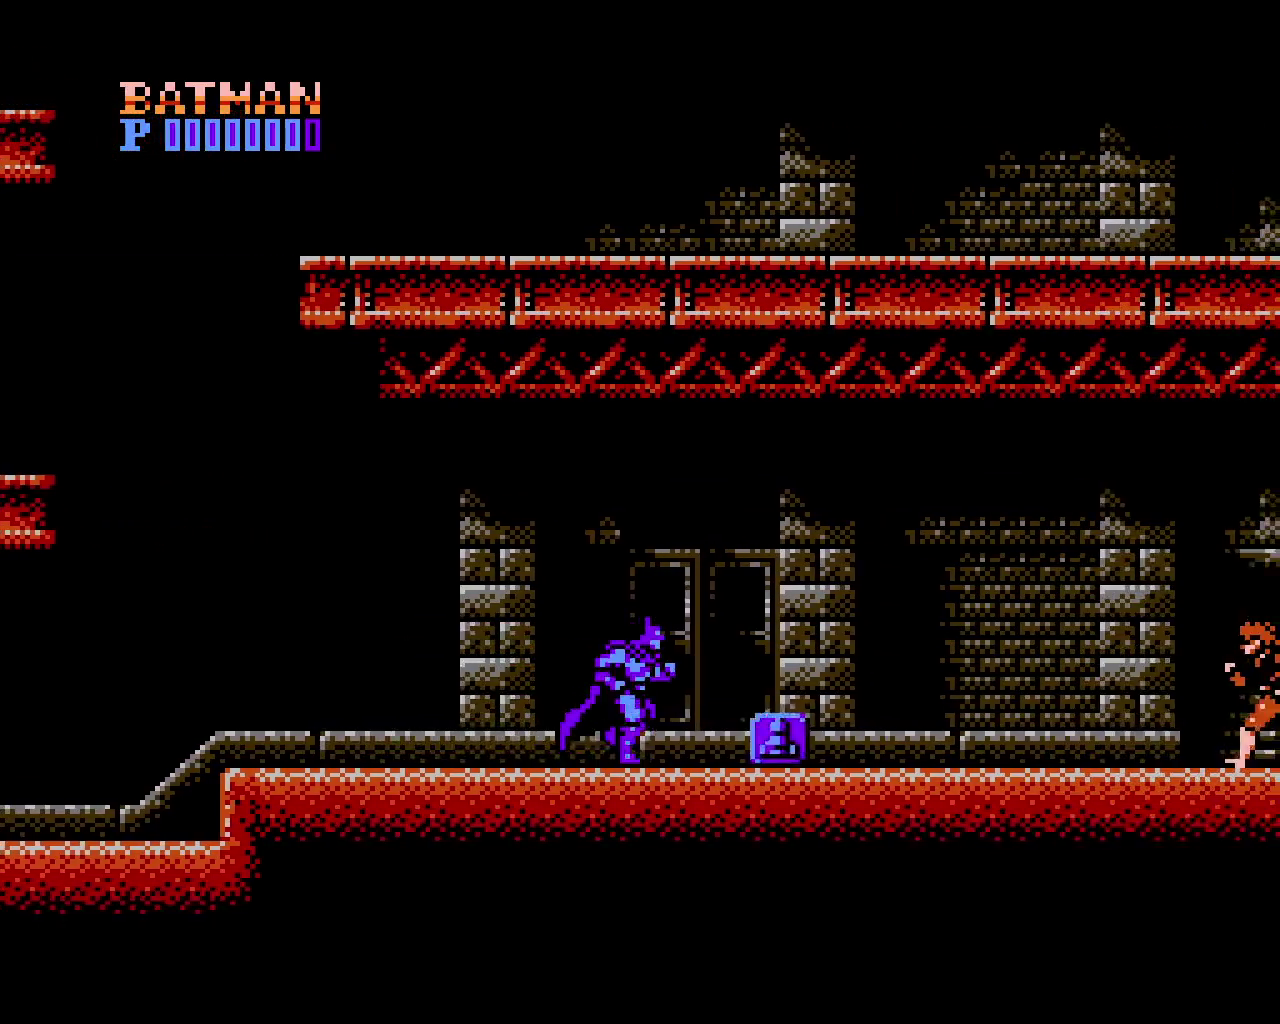
pyautogui.press('Right')
pyautogui.press('Left')
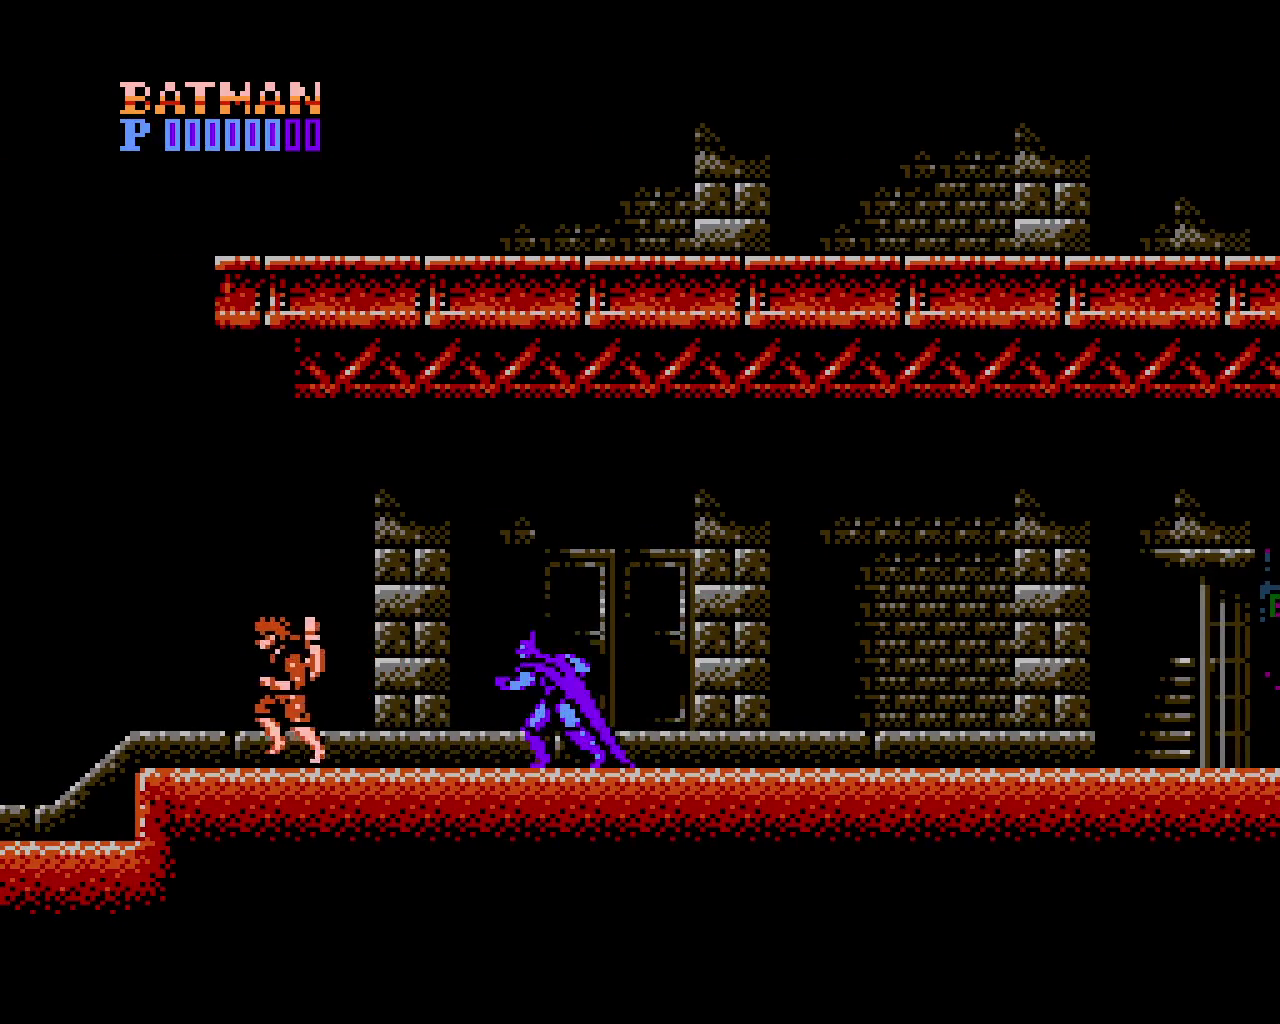
pyautogui.press('Right')
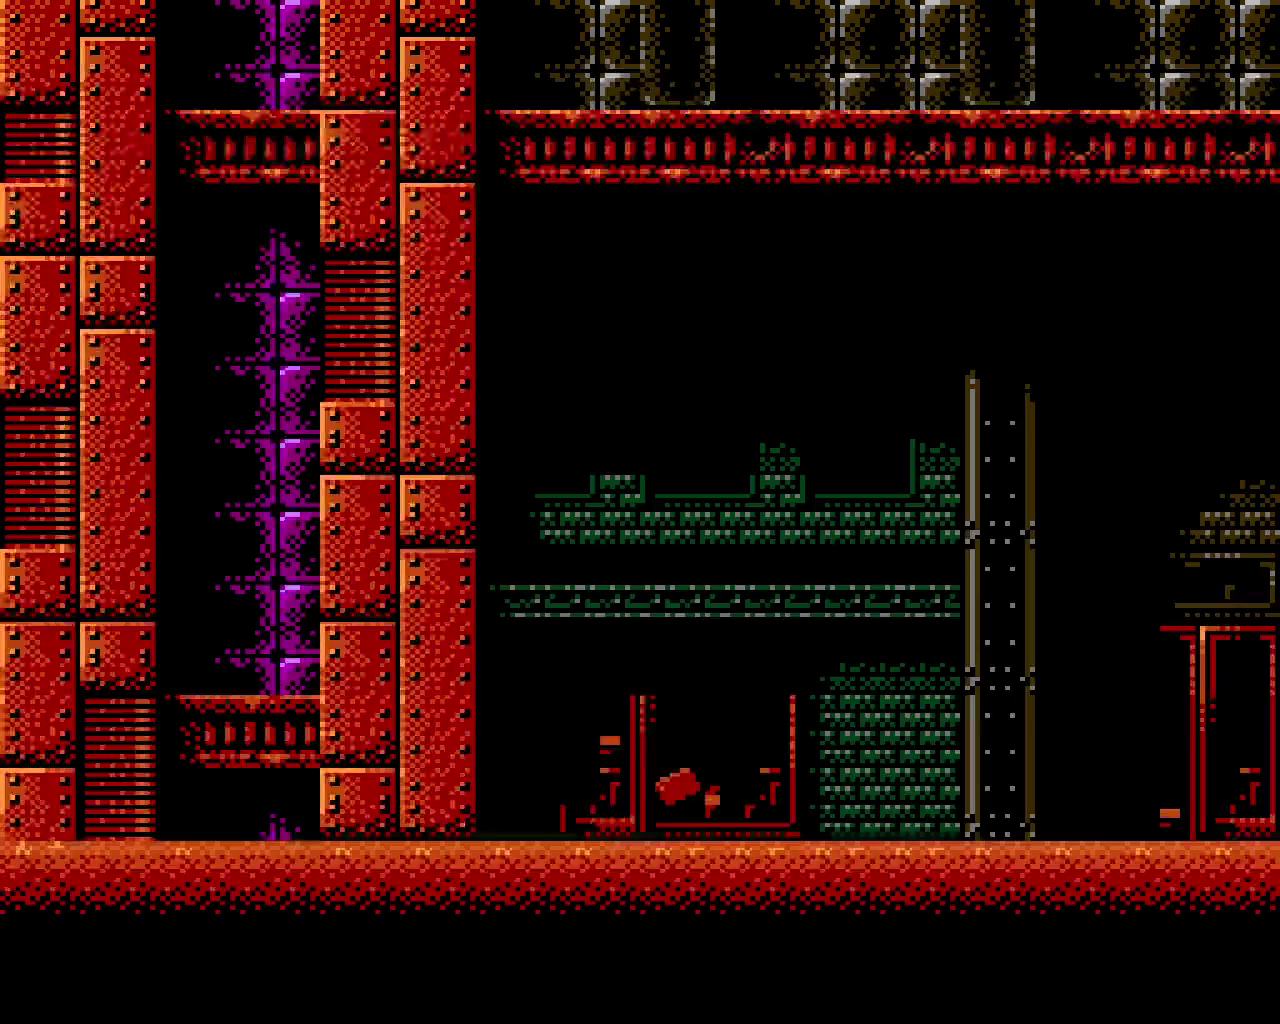
# Enter the factory stage, fight the first soldier and jump over the ground fire
pyautogui.press('Right')
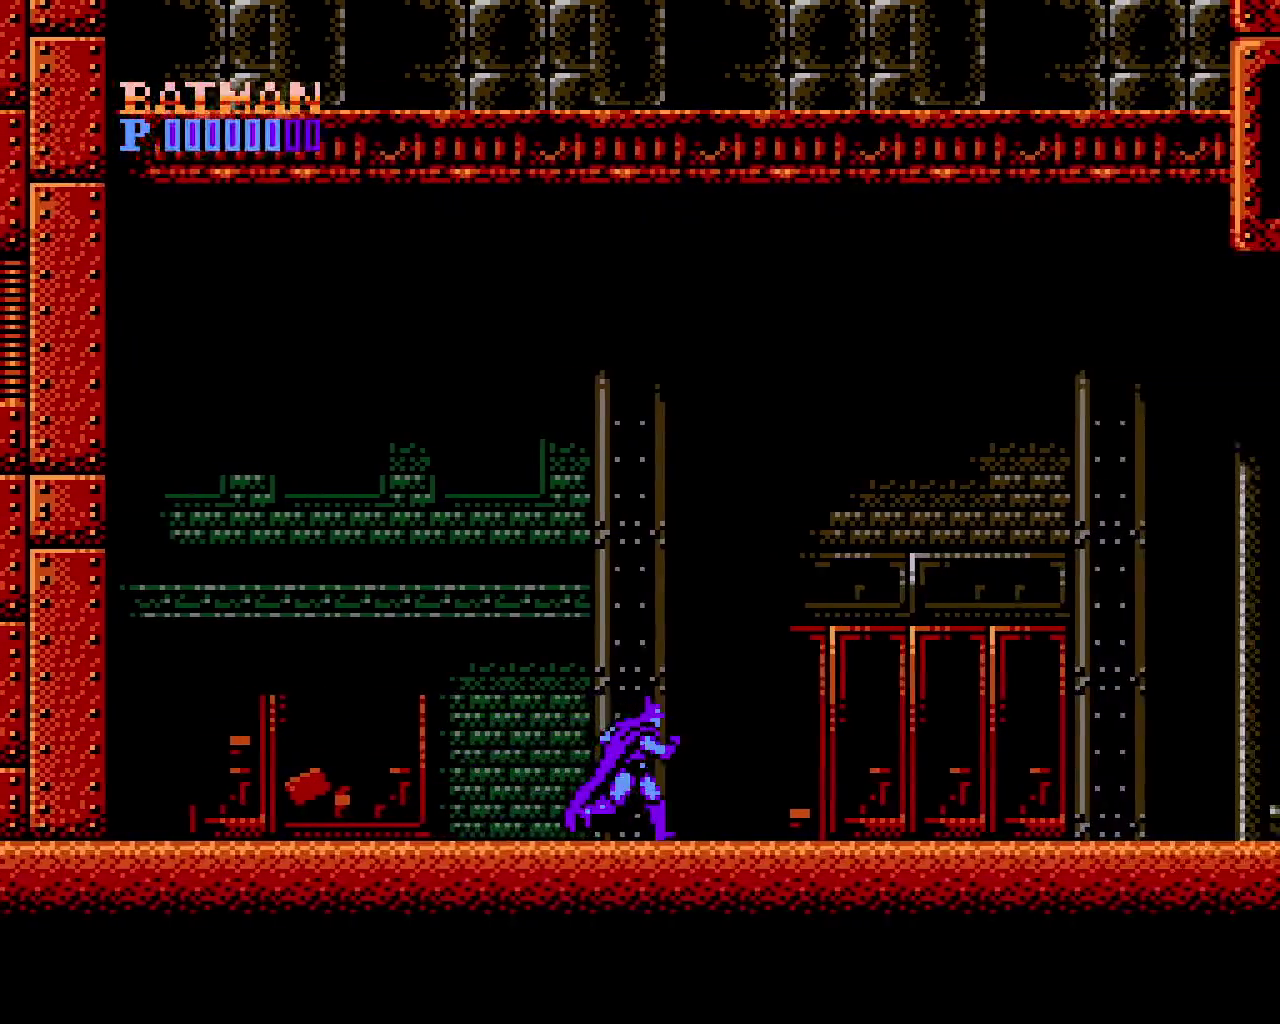
pyautogui.press('Right')
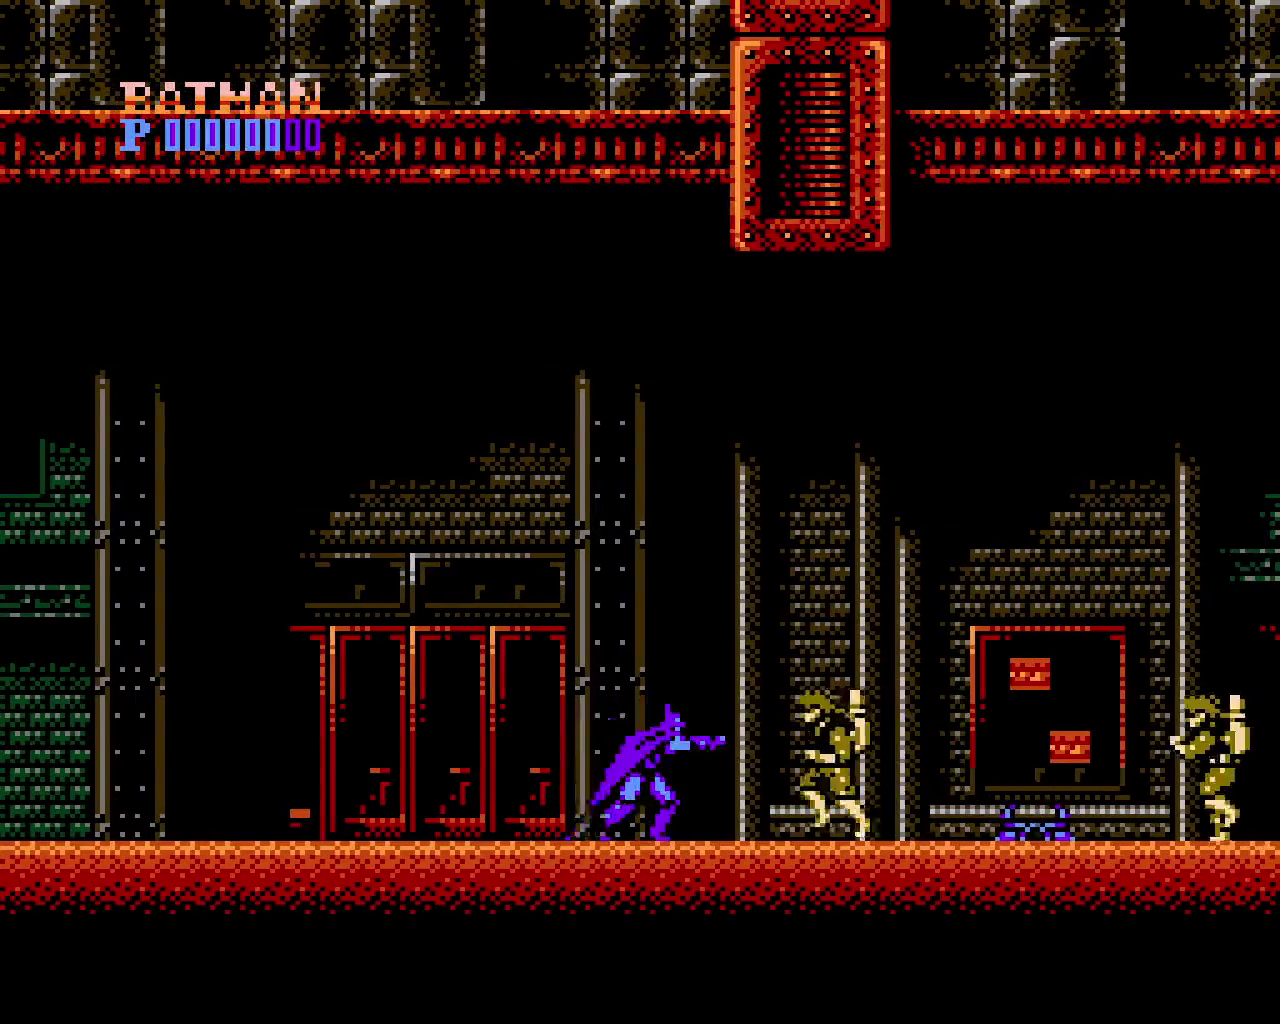
pyautogui.press('Left')
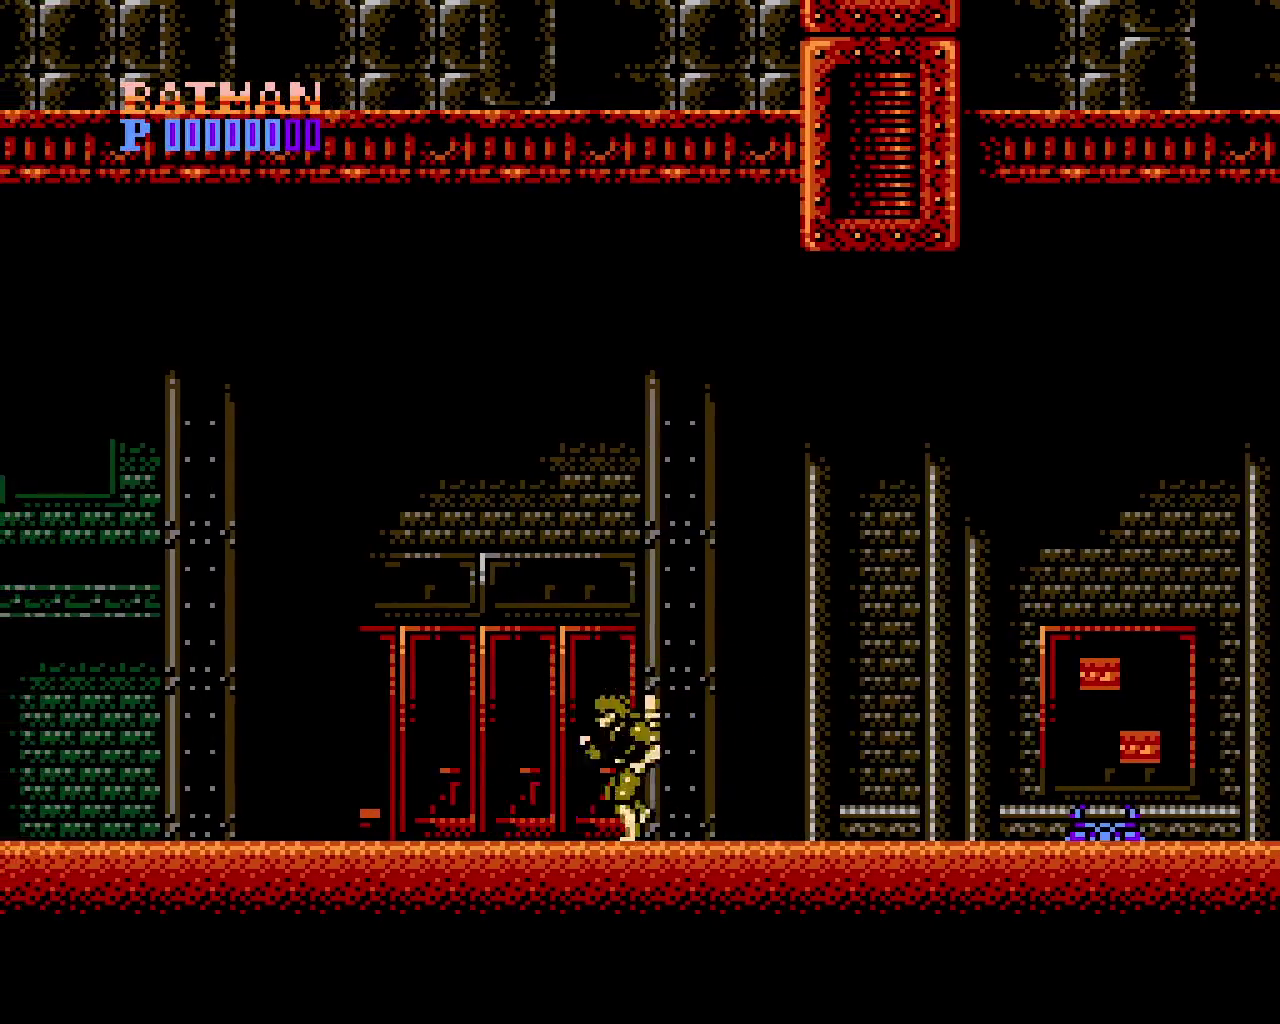
pyautogui.press('Right')
pyautogui.press('x')
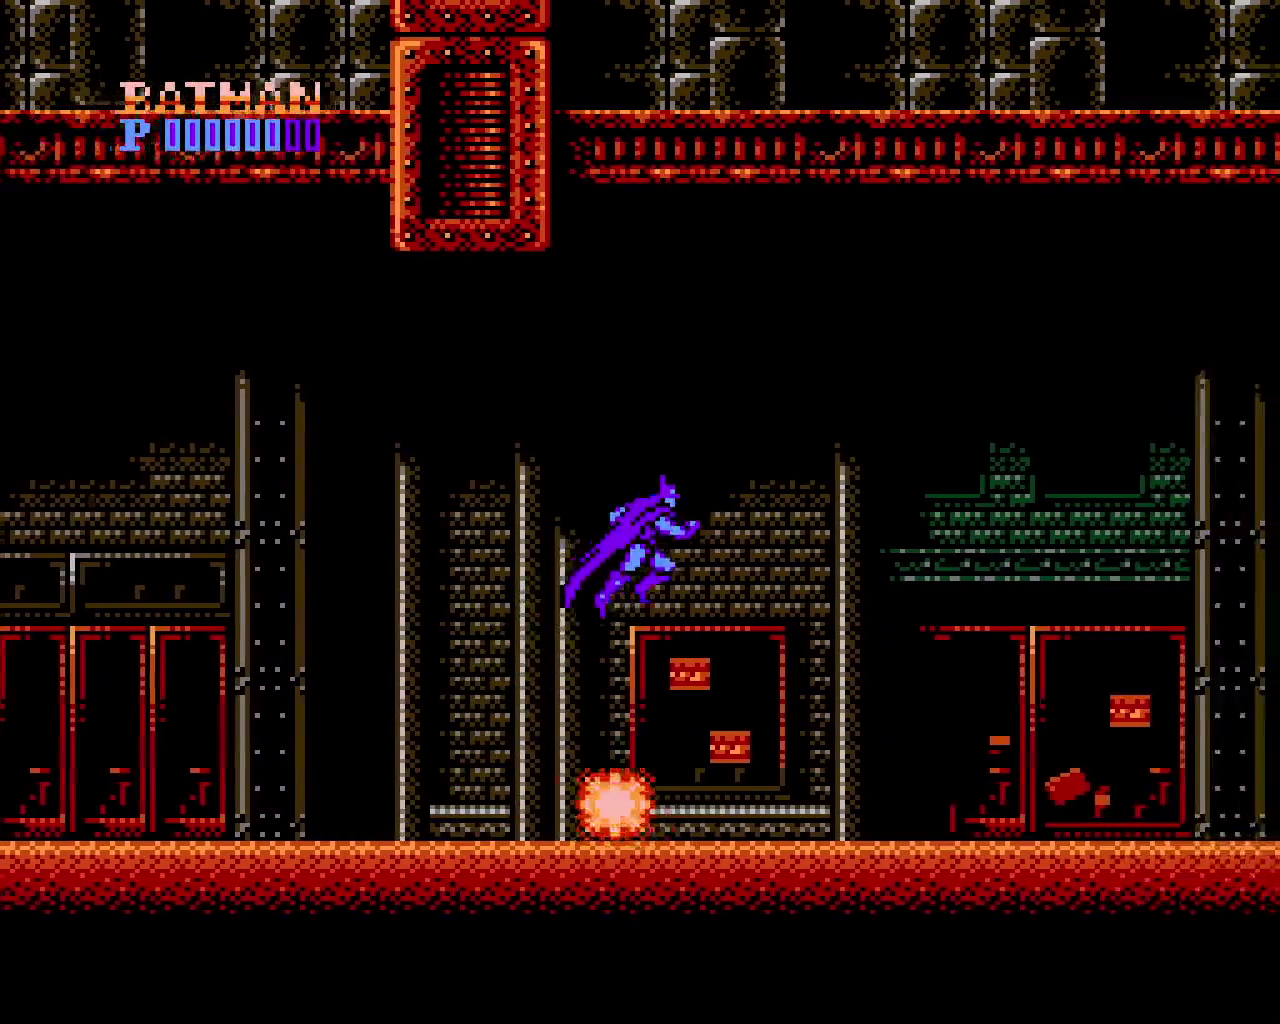
pyautogui.press('Right')
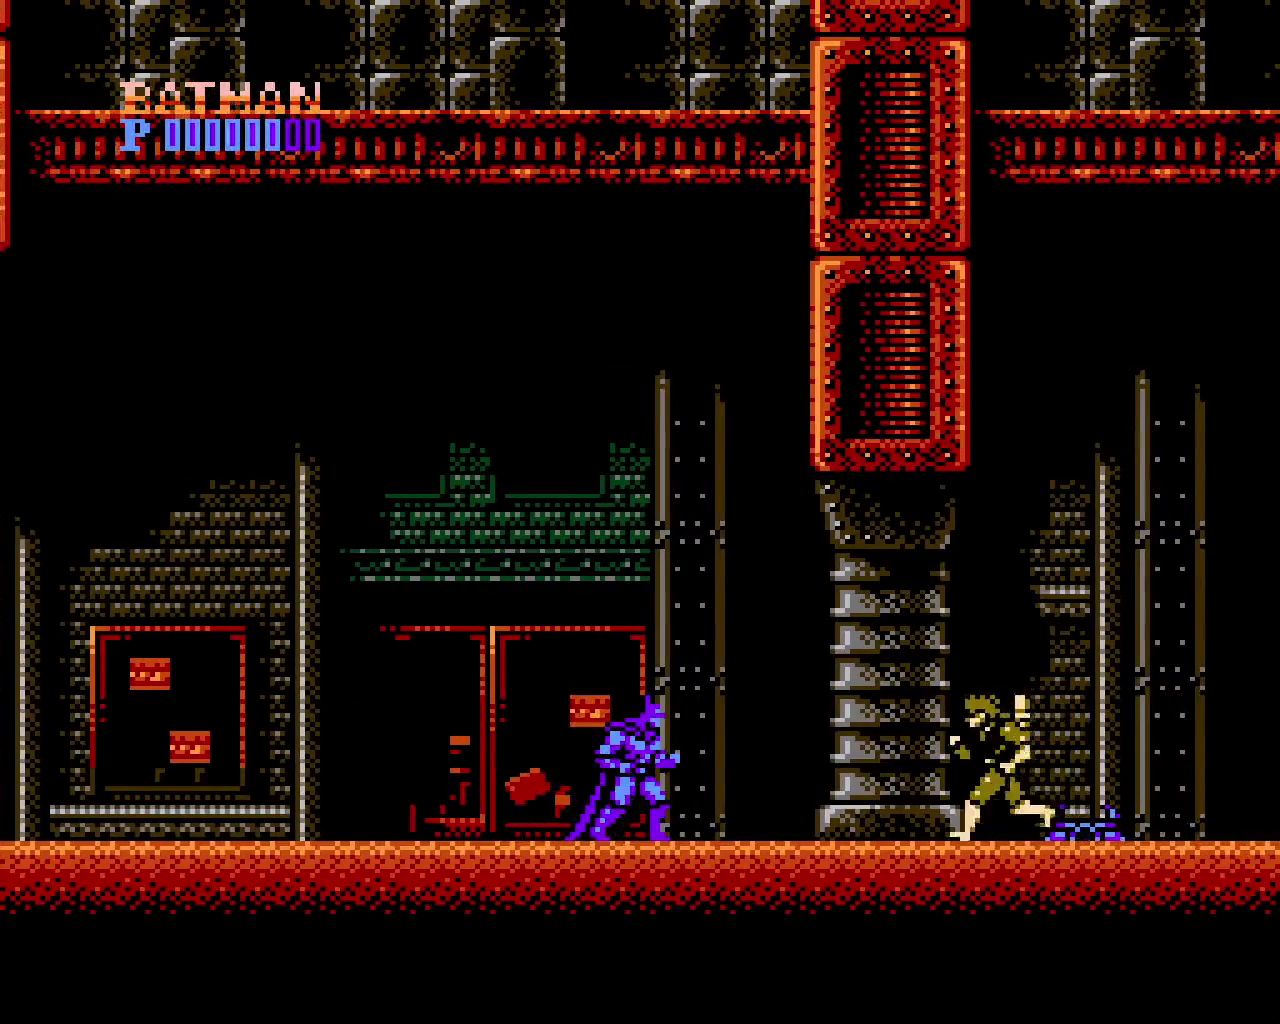
# Punch out the next two soldiers advancing through the factory
pyautogui.press('Right')
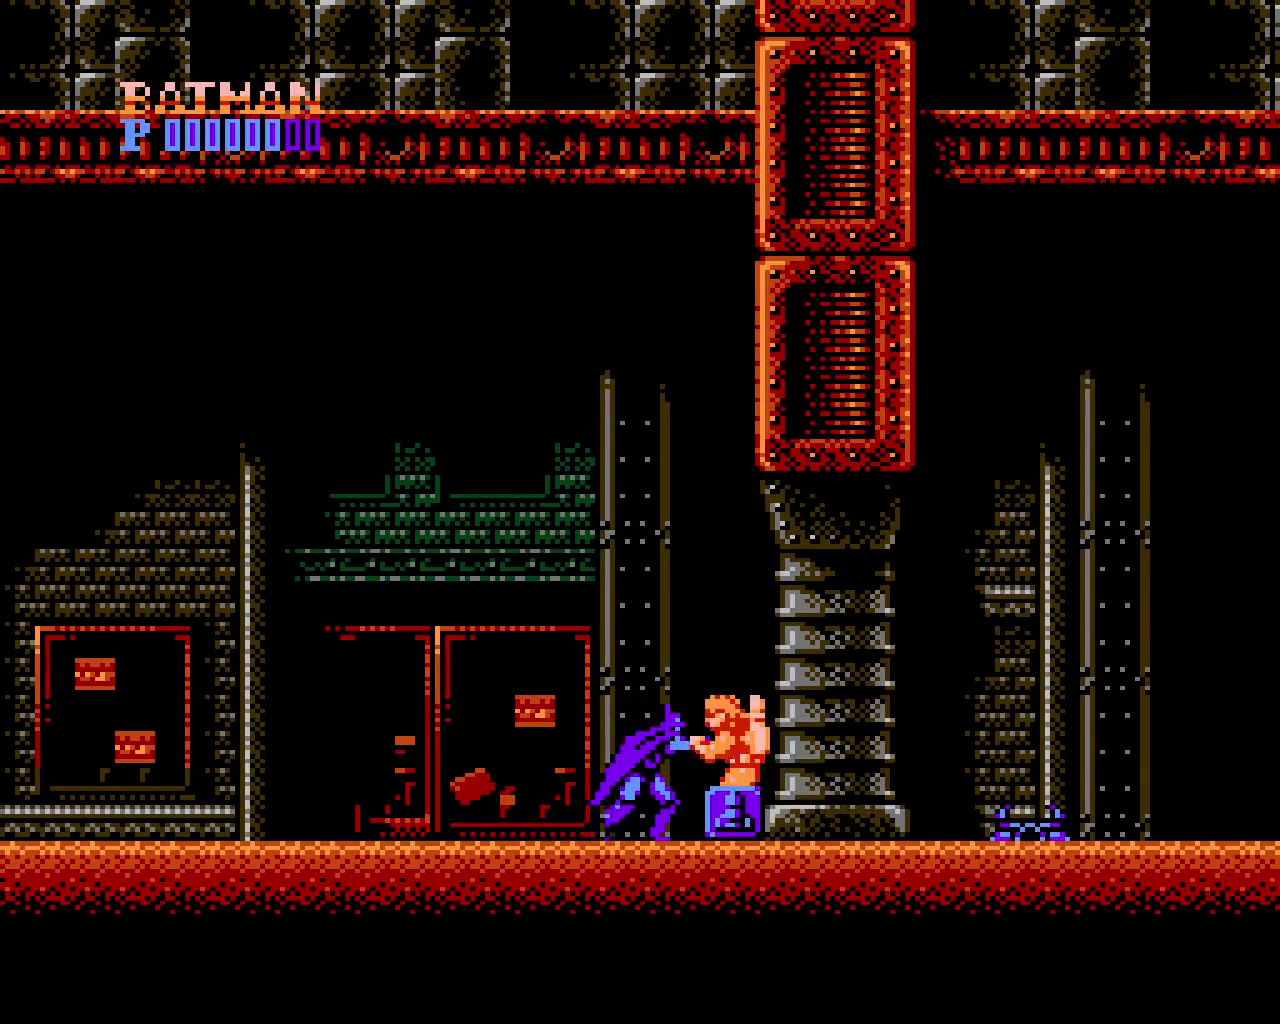
pyautogui.press('Right')
pyautogui.press('x')
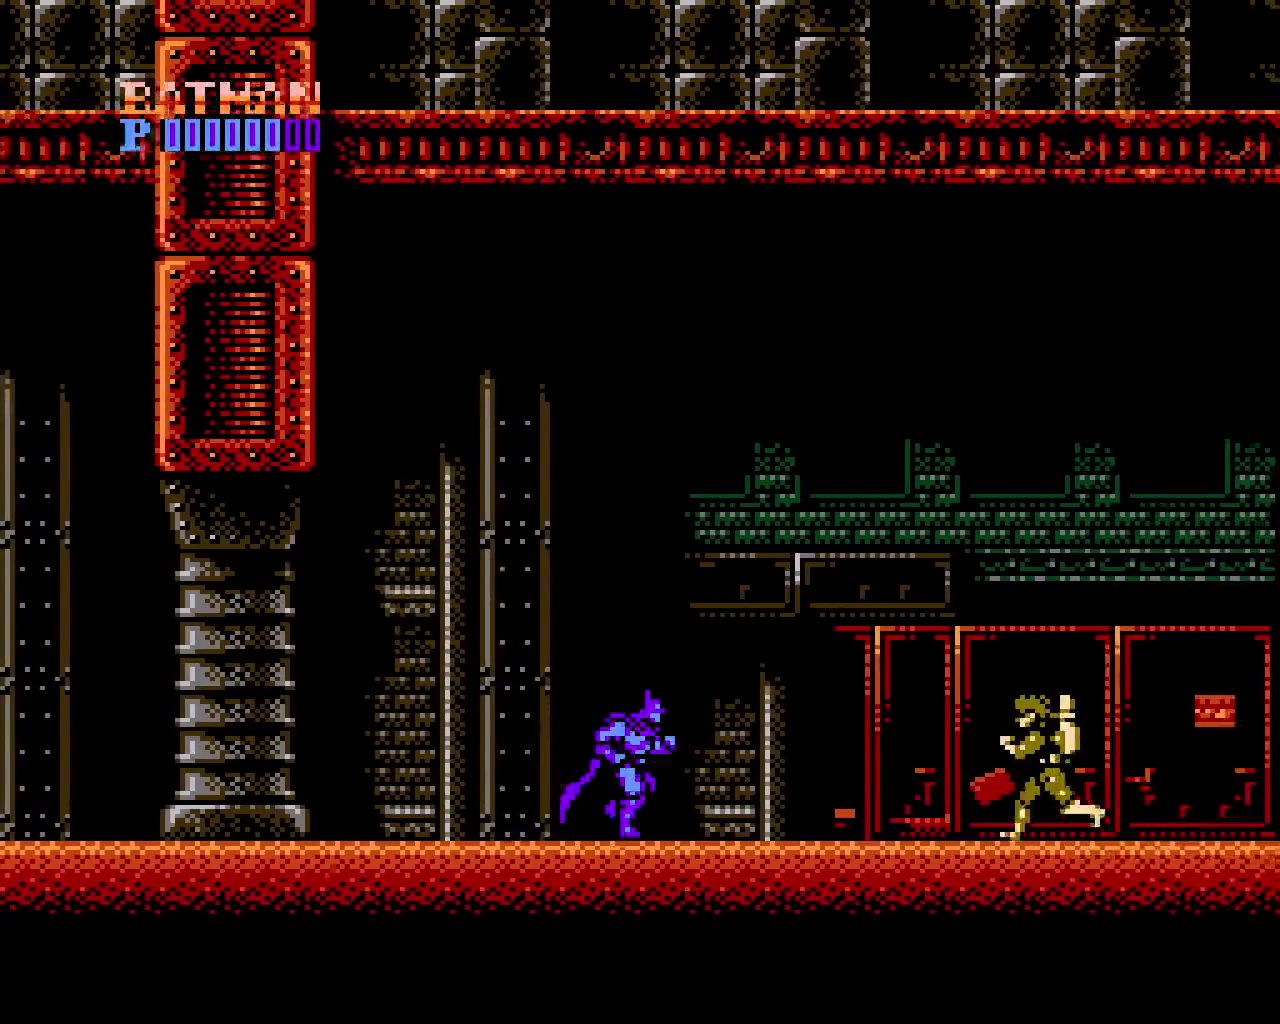
pyautogui.press('z')
pyautogui.press('Right')
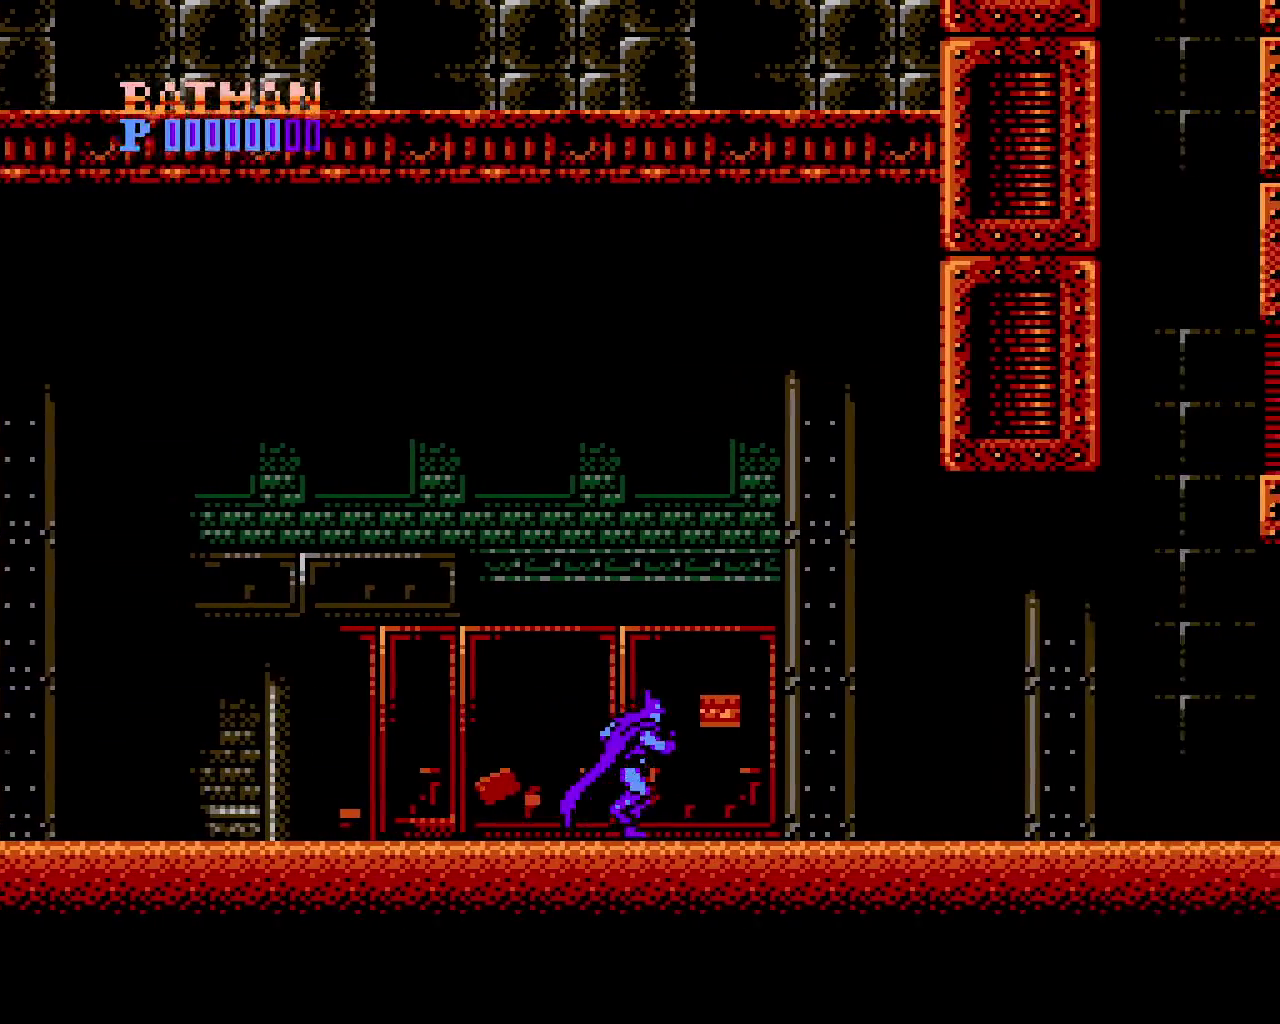
pyautogui.press('Right')
pyautogui.press('z')
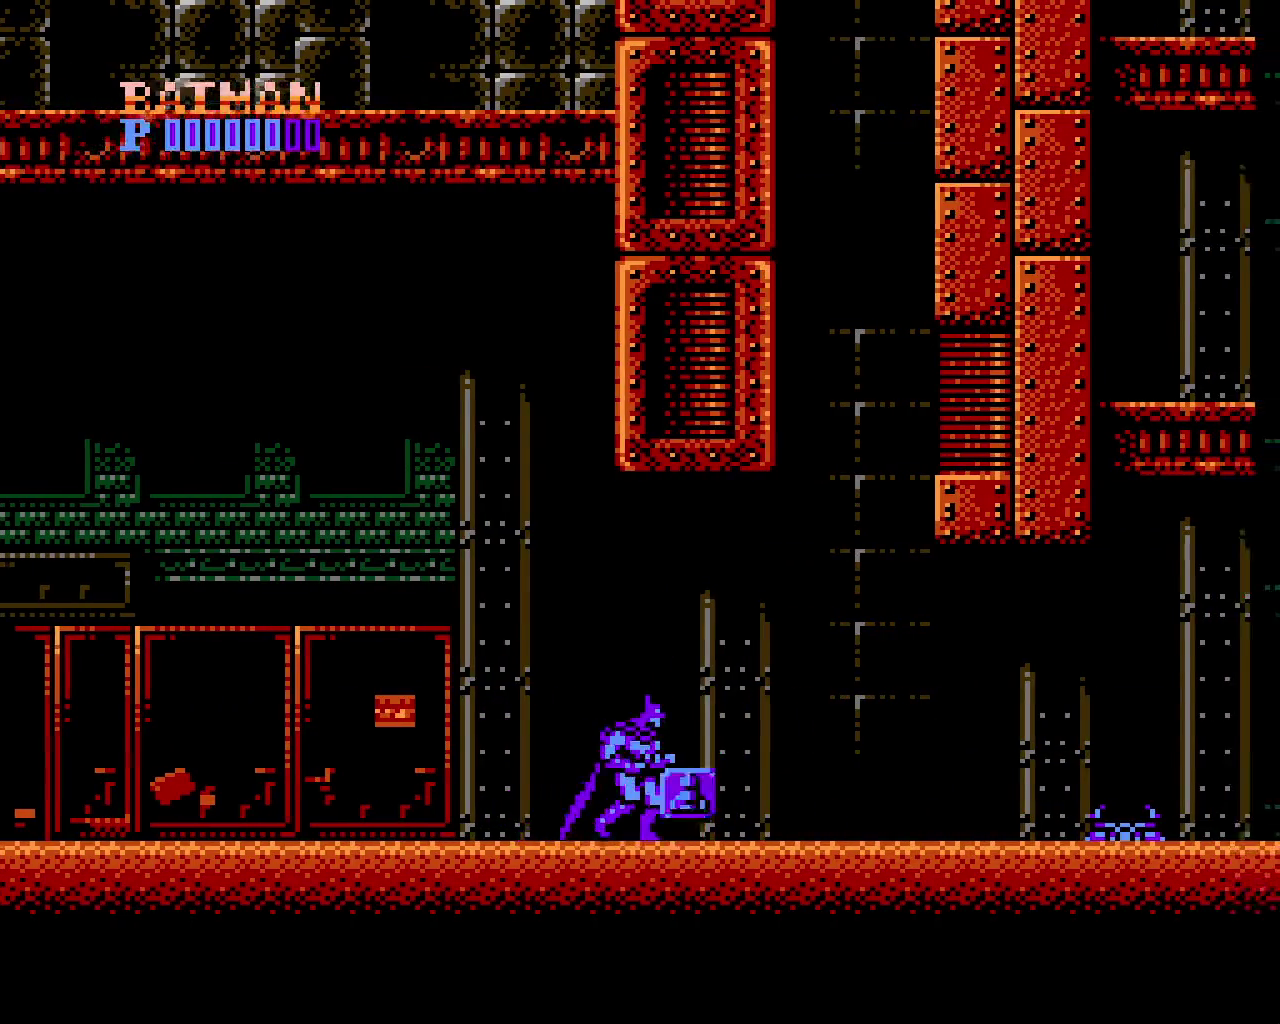
# Wall-jump upward between the two pillars
pyautogui.press('Right')
pyautogui.press('x')
pyautogui.press('x')
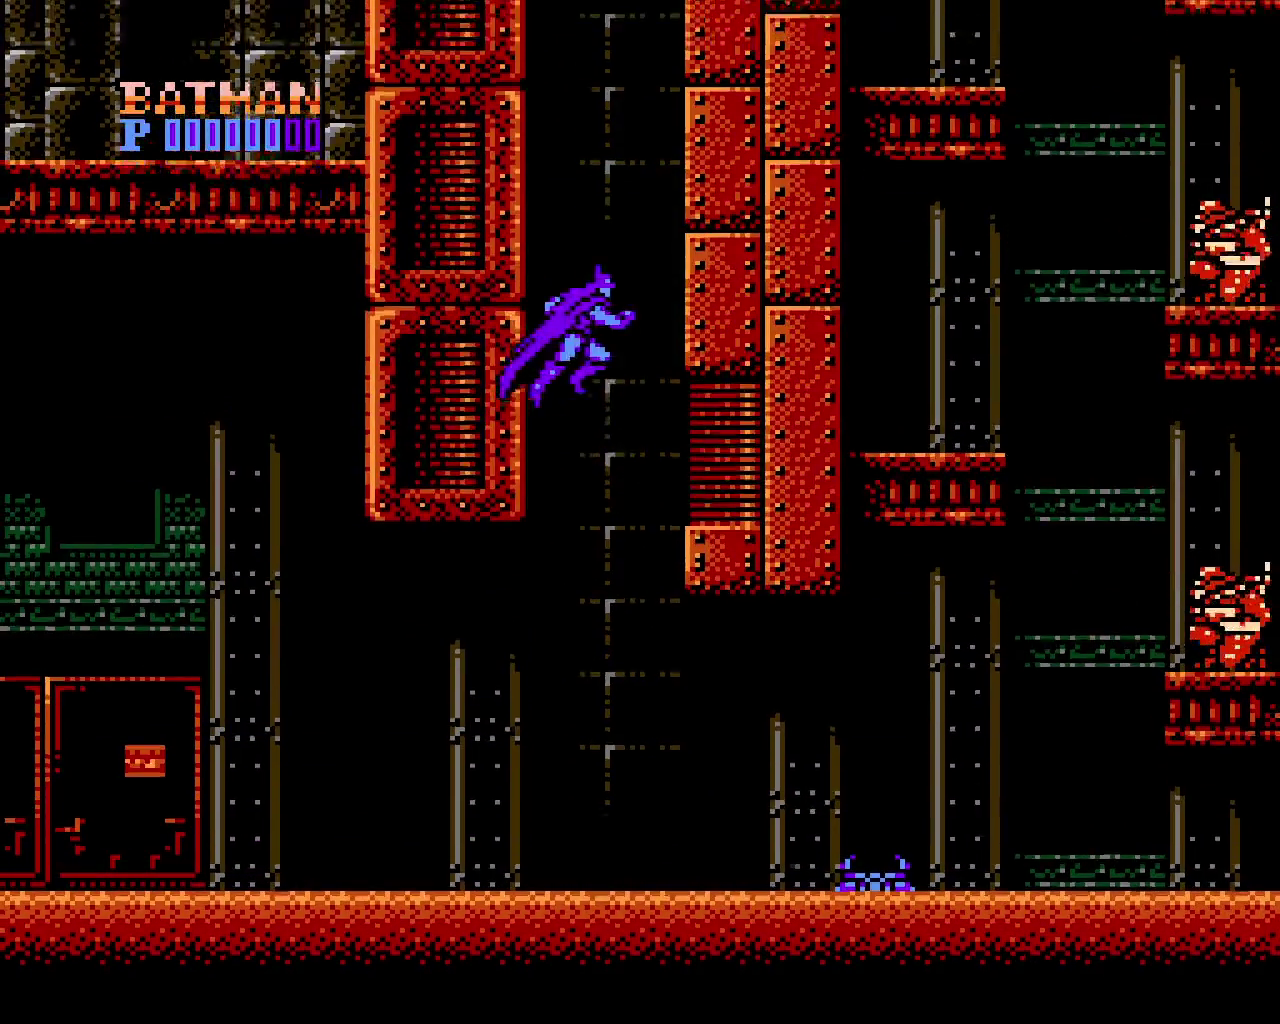
pyautogui.press('x')
pyautogui.press('x')
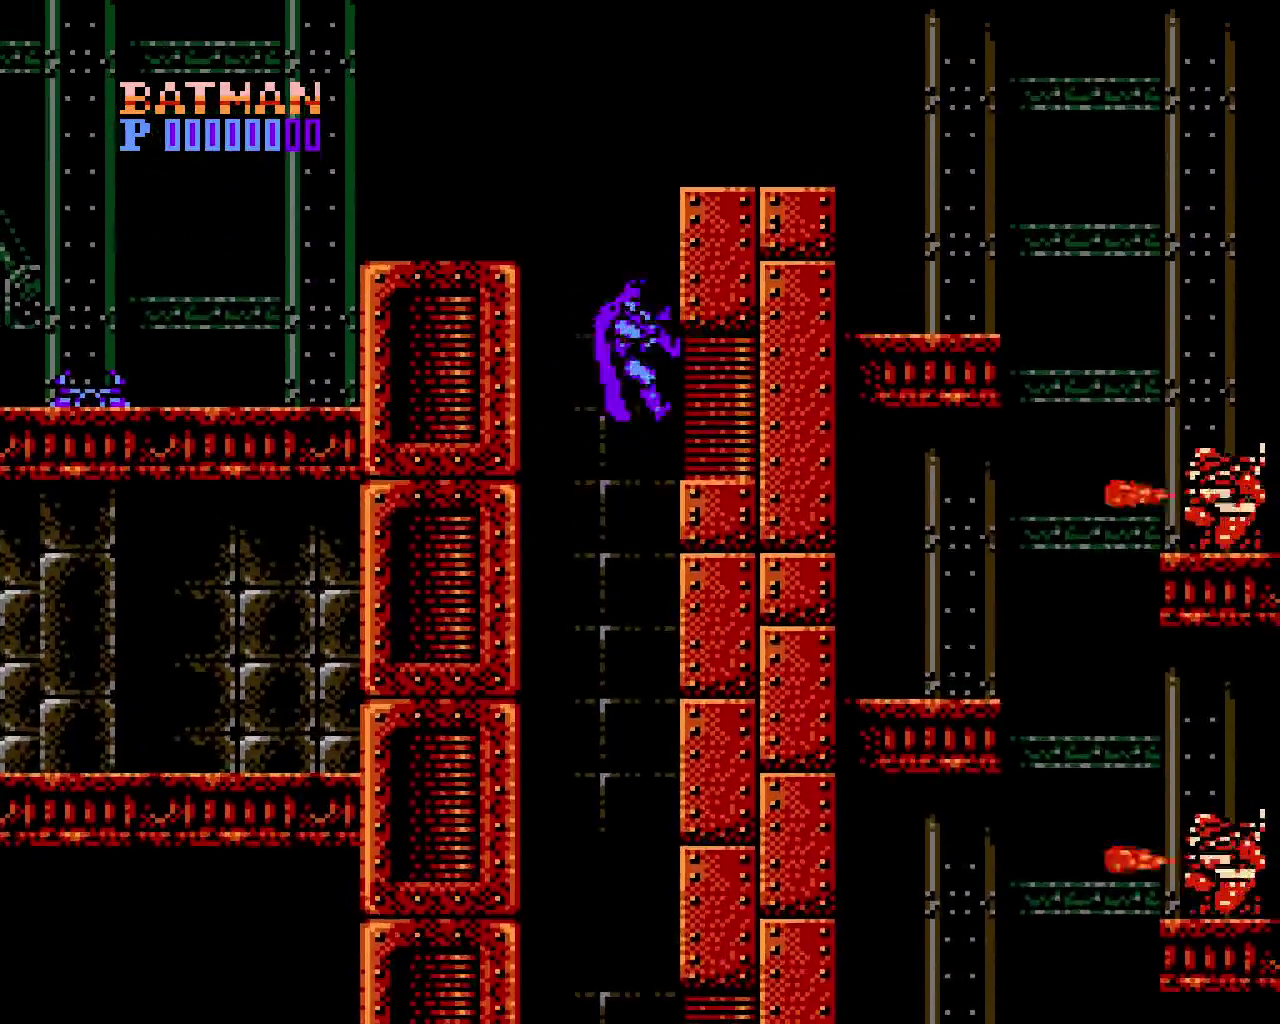
pyautogui.press('x')
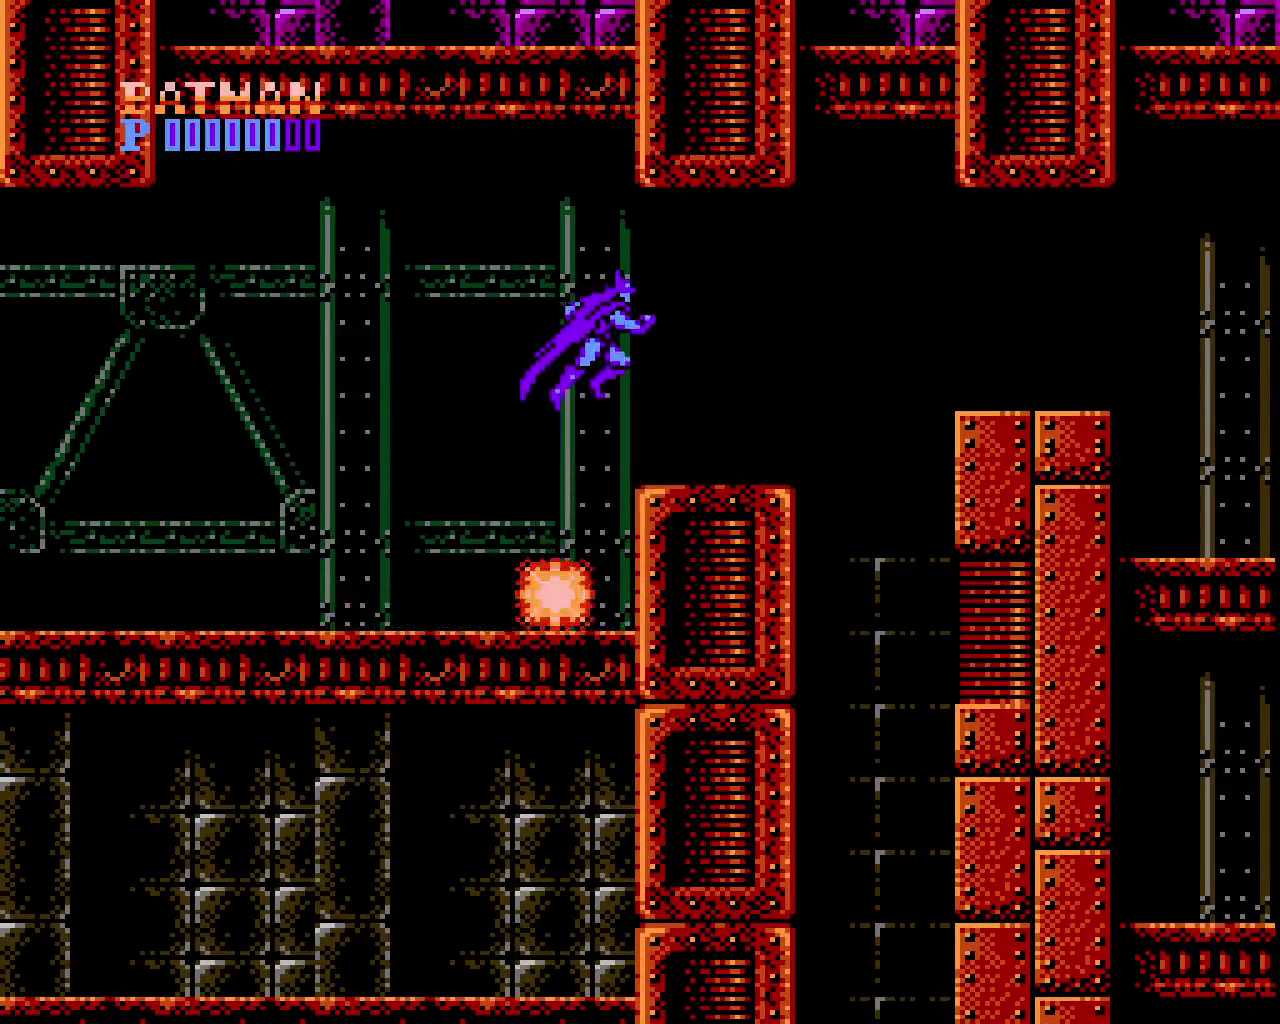
# Walk left along the ledge past the pillars and drop to the lower ledge
pyautogui.press('Left')
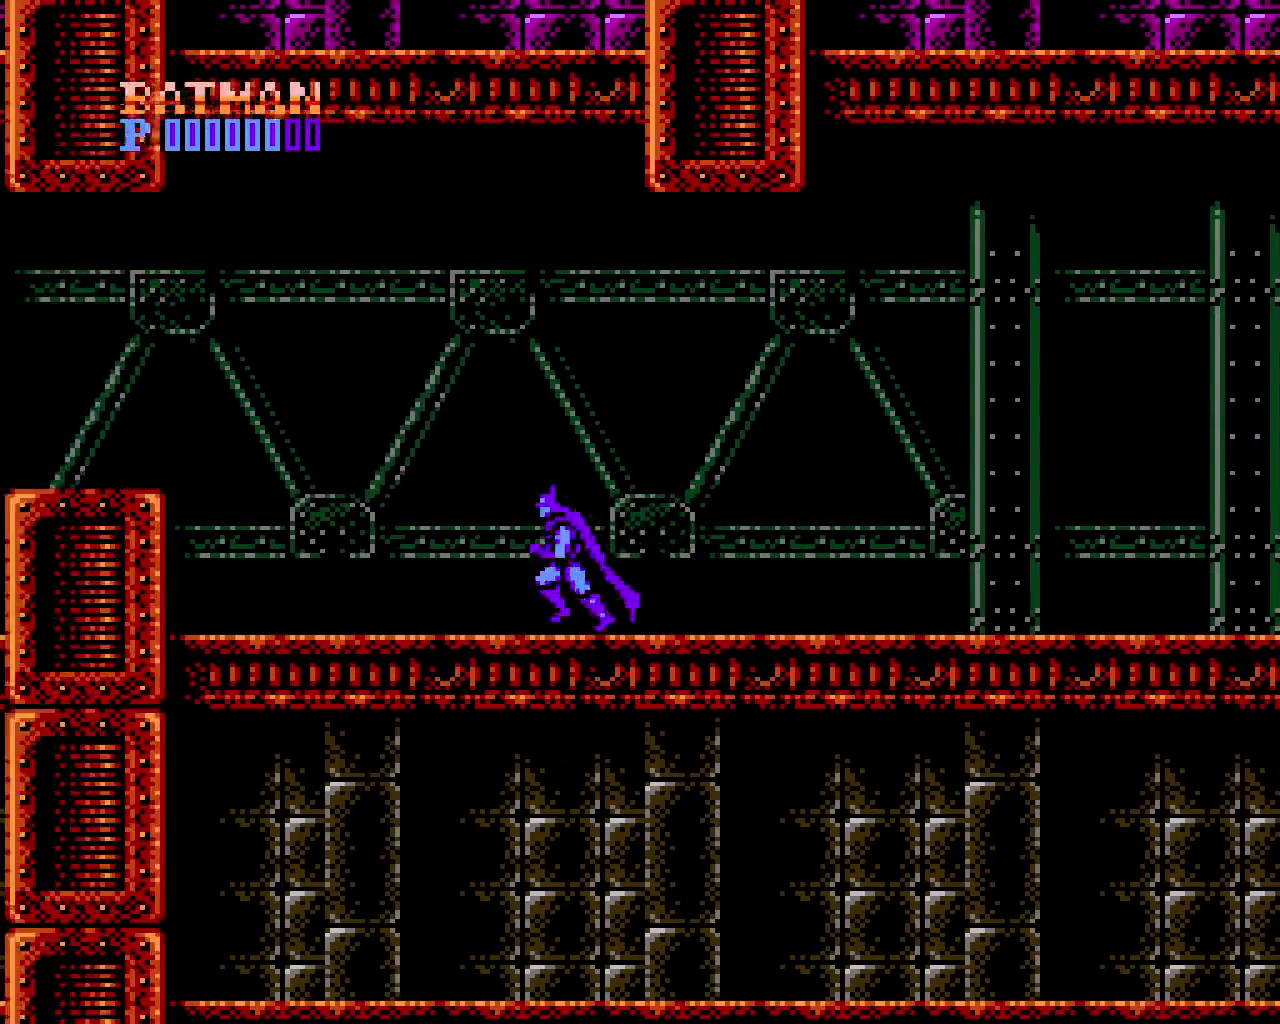
pyautogui.press('x')
pyautogui.press('Down')
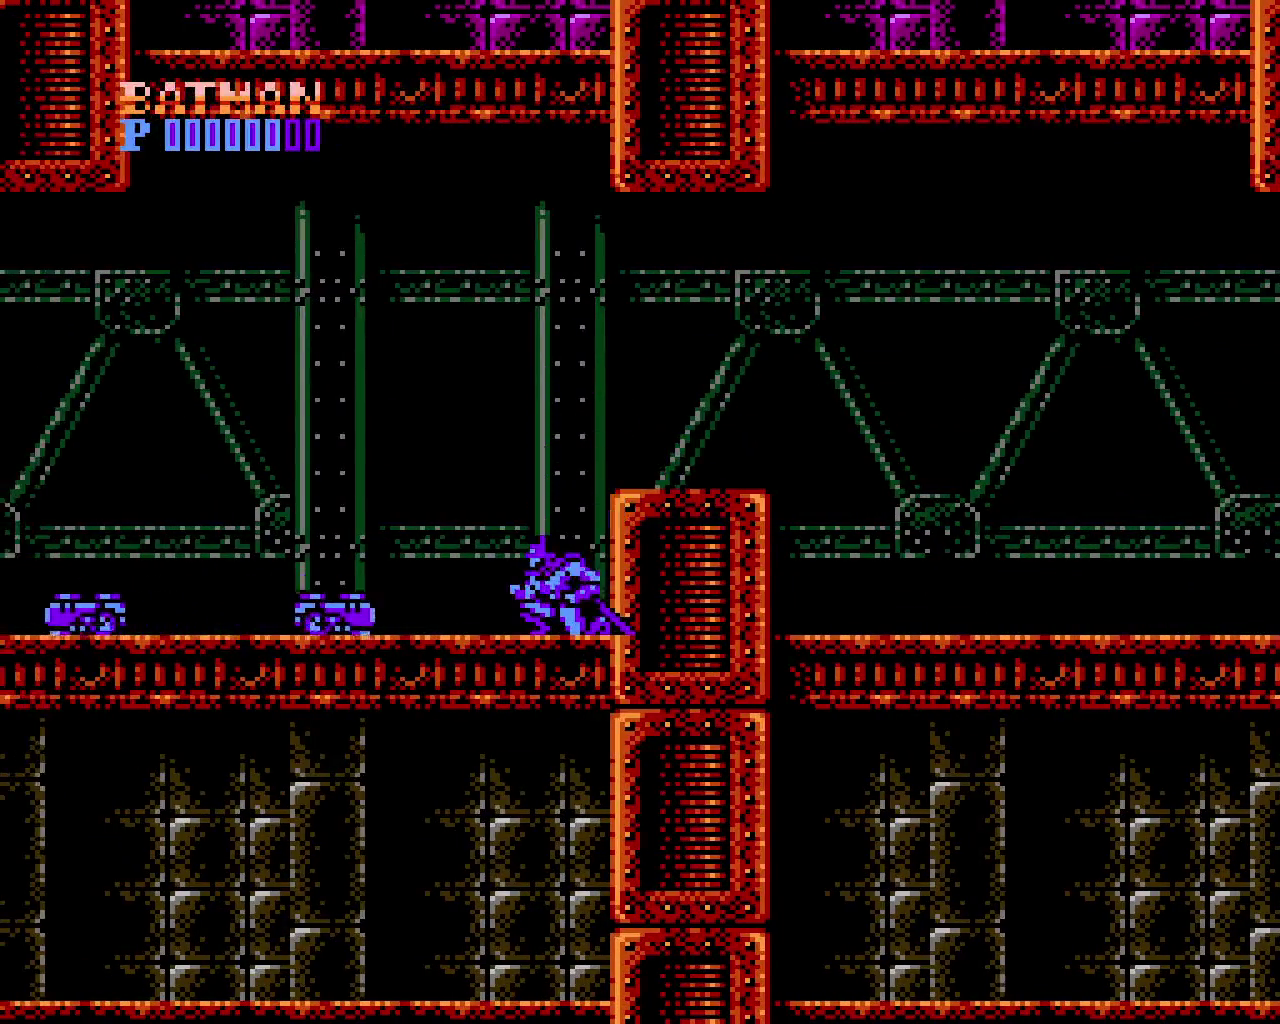
pyautogui.press('Left')
pyautogui.press('Down')
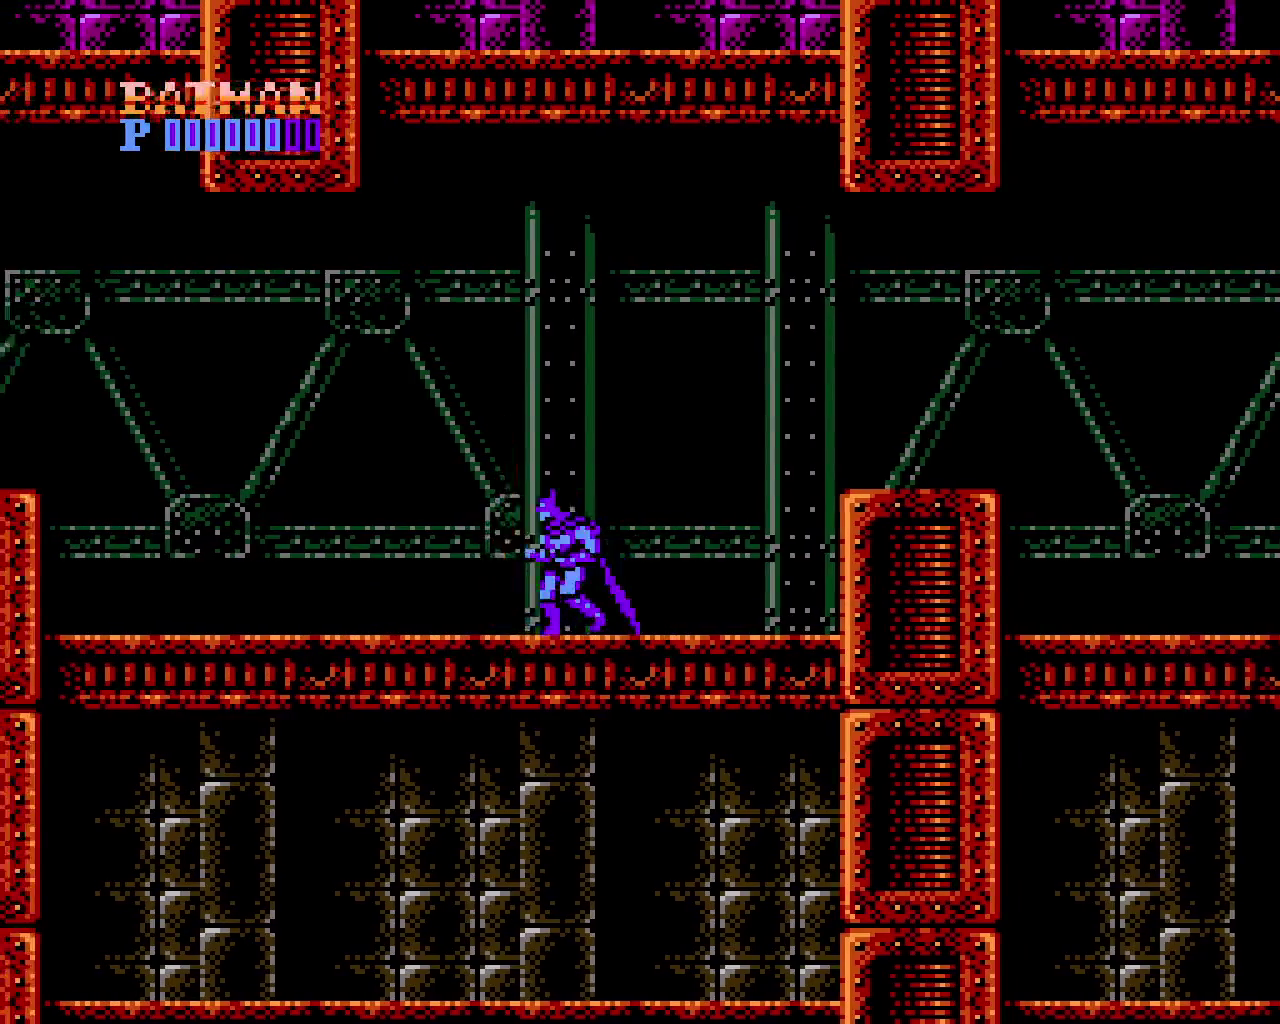
pyautogui.press('Left')
pyautogui.press('x')
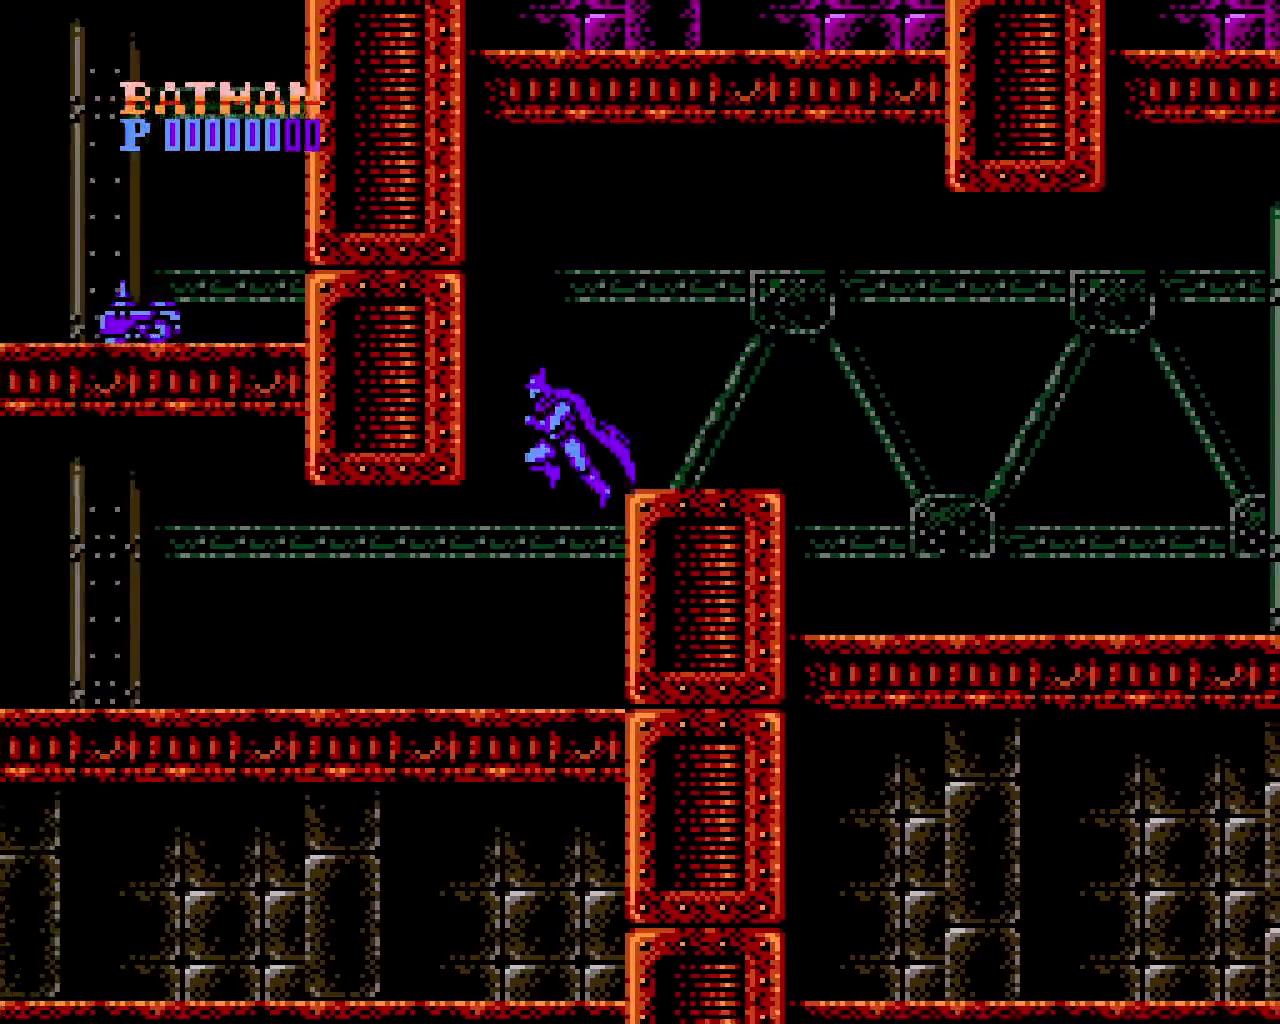
# After a brief pause, throw batarangs at the enemy and reach the upper ledge
pyautogui.press('Return')
pyautogui.press('Return')
pyautogui.press('Left')
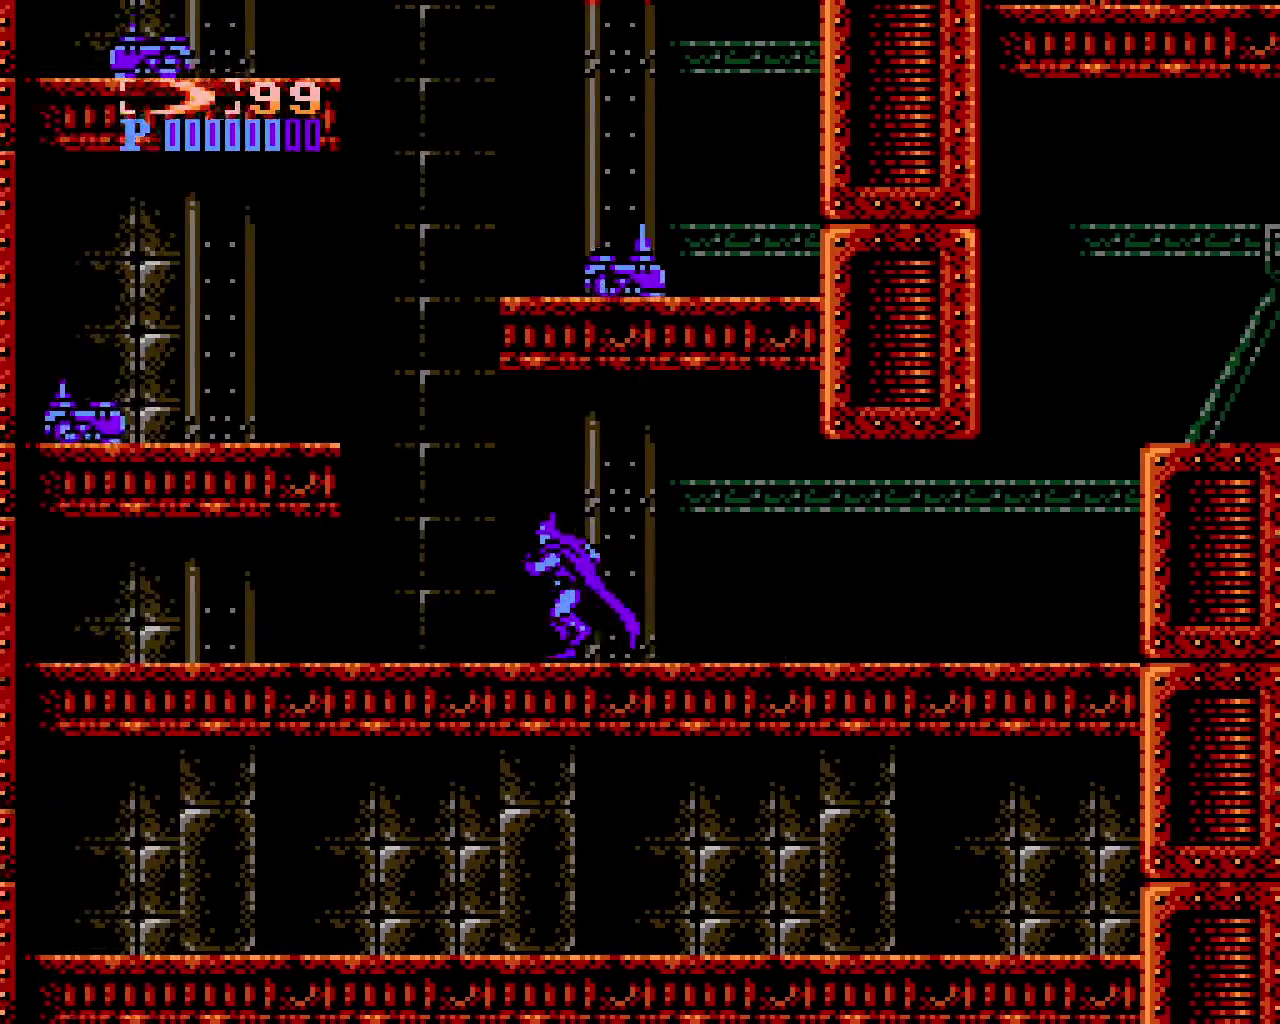
pyautogui.press('x')
pyautogui.press('z')
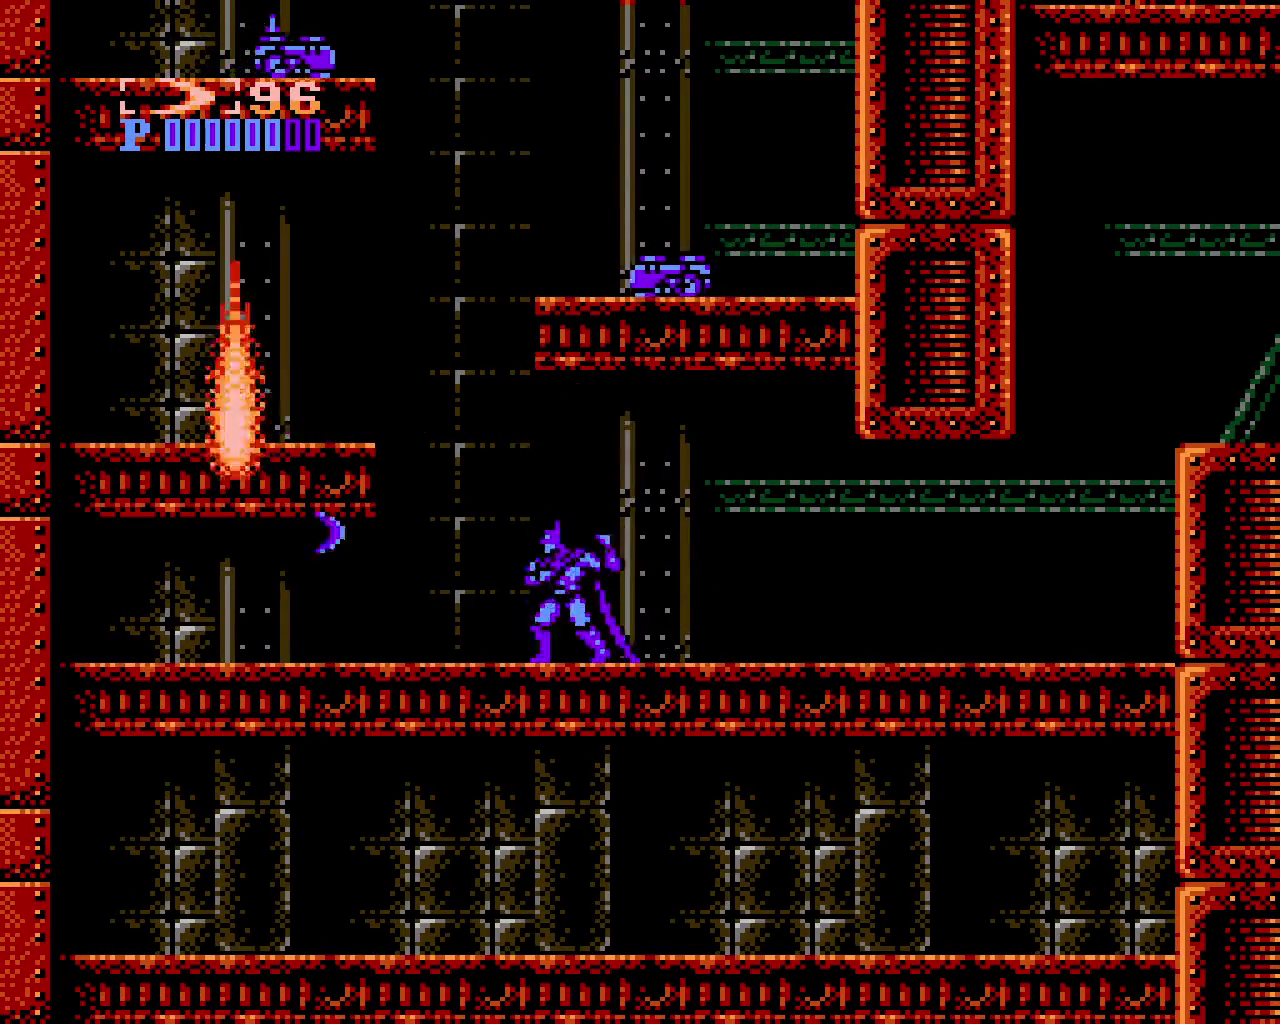
pyautogui.press('z')
pyautogui.press('Left')
pyautogui.press('x')
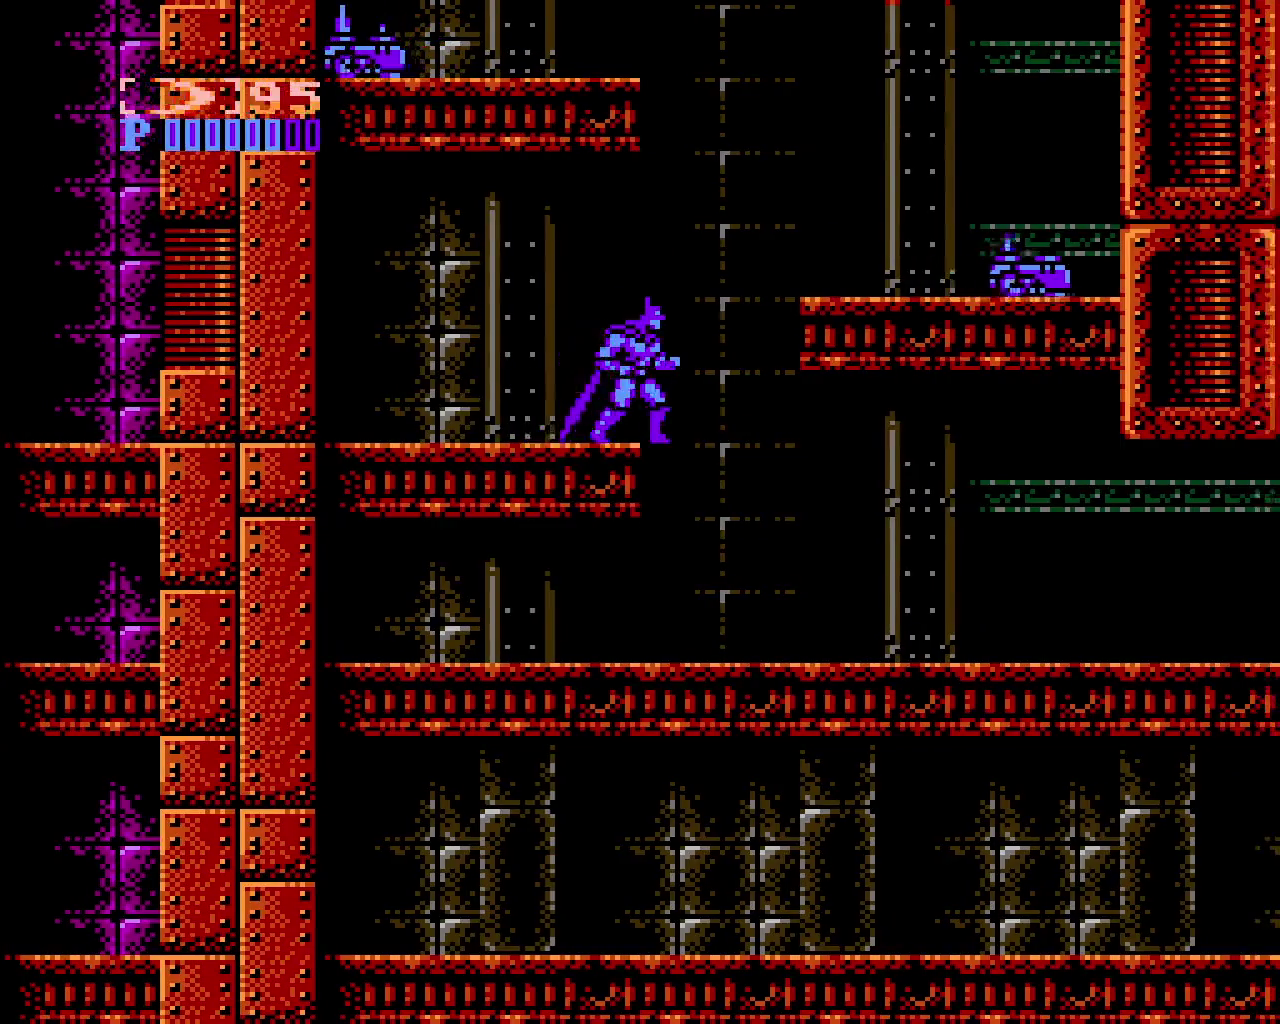
# Jump between ledges while throwing batarangs in mid-air
pyautogui.press('x')
pyautogui.press('z')
pyautogui.press('Right')
pyautogui.press('x')
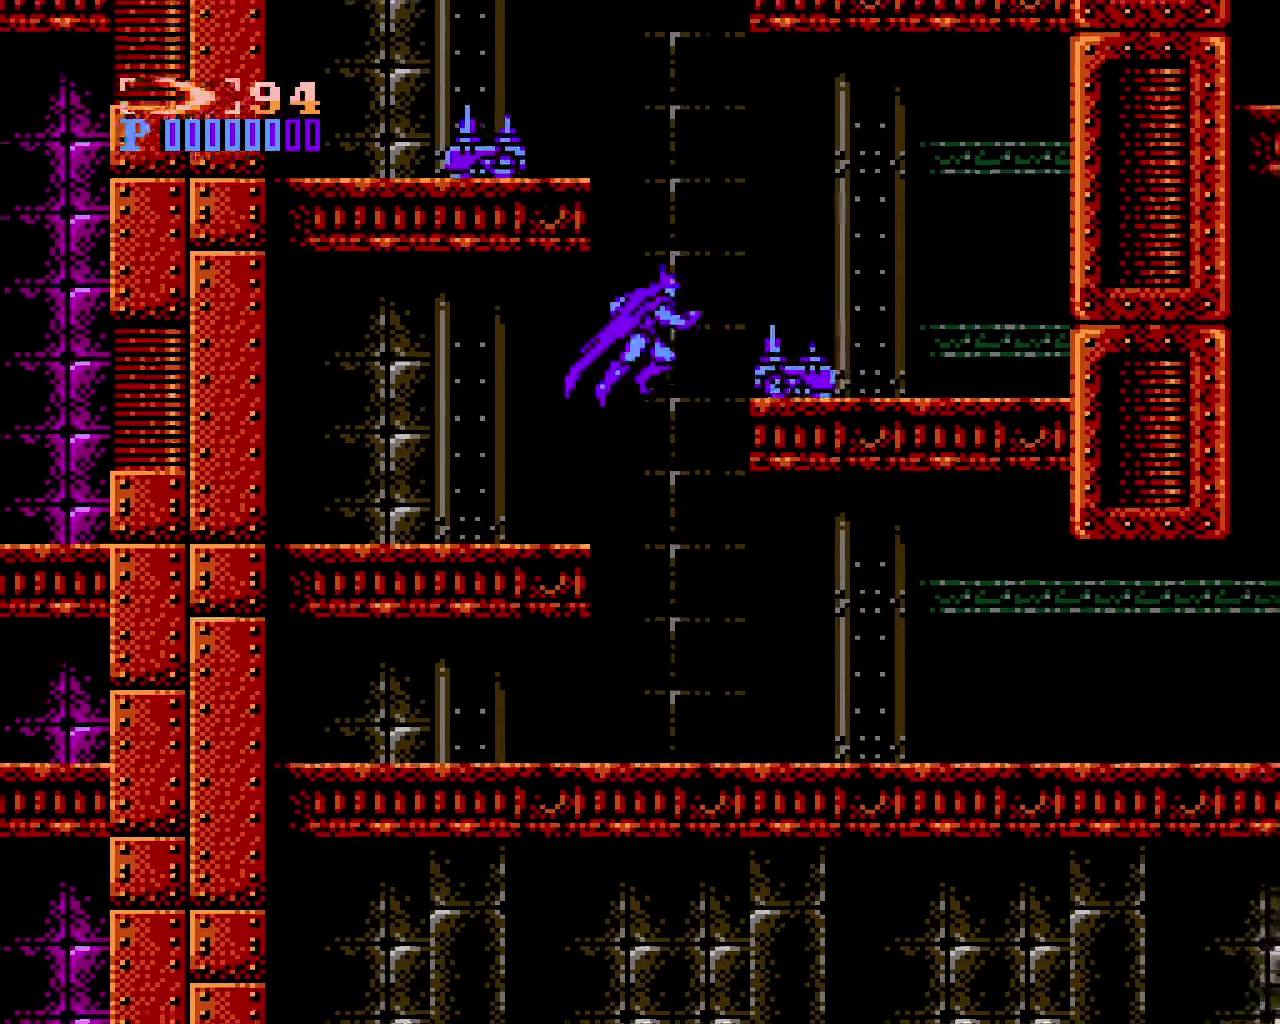
pyautogui.press('z')
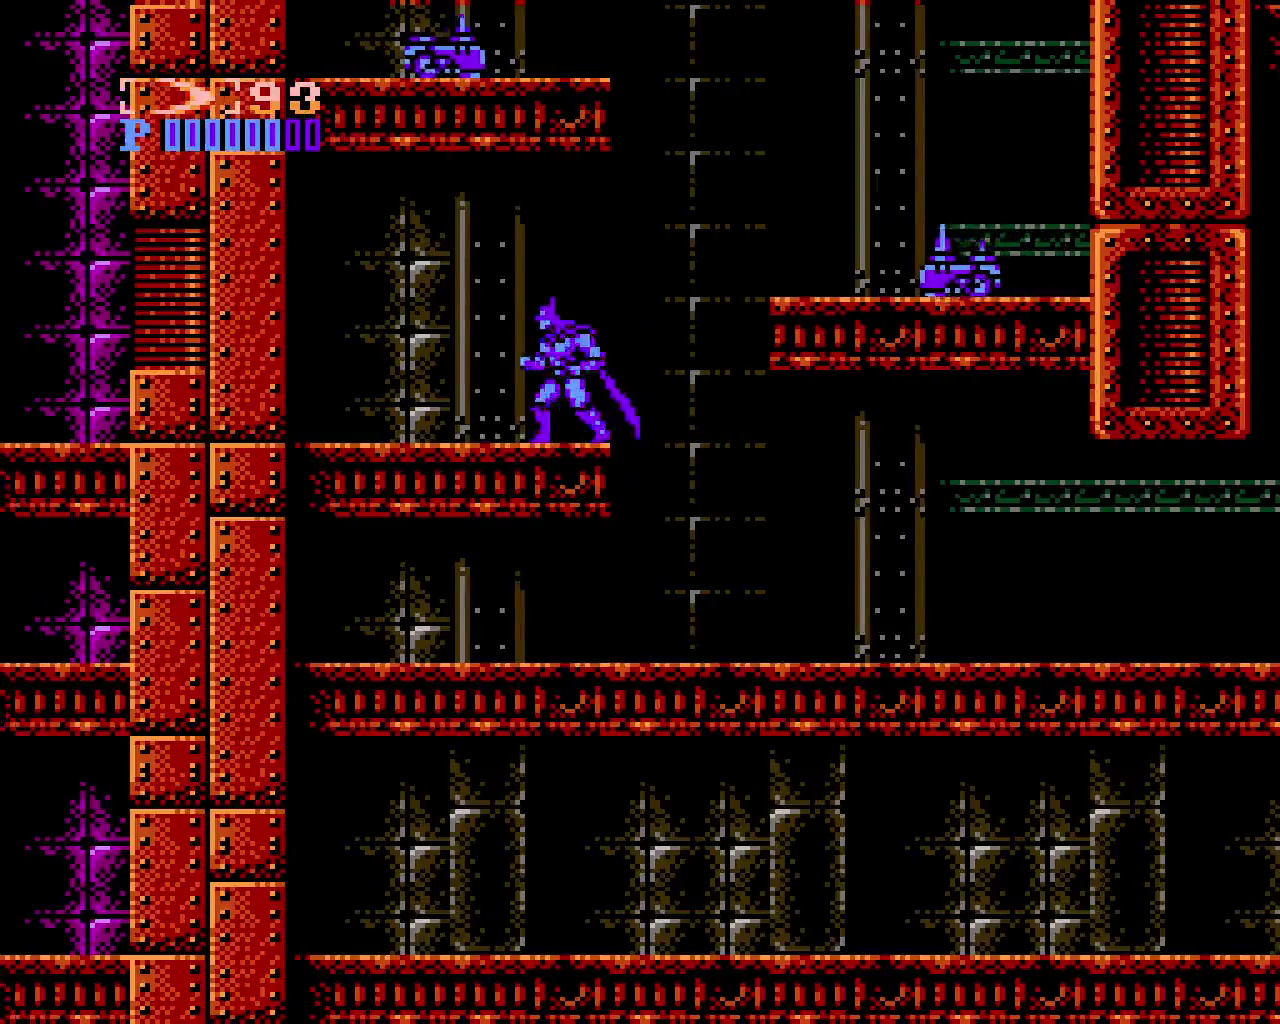
pyautogui.press('x')
pyautogui.press('x')
pyautogui.press('Right')
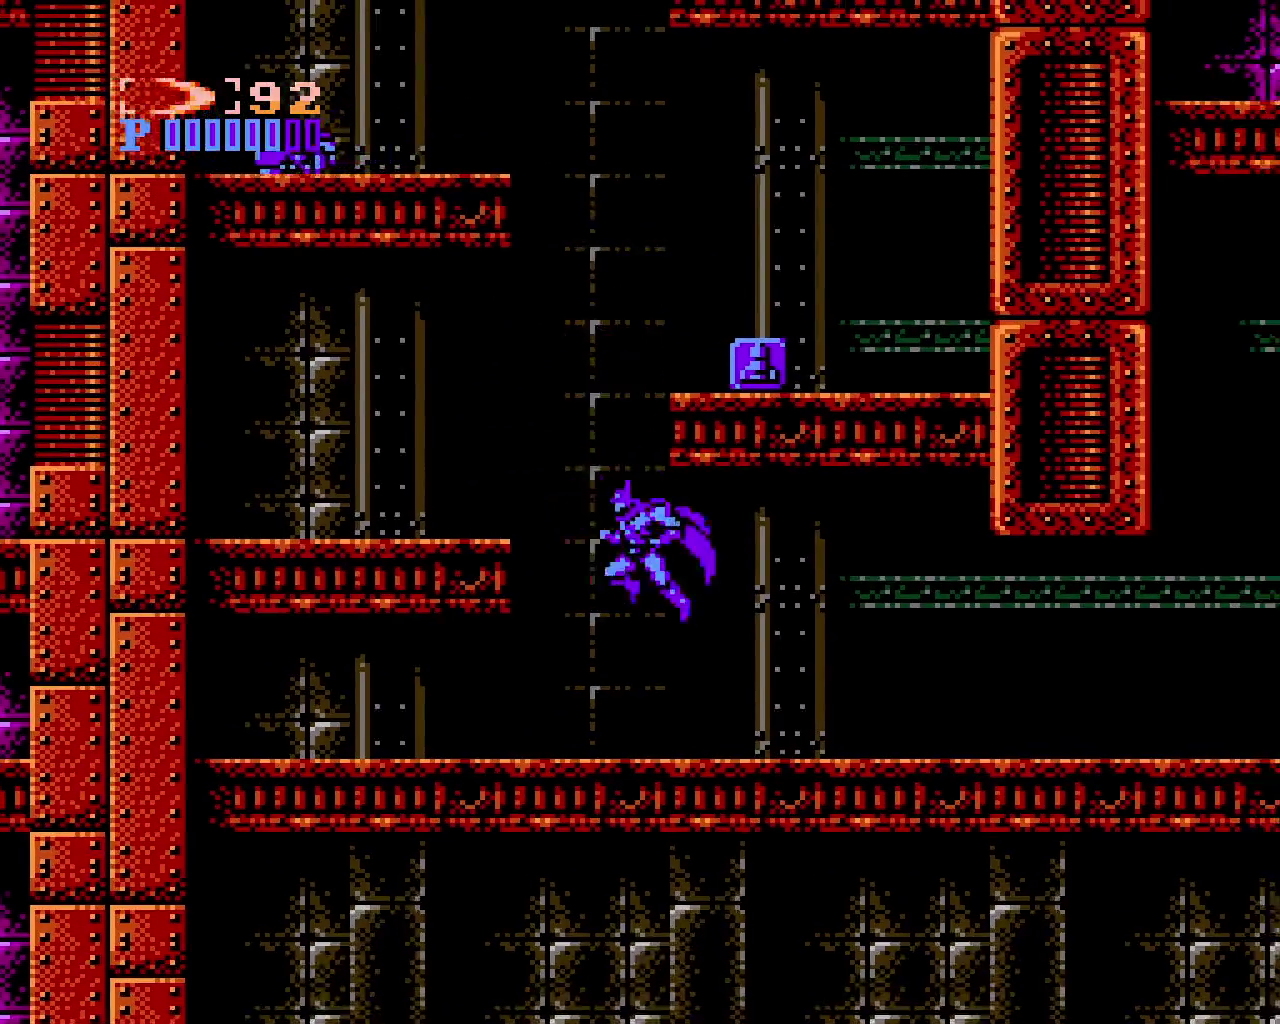
pyautogui.press('x')
pyautogui.press('x')
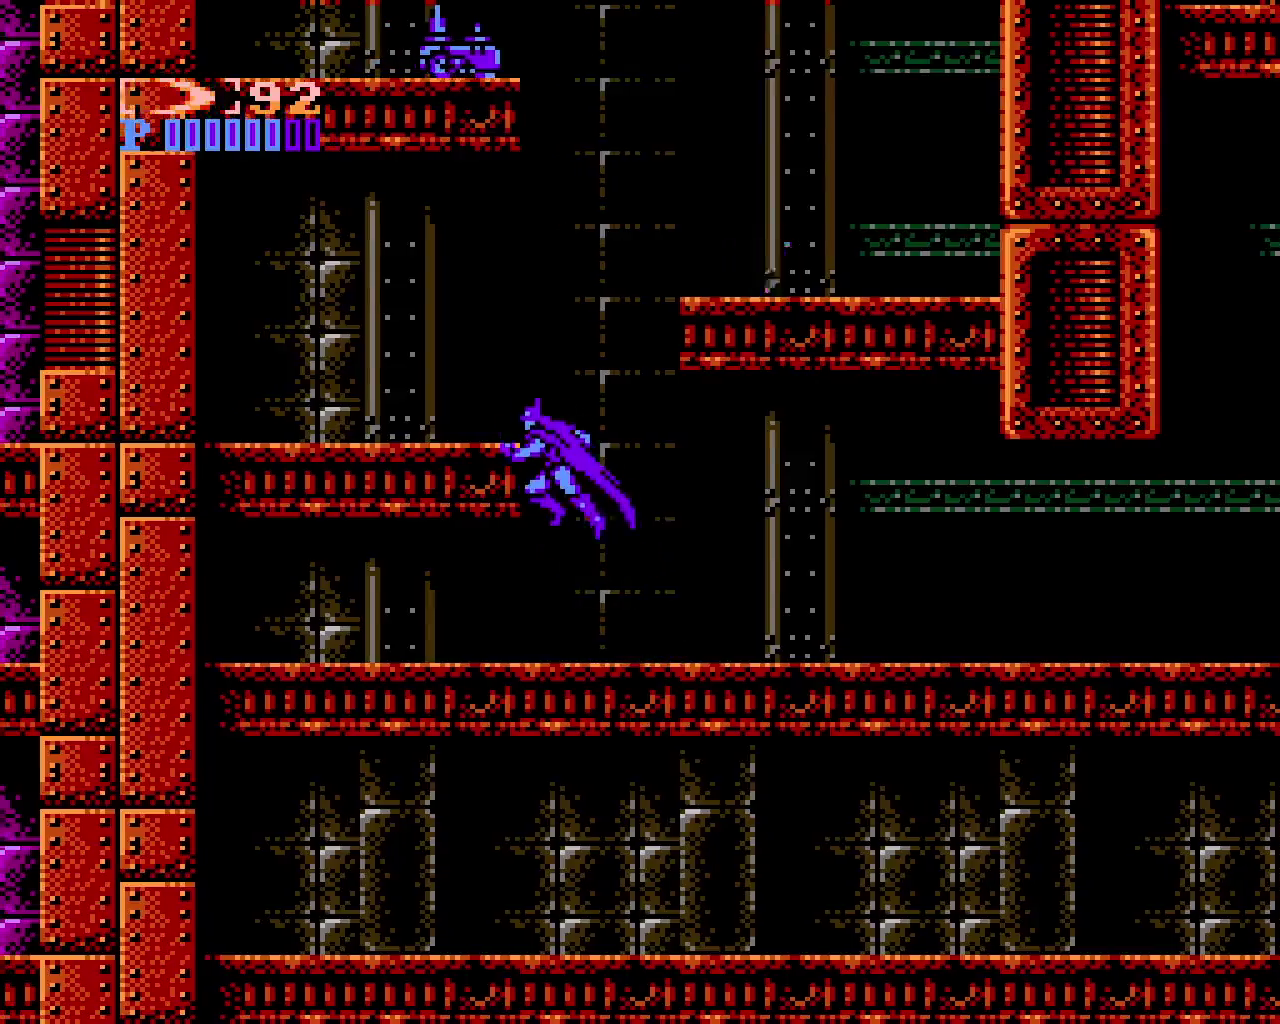
pyautogui.press('x')
# Jump left and right across the ledges, throwing batarangs both directions
pyautogui.press('Left')
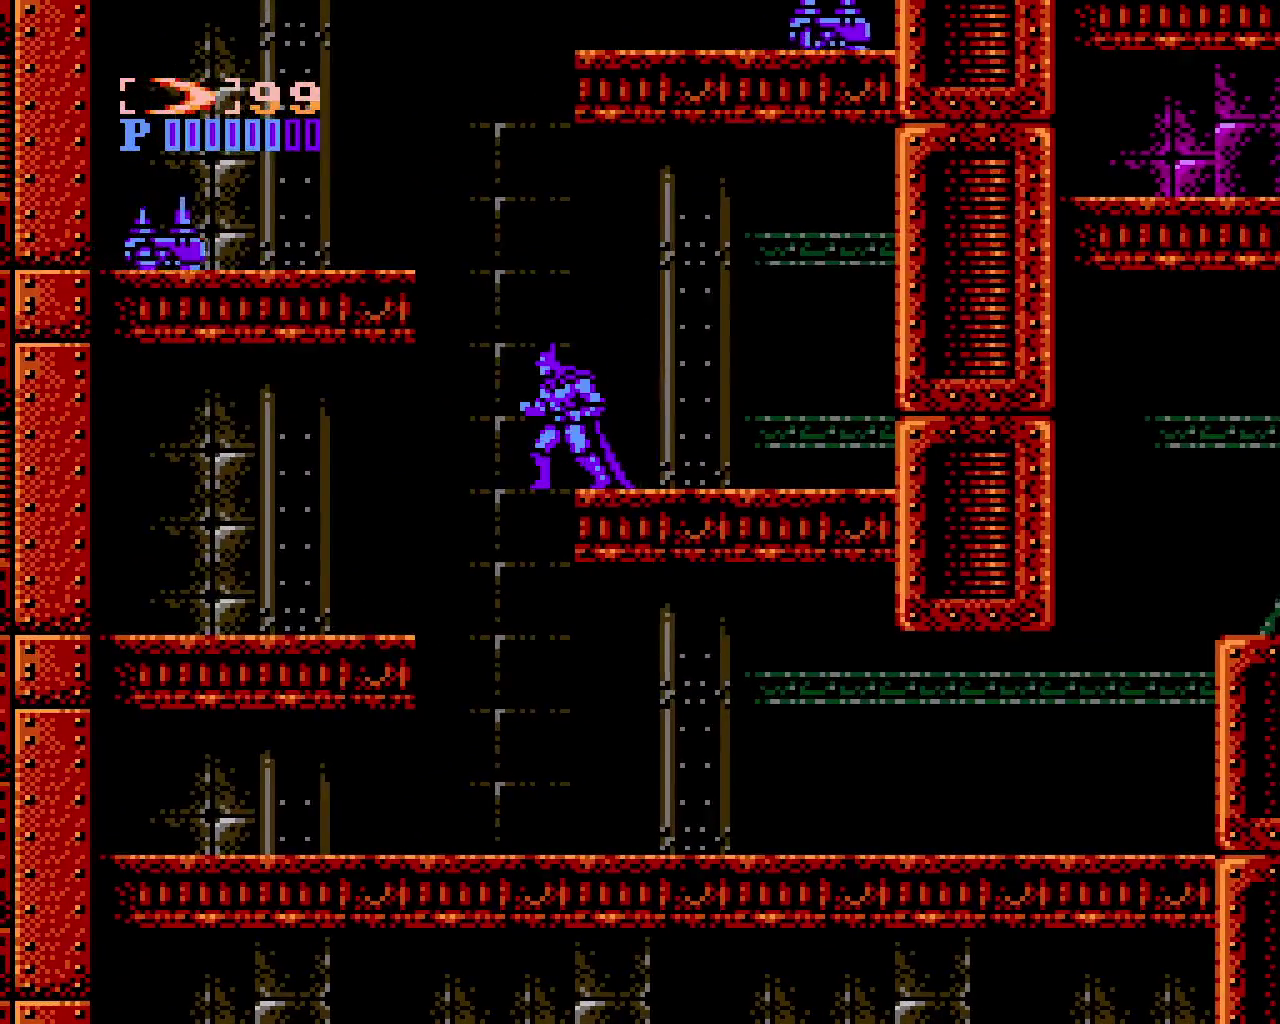
pyautogui.press('x')
pyautogui.press('z')
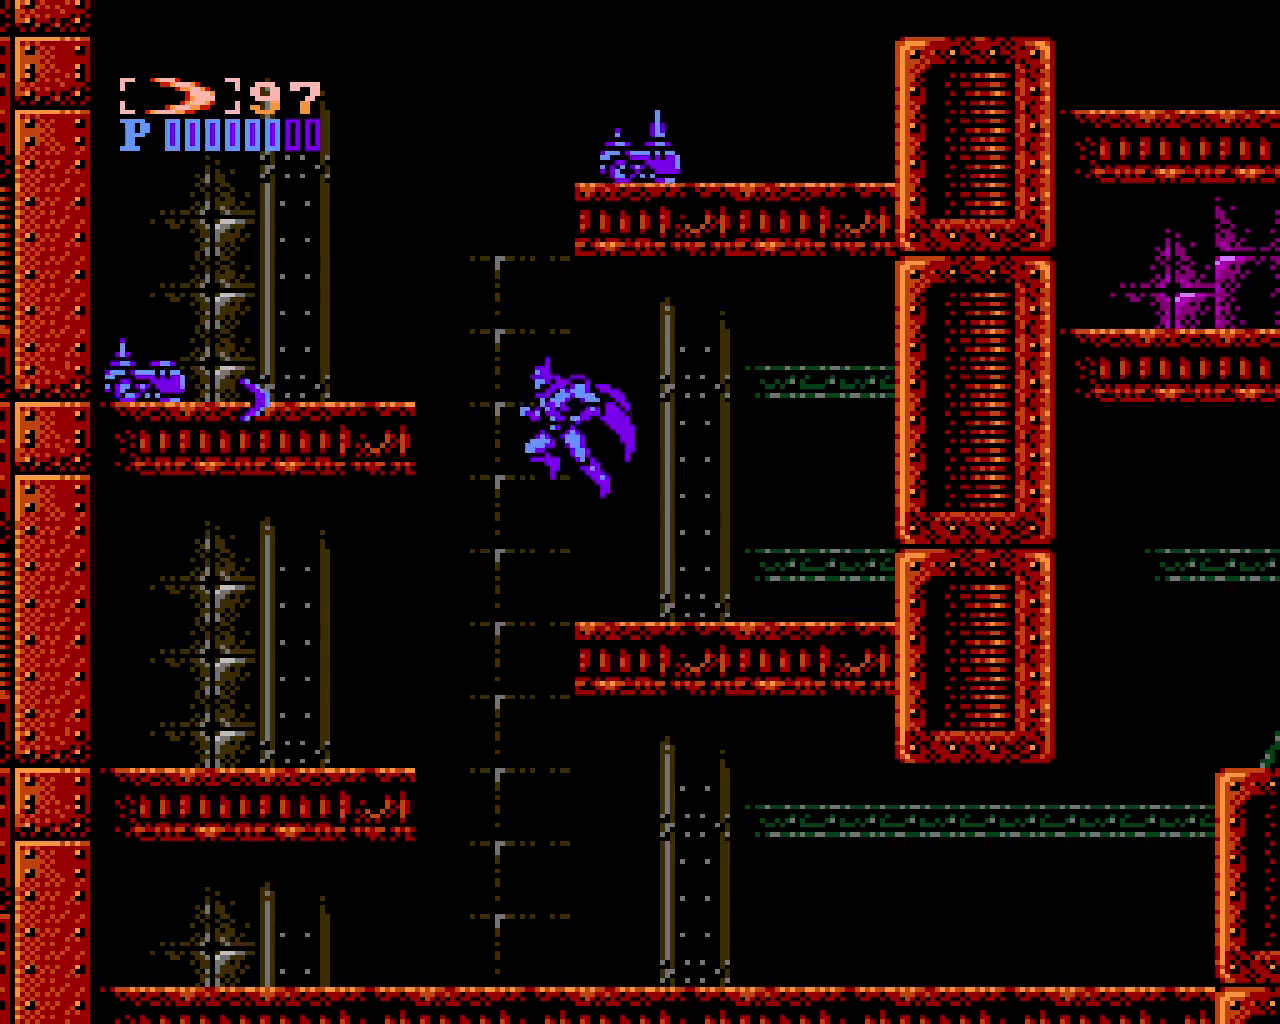
pyautogui.press('x')
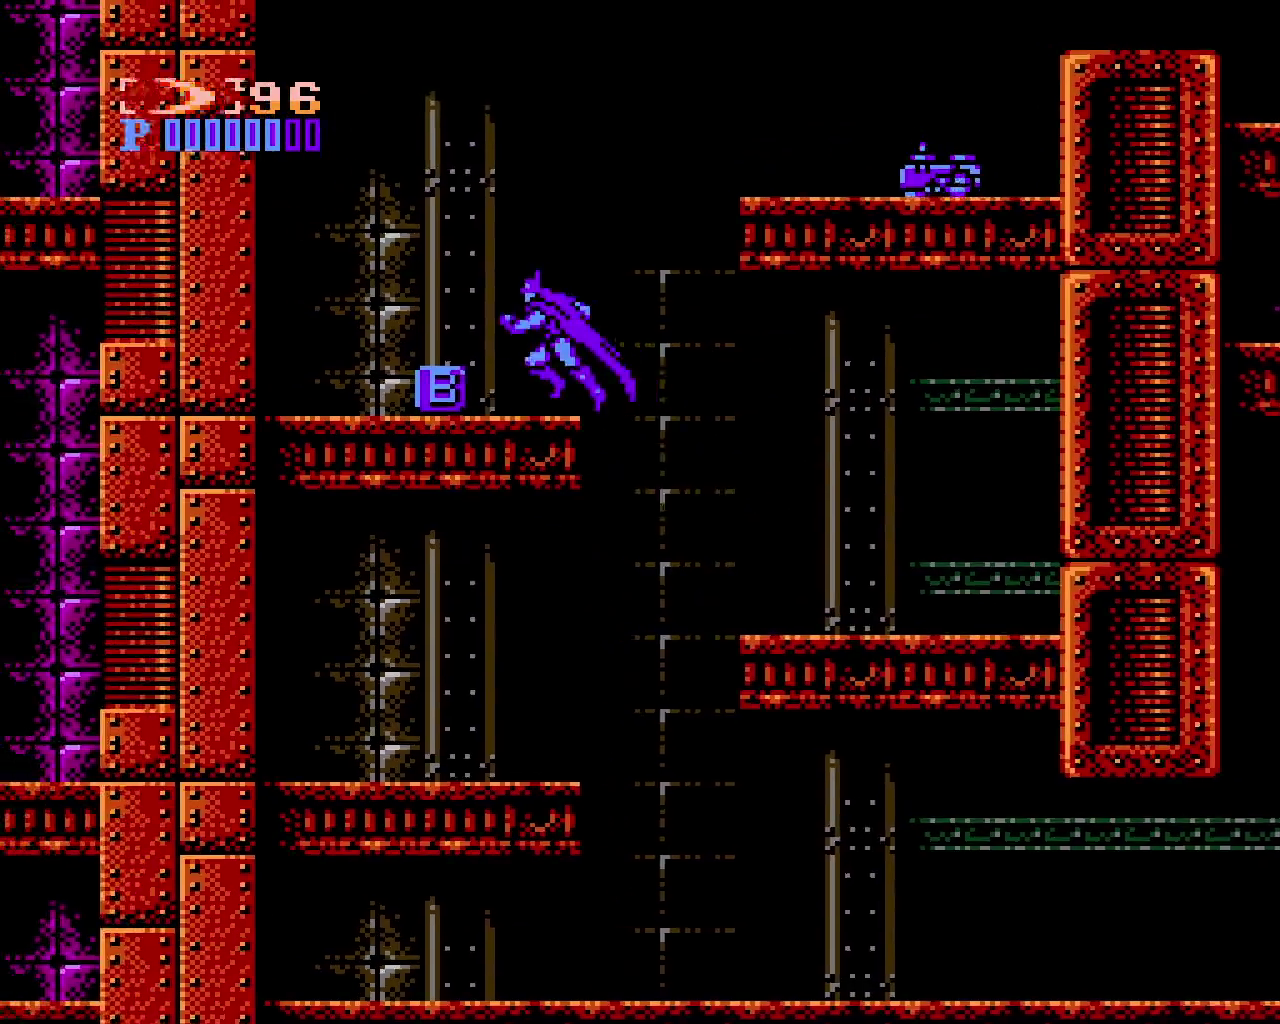
pyautogui.press('Right')
pyautogui.press('x')
pyautogui.press('z')
pyautogui.press('x')
pyautogui.press('z')
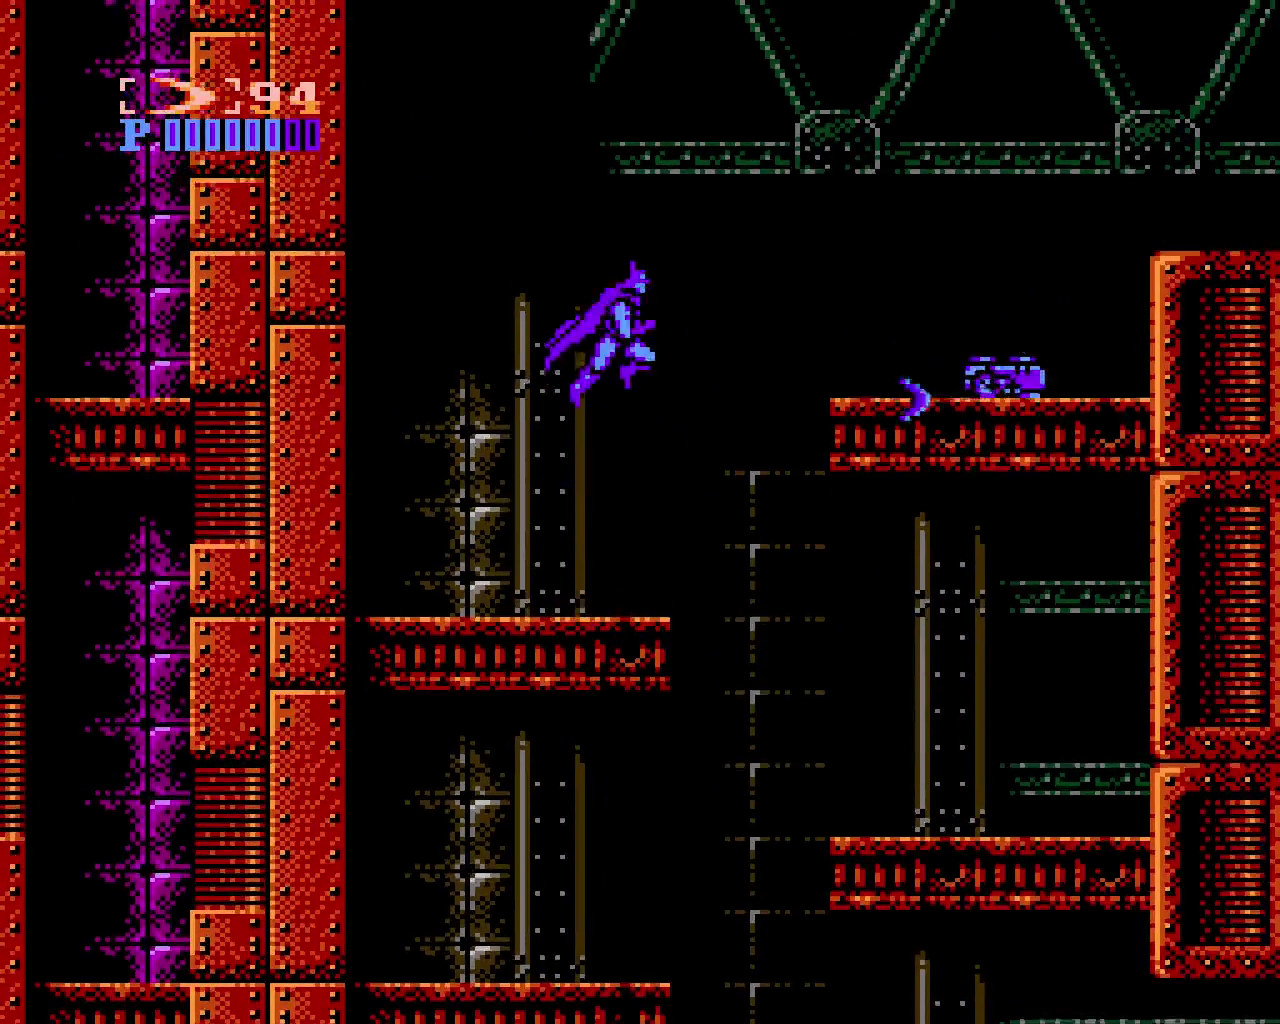
# Climb via the middle ledge to the red pillar and batarang the flying enemy
pyautogui.press('Right')
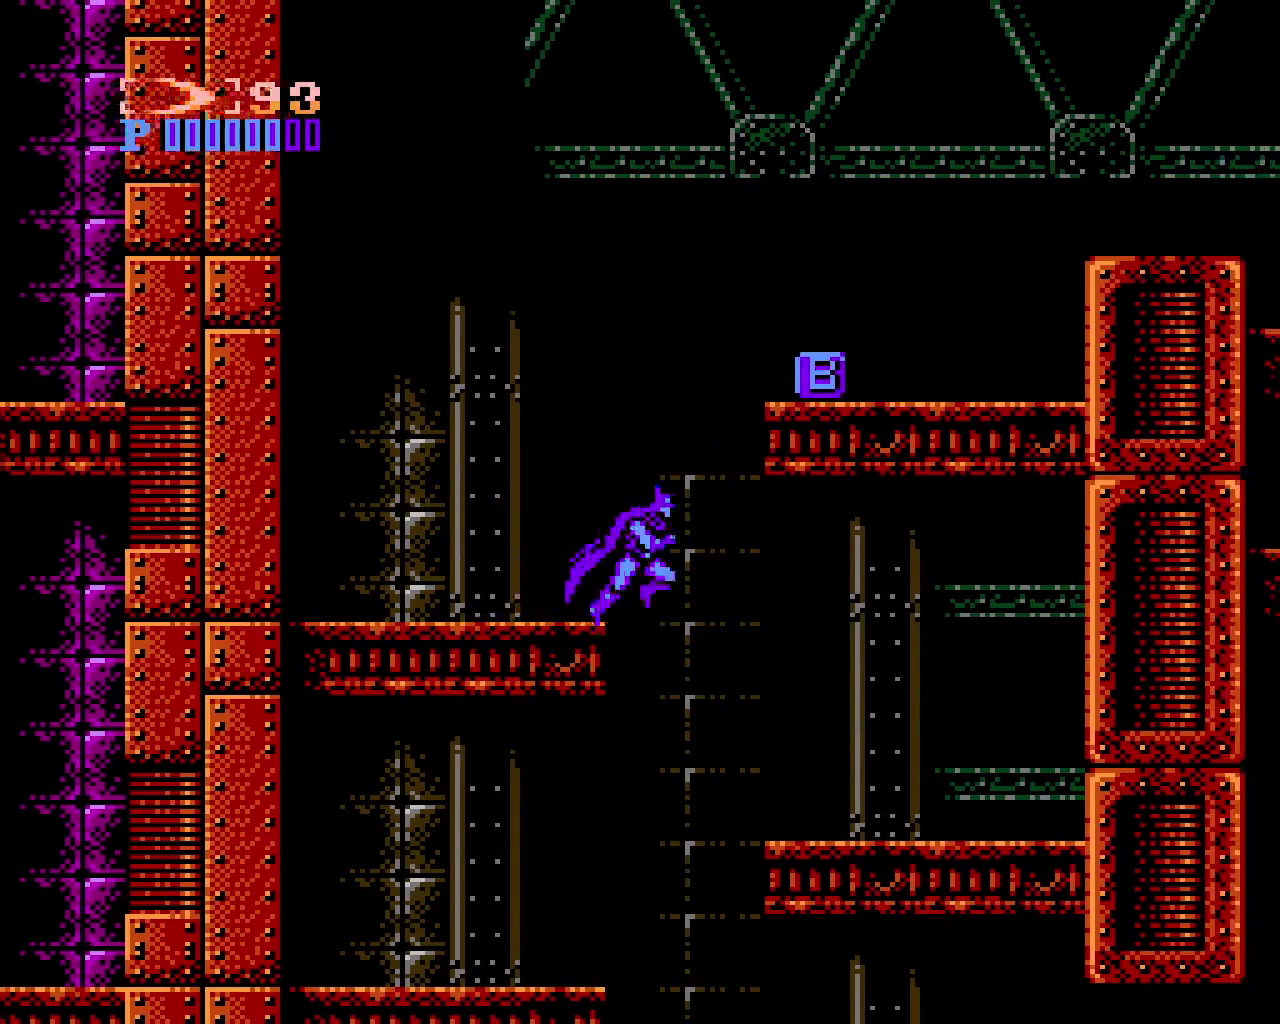
pyautogui.press('Left')
pyautogui.press('x')
pyautogui.press('Right')
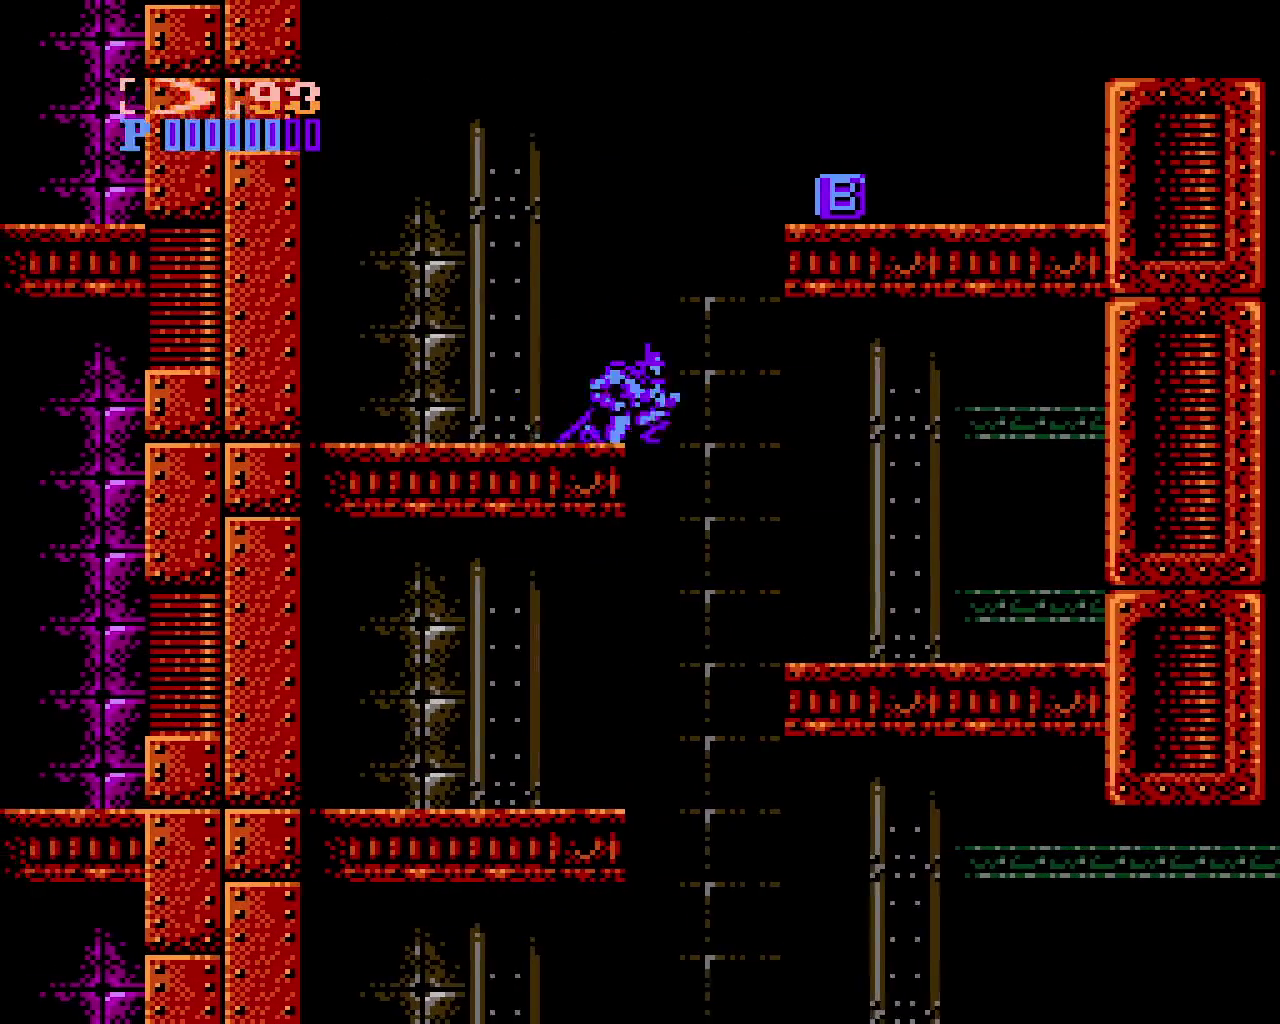
pyautogui.press('x')
pyautogui.press('Down')
pyautogui.press('x')
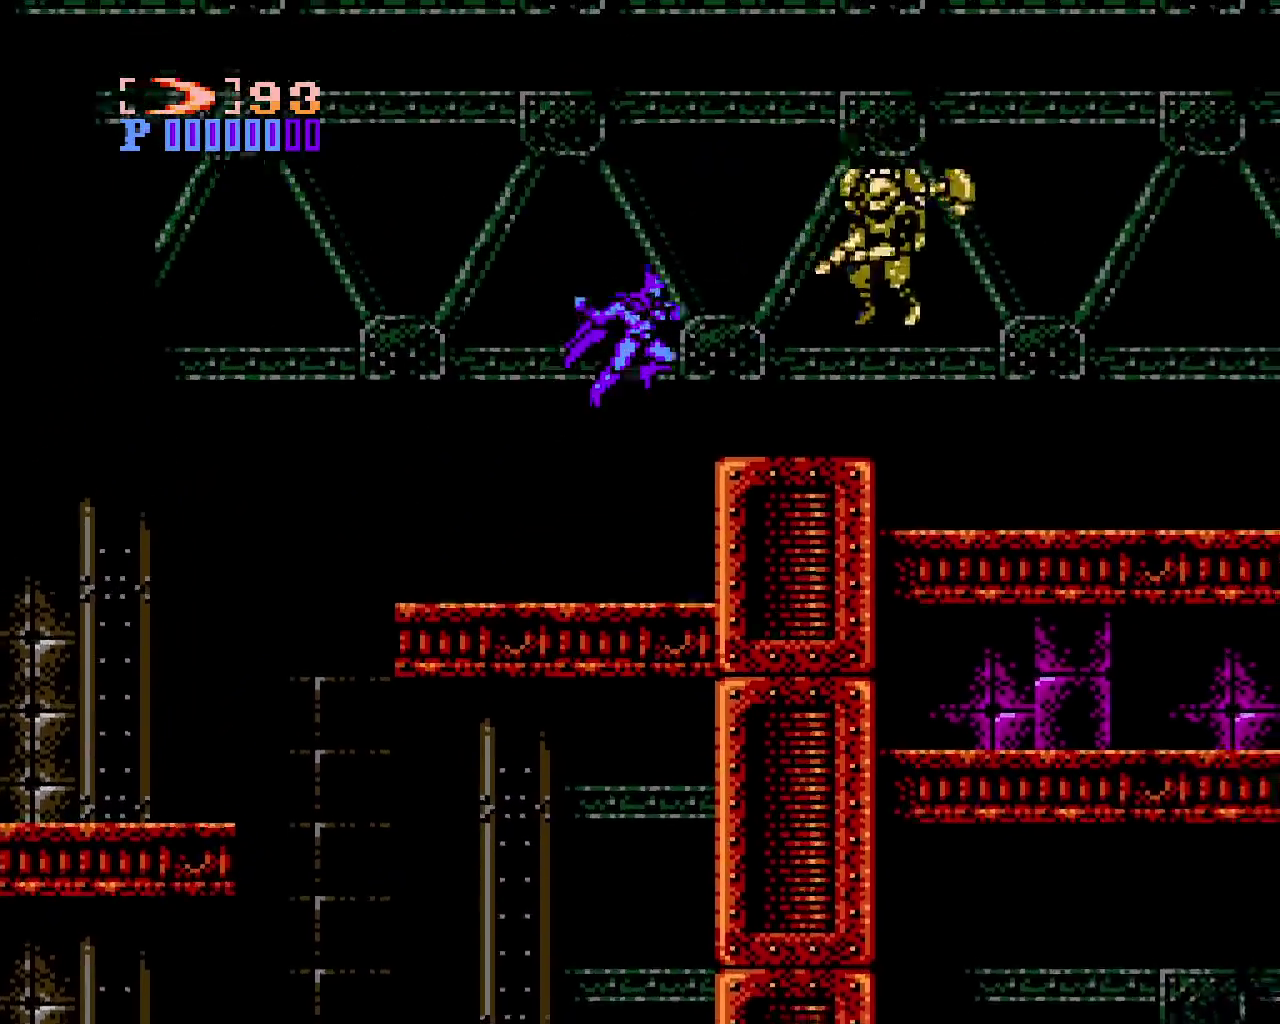
pyautogui.press('z')
pyautogui.press('z')
pyautogui.press('x')
# Cycle weapons to the gun and back to batarangs while jumping along the pipe
pyautogui.press('Right')
pyautogui.press('Tab')
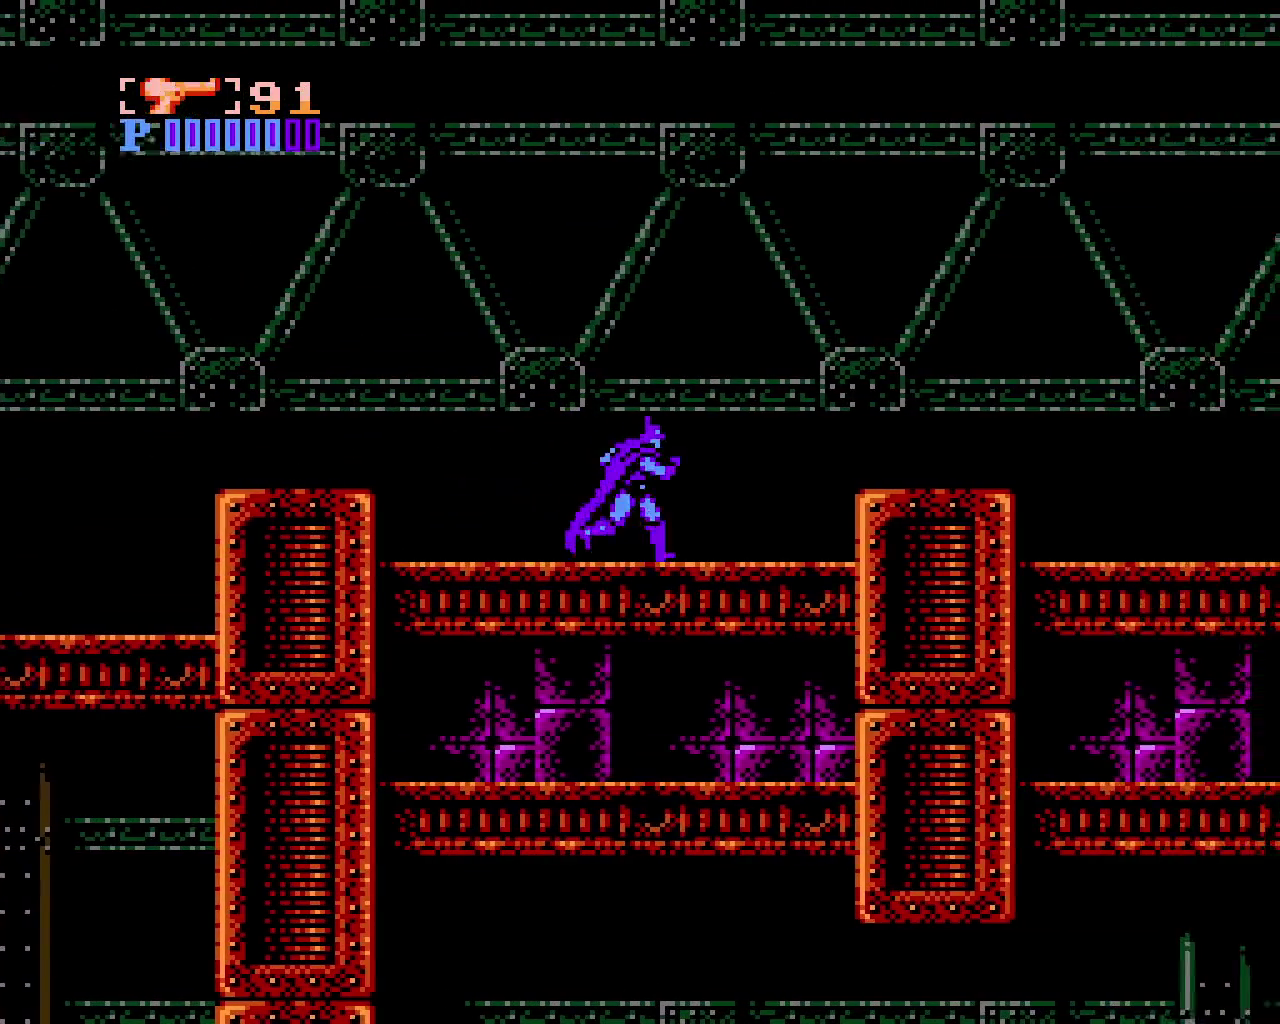
pyautogui.press('Tab')
pyautogui.press('x')
pyautogui.press('Tab')
pyautogui.press('Right')
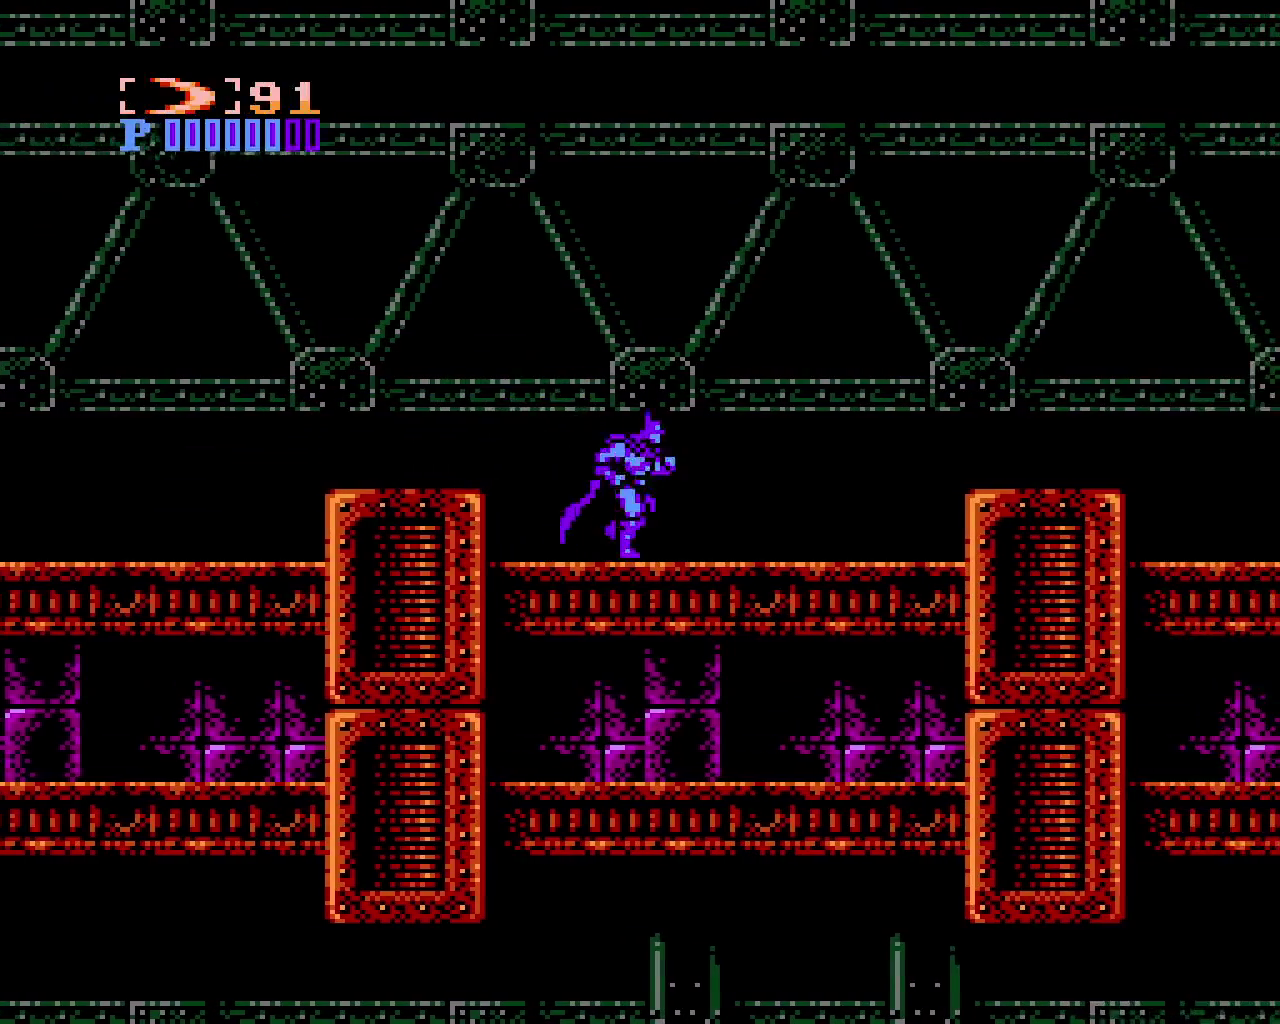
pyautogui.press('x')
pyautogui.press('Right')
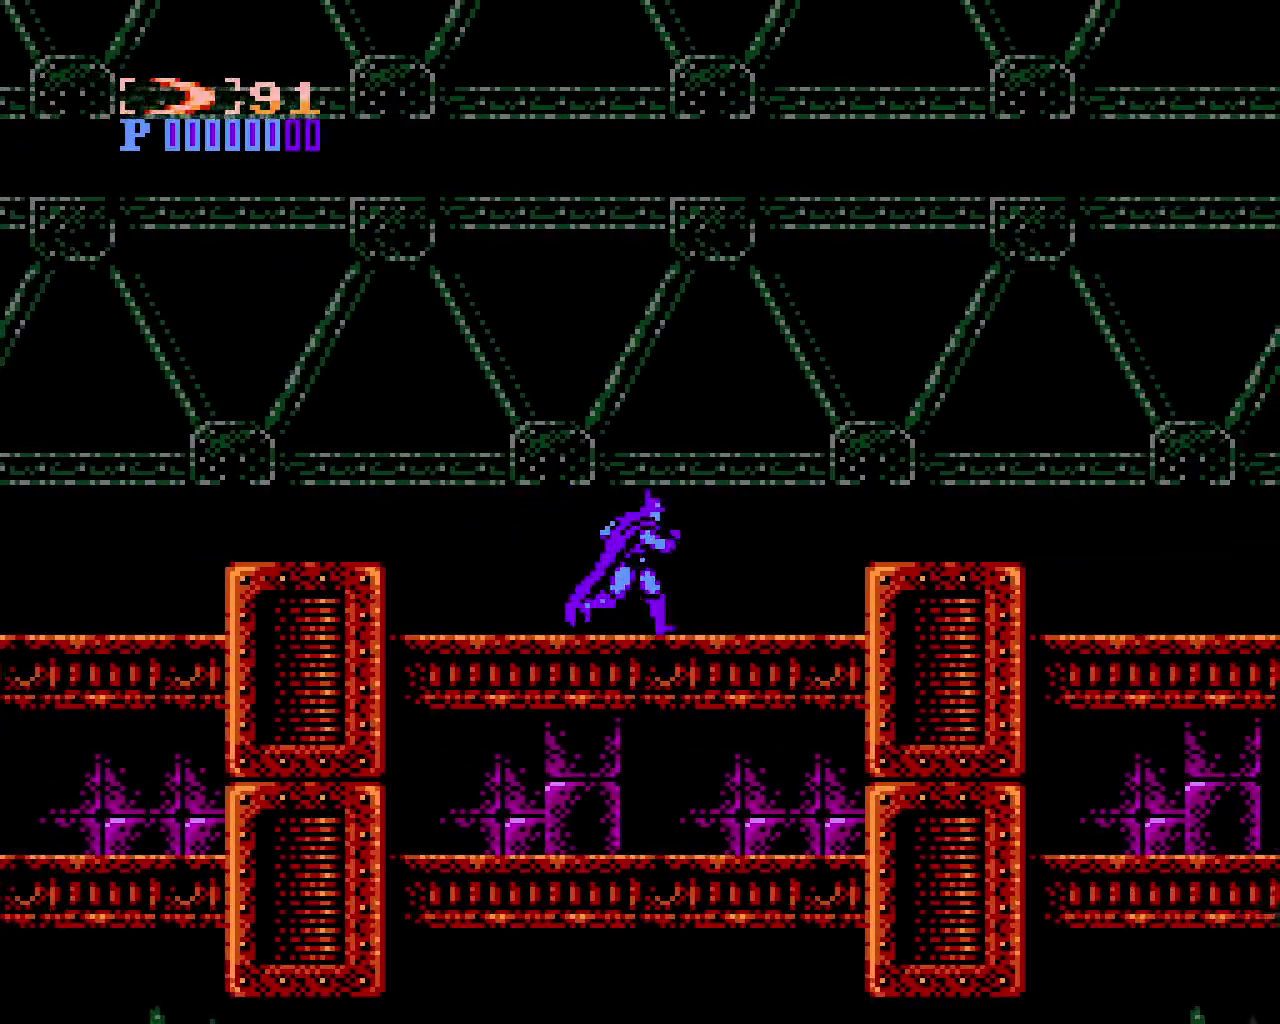
pyautogui.press('x')
# Batarang the flying enemy from the orange pillar and collect its ammo pickup
pyautogui.press('Right')
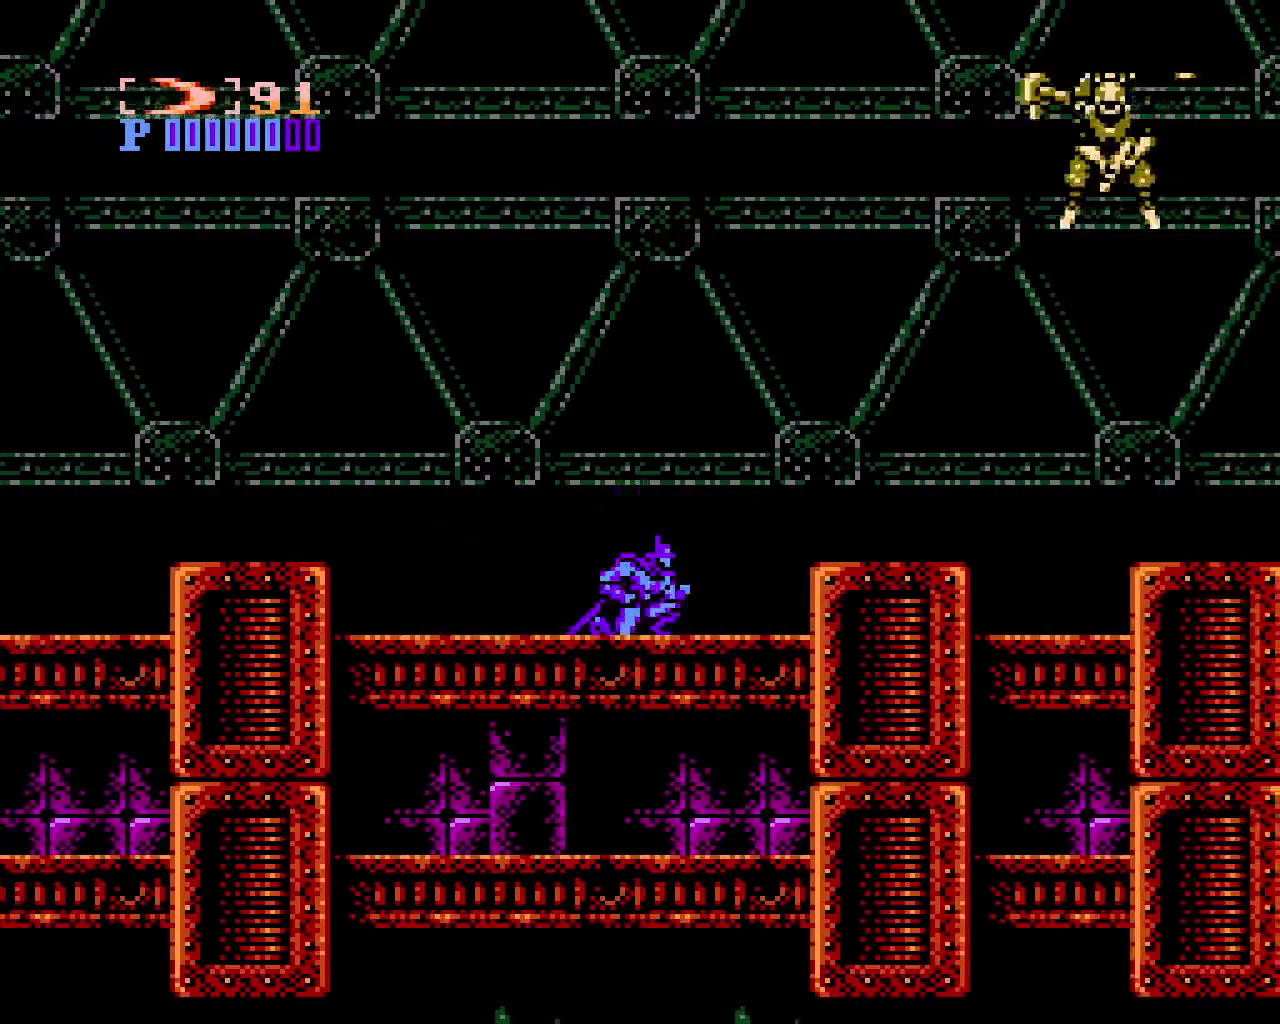
pyautogui.press('x')
pyautogui.press('z')
pyautogui.press('z')
pyautogui.press('Right')
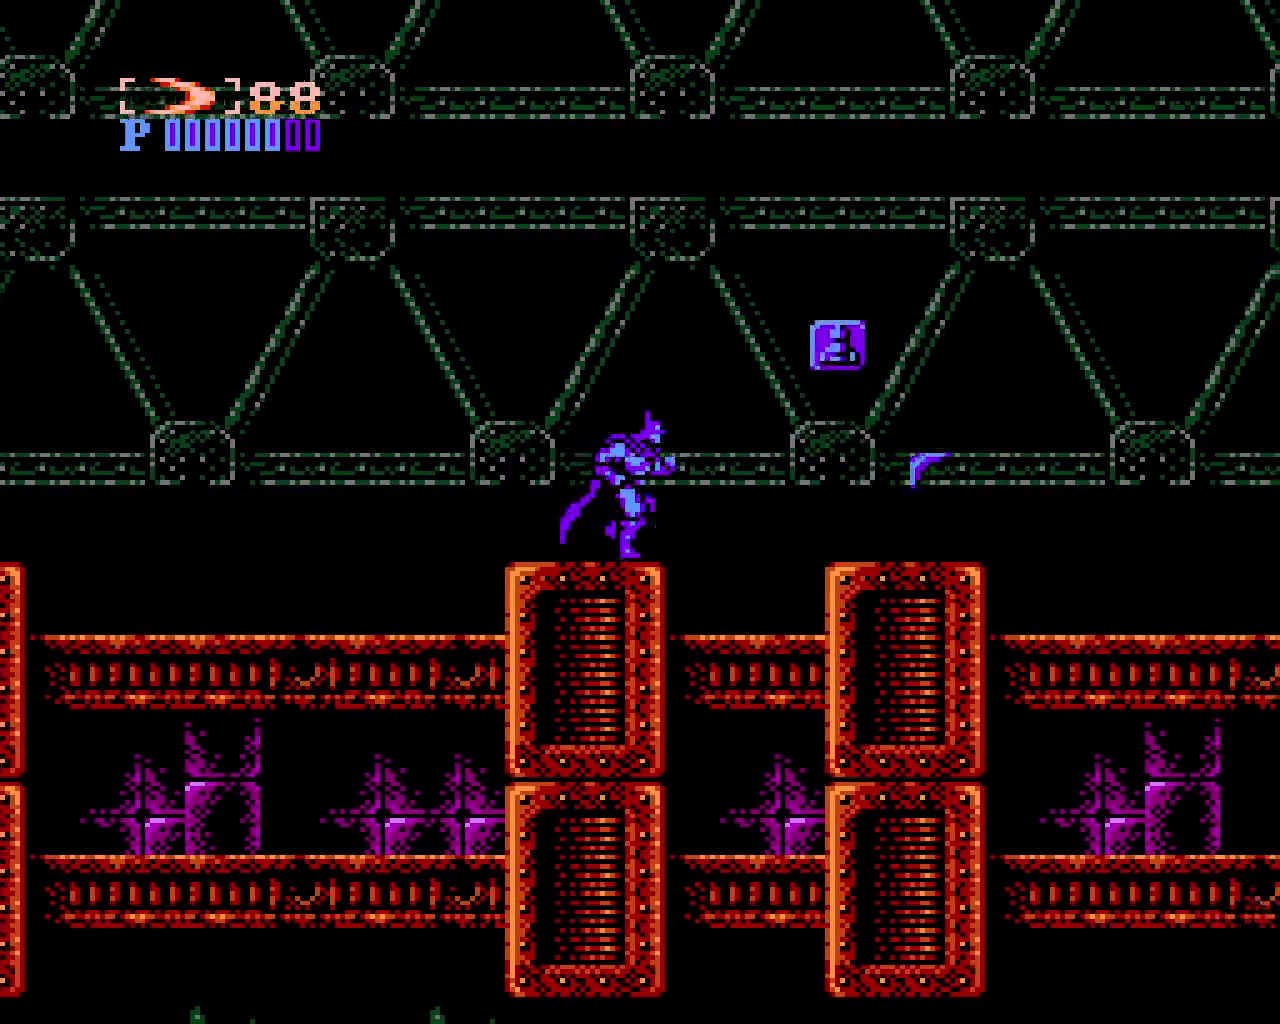
pyautogui.press('x')
pyautogui.press('Right')
pyautogui.press('Return')
pyautogui.press('Return')
# Cross the pipe onto the riveted block and wall-jump up between riveted pillars
pyautogui.press('Right')
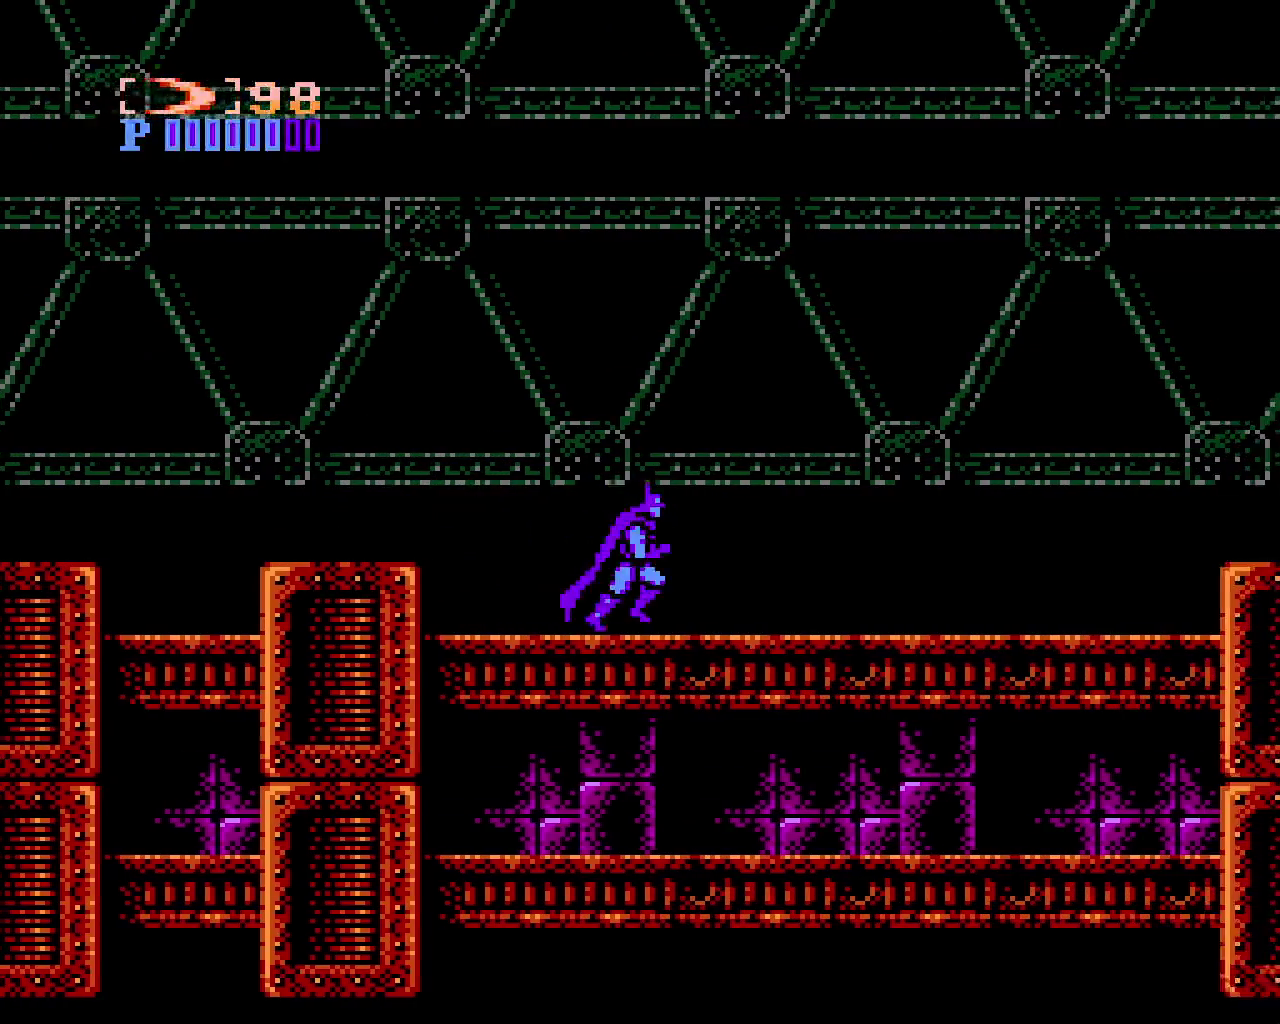
pyautogui.press('Right')
pyautogui.press('x')
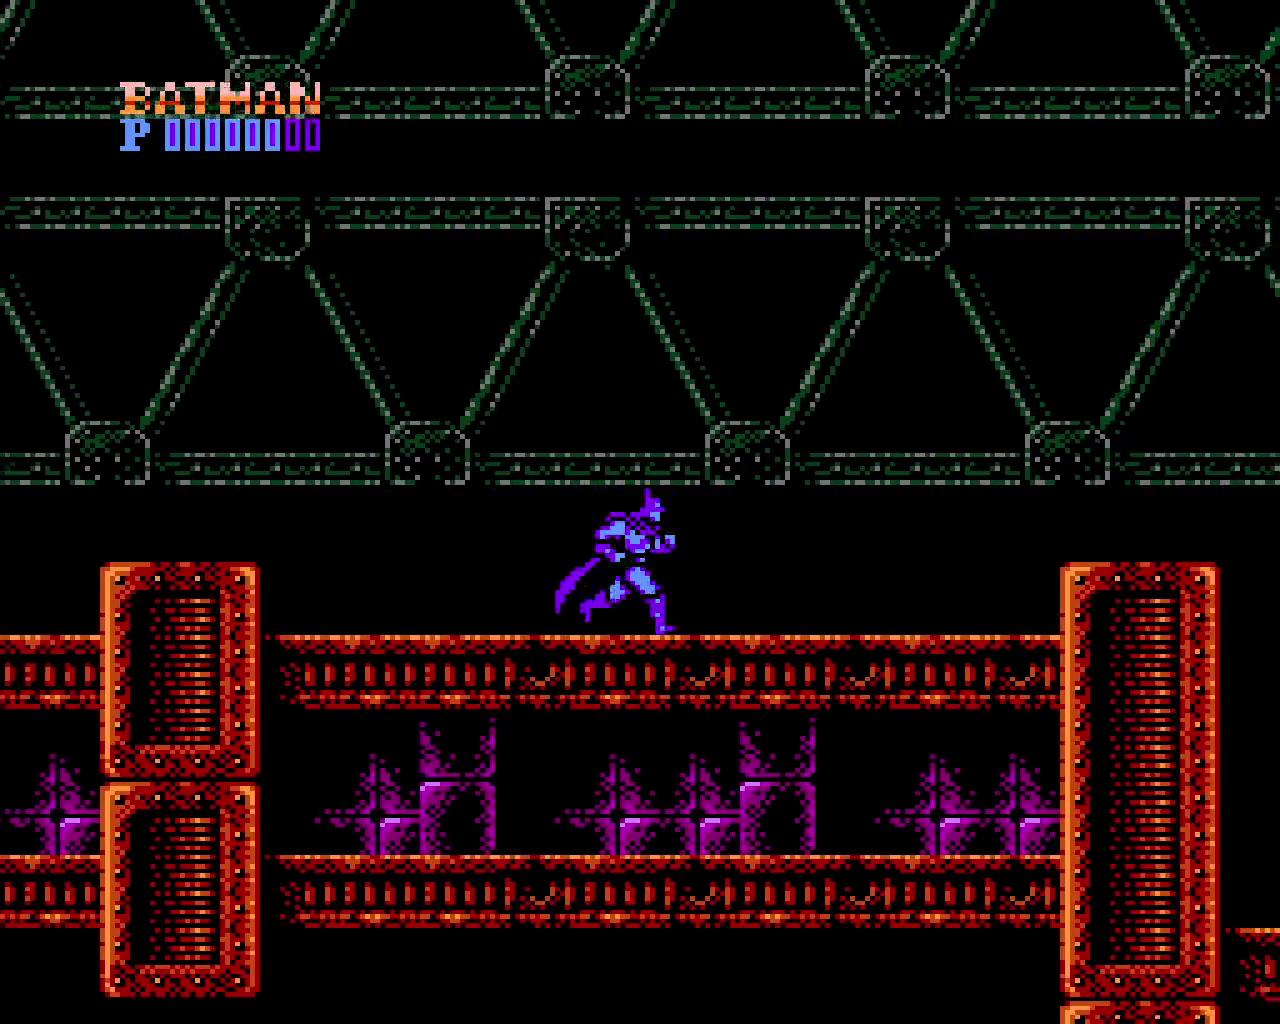
pyautogui.press('Right')
pyautogui.press('x')
pyautogui.press('x')
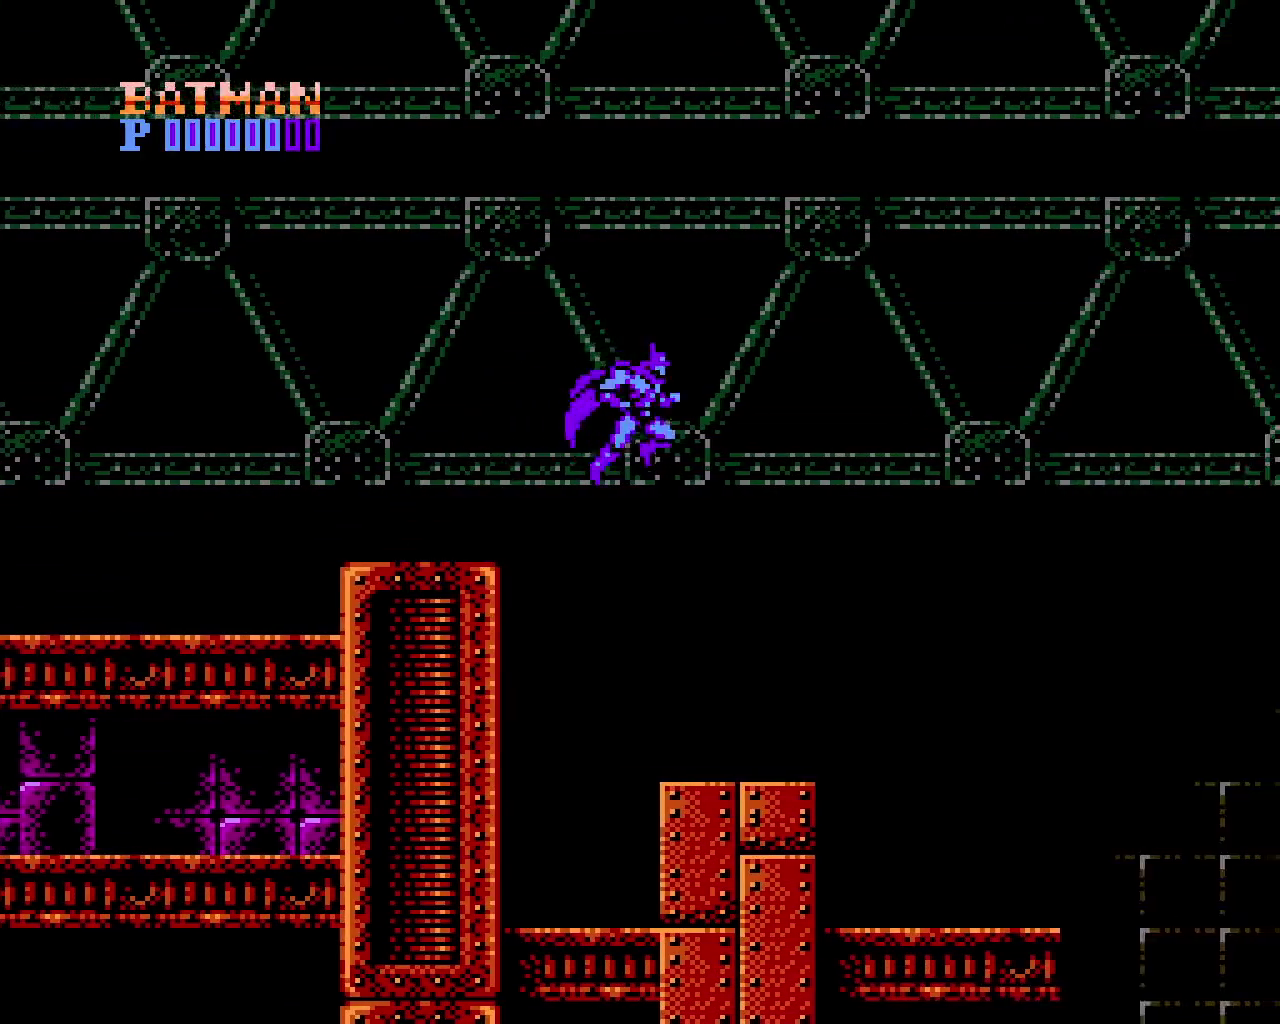
pyautogui.press('Right')
pyautogui.press('x')
pyautogui.press('x')
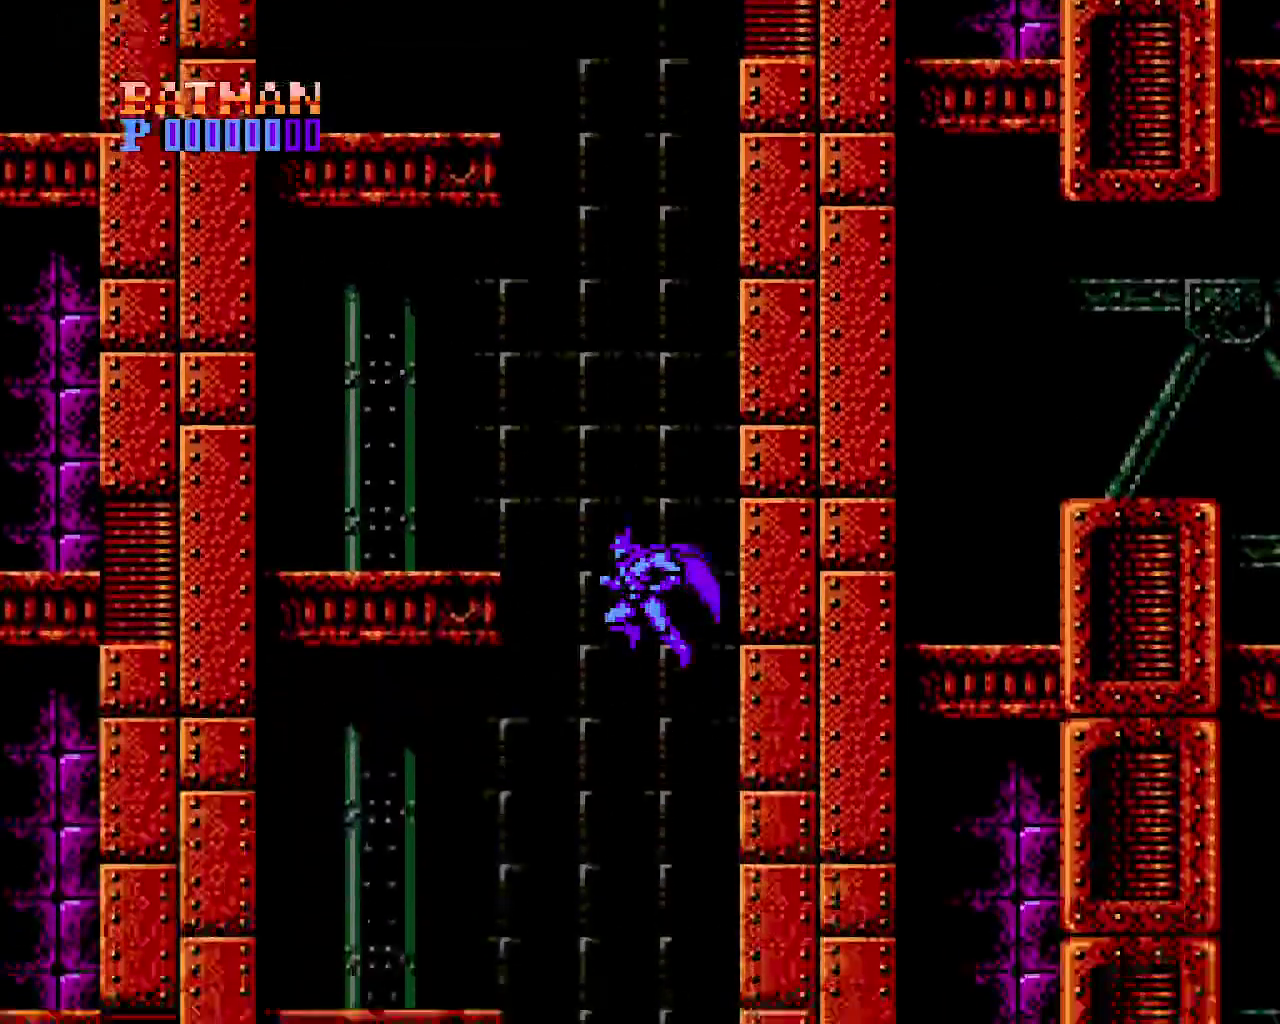
pyautogui.press('shift')
pyautogui.press('shift')
# Drop to the floor, batarang the approaching enemy and walk right through the level
pyautogui.press('Left')
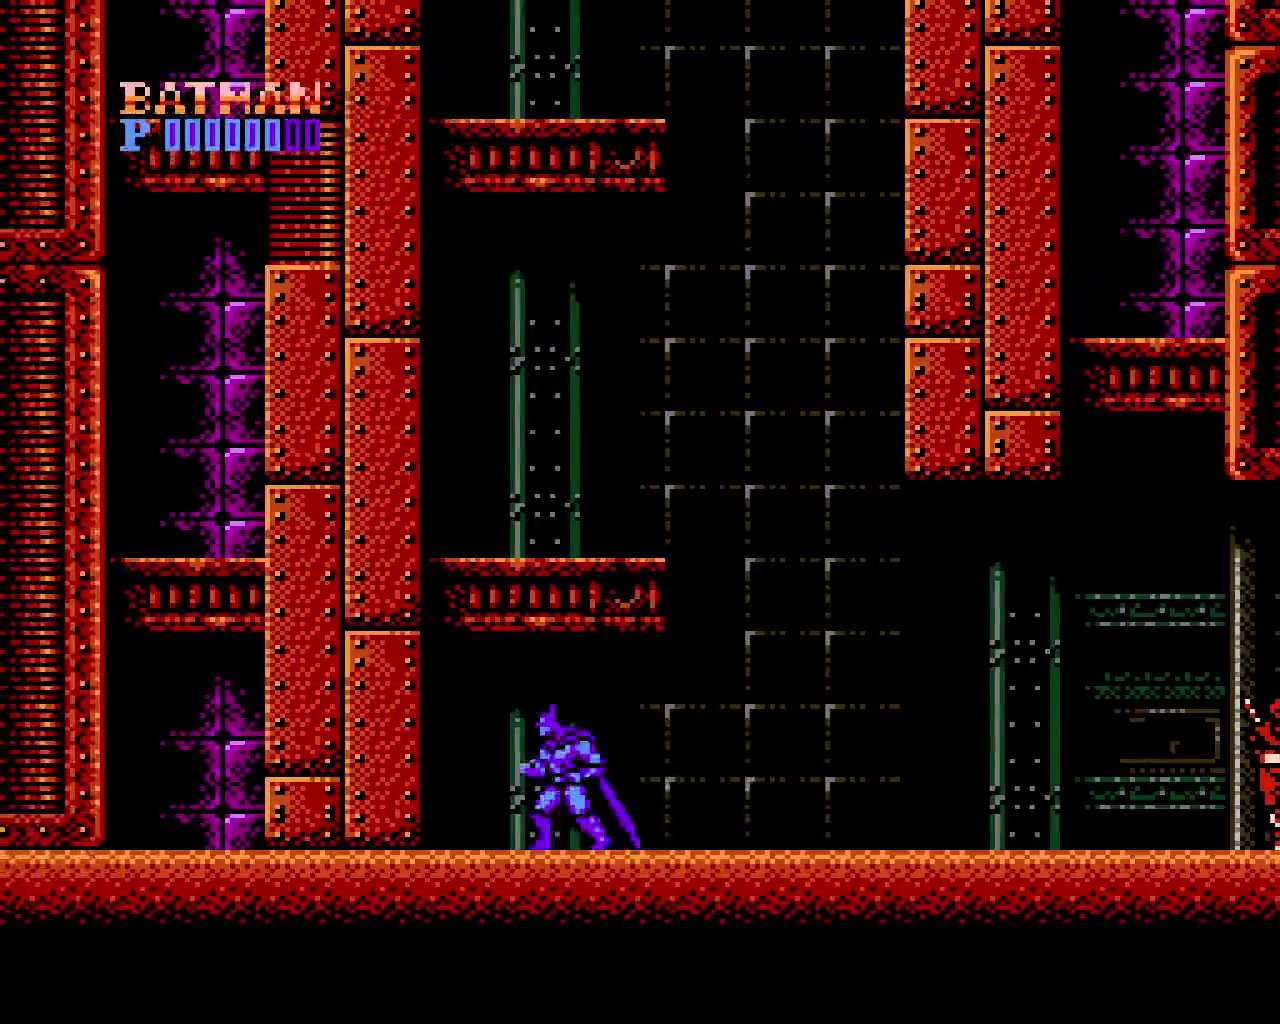
pyautogui.press('Right')
pyautogui.press('Right')
pyautogui.press('z')
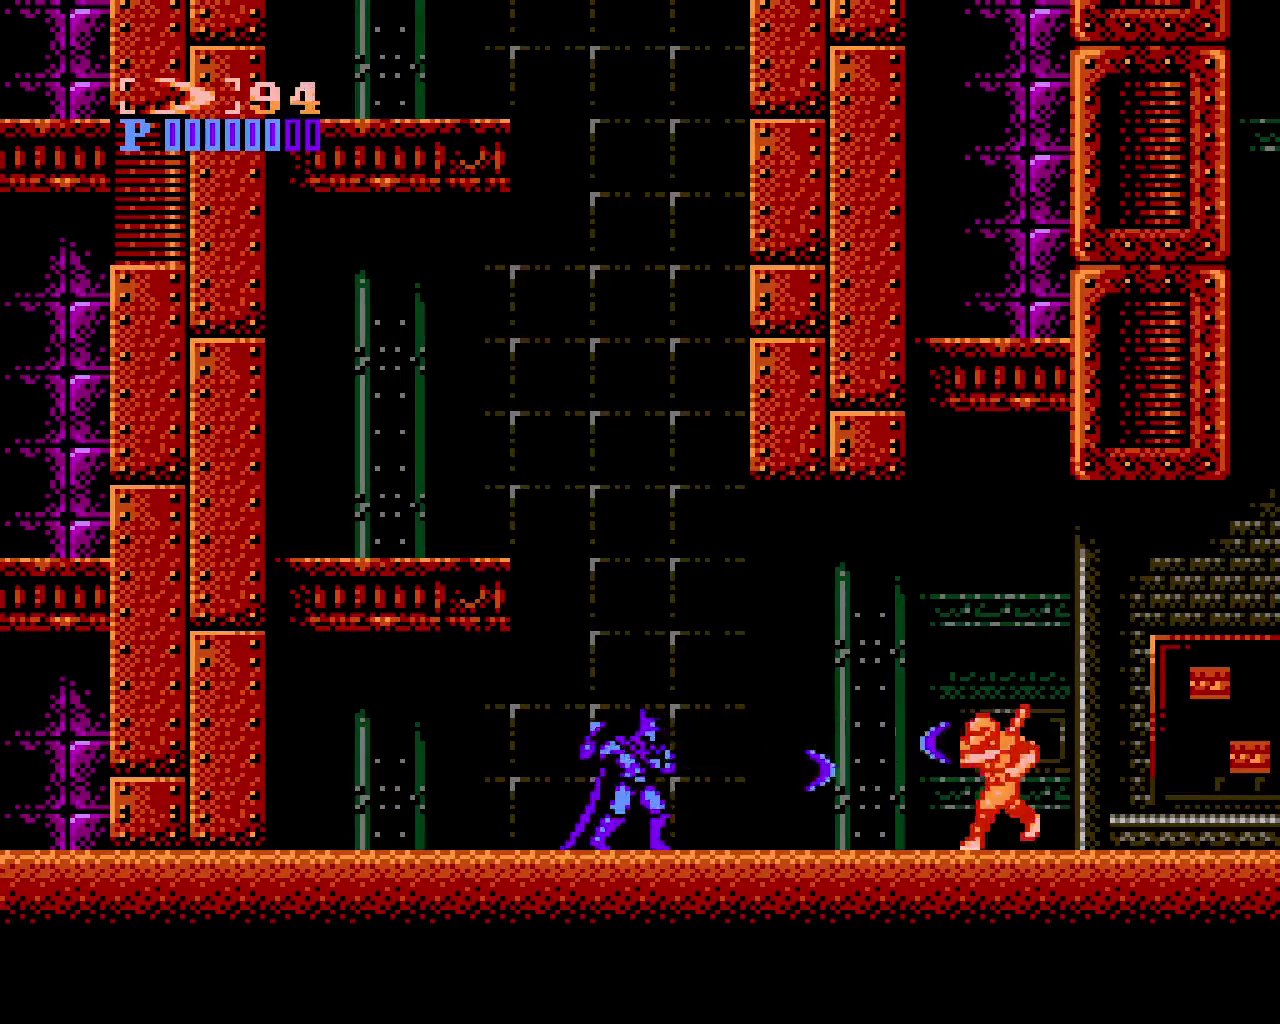
pyautogui.press('z')
pyautogui.press('Right')
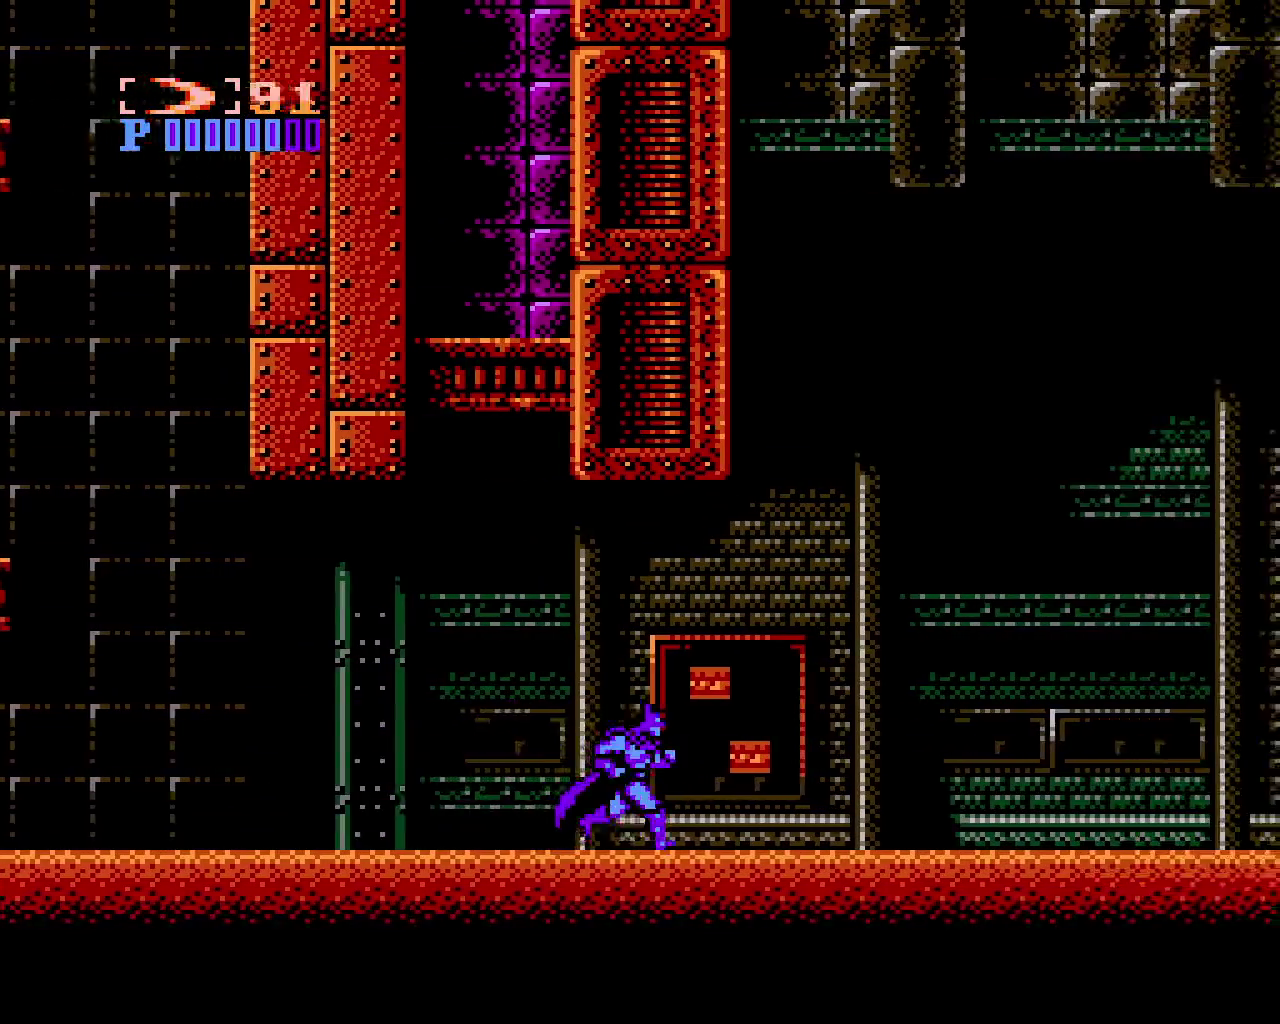
pyautogui.press('Right')
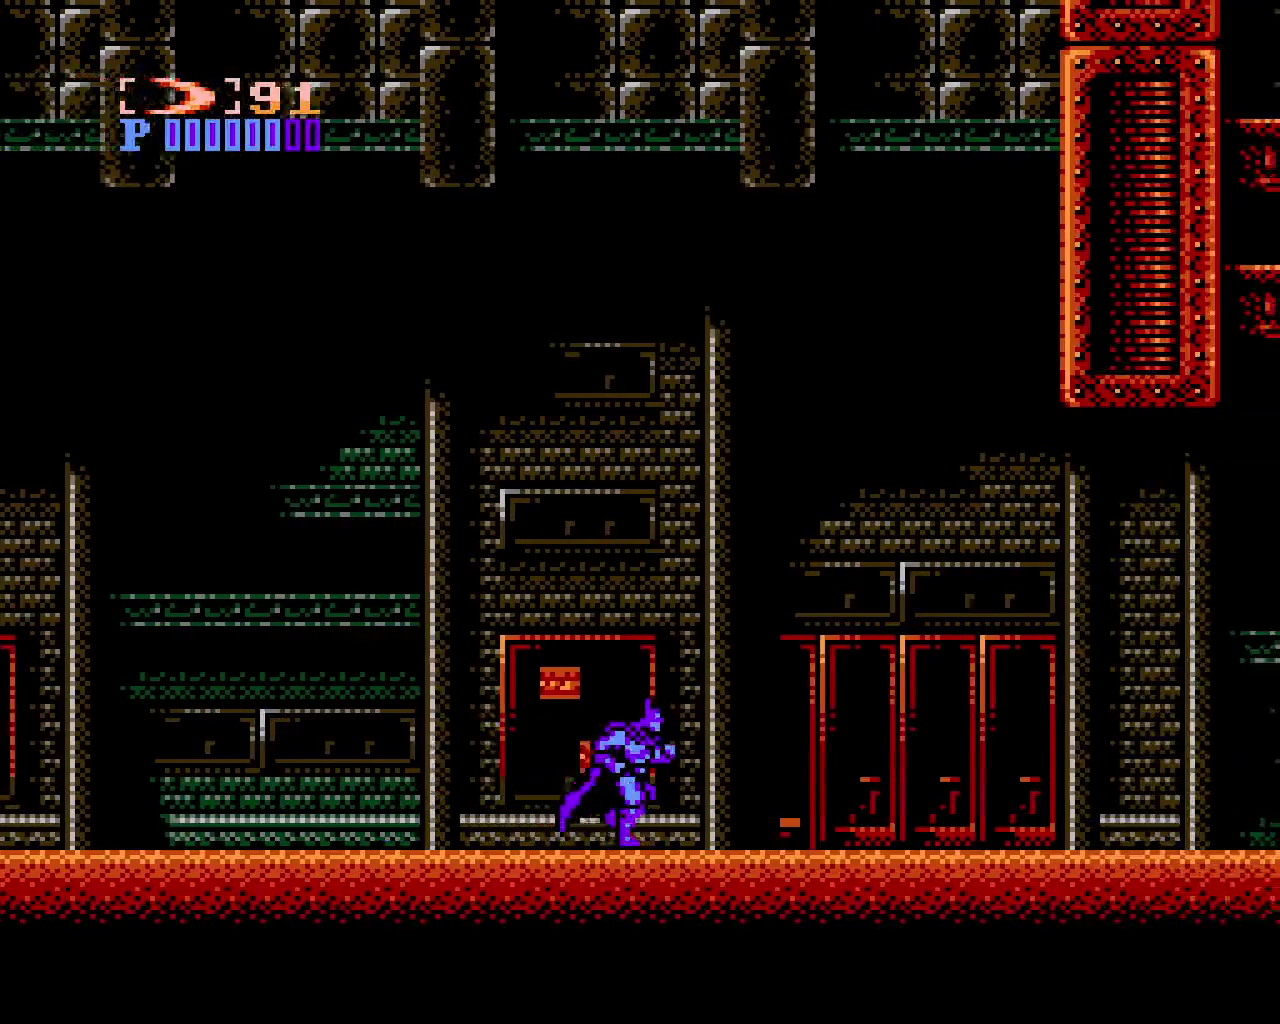
pyautogui.press('Right')
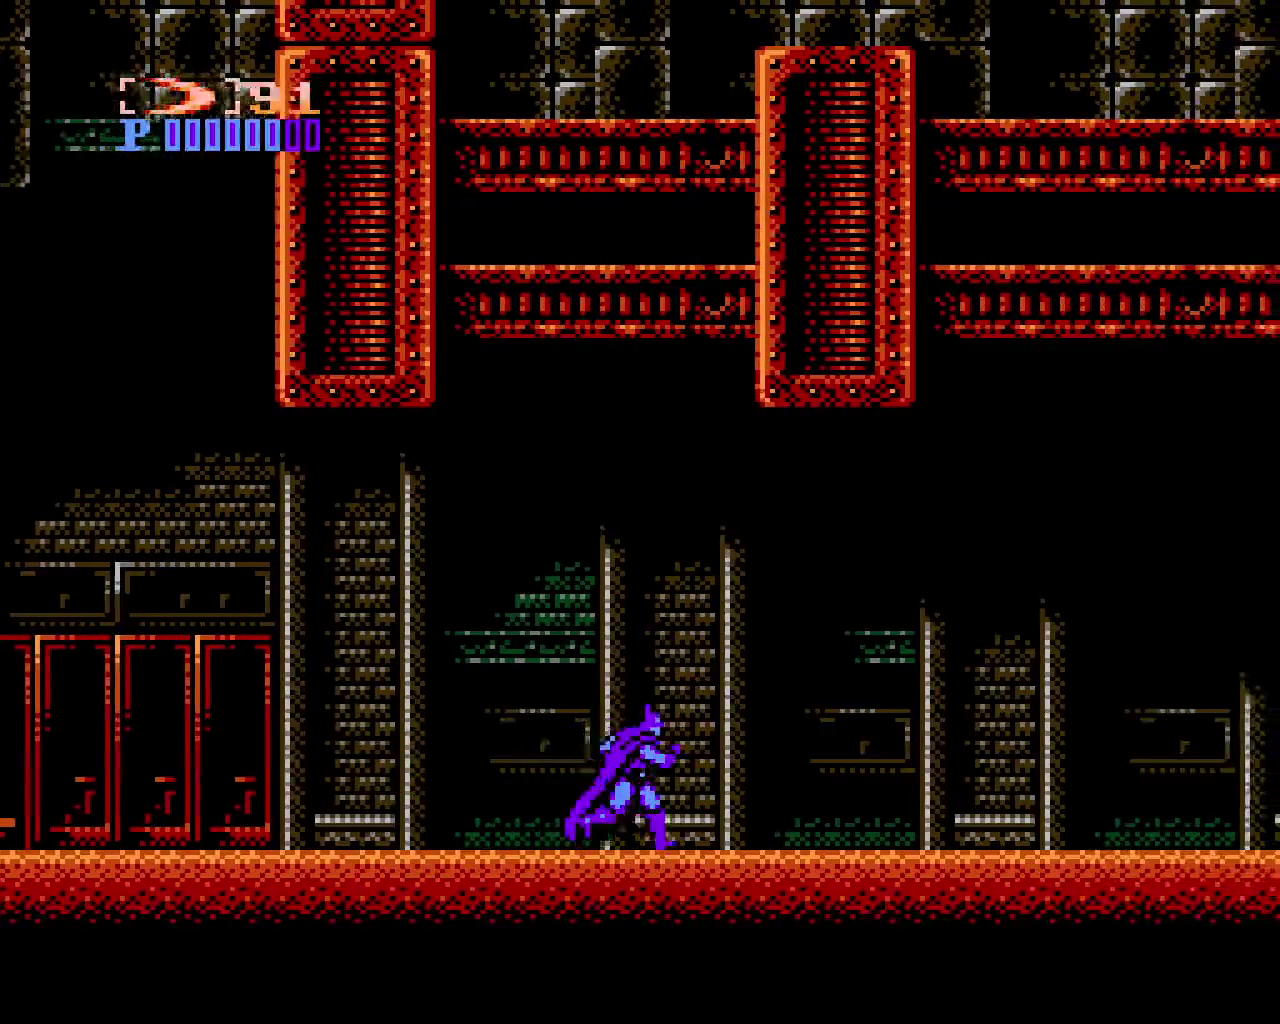
pyautogui.press('Right')
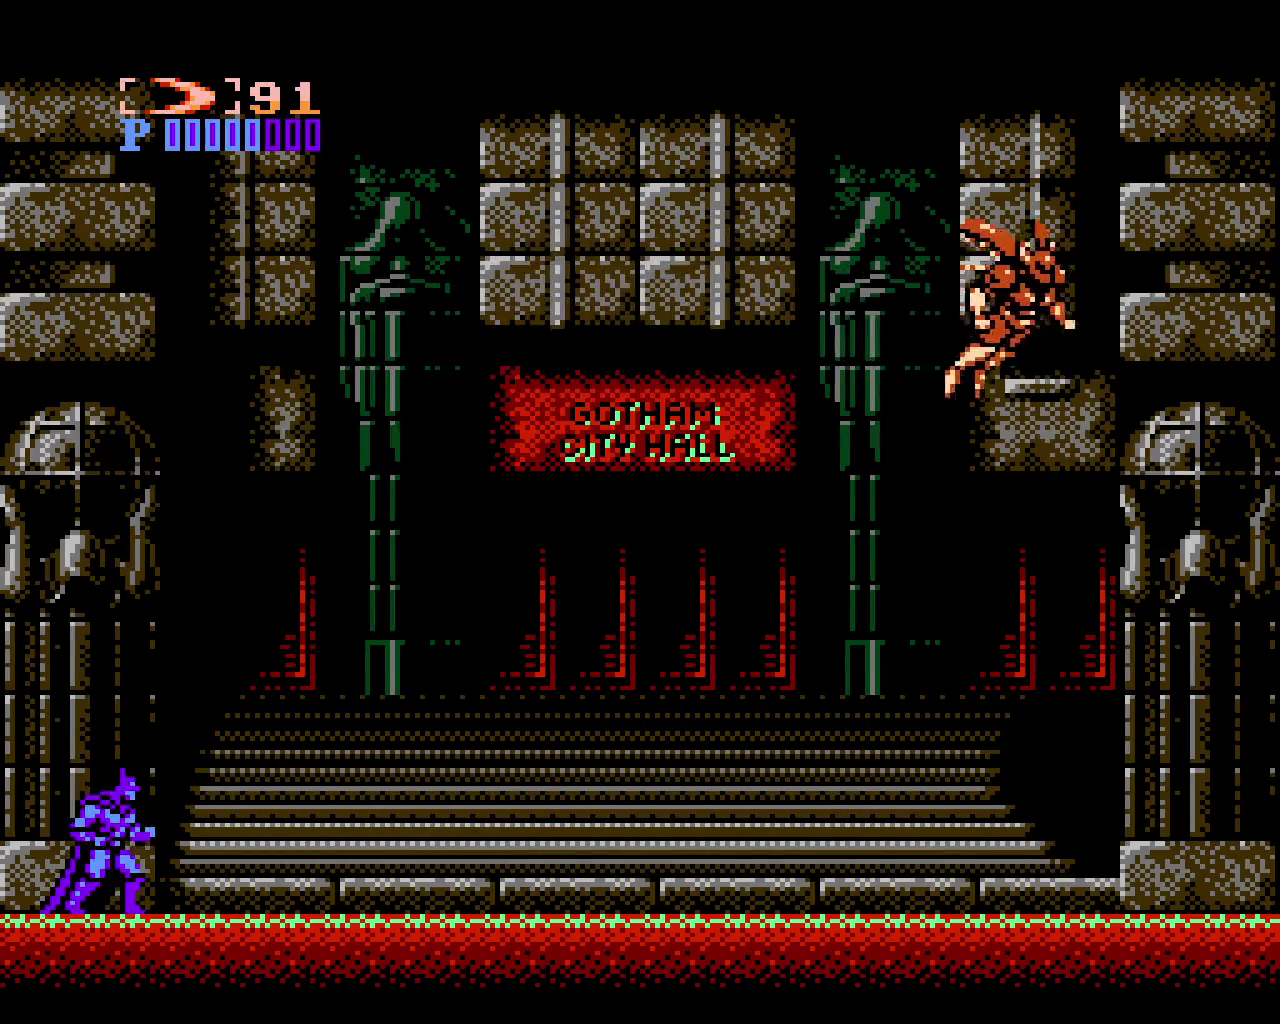
# Fight the City Hall boss, dodging fireballs and hitting it with batarangs
pyautogui.press('Left')
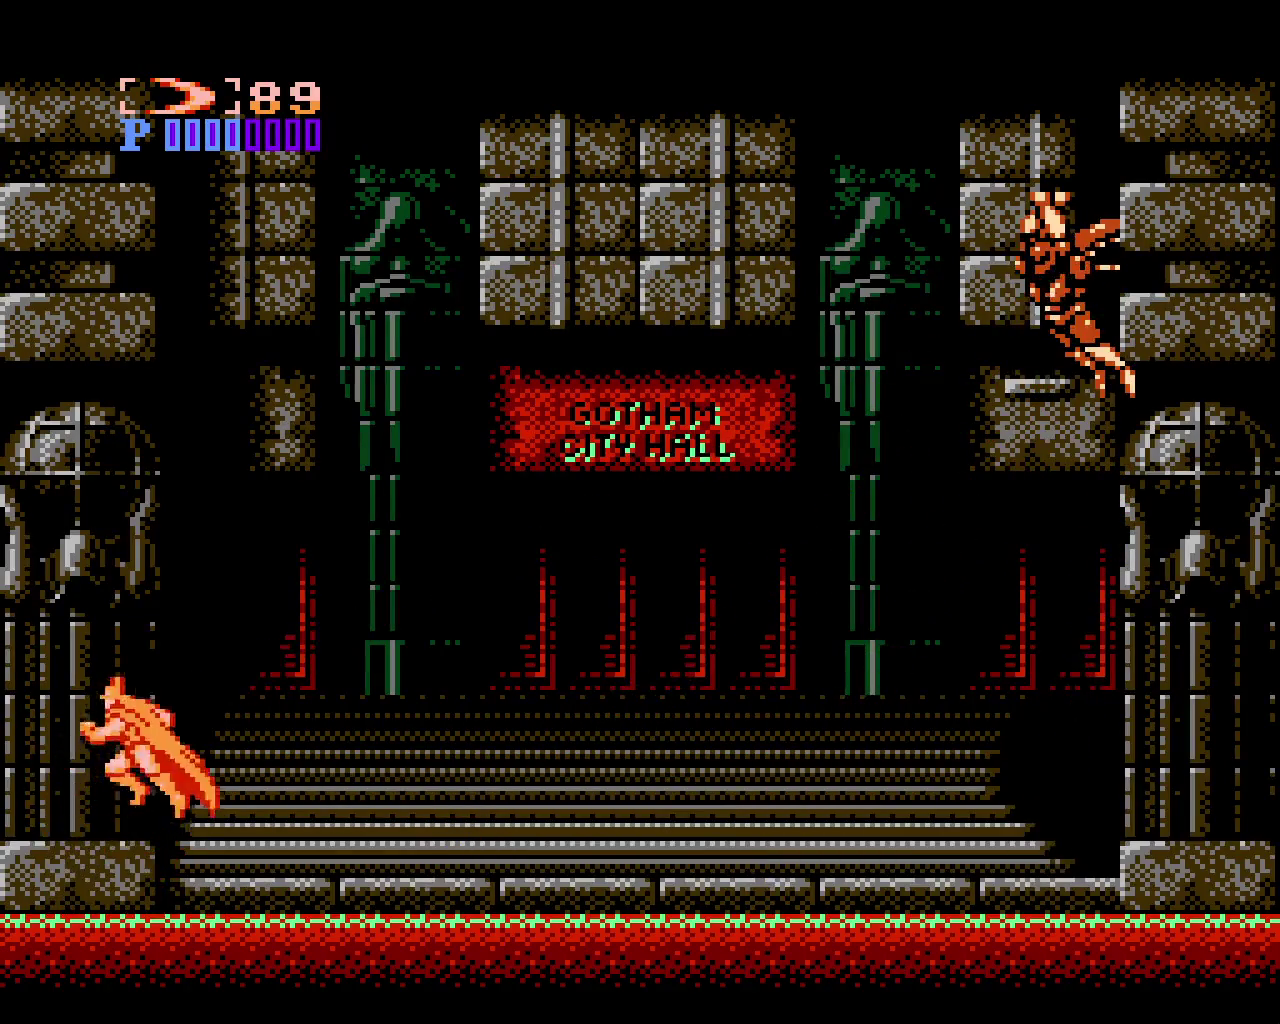
pyautogui.press('Right')
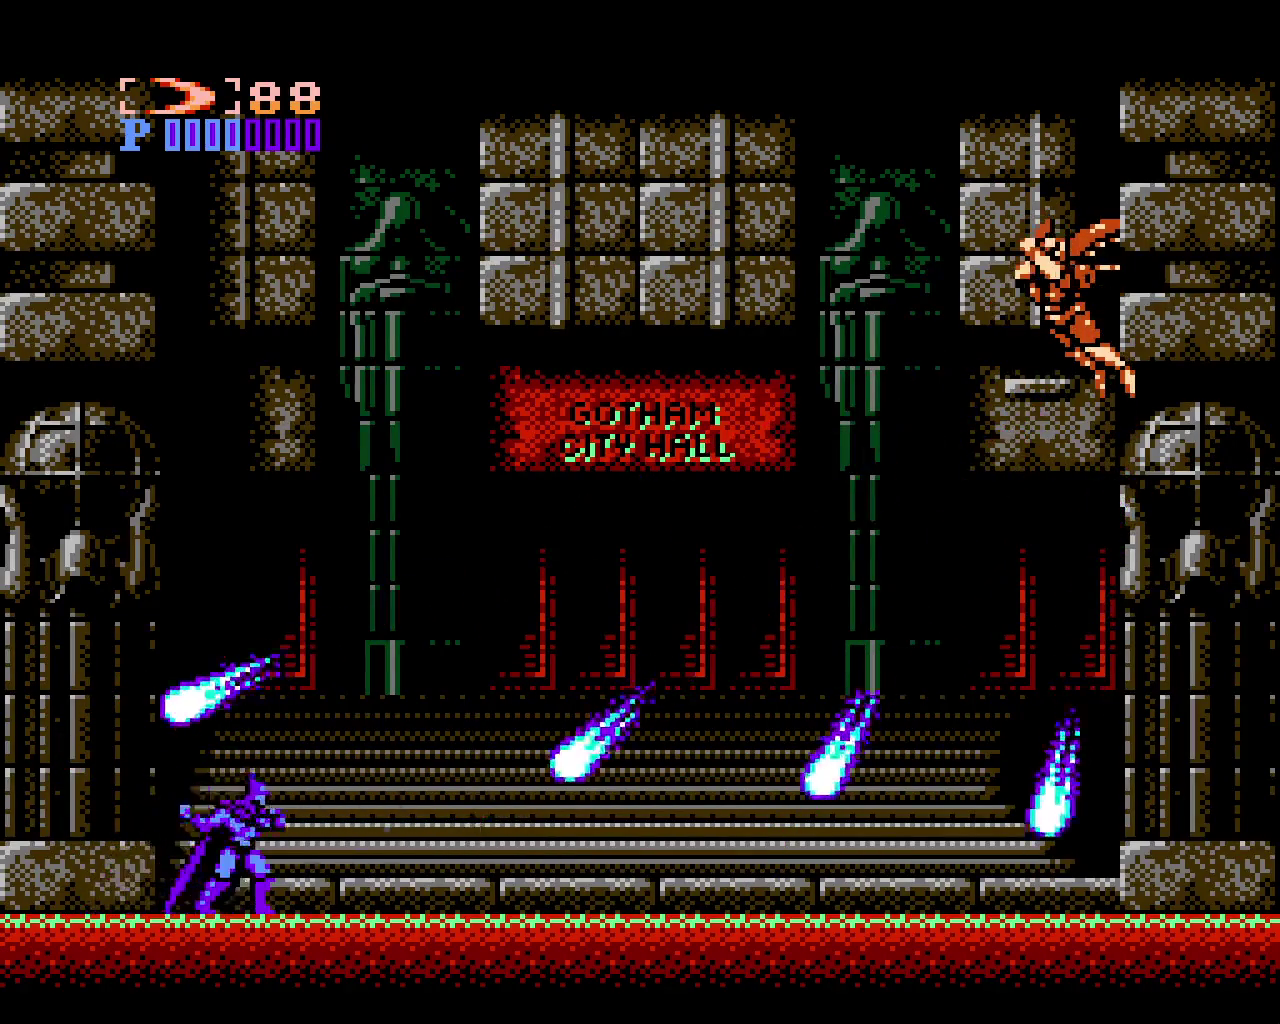
pyautogui.press('Right')
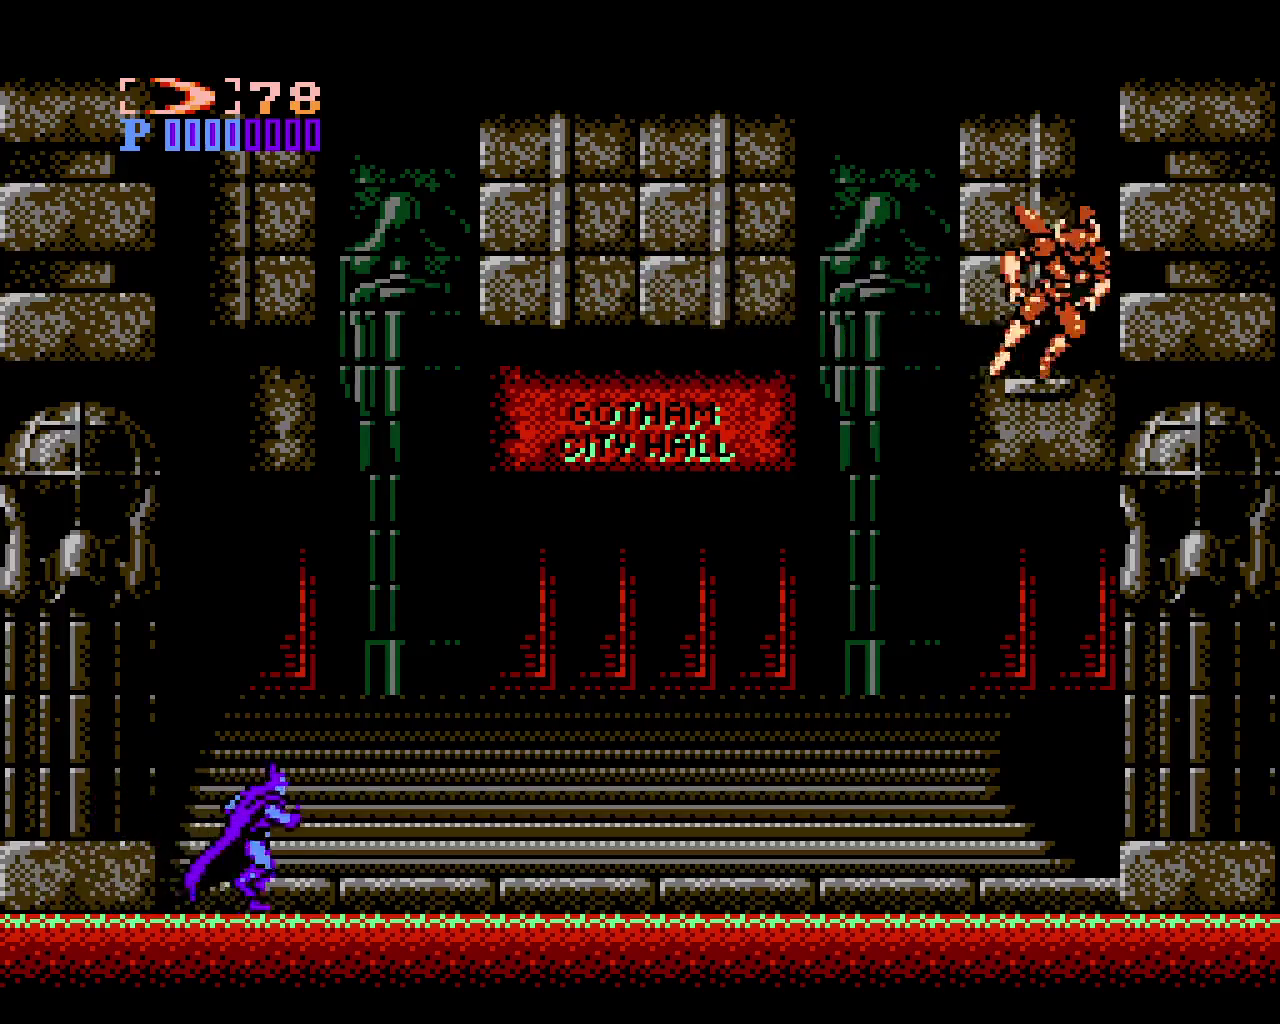
pyautogui.press('Left')
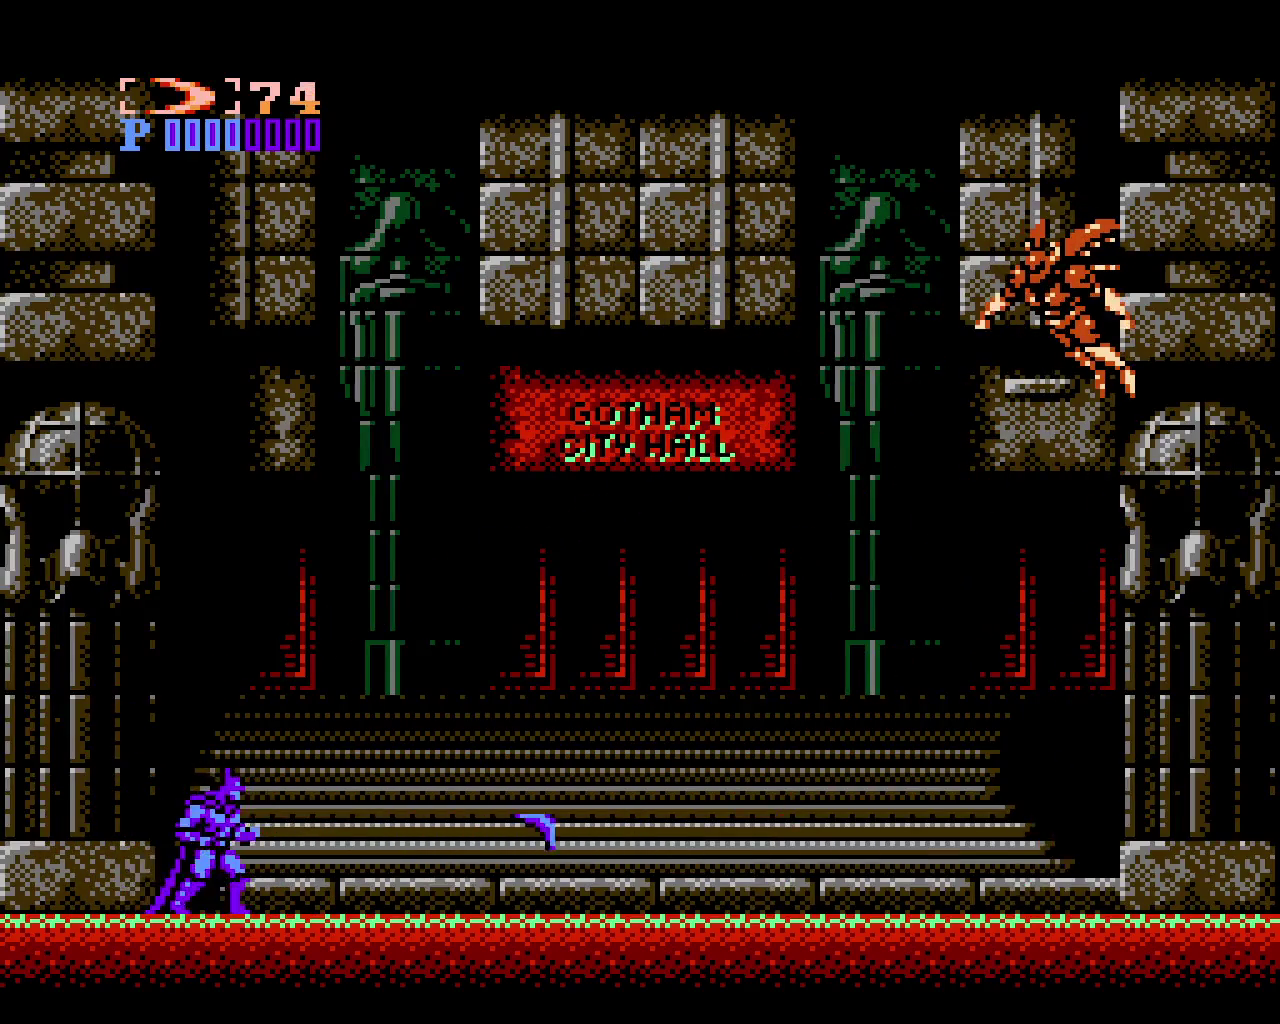
pyautogui.press('Right')
pyautogui.press('x')
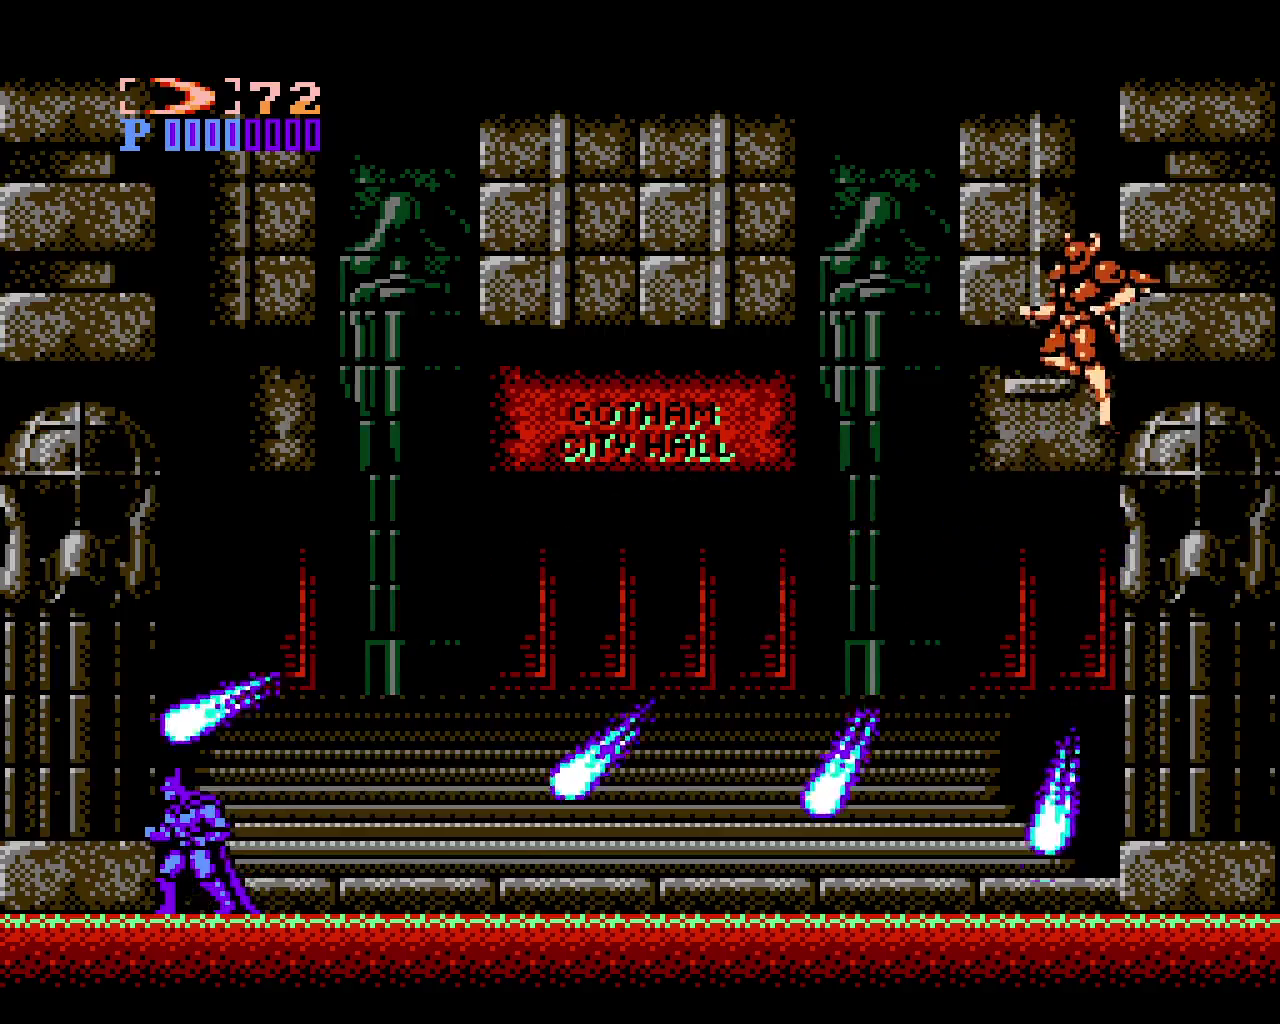
pyautogui.press('Right')
pyautogui.press('x')
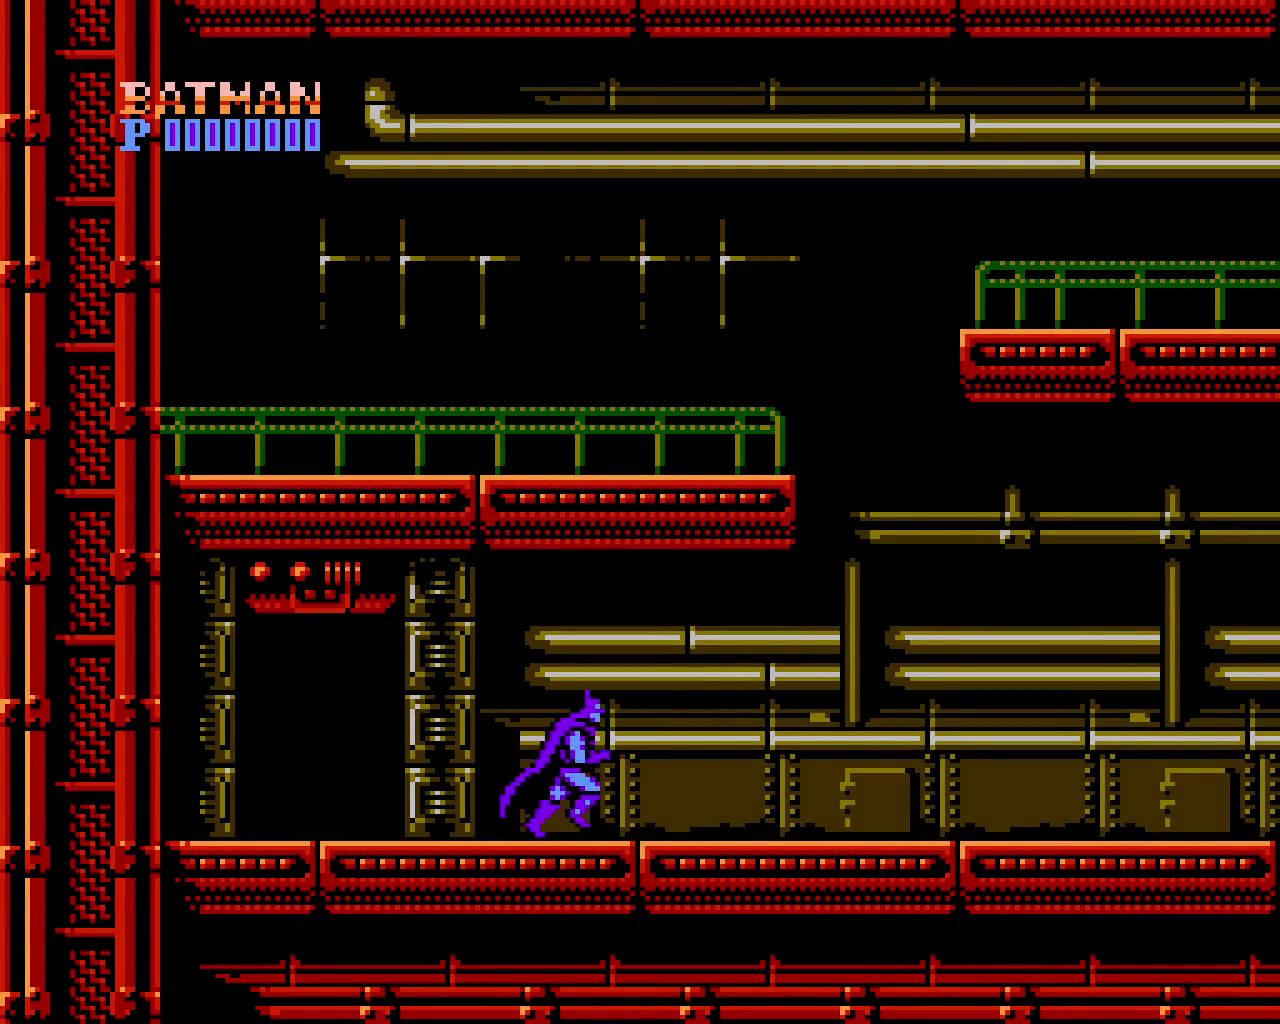
# Enter the pipe stage, passing the fire jet and landing on the red pillar
pyautogui.press('Right')
pyautogui.press('x')
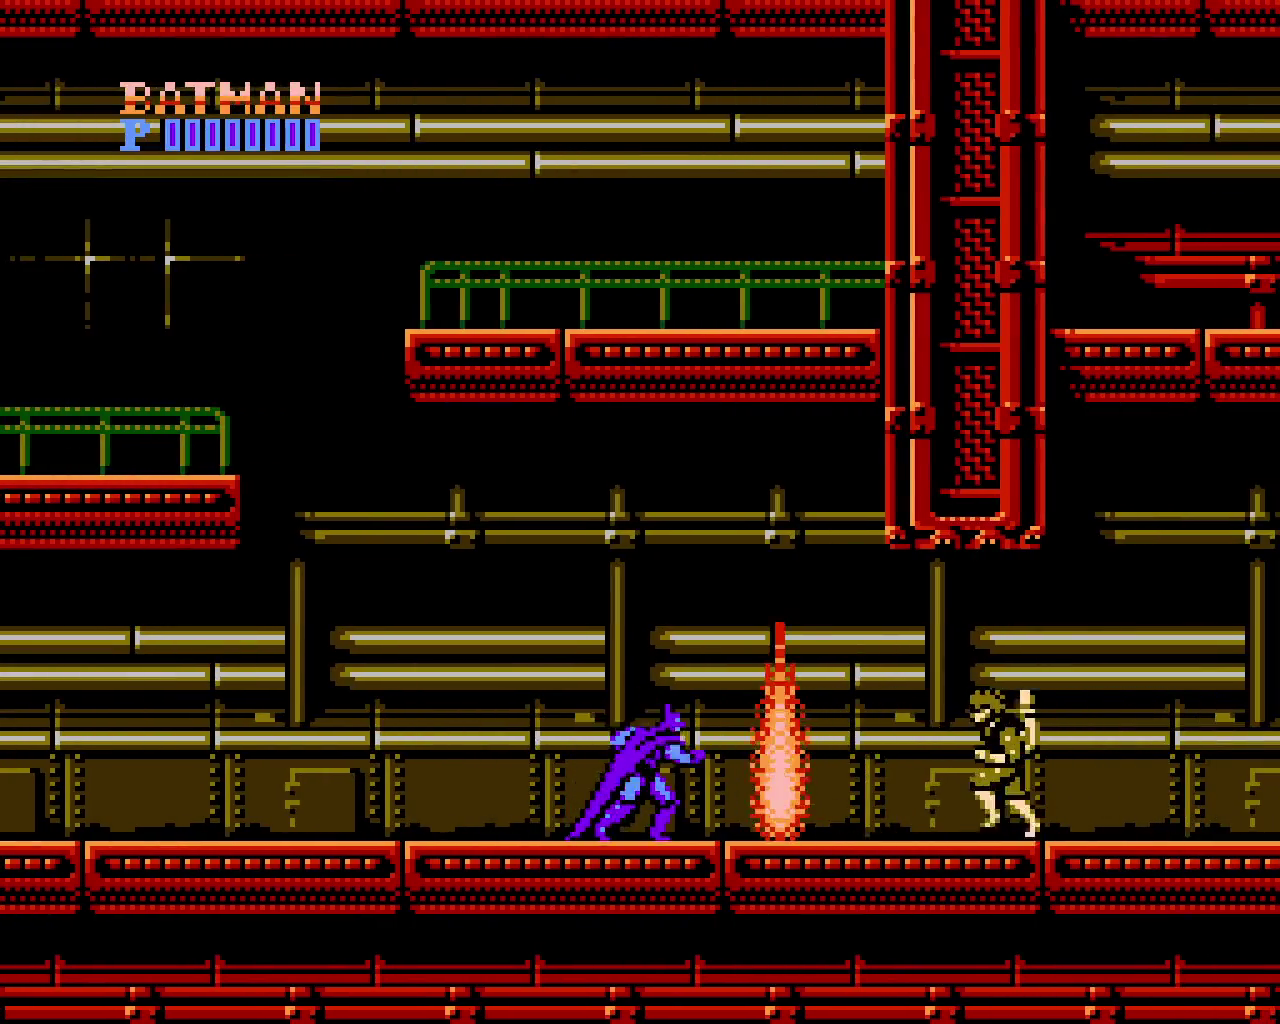
pyautogui.press('Right')
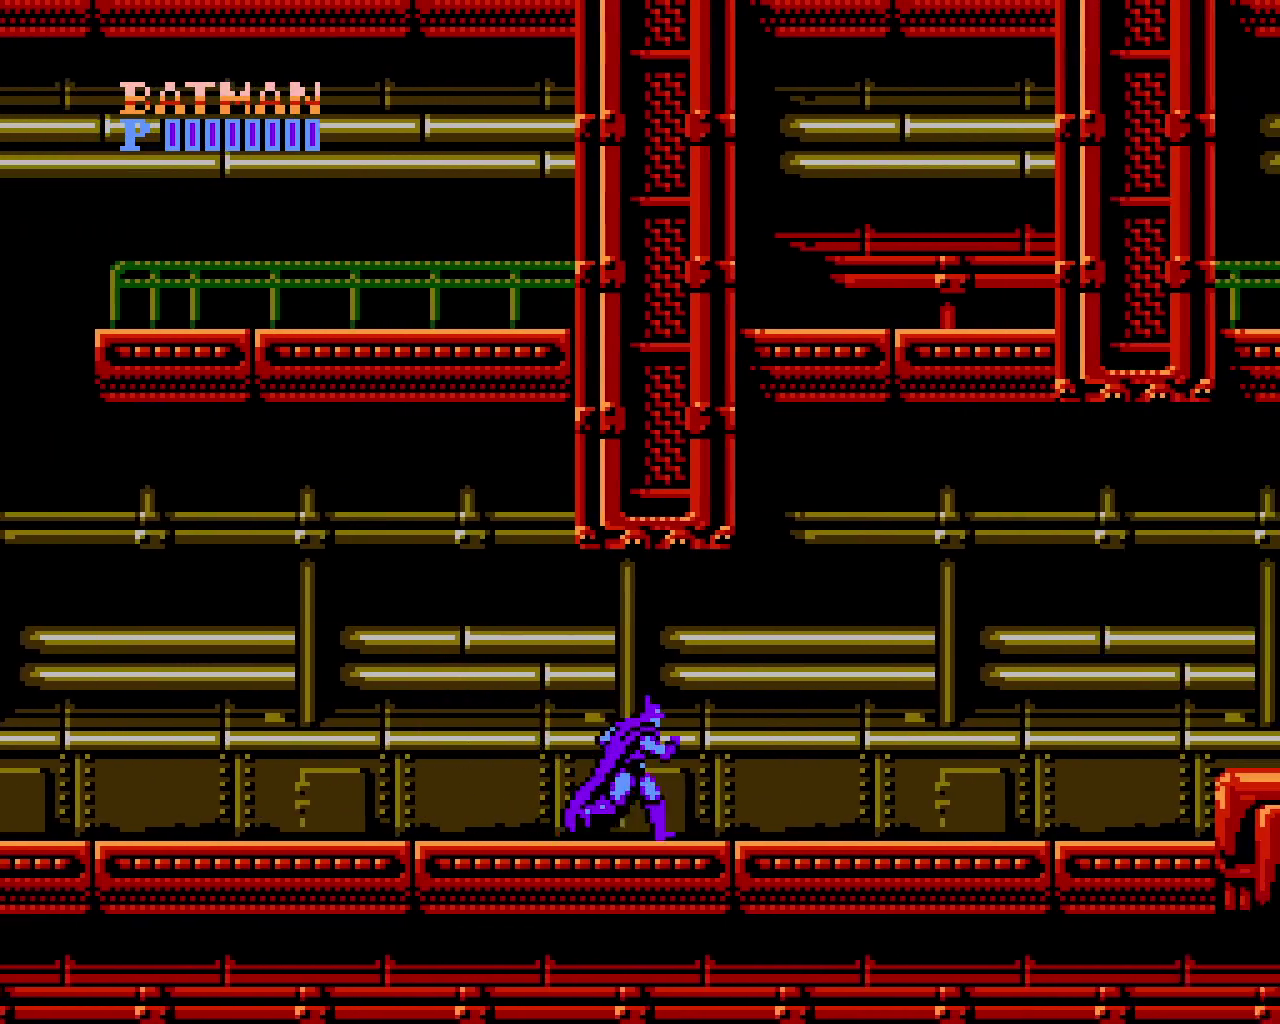
pyautogui.press('Right')
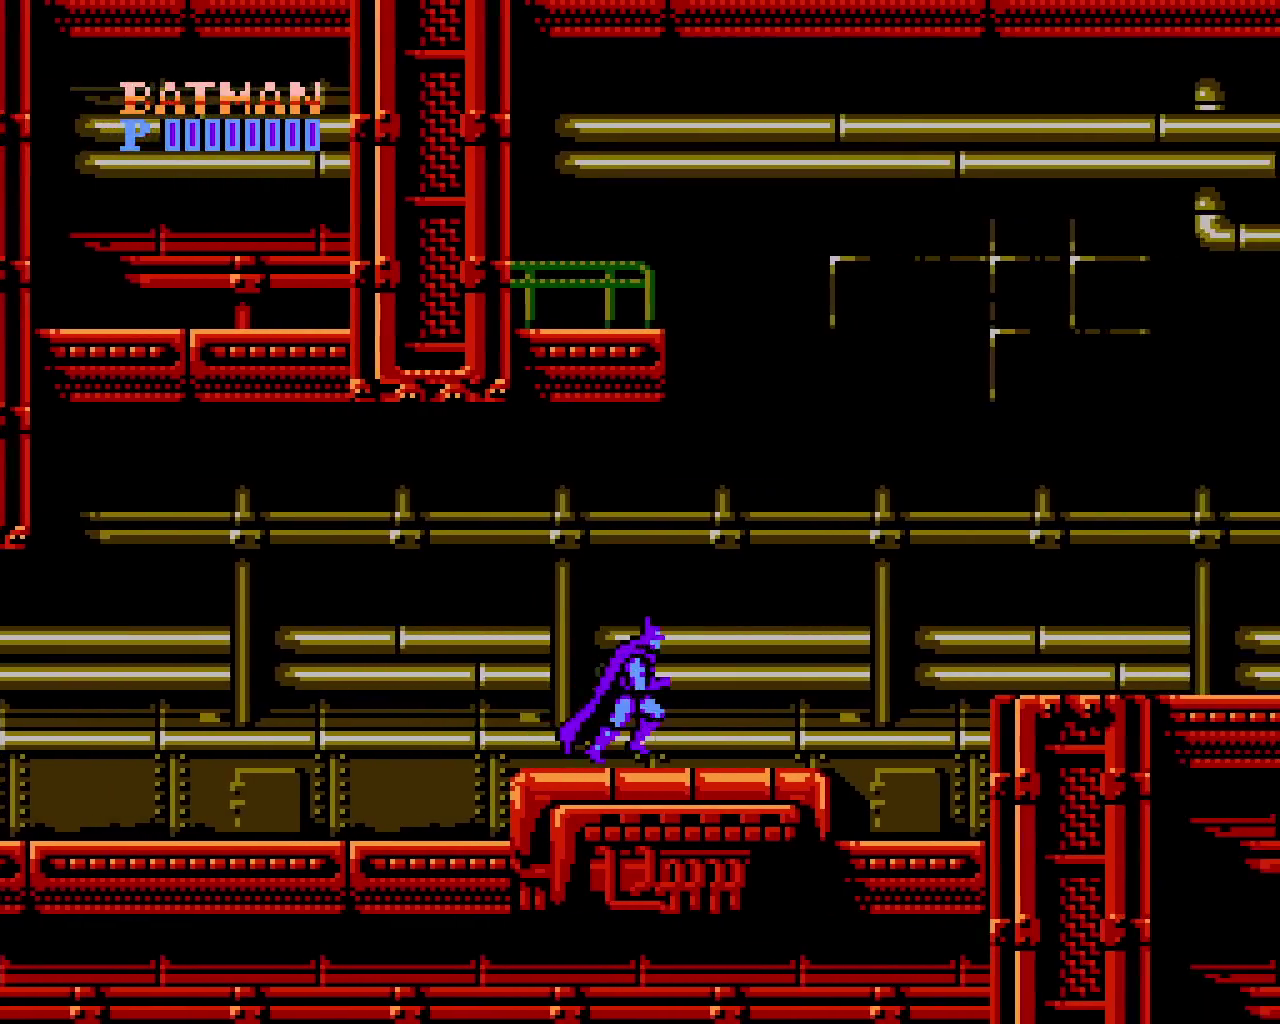
pyautogui.press('x')
pyautogui.press('Right')
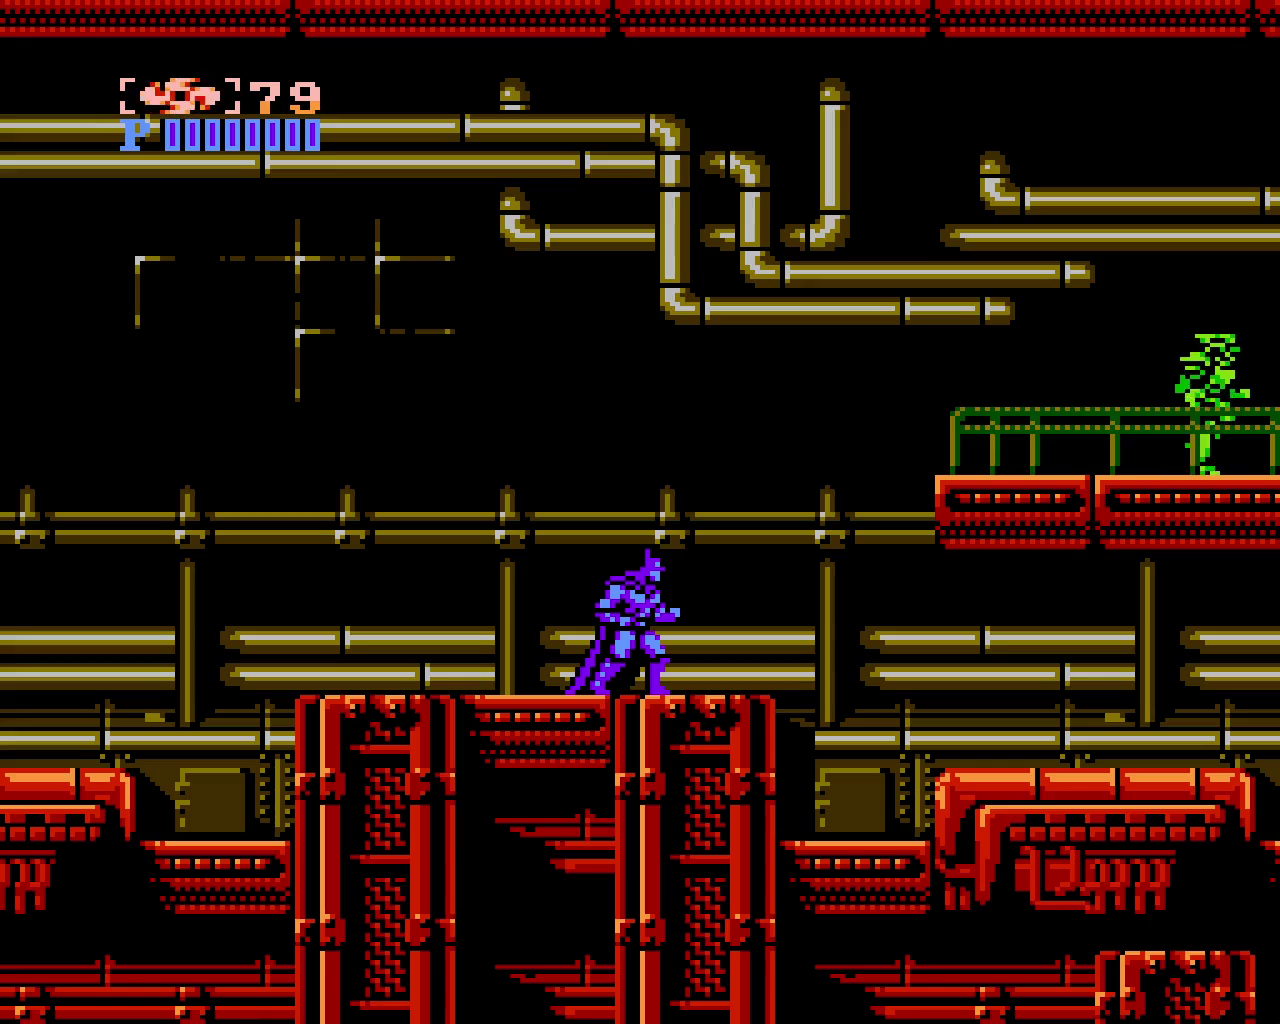
# Shoot the green enemy on the railed ledge, grab its ammo, reach the tall pillar
pyautogui.press('Right')
pyautogui.press('x')
pyautogui.press('z')
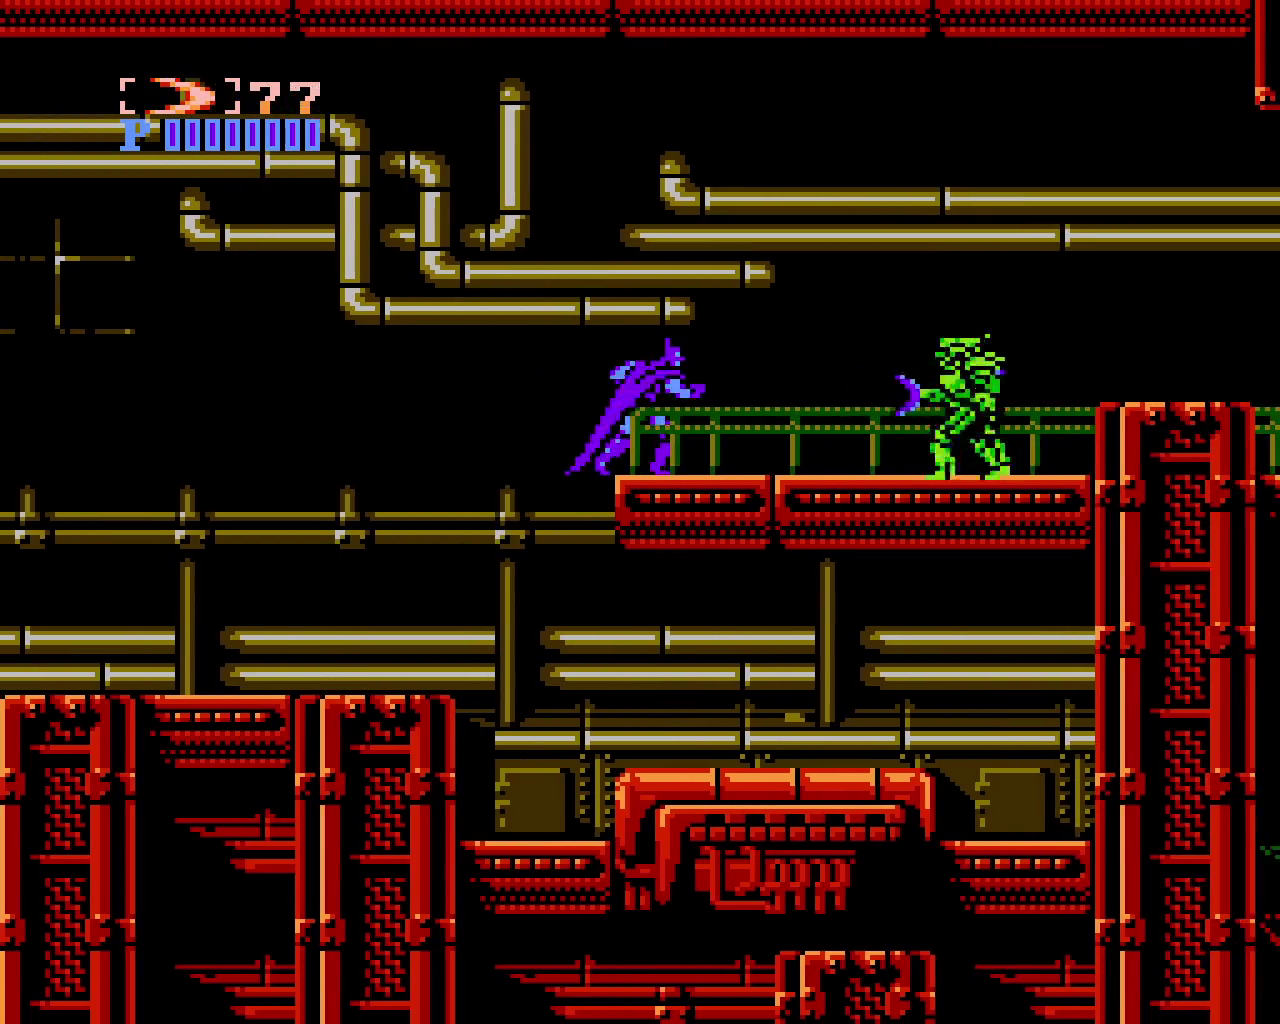
pyautogui.press('z')
pyautogui.press('Right')
pyautogui.press('x')
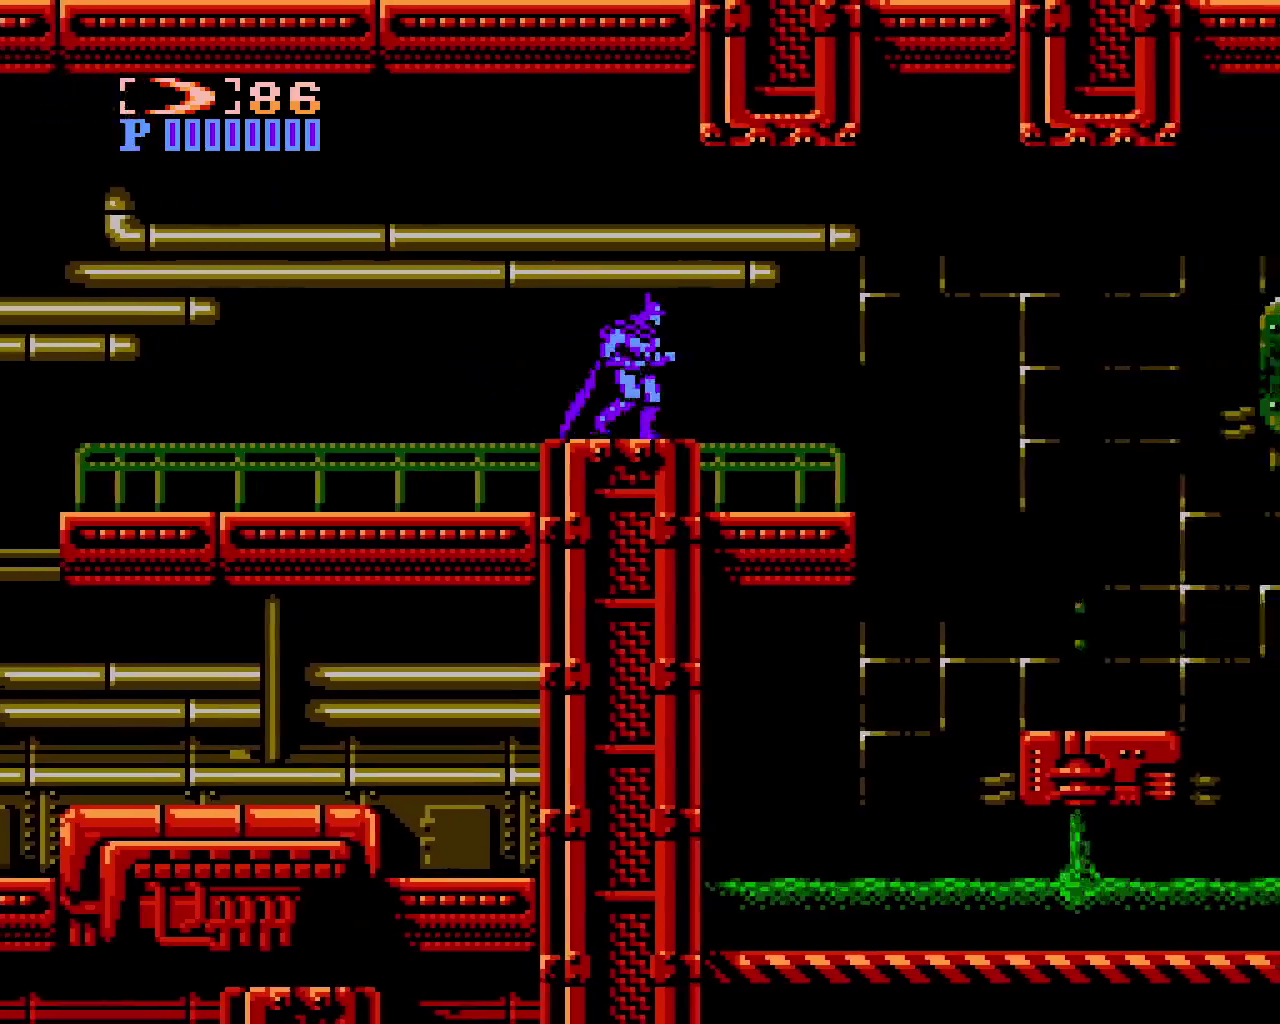
# Jump across the floating platforms over the sludge to the red pillars
pyautogui.press('Right')
pyautogui.press('x')
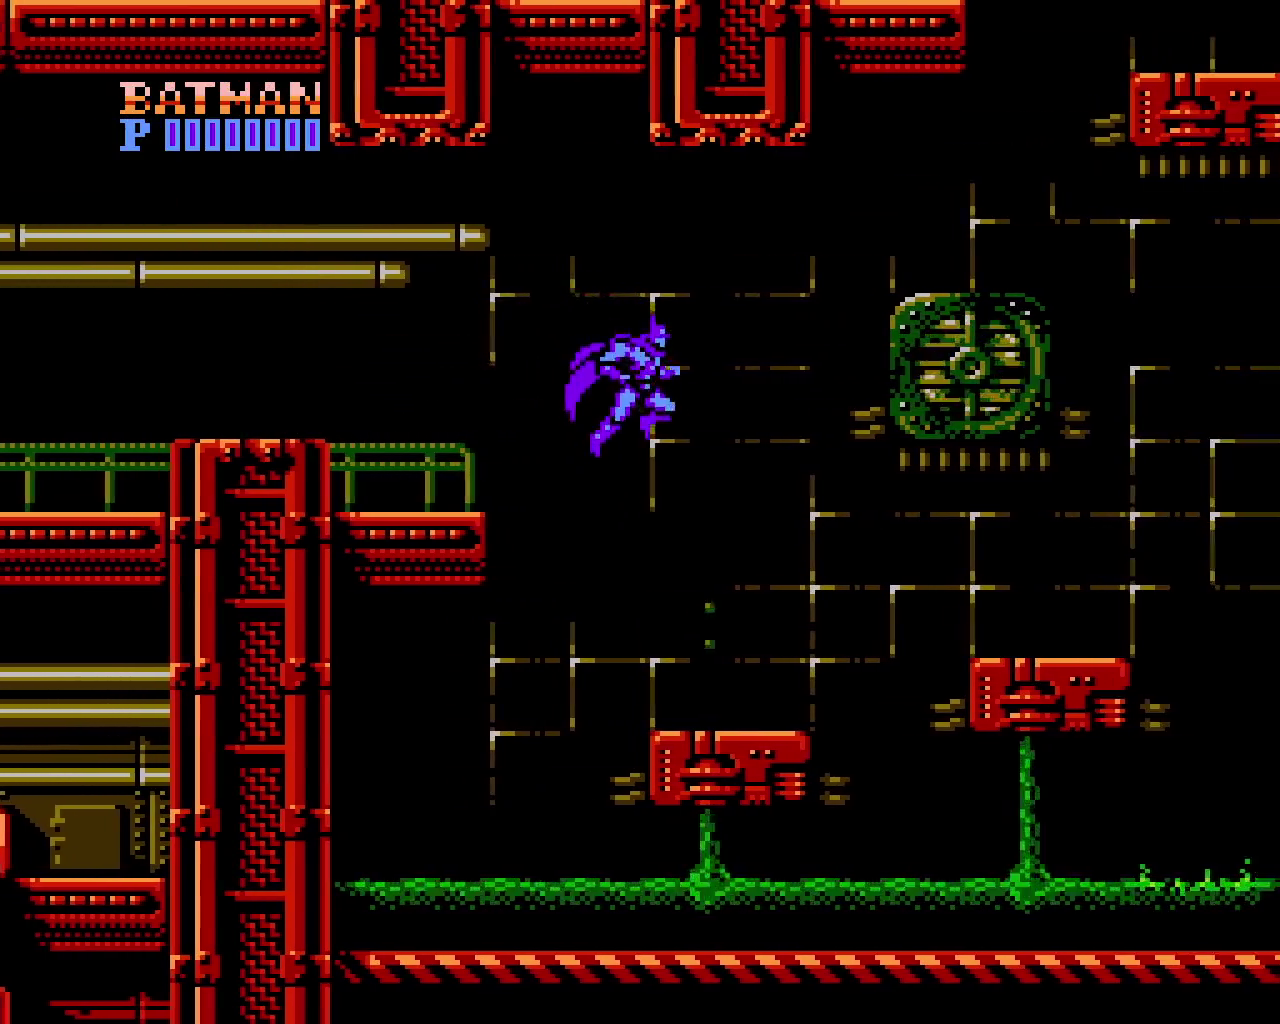
pyautogui.press('x')
pyautogui.press('Right')
pyautogui.press('x')
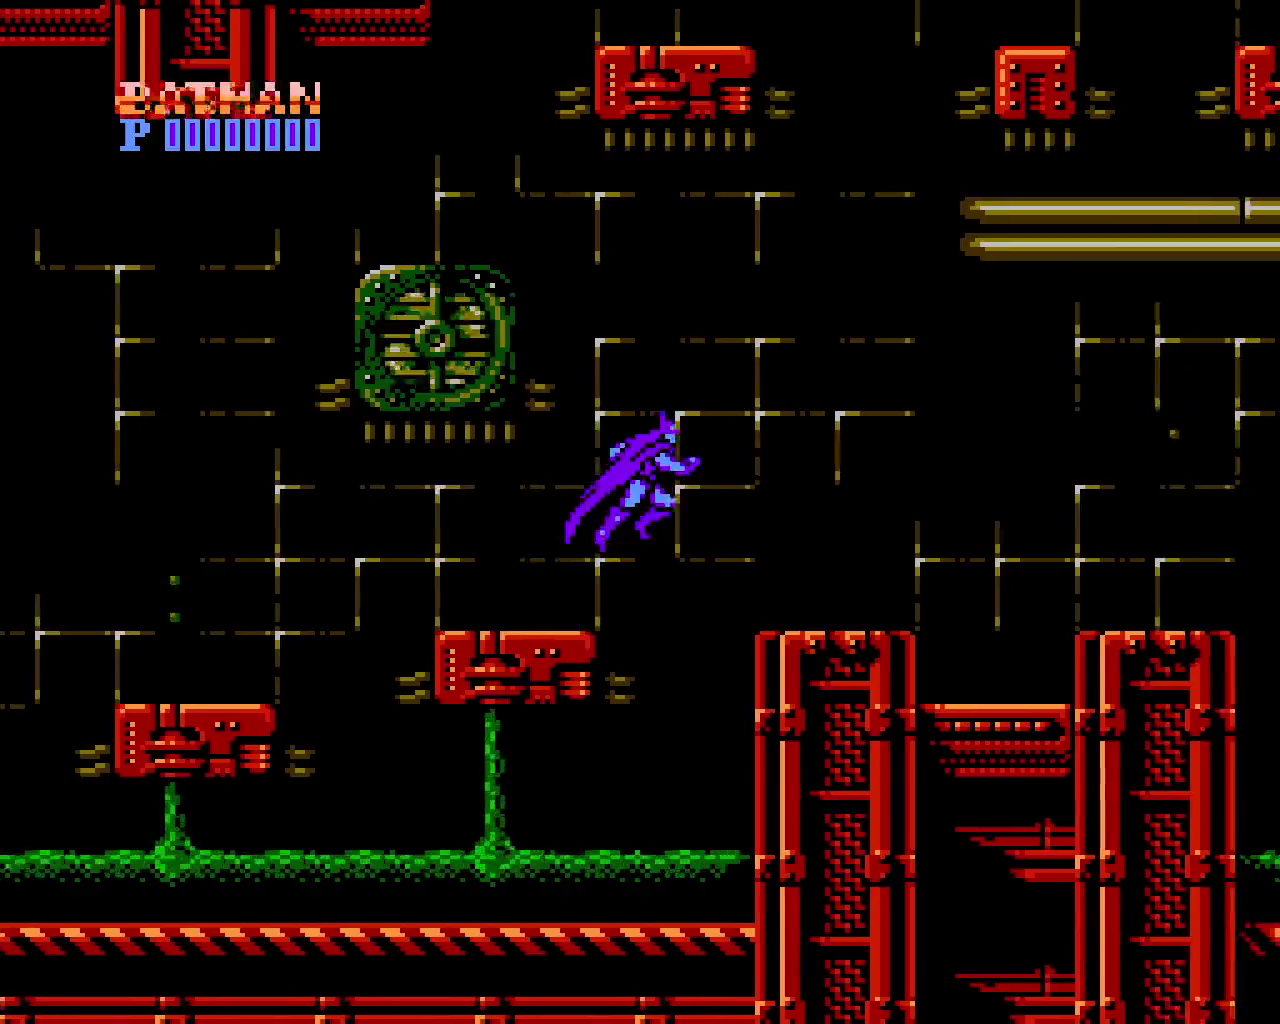
pyautogui.press('x')
pyautogui.press('Right')
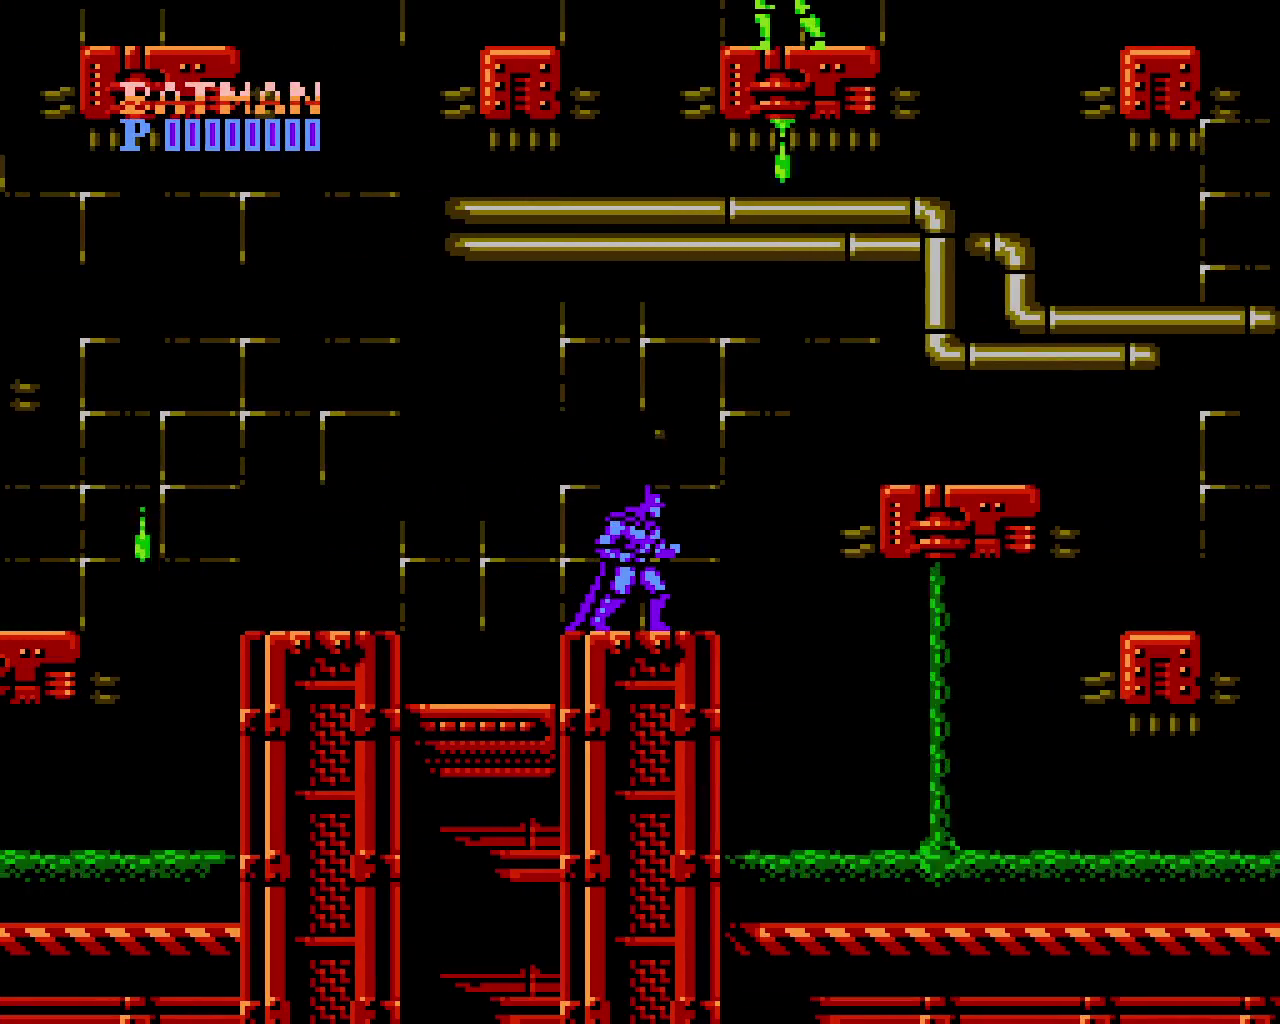
pyautogui.press('x')
# Hop over the sludge and wall-jump from the lower block to a higher platform
pyautogui.press('Right')
pyautogui.press('x')
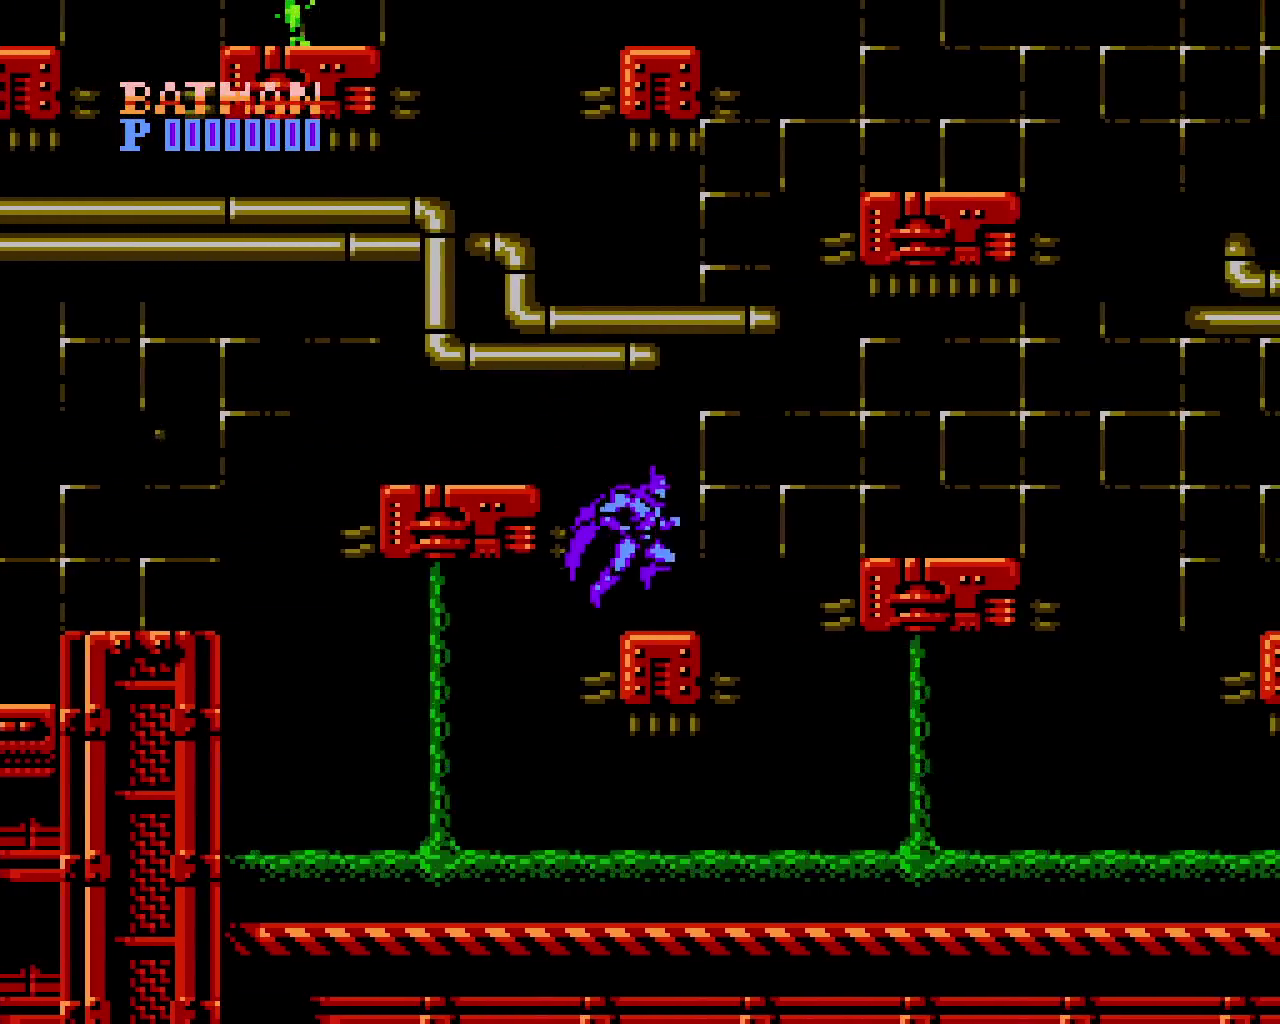
pyautogui.press('x')
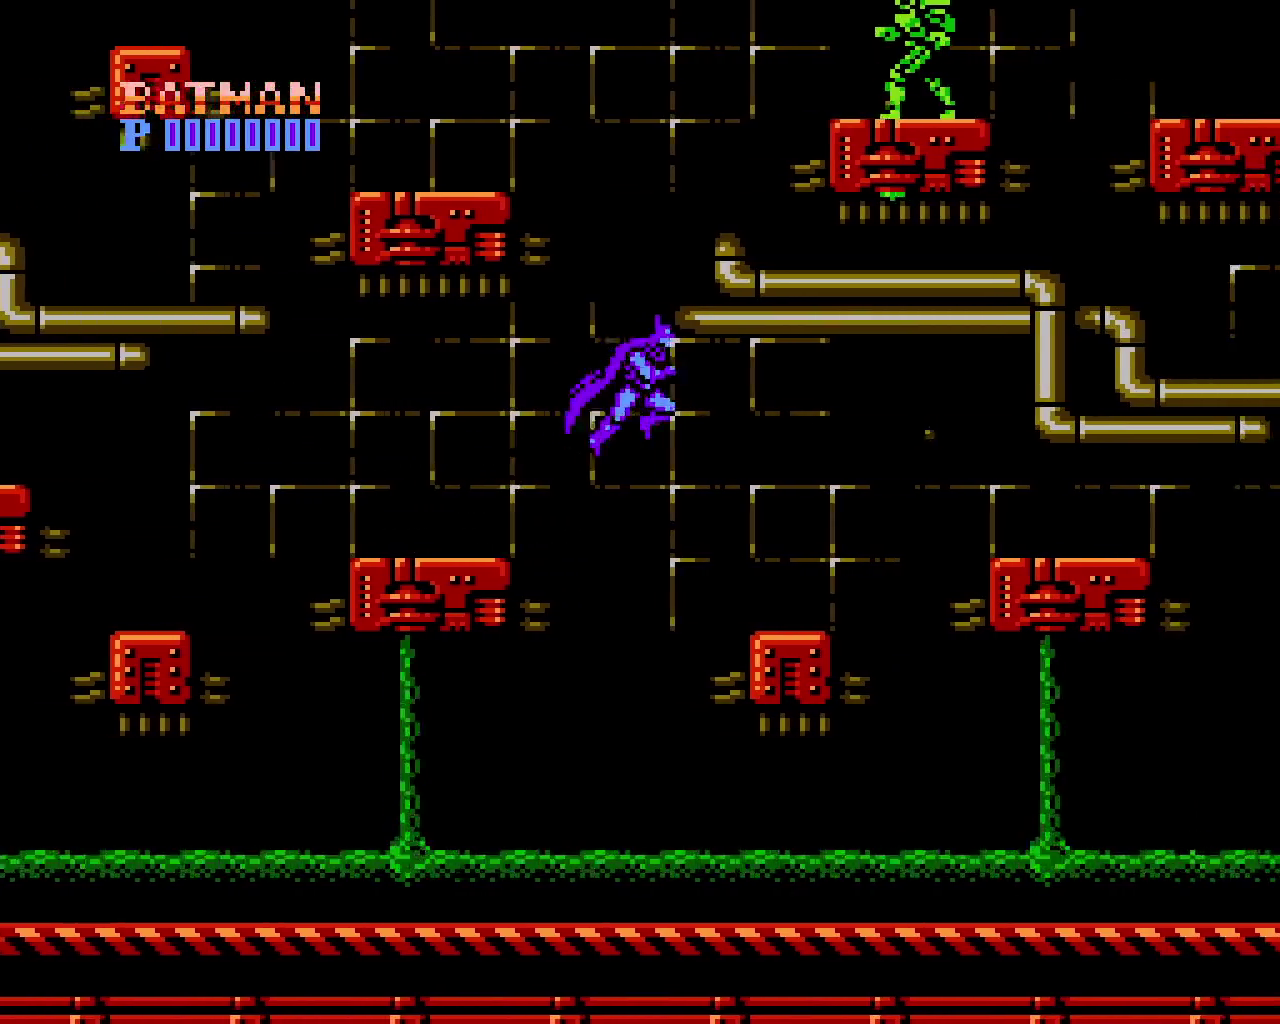
pyautogui.press('x')
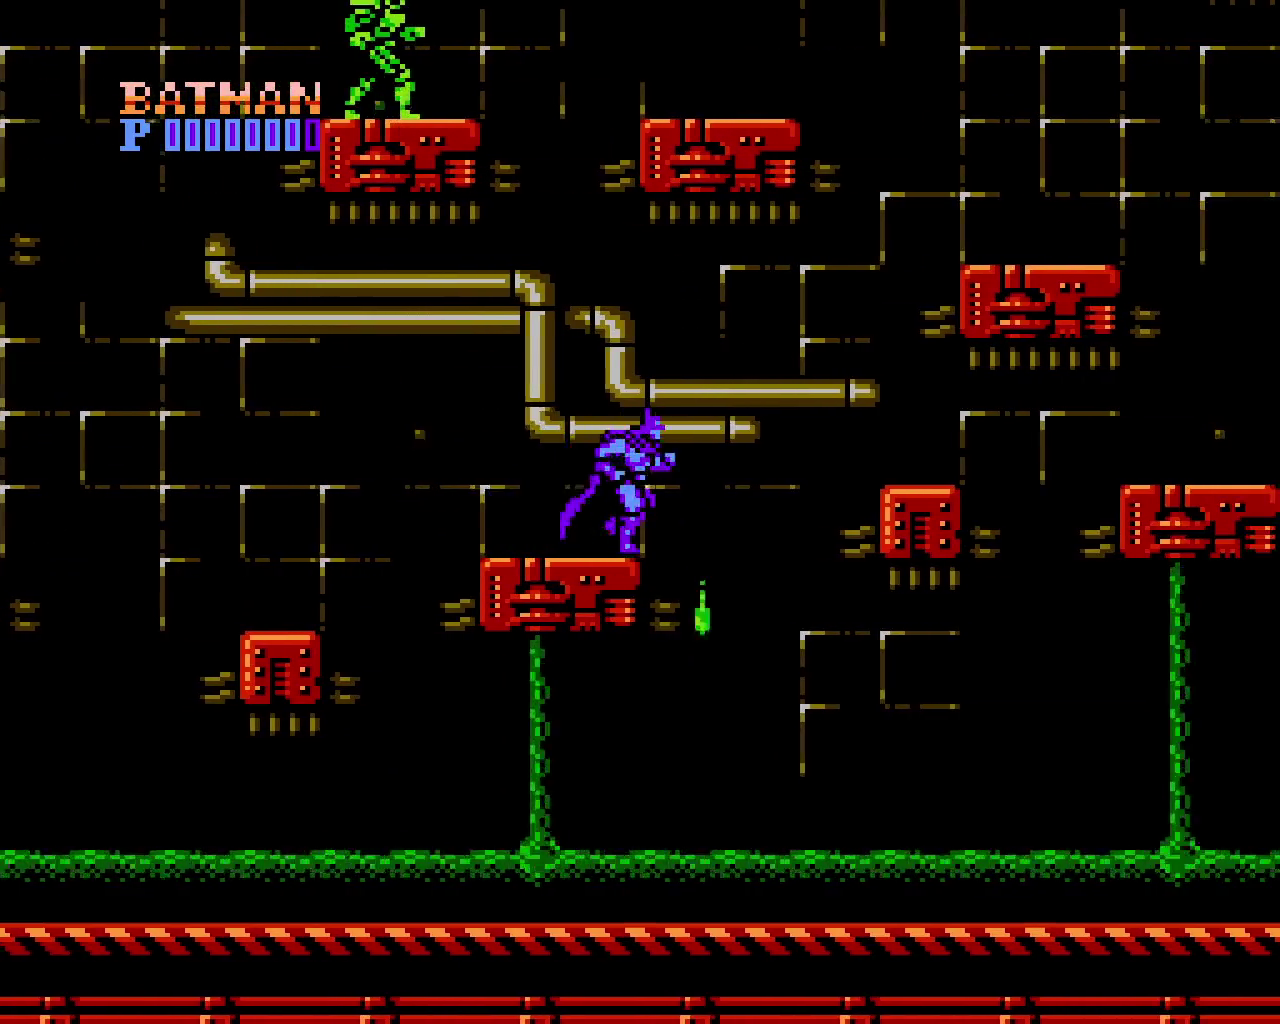
pyautogui.press('x')
pyautogui.press('x')
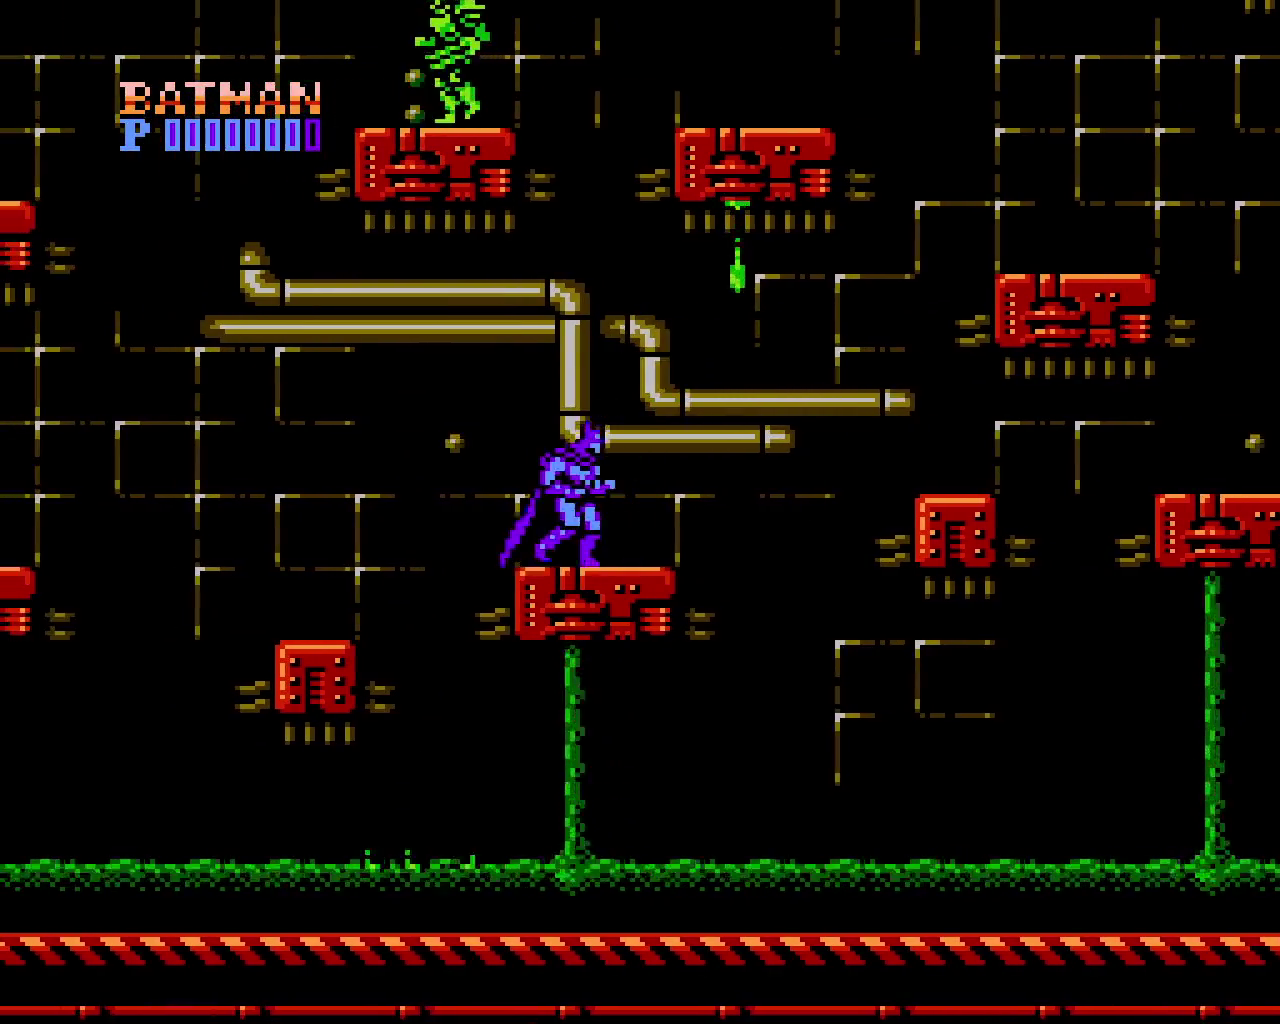
pyautogui.press('x')
pyautogui.press('x')
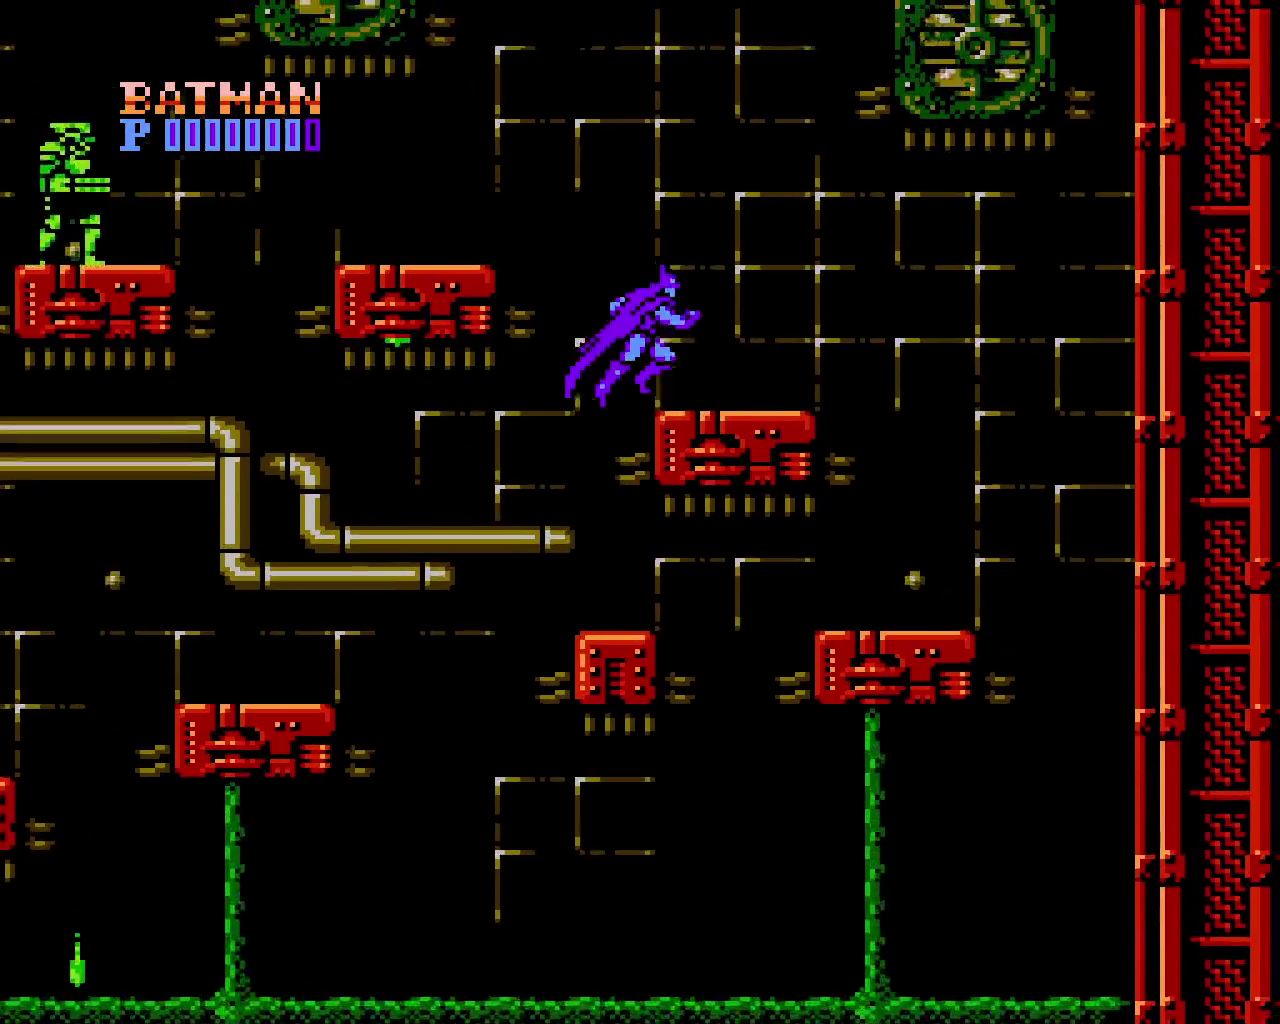
pyautogui.press('x')
# After pausing, hop between small red blocks to the ledge between red pillars
pyautogui.press('Return')
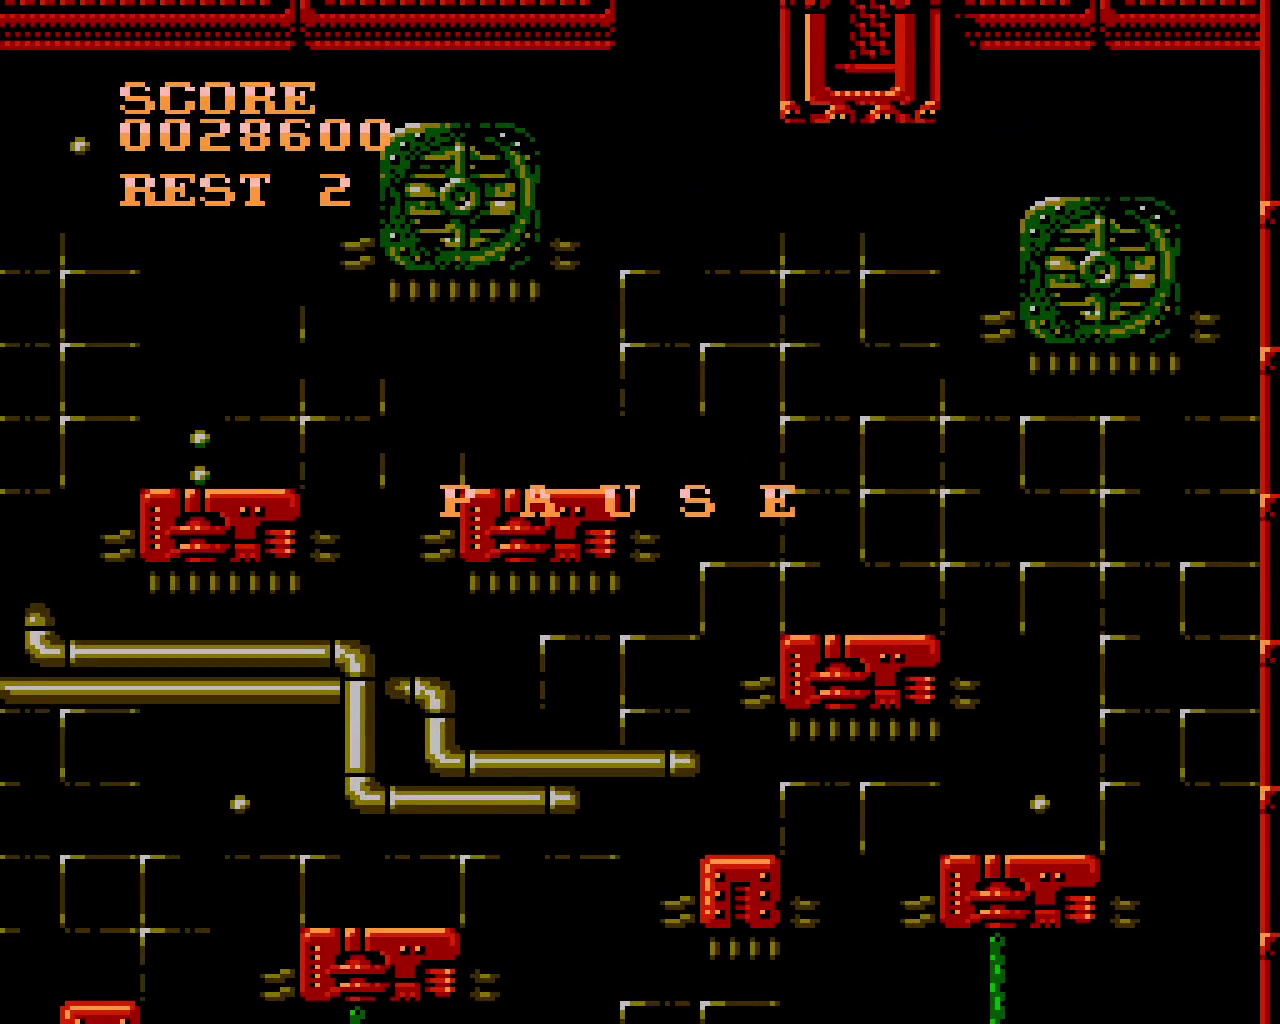
pyautogui.press('Return')
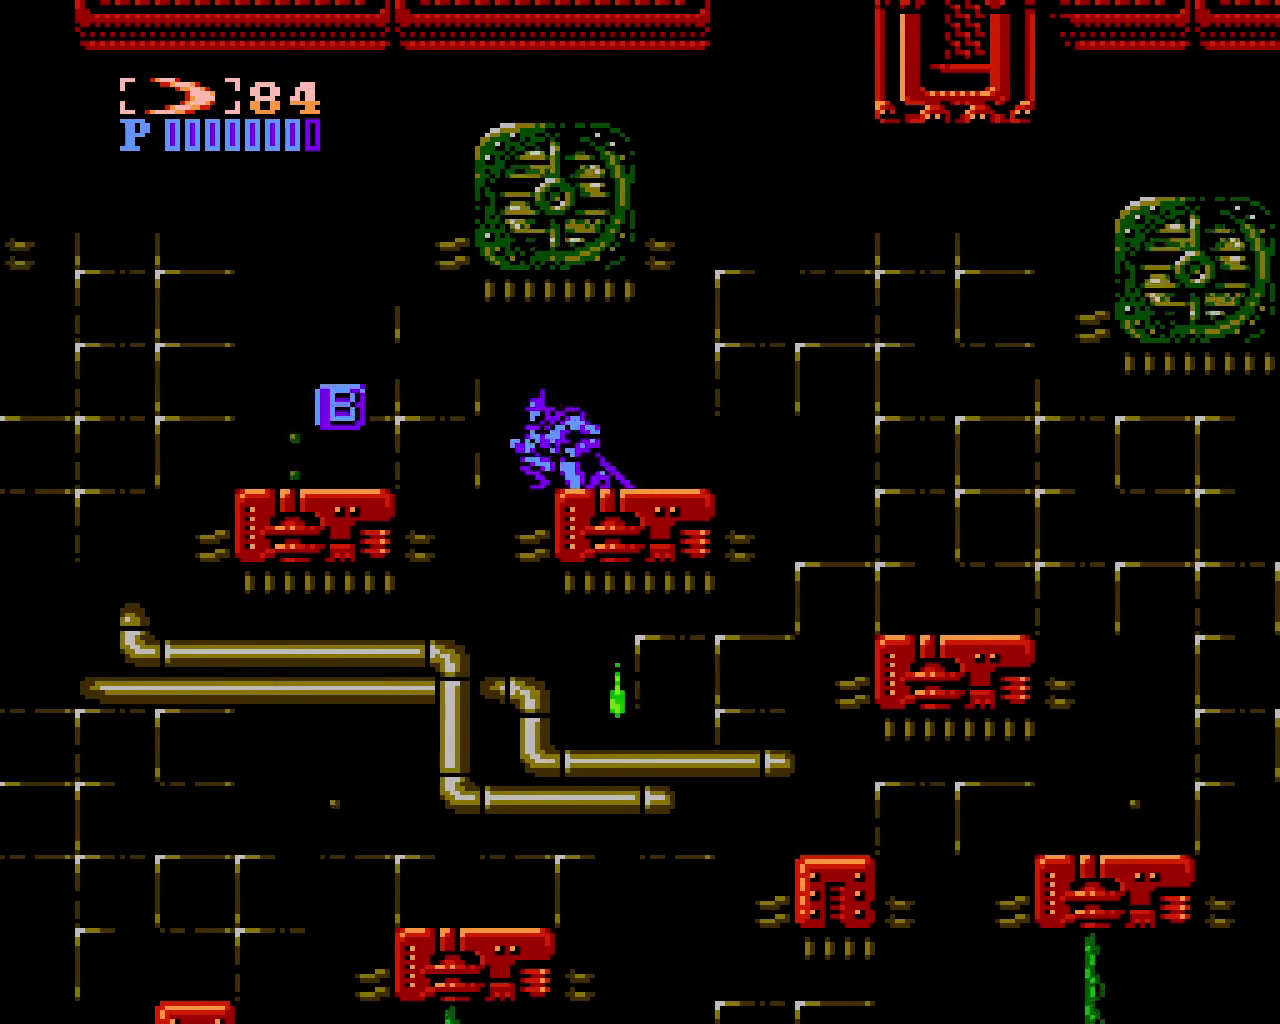
pyautogui.press('x')
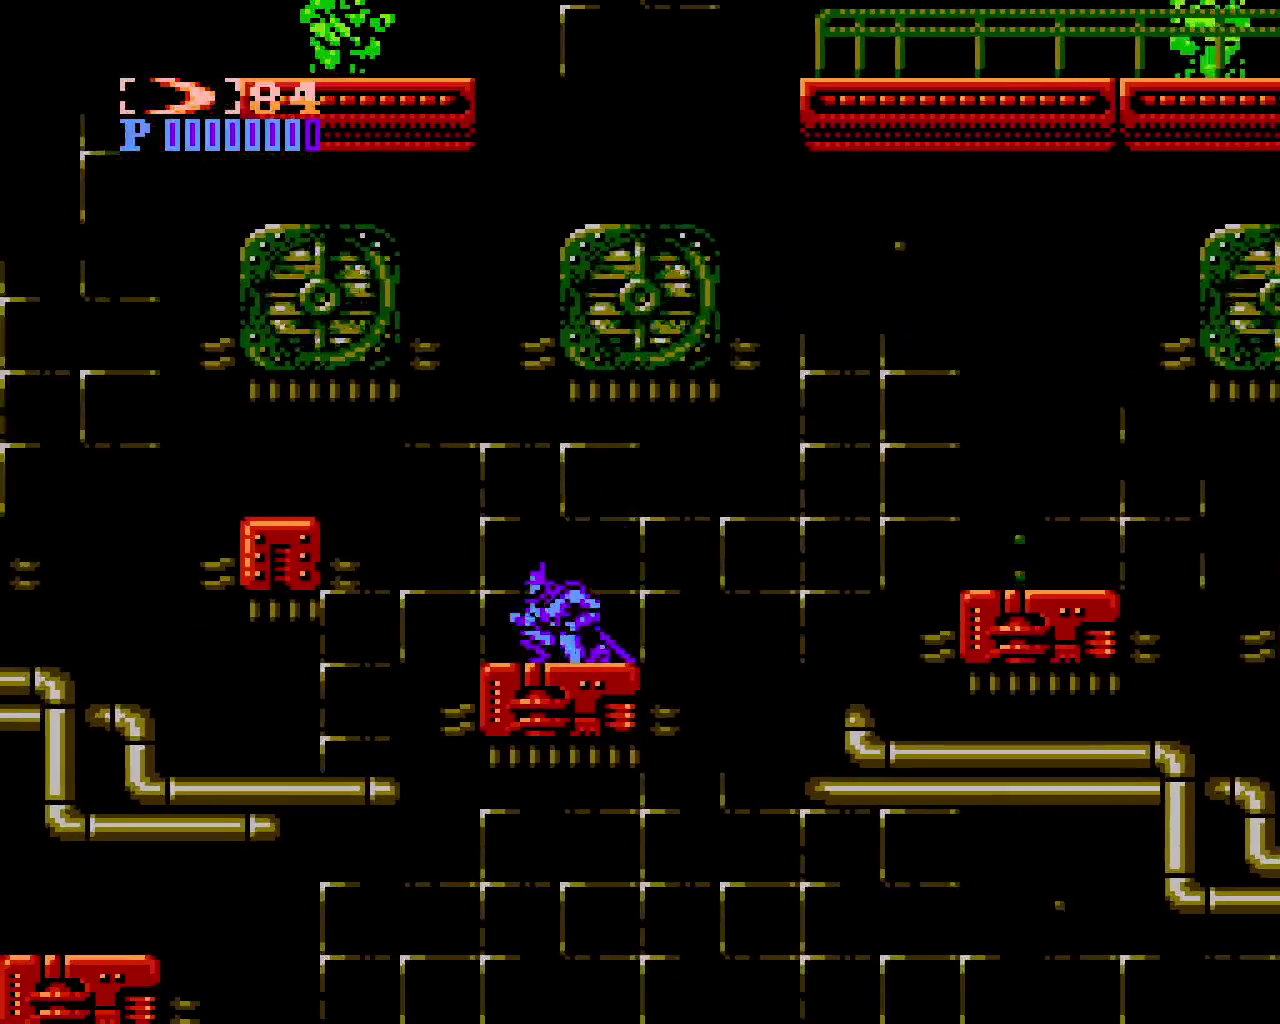
pyautogui.press('Left')
pyautogui.press('x')
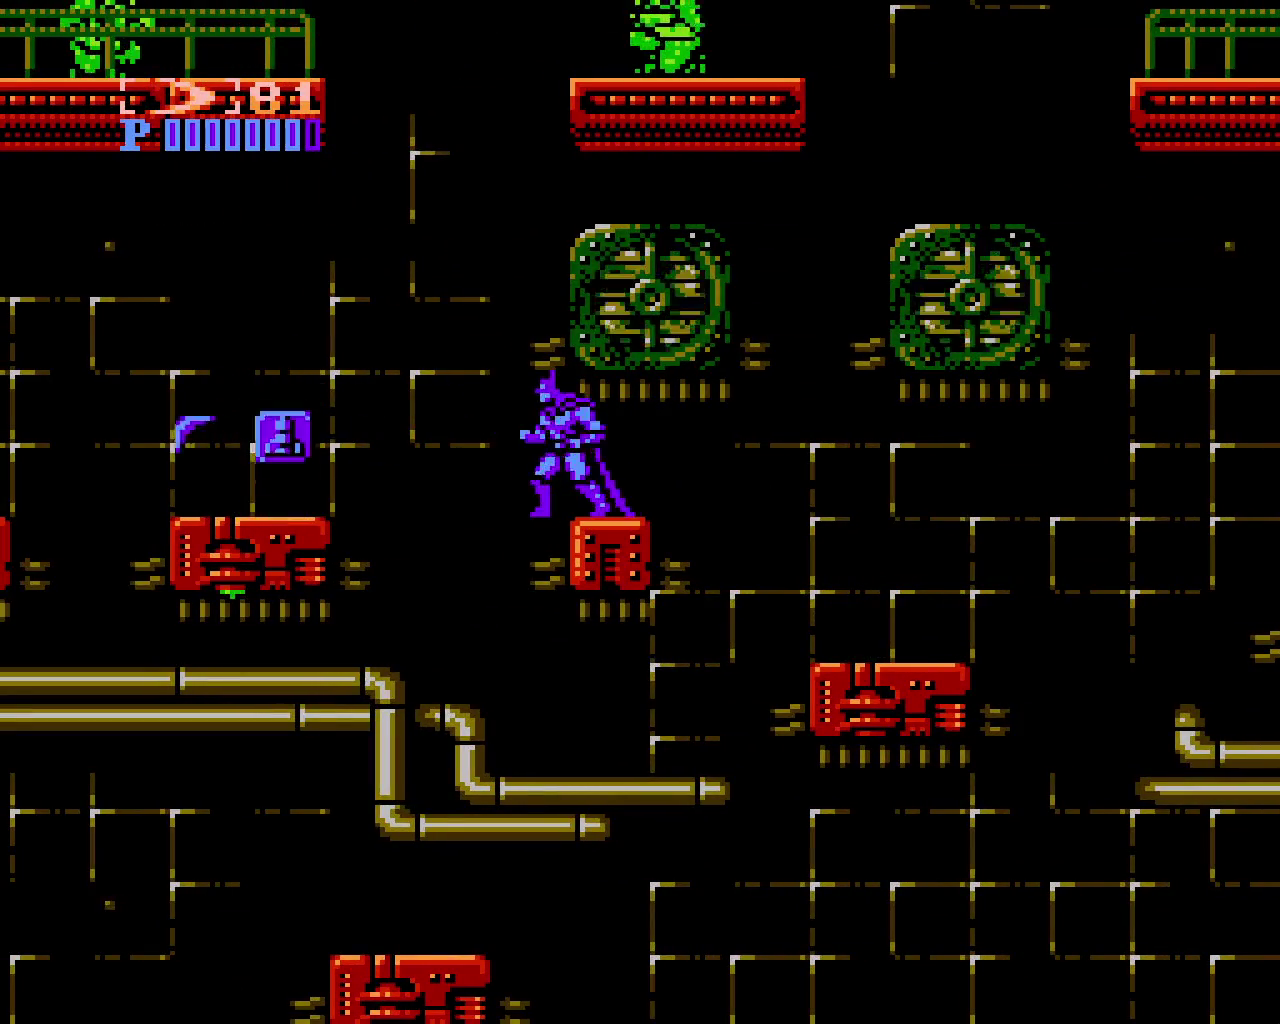
pyautogui.press('Right')
pyautogui.press('x')
pyautogui.press('x')
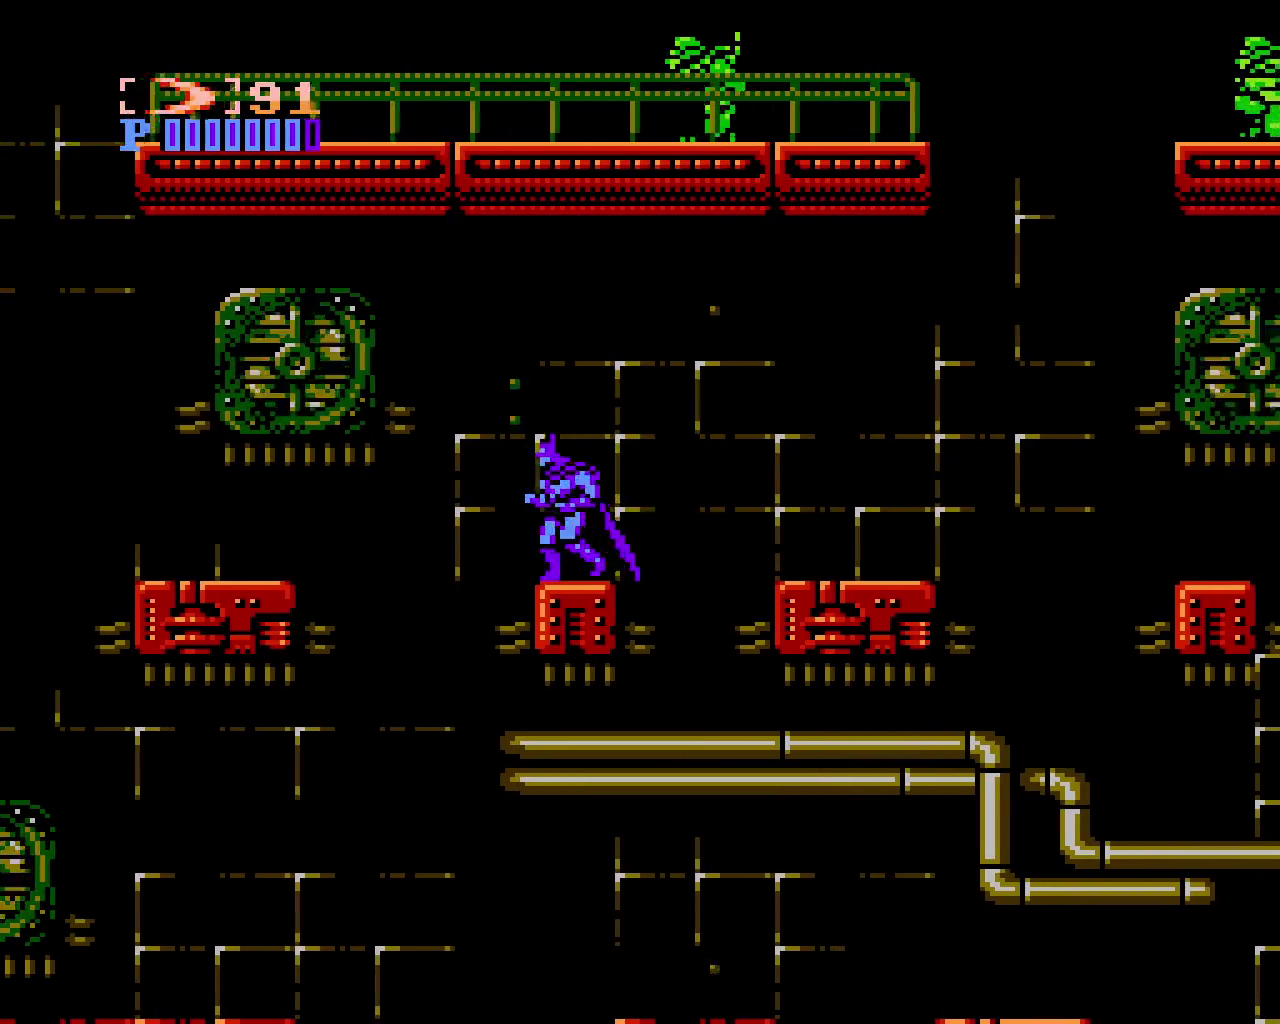
pyautogui.press('Left')
pyautogui.press('x')
pyautogui.press('x')
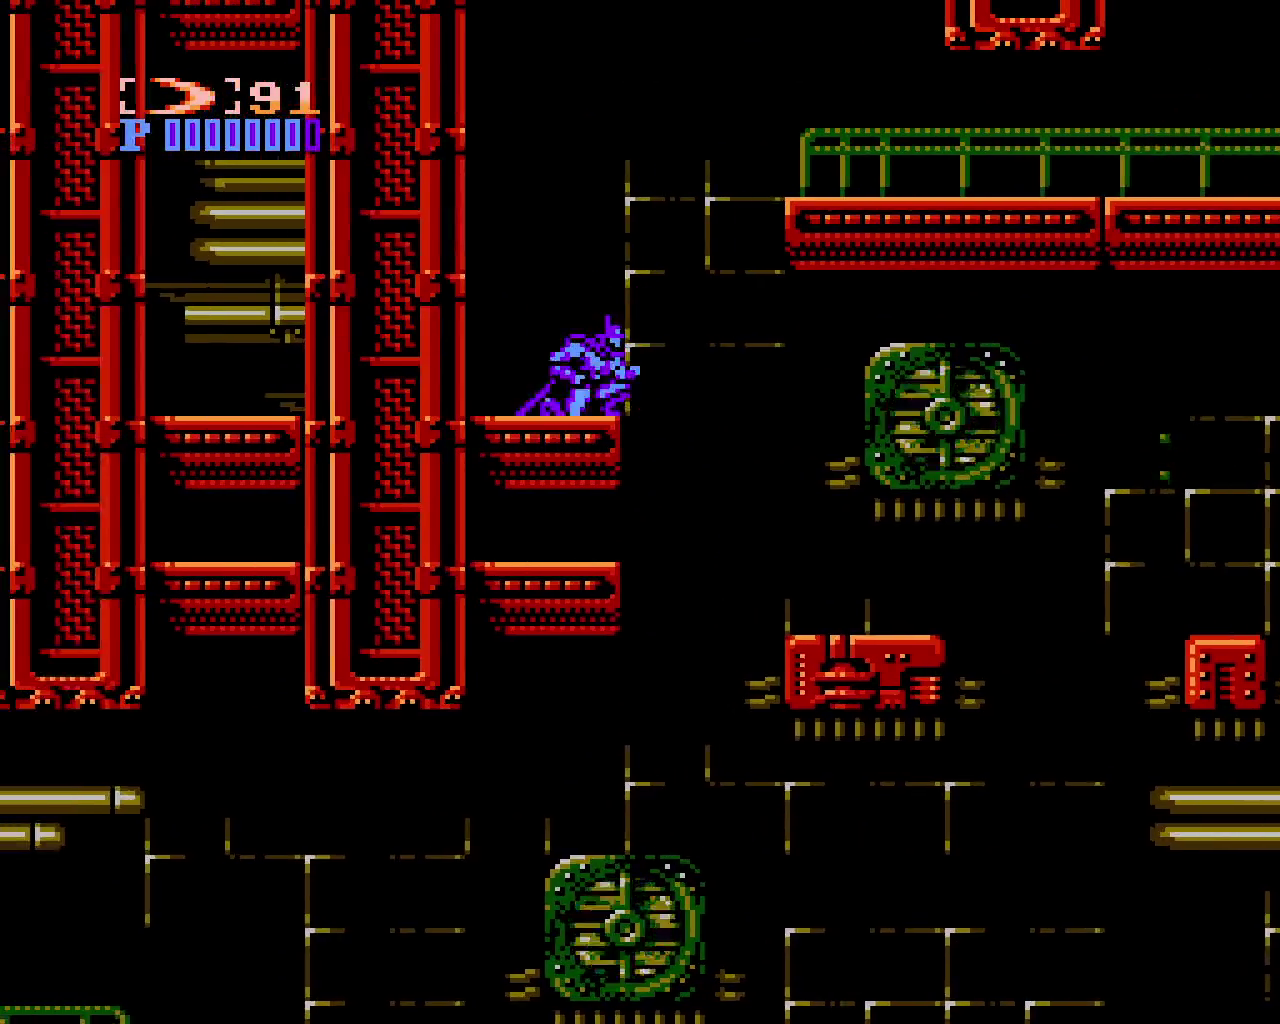
pyautogui.press('Right')
pyautogui.press('x')
# Batarang enemies on the railed walkway, destroying the flame enemy and taking its pickup
pyautogui.press('Right')
pyautogui.press('z')
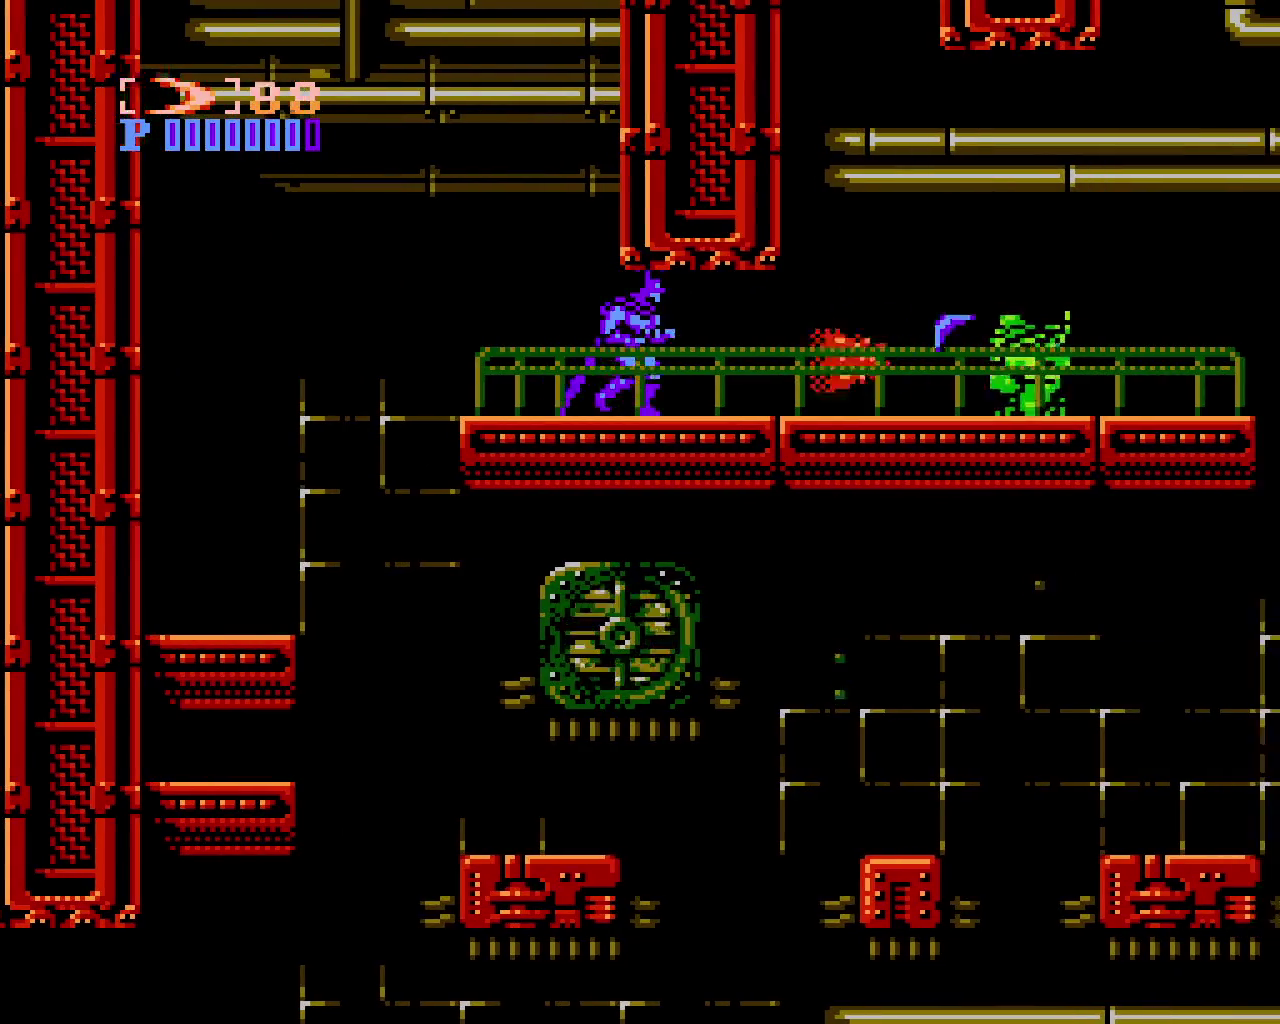
pyautogui.press('z')
pyautogui.press('Right')
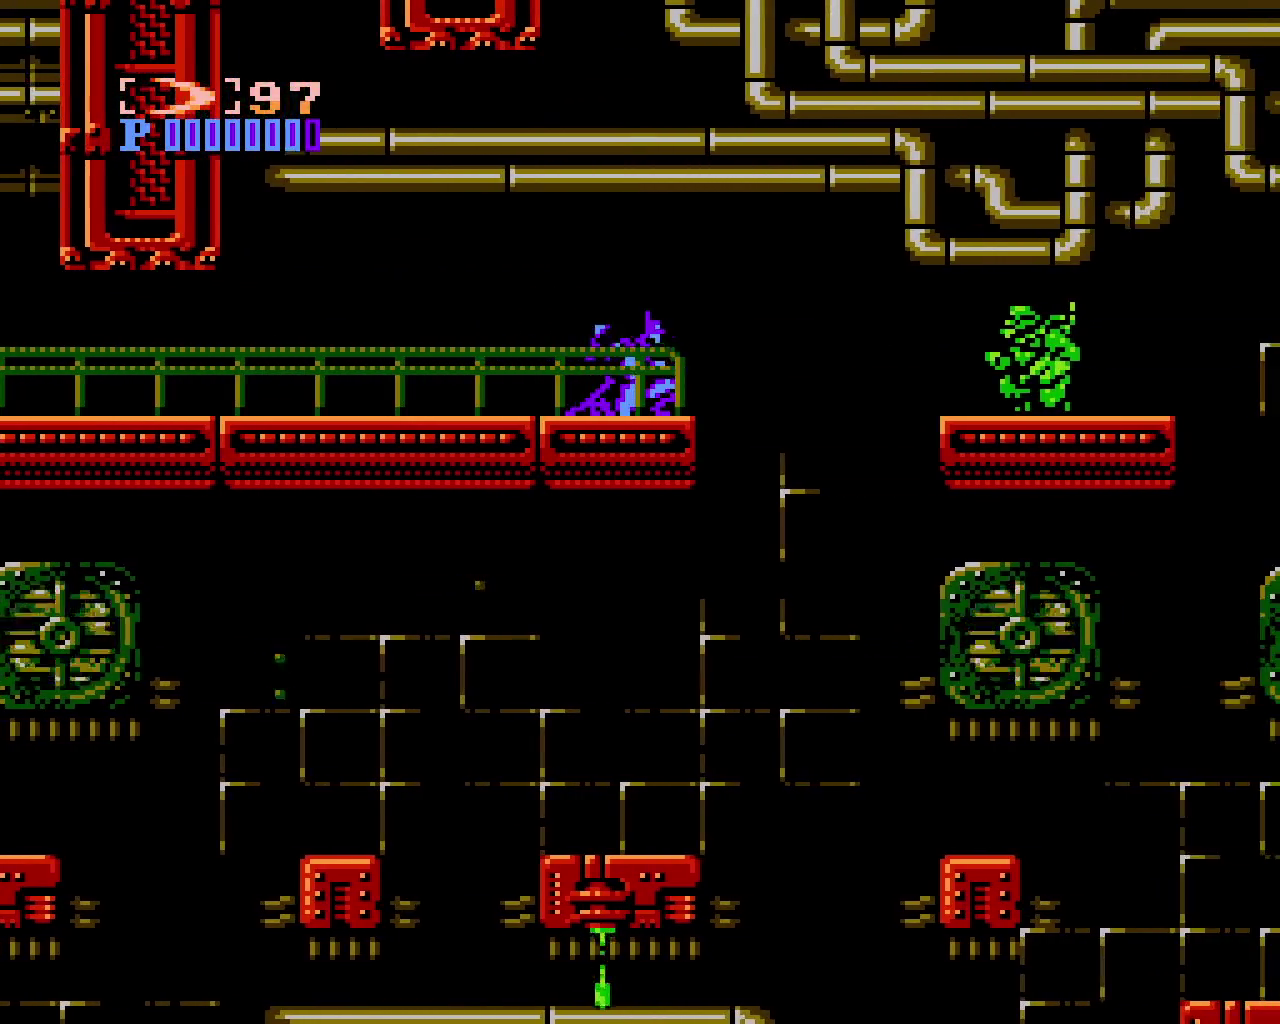
pyautogui.press('z')
pyautogui.press('Right')
pyautogui.press('x')
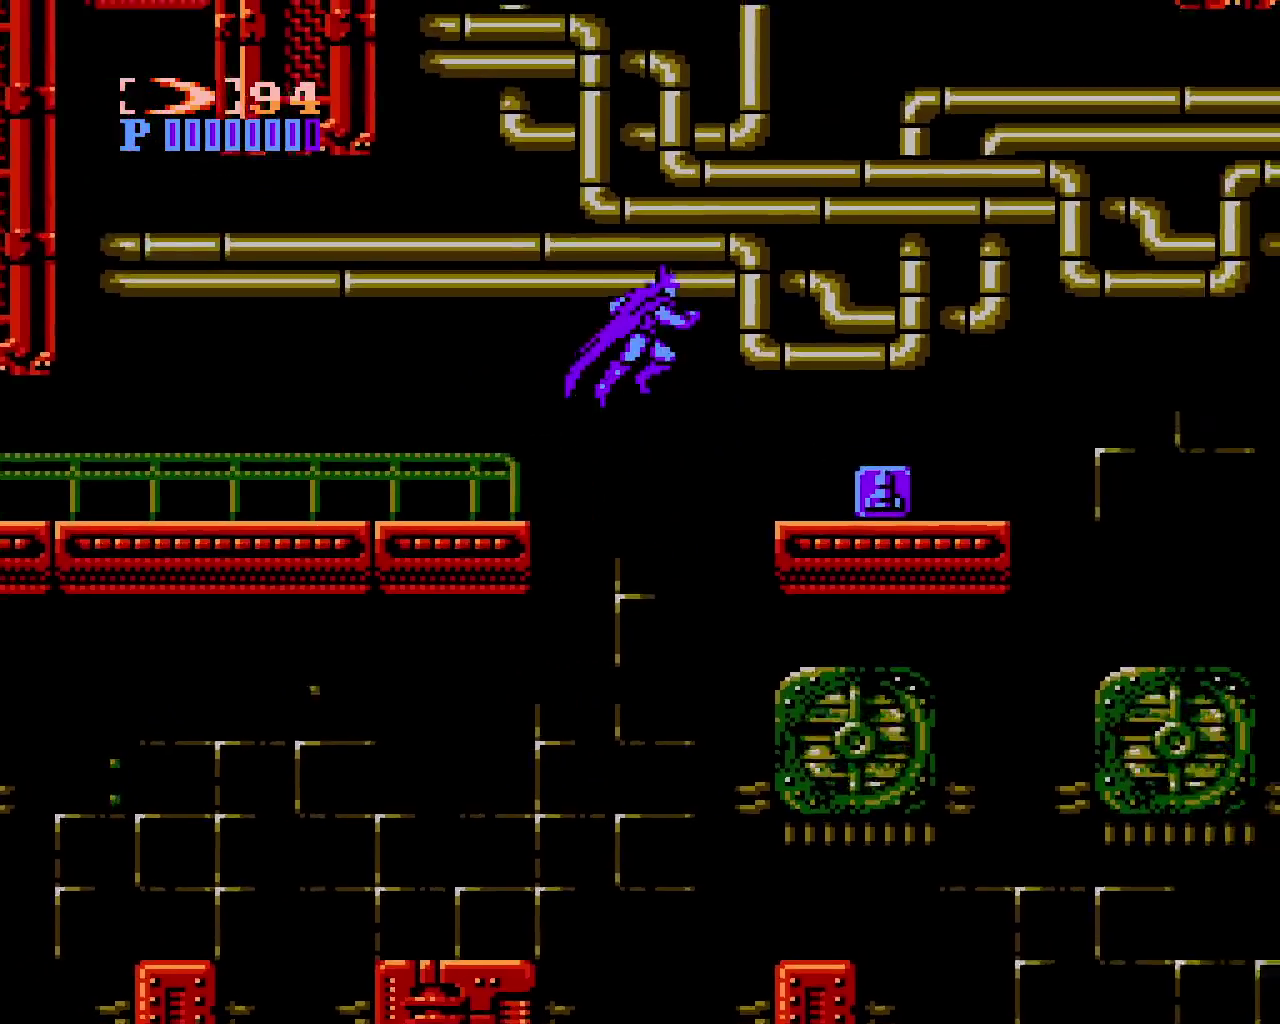
# Attack the next walkway enemy and collect ammo pickups on the way to the red platform
pyautogui.press('x')
pyautogui.press('Right')
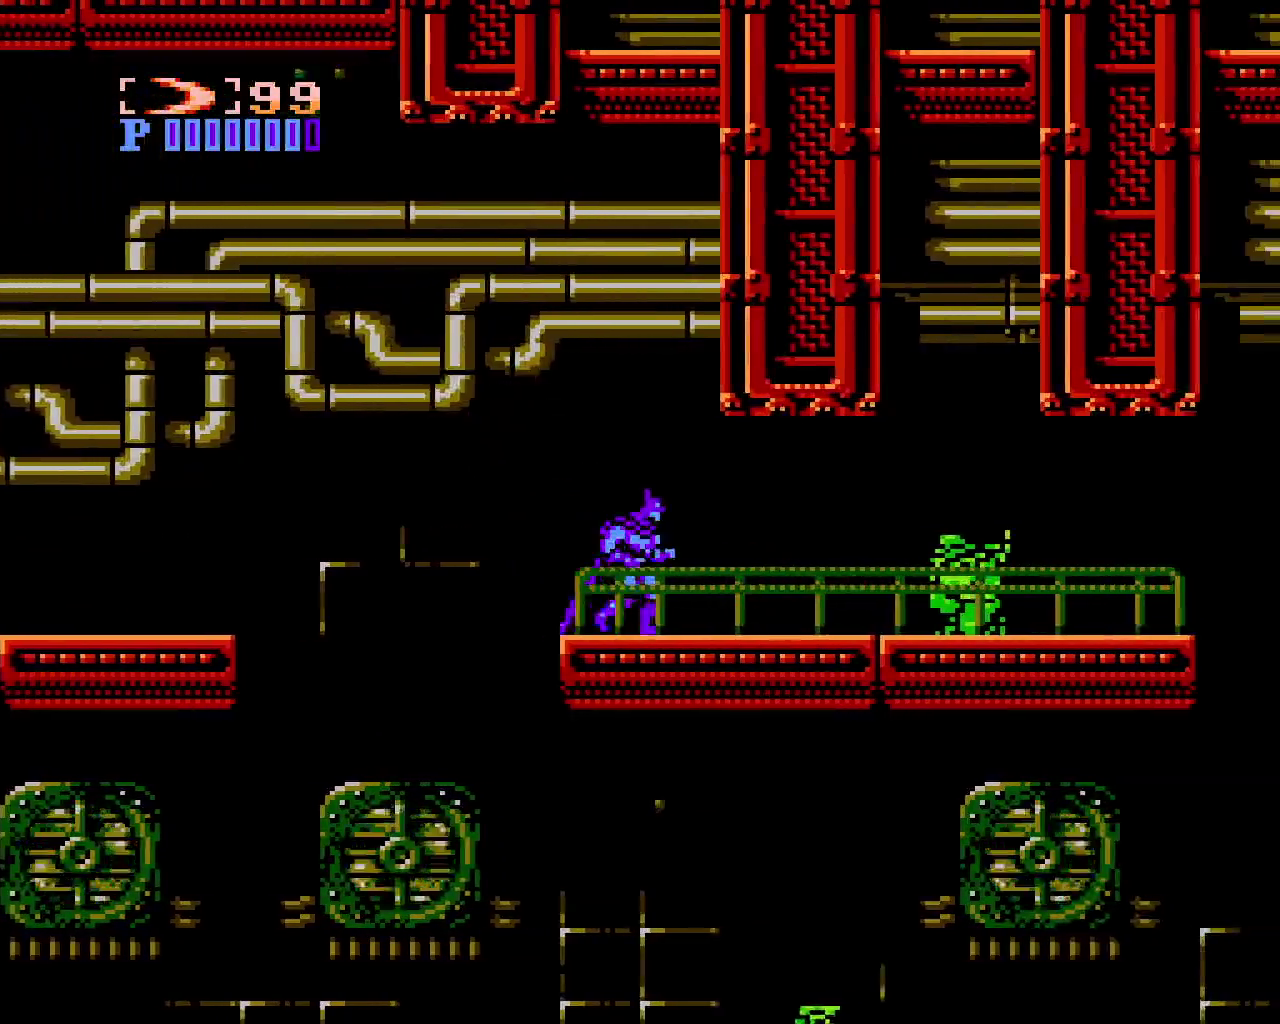
pyautogui.press('z')
pyautogui.press('z')
pyautogui.press('Right')
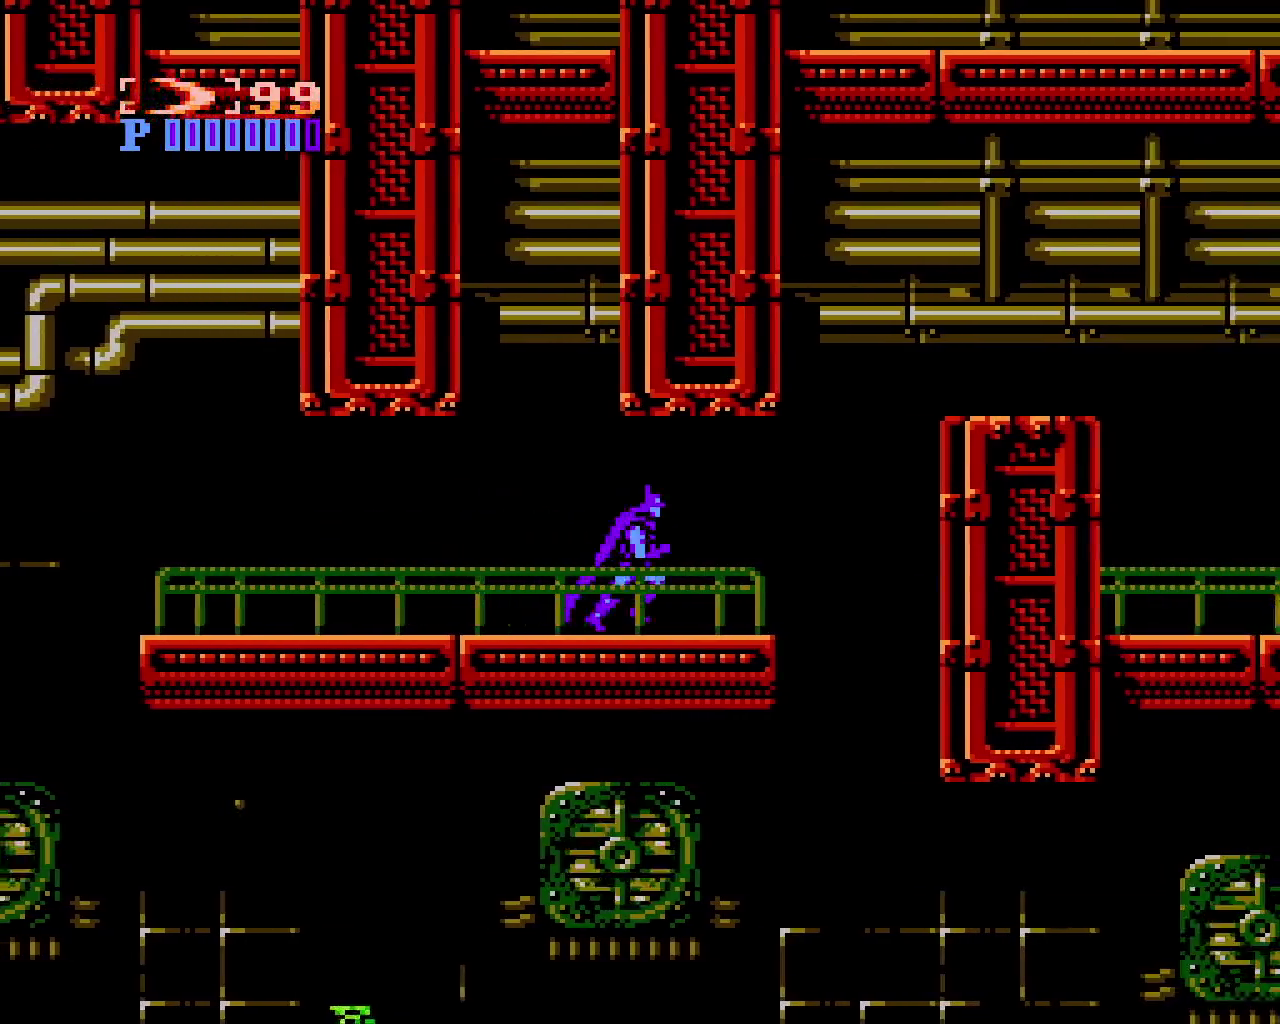
pyautogui.press('x')
pyautogui.press('Right')
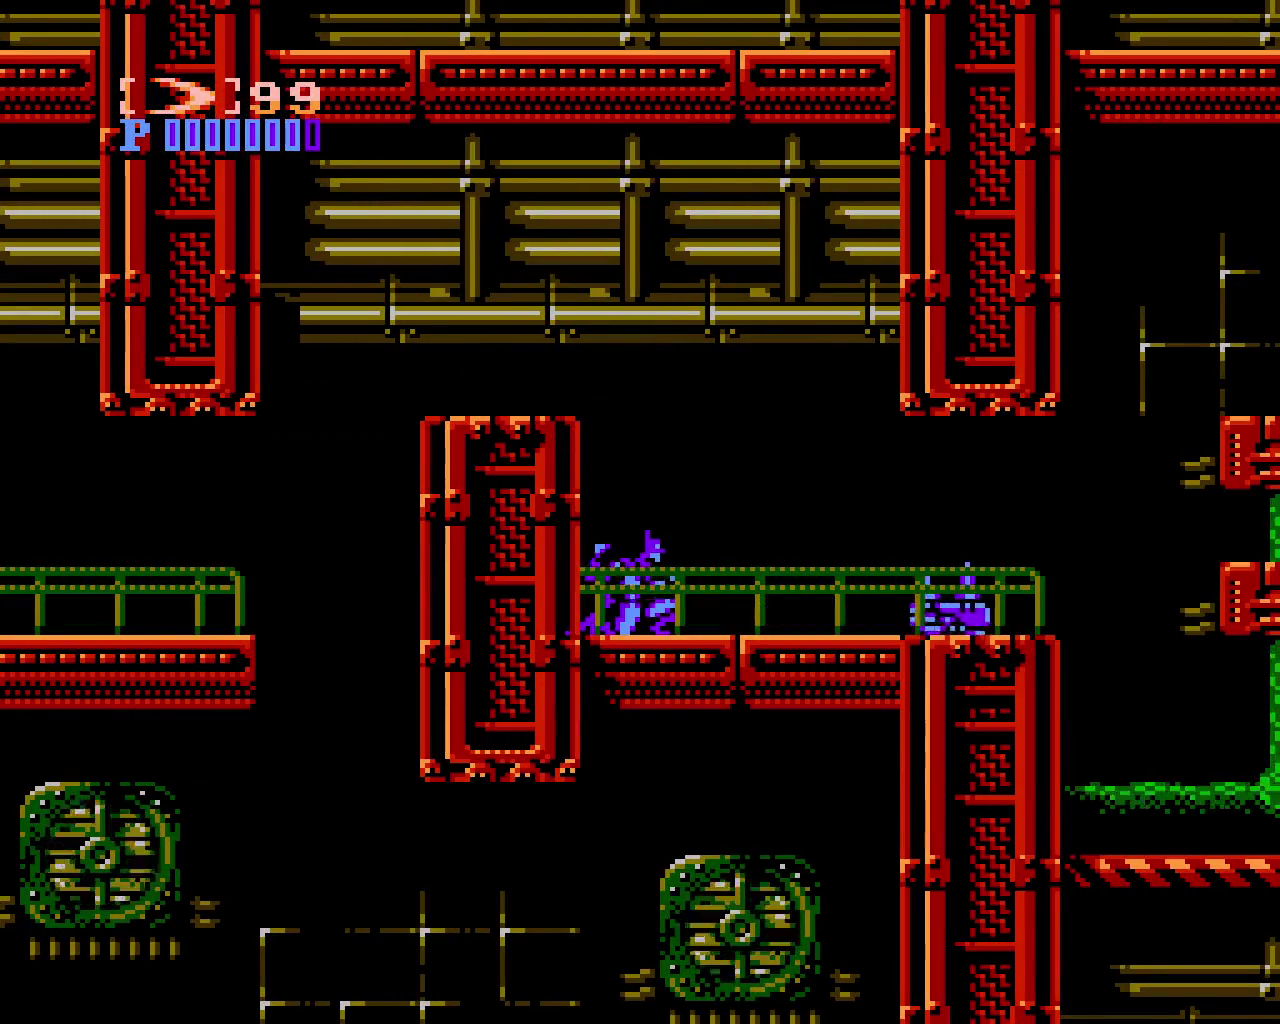
pyautogui.press('z')
pyautogui.press('Right')
pyautogui.press('x')
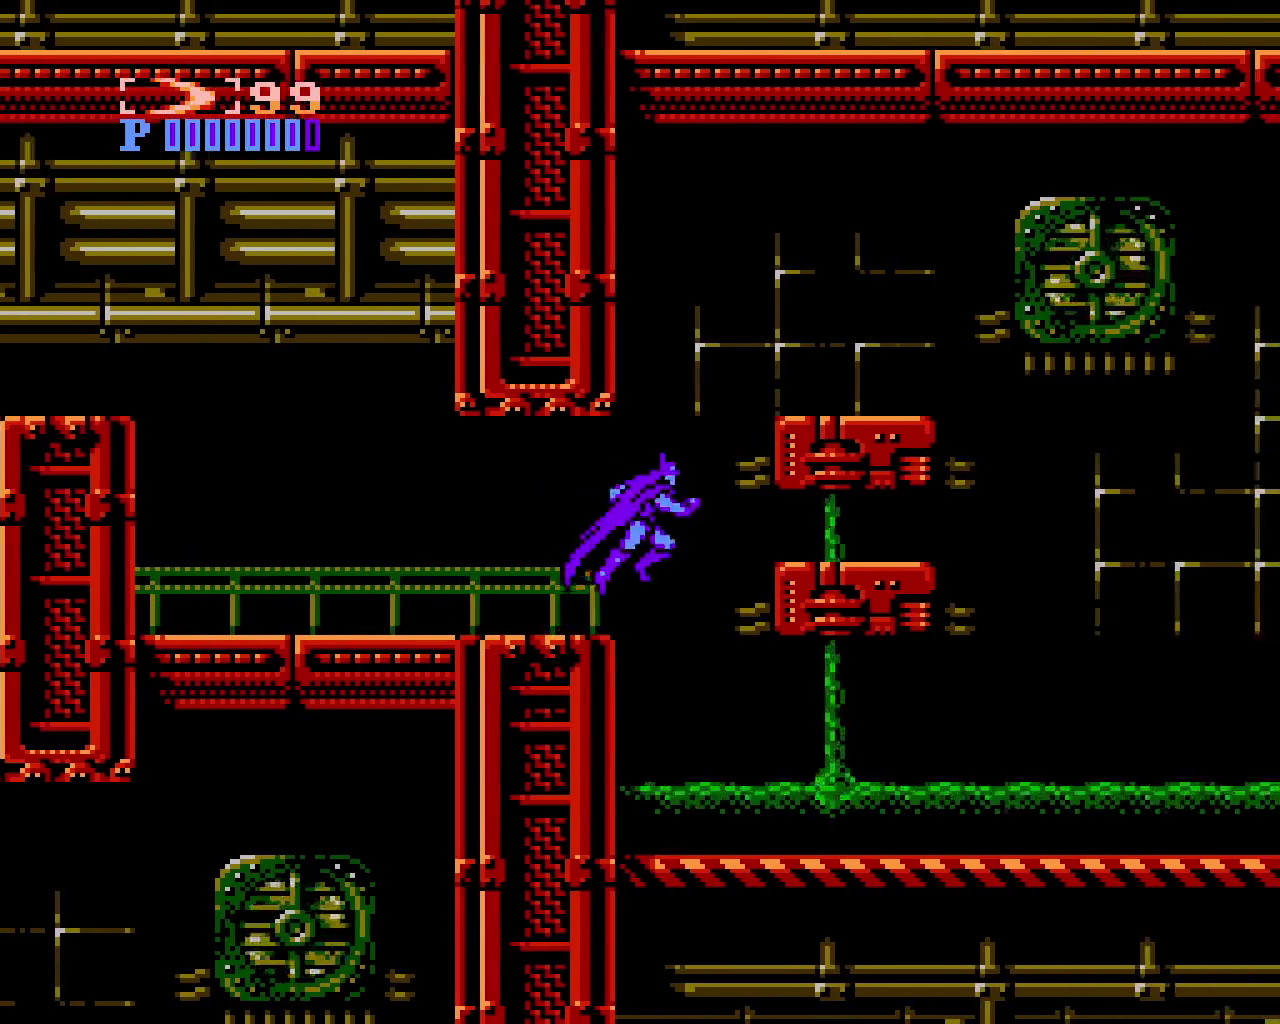
# Switch to punches and climb from the slime floor up short and tall pillars to the ledge
pyautogui.press('shift')
pyautogui.press('Right')
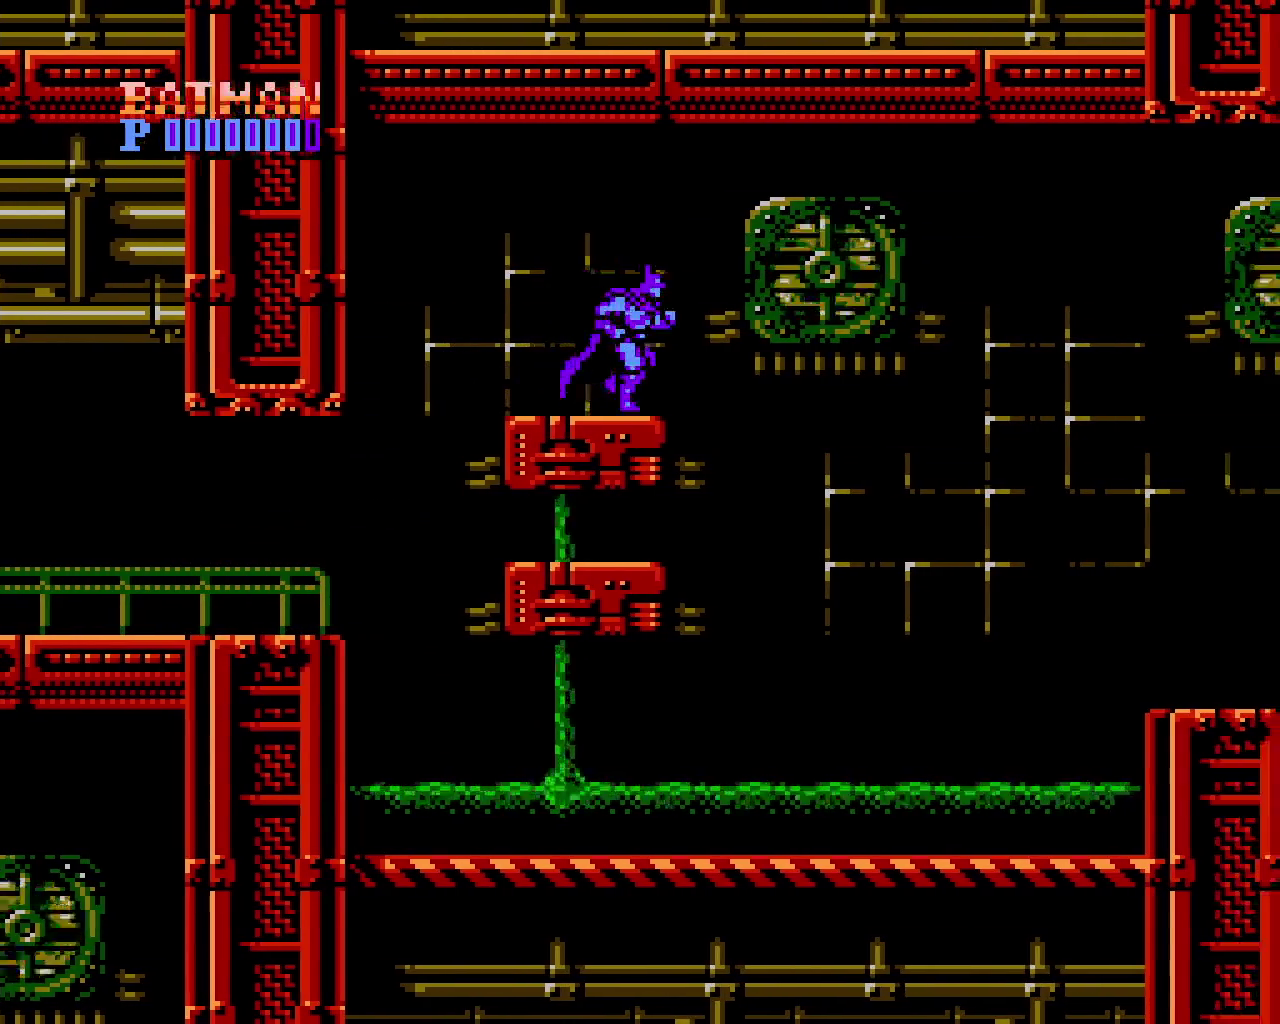
pyautogui.press('x')
pyautogui.press('Right')
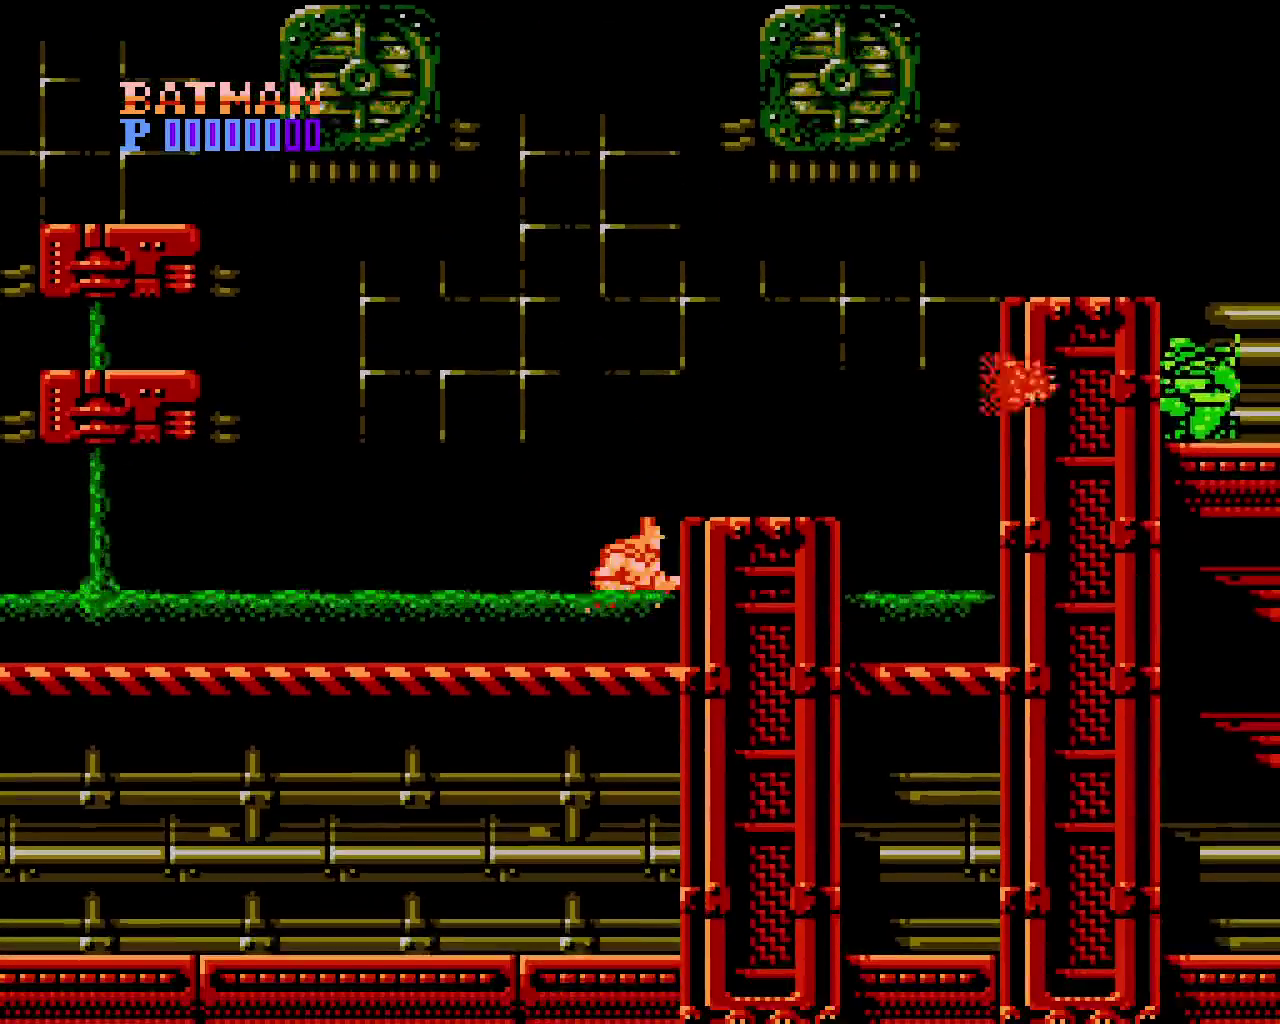
pyautogui.press('x')
pyautogui.press('Right')
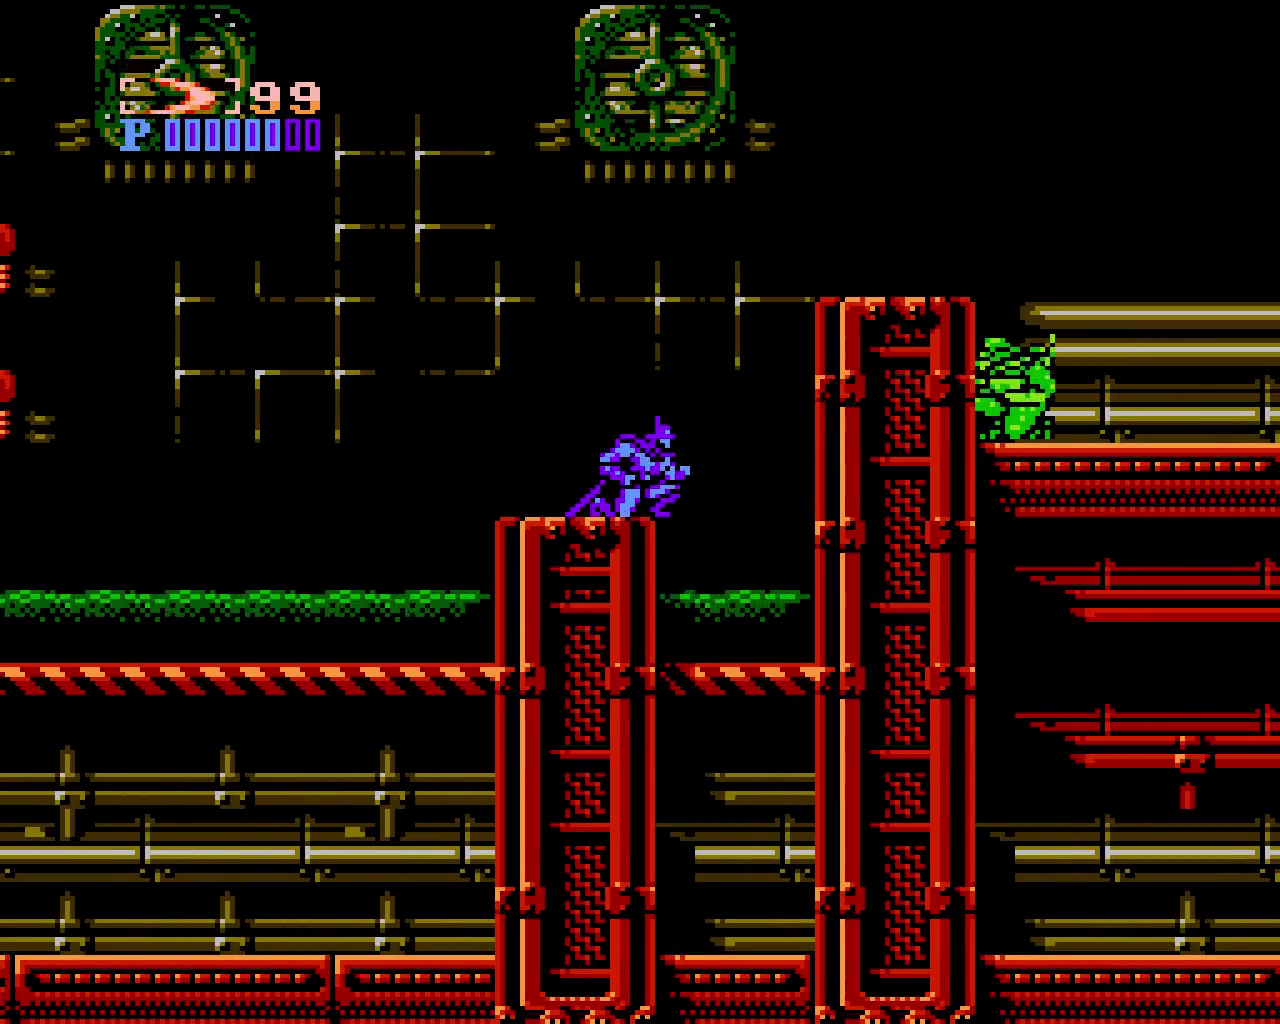
pyautogui.press('x')
pyautogui.press('Right')
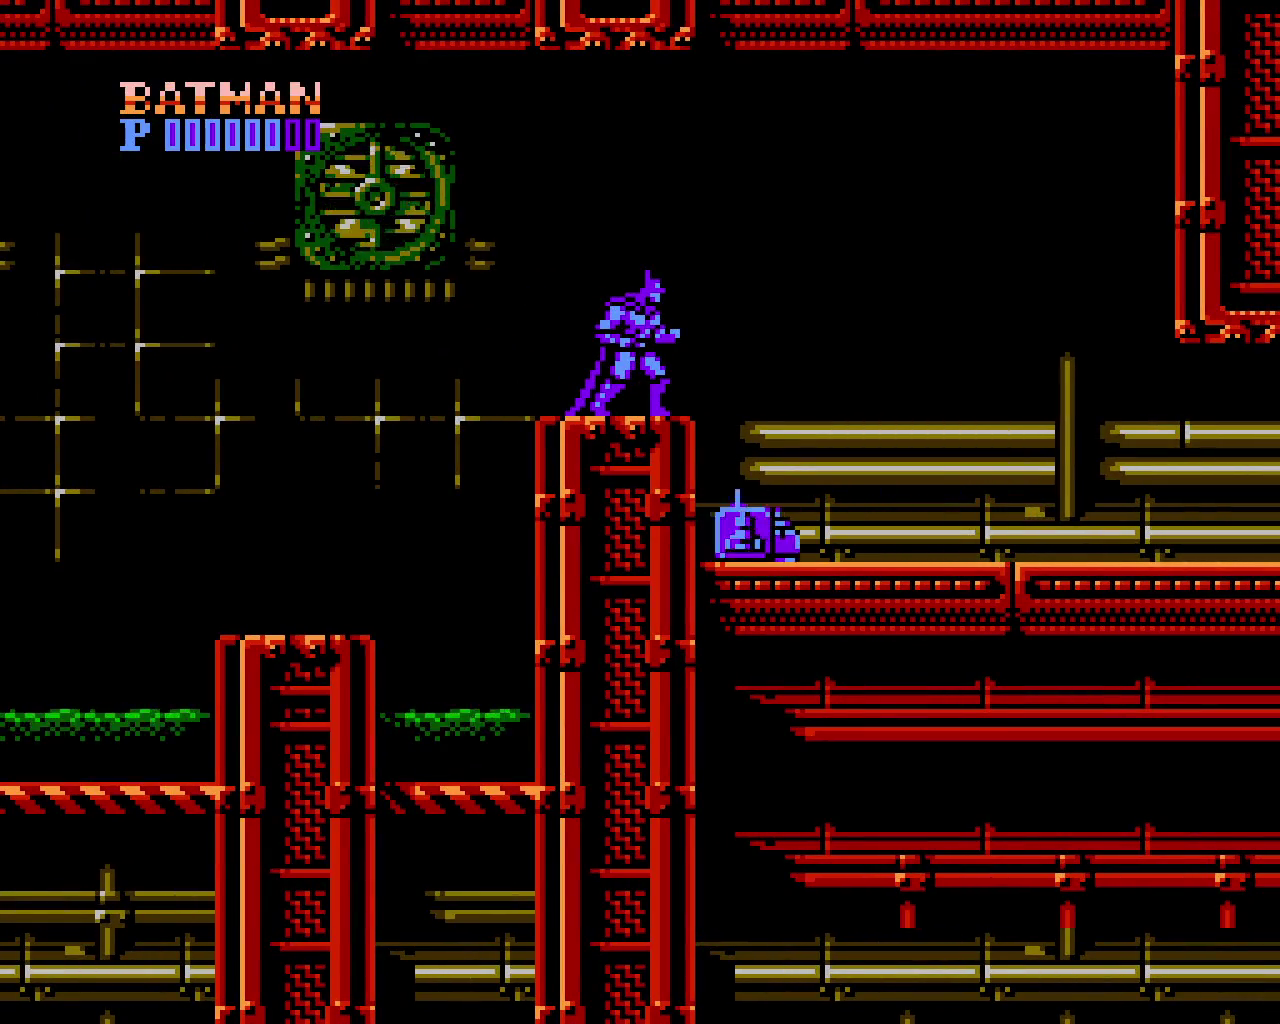
pyautogui.press('x')
pyautogui.press('Right')
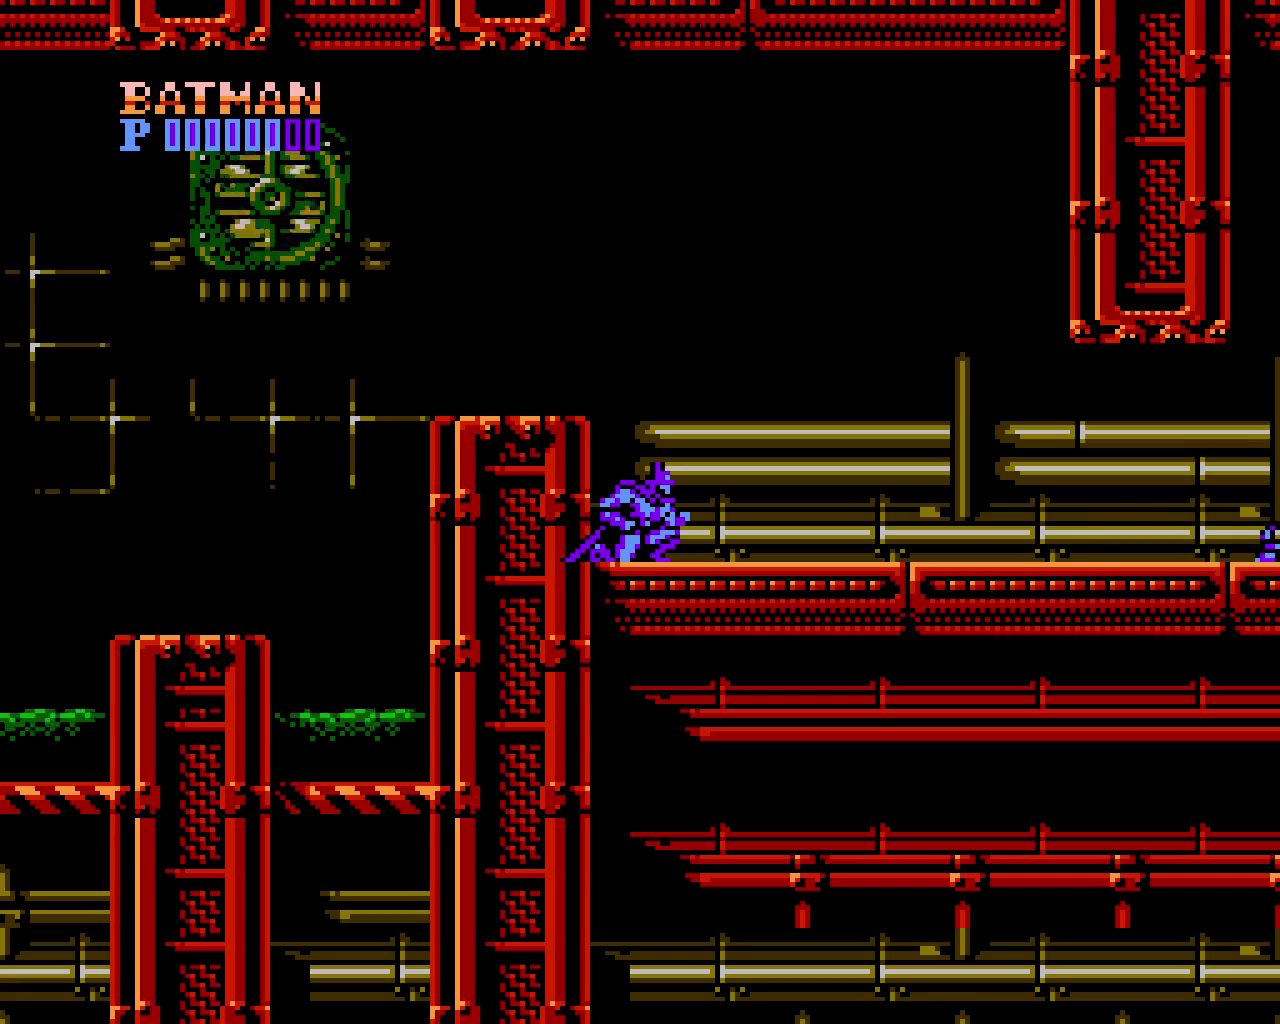
# Destroy the crawling enemy on the red ledge and walk into the green pipe area
pyautogui.press('Right')
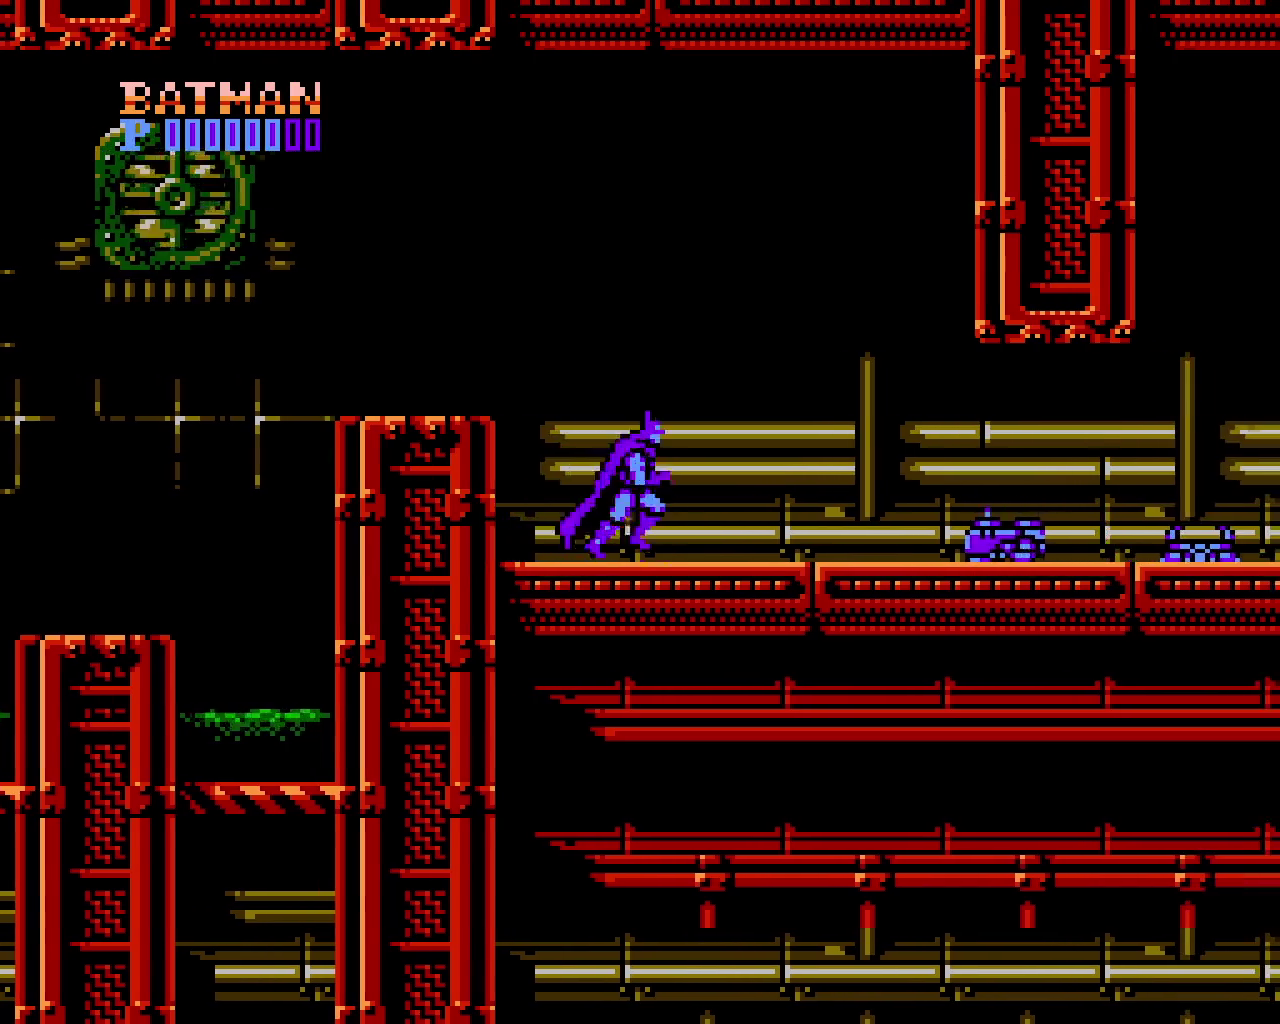
pyautogui.press('Right')
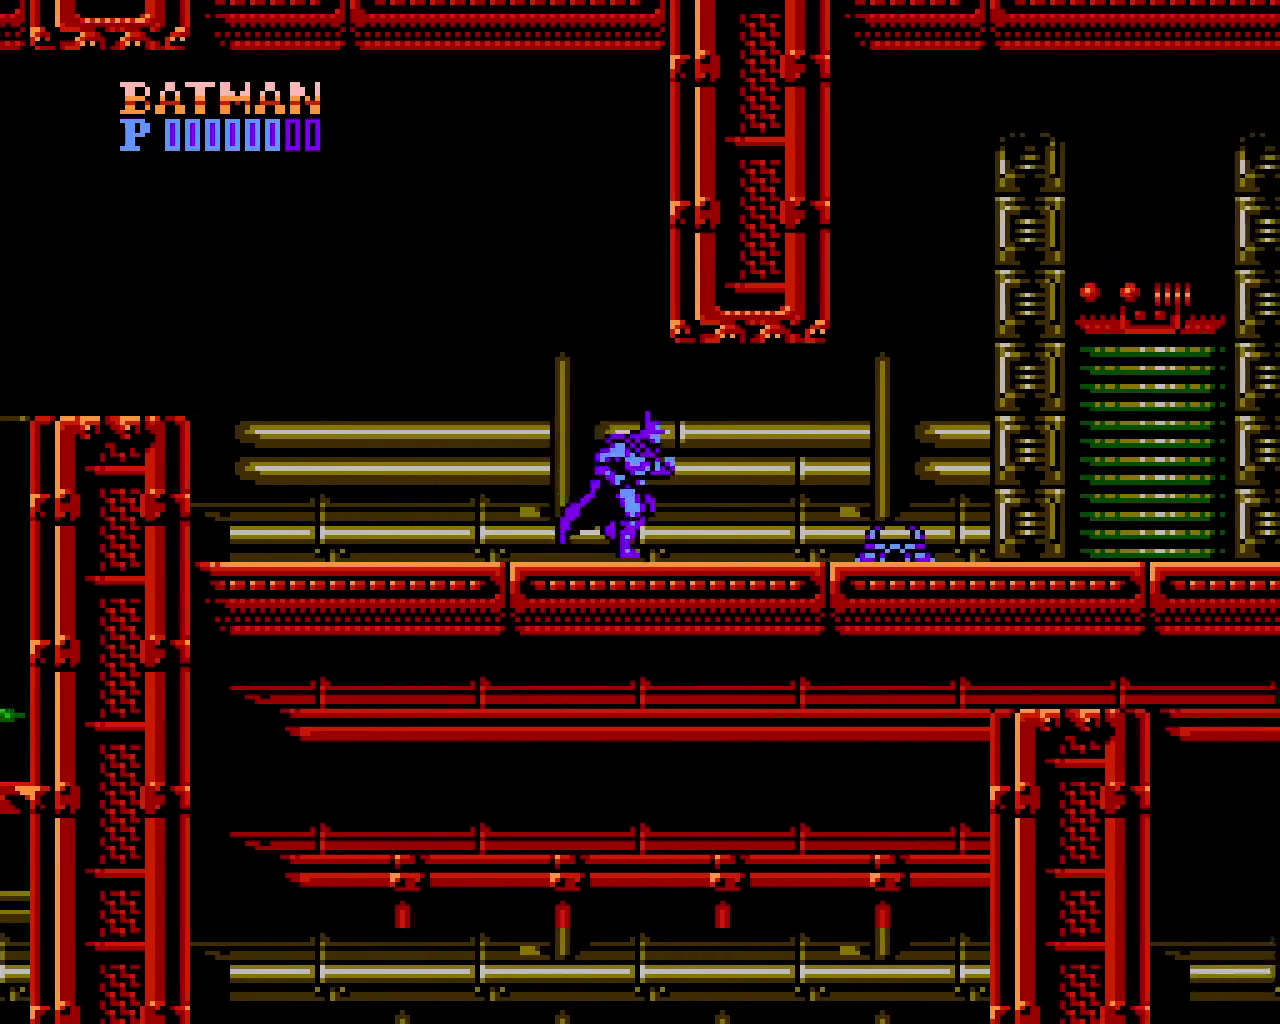
pyautogui.press('Left')
pyautogui.press('x')
pyautogui.press('Right')
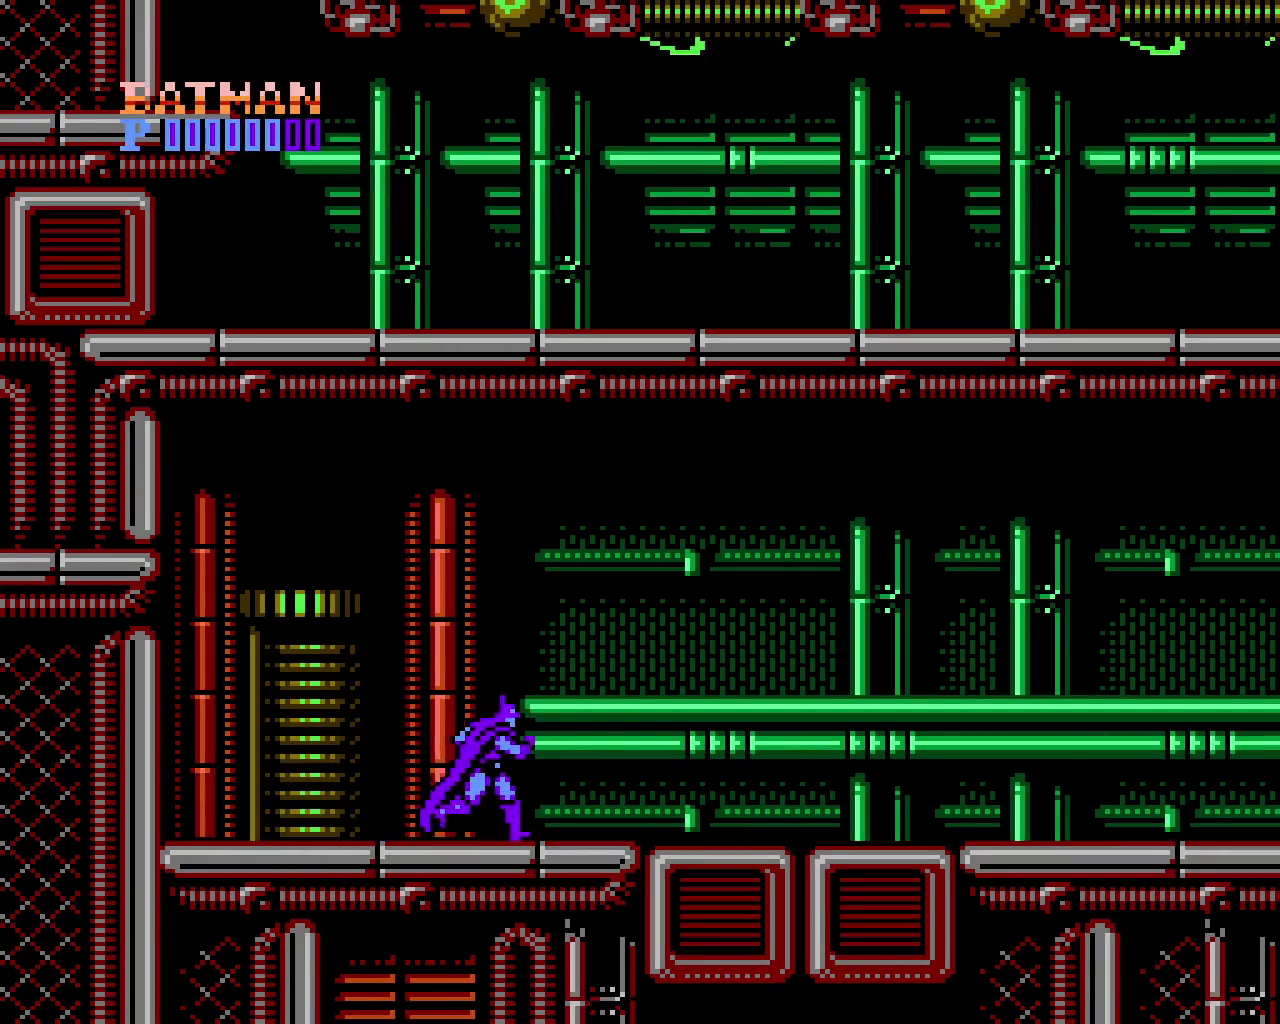
pyautogui.press('Right')
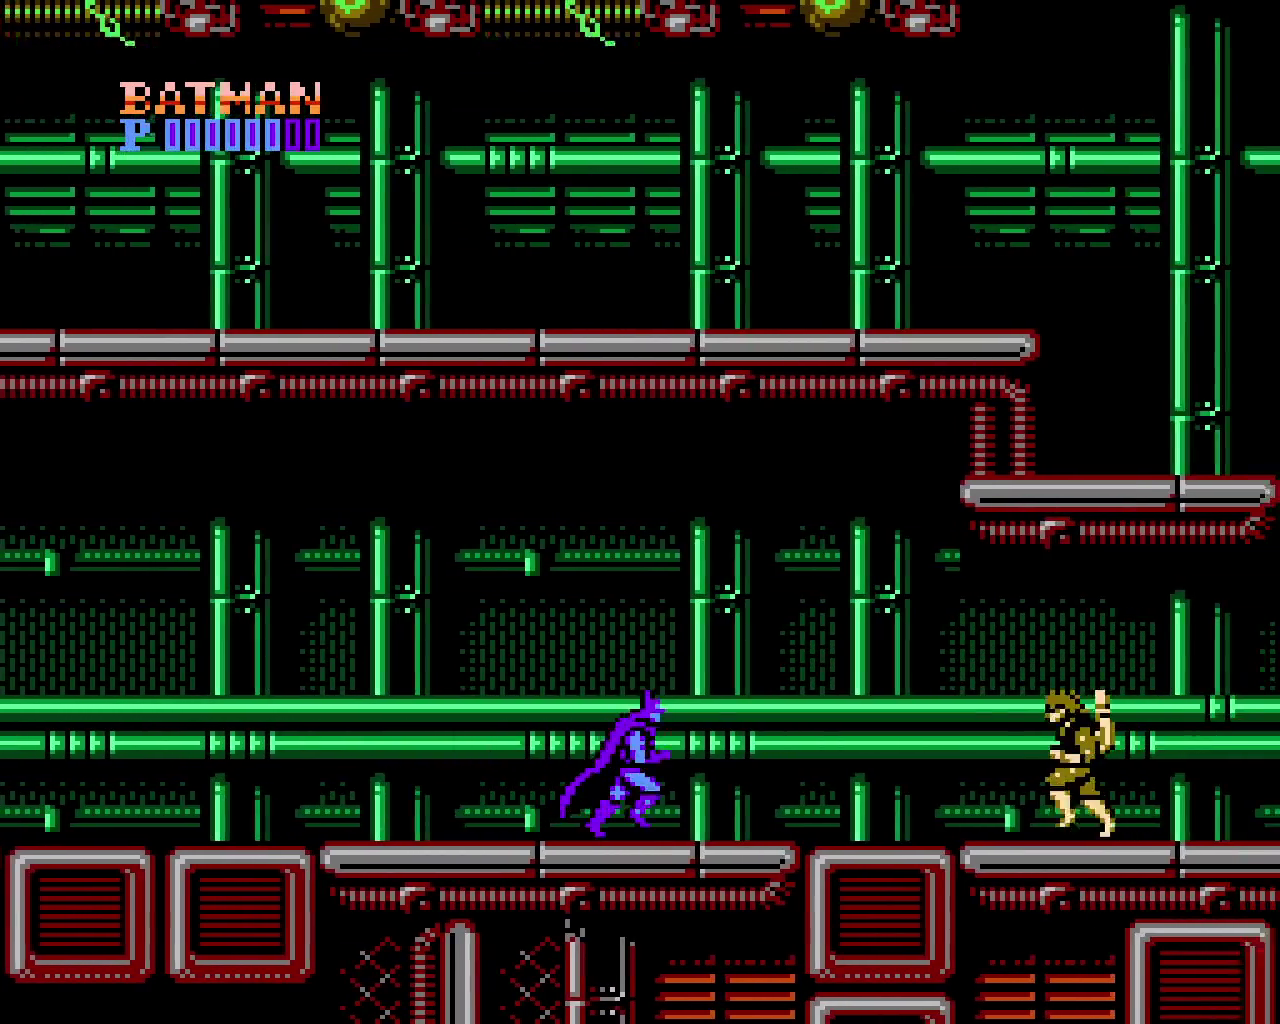
# Punch the approaching enemies until they vanish
pyautogui.press('Right')
pyautogui.press('z')
pyautogui.press('Right')
pyautogui.press('z')
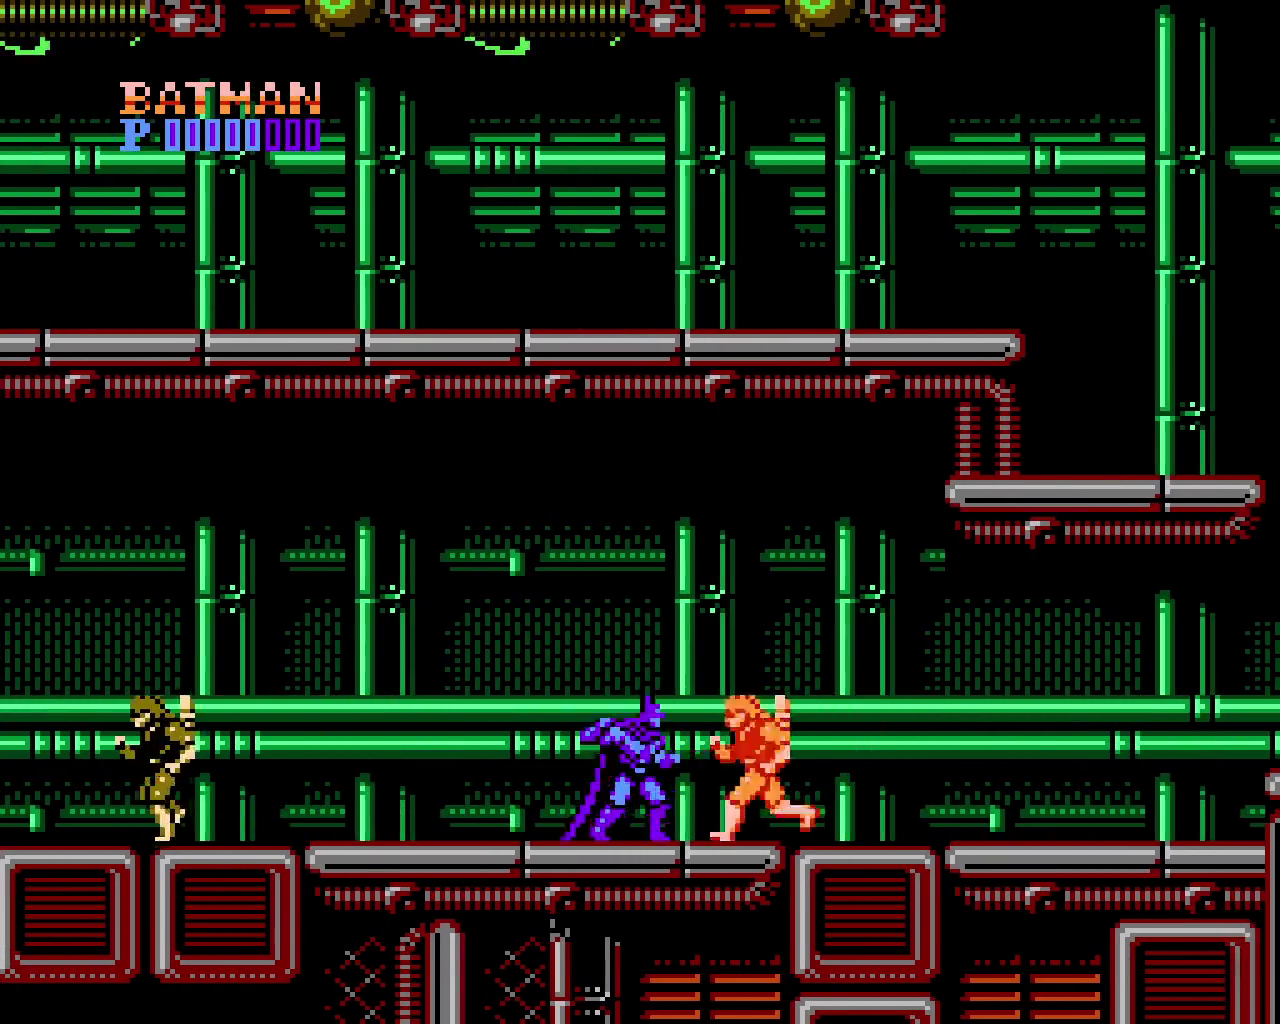
pyautogui.press('Right')
pyautogui.press('Right')
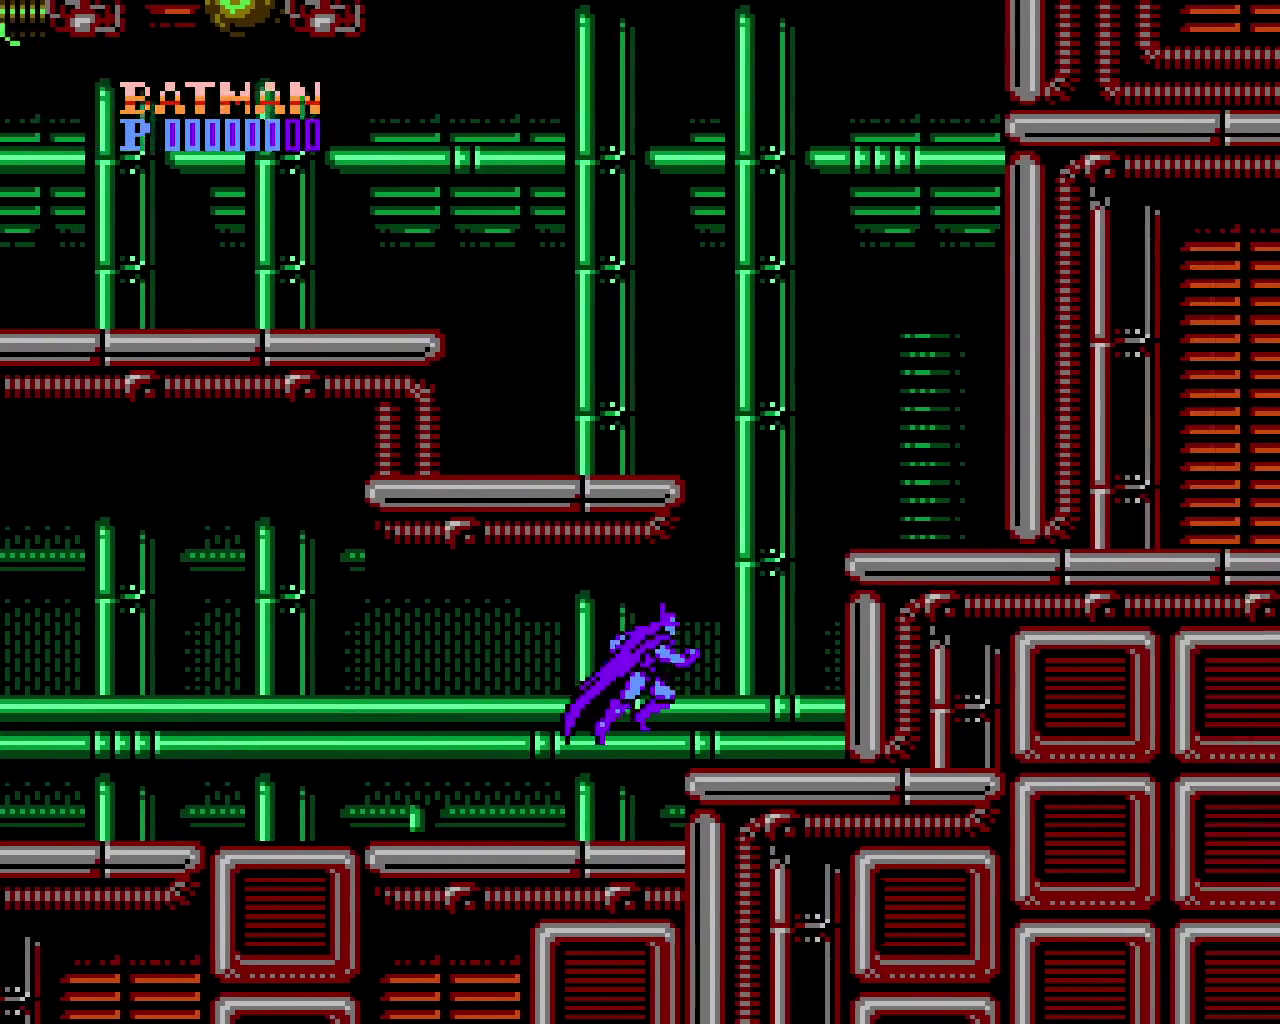
# Climb the grey pipe ledges, clinging to the left wall, to the upper platform
pyautogui.press('x')
pyautogui.press('Left')
pyautogui.press('x')
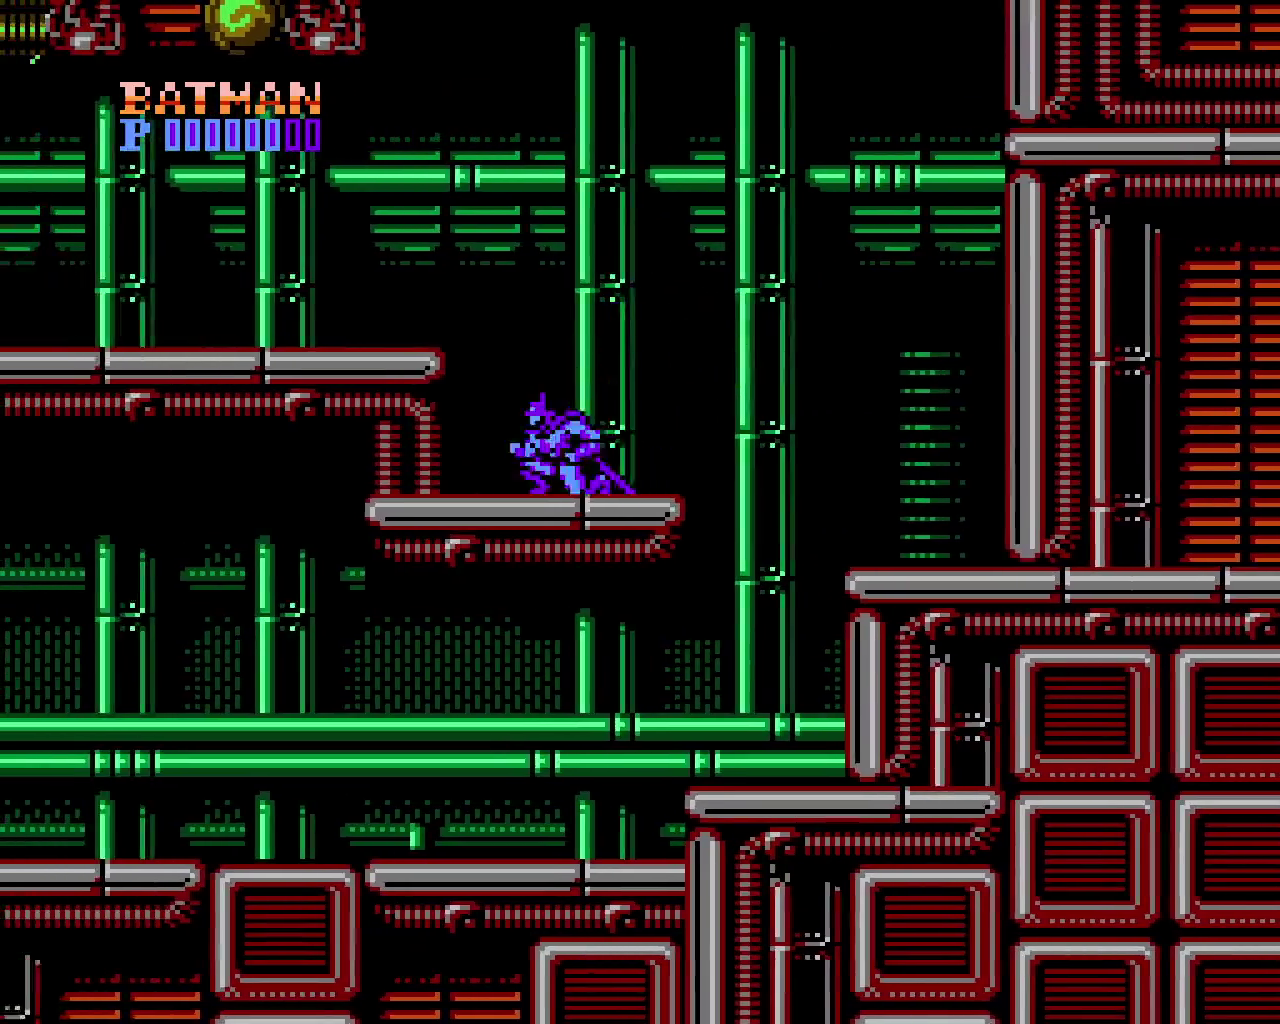
pyautogui.press('x')
pyautogui.press('Right')
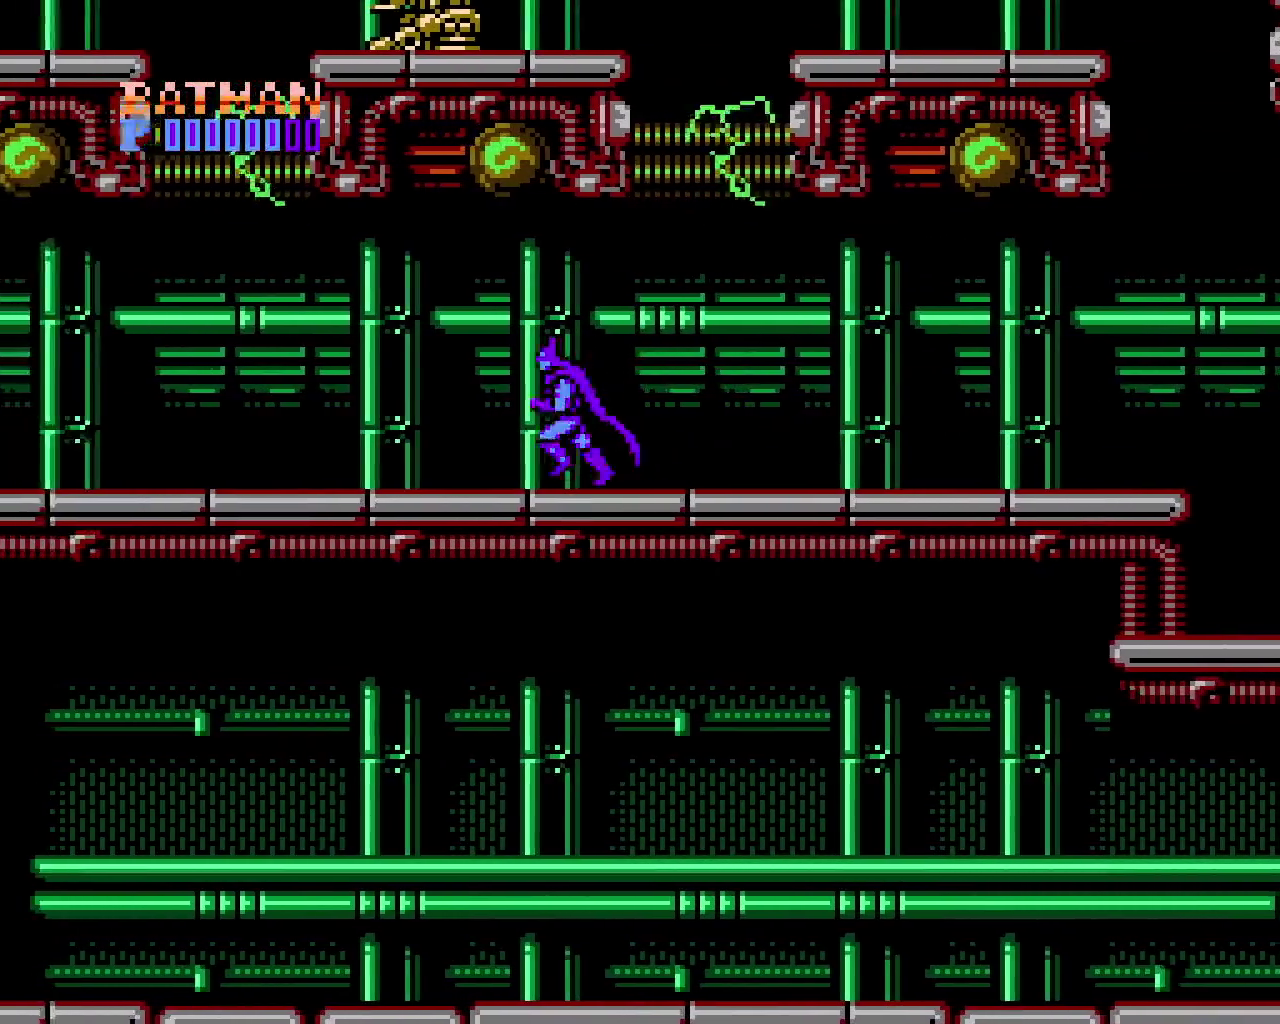
pyautogui.press('Left')
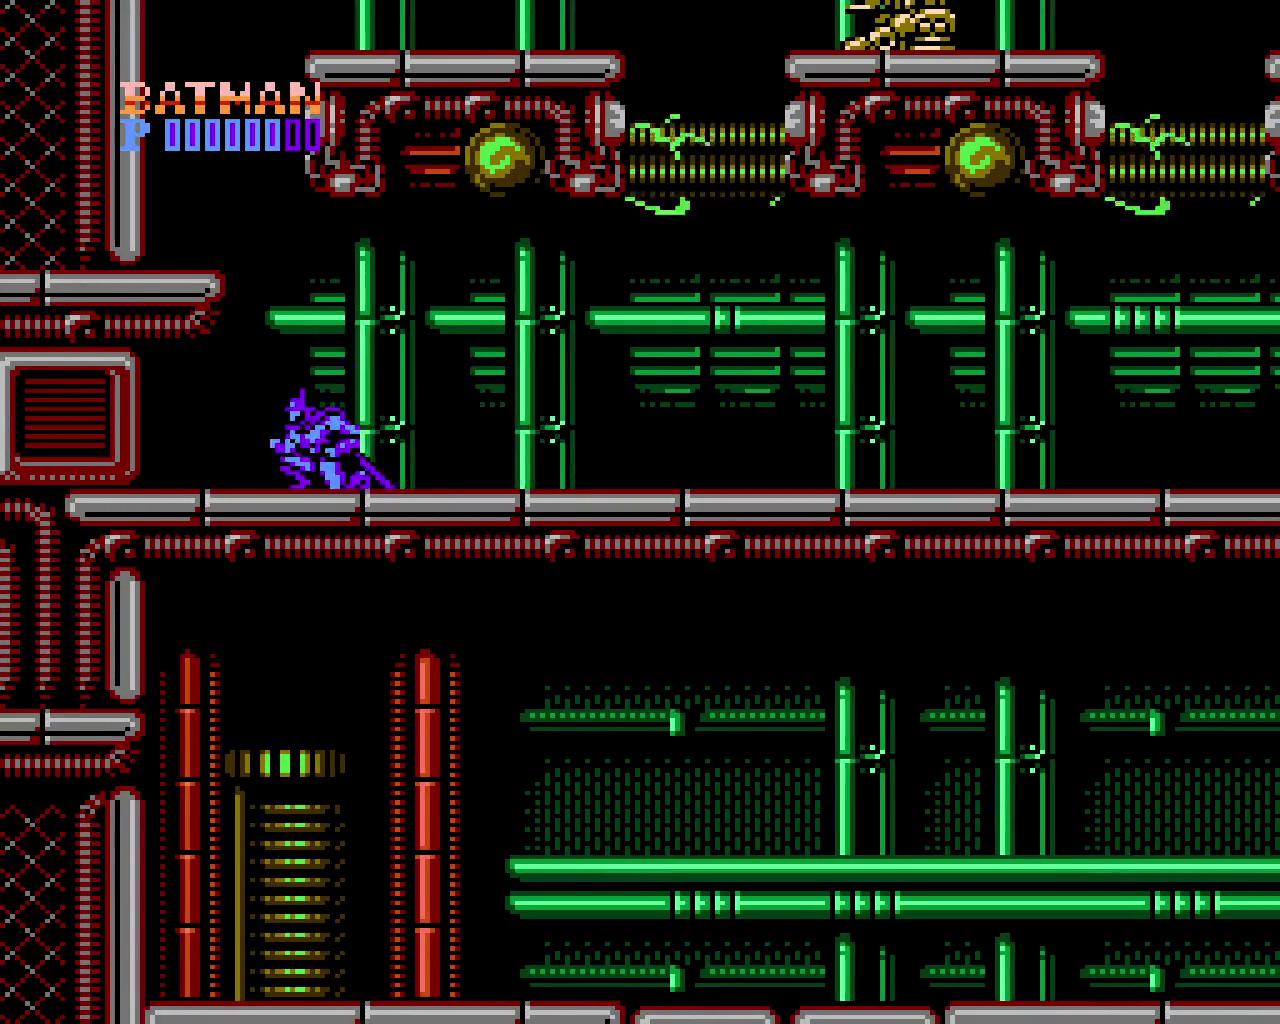
pyautogui.press('x')
pyautogui.press('x')
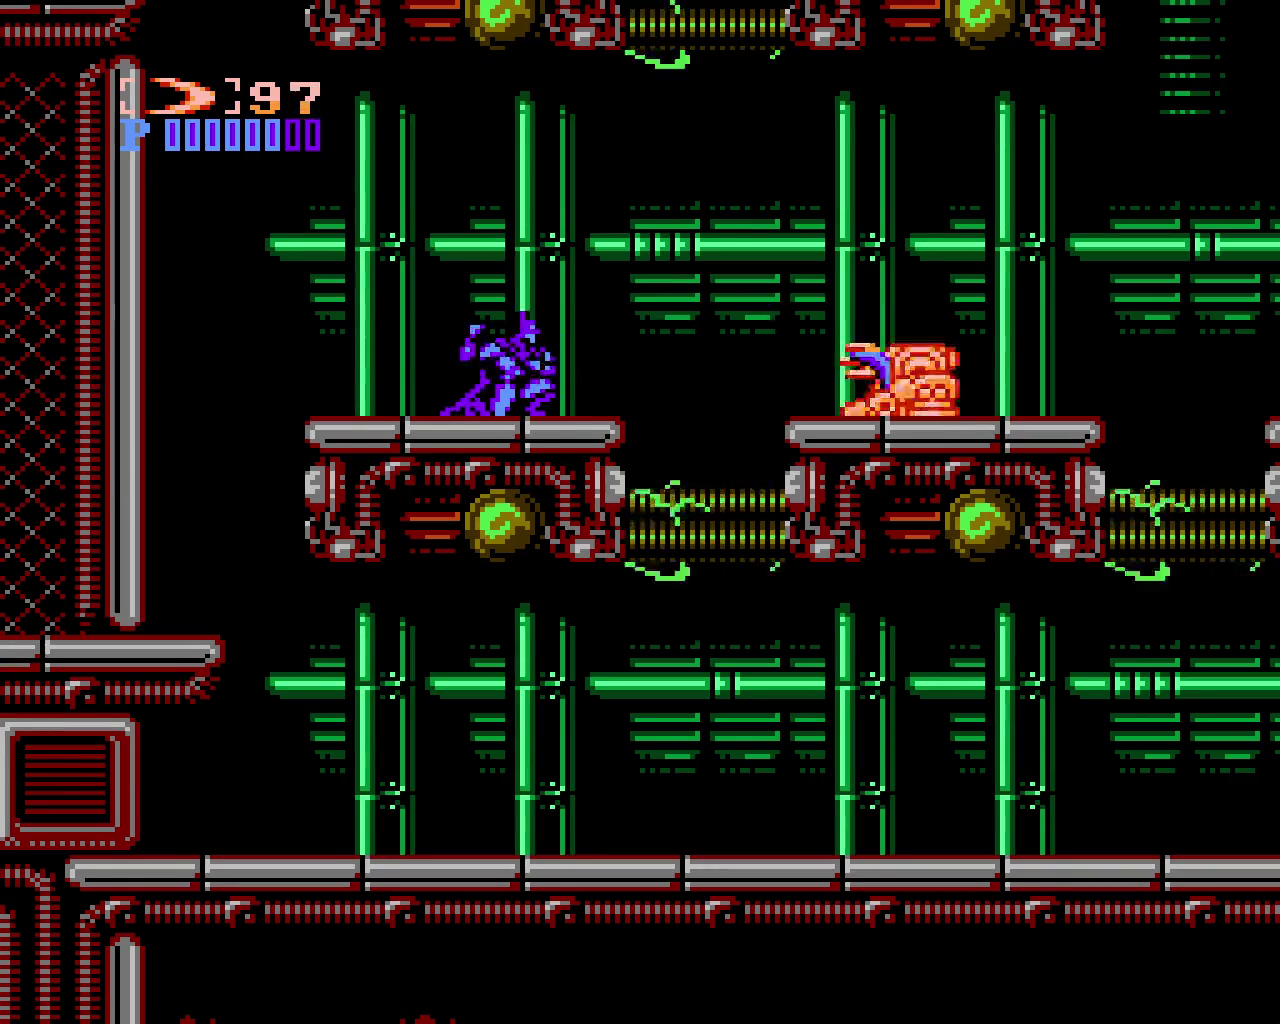
pyautogui.press('x')
pyautogui.press('Right')
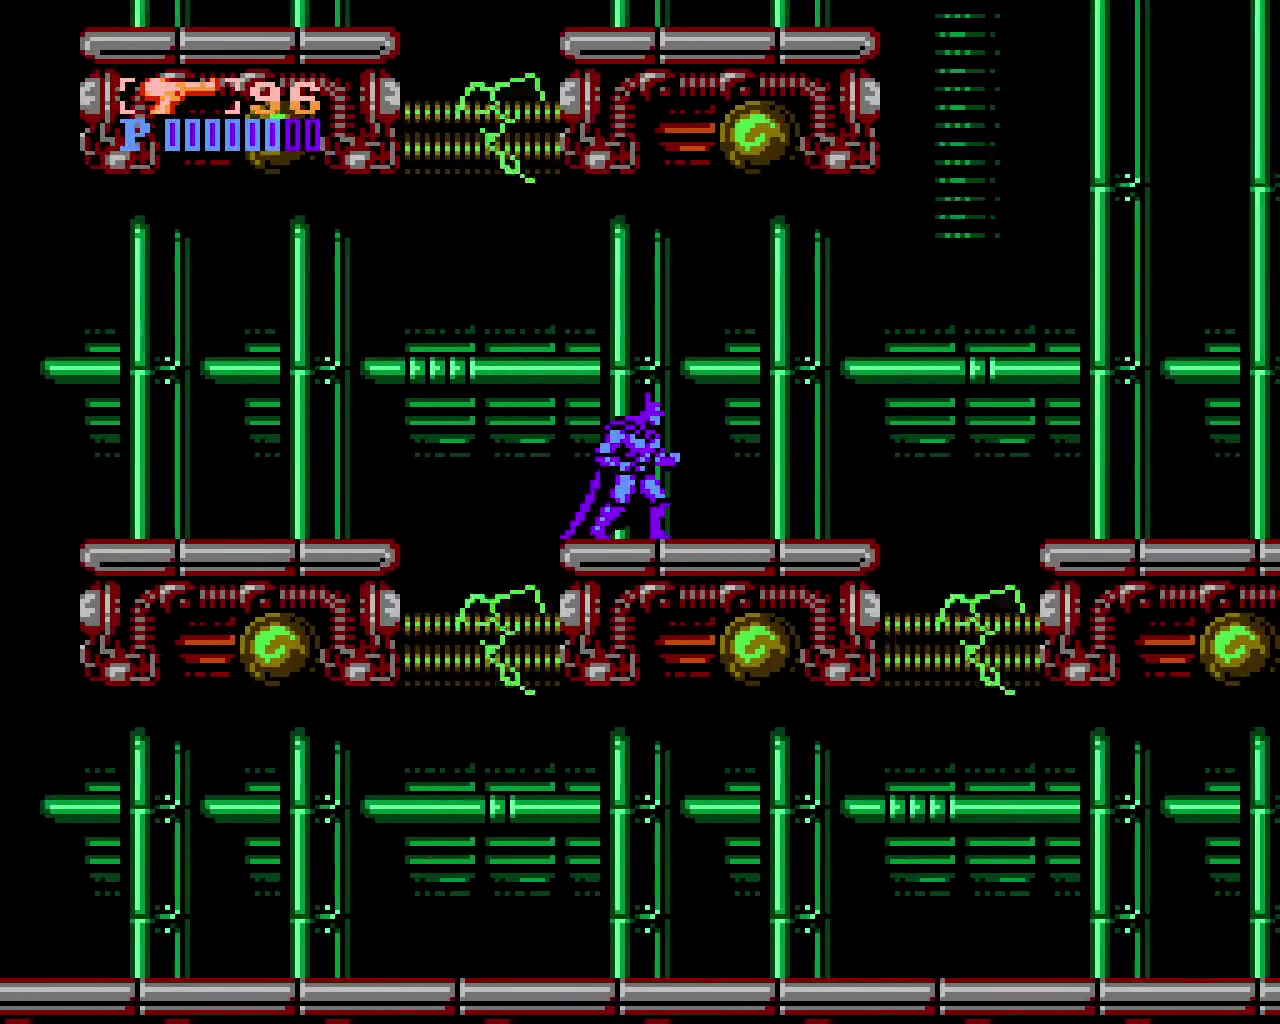
# Hop across platforms and wall-jump up the large red machinery
pyautogui.press('x')
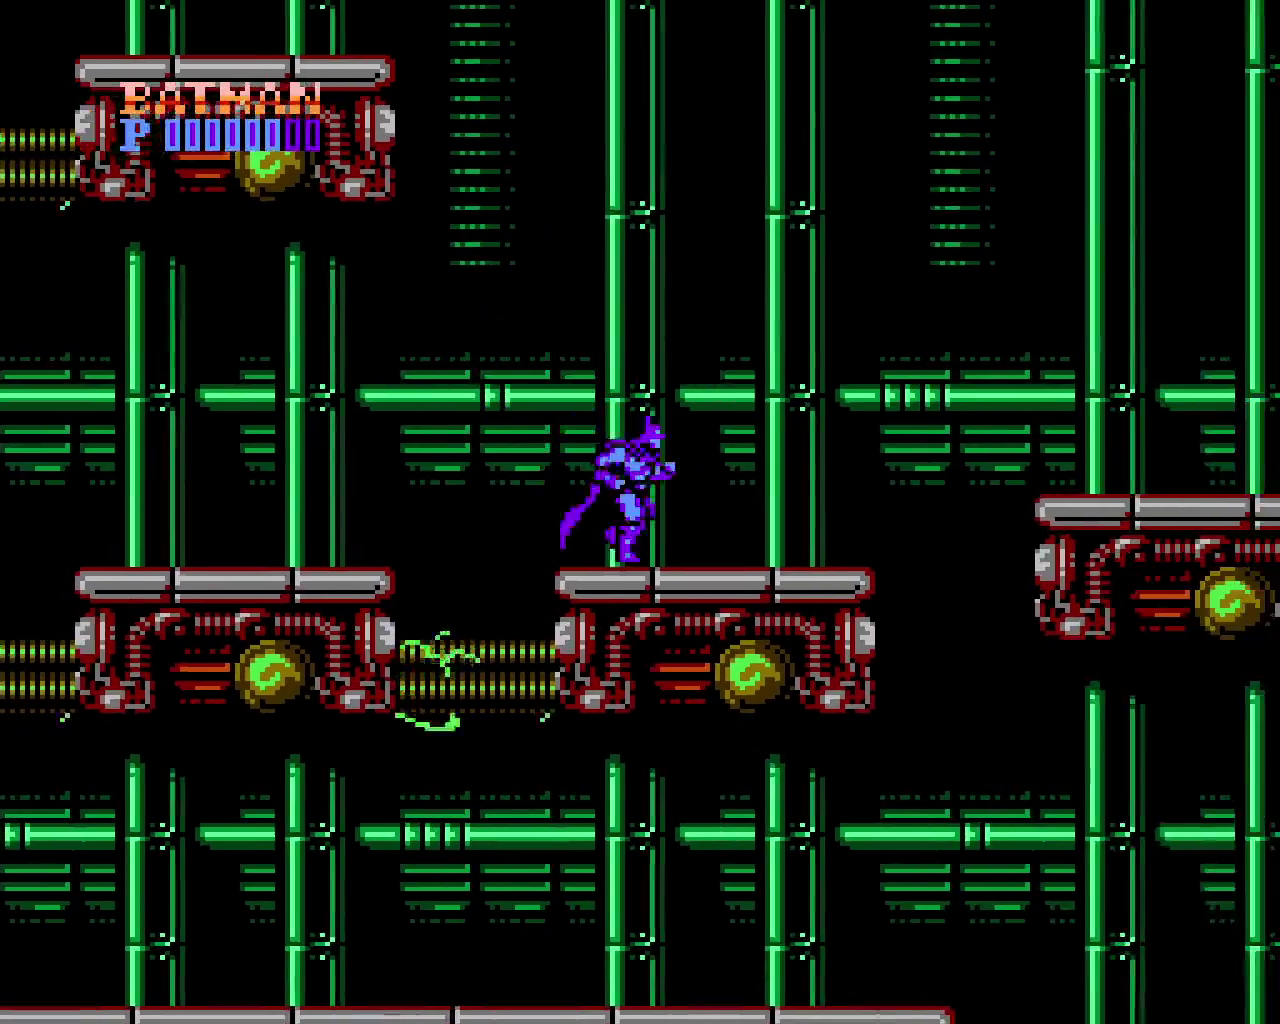
pyautogui.press('Right')
pyautogui.press('x')
pyautogui.press('Right')
pyautogui.press('x')
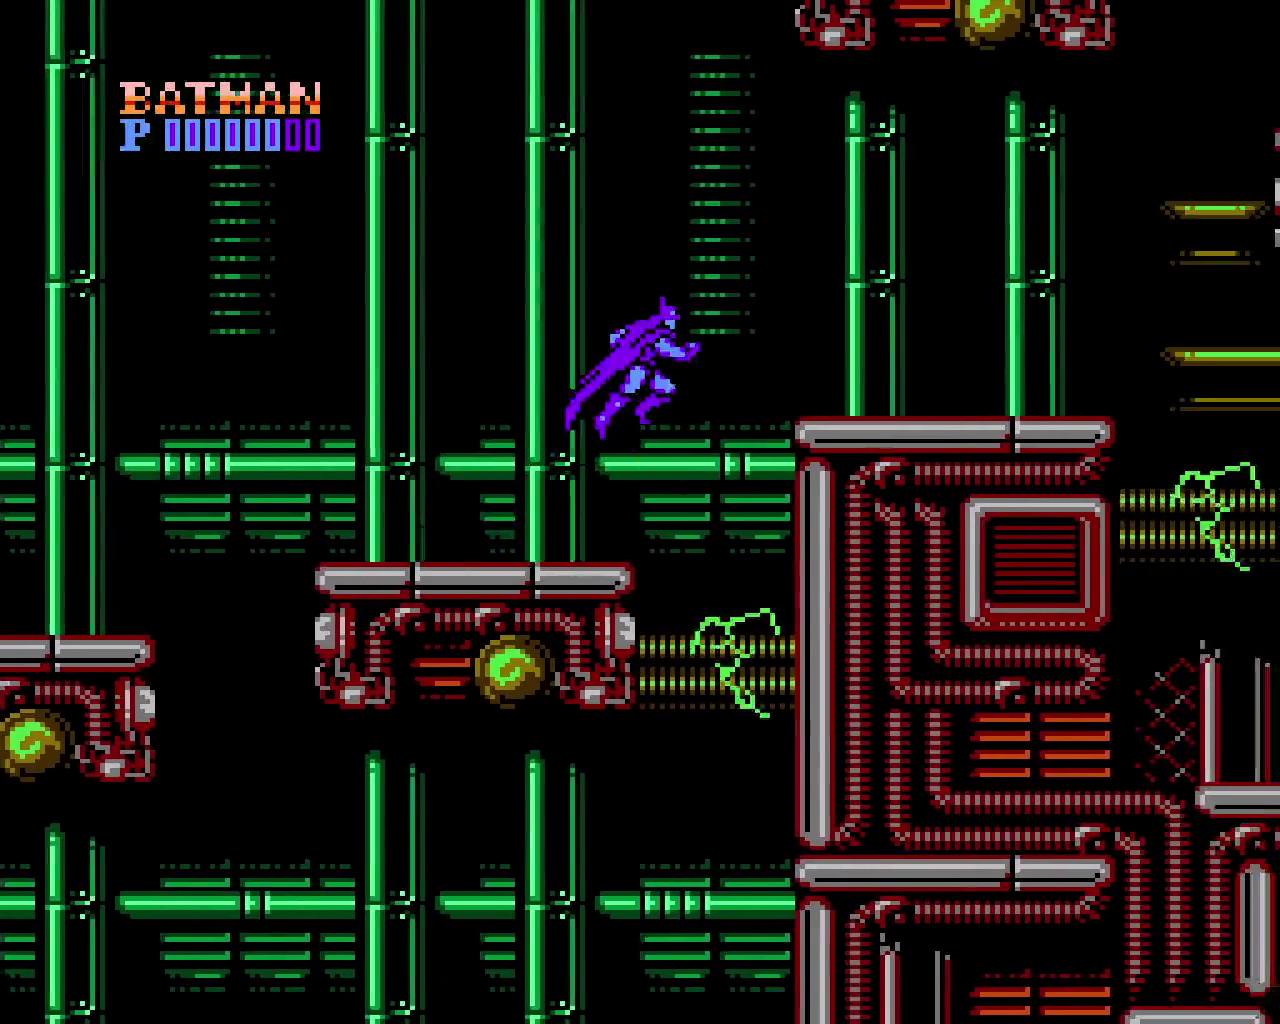
pyautogui.press('x')
pyautogui.press('Right')
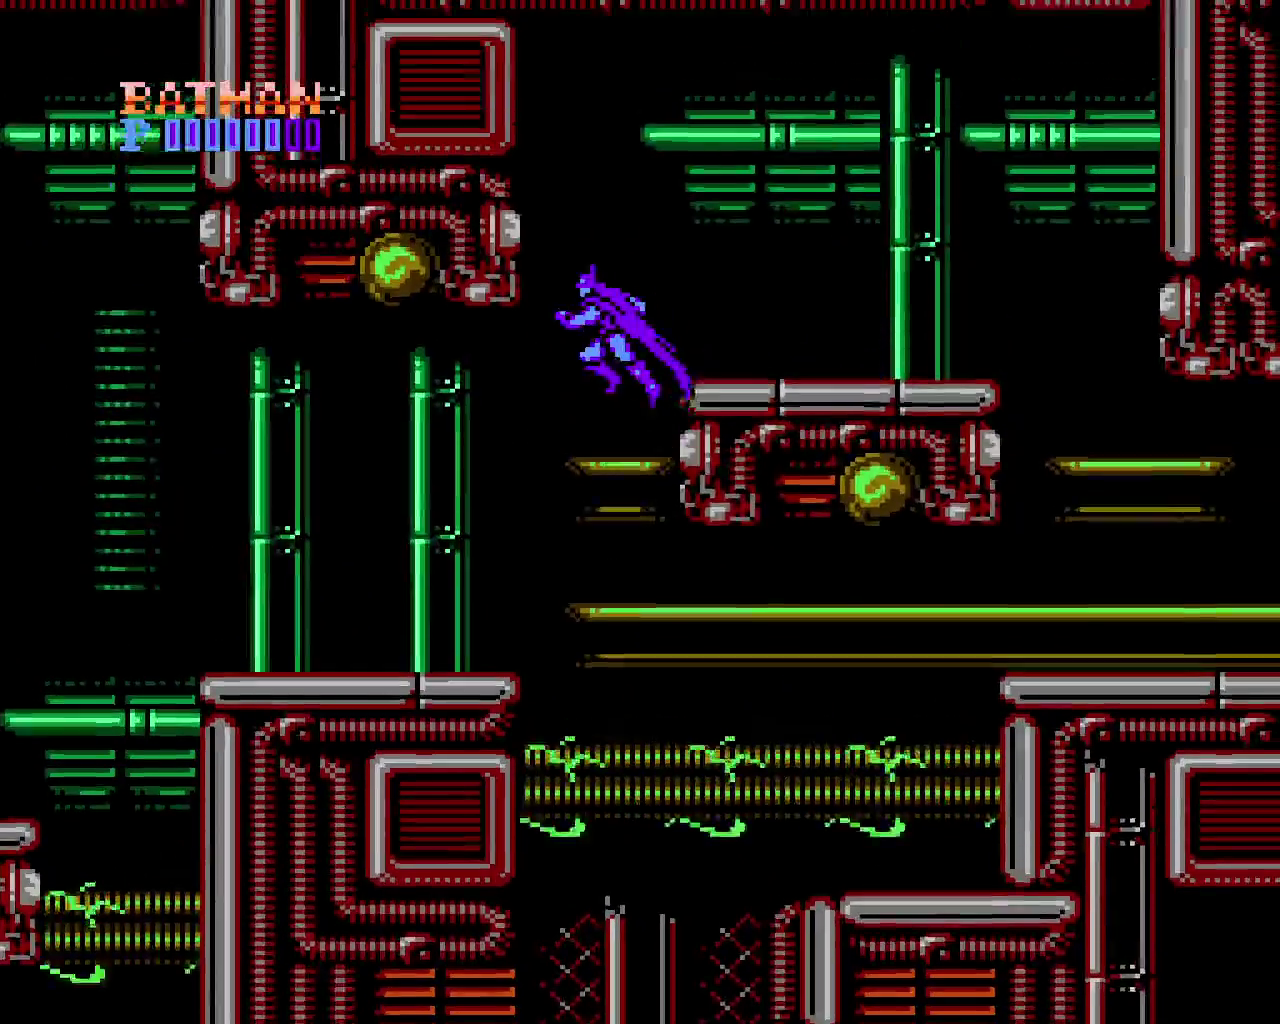
pyautogui.press('x')
pyautogui.press('Right')
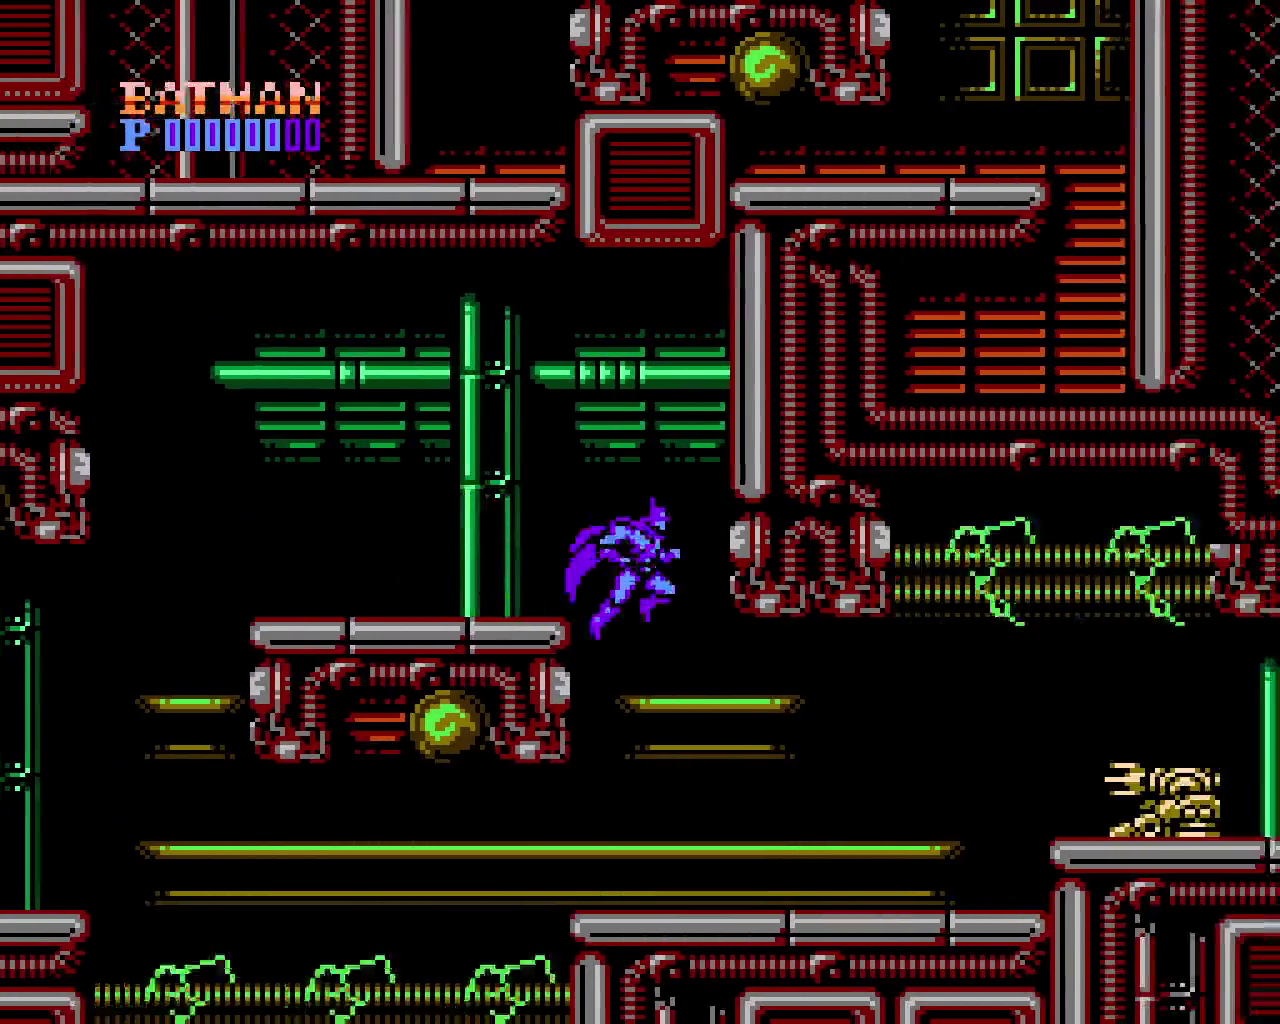
# Cycle weapons back to bare fists and punch the purple enemy off the platform
pyautogui.press('shift')
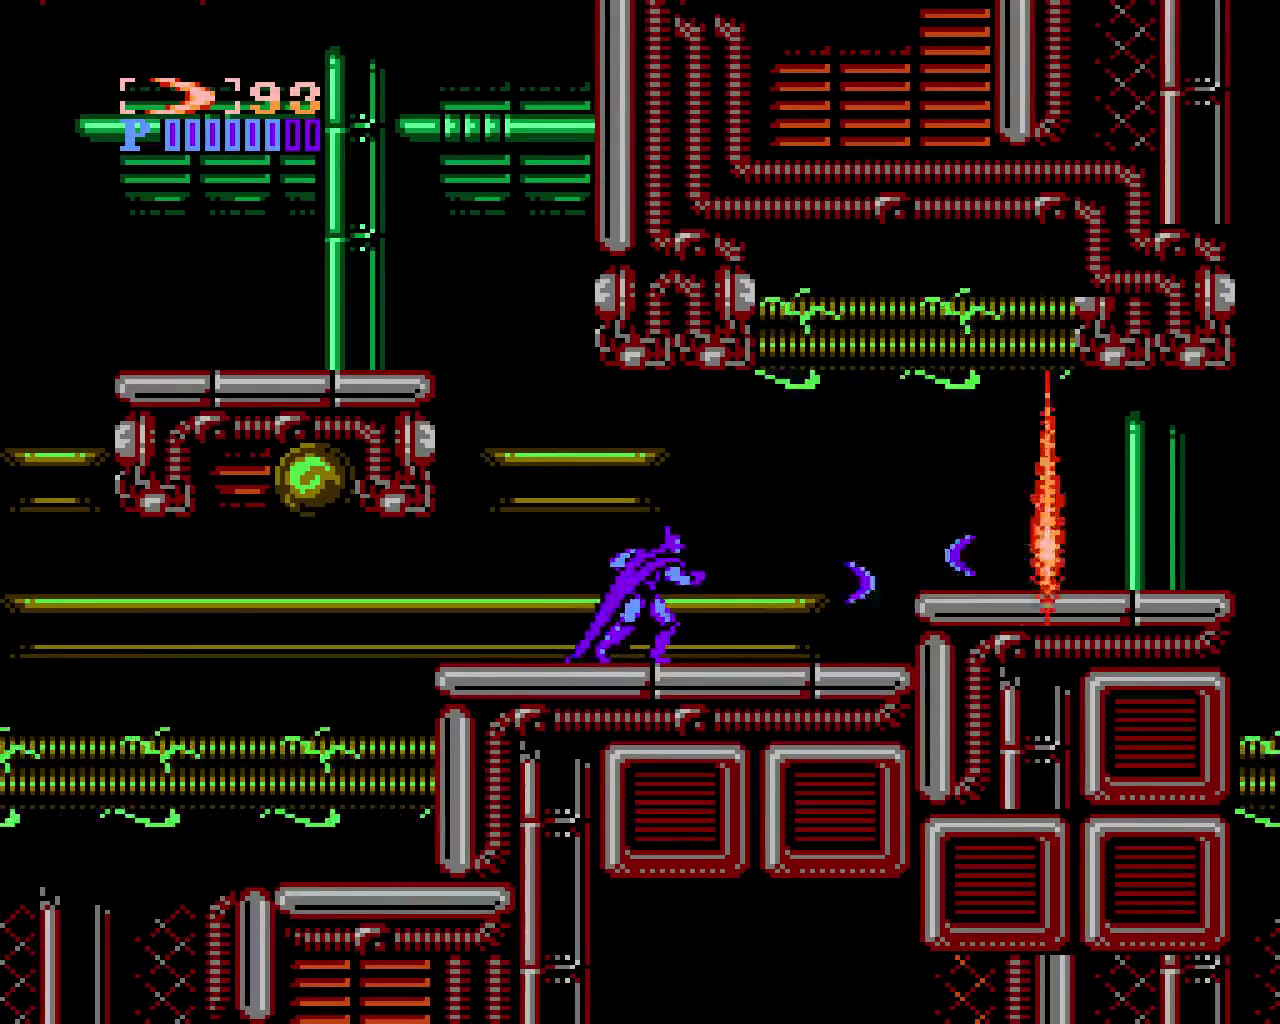
pyautogui.press('Right')
pyautogui.press('x')
pyautogui.press('shift')
pyautogui.press('shift')
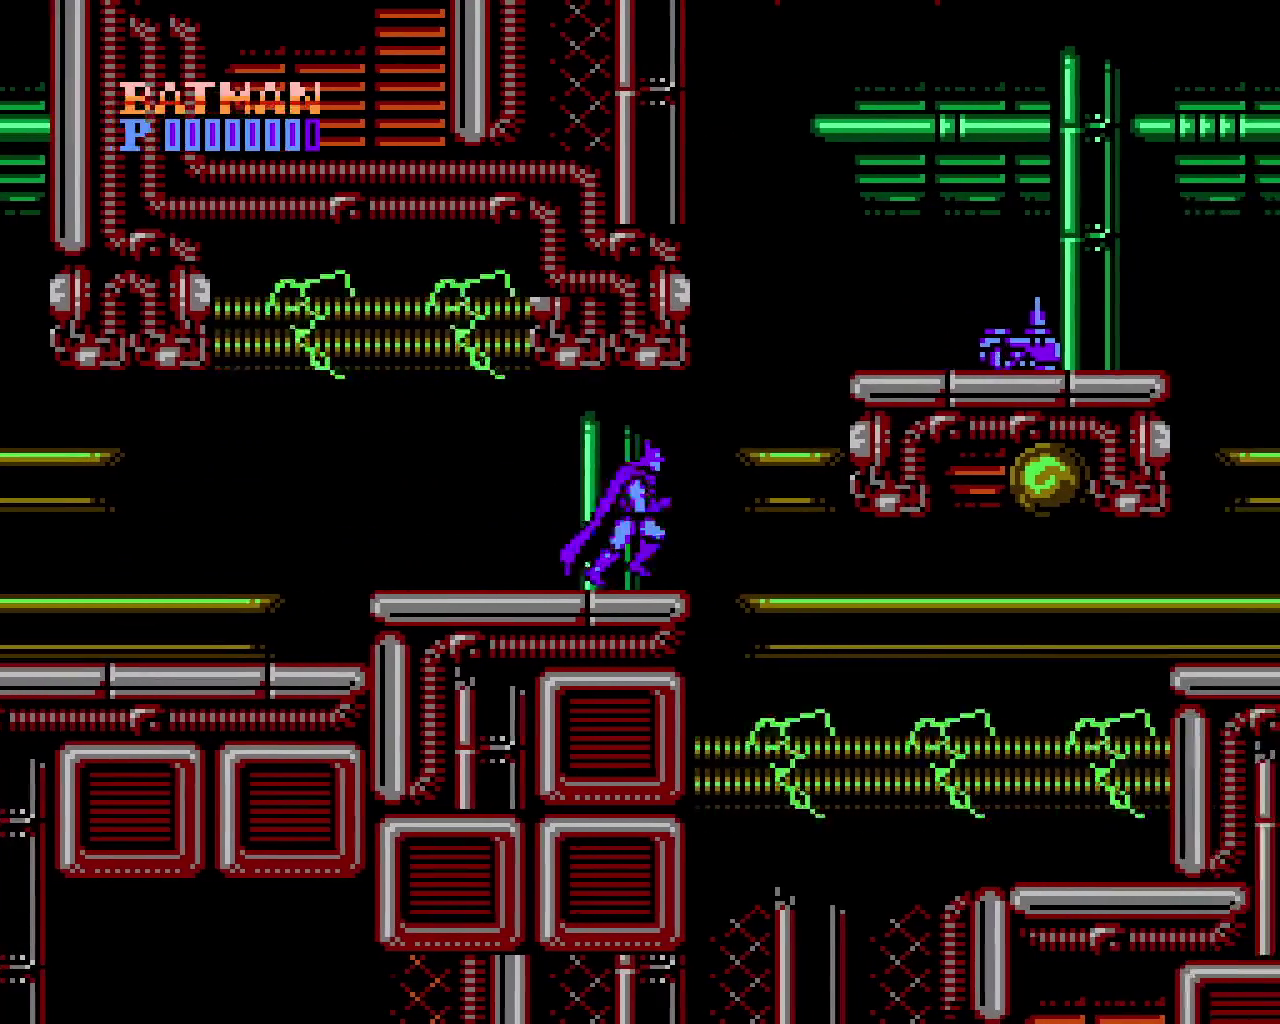
pyautogui.press('Right')
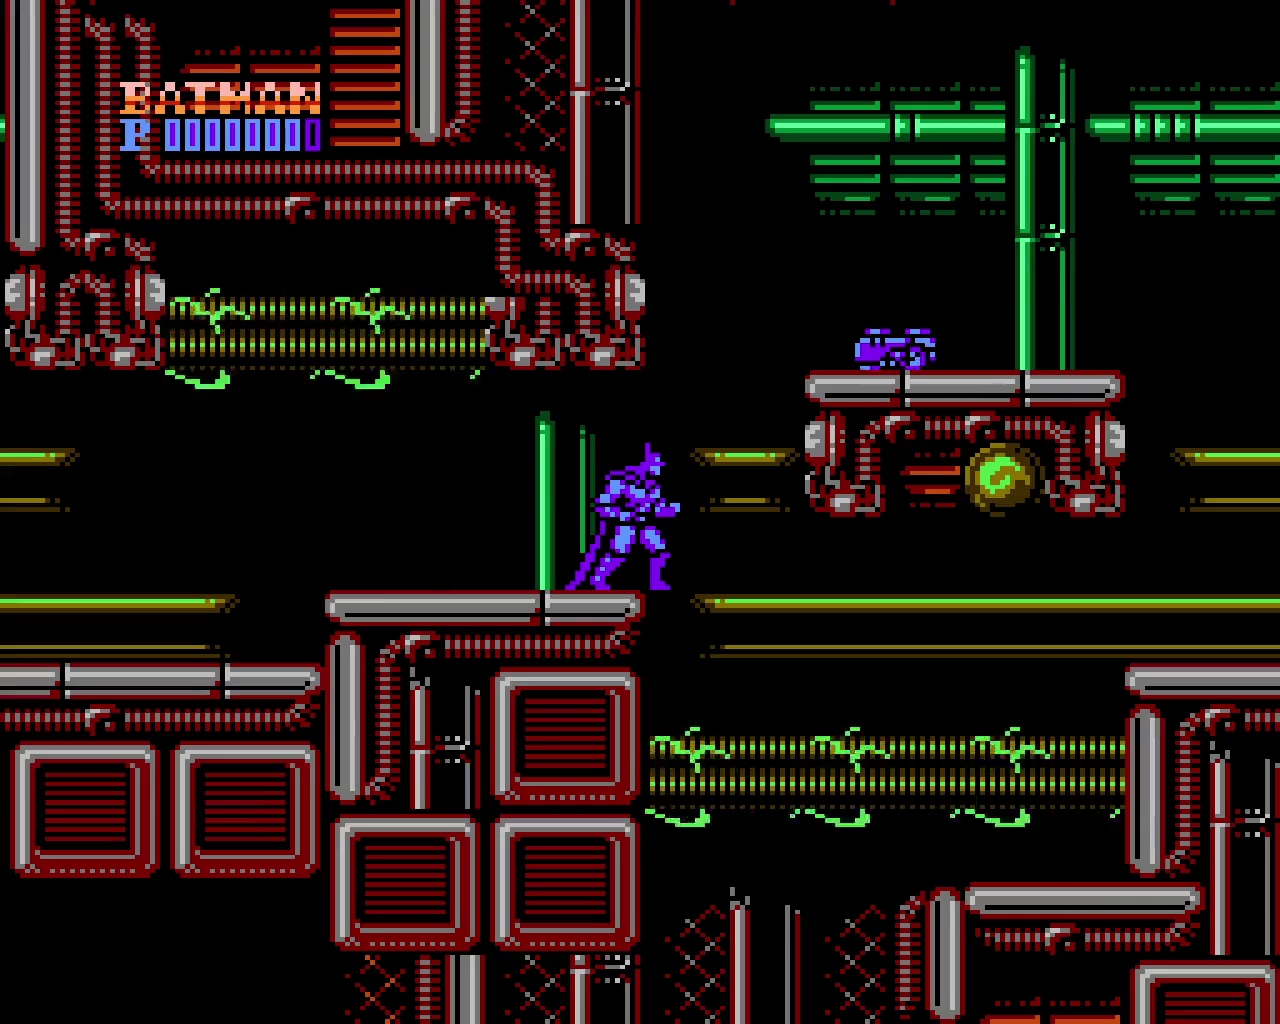
pyautogui.press('Right')
pyautogui.press('x')
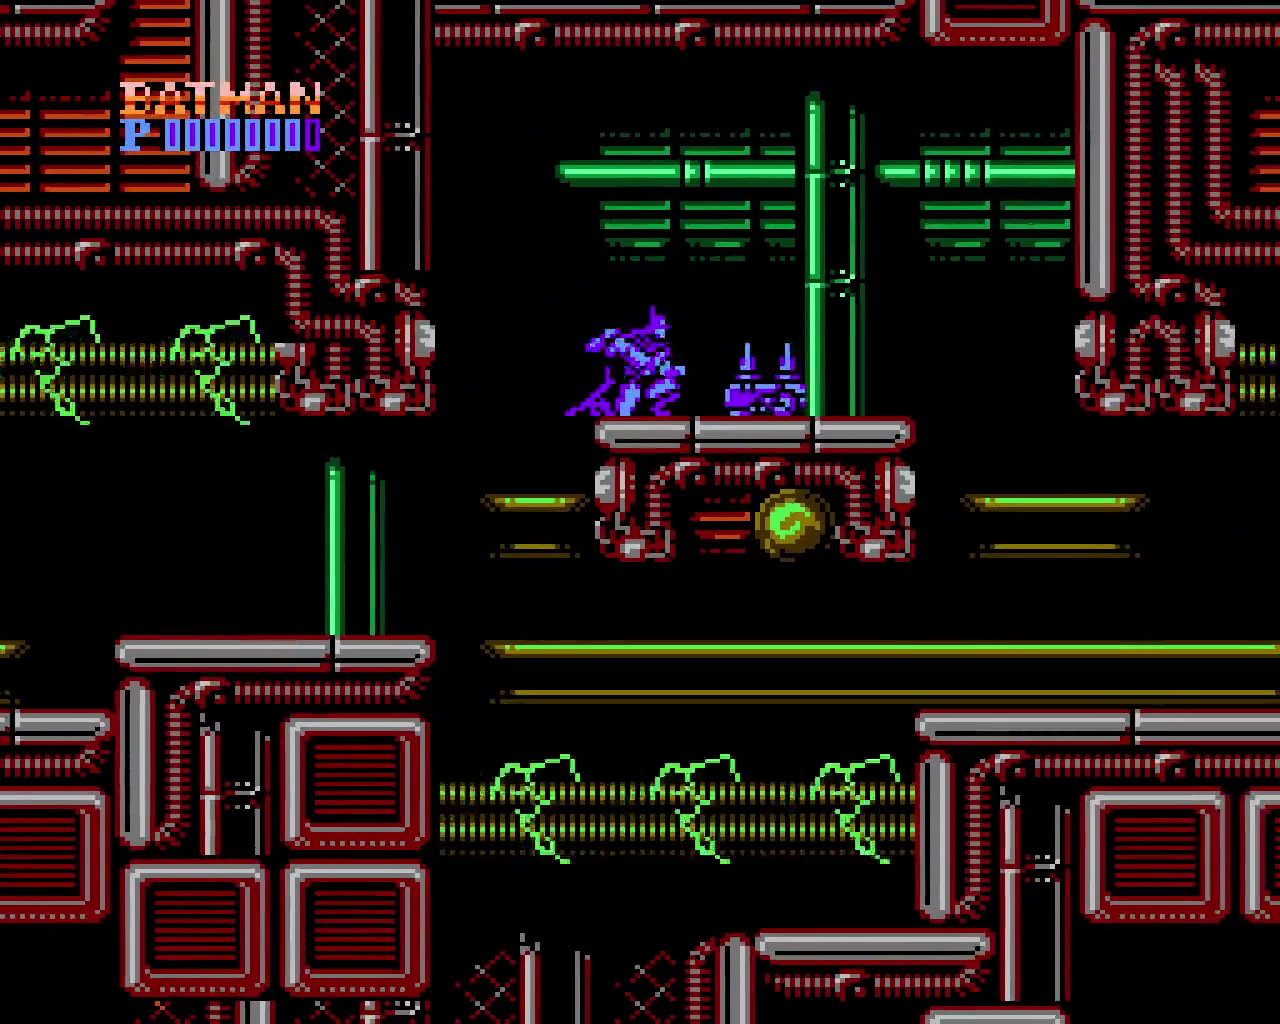
pyautogui.press('z')
# Drop to the lower platform, batarang the enemy ahead, then return to fists
pyautogui.press('Right')
pyautogui.press('x')
pyautogui.press('shift')
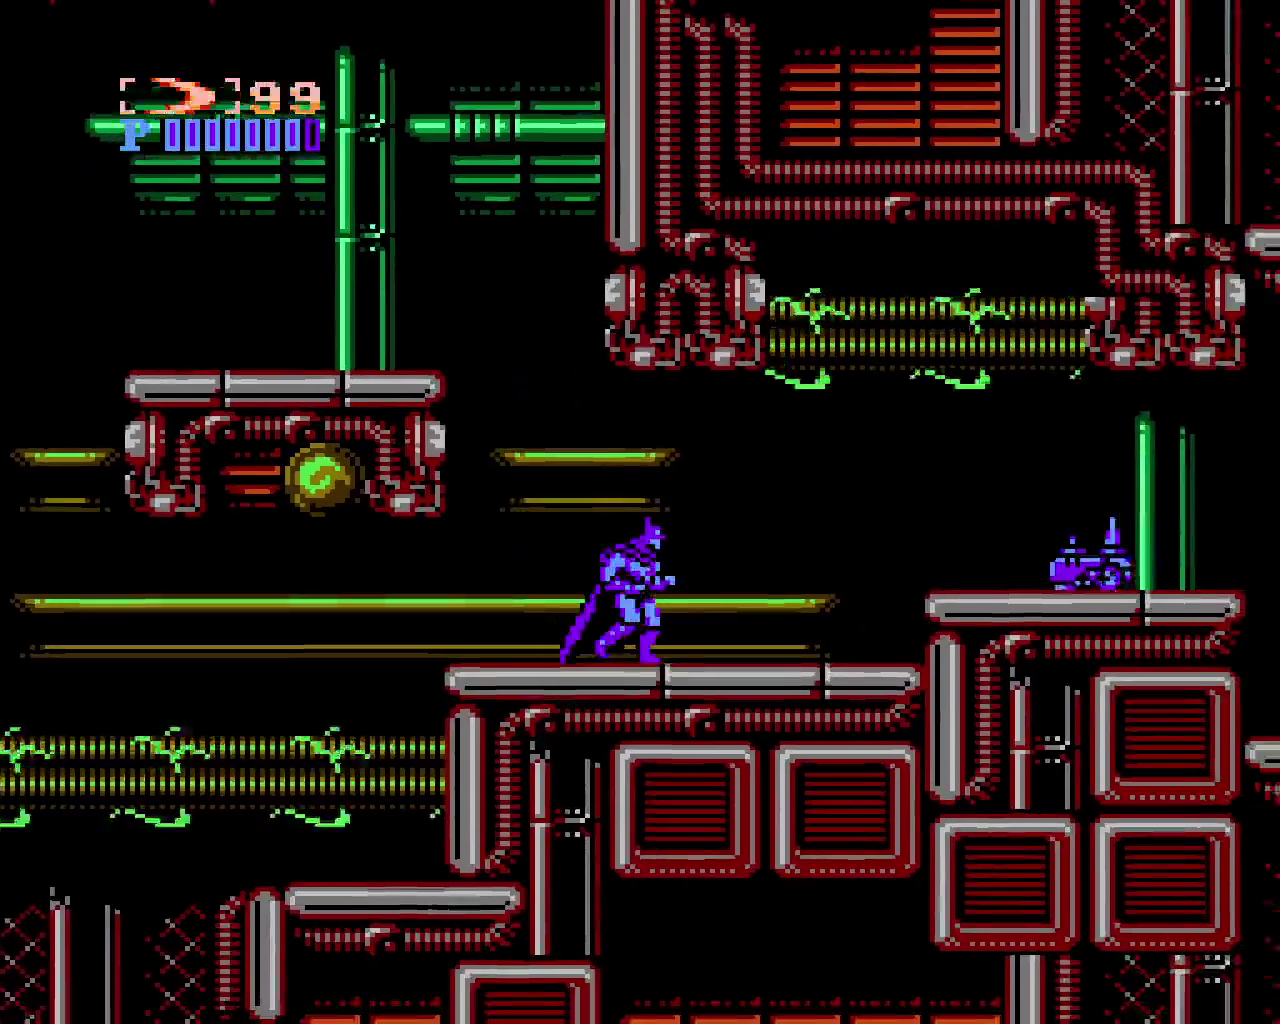
pyautogui.press('Right')
pyautogui.press('x')
pyautogui.press('z')
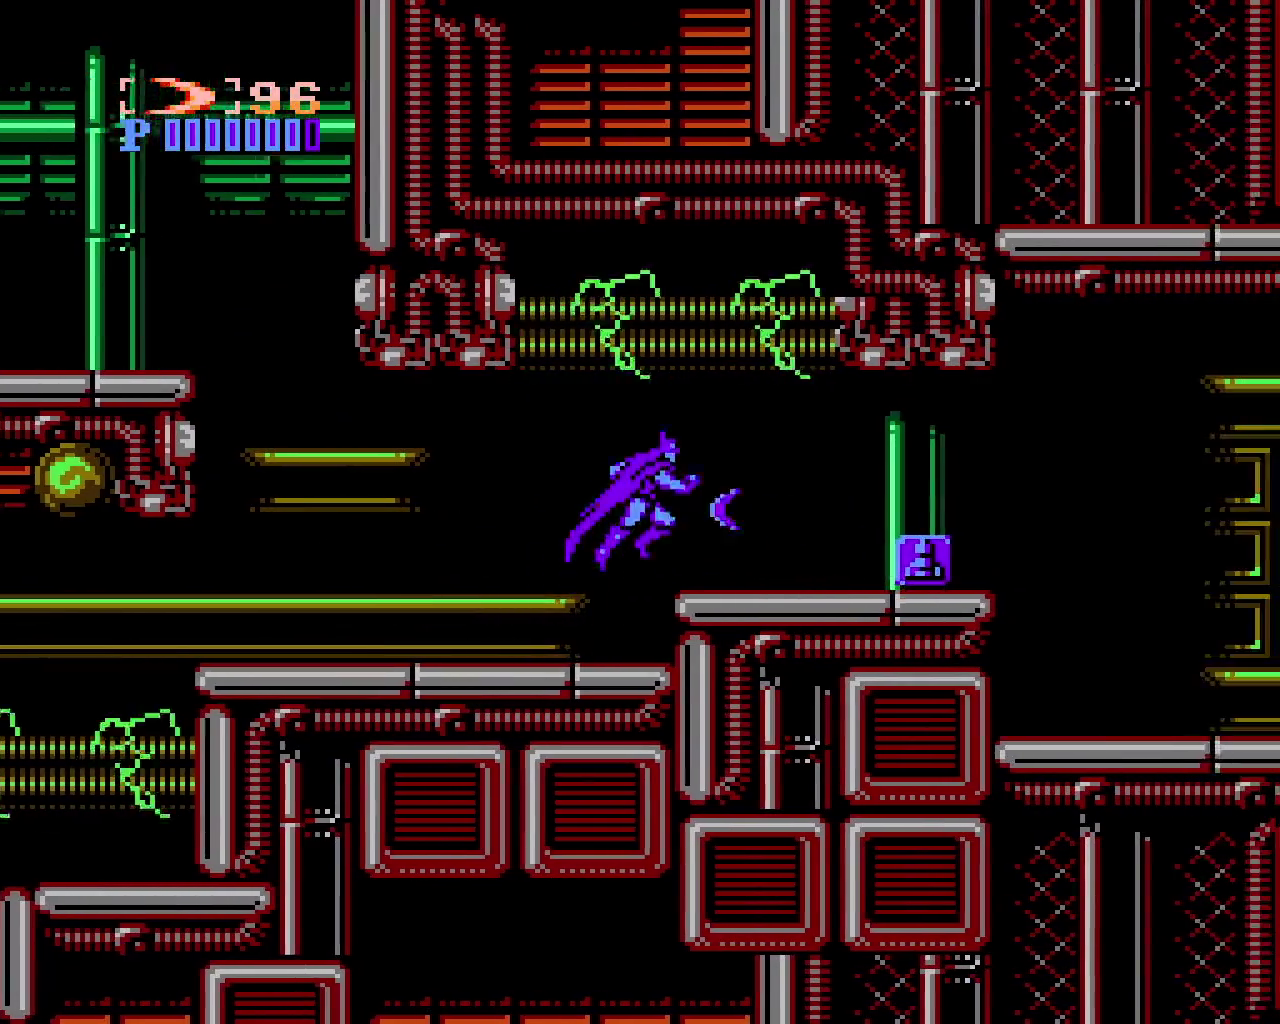
pyautogui.press('shift')
# Wall-jump up the pipe structure and punch the enemy on the middle platform
pyautogui.press('Right')
pyautogui.press('x')
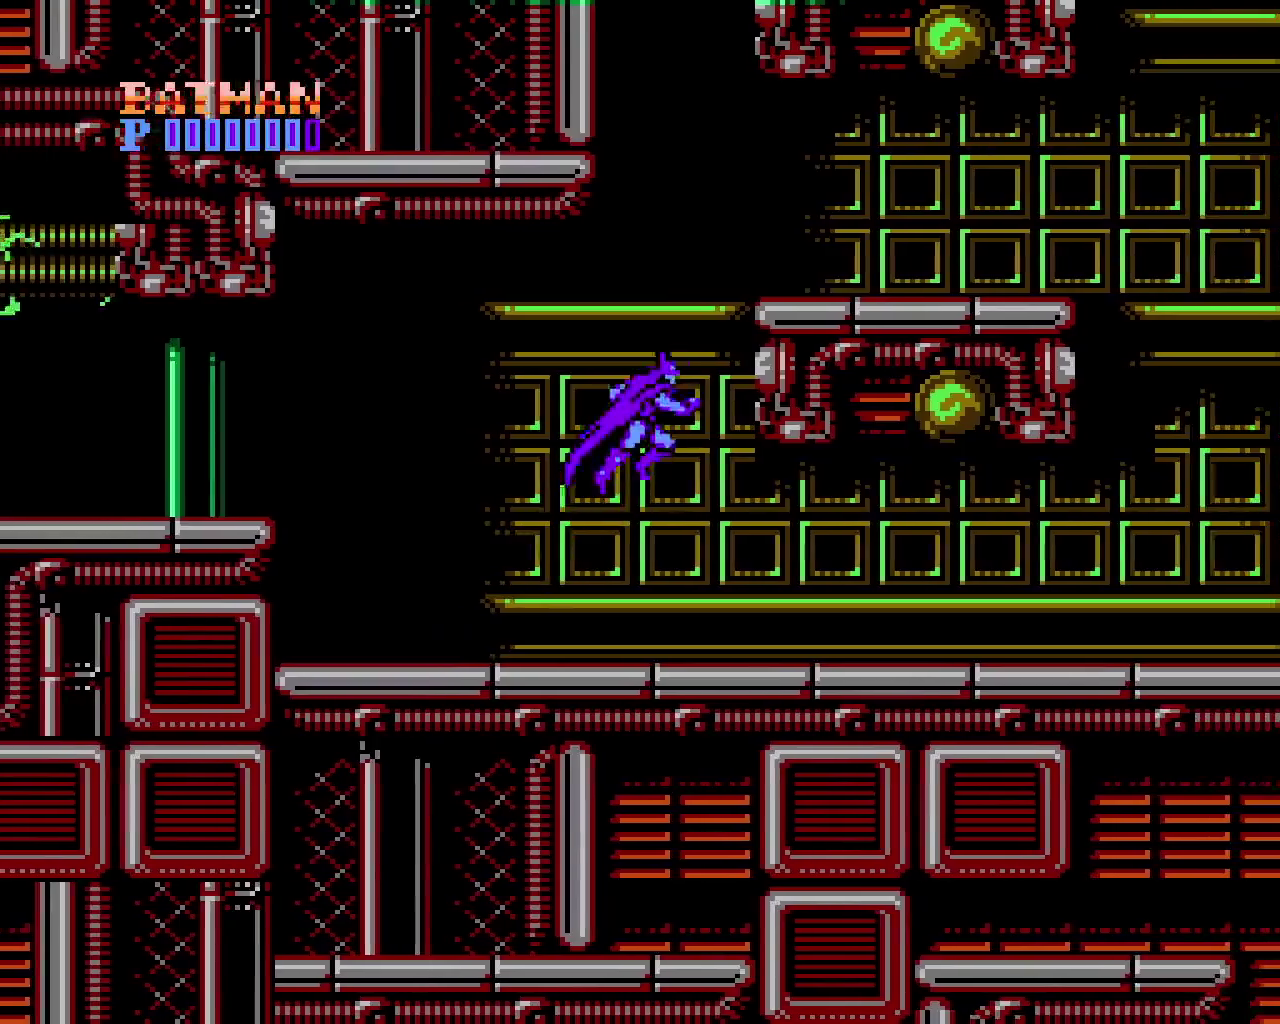
pyautogui.press('x')
pyautogui.press('x')
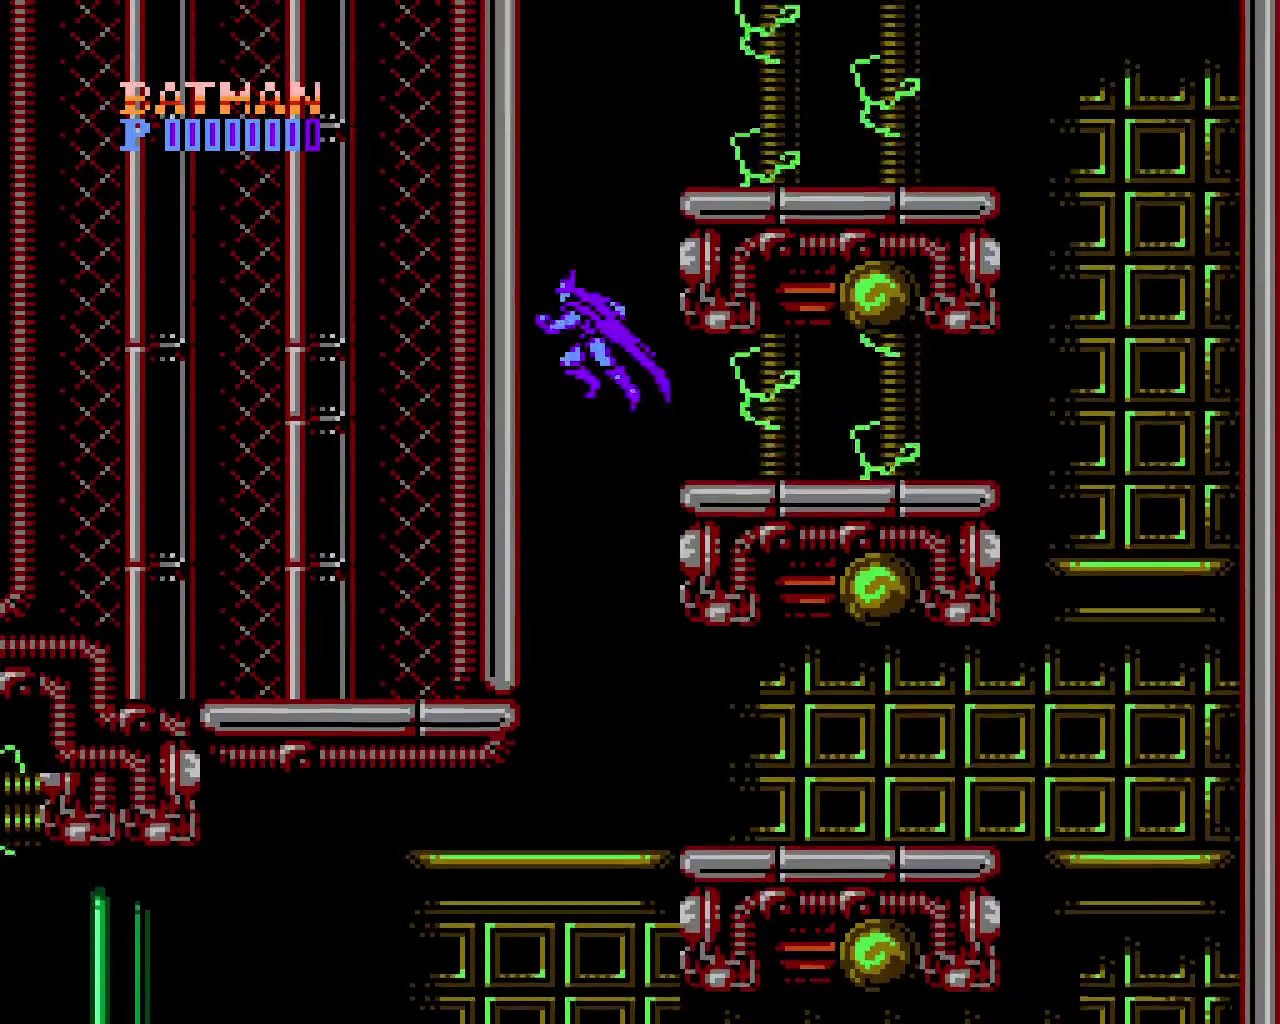
pyautogui.press('x')
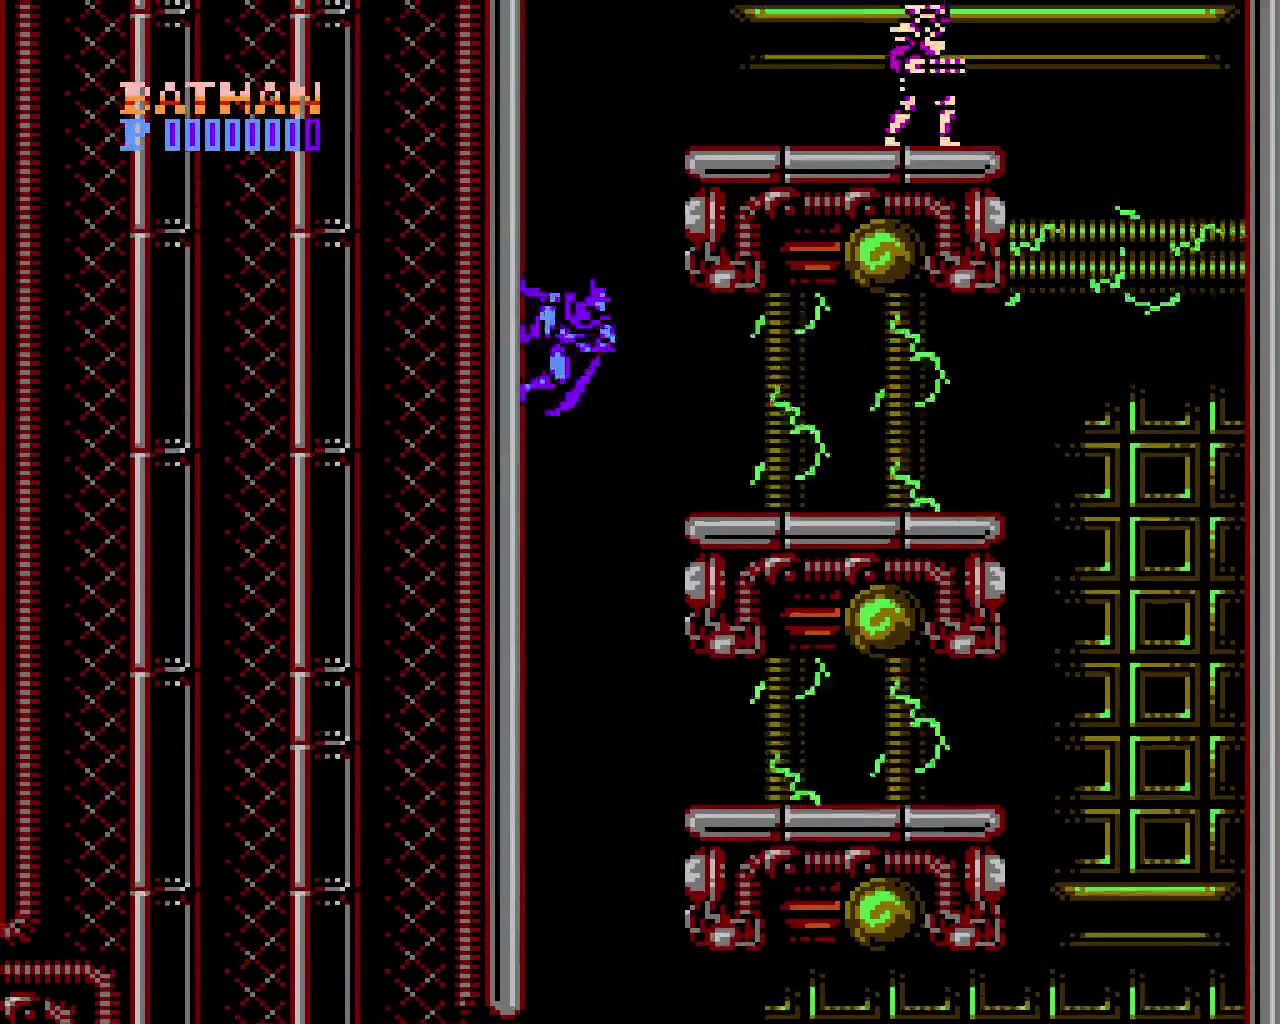
pyautogui.press('x')
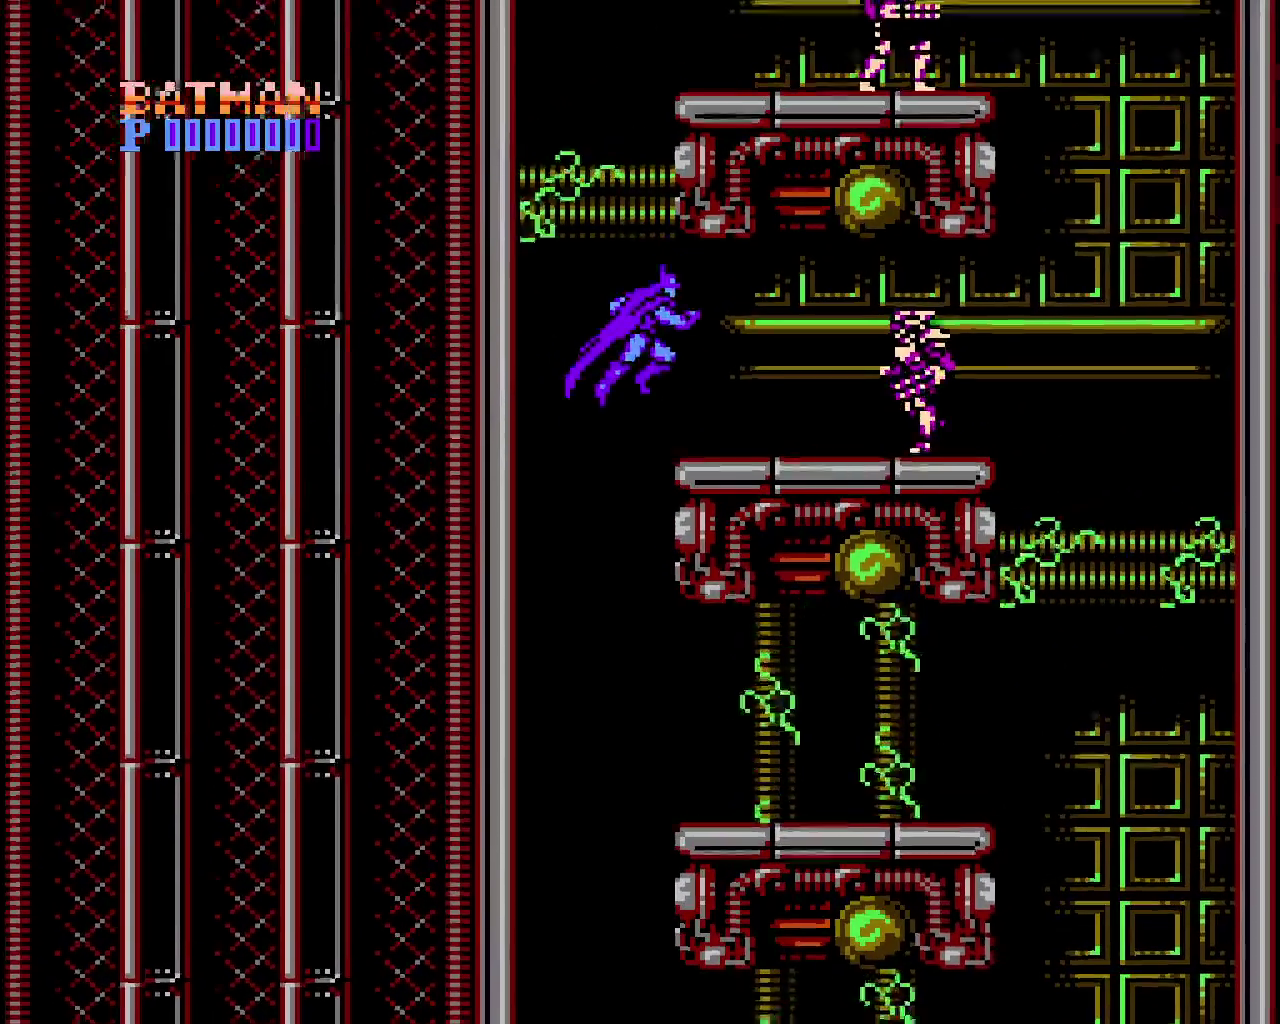
pyautogui.press('z')
pyautogui.press('x')
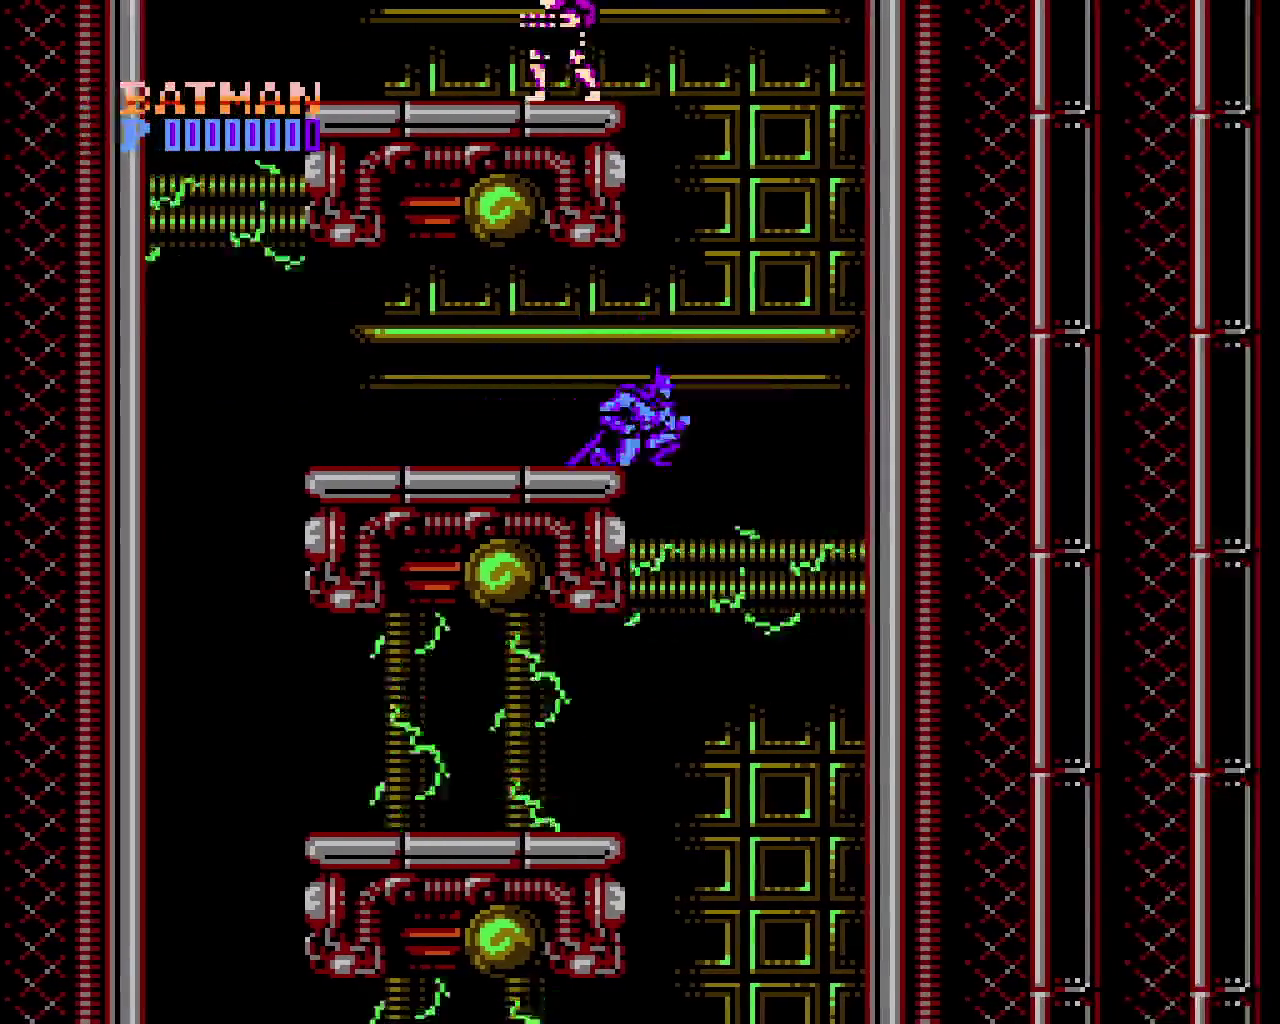
pyautogui.press('x')
pyautogui.press('z')
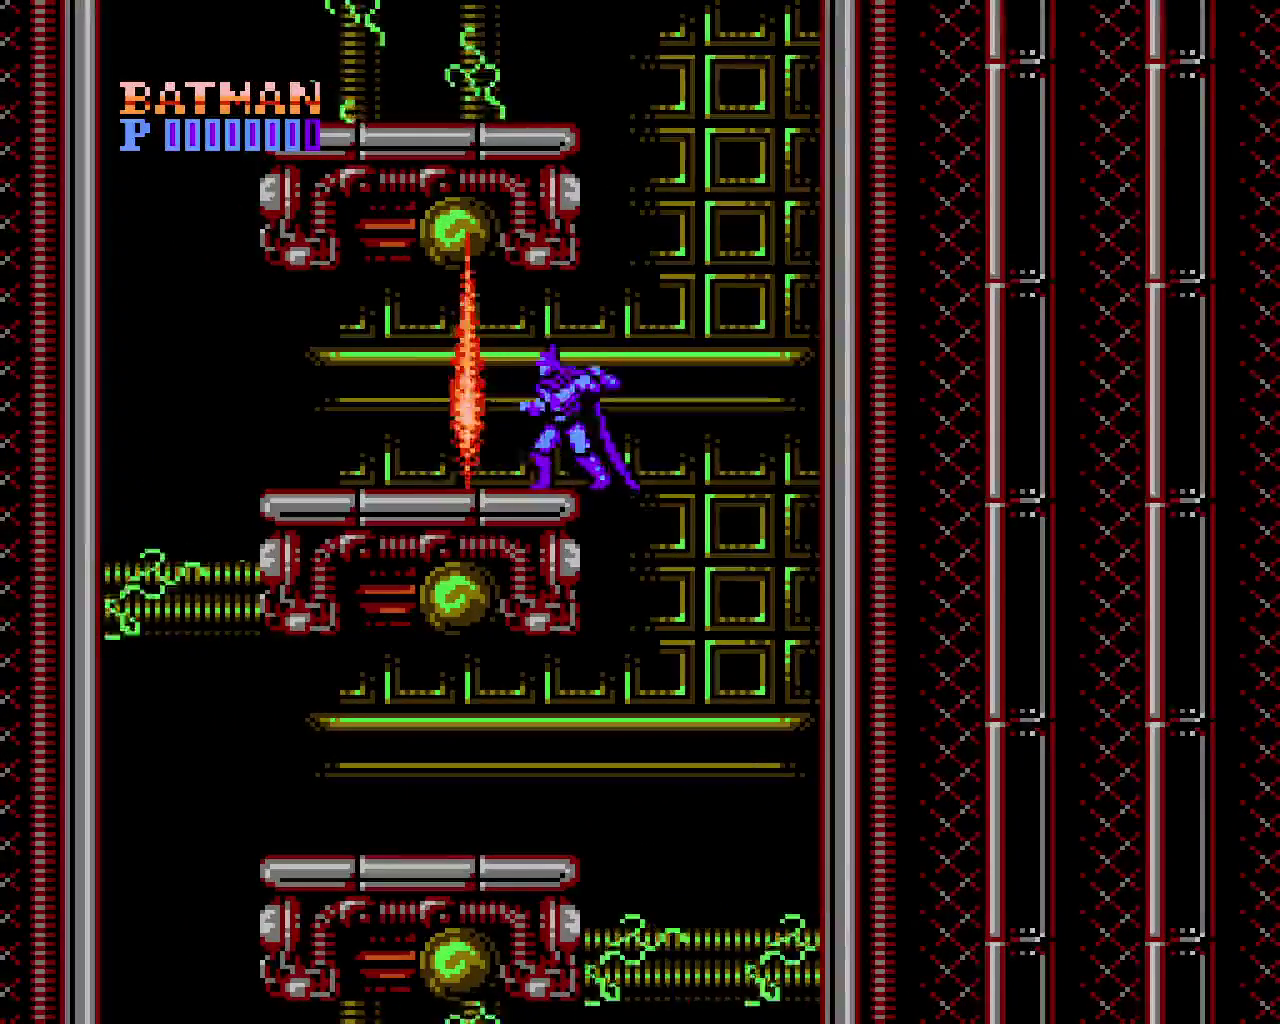
# Collect the dropped pellet and punch another enemy on the middle platform
pyautogui.press('Left')
pyautogui.press('x')
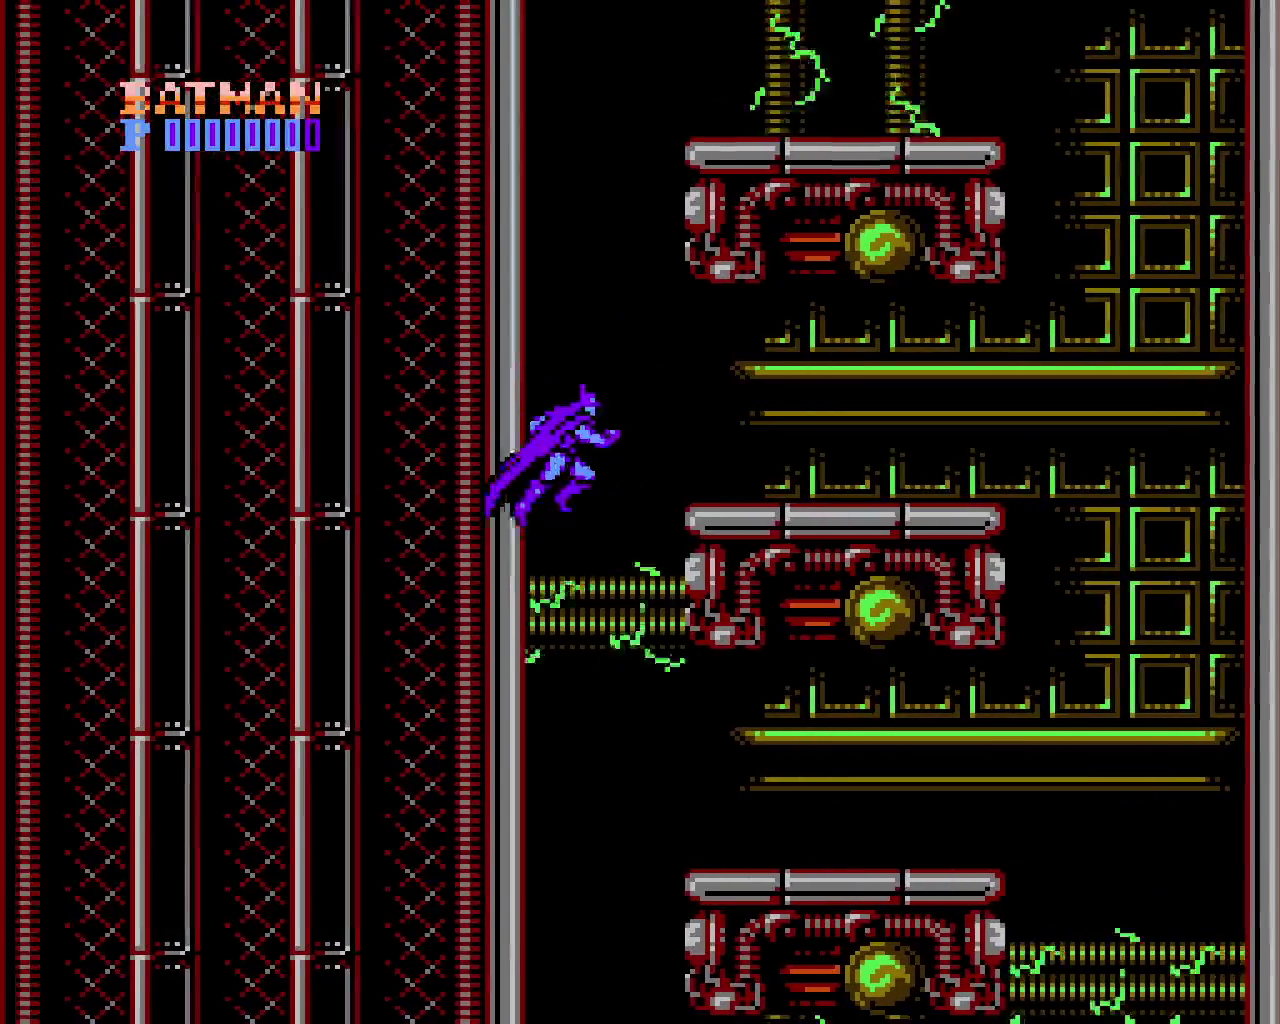
pyautogui.press('x')
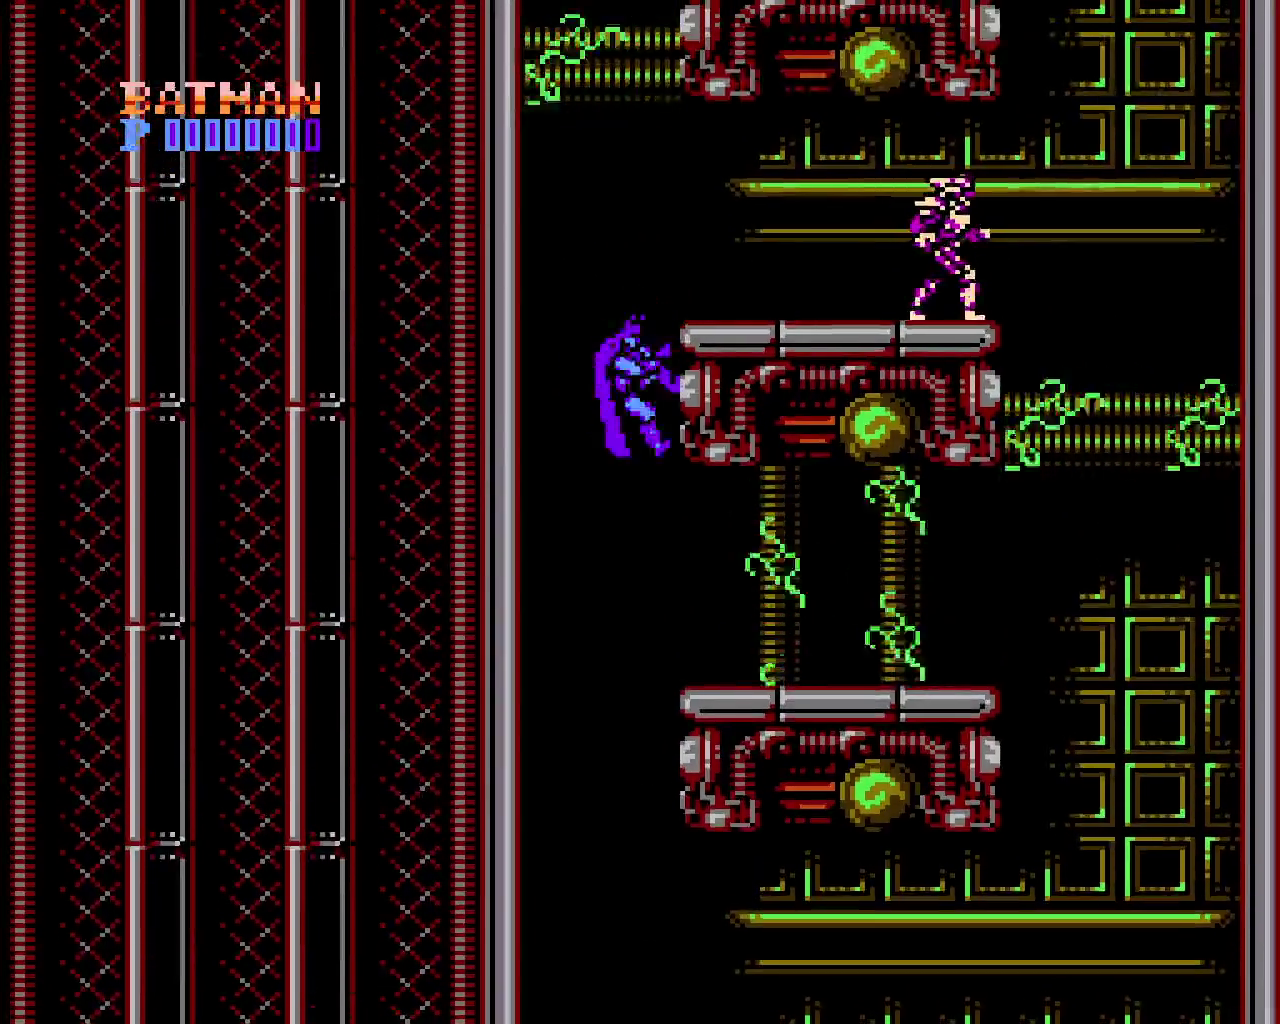
pyautogui.press('z')
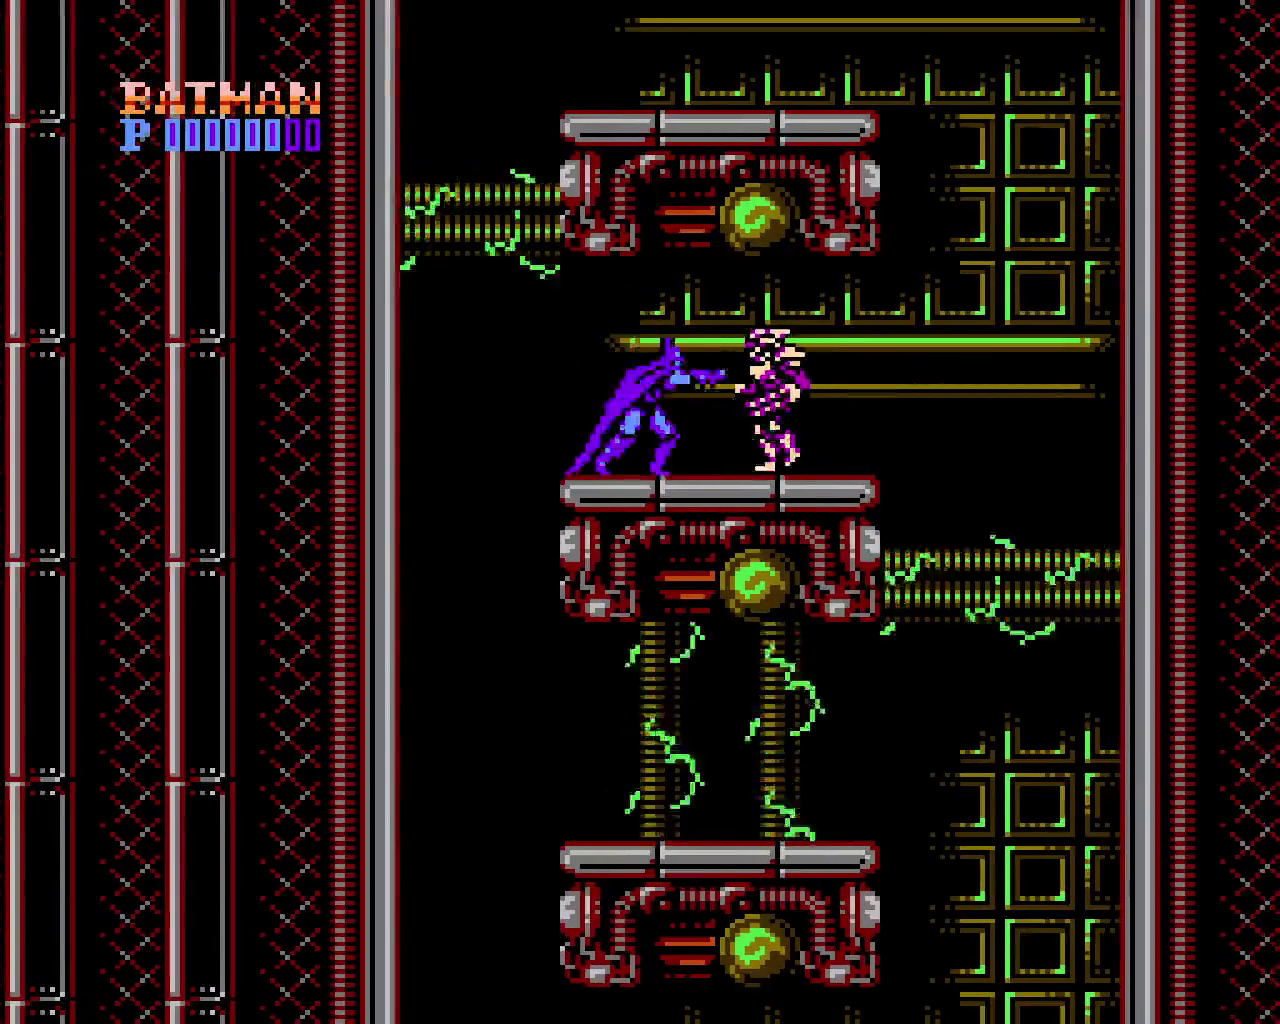
pyautogui.press('Right')
pyautogui.press('x')
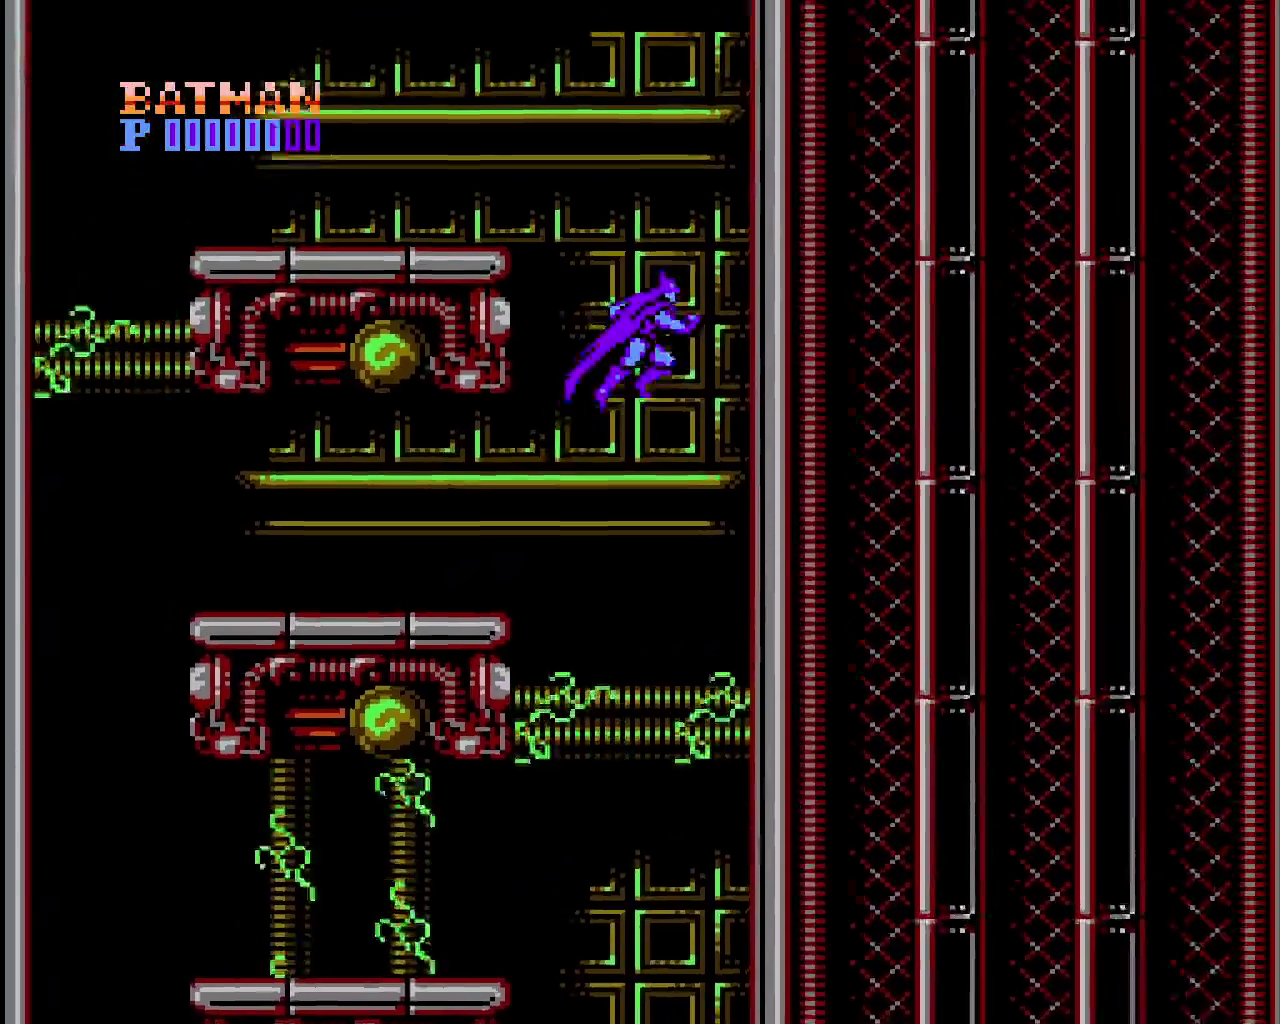
pyautogui.press('x')
# Climb the walls to higher platforms, then drop to the lower level
pyautogui.press('x')
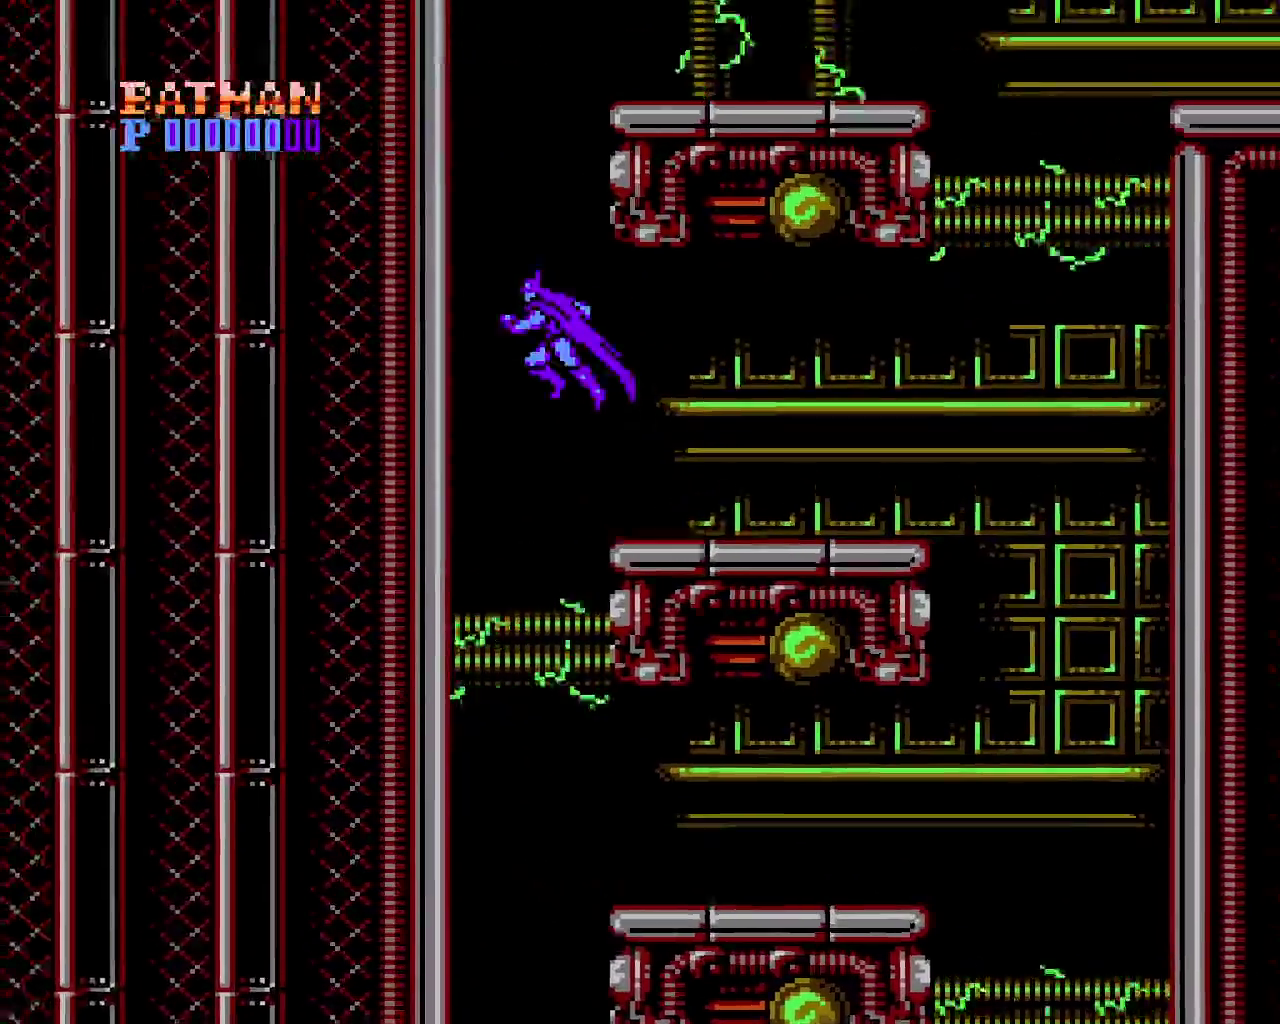
pyautogui.press('x')
pyautogui.press('x')
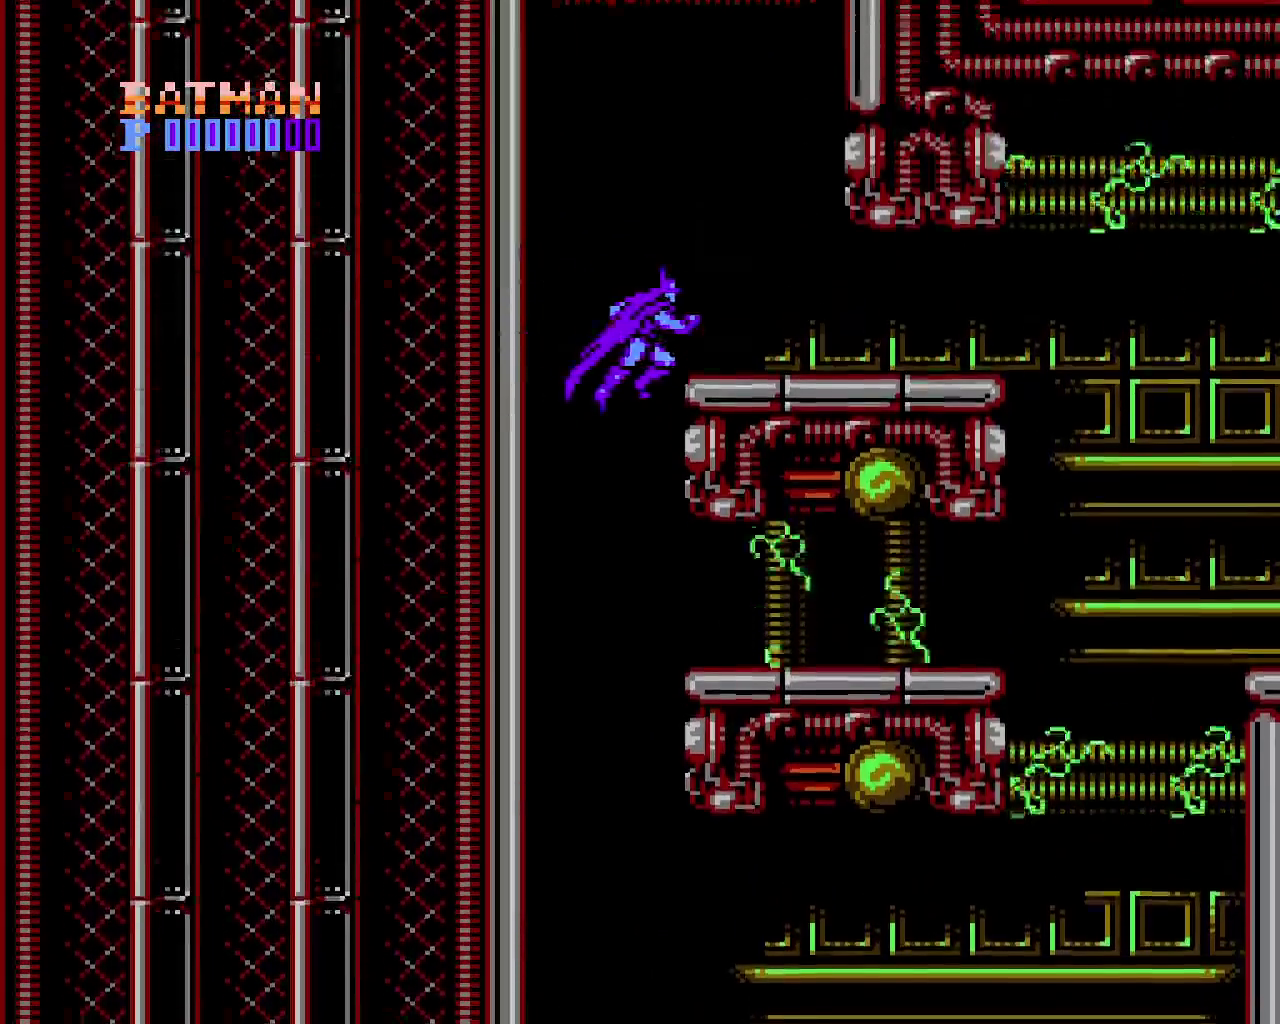
pyautogui.press('Right')
pyautogui.press('x')
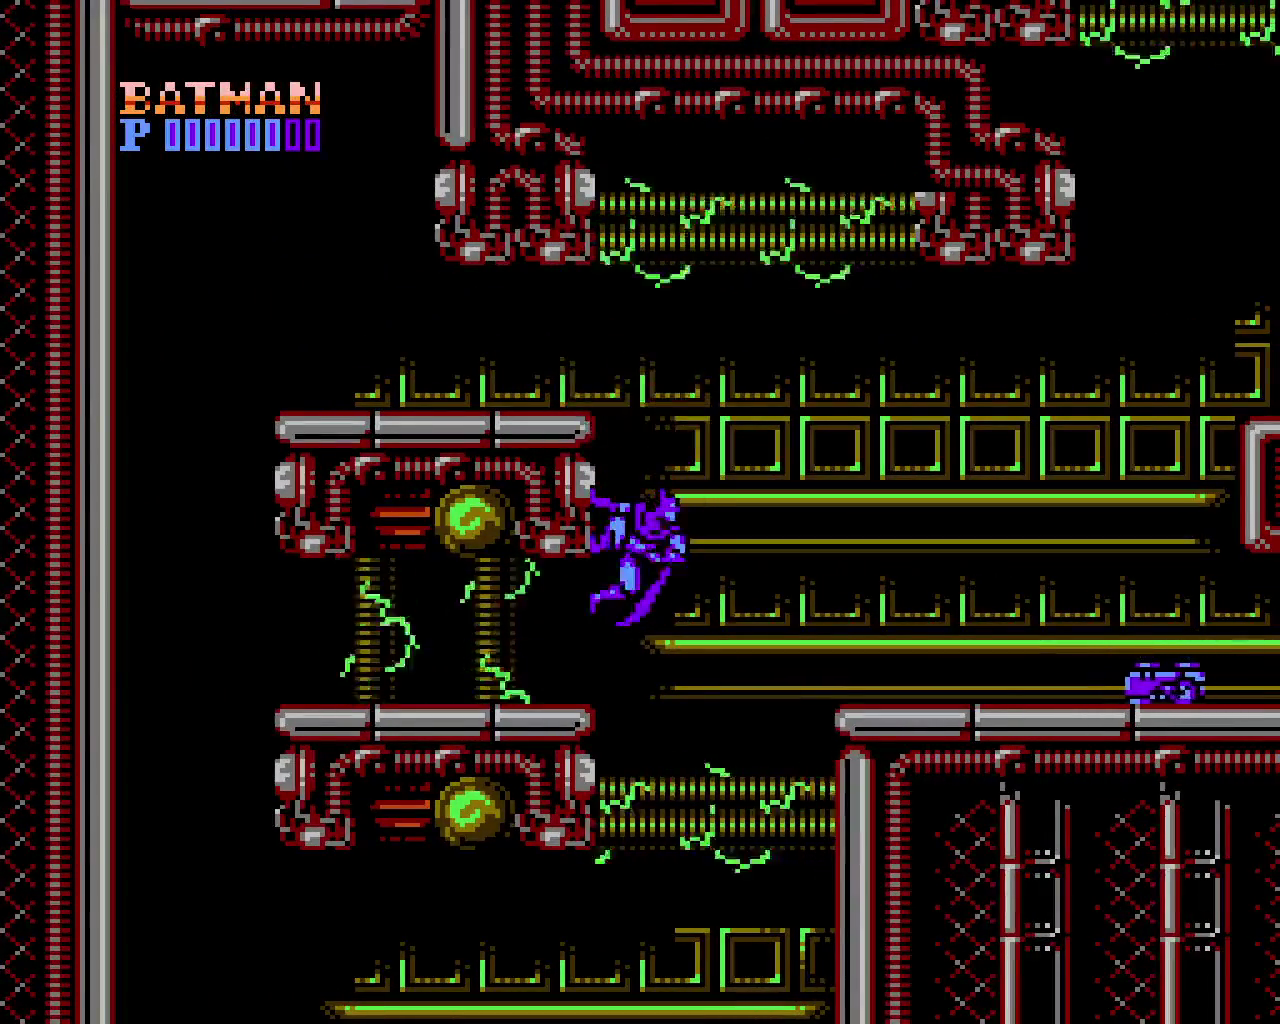
pyautogui.press('x')
pyautogui.press('Right')
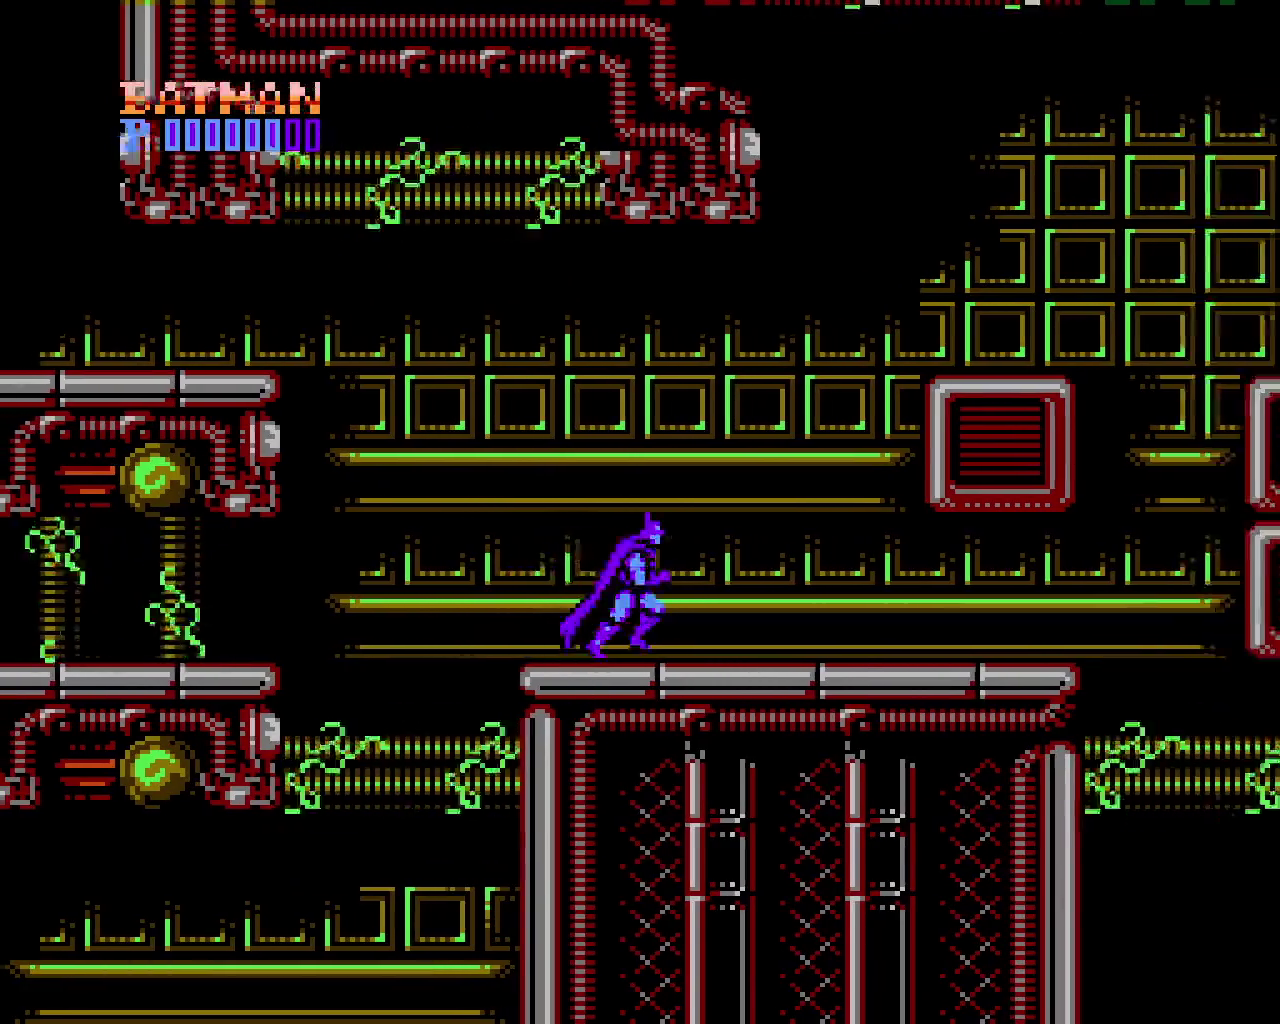
pyautogui.press('x')
pyautogui.press('x')
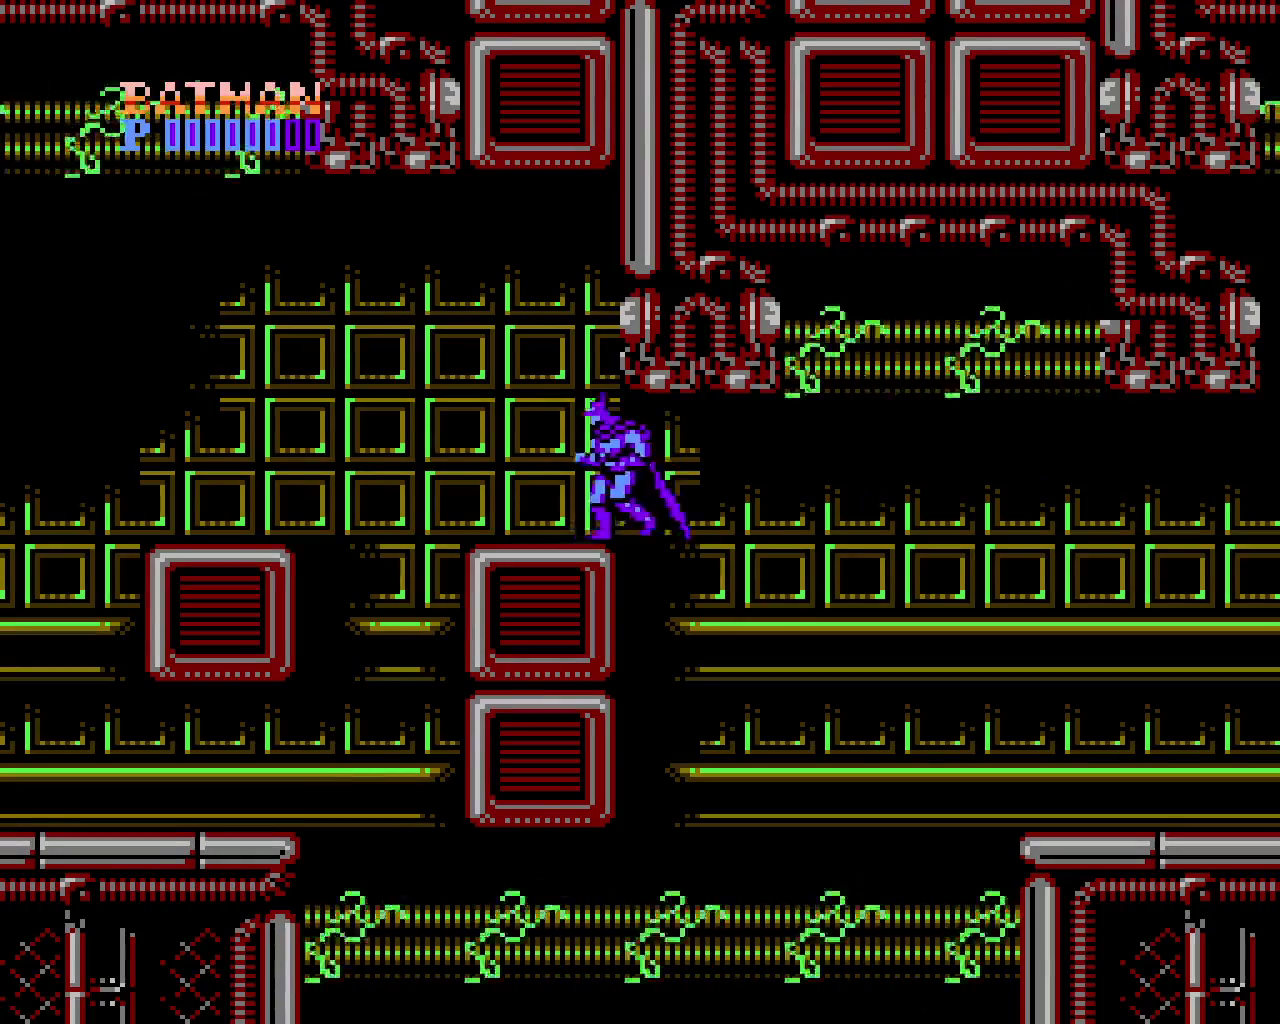
pyautogui.press('Left')
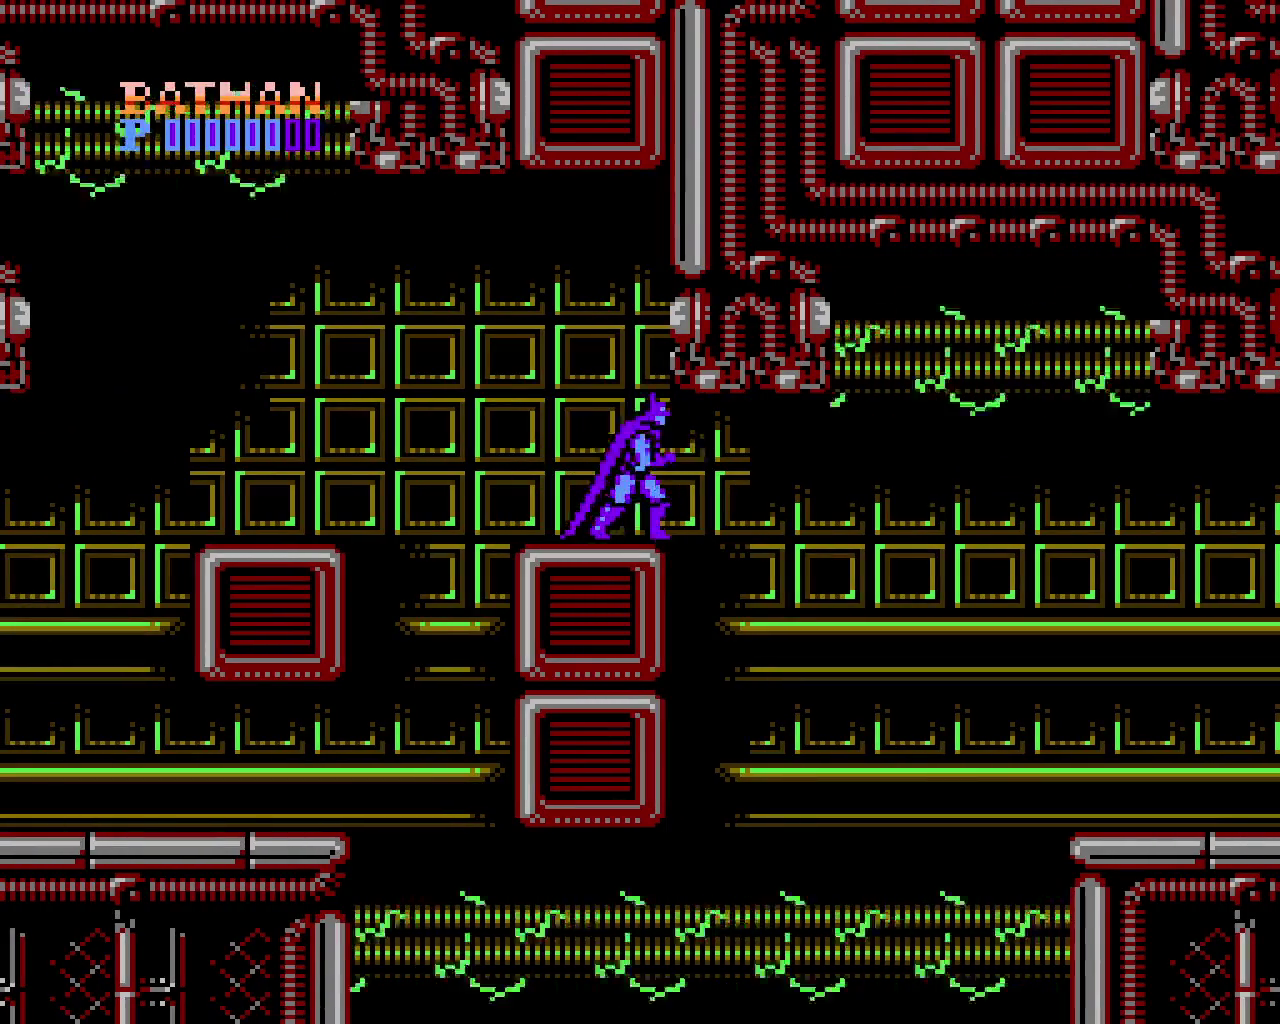
pyautogui.press('Right')
pyautogui.press('x')
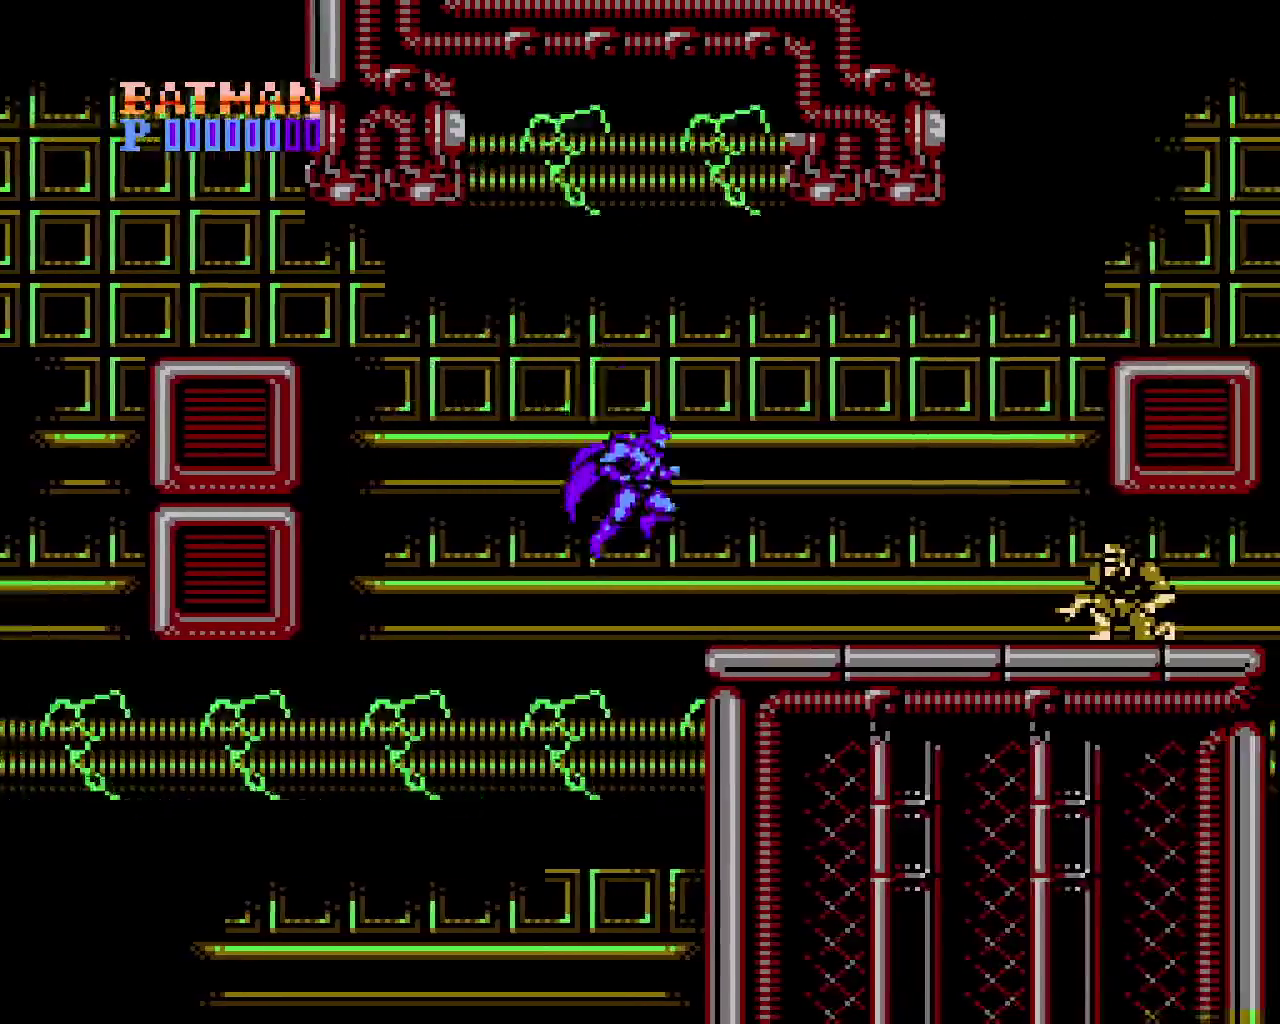
# Advance toward the soldier and wall-jump onto the pipe platform ledge
pyautogui.press('Right')
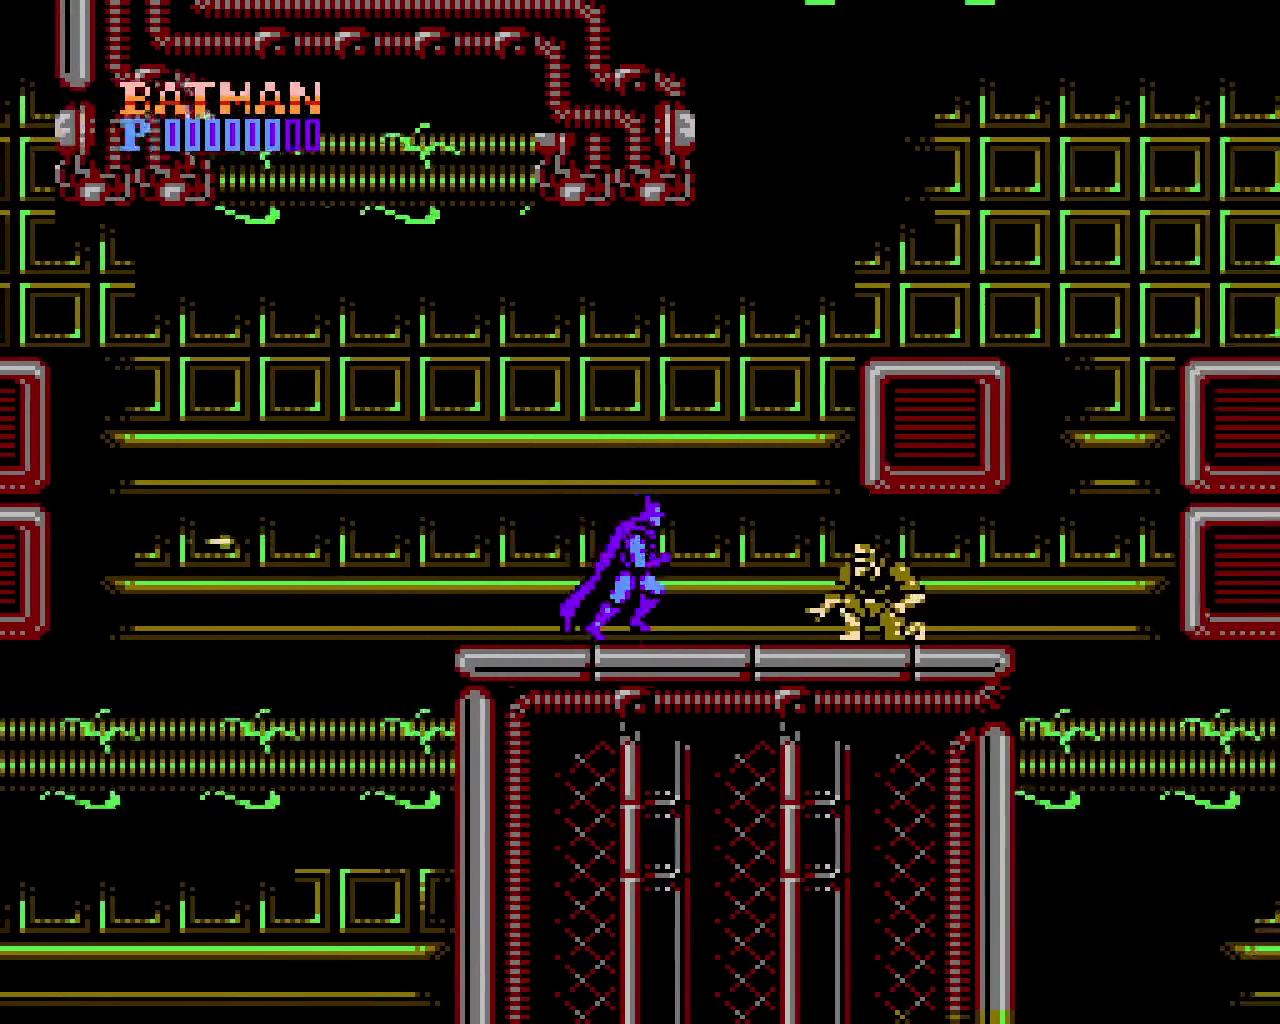
pyautogui.press('Right')
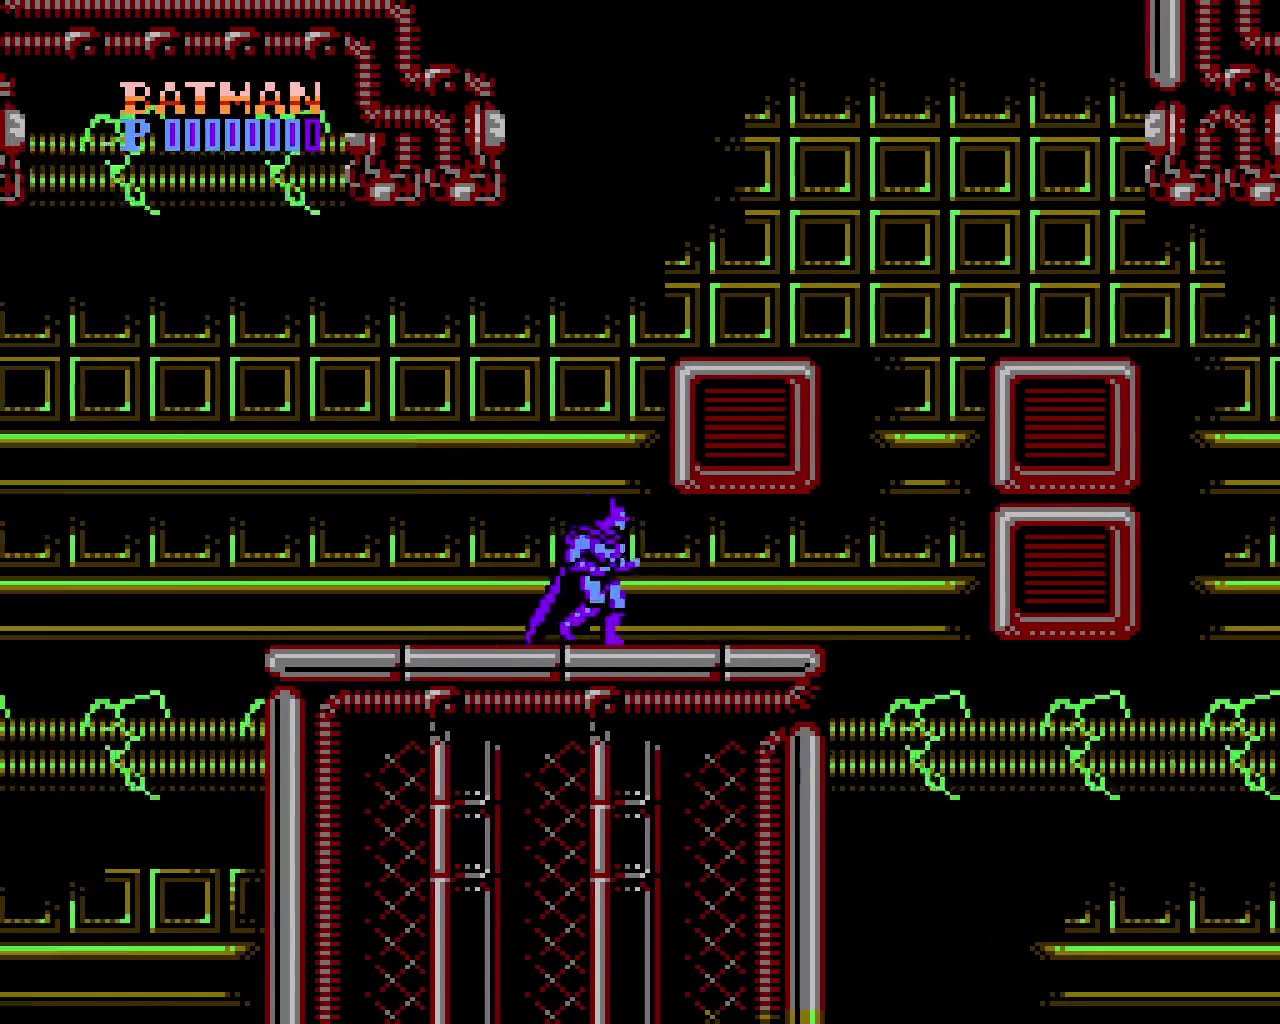
pyautogui.press('x')
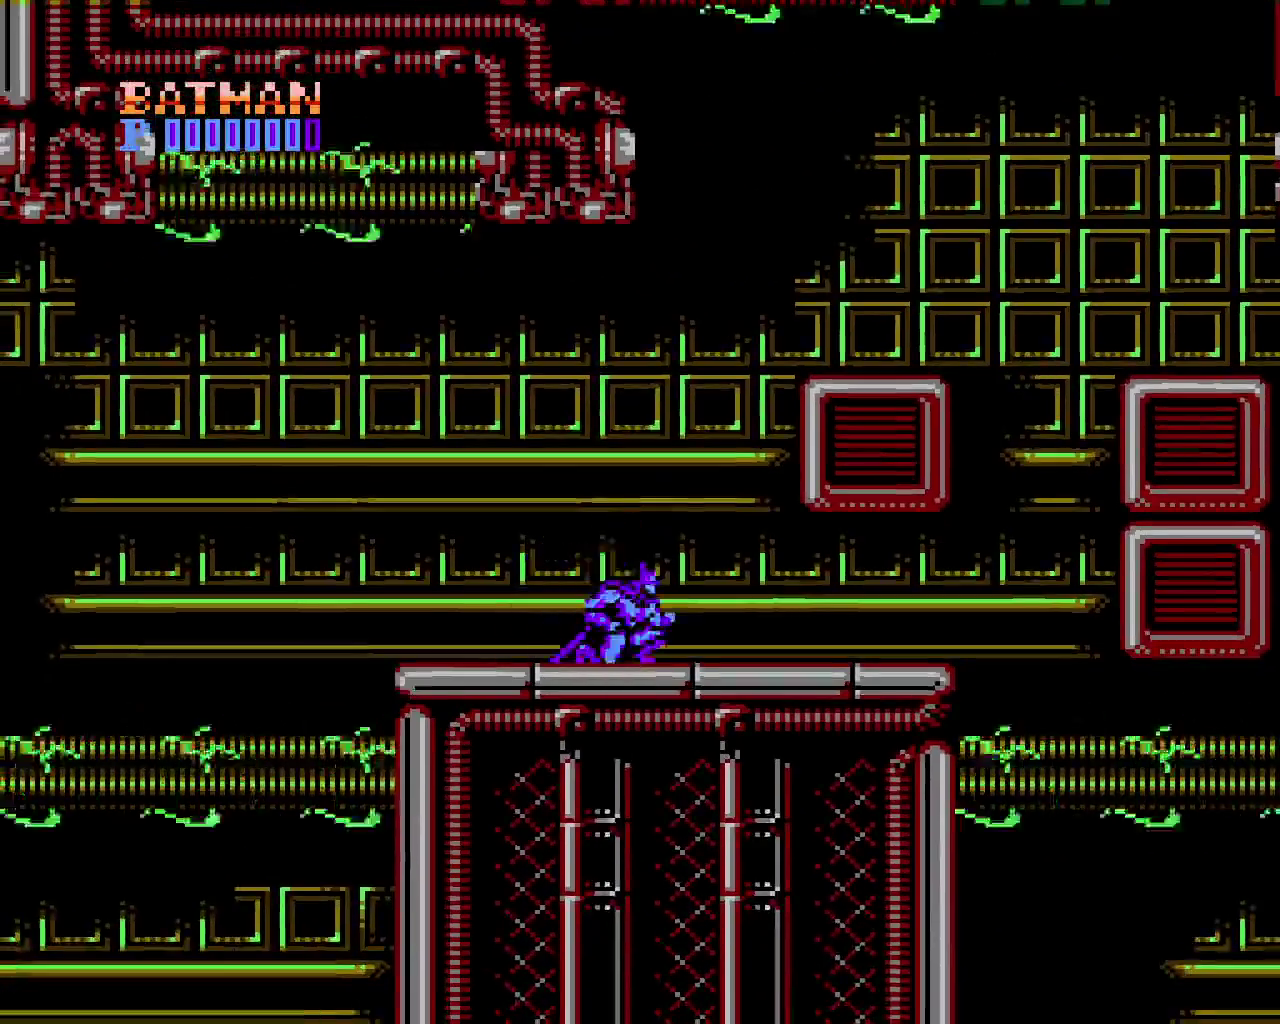
pyautogui.press('x')
pyautogui.press('x')
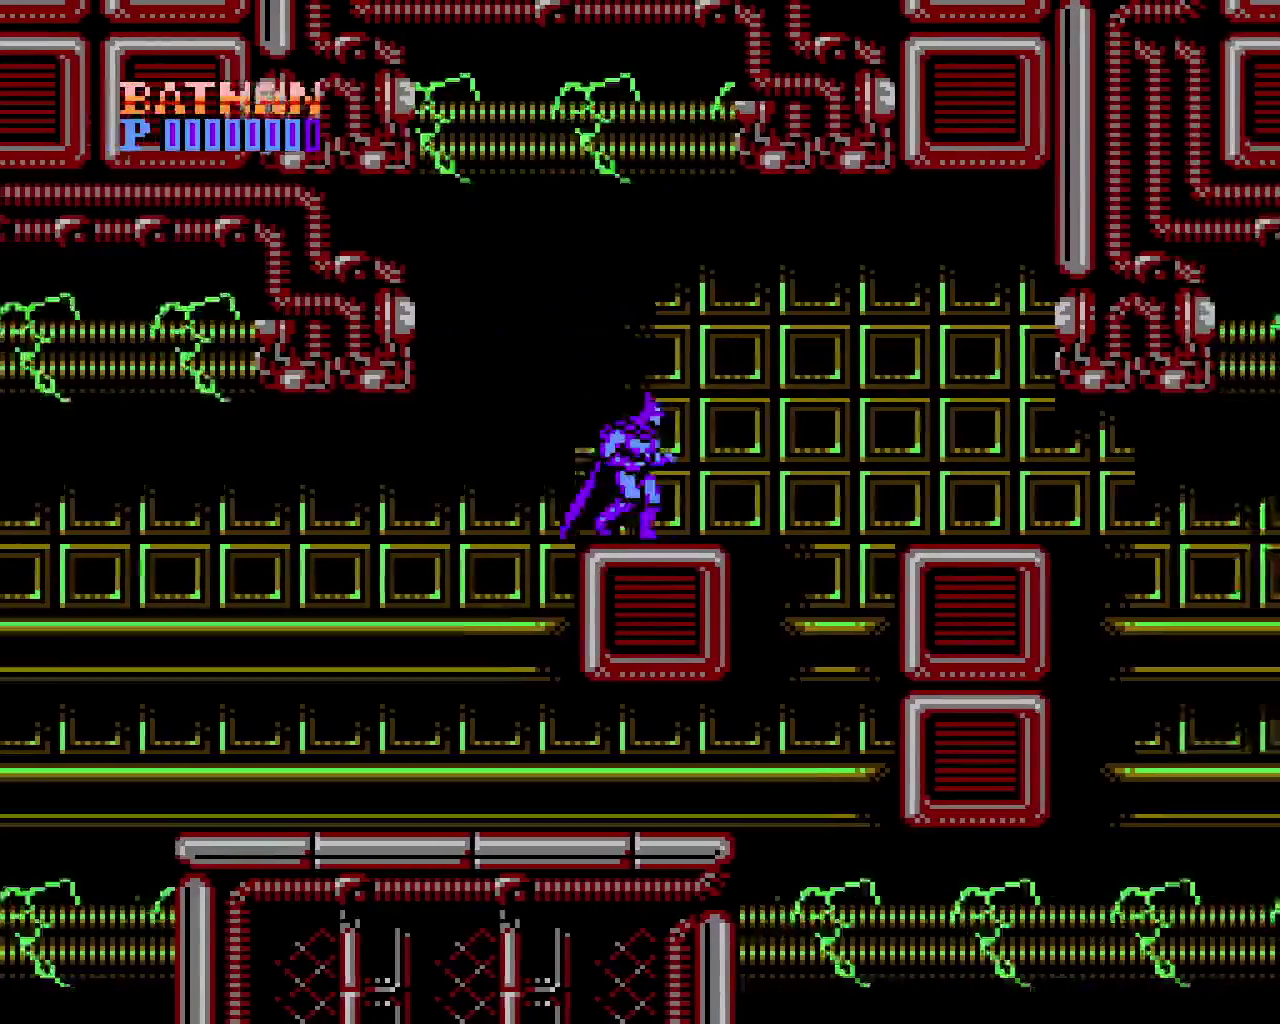
pyautogui.press('x')
pyautogui.press('Right')
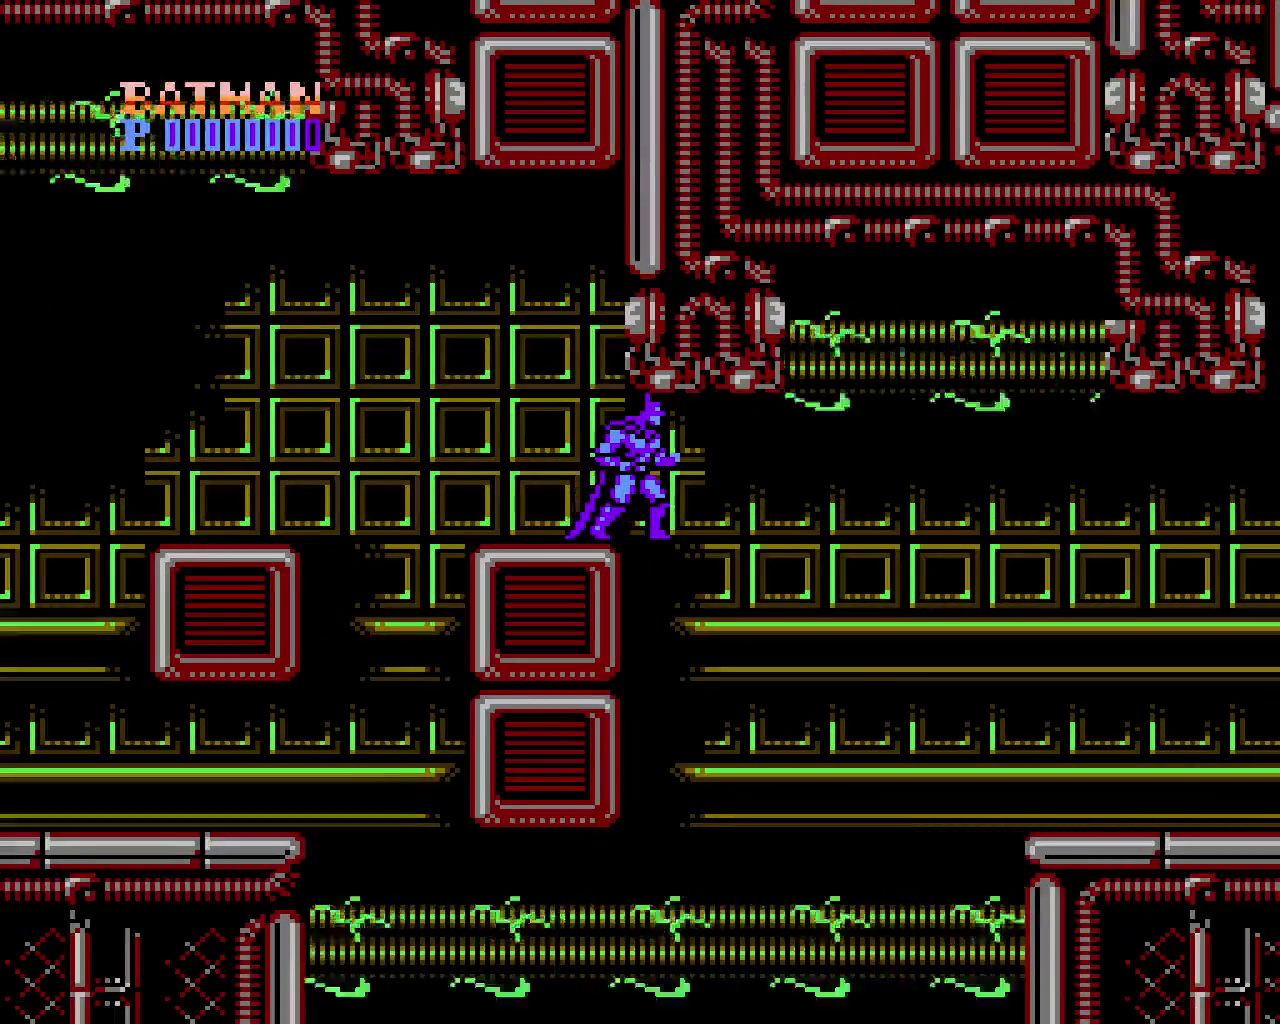
# Defeat the enemy to the right of the block
pyautogui.press('Left')
pyautogui.press('Right')
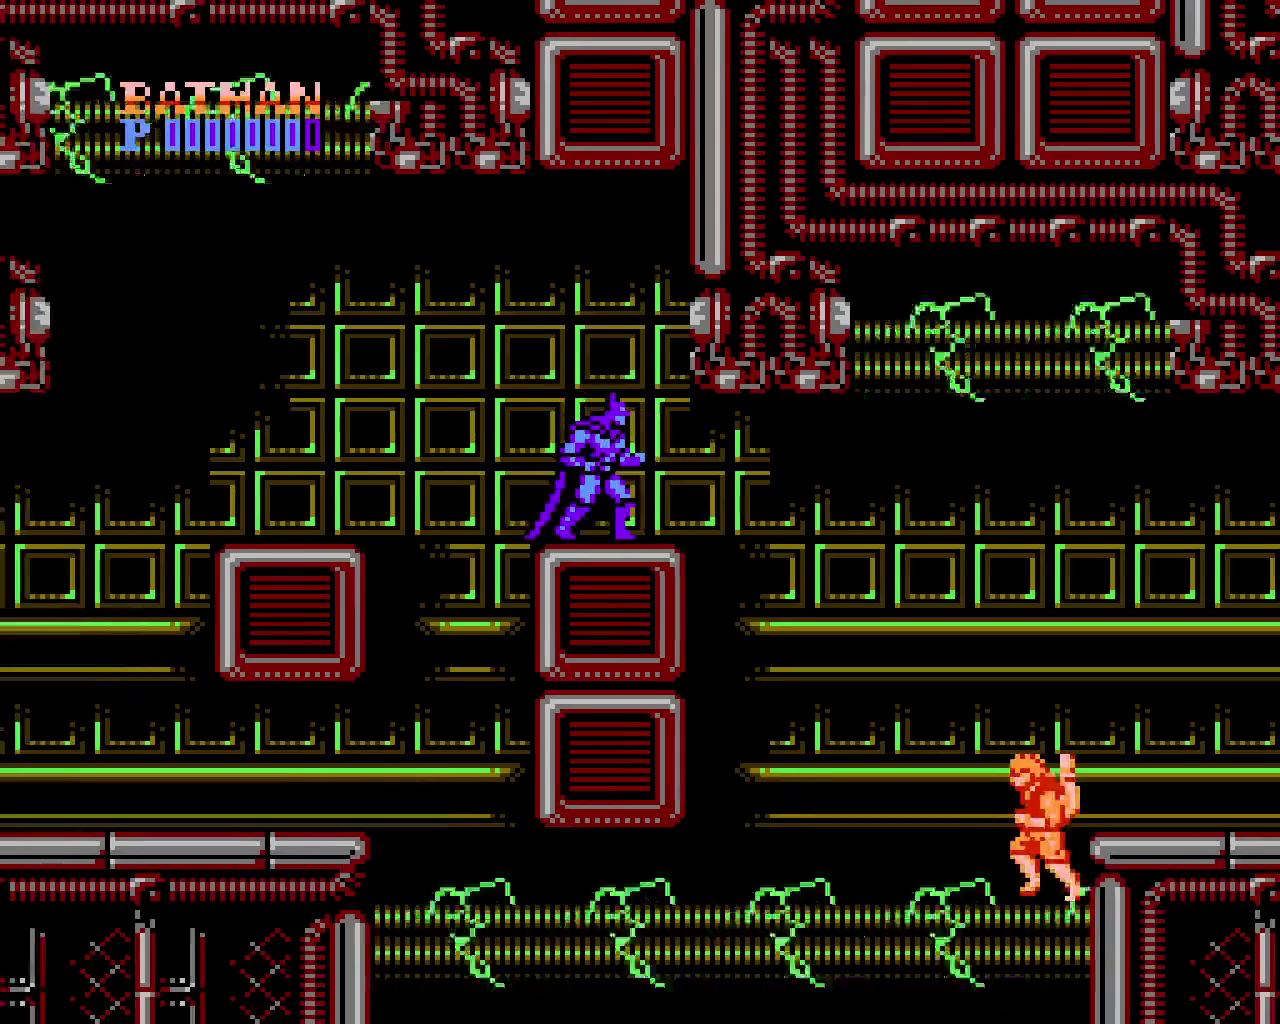
pyautogui.press('z')
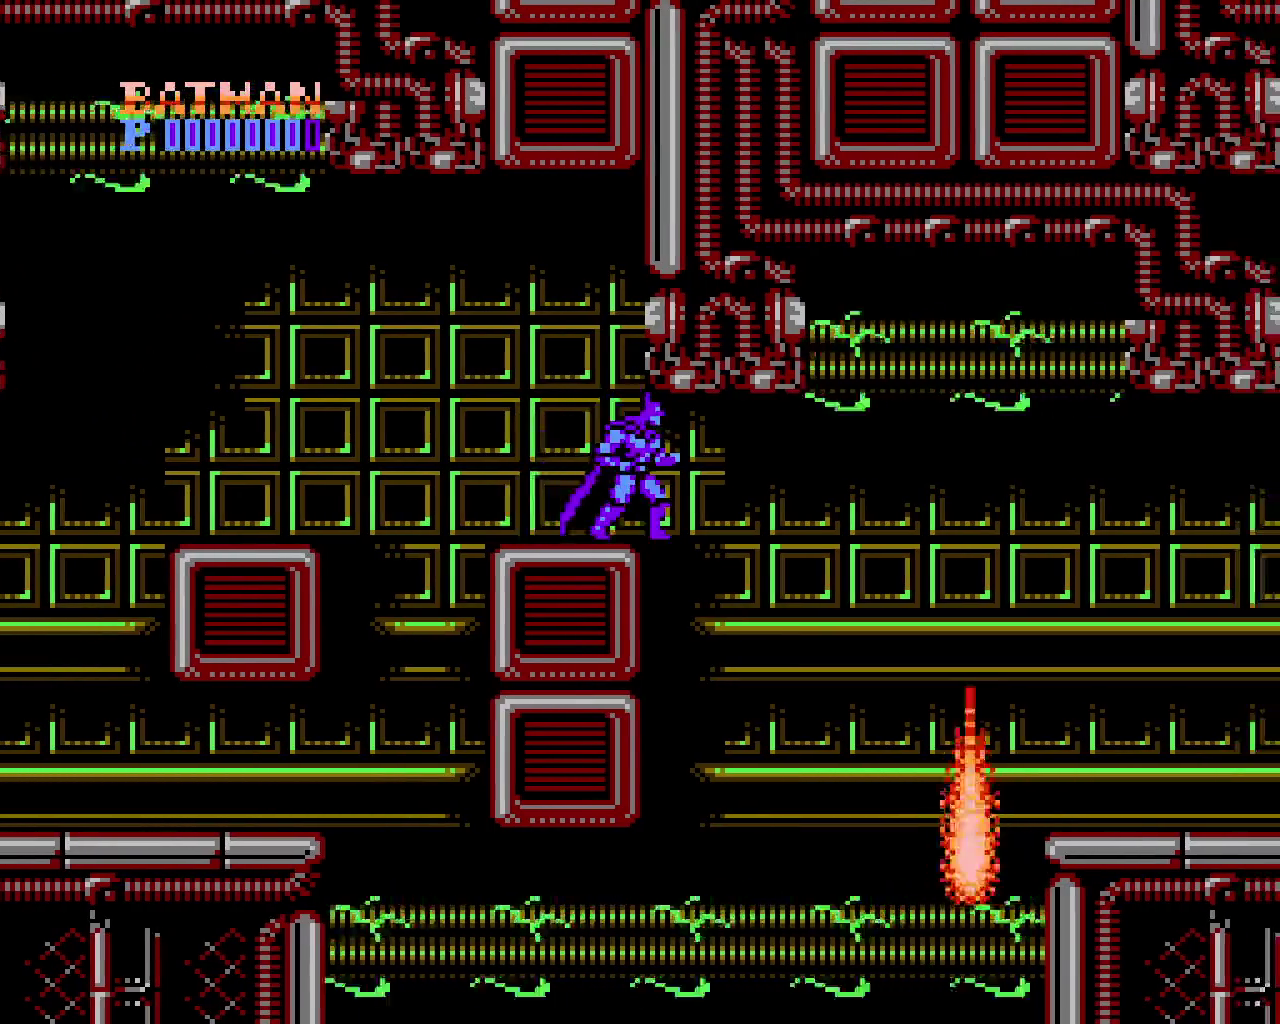
pyautogui.press('Right')
pyautogui.press('Left')
# Wall-jump across the gap, defeat the pipe-platform enemy and continue right
pyautogui.press('Right')
pyautogui.press('x')
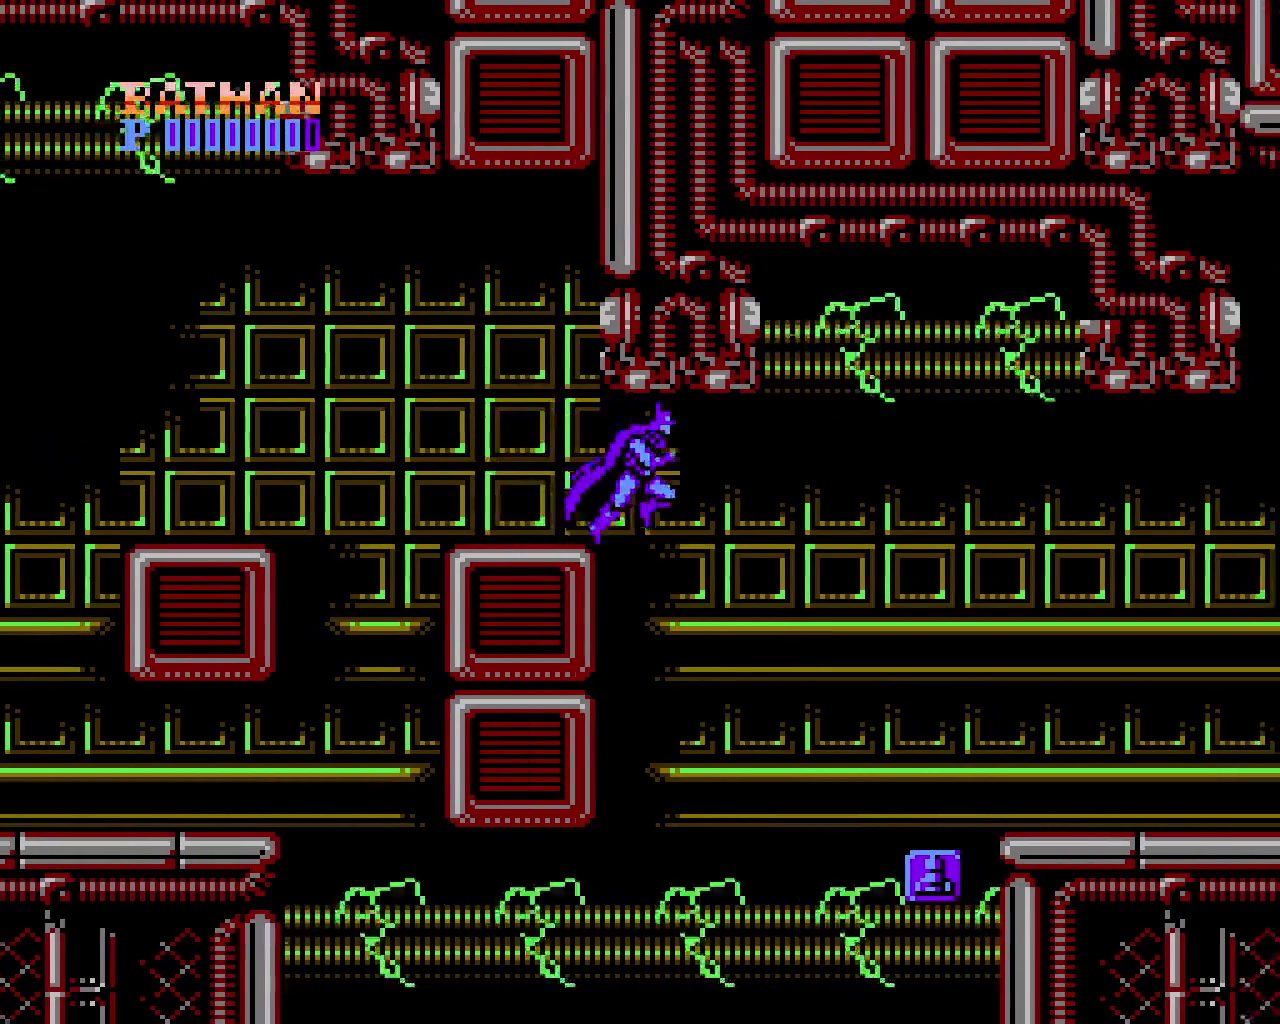
pyautogui.press('x')
pyautogui.press('Right')
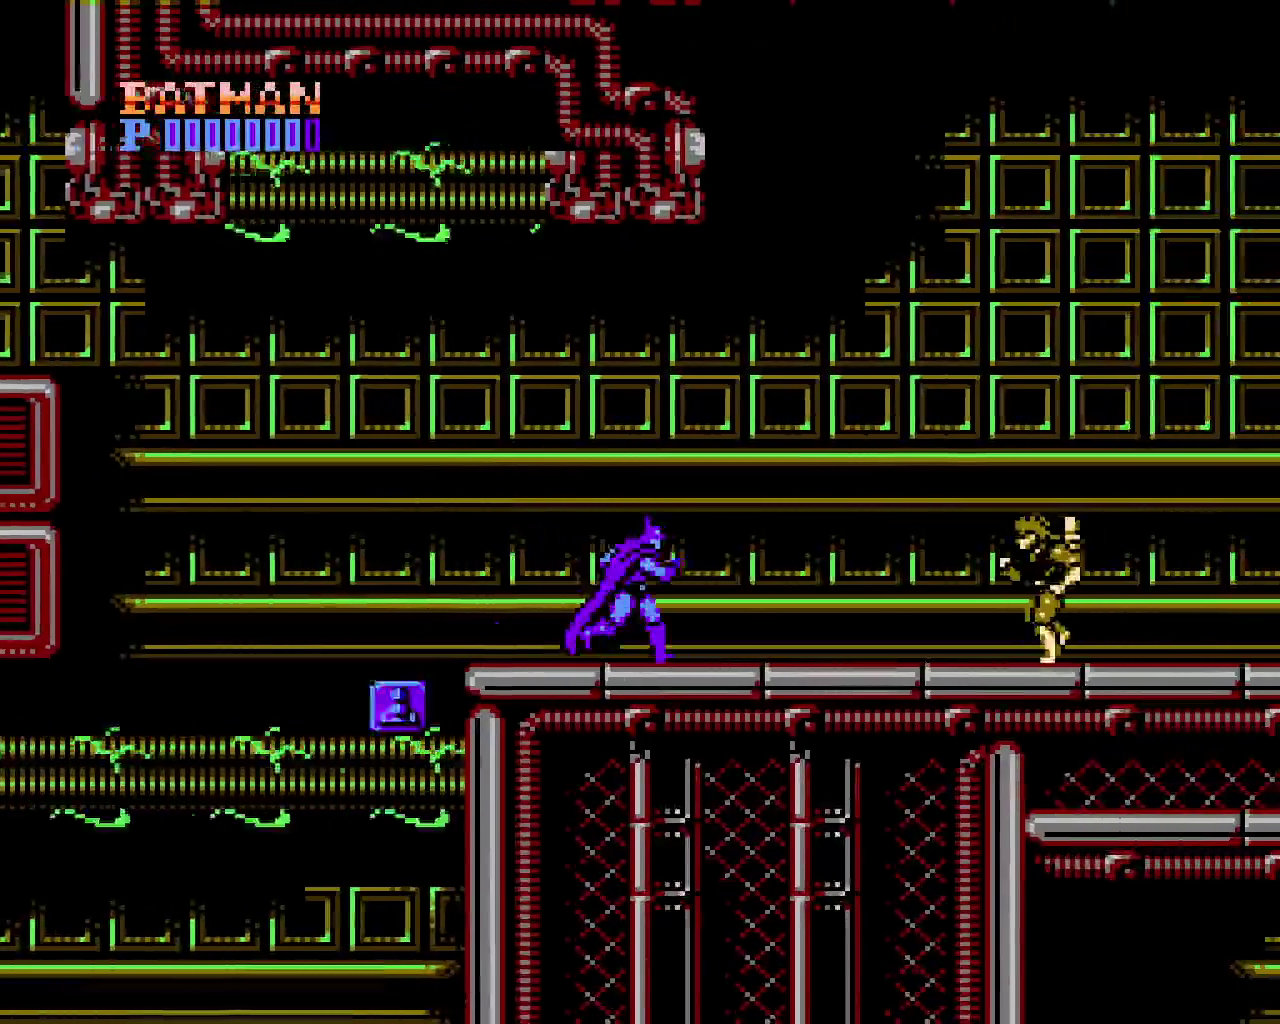
pyautogui.press('z')
pyautogui.press('Right')
pyautogui.press('Right')
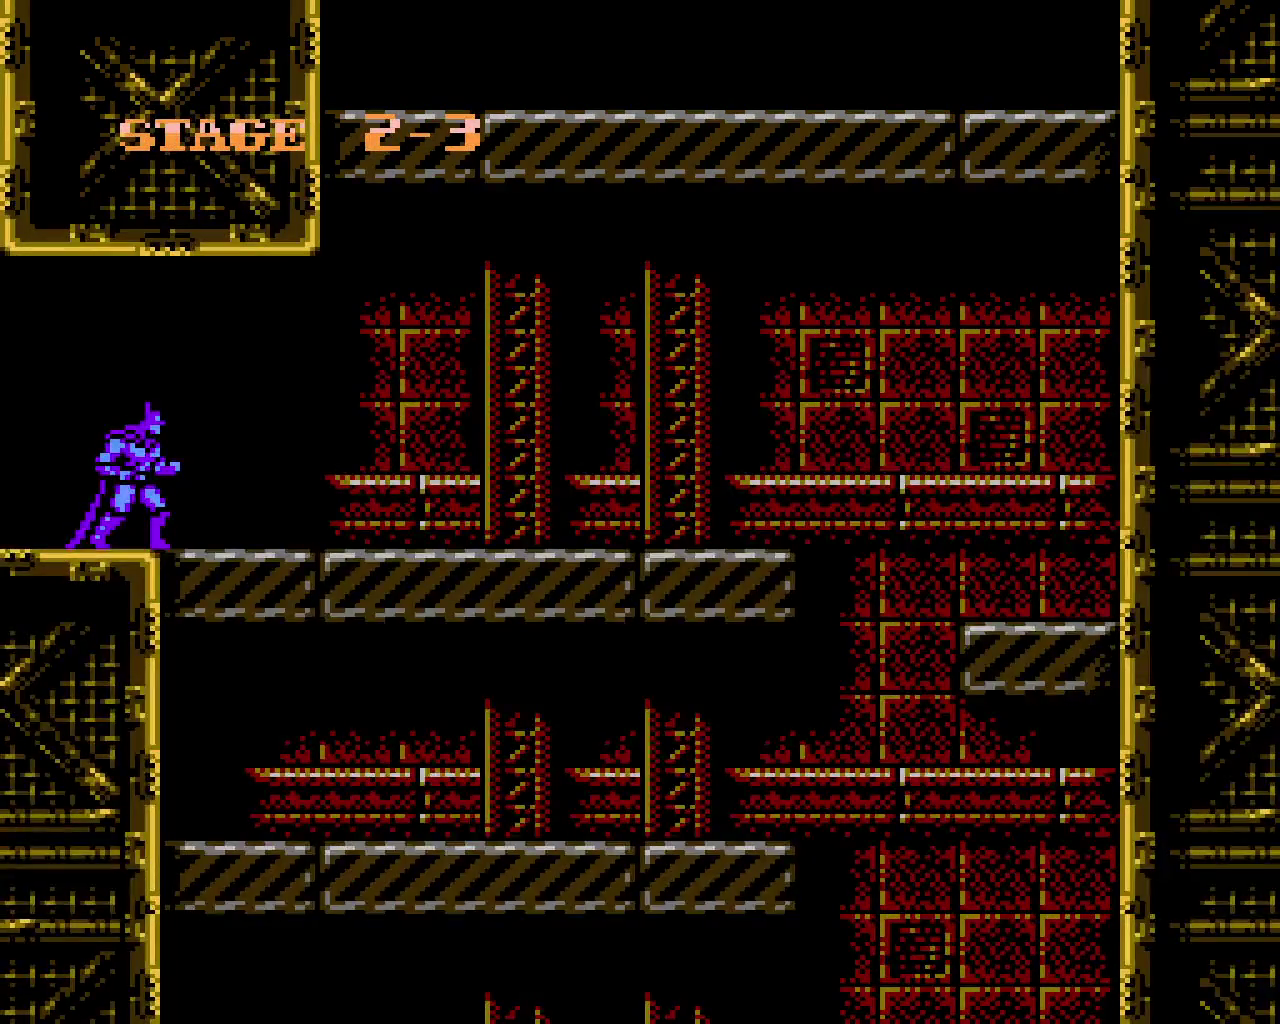
# Drop to the lower platform, climb the wall, and leap the gap to attack the enemy
pyautogui.press('Right')
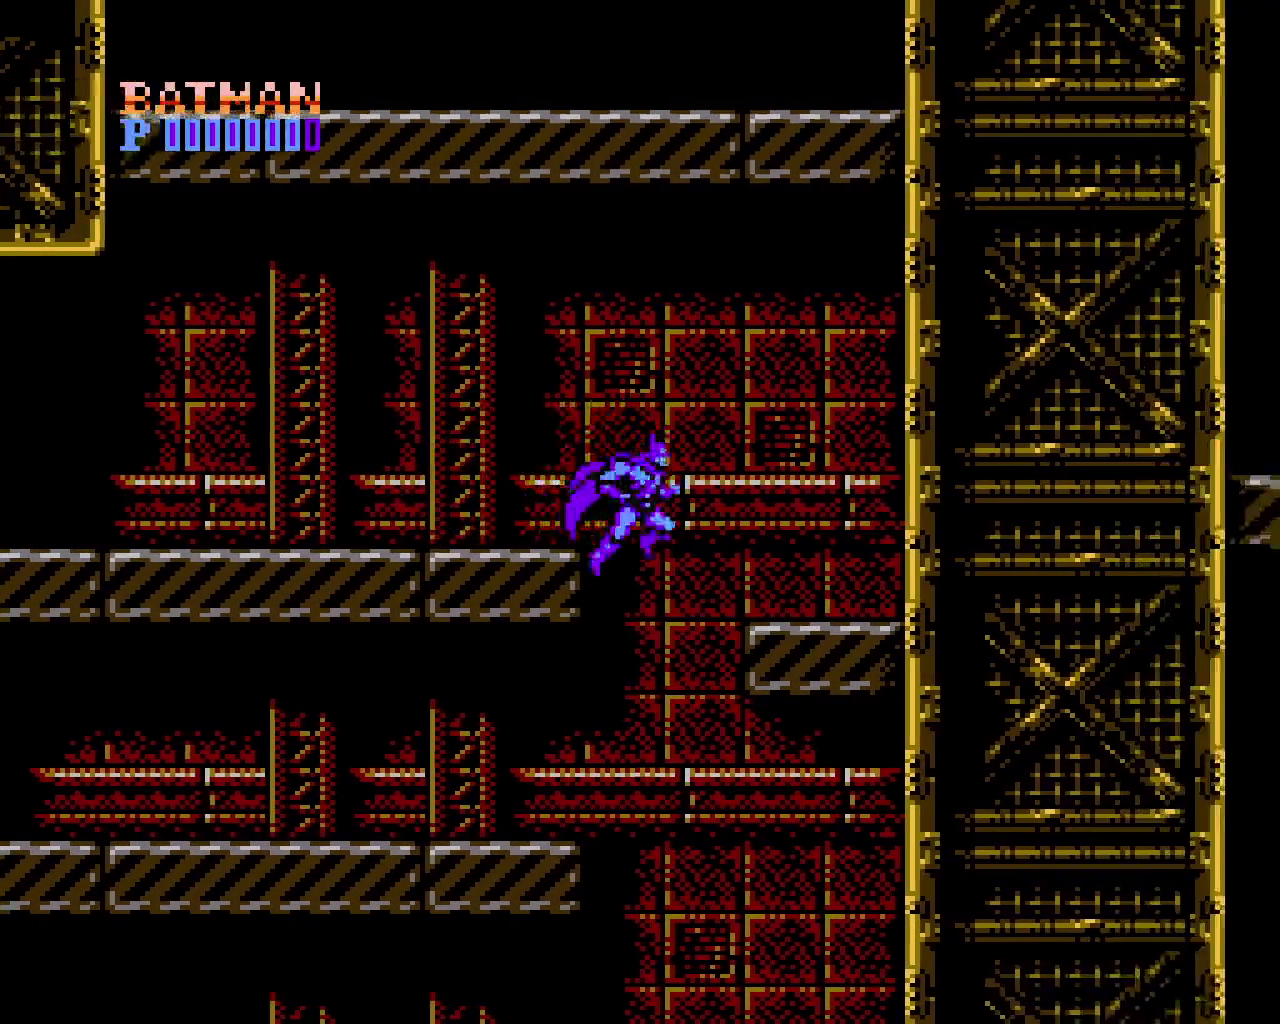
pyautogui.press('Left')
pyautogui.press('Left')
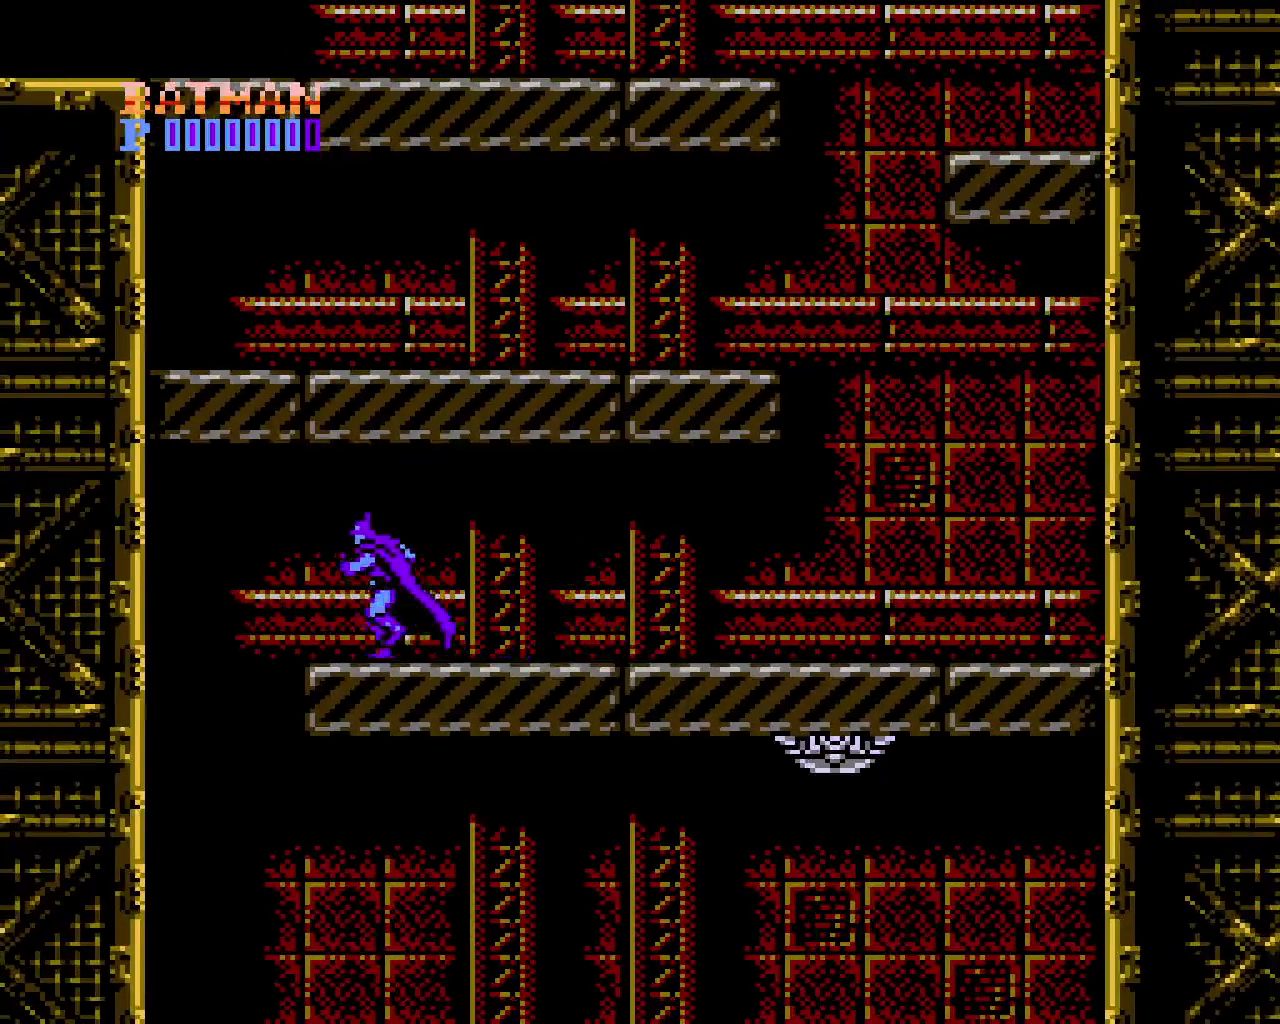
pyautogui.press('x')
pyautogui.press('Right')
pyautogui.press('Right')
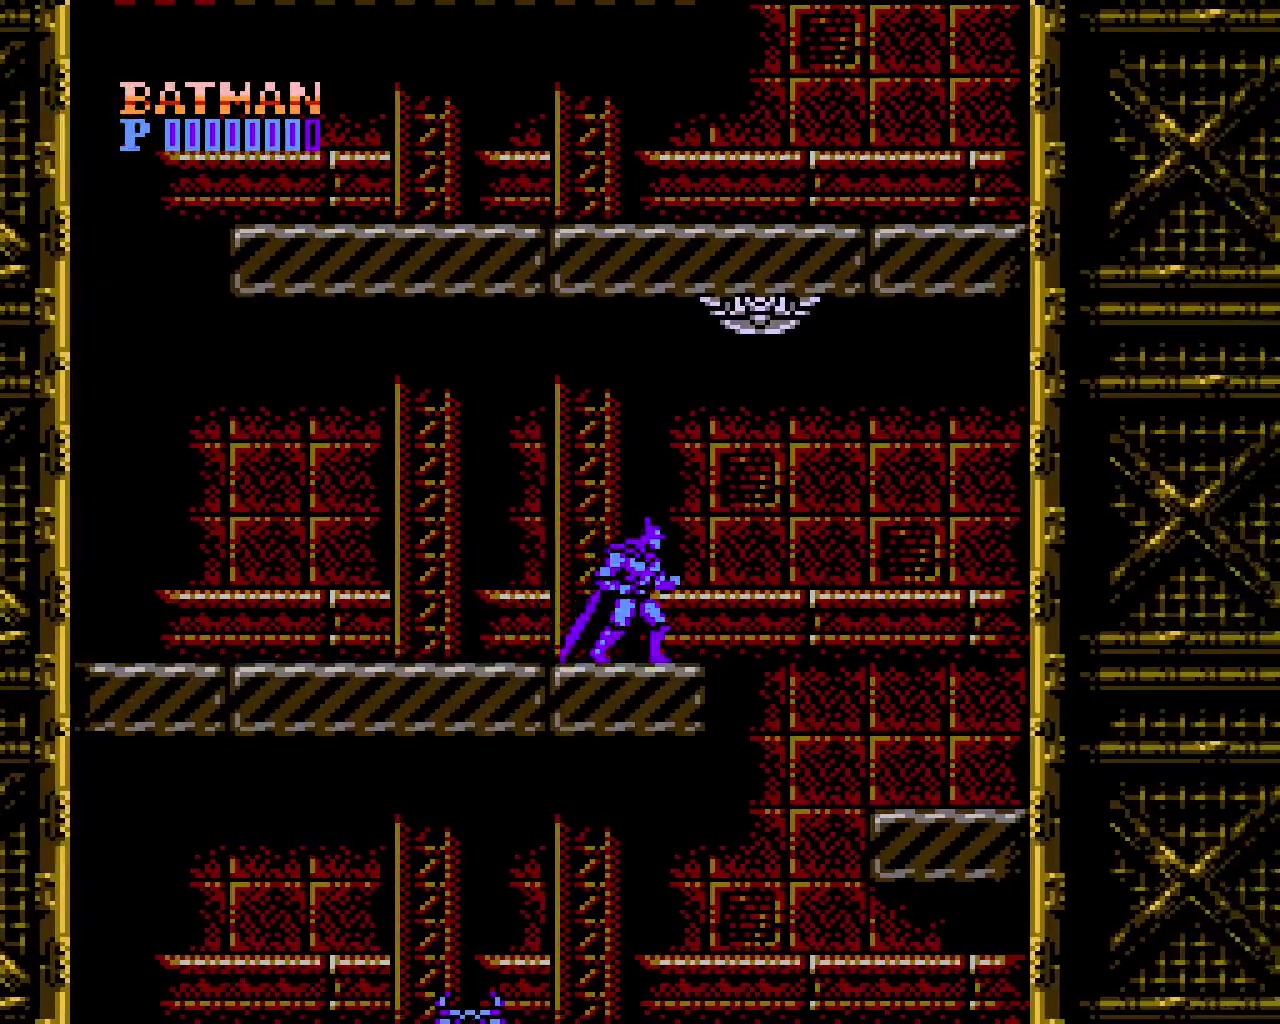
pyautogui.press('x')
pyautogui.press('Right')
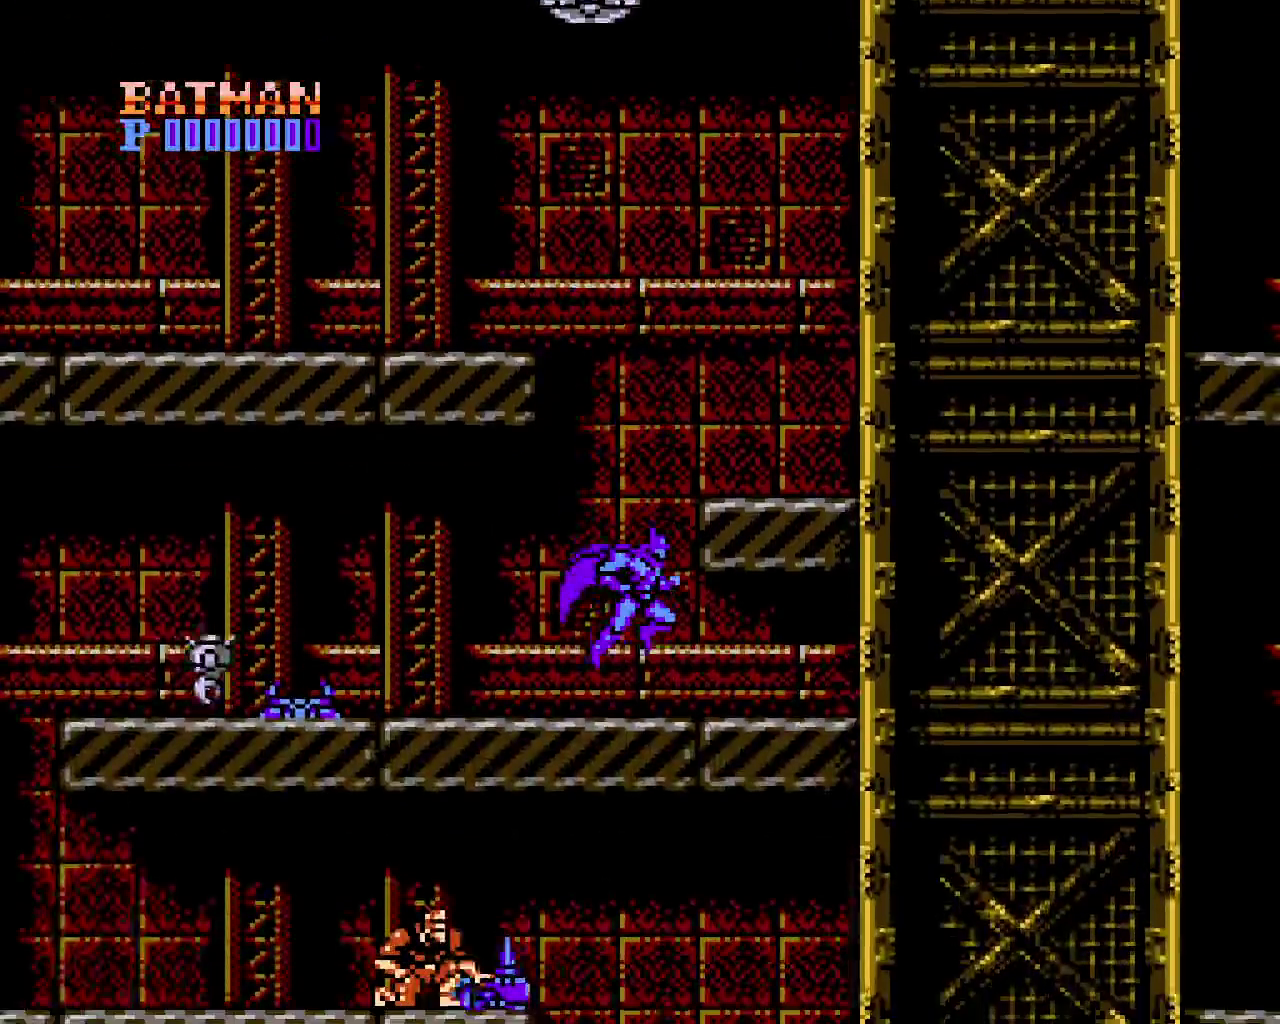
pyautogui.press('Left')
pyautogui.press('z')
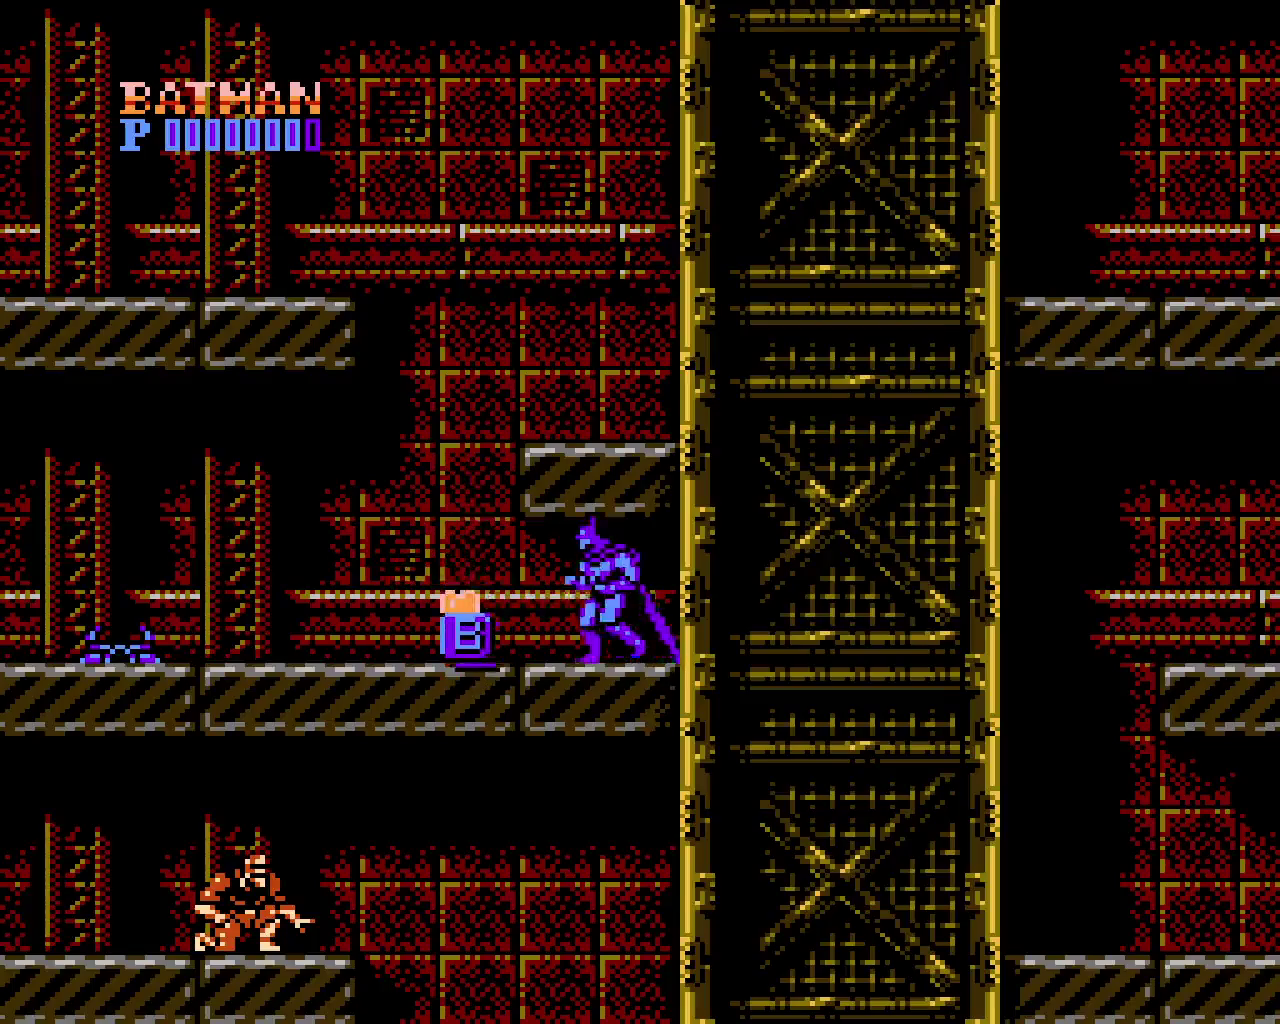
# Collect the B pickup and punch the nearby enemy
pyautogui.press('Left')
pyautogui.press('Right')
pyautogui.press('Left')
pyautogui.press('Down')
pyautogui.press('z')
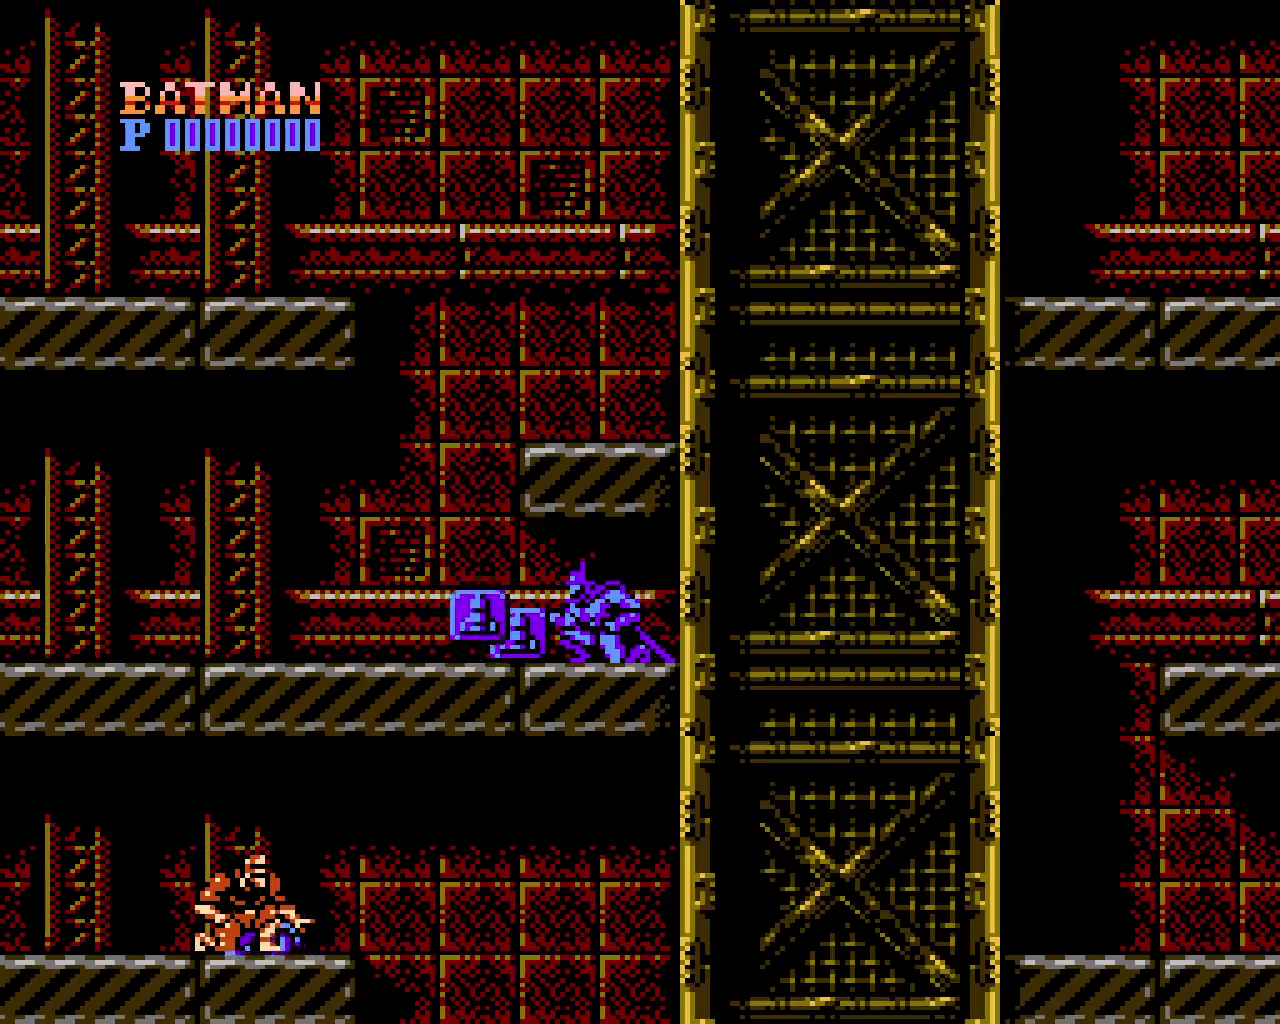
# Head left, drop down the ledges, and run right along the red floor
pyautogui.press('Left')
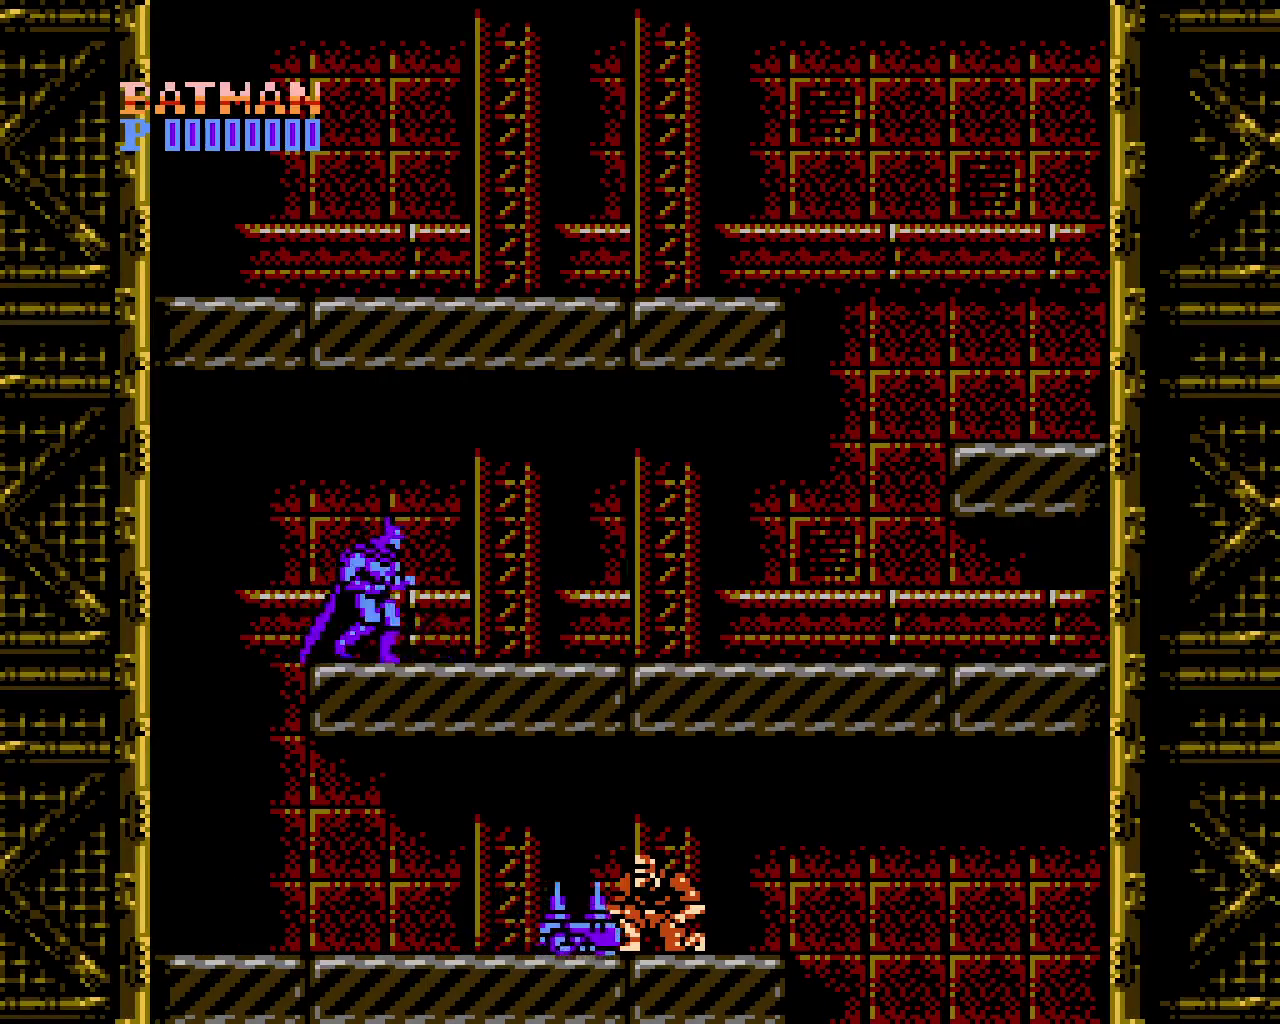
pyautogui.press('Left')
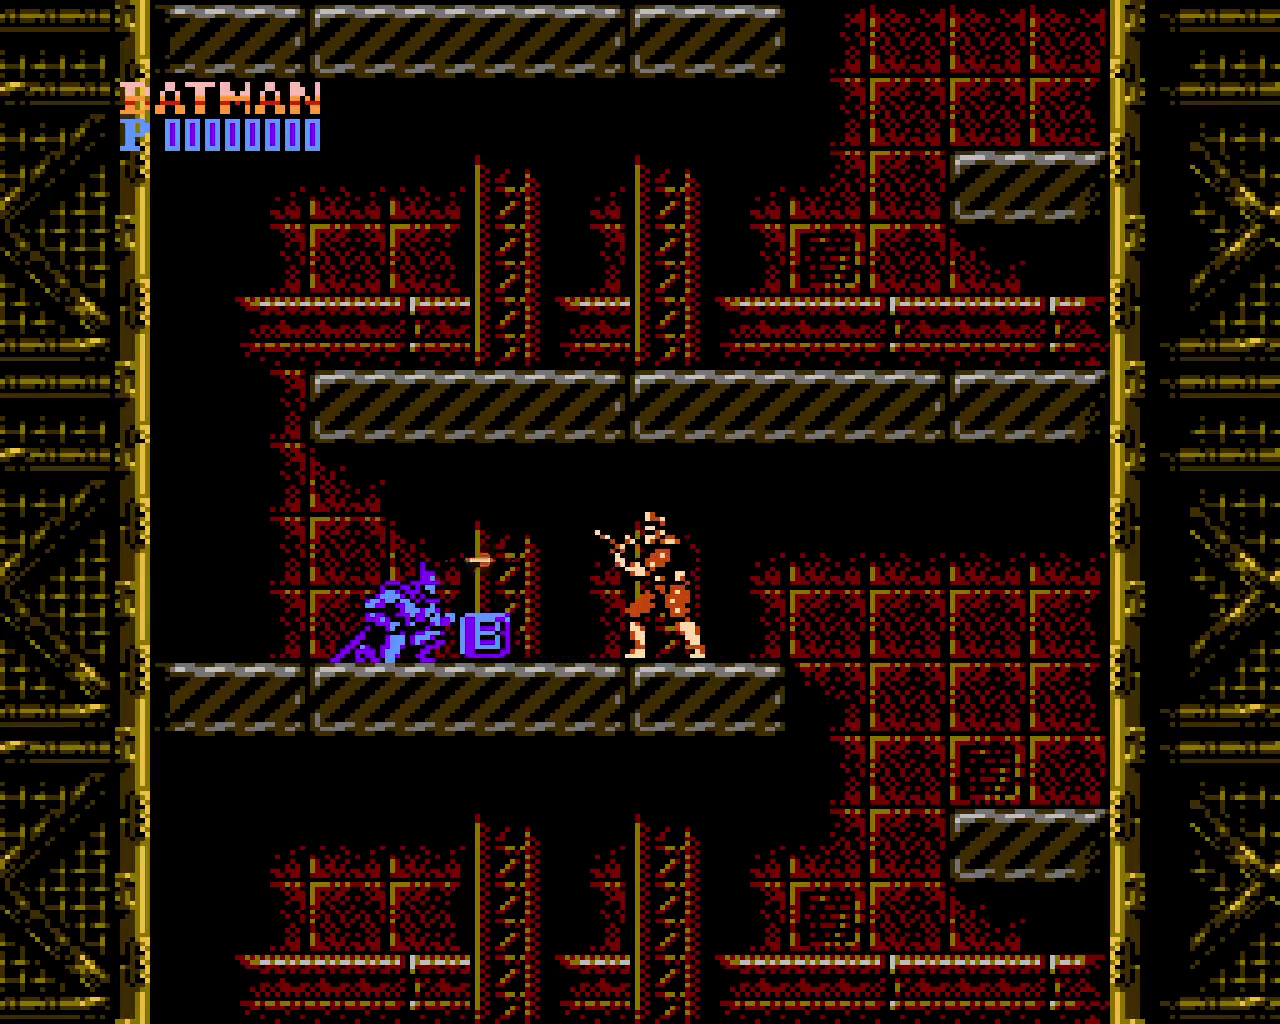
pyautogui.press('Right')
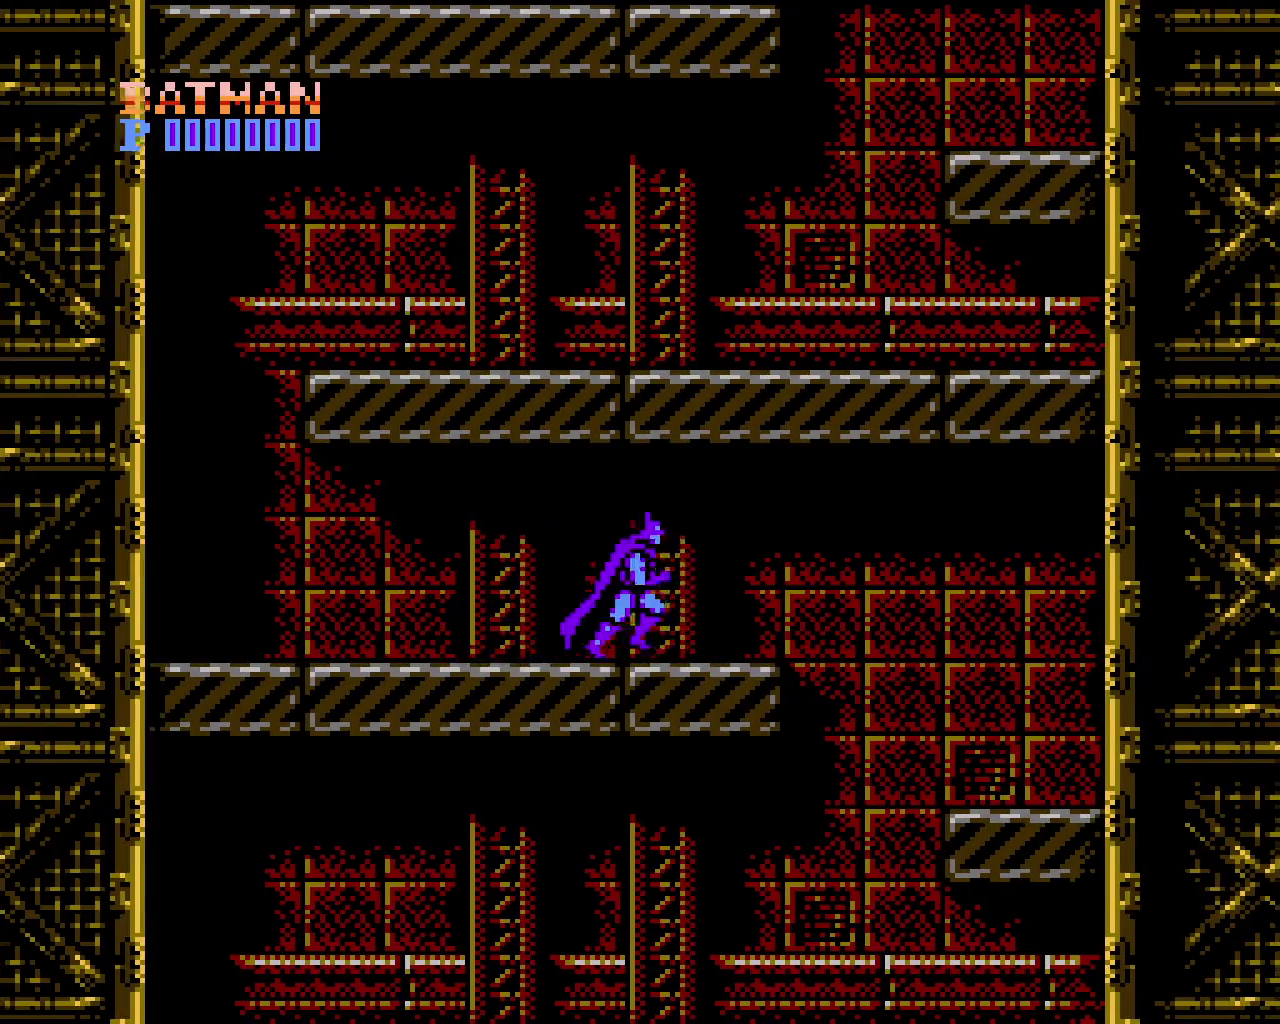
pyautogui.press('Right')
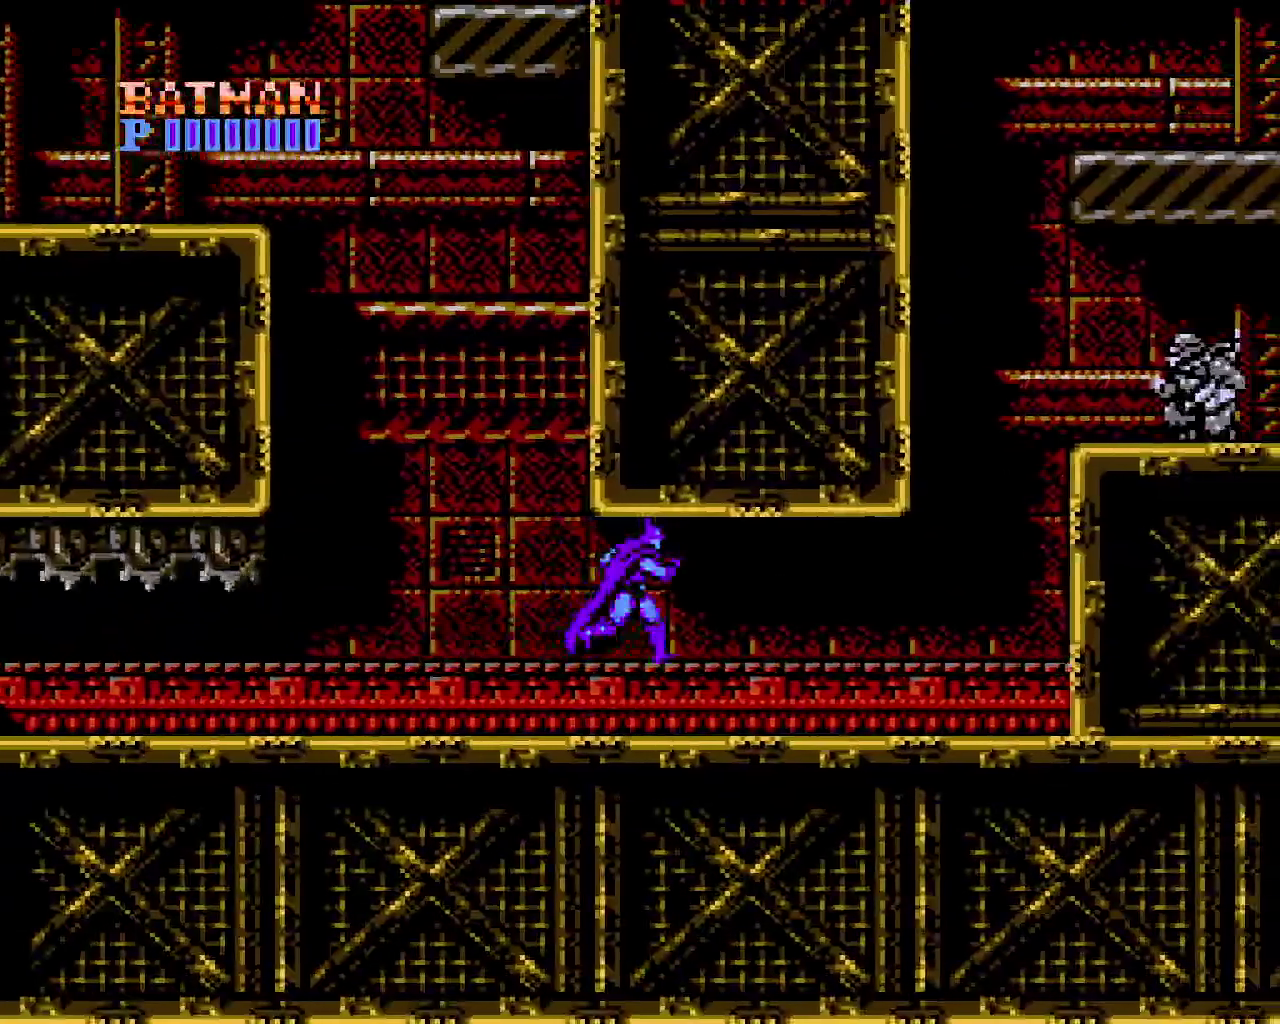
# Jump onto the raised platform for ammo, throw batarangs moving right, then turn back left
pyautogui.press('x')
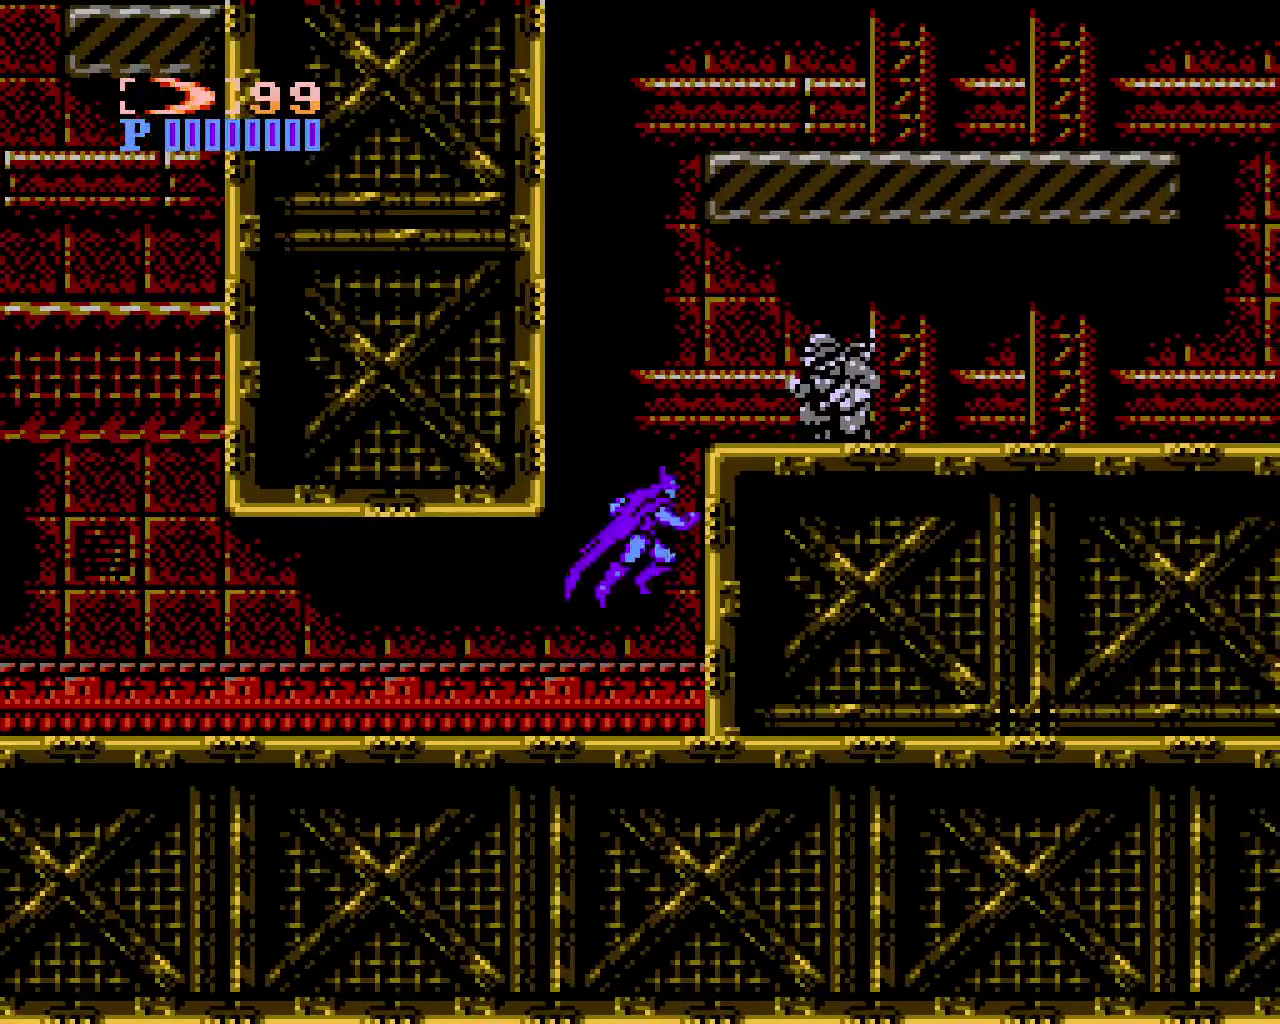
pyautogui.press('x')
pyautogui.press('Right')
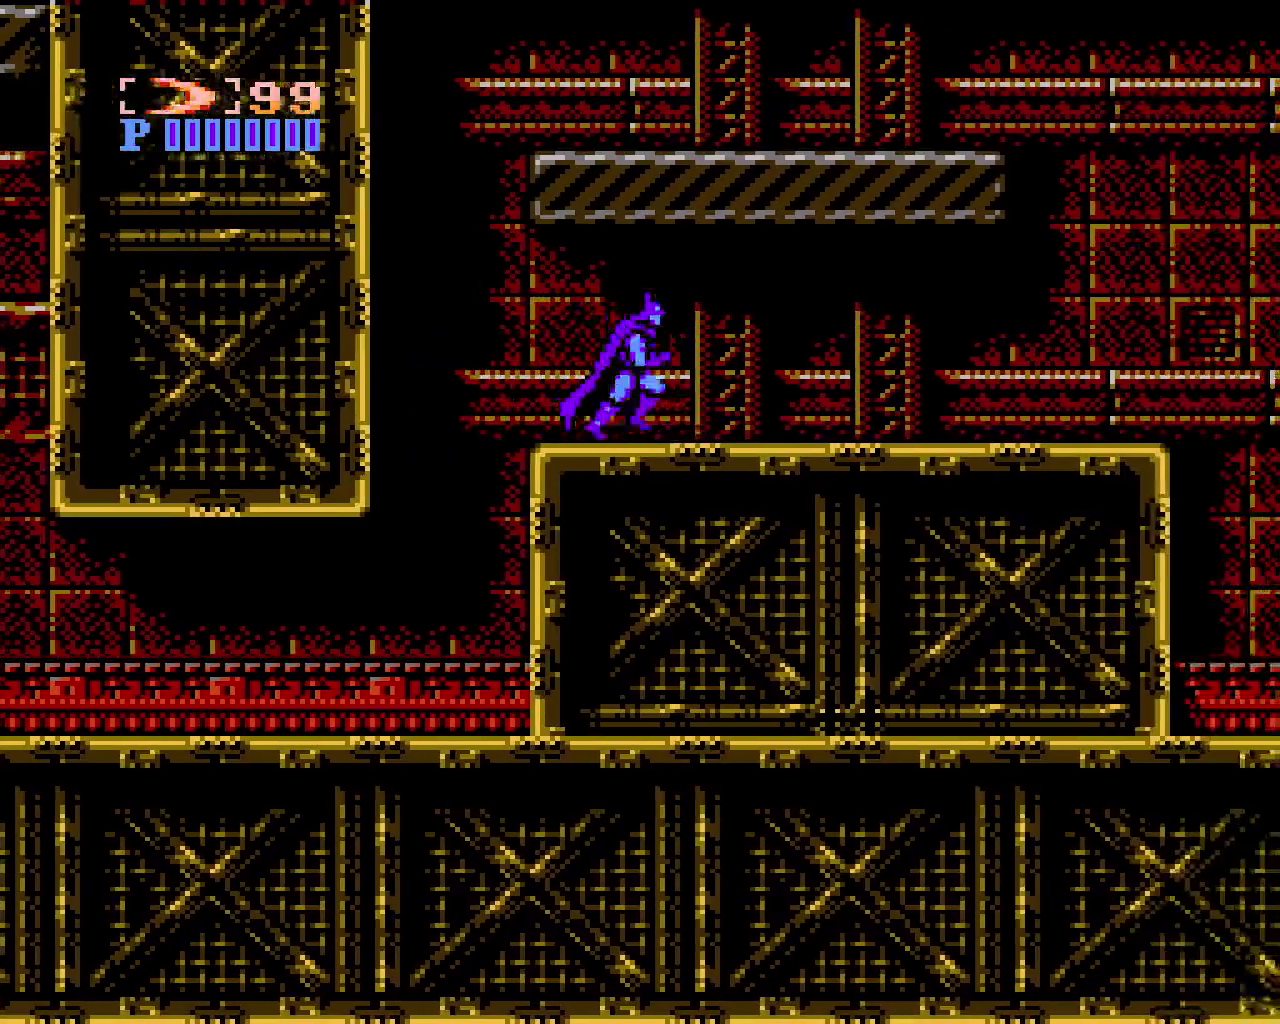
pyautogui.press('z')
pyautogui.press('Right')
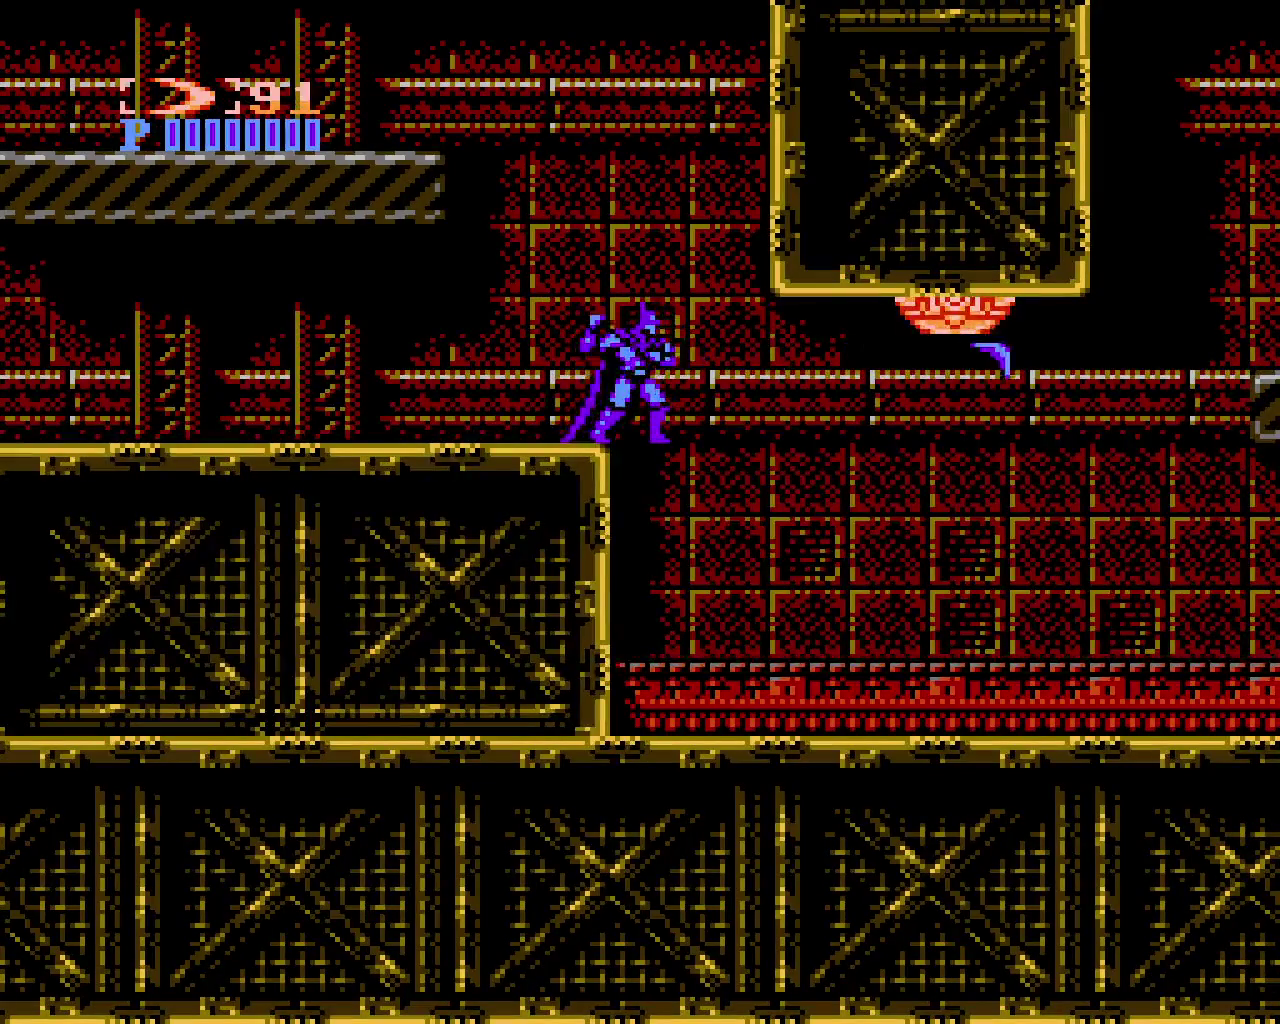
pyautogui.press('Right')
pyautogui.press('Left')
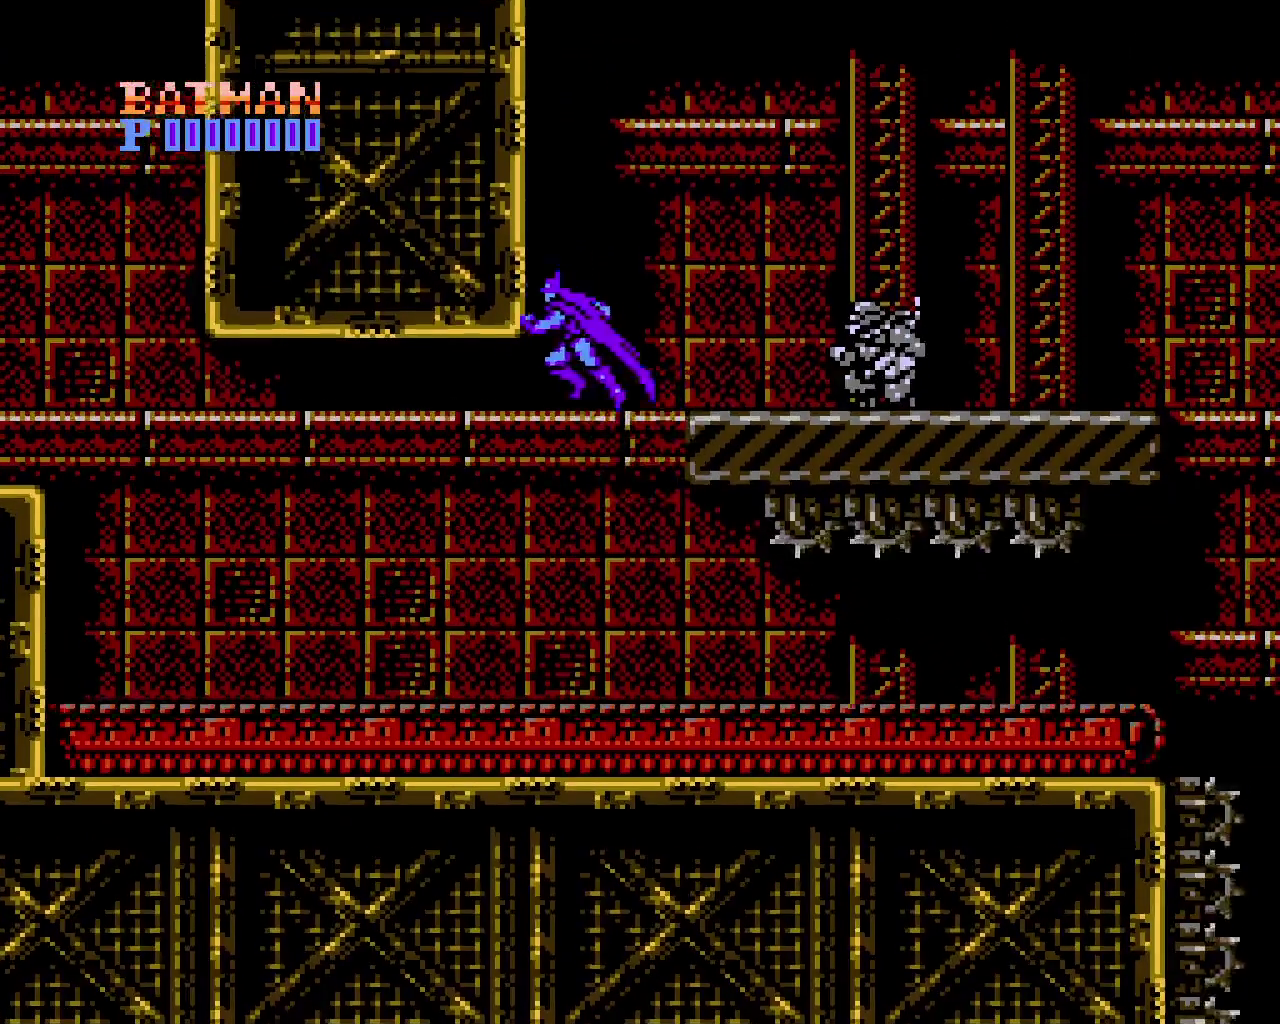
# Throw a batarang from a jump, then jump right off the conveyor
pyautogui.press('x')
pyautogui.press('z')
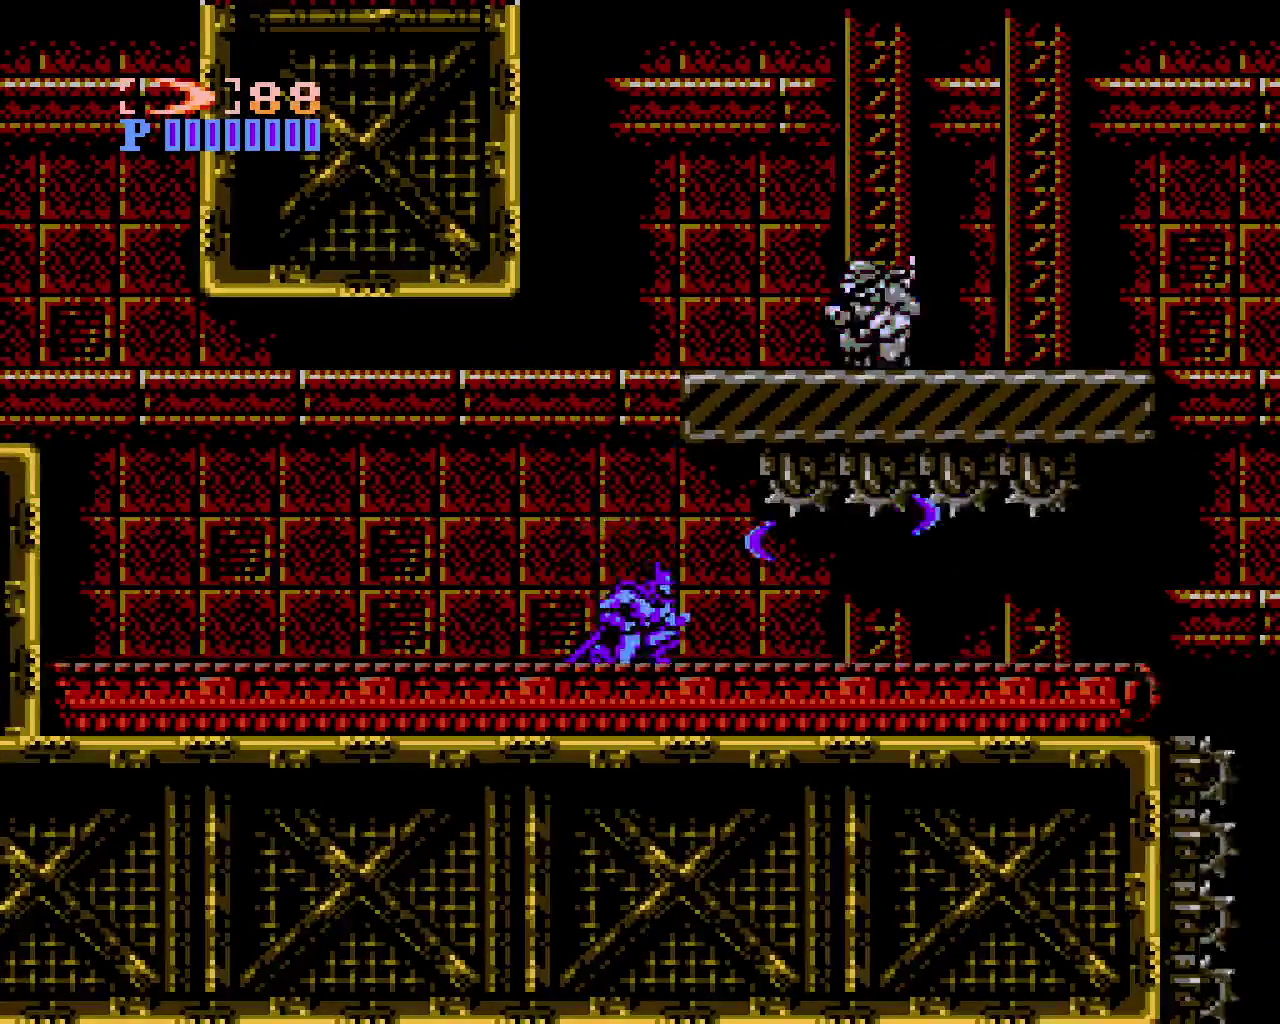
pyautogui.press('Right')
pyautogui.press('x')
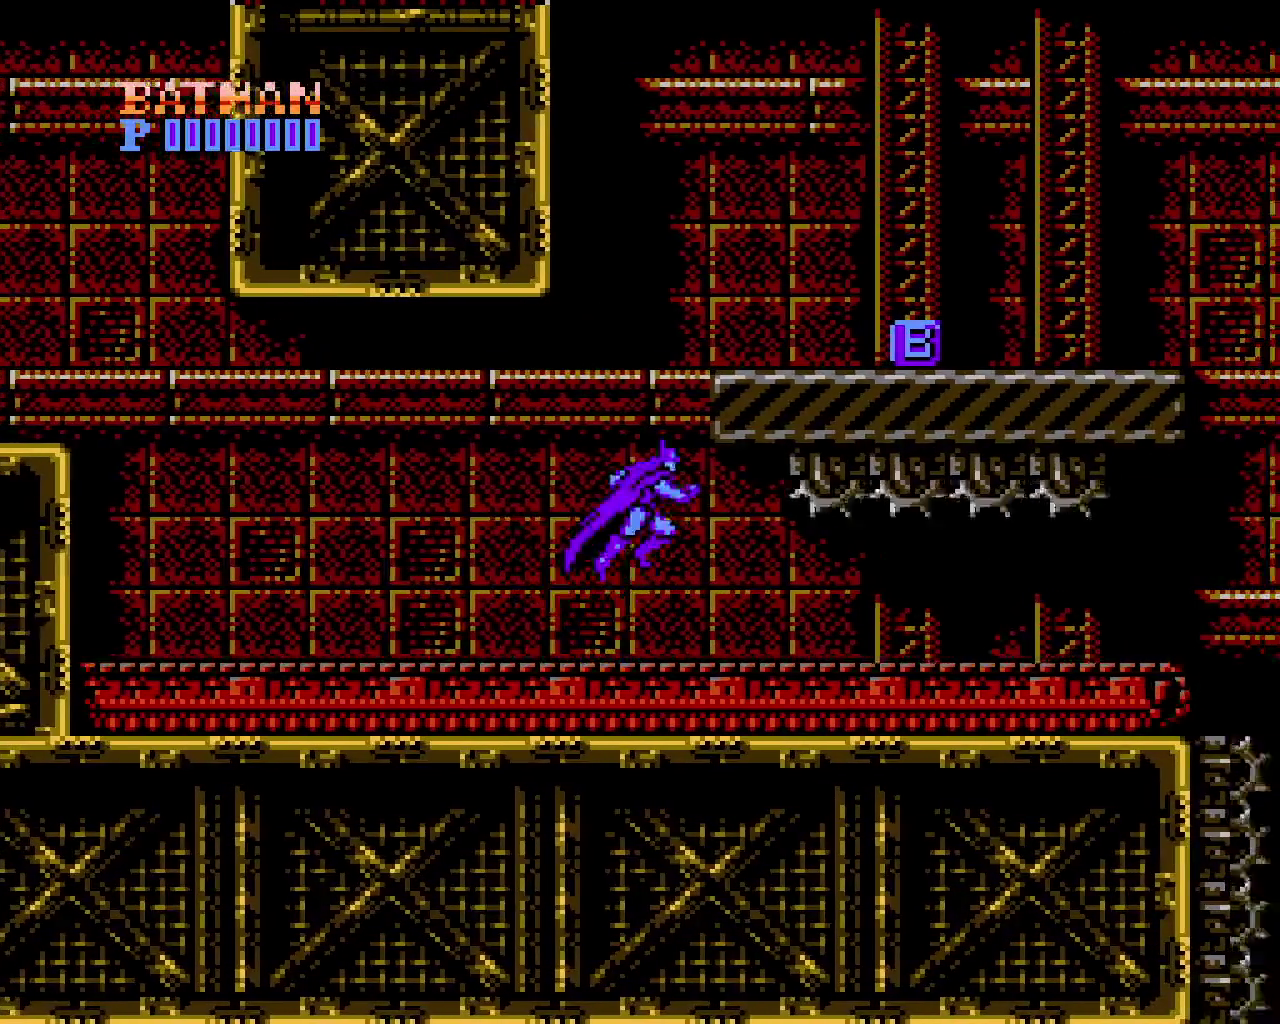
# Wall-jump onto the hazard-striped platform, then descend the spiked shaft to the red conveyor platform
pyautogui.press('x')
pyautogui.press('x')
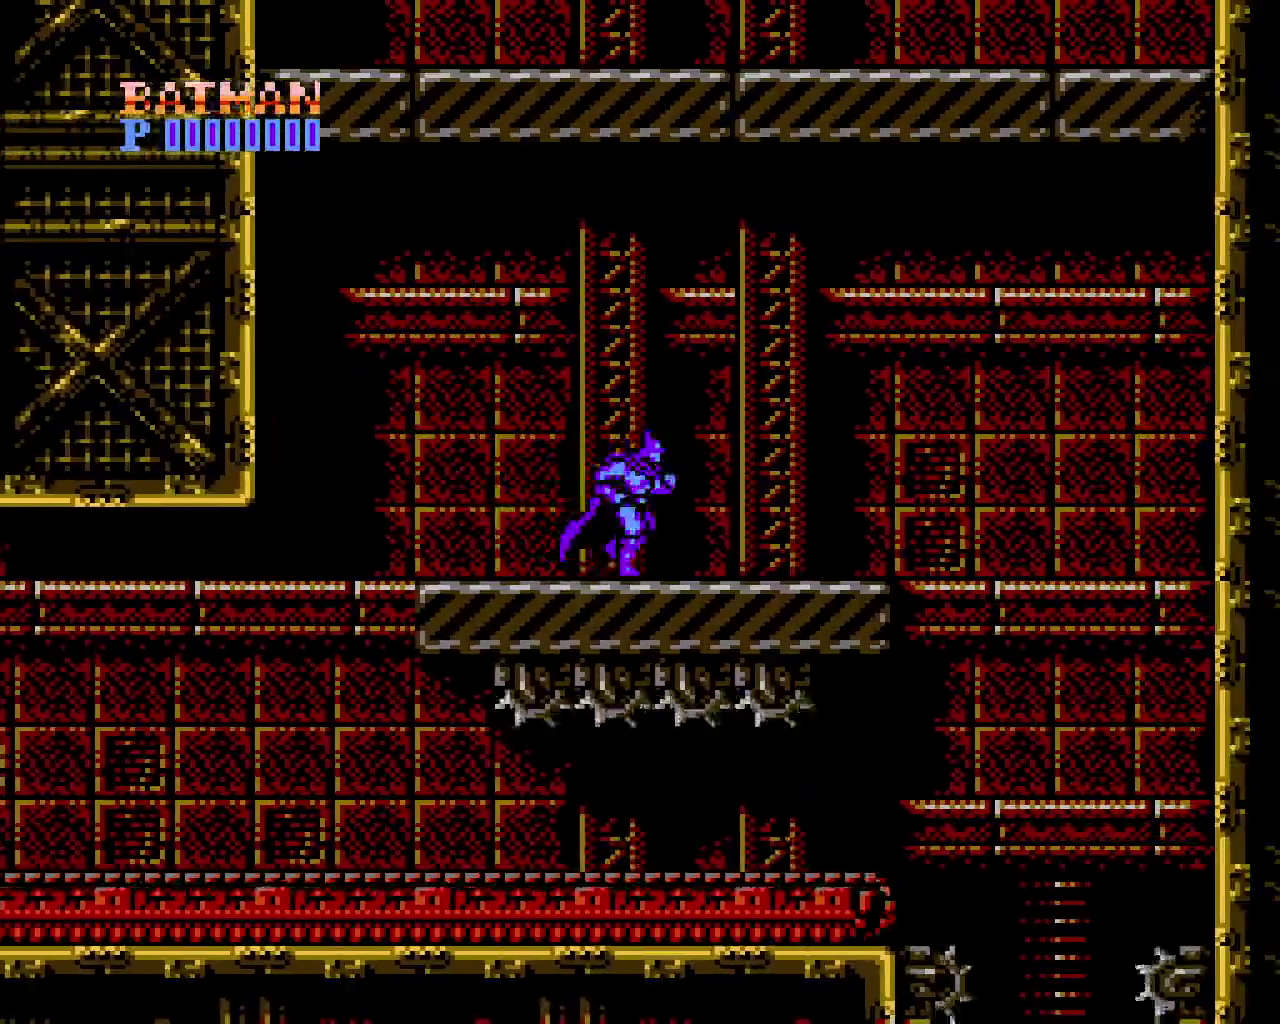
pyautogui.press('Right')
pyautogui.press('x')
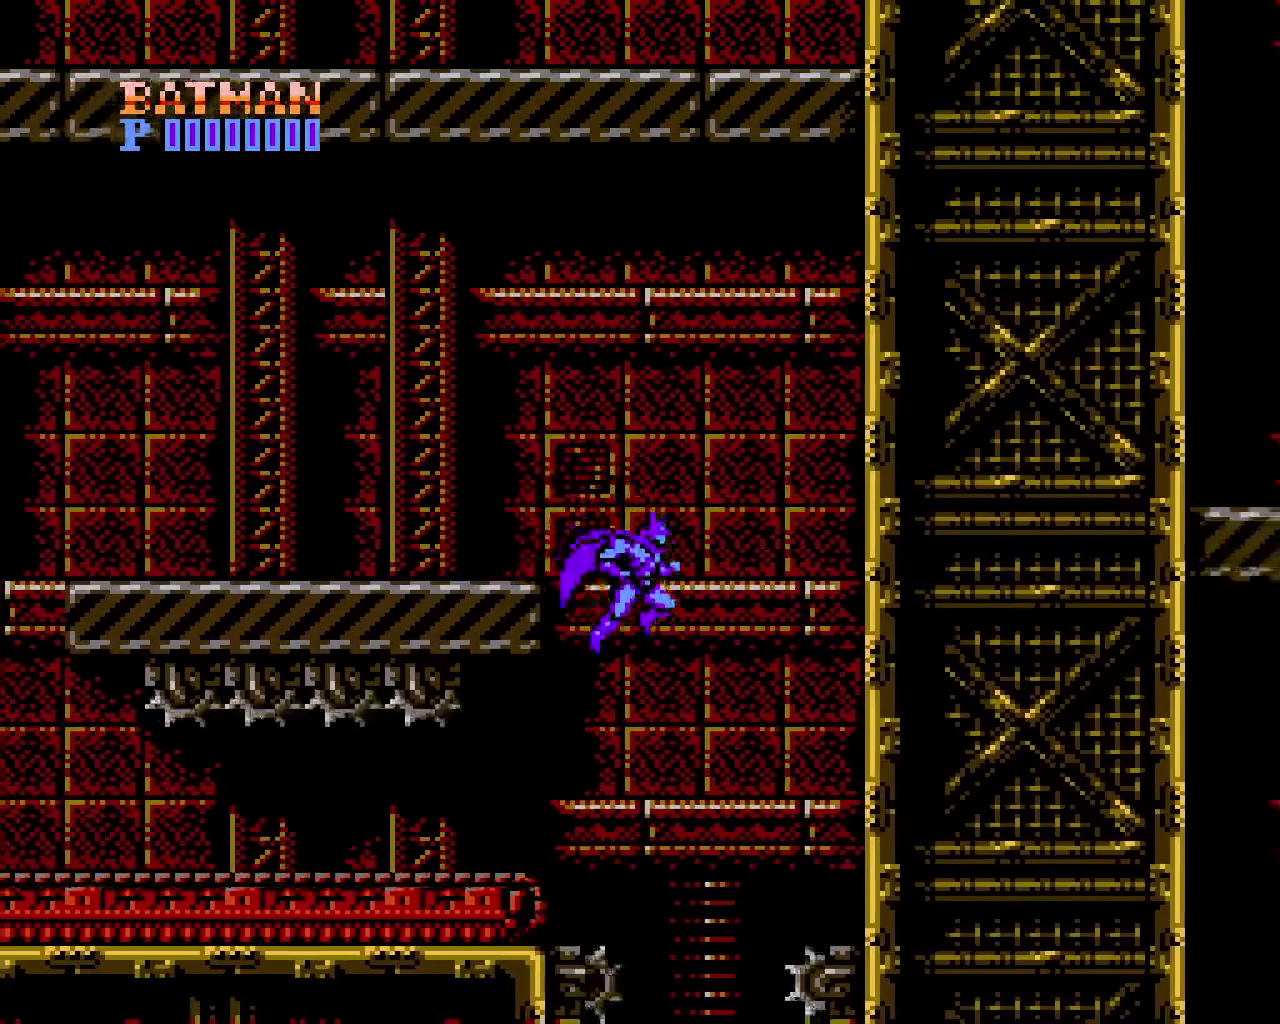
pyautogui.press('Left')
pyautogui.press('x')
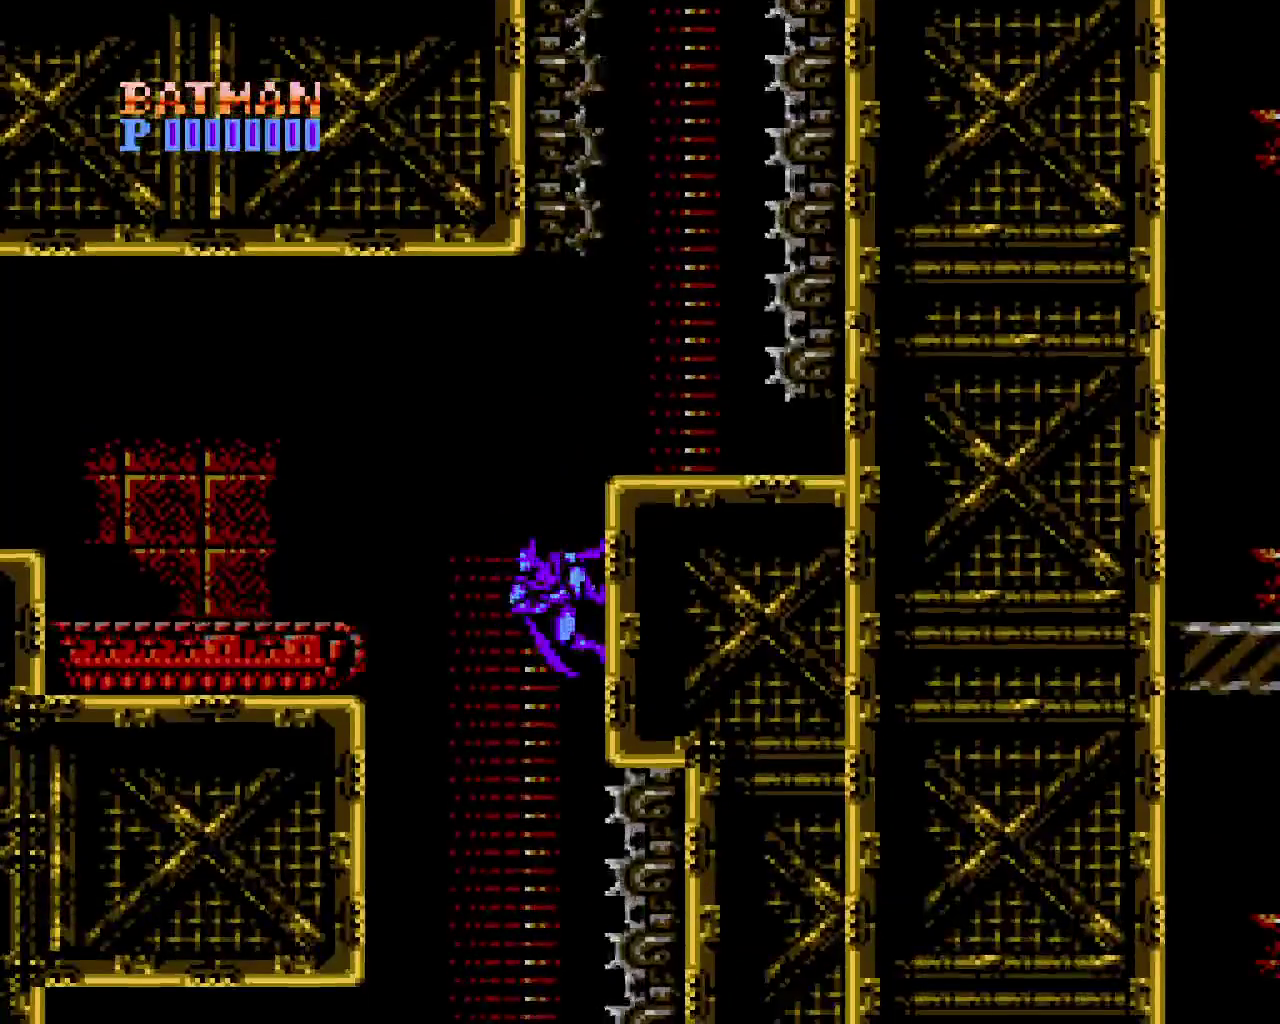
pyautogui.press('Left')
pyautogui.press('x')
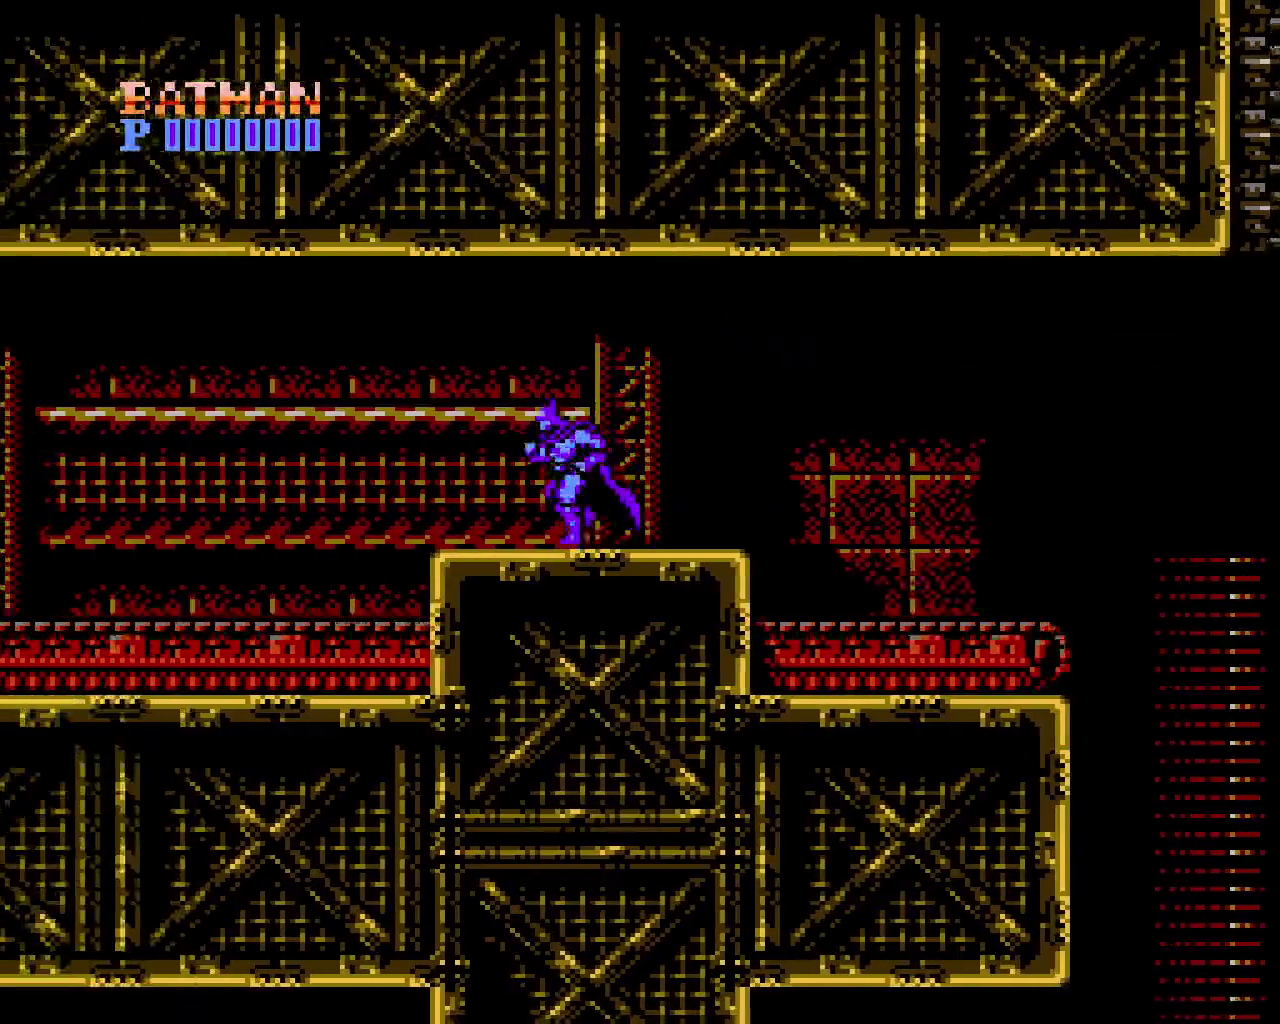
# Destroy the robot on the ledge and drop down the shaft to the lower walkway
pyautogui.press('Left')
pyautogui.press('Left')
pyautogui.press('Down')
pyautogui.press('z')
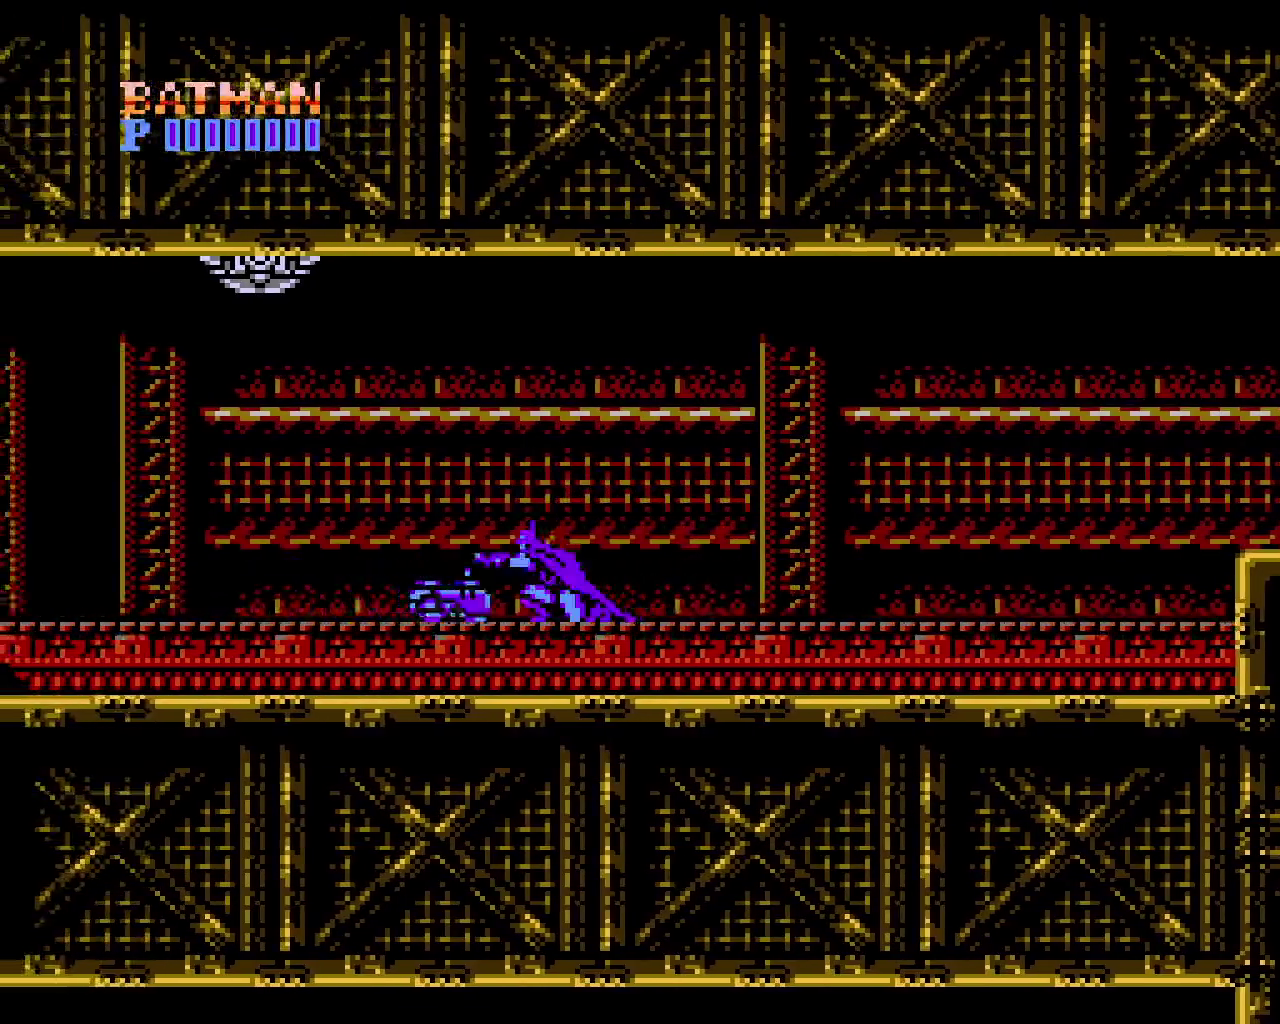
pyautogui.press('Left')
pyautogui.press('Left')
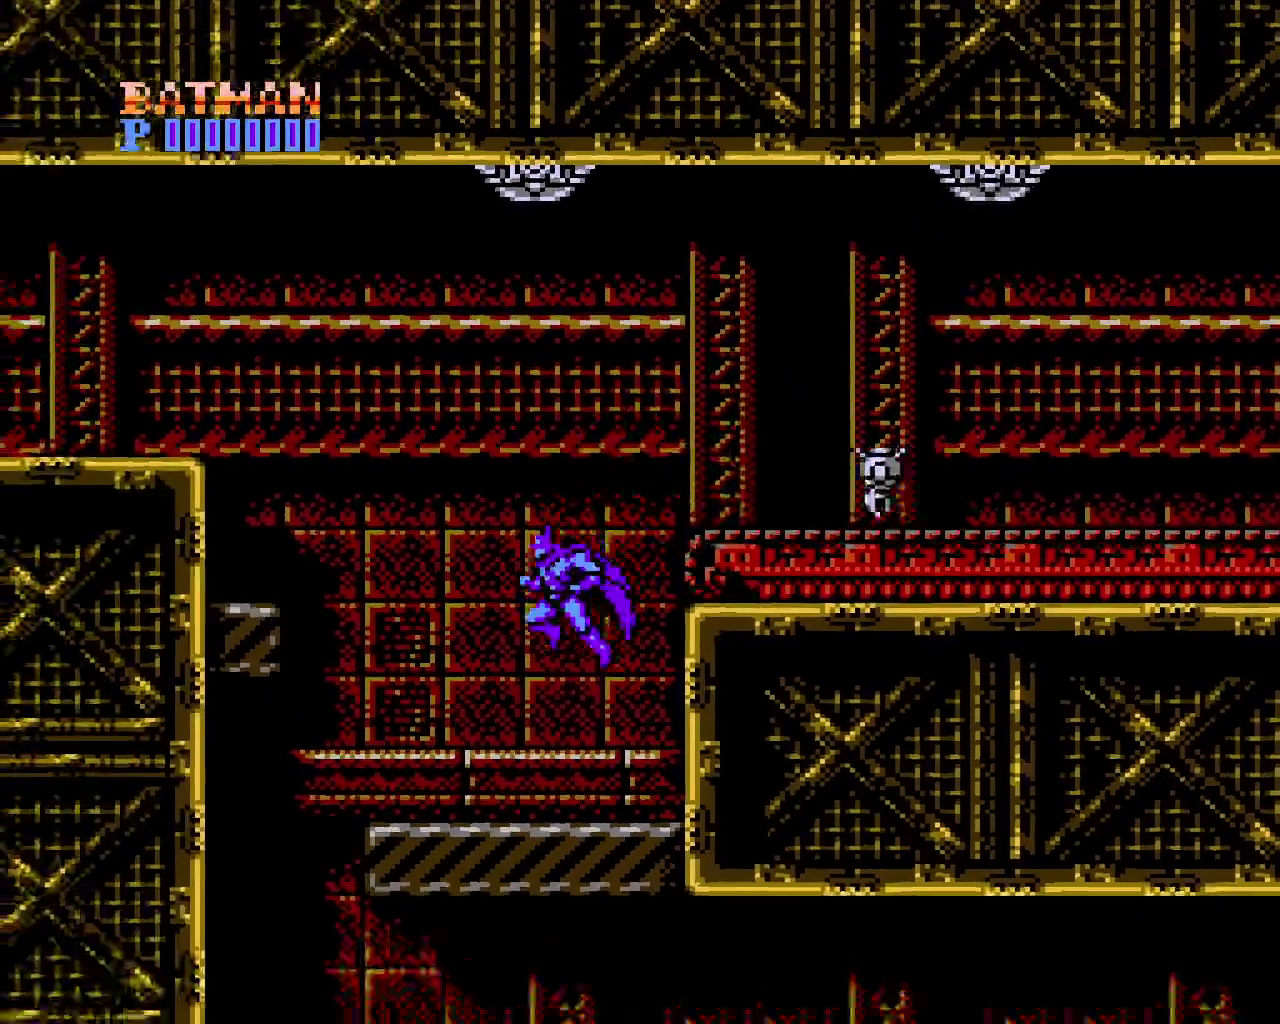
pyautogui.press('x')
pyautogui.press('Right')
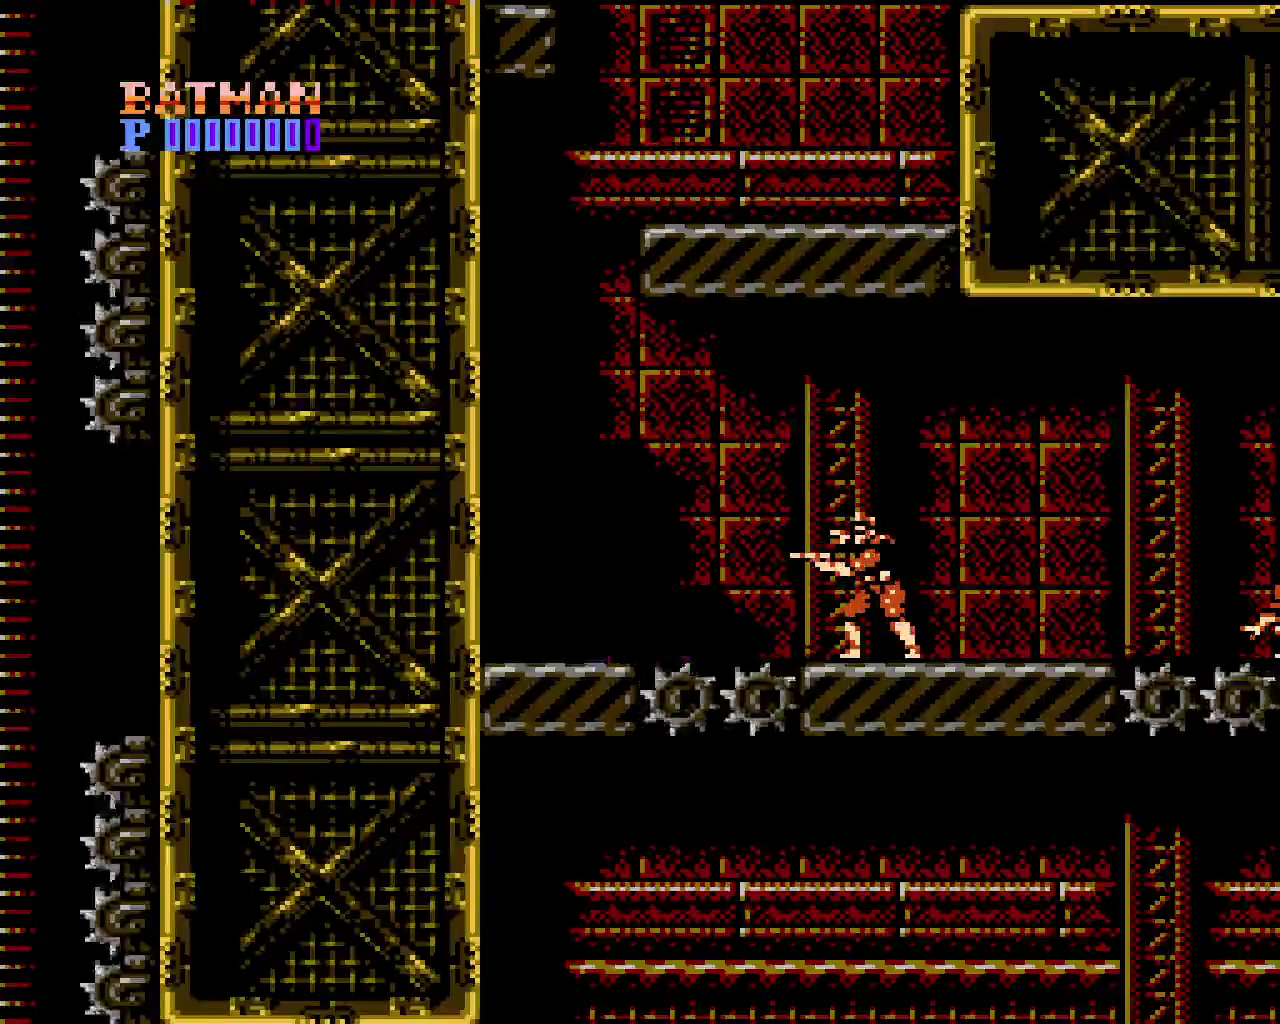
pyautogui.press('Down')
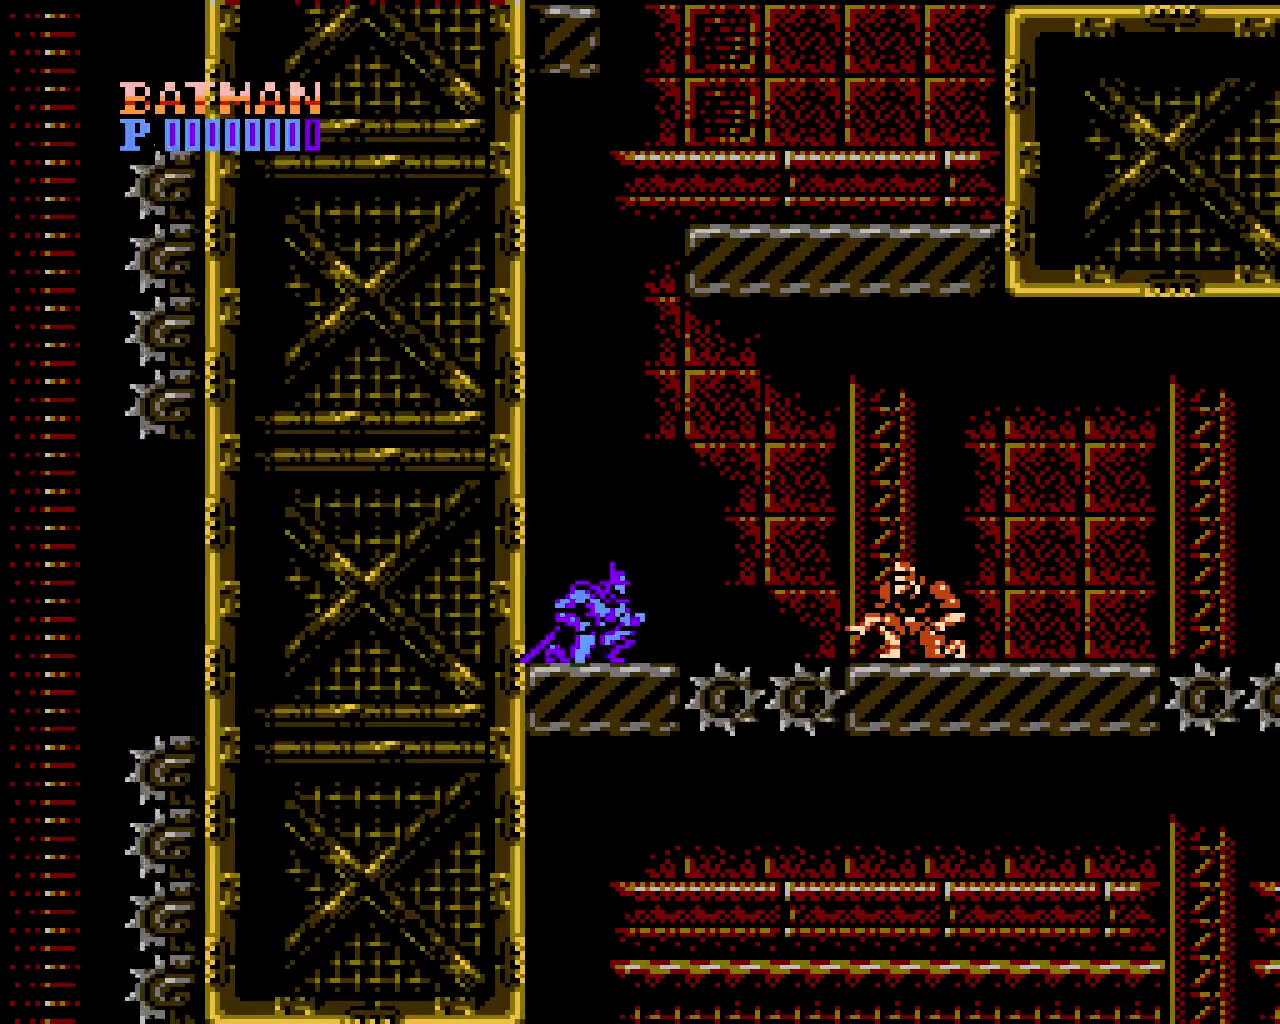
# Wall-jump and crouch to fire batarangs at the shooting enemy on the walkway
pyautogui.press('x')
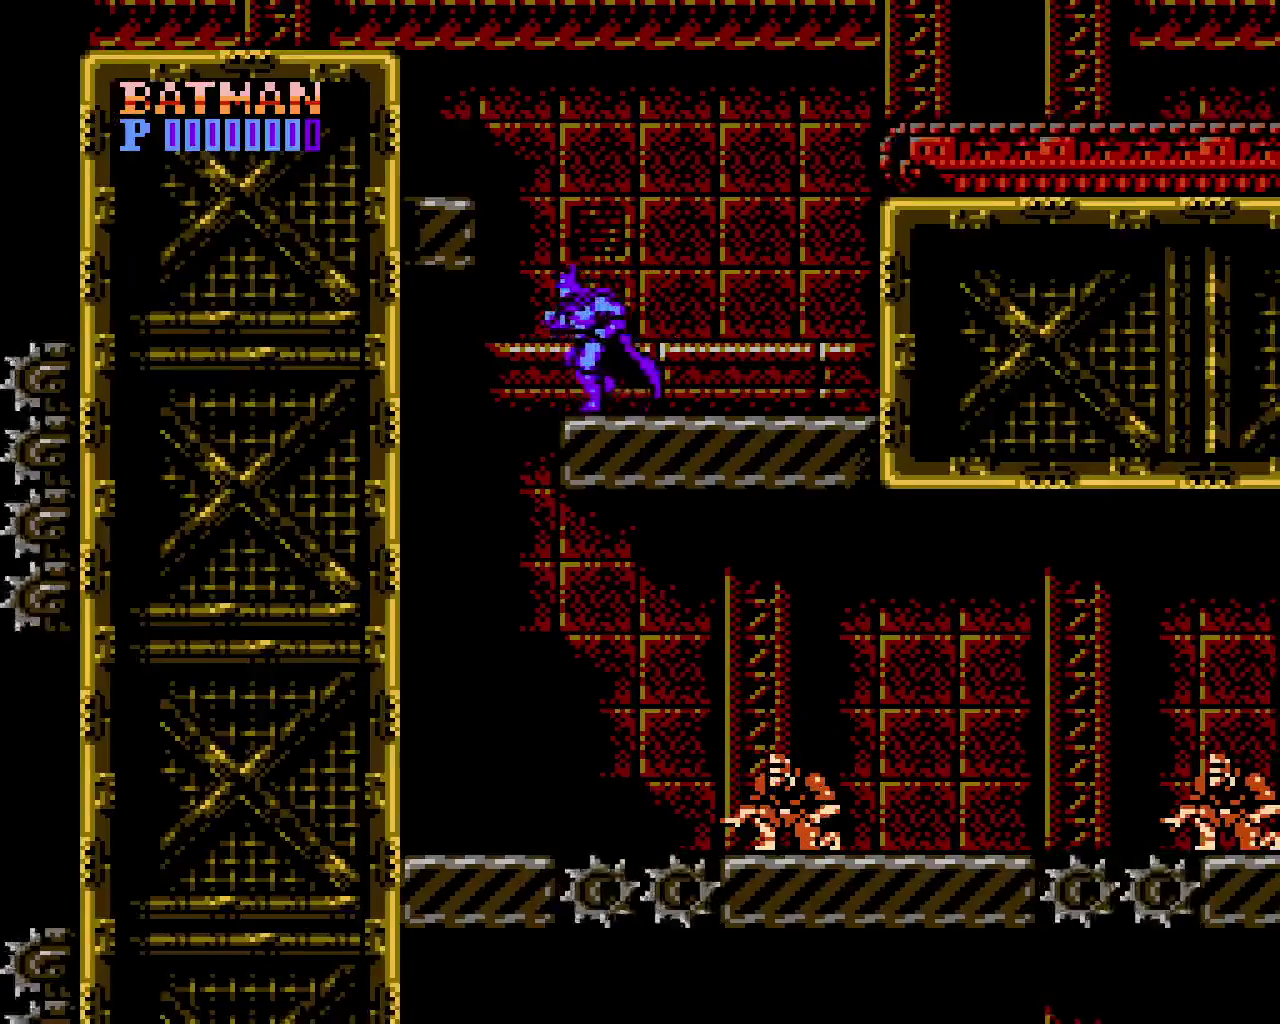
pyautogui.press('Left')
pyautogui.press('z')
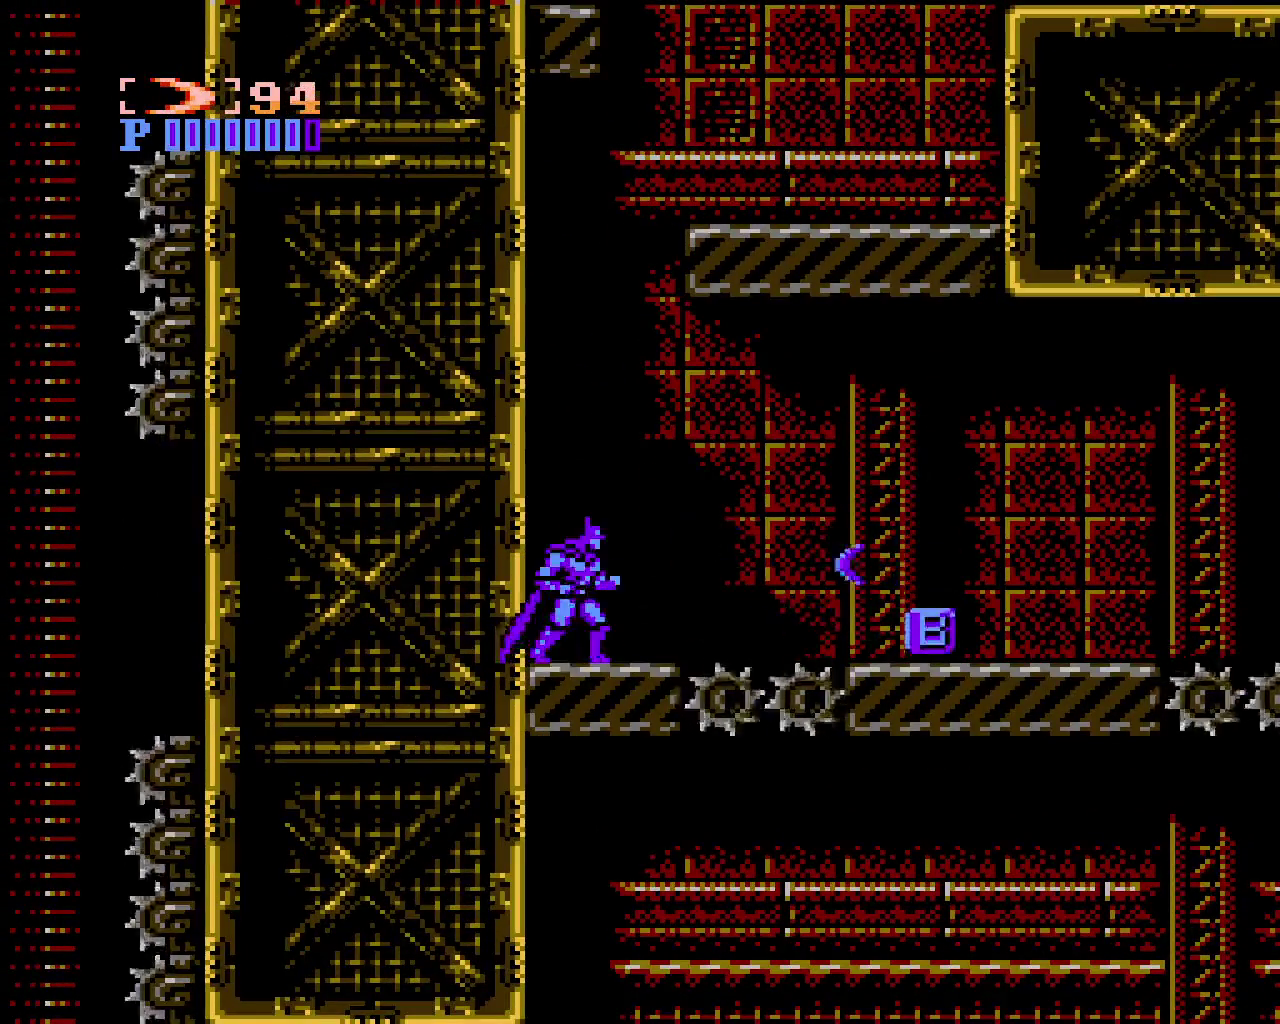
pyautogui.press('Right')
pyautogui.press('x')
pyautogui.press('Down')
pyautogui.press('z')
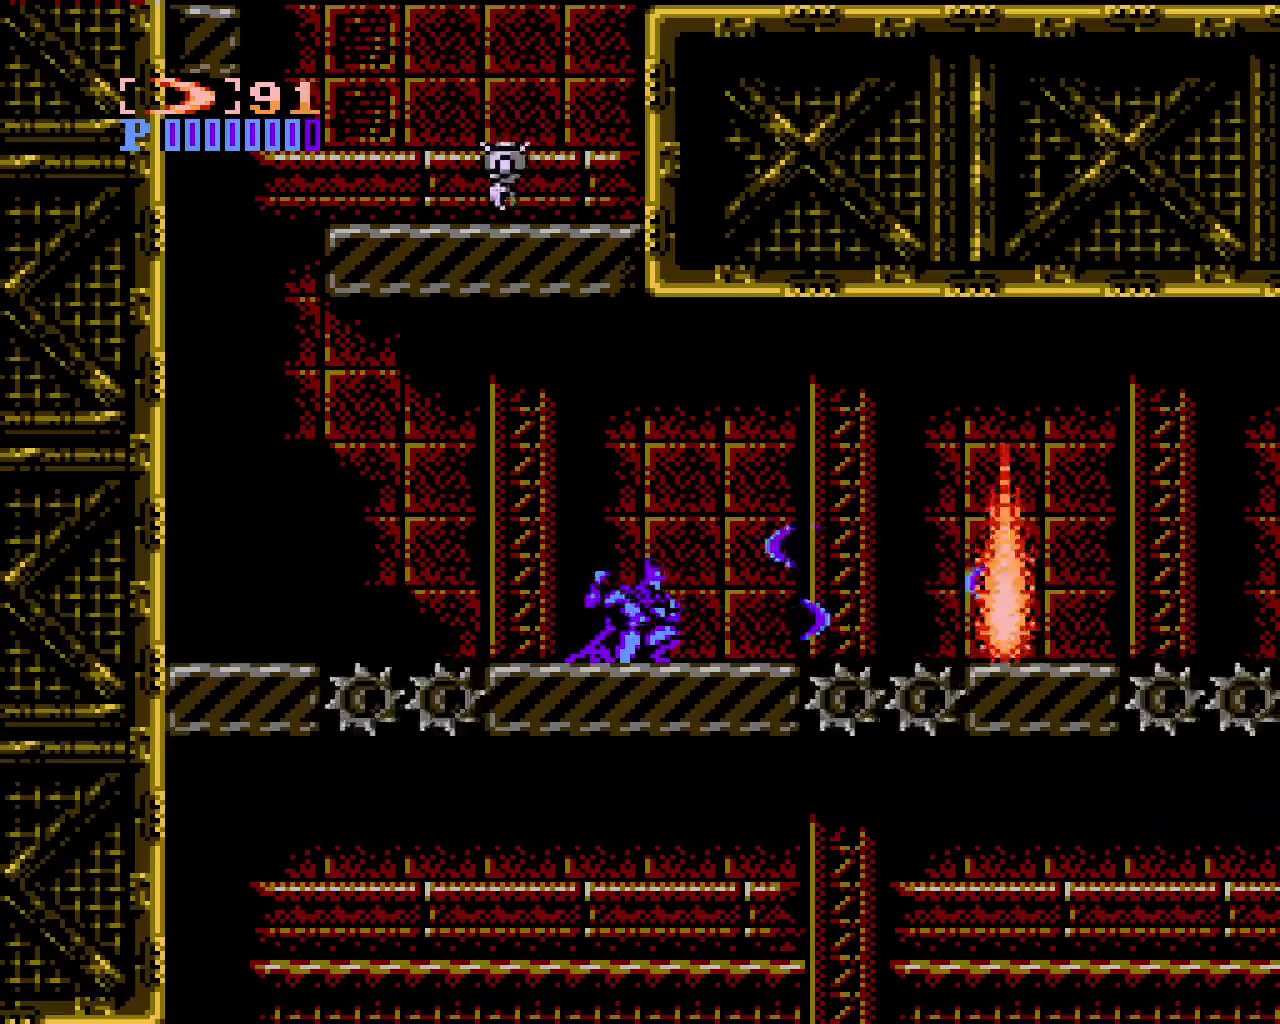
pyautogui.press('Right')
# Jump the spiked gap and run right onto the raised platform
pyautogui.press('x')
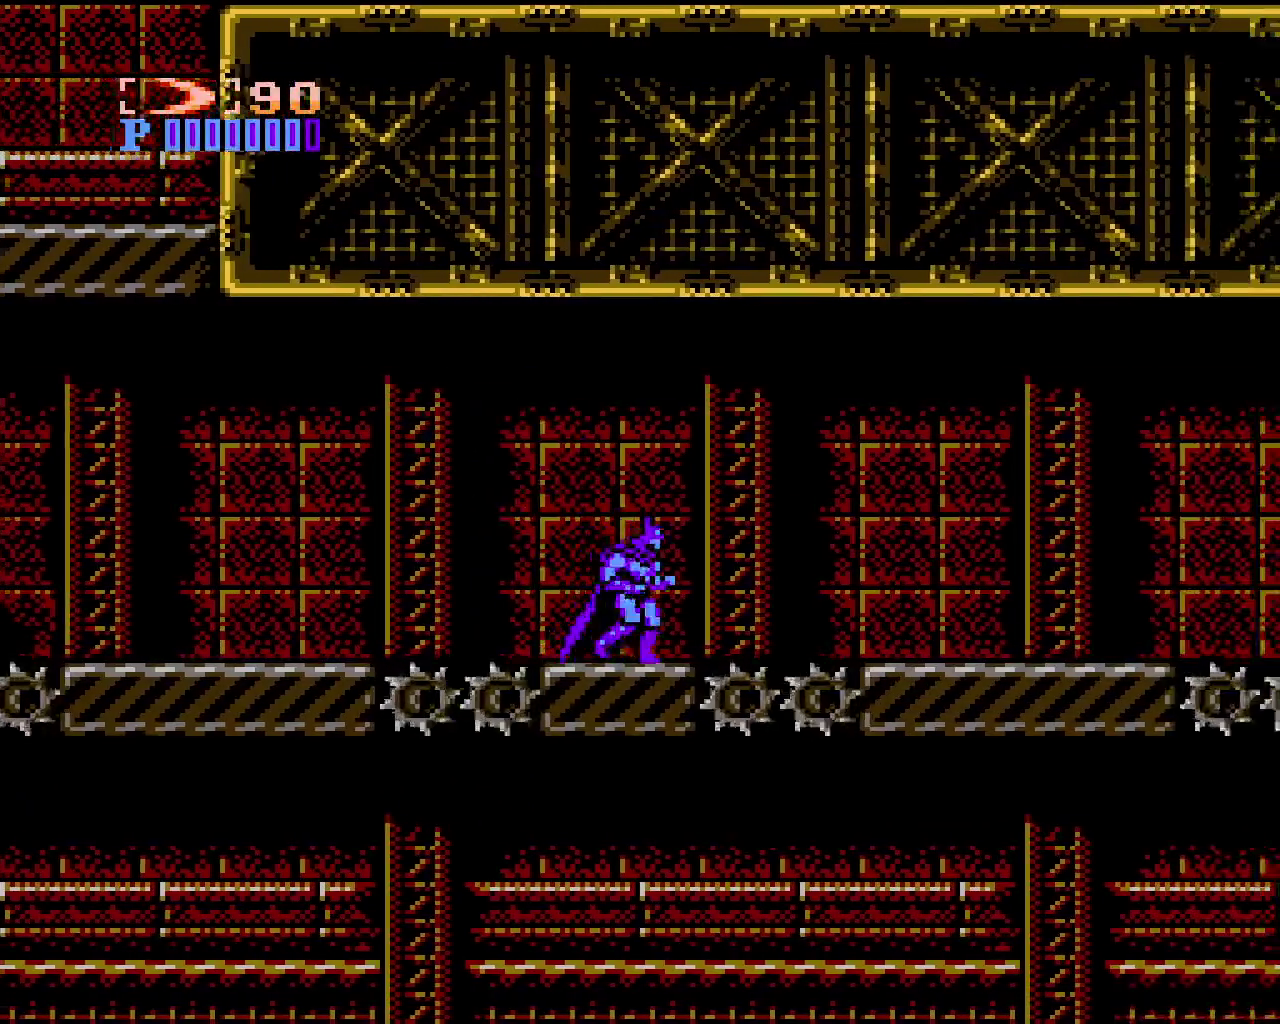
pyautogui.press('x')
pyautogui.press('Right')
pyautogui.press('x')
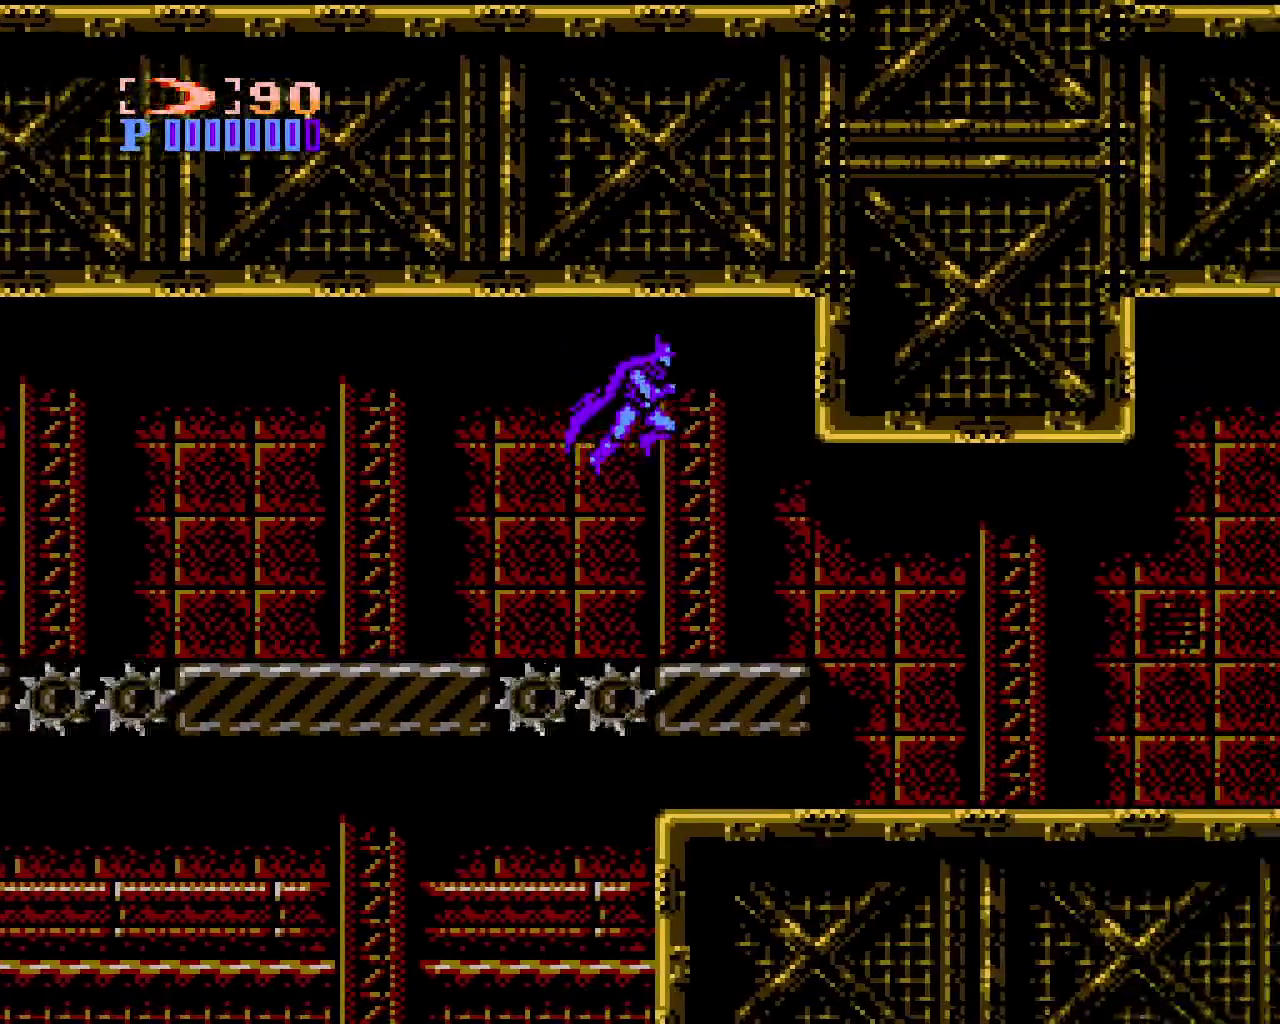
pyautogui.press('Right')
pyautogui.press('x')
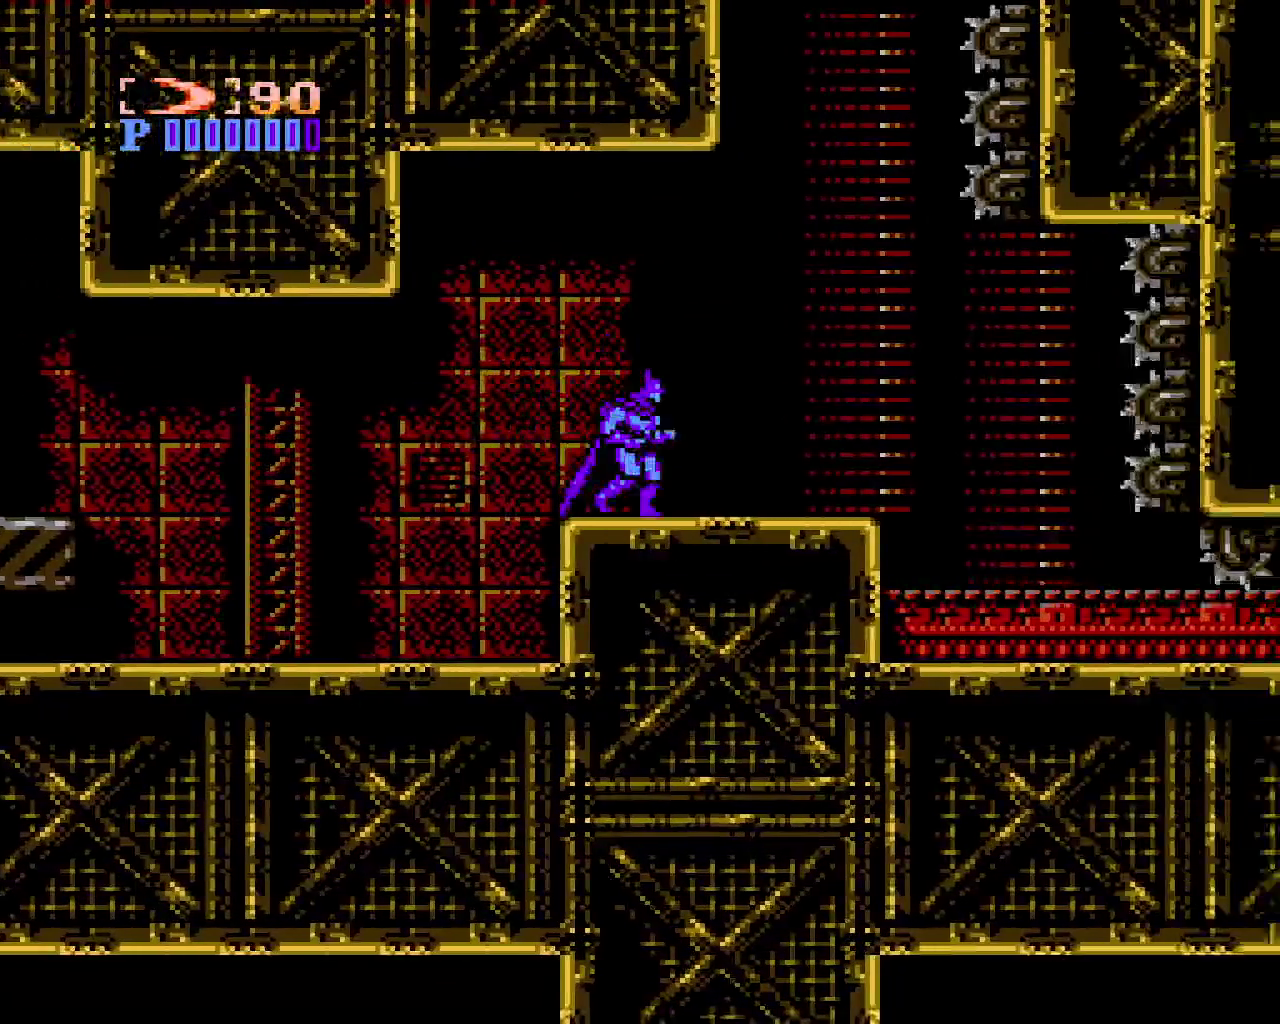
# Leap back left to the lower striped walkway and spring up to the higher walkway
pyautogui.press('Left')
pyautogui.press('x')
pyautogui.press('Right')
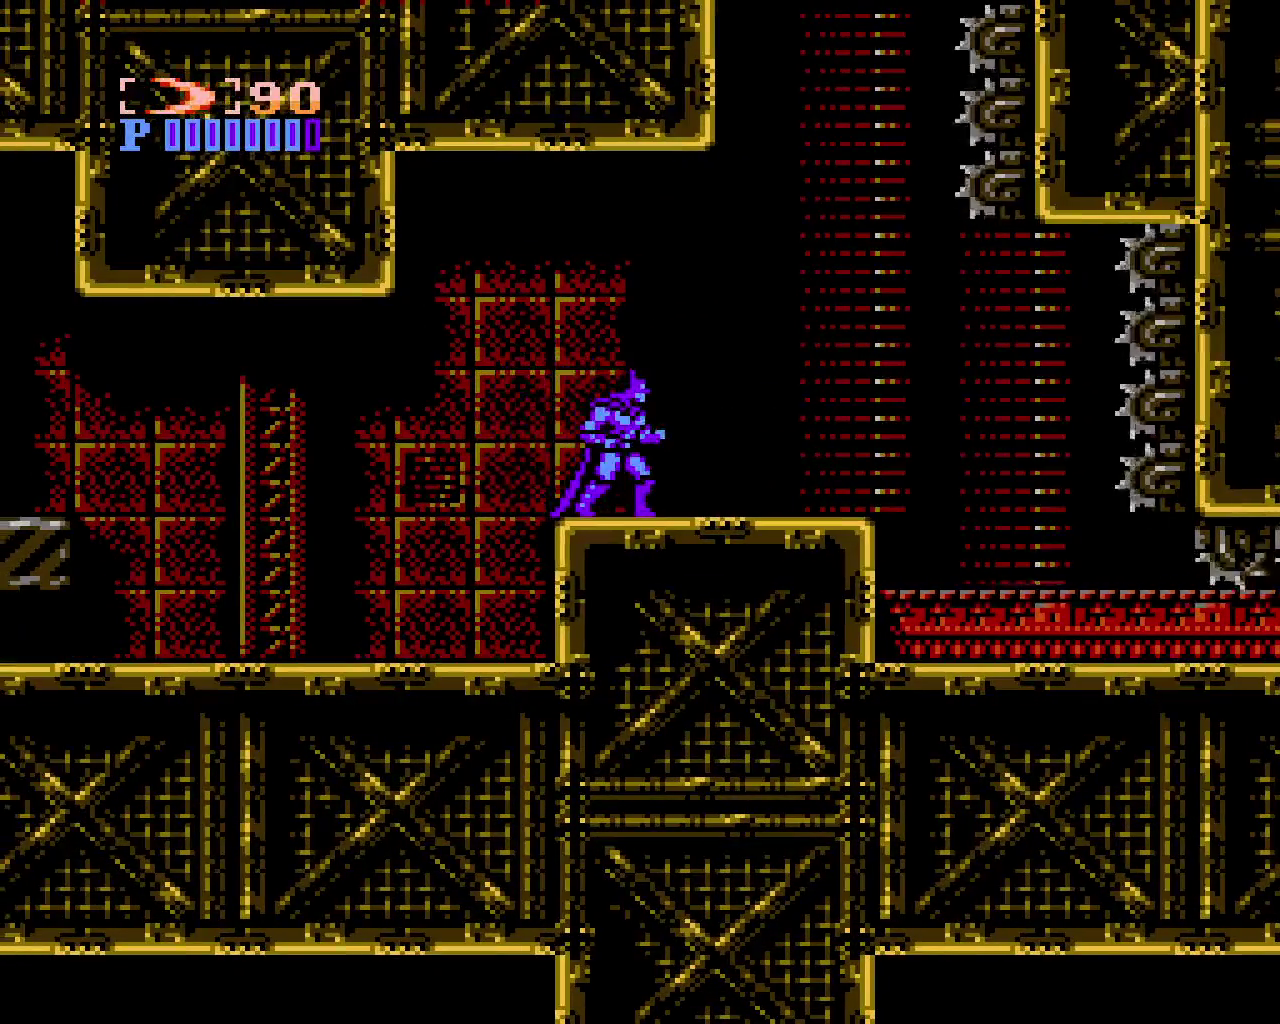
pyautogui.press('x')
pyautogui.press('Left')
pyautogui.press('x')
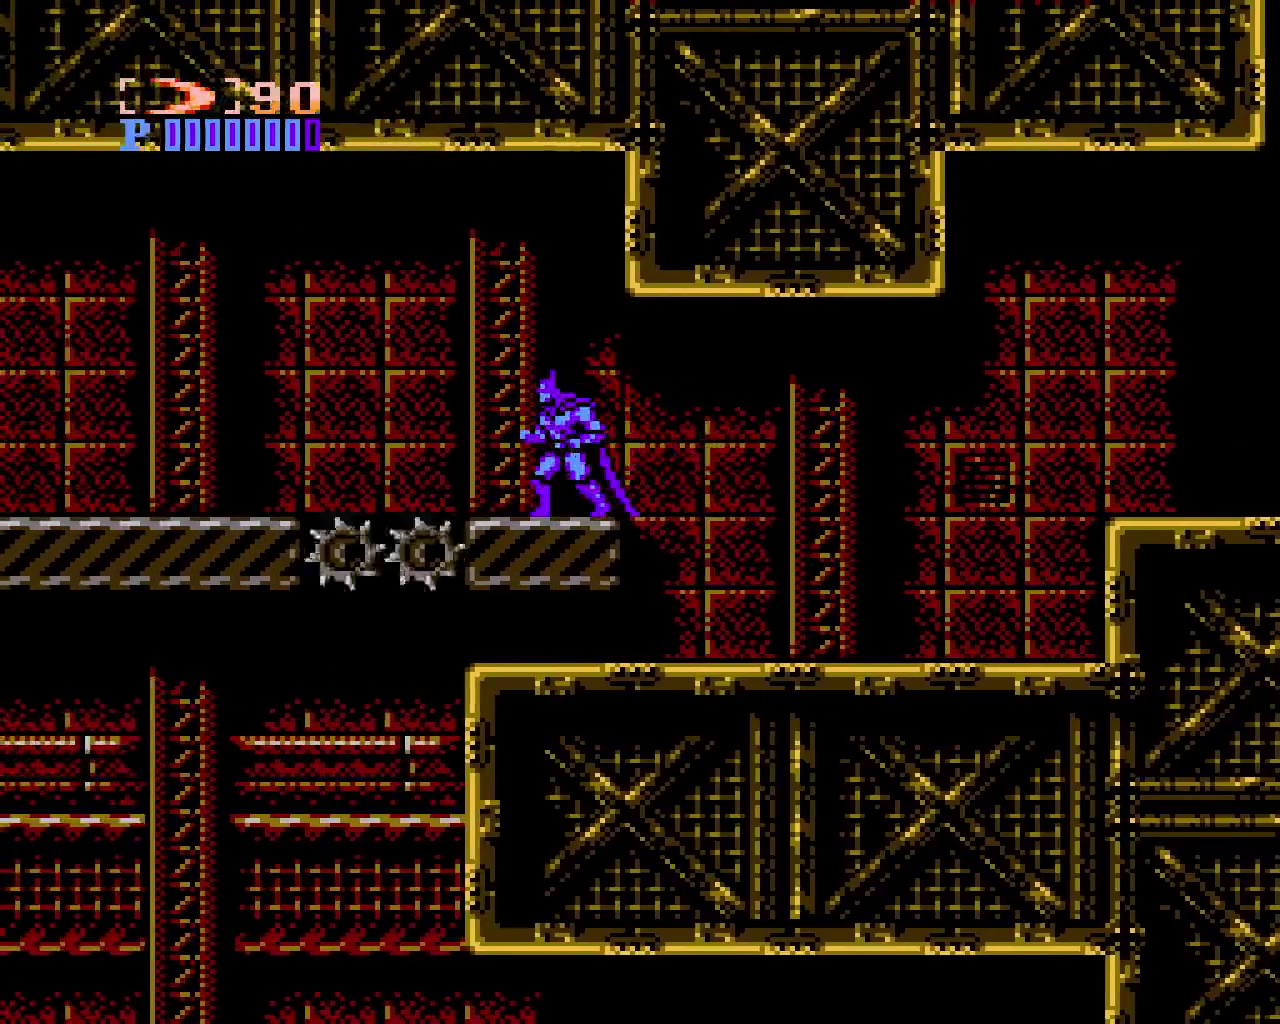
pyautogui.press('x')
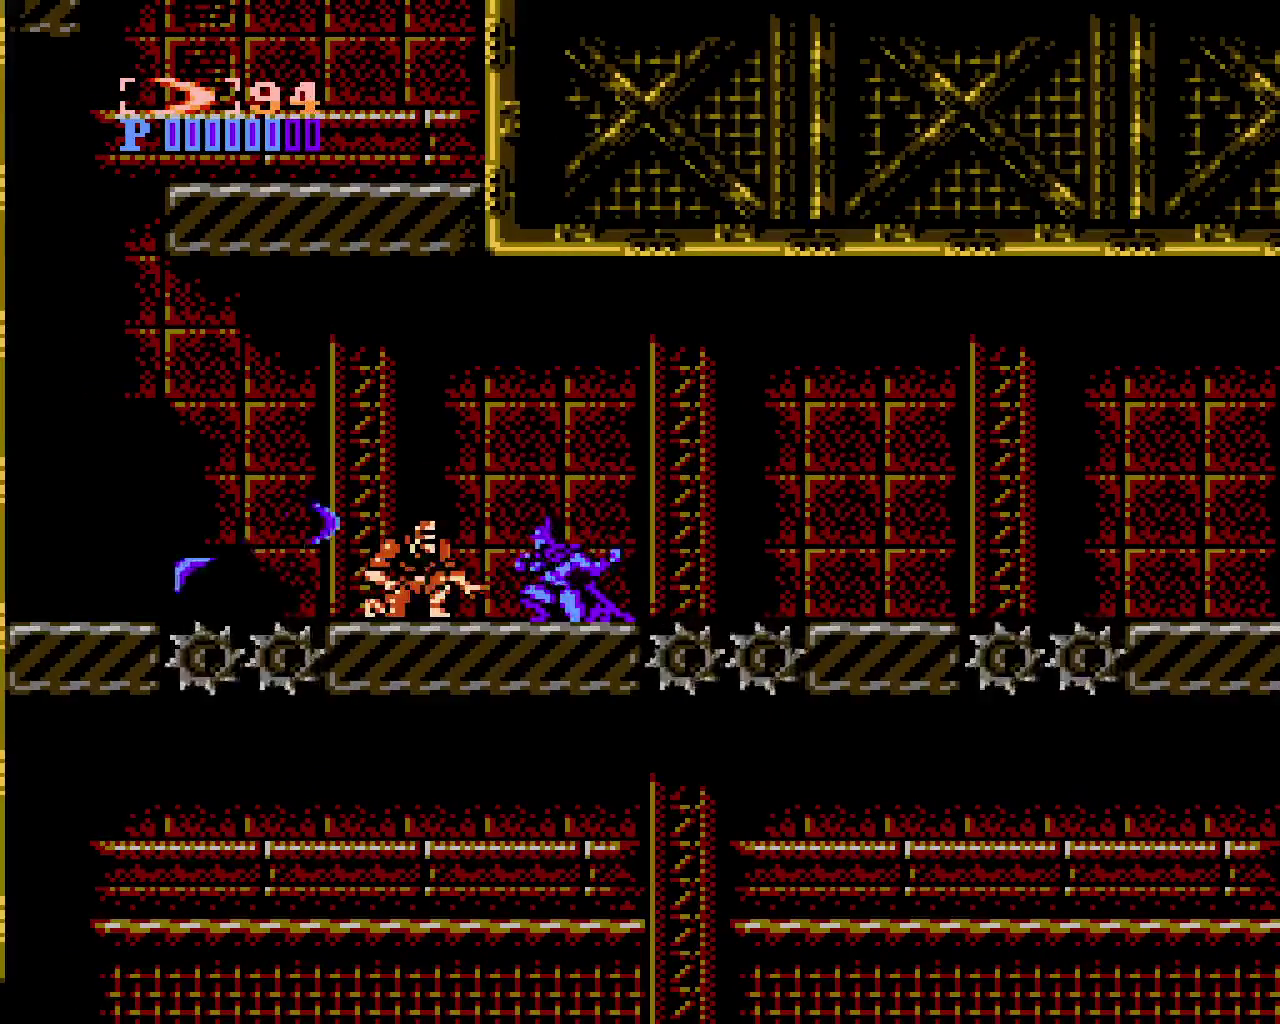
# Wall-jump up to the small block, drop down the shaft, and jump onto the red conveyor
pyautogui.press('x')
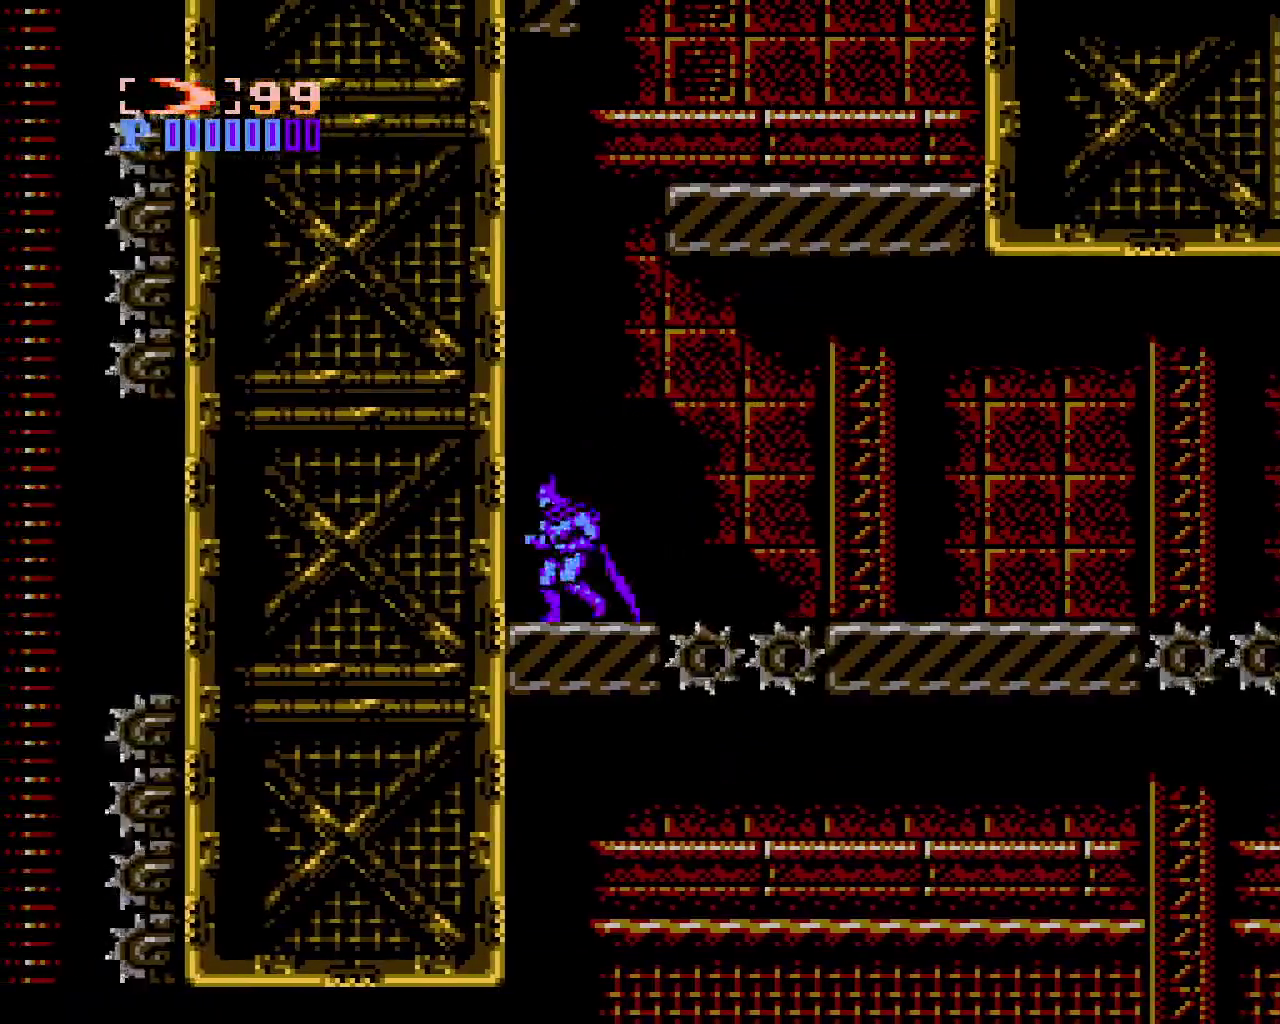
pyautogui.press('x')
pyautogui.press('x')
pyautogui.press('x')
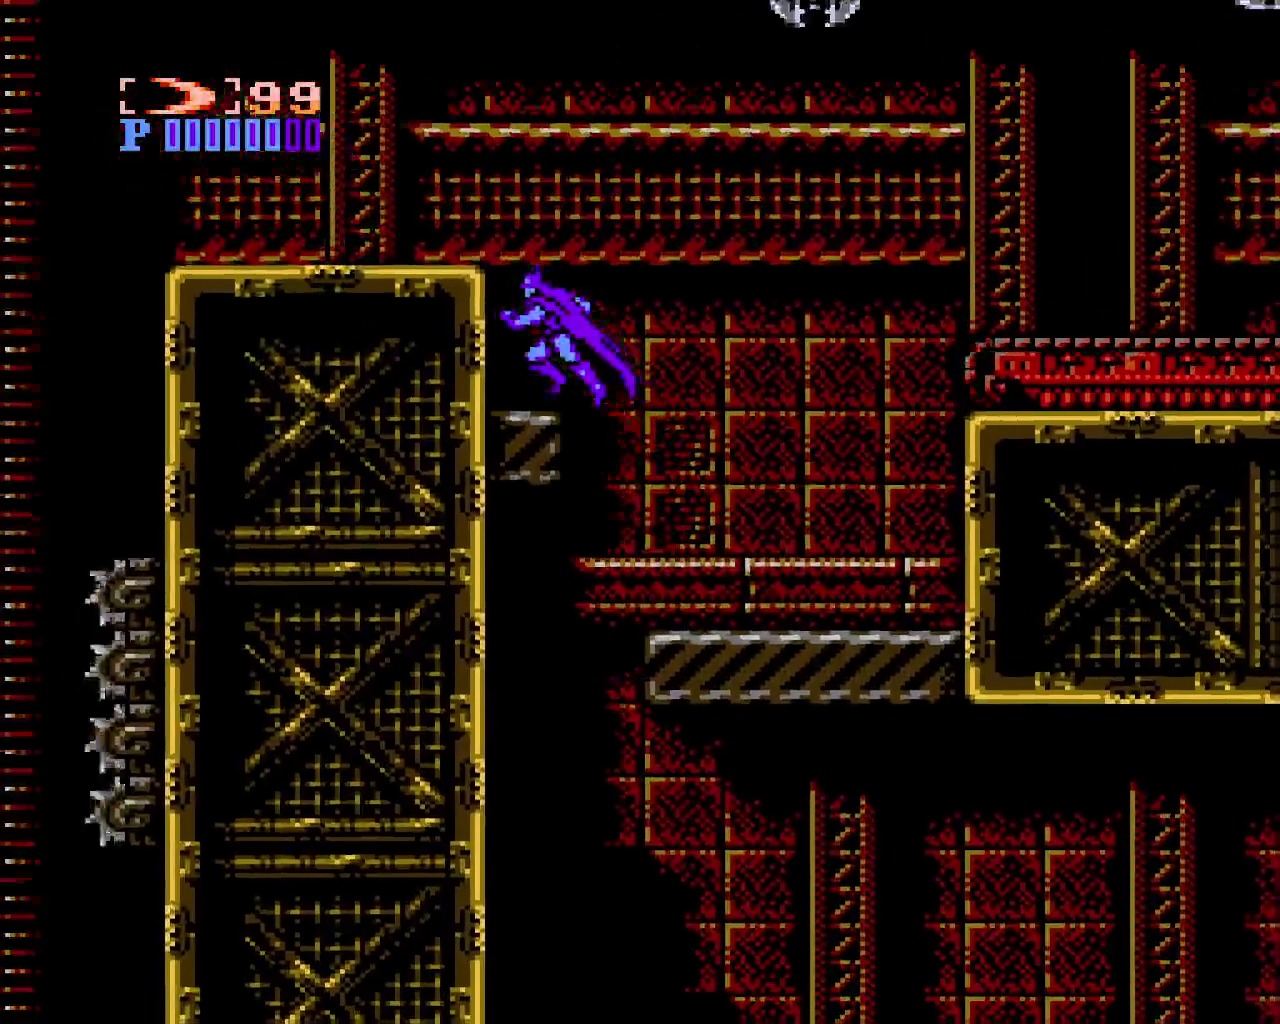
pyautogui.press('x')
pyautogui.press('x')
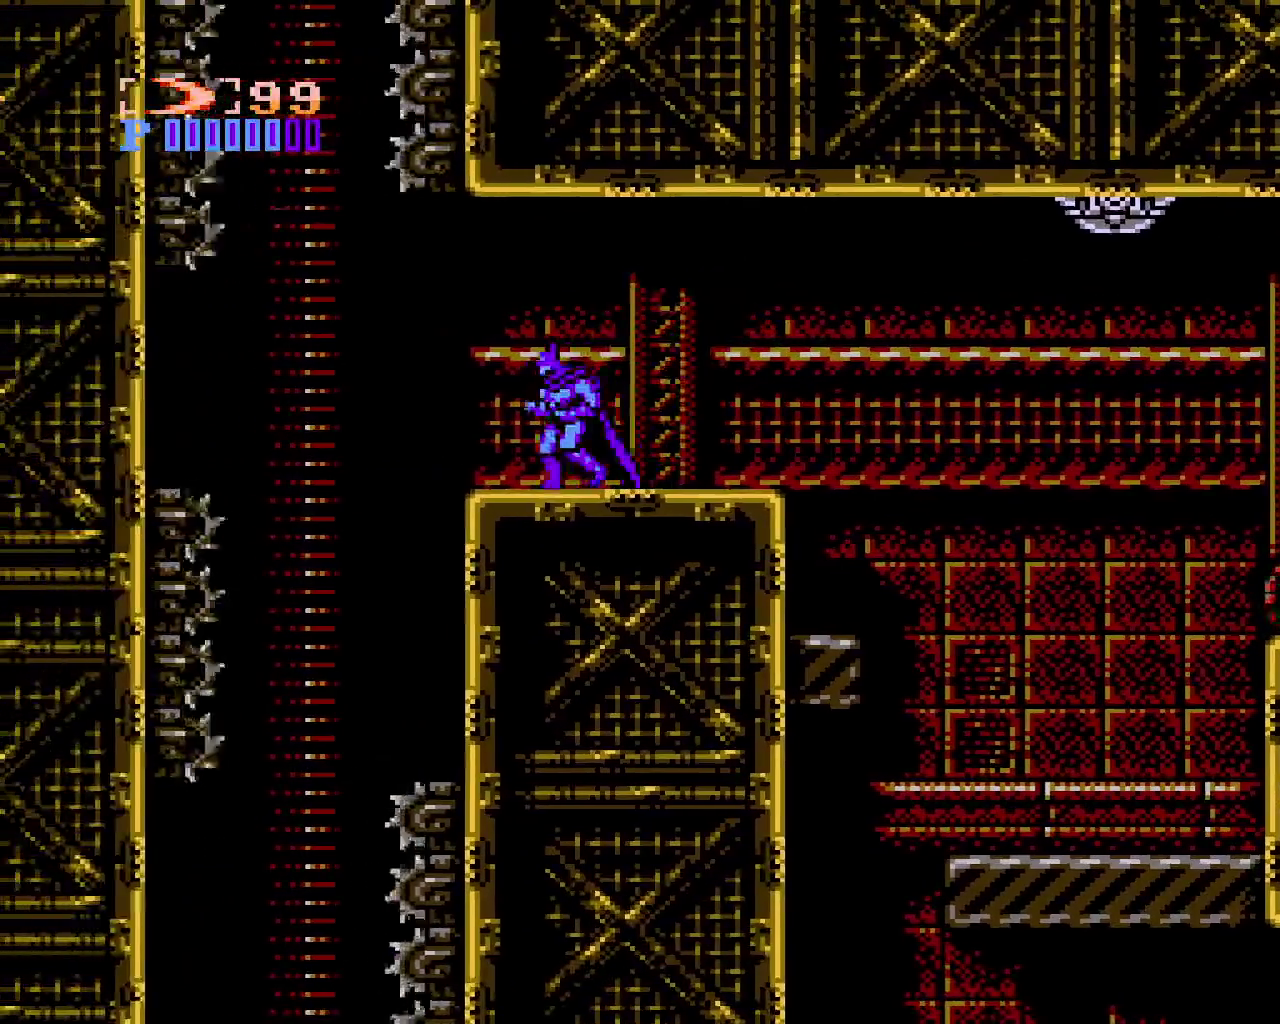
pyautogui.press('Left')
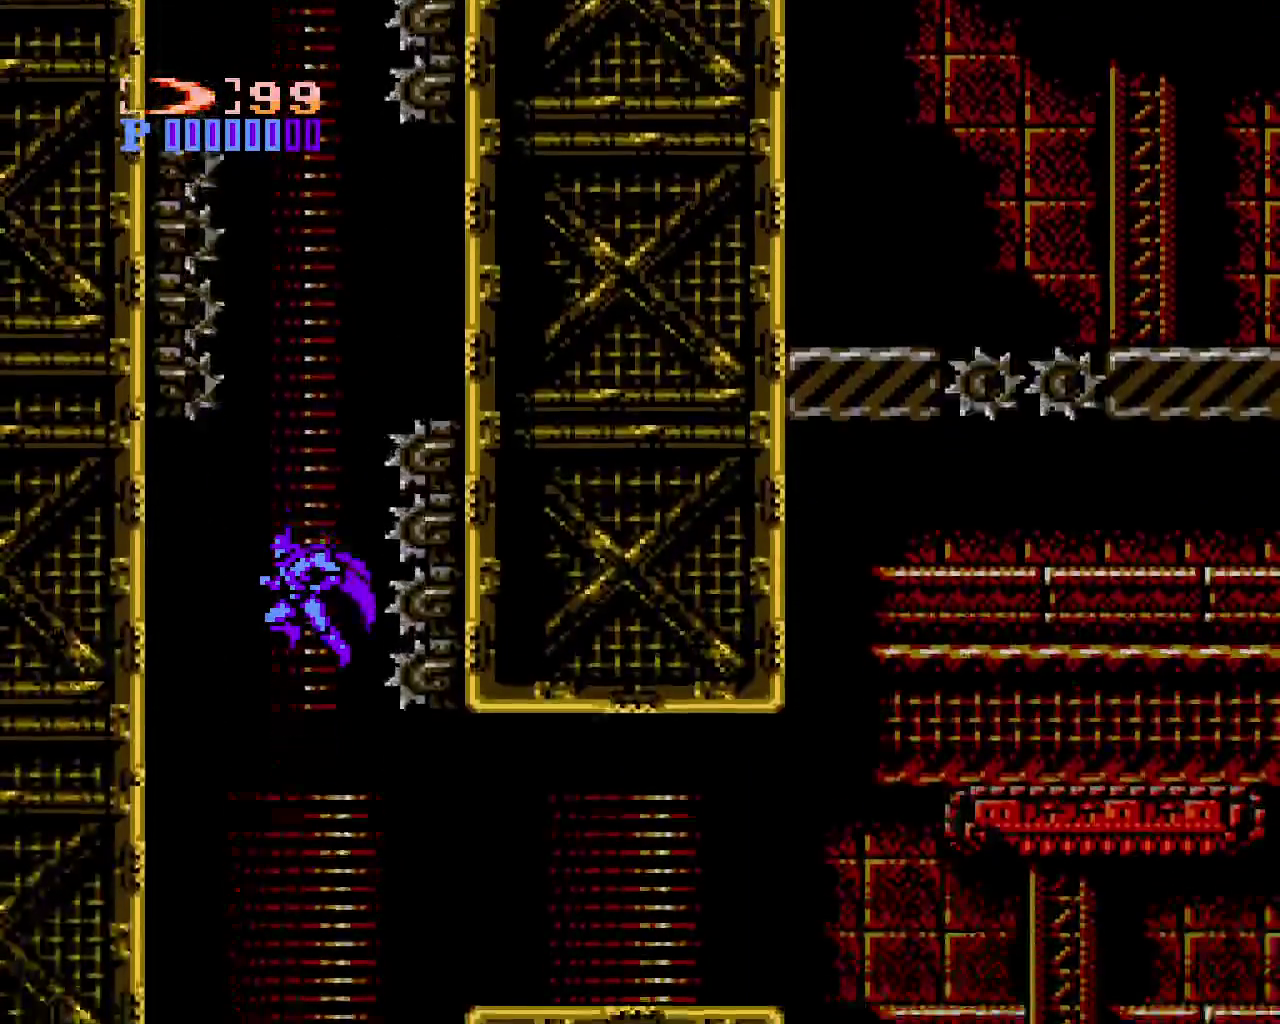
pyautogui.press('x')
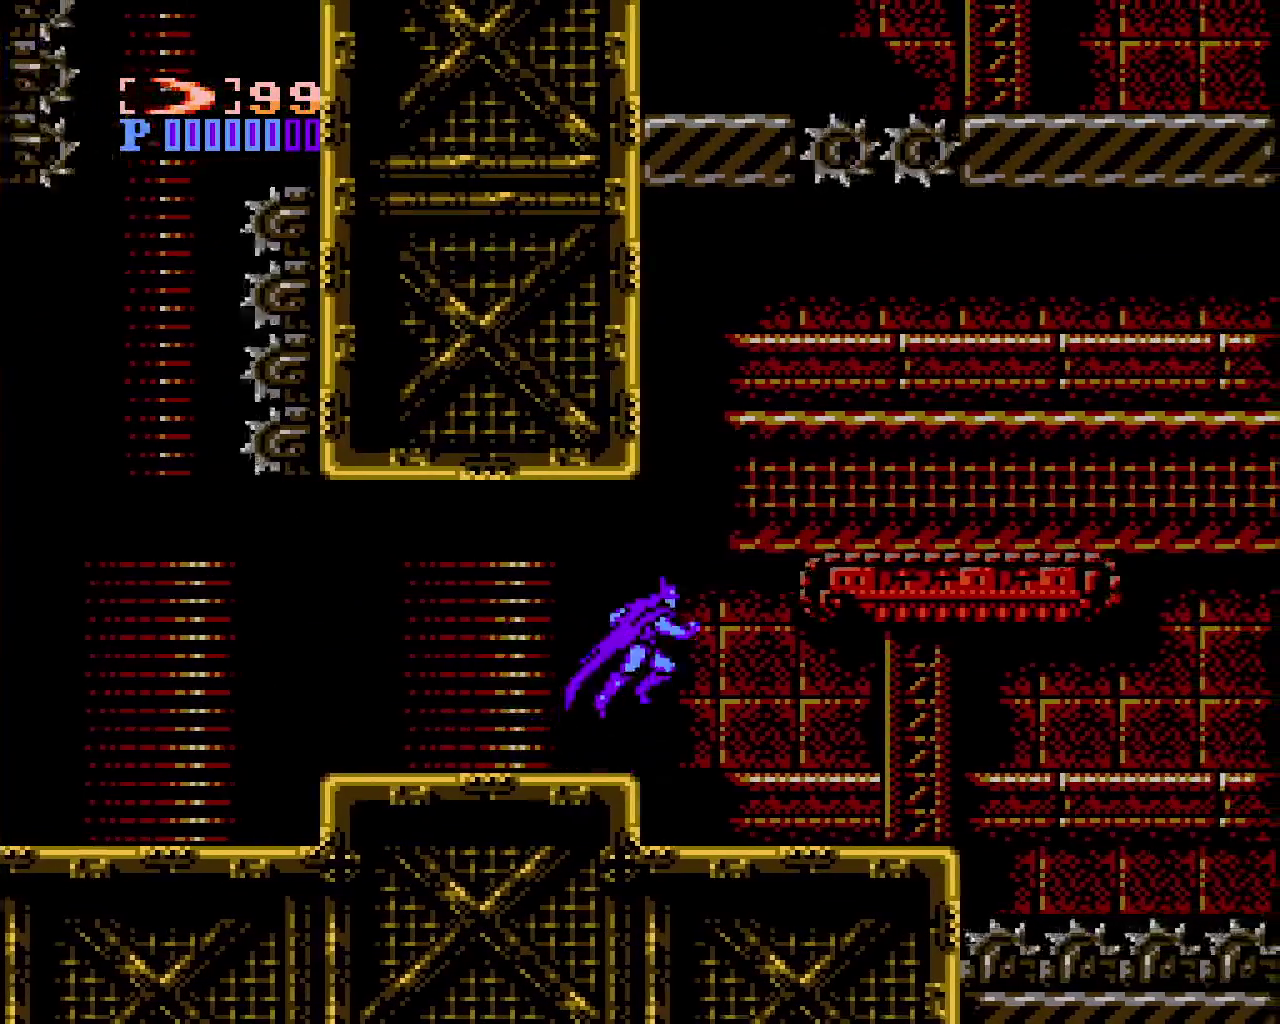
pyautogui.press('x')
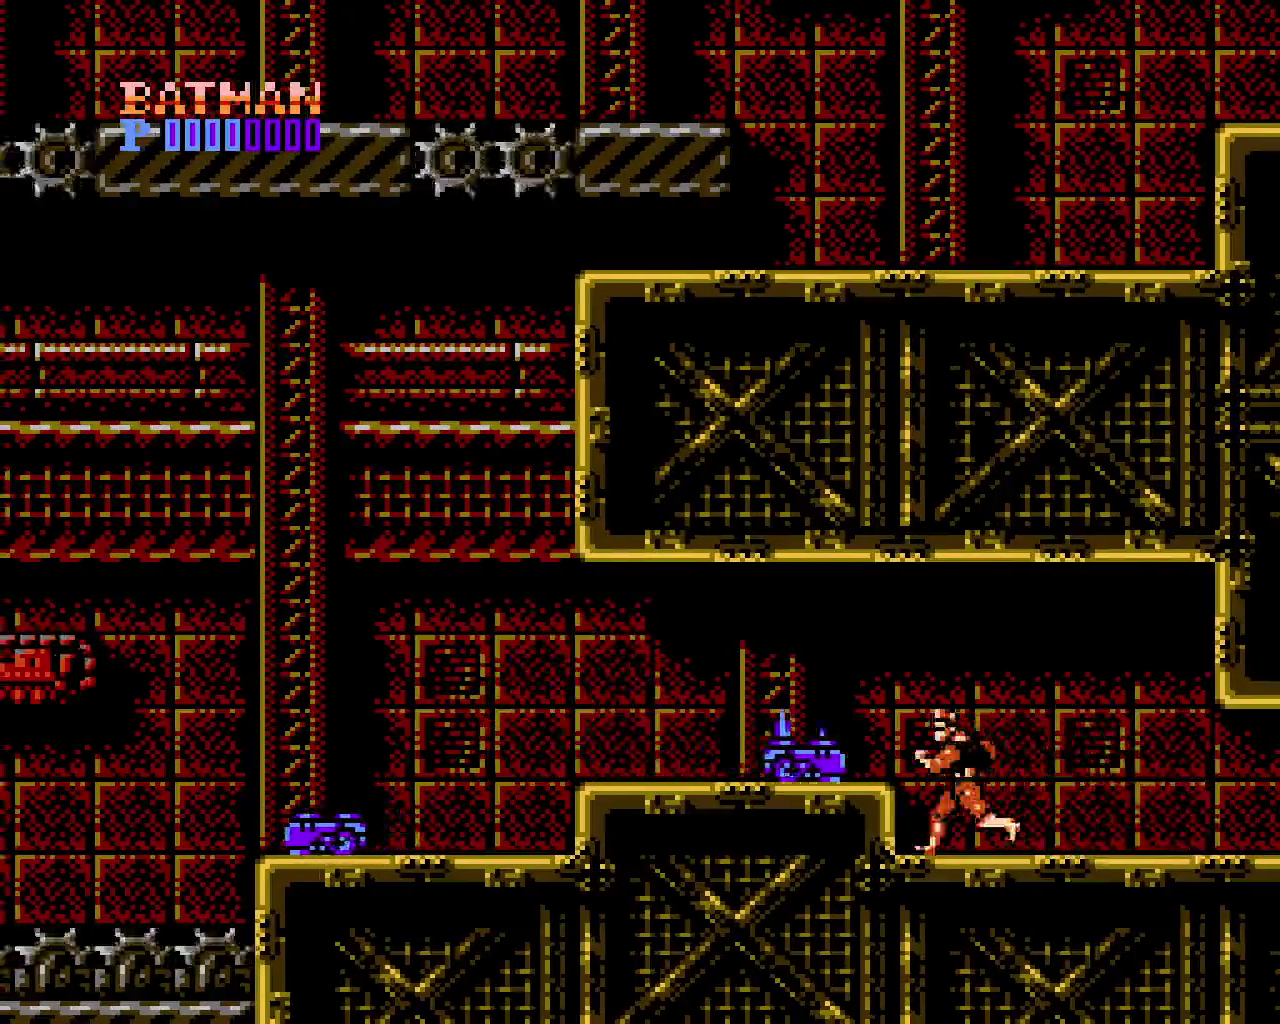
# Jump onto the raised platform and crouch-punch the two approaching enemies
pyautogui.press('x')
pyautogui.press('z')
pyautogui.press('Right')
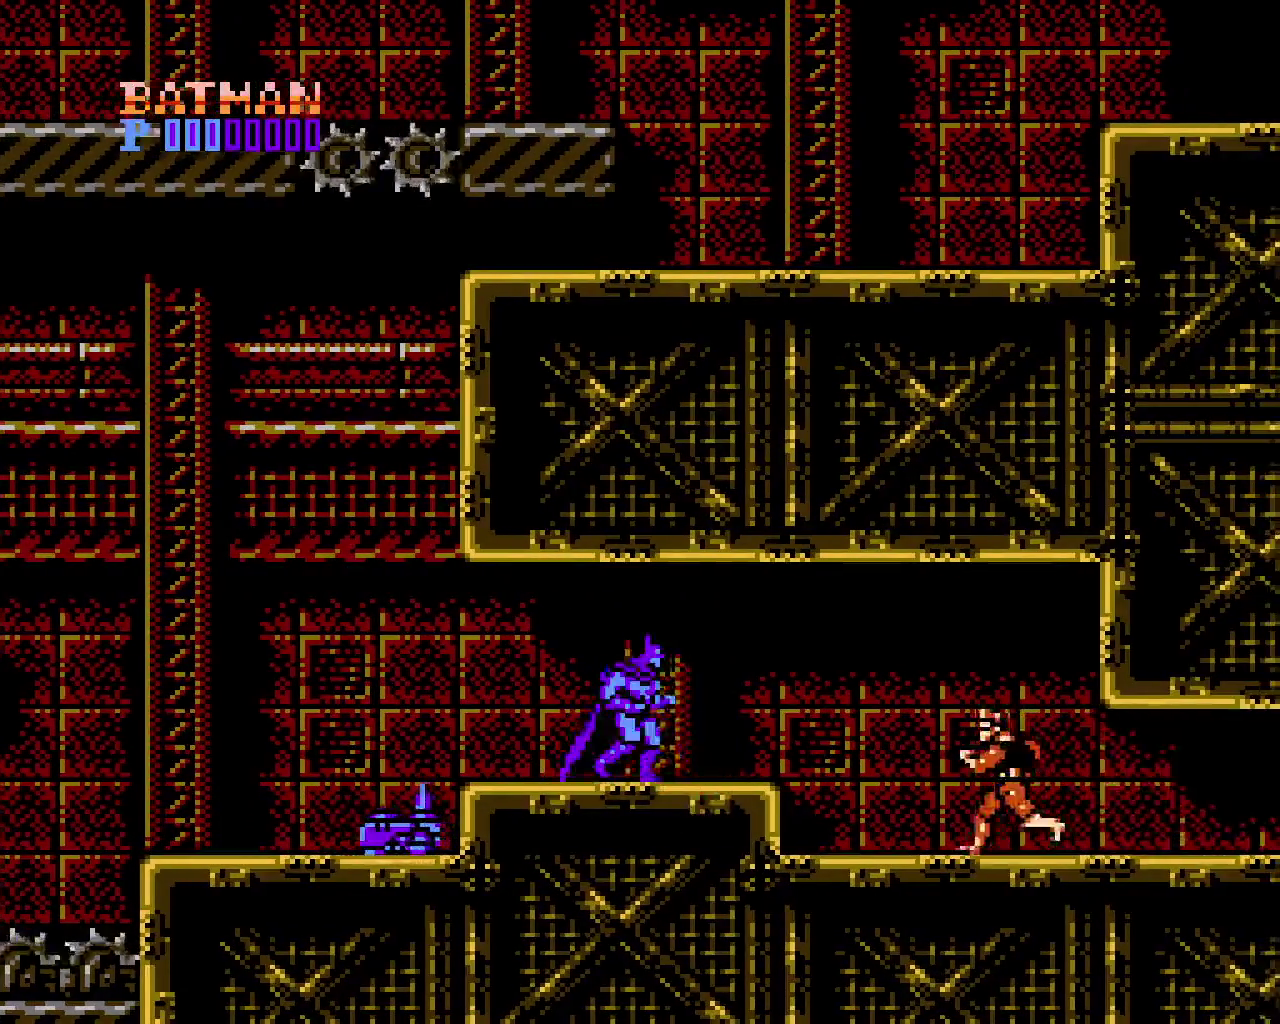
pyautogui.press('Down')
pyautogui.press('z')
pyautogui.press('Right')
pyautogui.press('x')
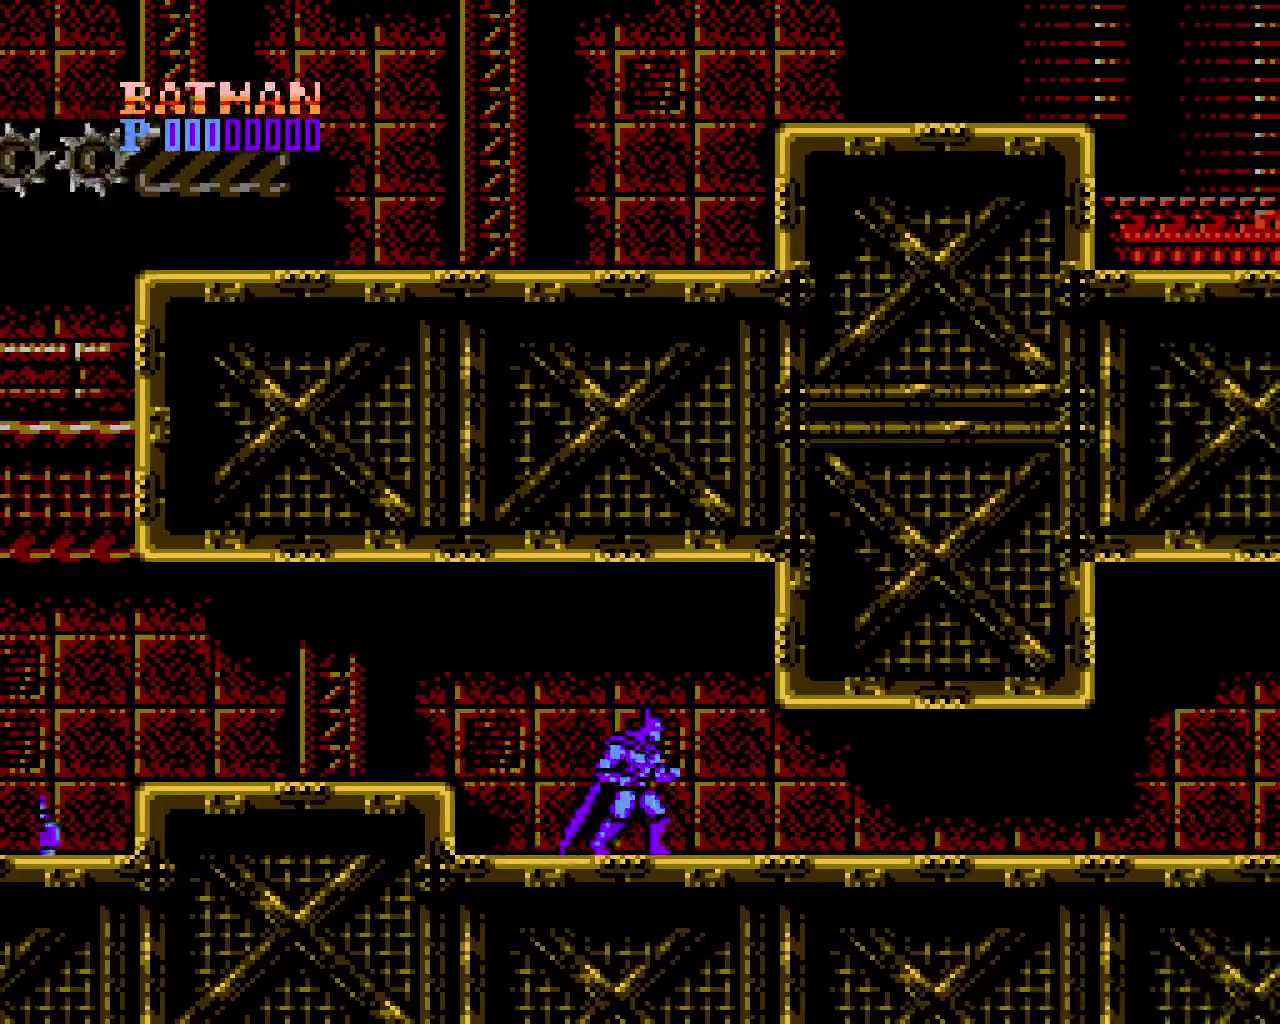
pyautogui.press('Down')
pyautogui.press('z')
# Walk right to the shaft, wall-jump up it, and enter the exit doorway
pyautogui.press('Right')
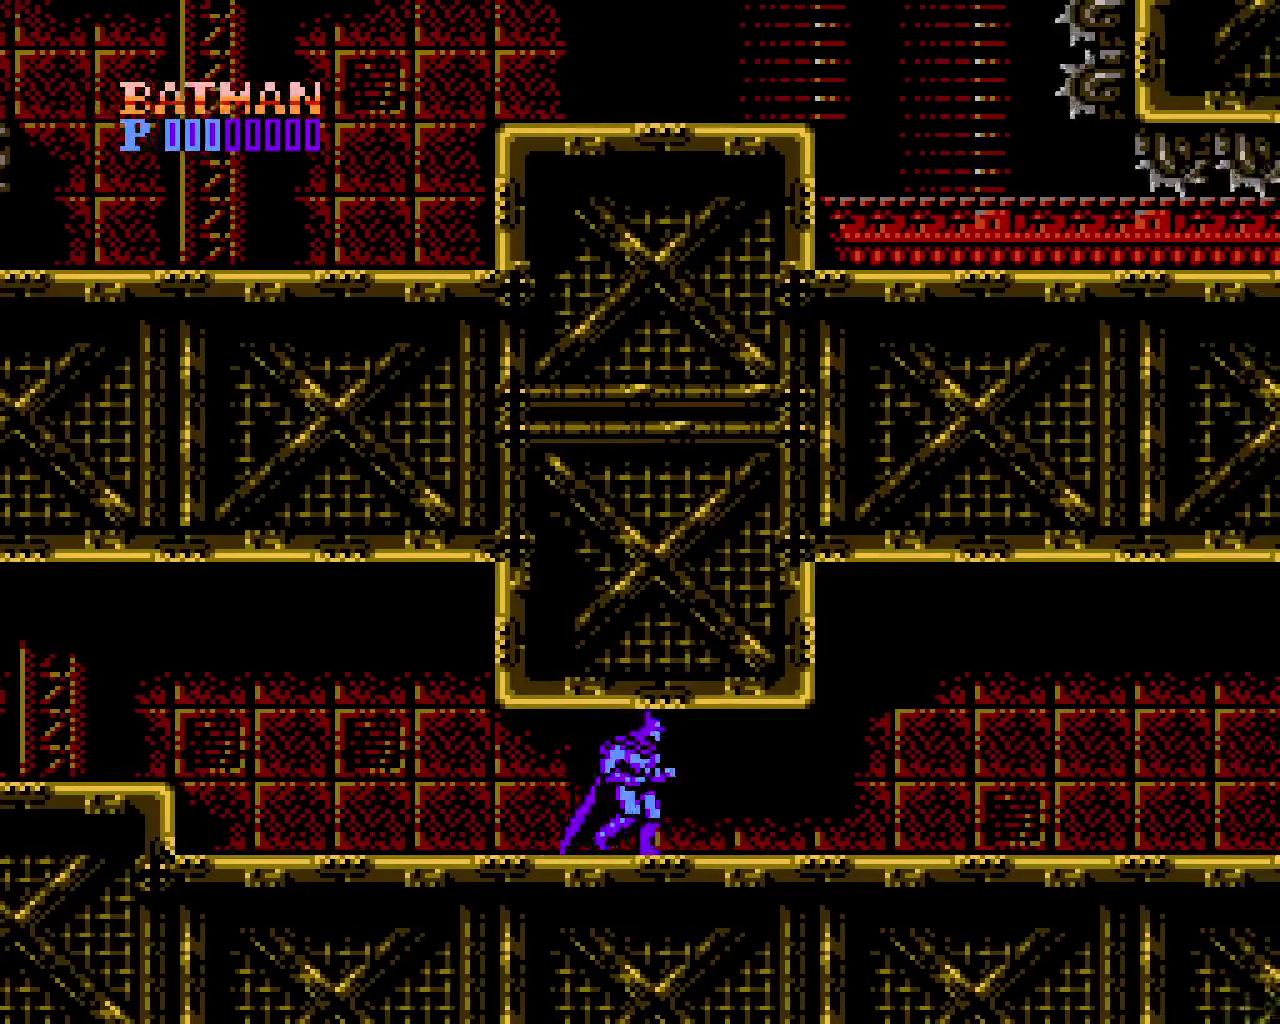
pyautogui.press('Right')
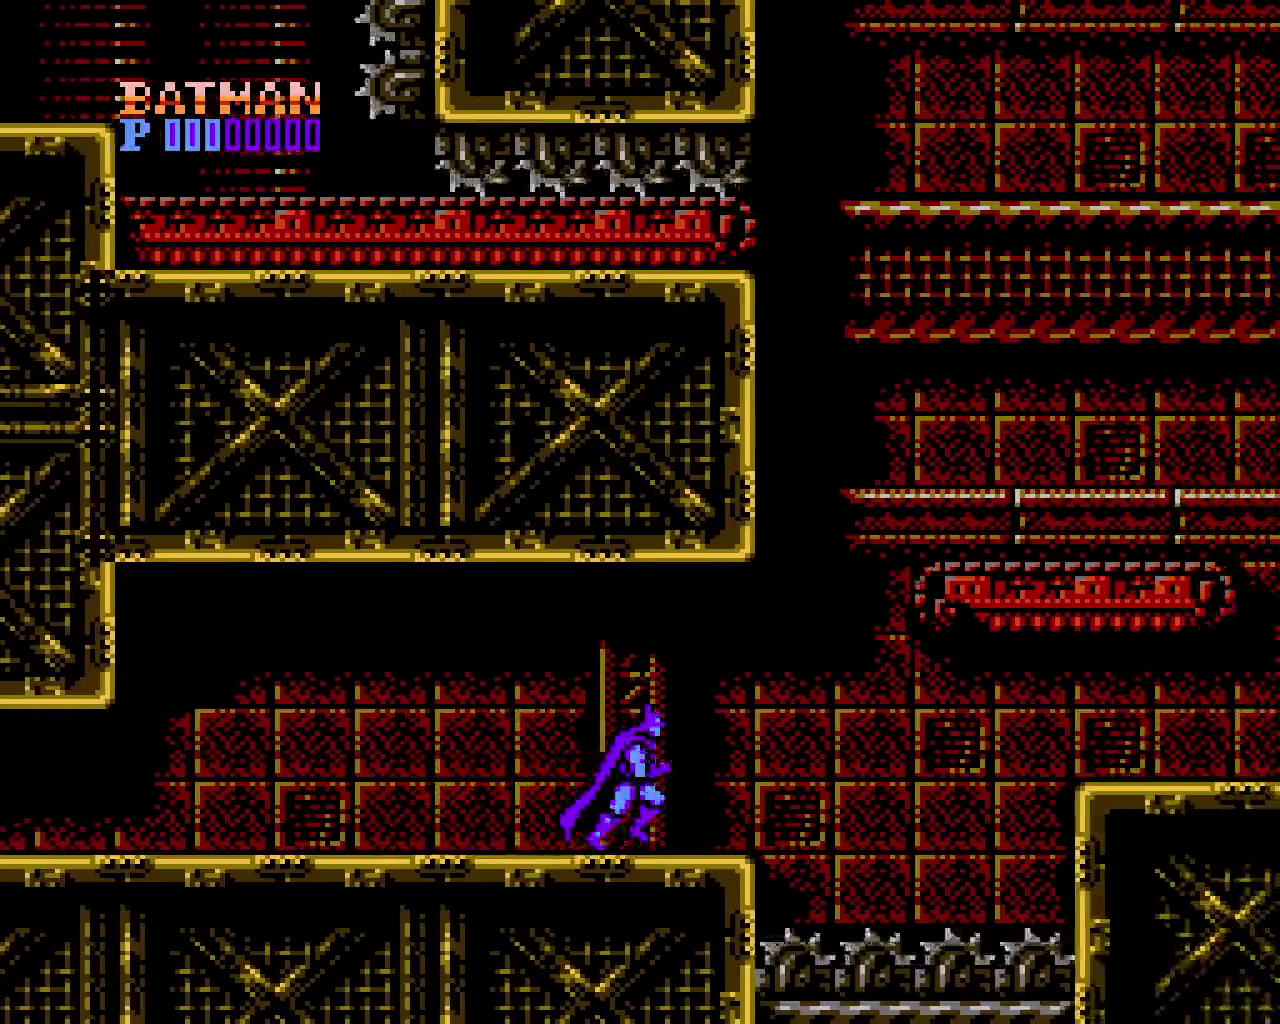
pyautogui.press('x')
pyautogui.press('x')
pyautogui.press('x')
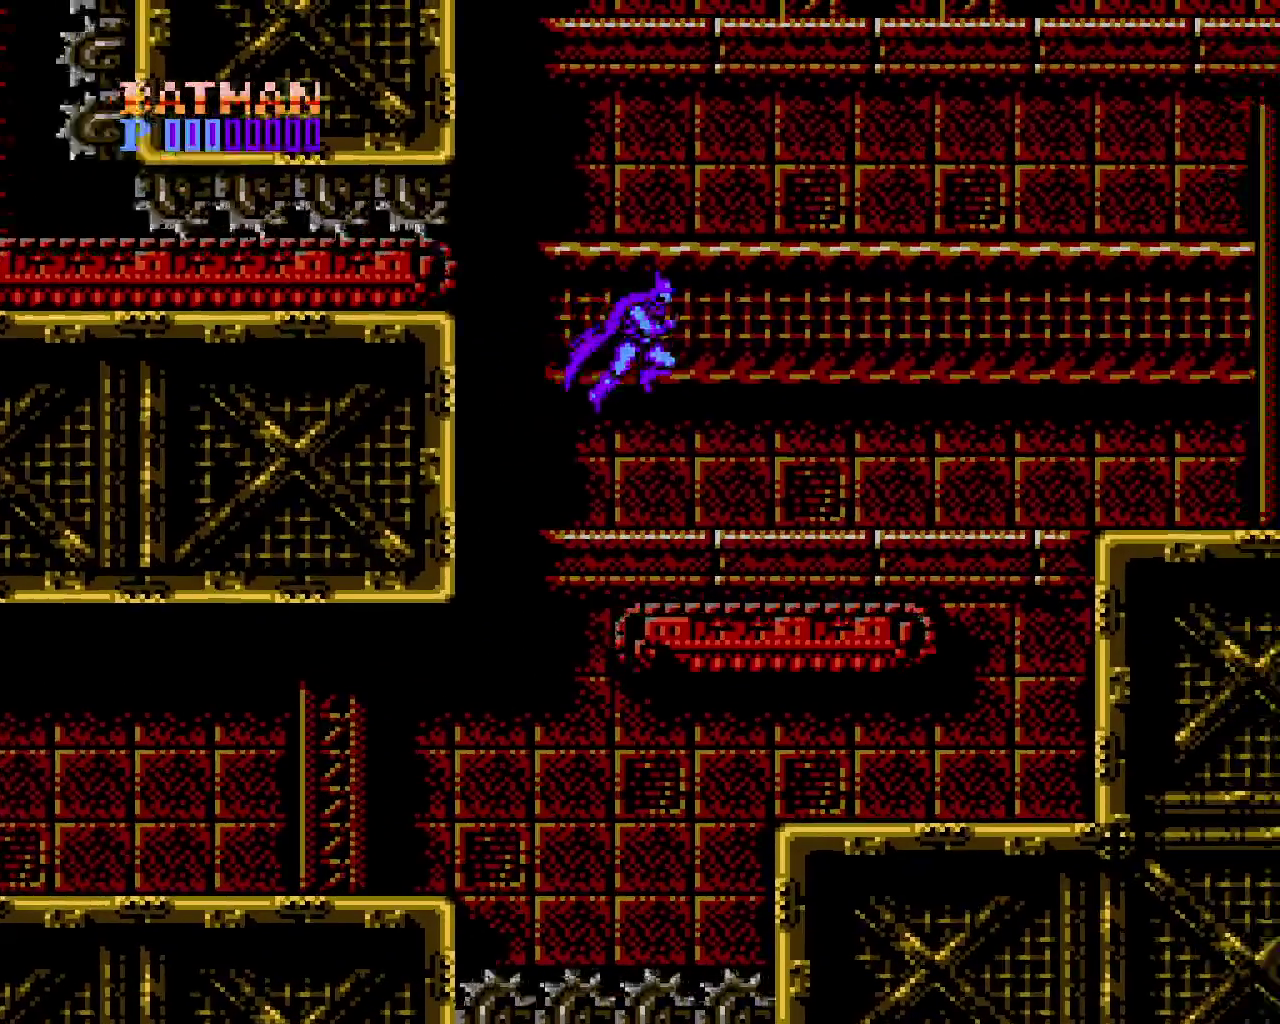
pyautogui.press('Right')
pyautogui.press('x')
pyautogui.press('Right')
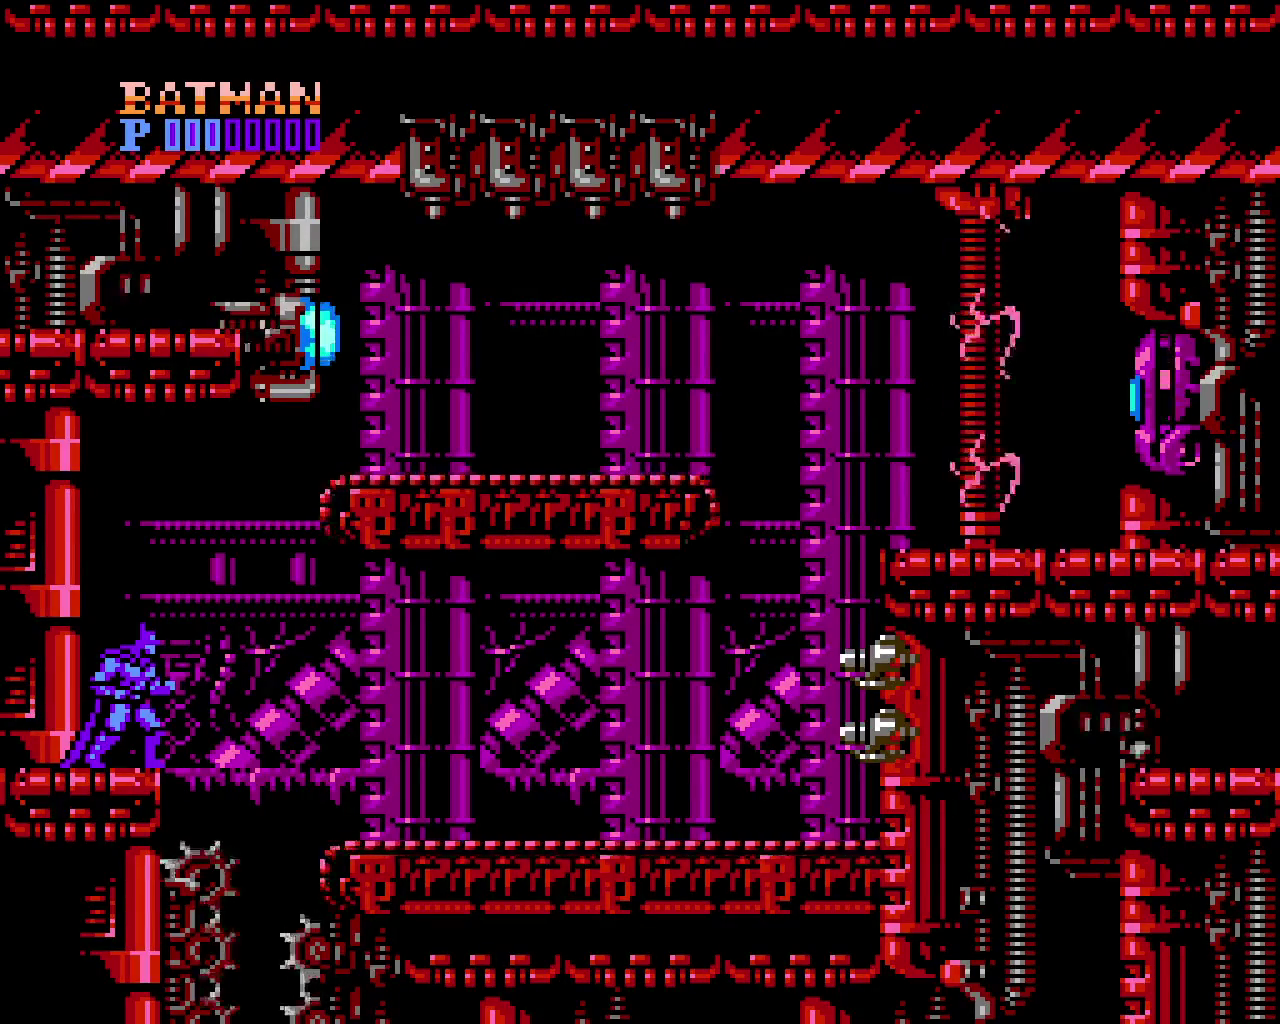
# Leap from the lower-left ledge up the left pillar while firing at the wall turrets
pyautogui.press('x')
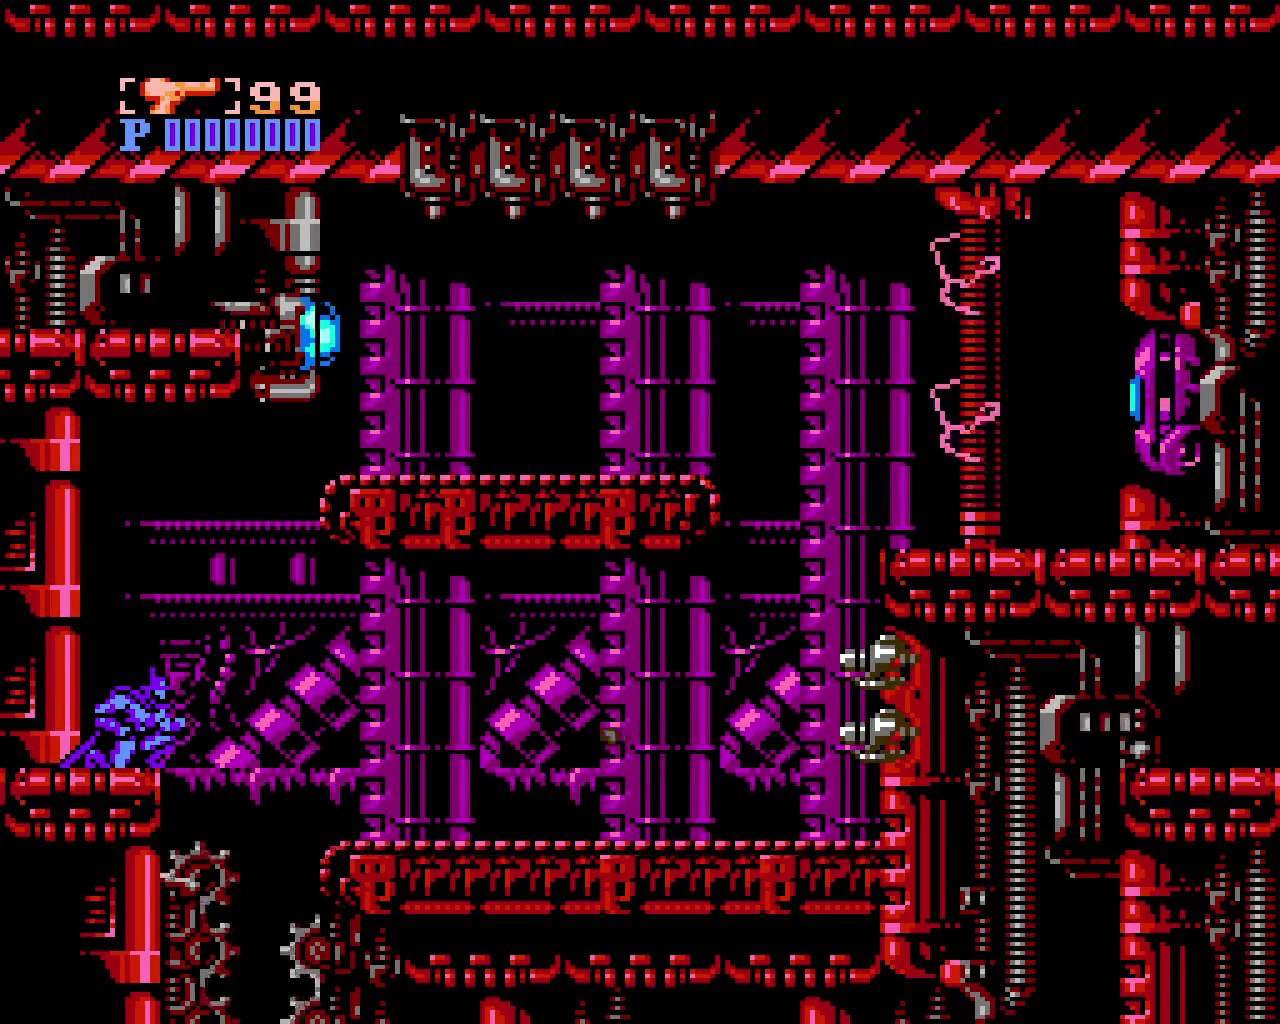
pyautogui.press('x')
pyautogui.press('x')
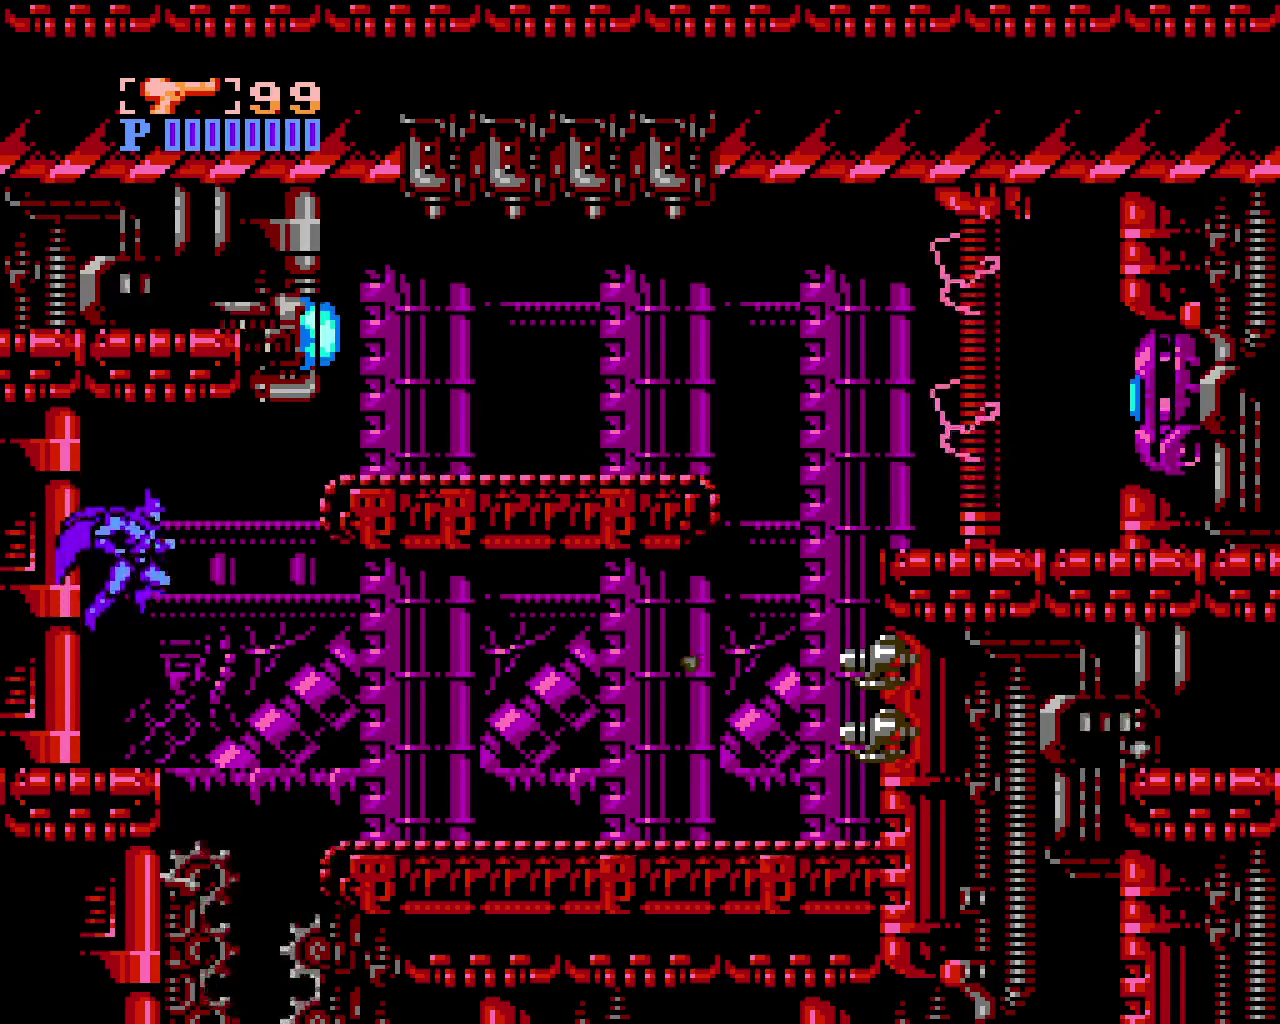
pyautogui.press('z')
pyautogui.press('z')
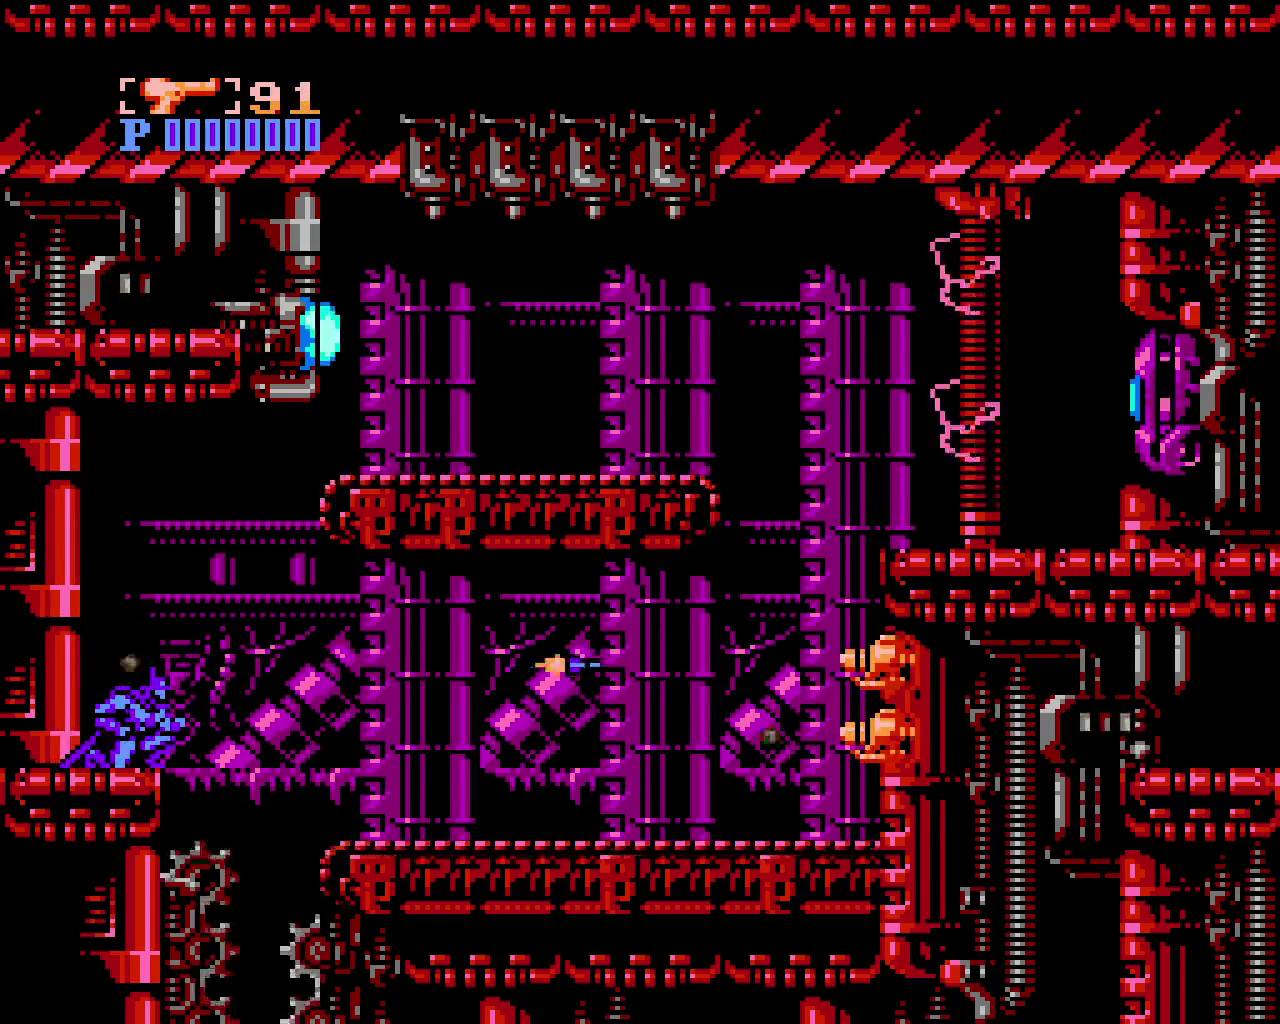
pyautogui.press('x')
pyautogui.press('x')
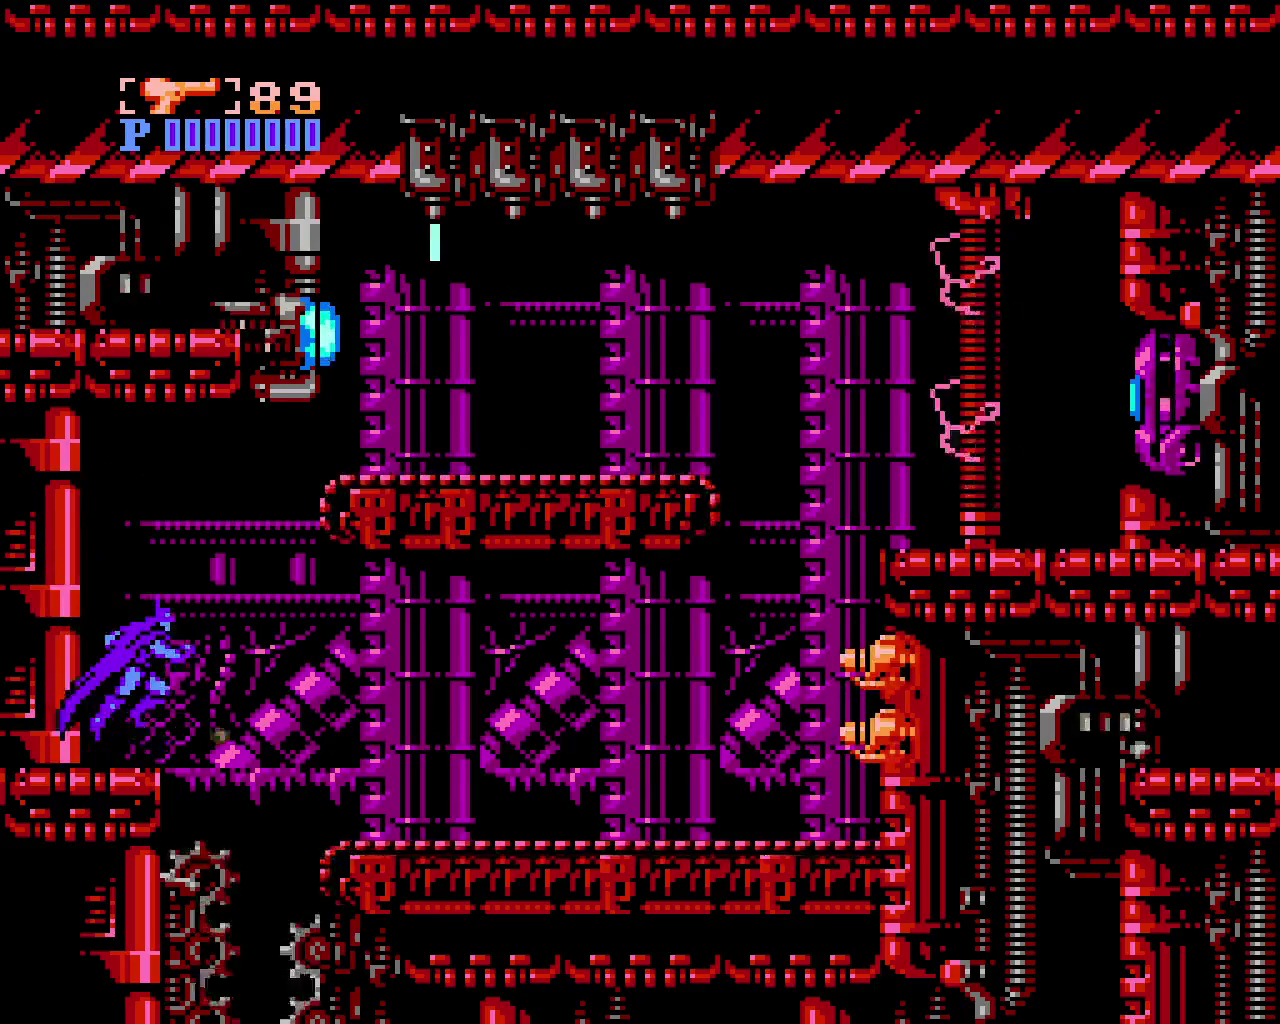
pyautogui.press('x')
pyautogui.press('z')
pyautogui.press('z')
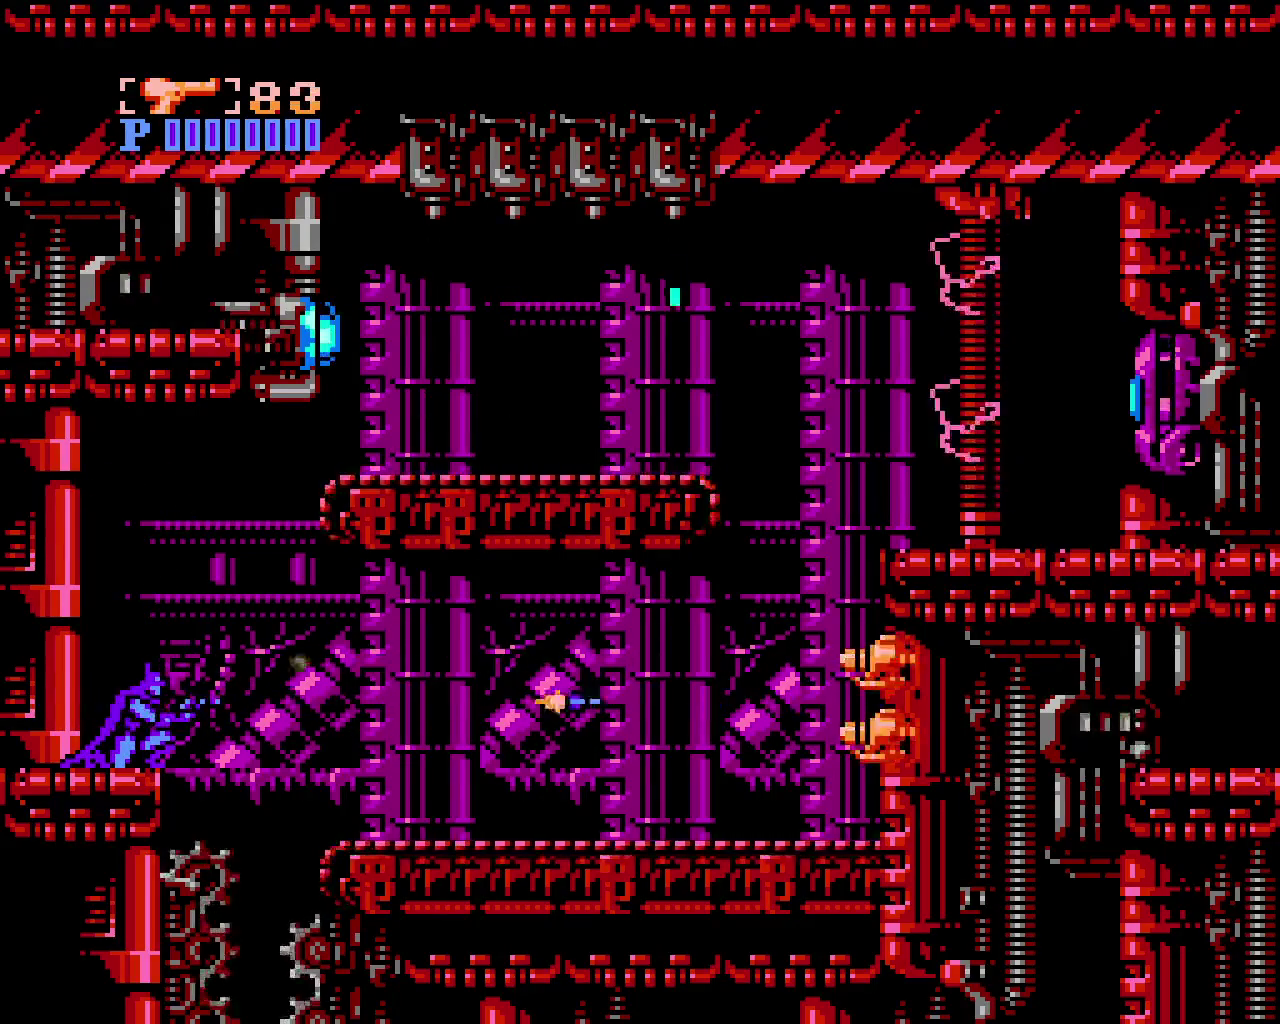
pyautogui.press('z')
# Cross to the lower platform, run right, and climb the pillar to the upper platform, firing left
pyautogui.press('x')
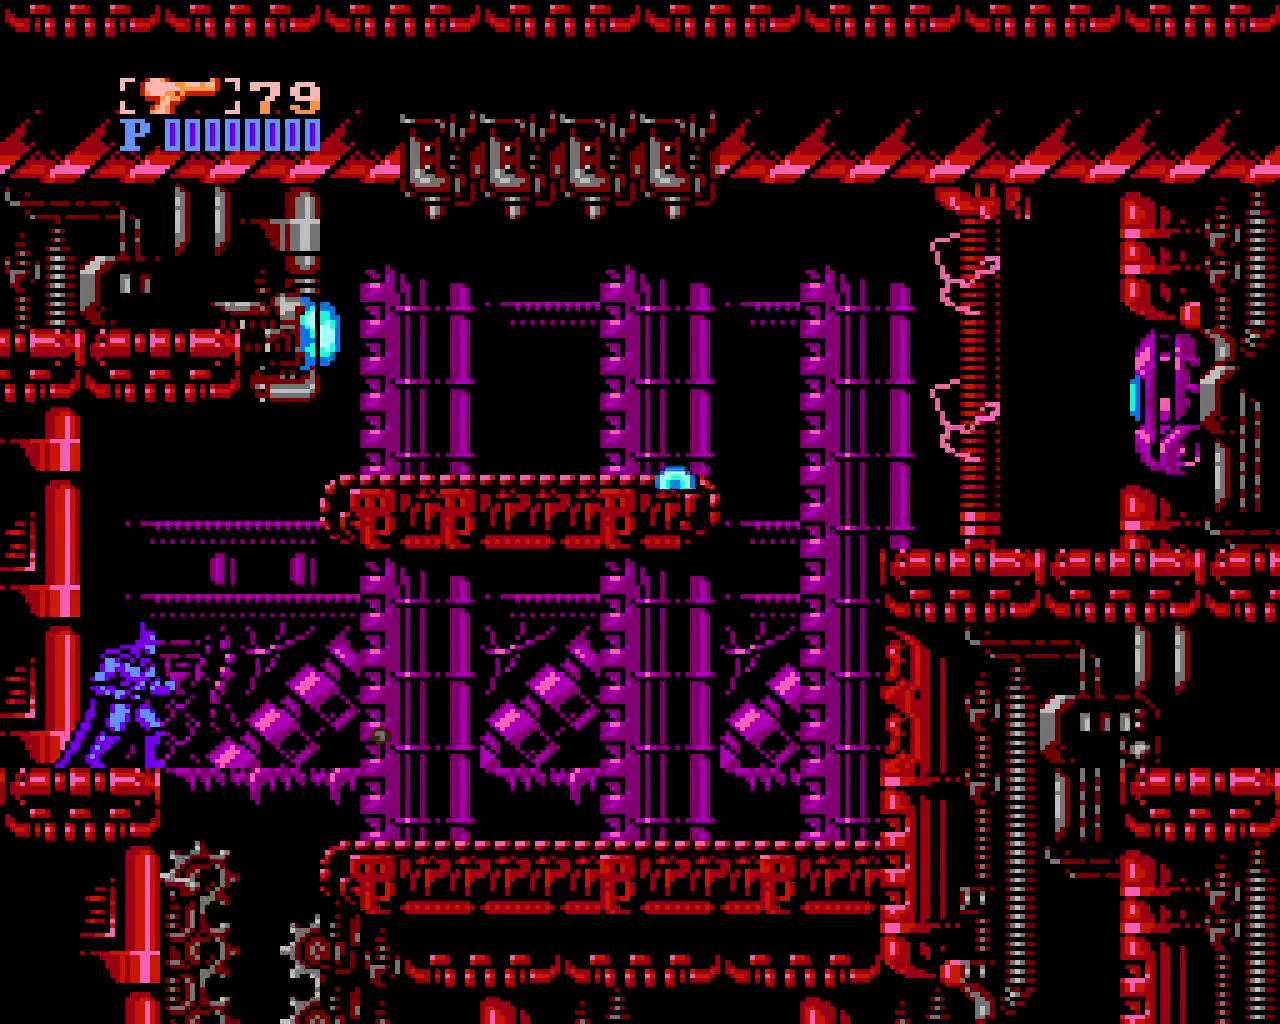
pyautogui.press('x')
pyautogui.press('Right')
pyautogui.press('Right')
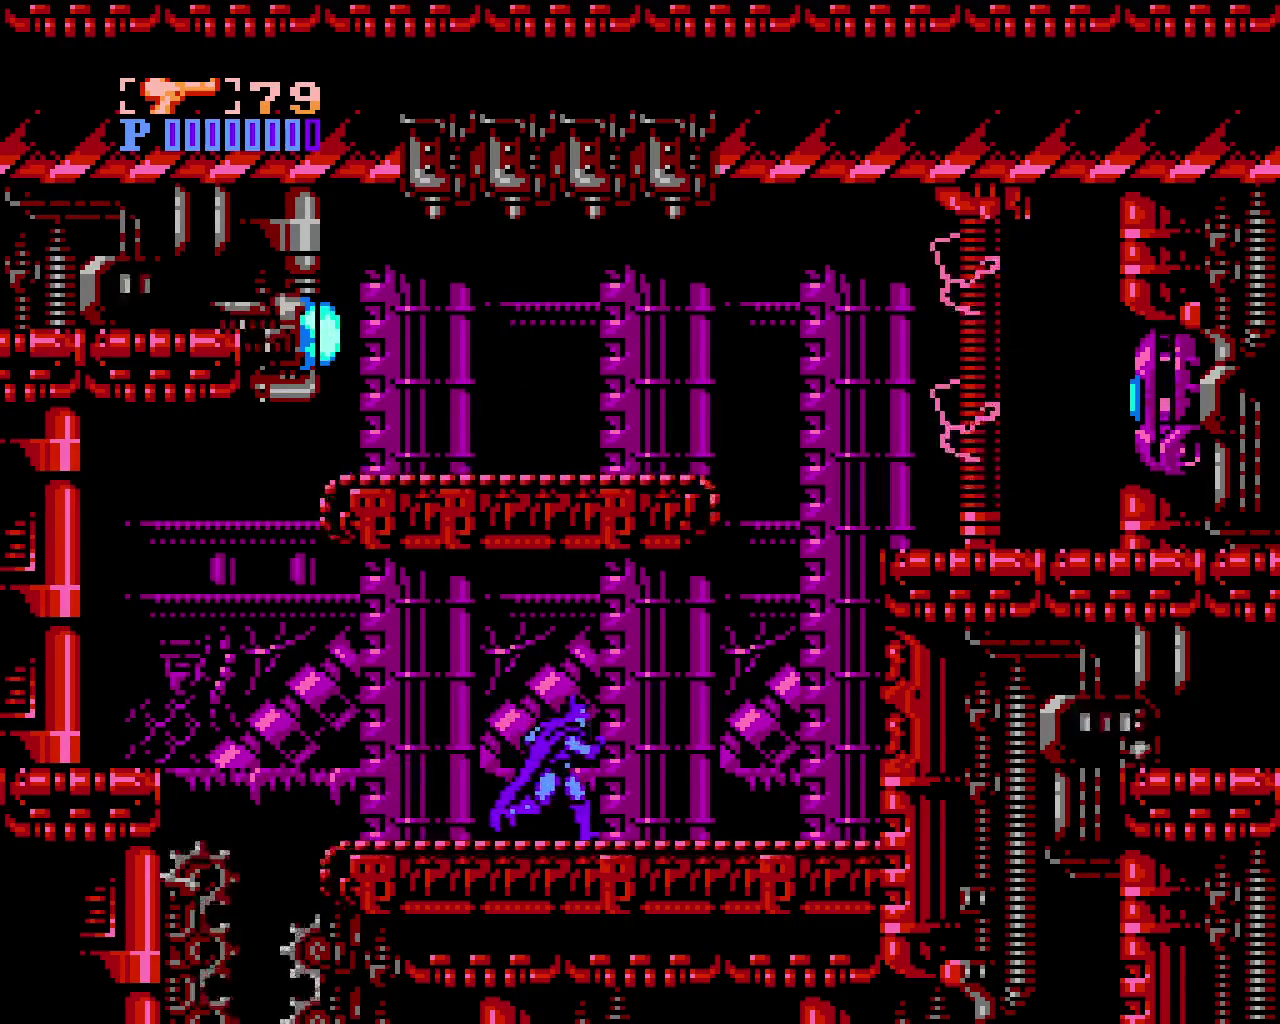
pyautogui.press('Right')
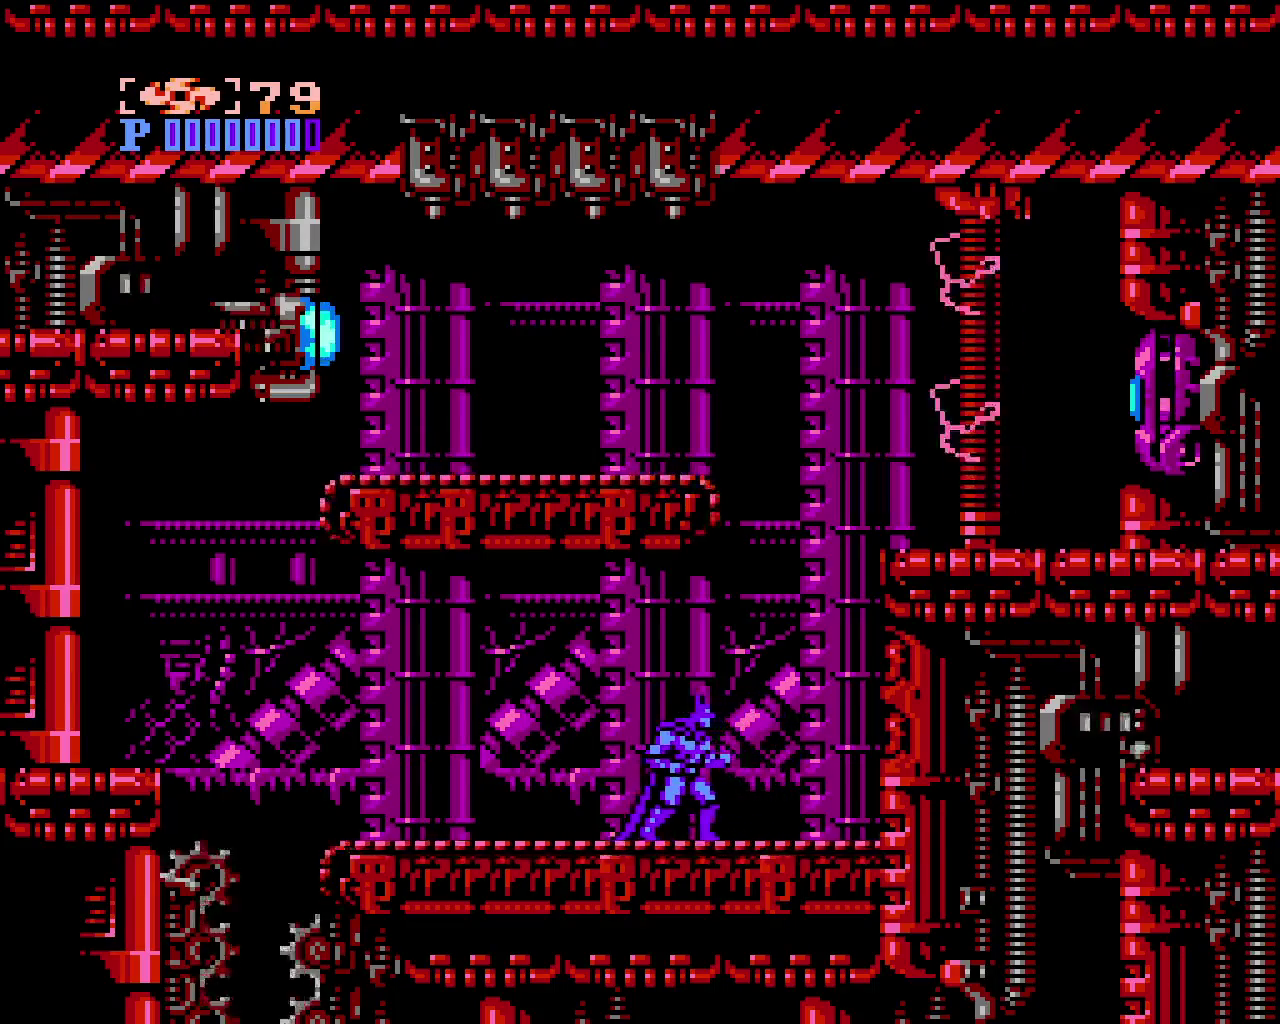
pyautogui.press('x')
pyautogui.press('z')
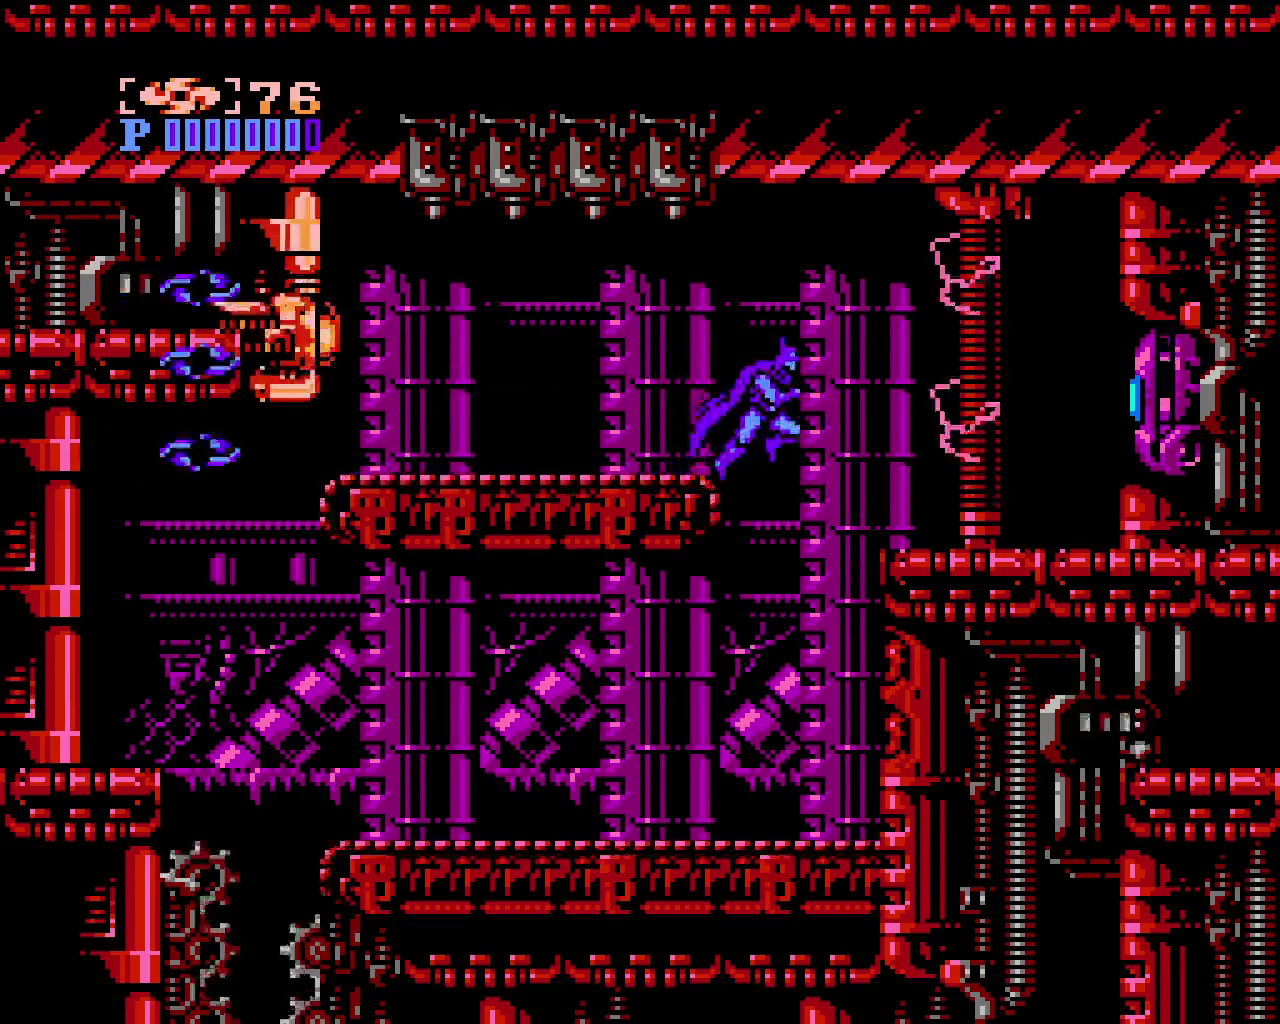
pyautogui.press('x')
pyautogui.press('z')
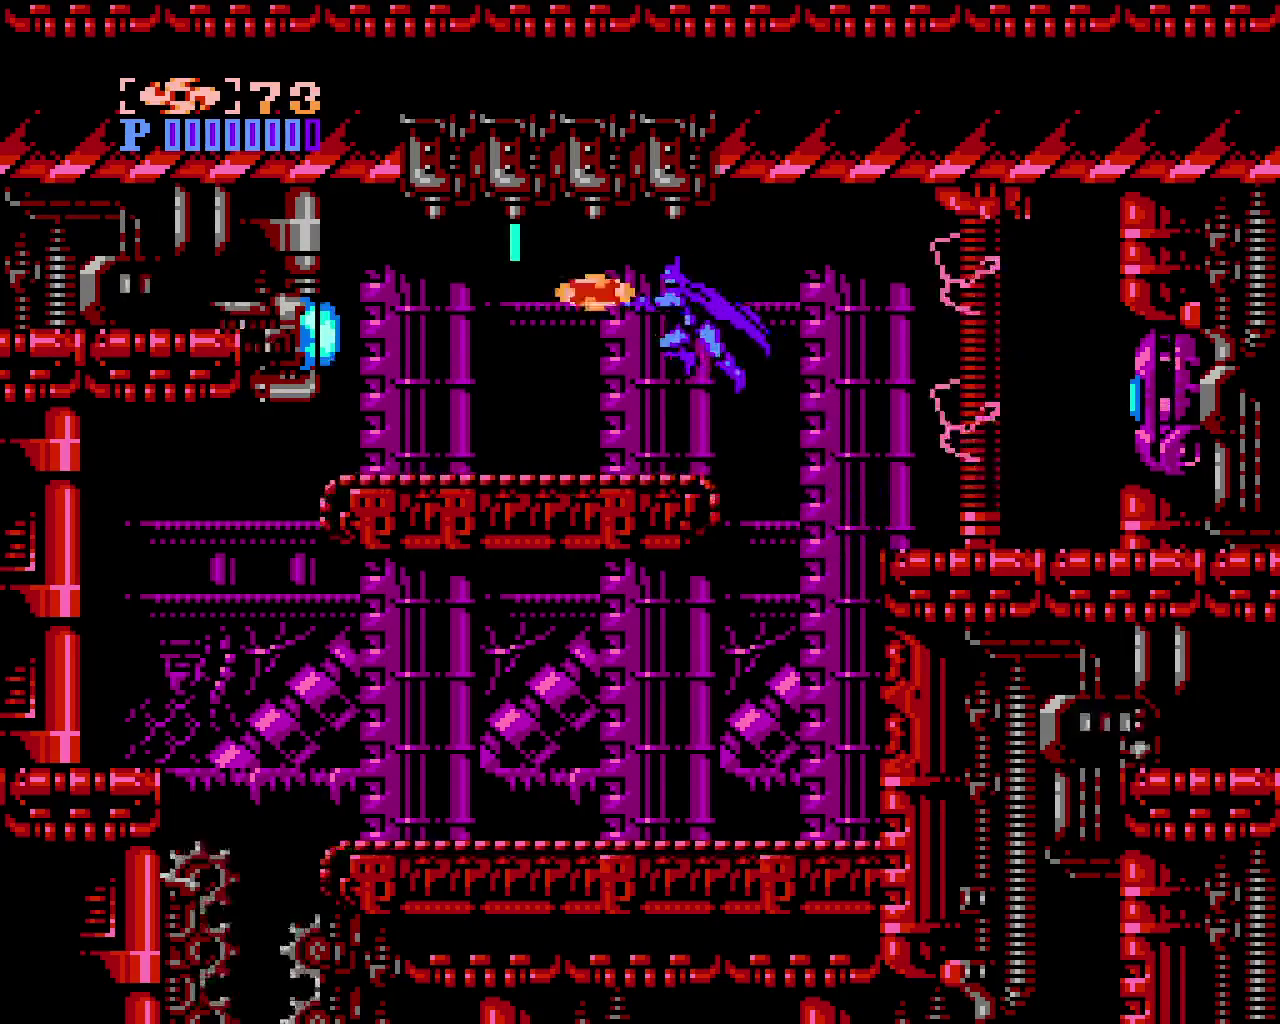
# Drop to the lower floor, cling to the right wall, and throw a batarang leaping off it
pyautogui.press('Right')
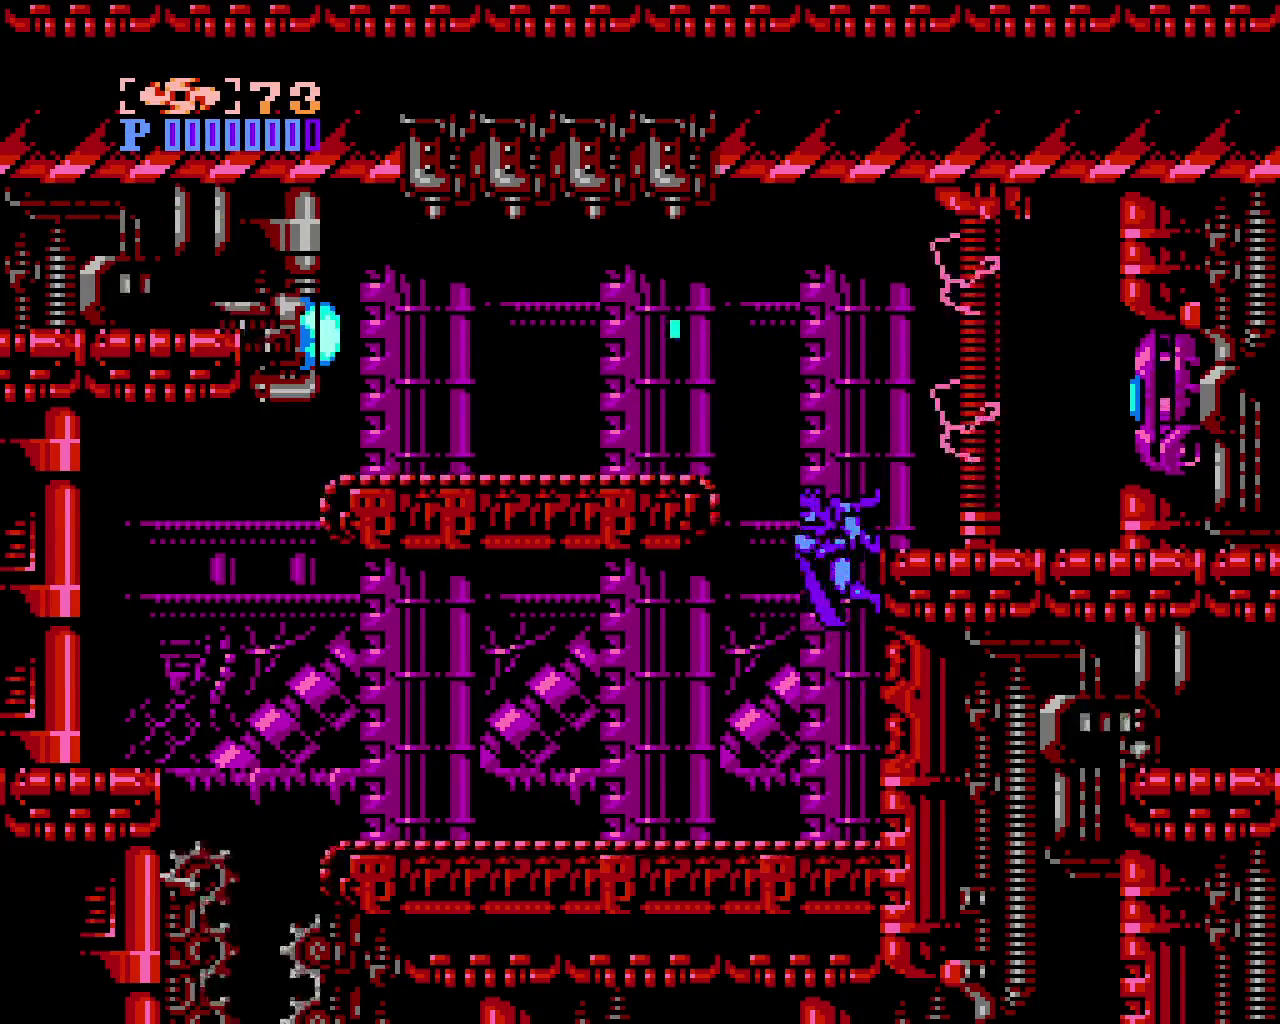
pyautogui.press('z')
pyautogui.press('x')
pyautogui.press('z')
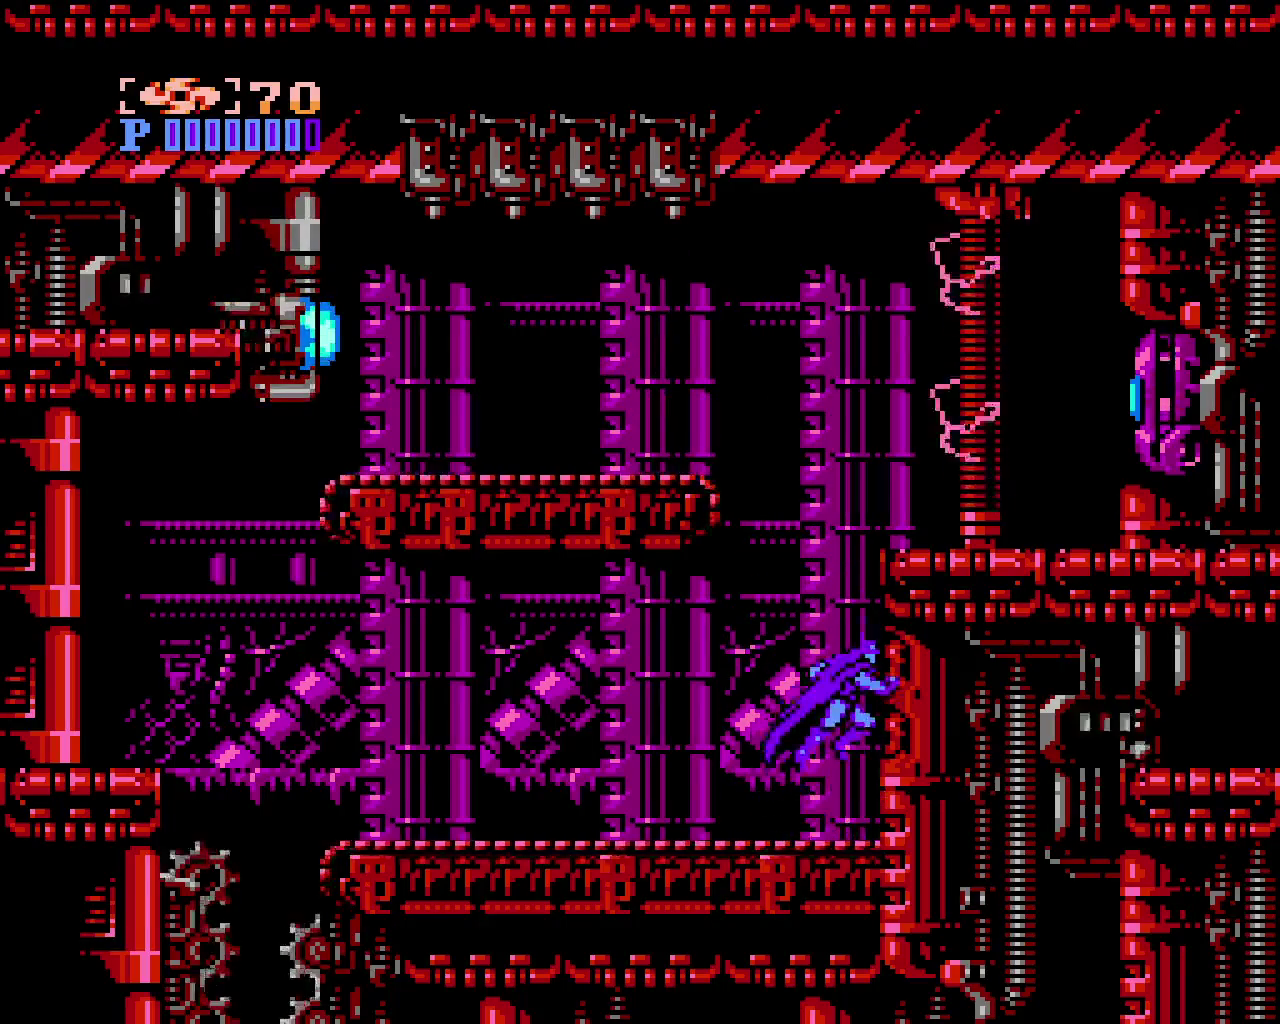
pyautogui.press('z')
pyautogui.press('x')
# Keep bouncing off the right wall throwing batarangs, then drop back to the floor
pyautogui.press('z')
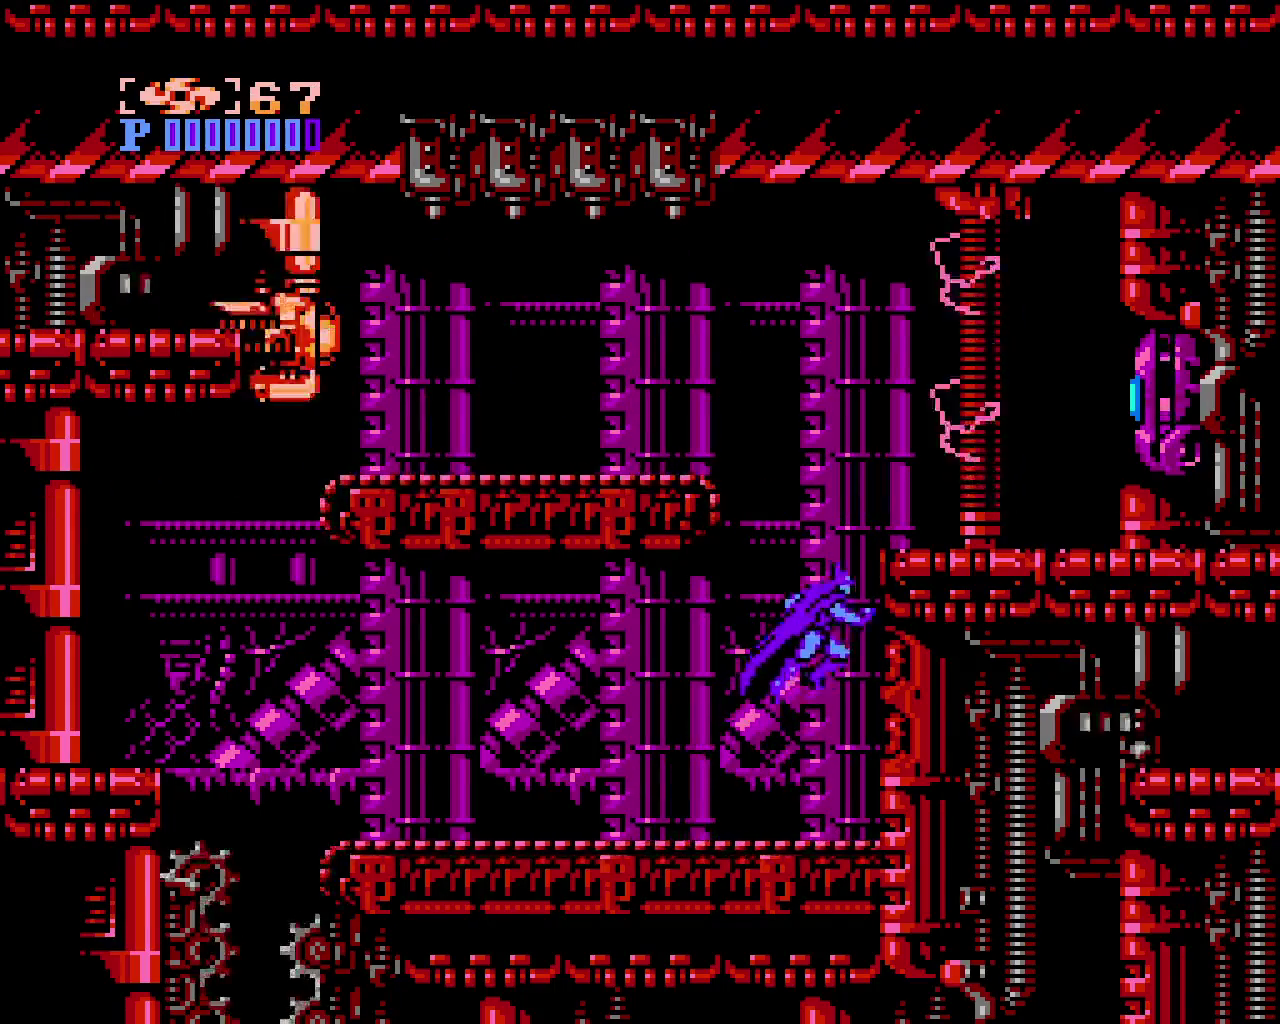
pyautogui.press('z')
pyautogui.press('x')
pyautogui.press('z')
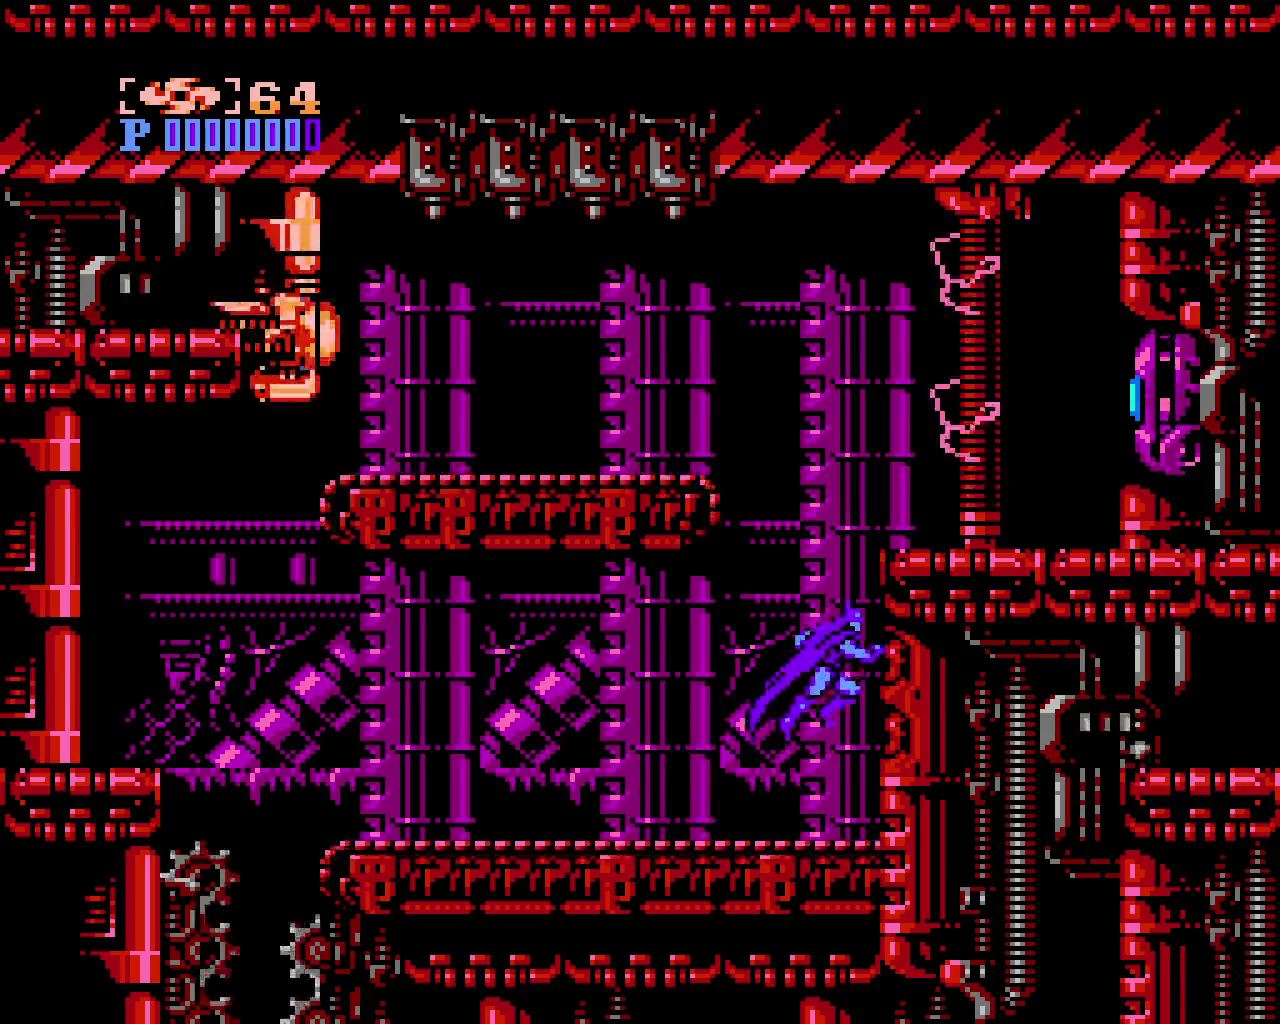
pyautogui.press('z')
pyautogui.press('x')
pyautogui.press('z')
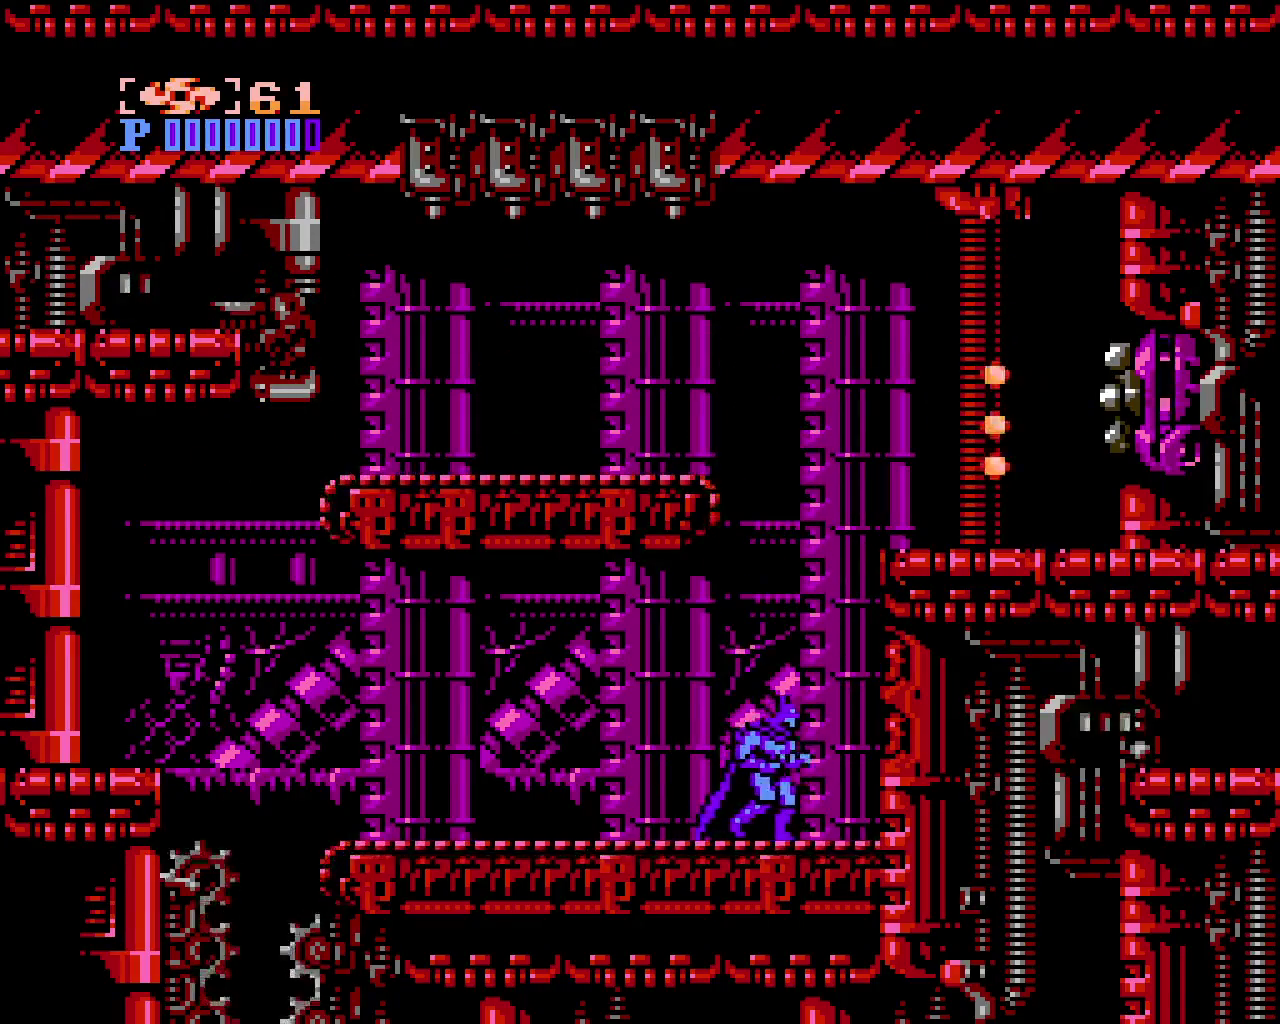
# Switch away from batarangs, wall-jump onto the upper-right platform, and leap repeatedly at the wall enemy
pyautogui.press('shift')
pyautogui.press('z')
pyautogui.press('z')
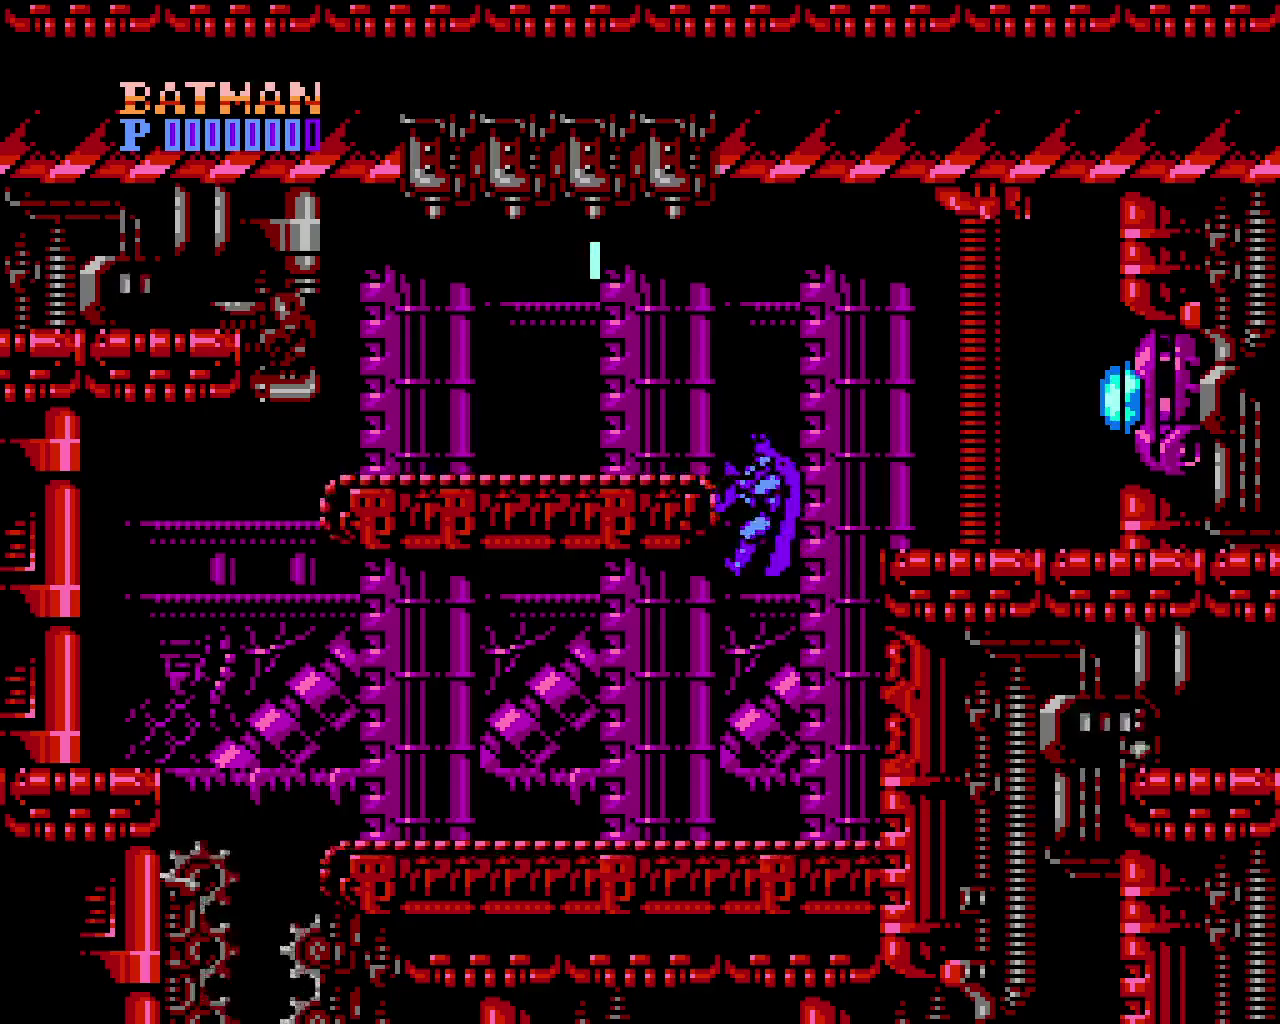
pyautogui.press('z')
pyautogui.press('z')
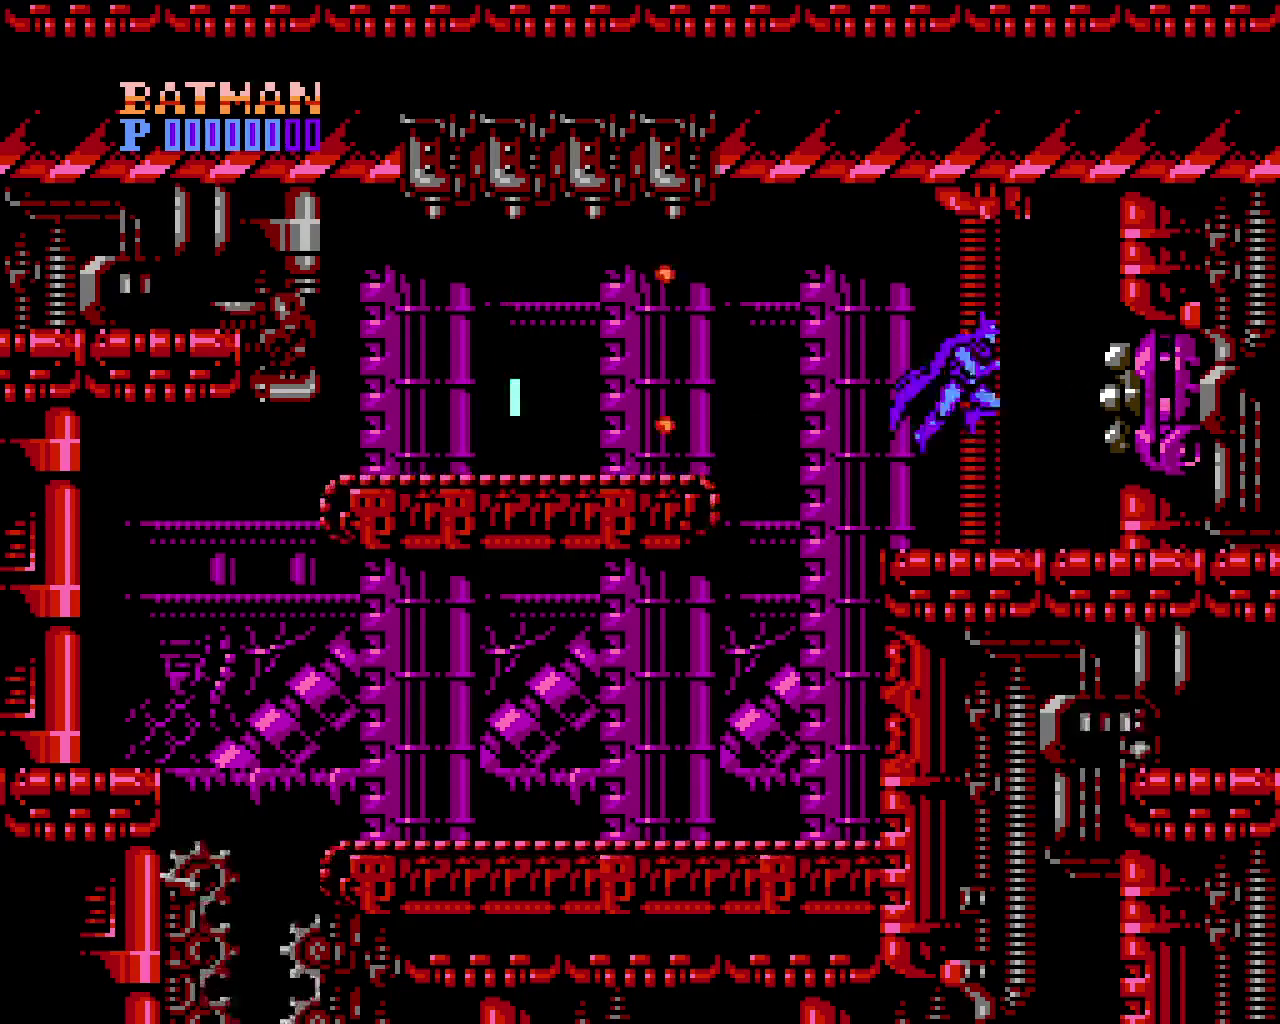
pyautogui.press('z')
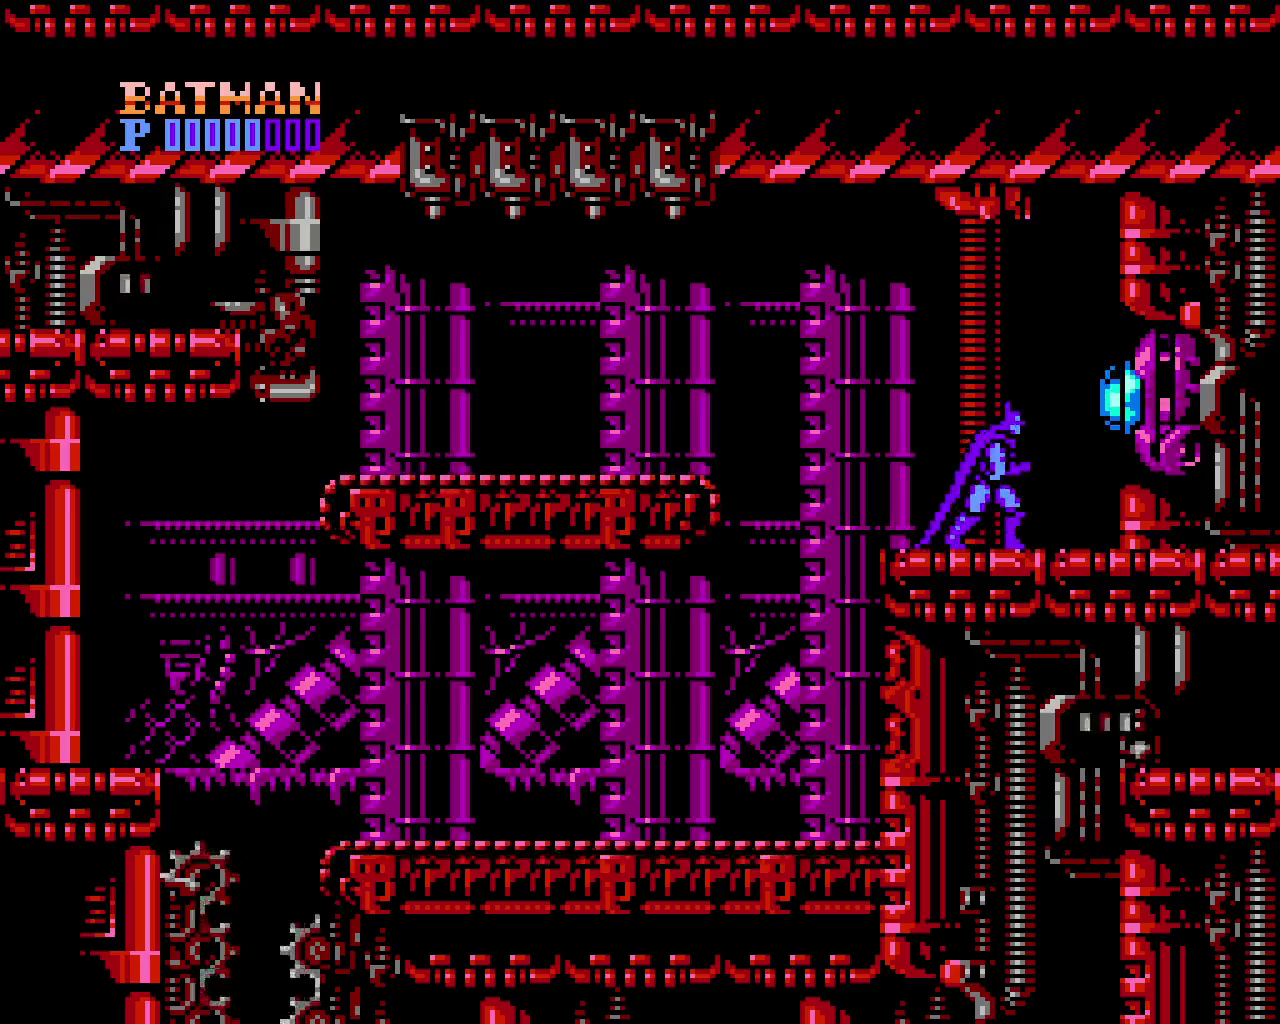
pyautogui.press('z')
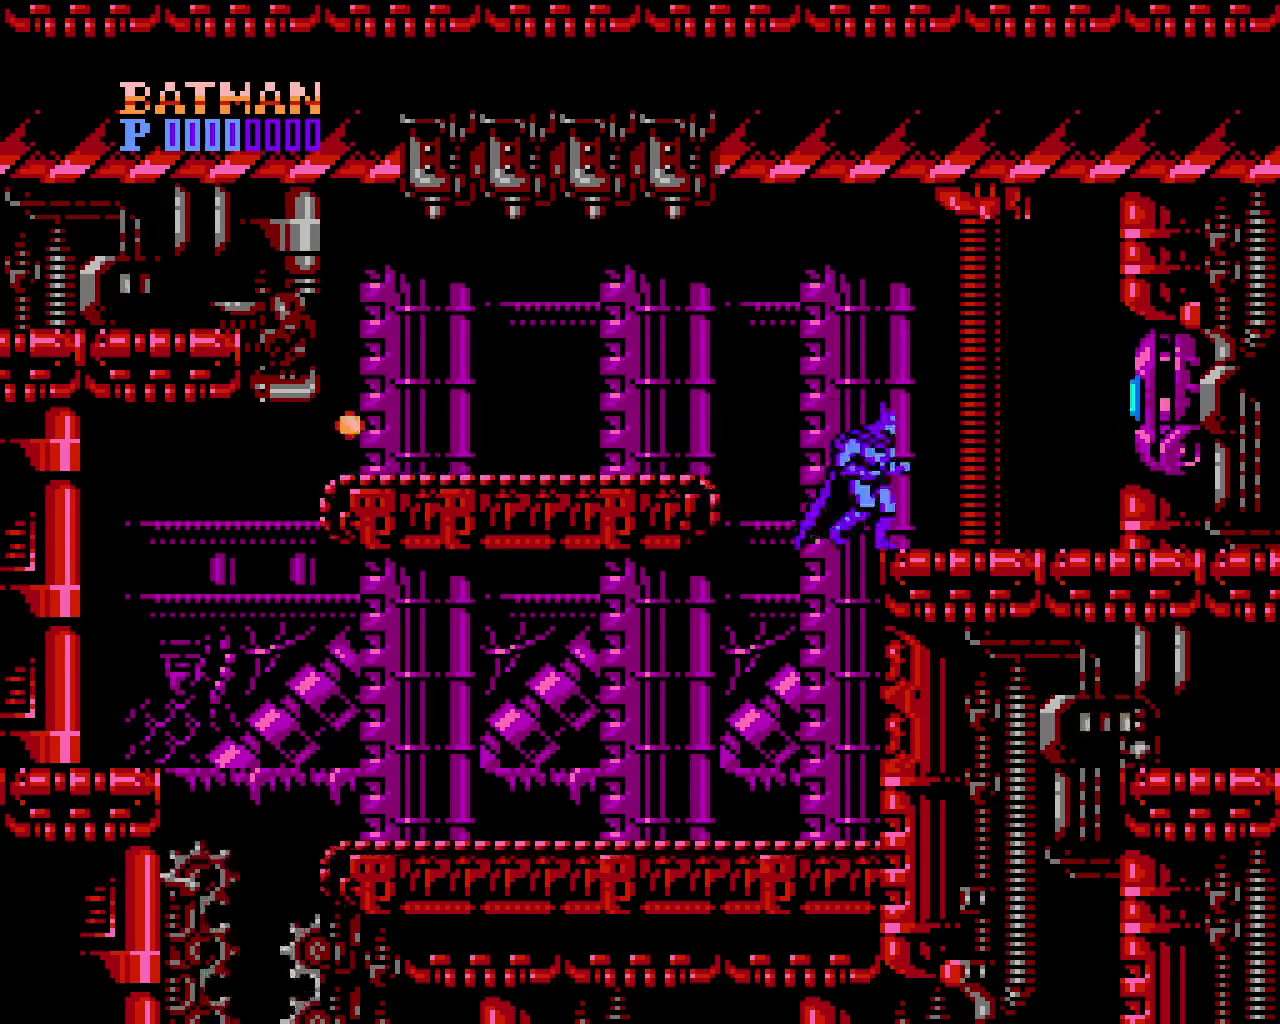
pyautogui.press('z')
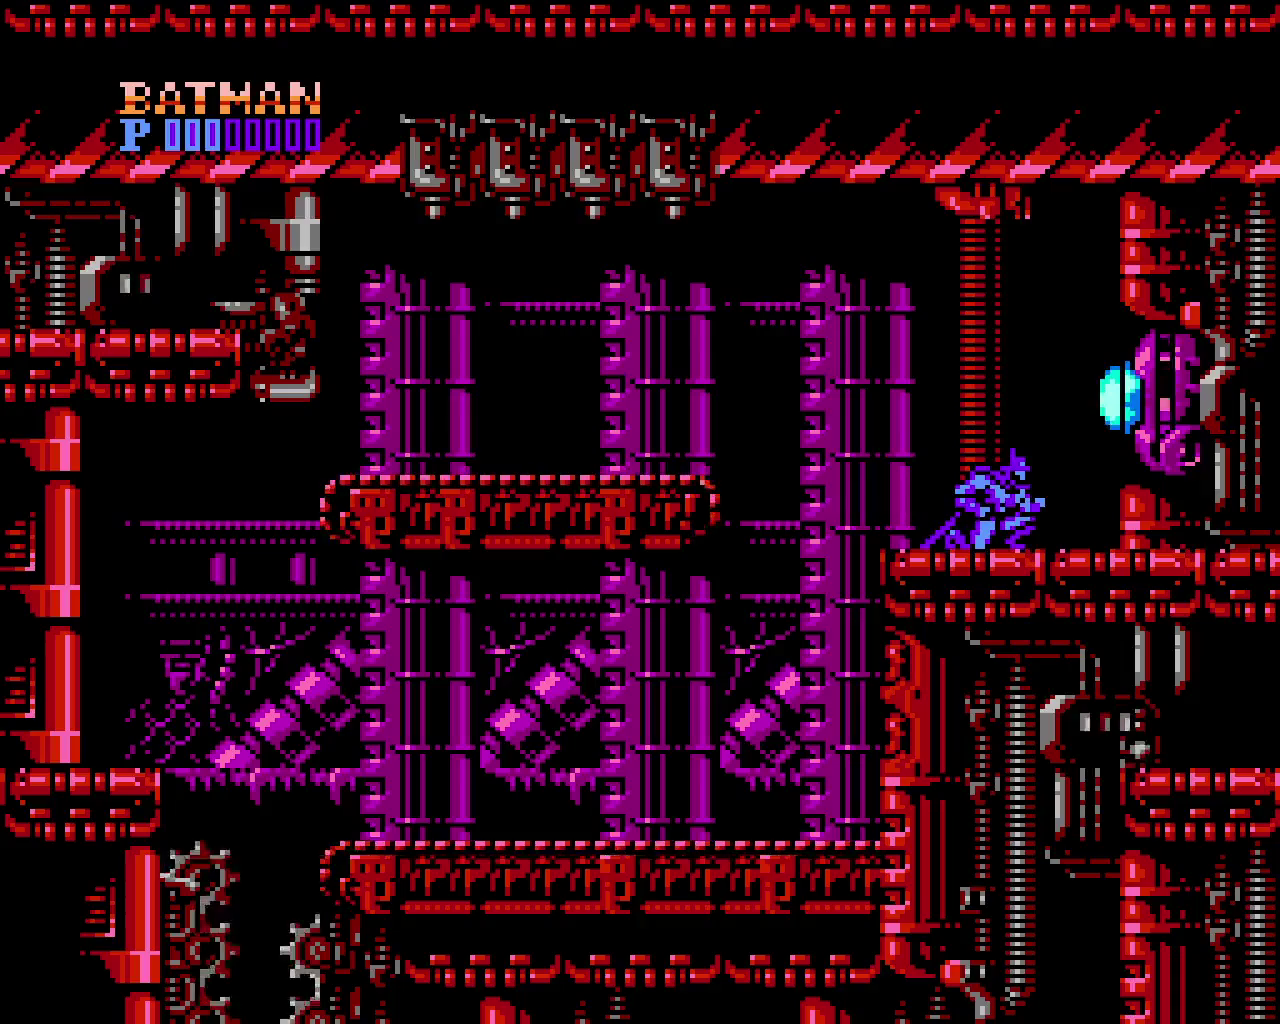
pyautogui.press('z')
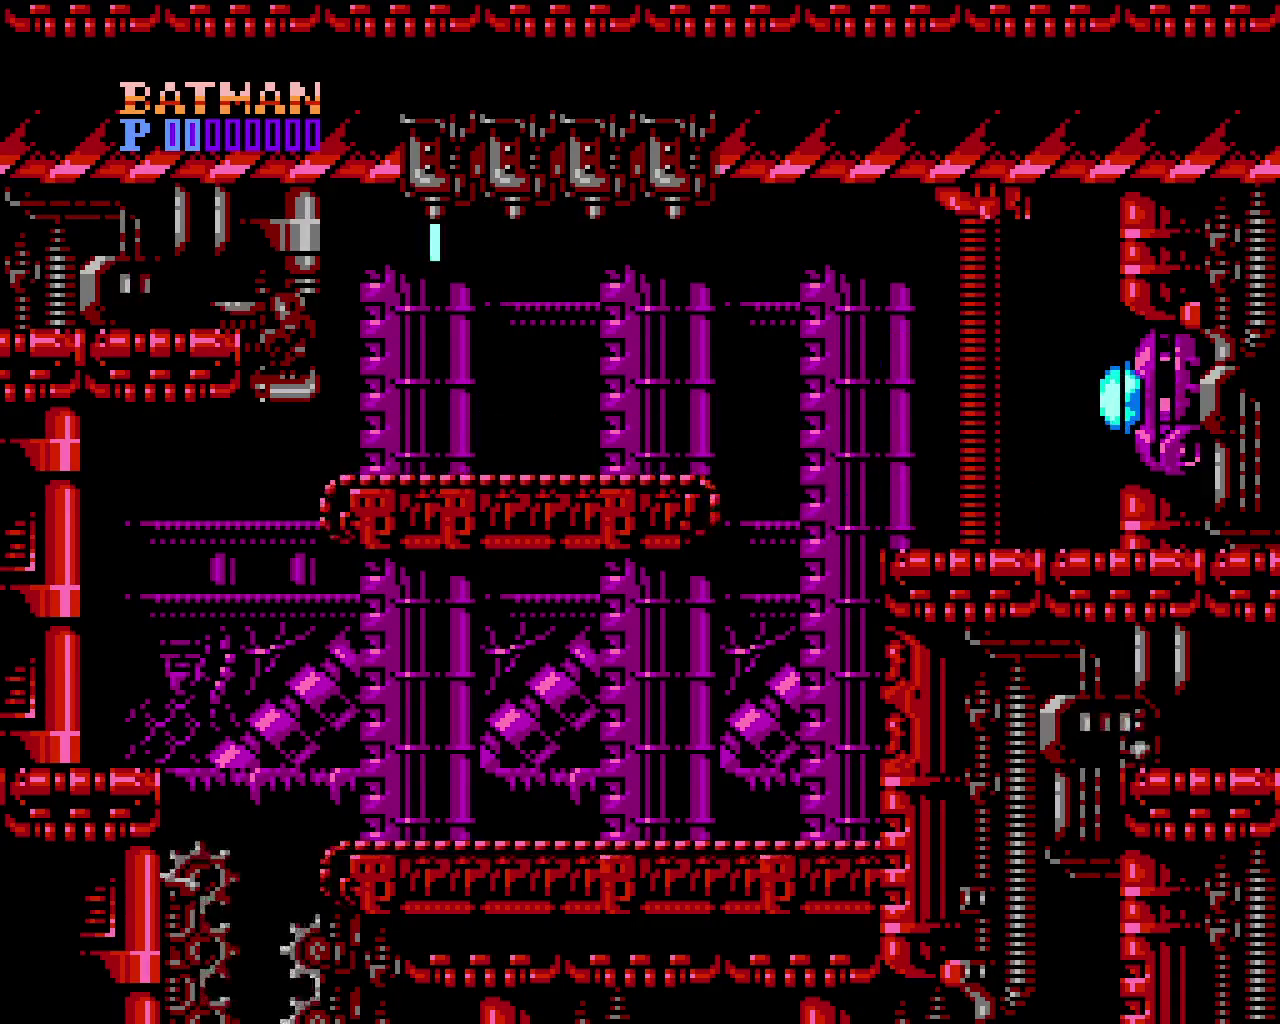
pyautogui.press('z')
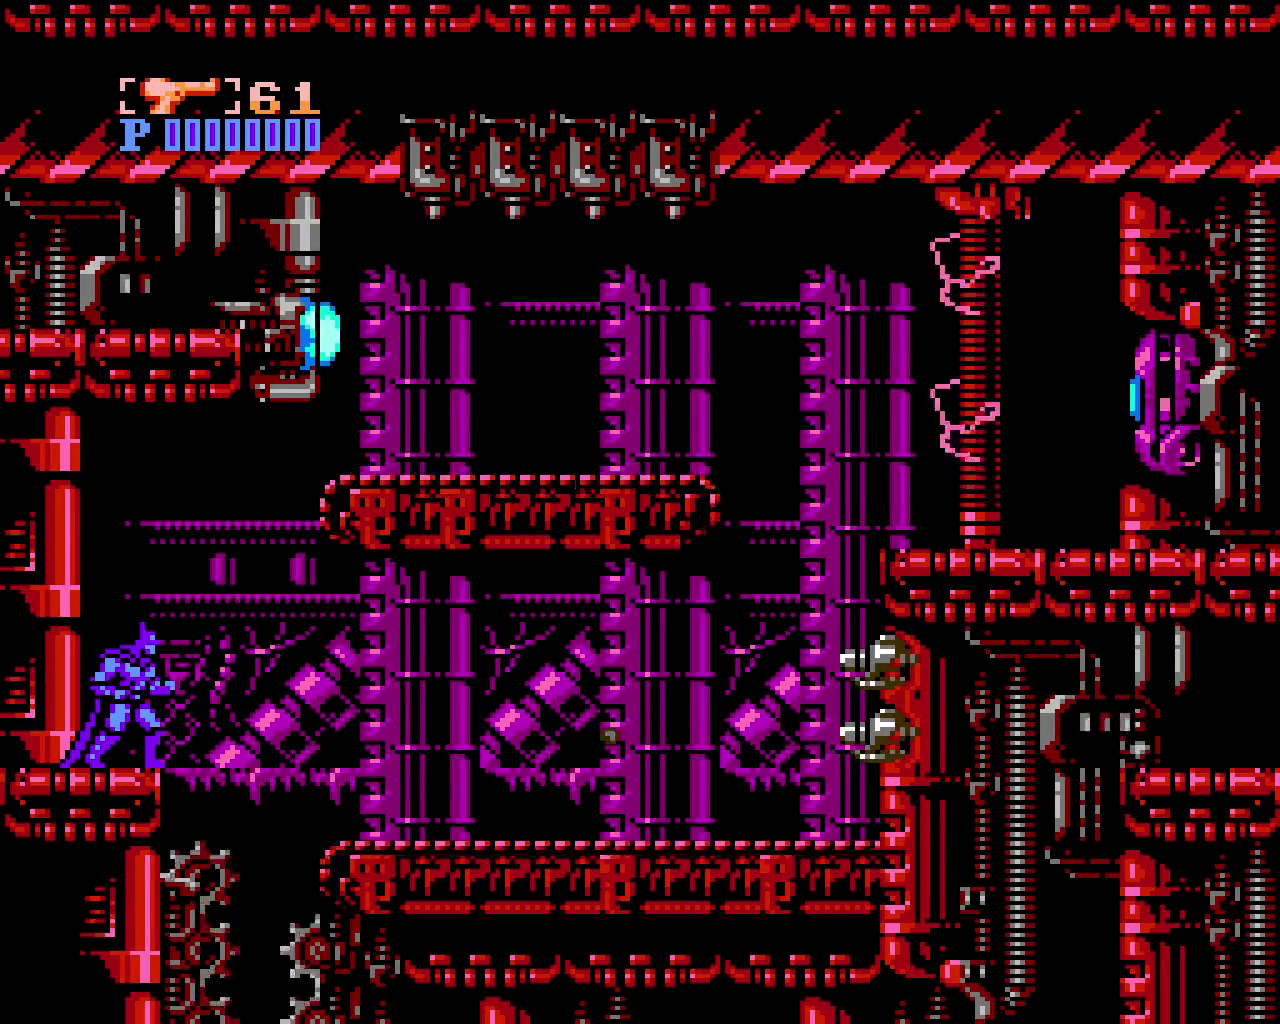
# Shoot the two wall turrets from the left ledge until both explode
pyautogui.press('x')
pyautogui.press('z')
pyautogui.press('z')
pyautogui.press('z')
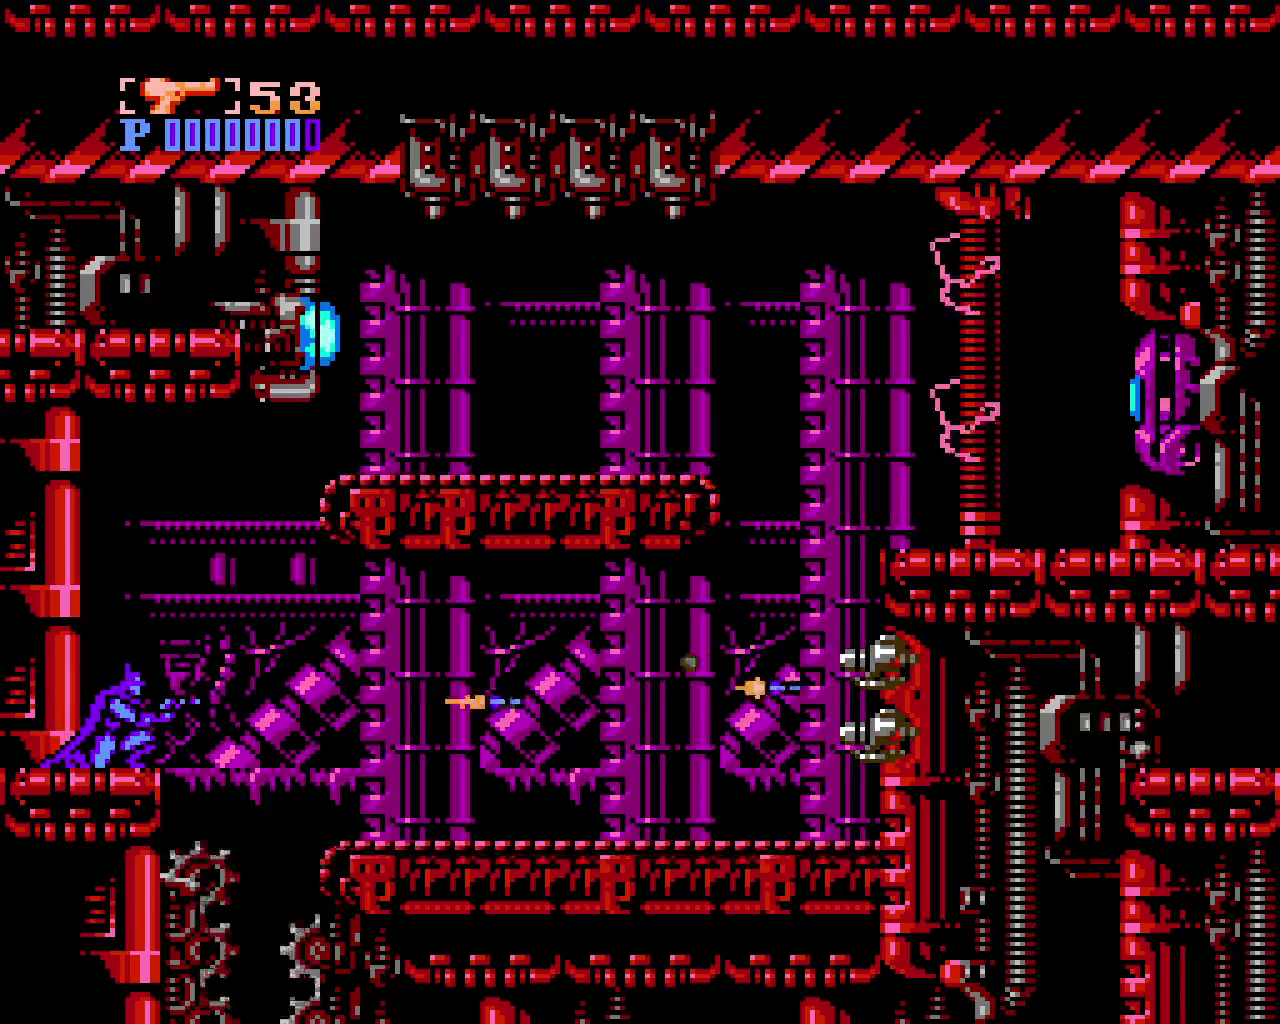
pyautogui.press('z')
pyautogui.press('x')
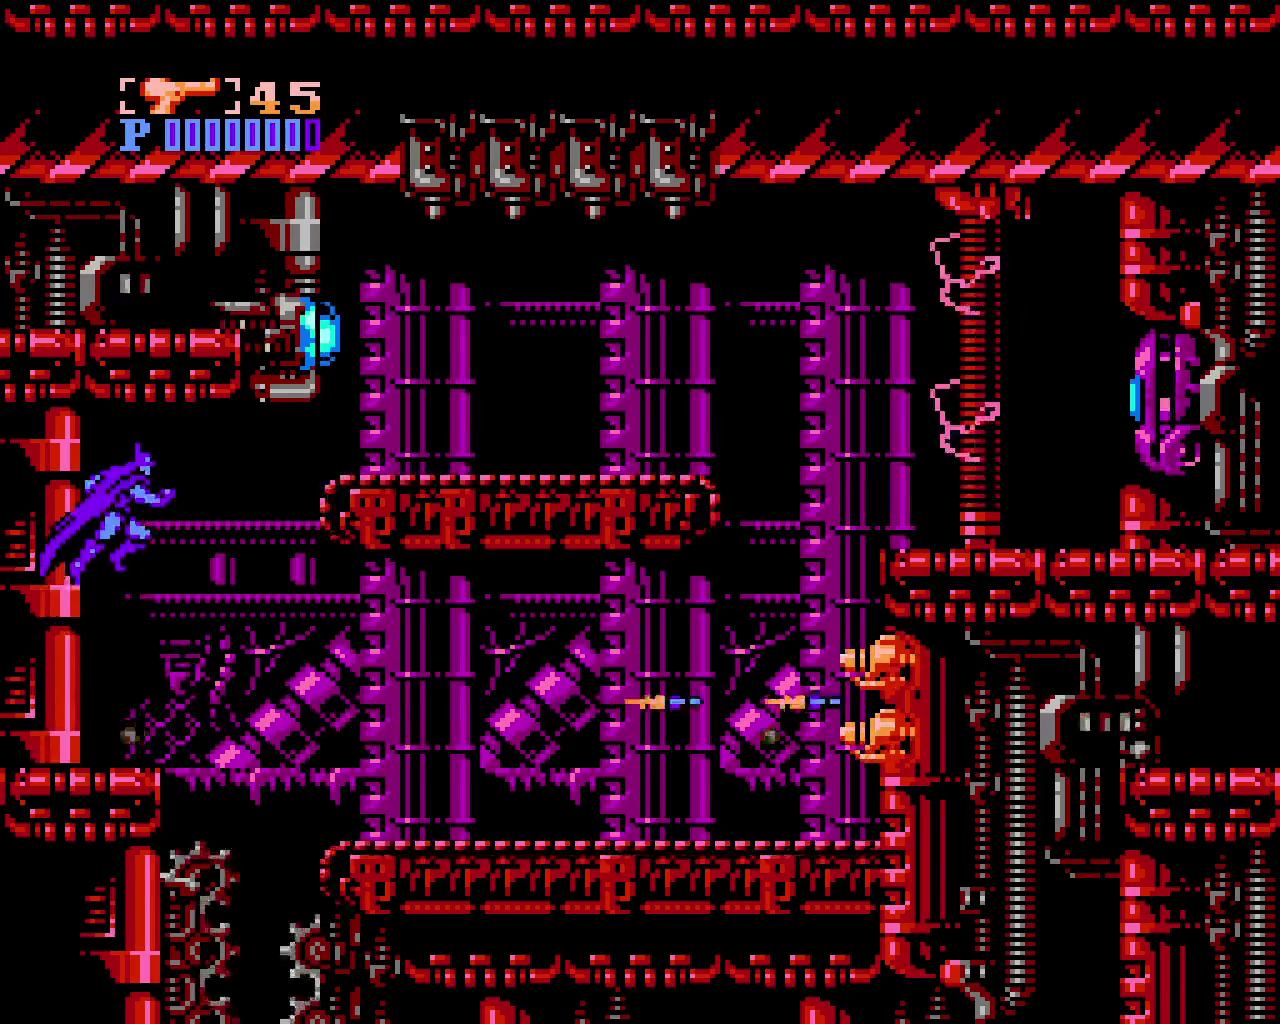
pyautogui.press('x')
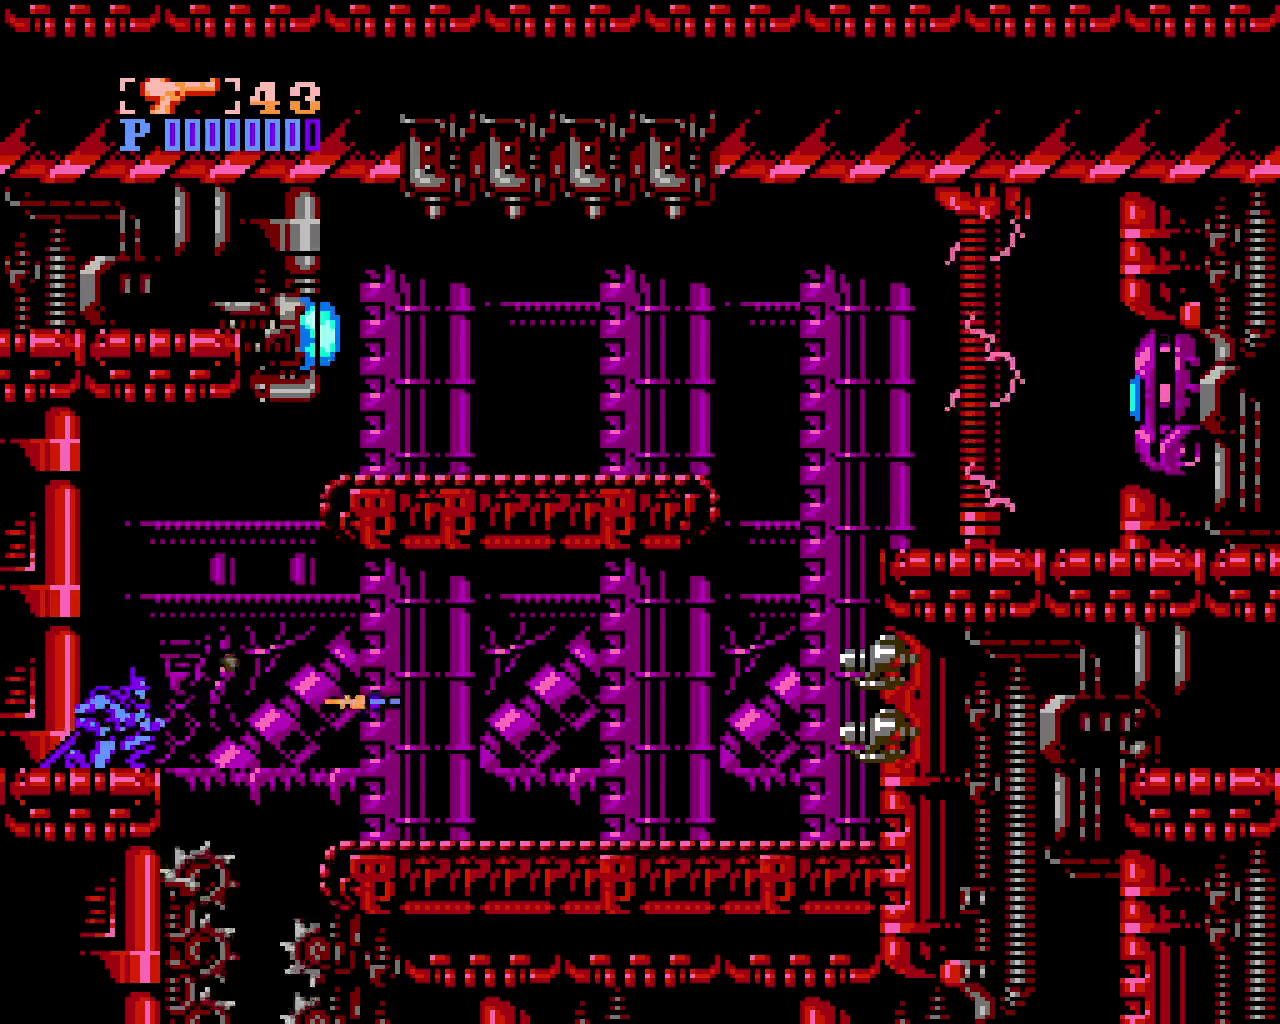
pyautogui.press('z')
pyautogui.press('z')
pyautogui.press('z')
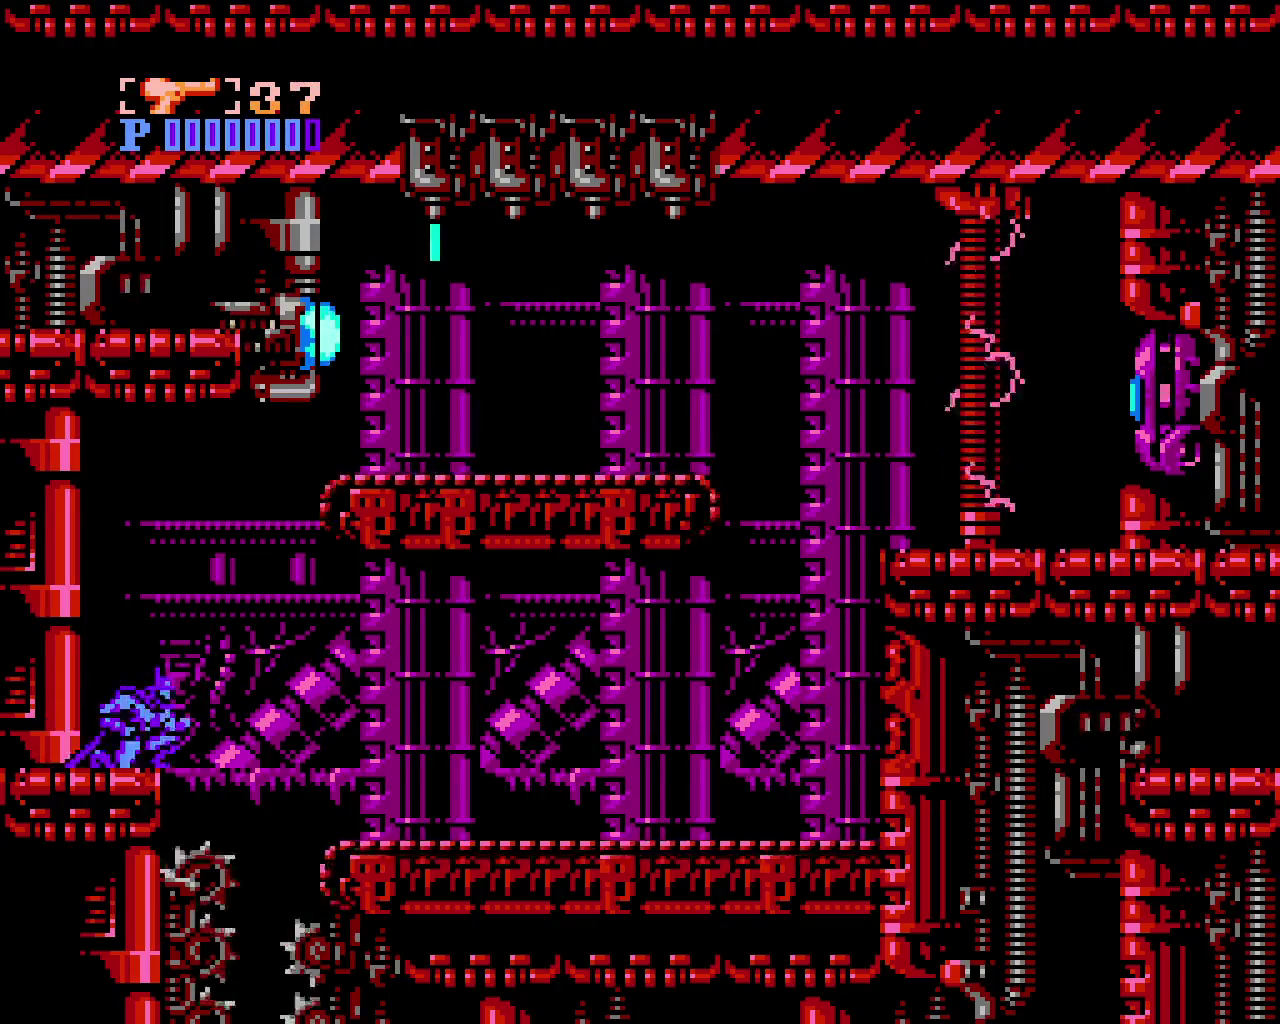
# Jump right across the gap and wall-jump onto the upper platform, firing leftward
pyautogui.press('x')
pyautogui.press('x')
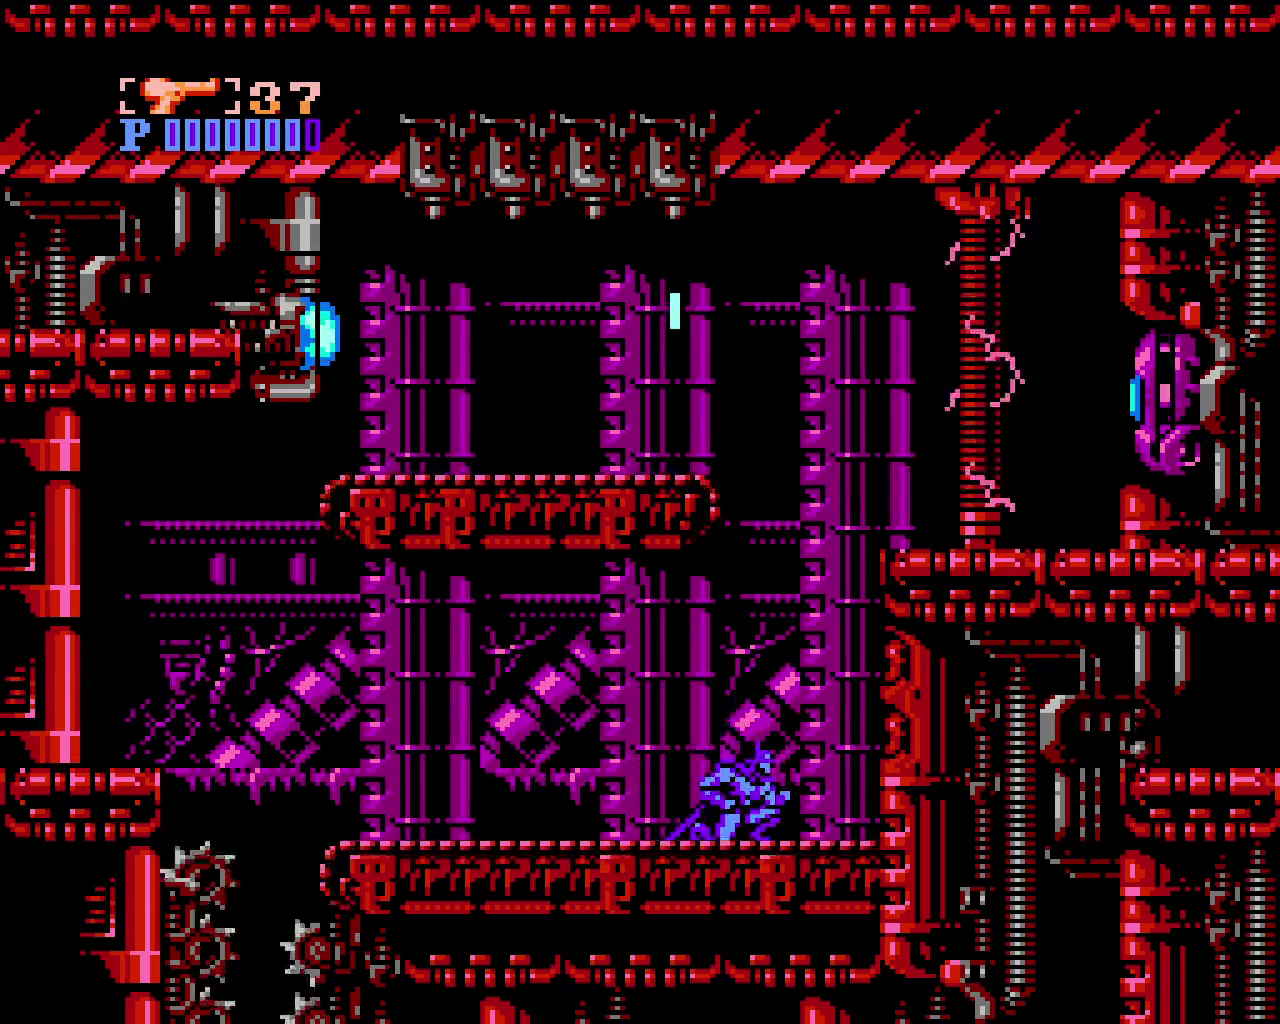
pyautogui.press('x')
pyautogui.press('x')
pyautogui.press('z')
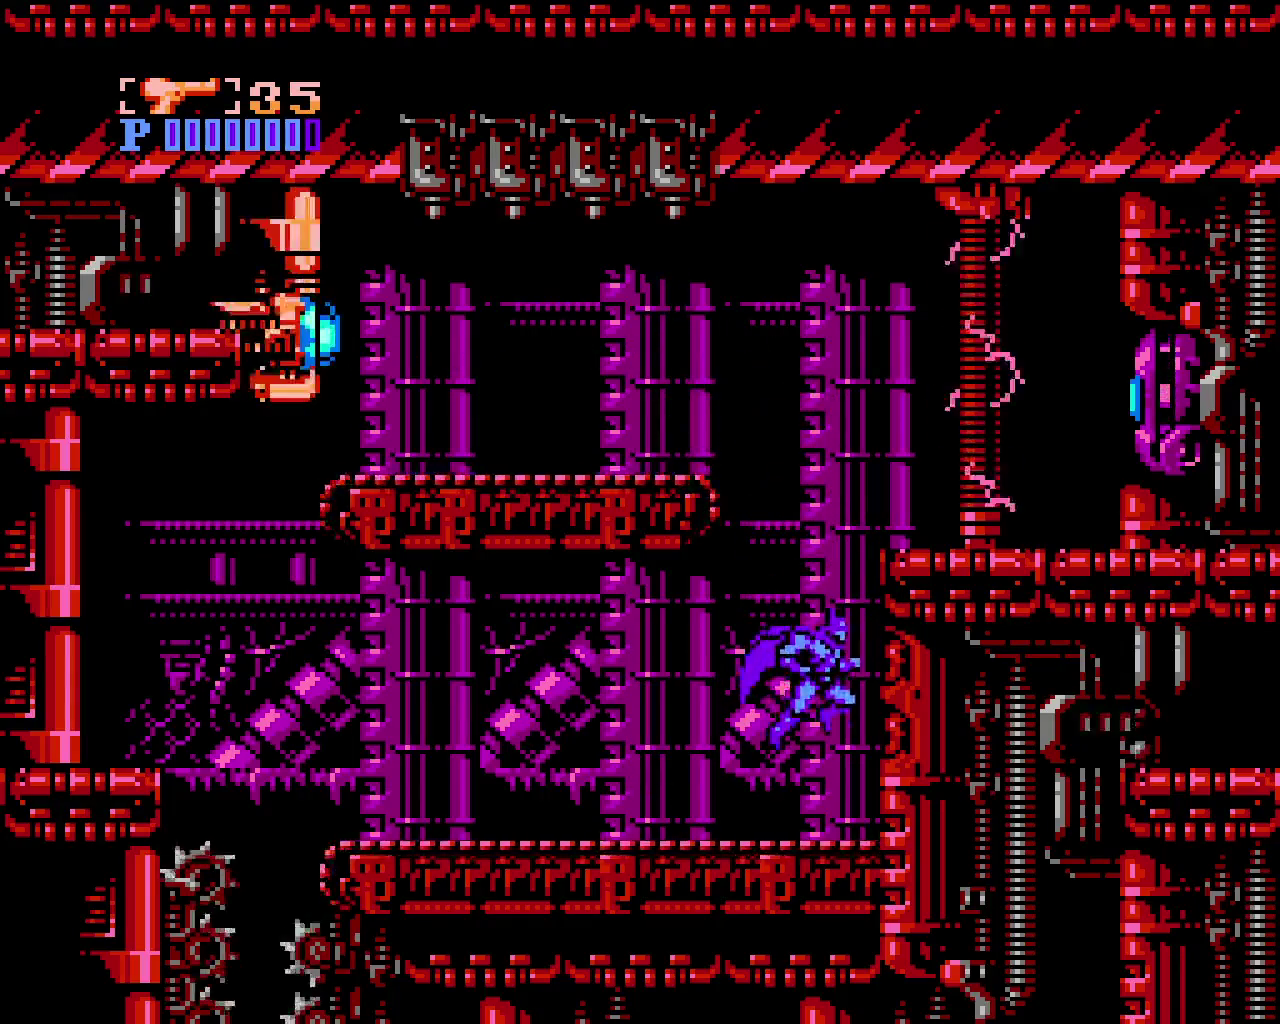
pyautogui.press('x')
pyautogui.press('x')
pyautogui.press('z')
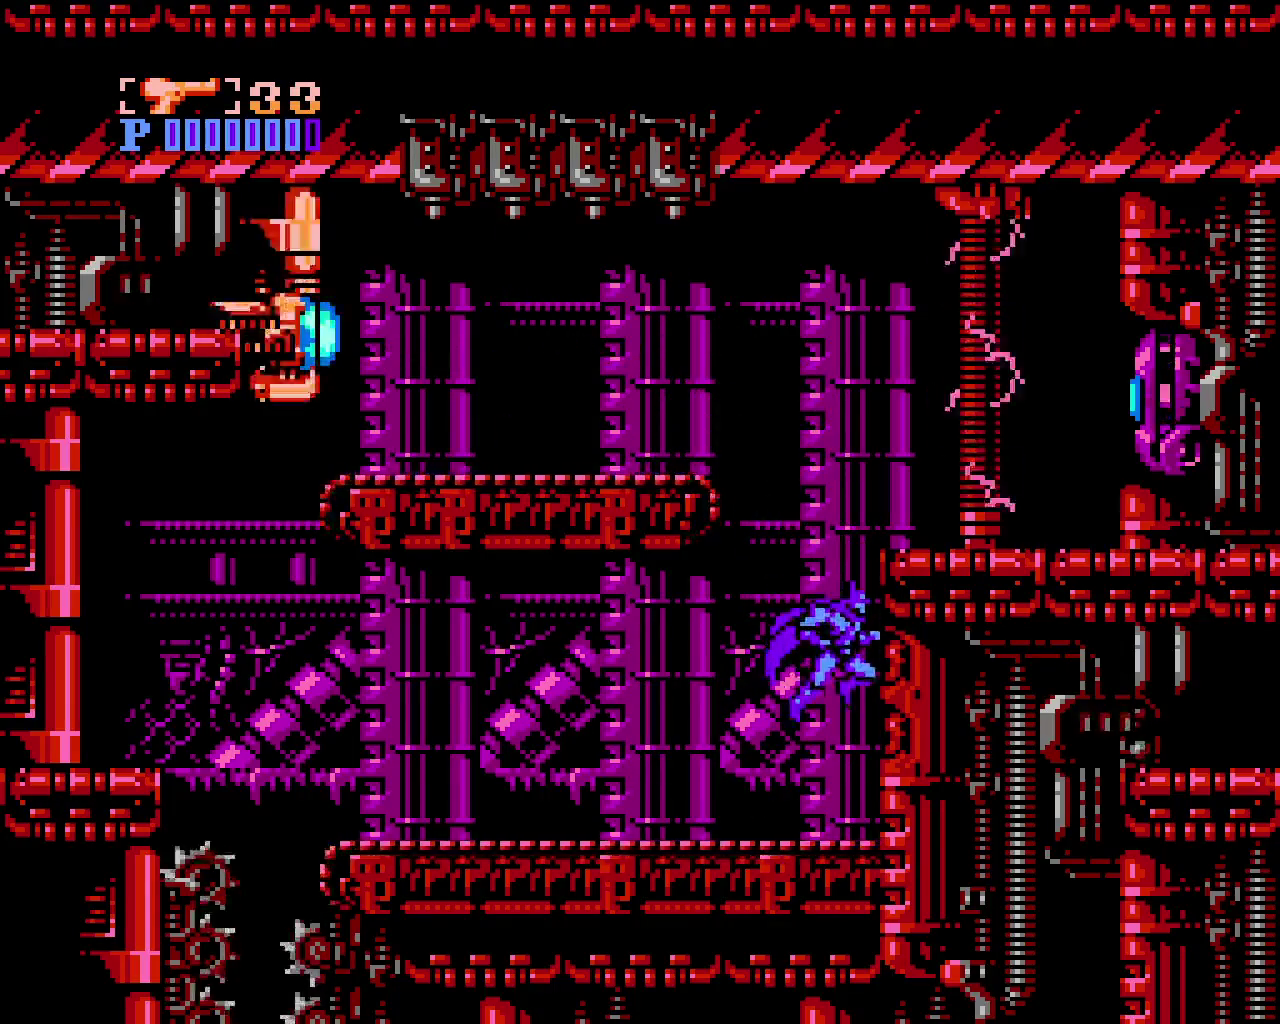
# Keep wall-jumping above the platform while shooting at the upper-left enemy
pyautogui.press('x')
pyautogui.press('x')
pyautogui.press('z')
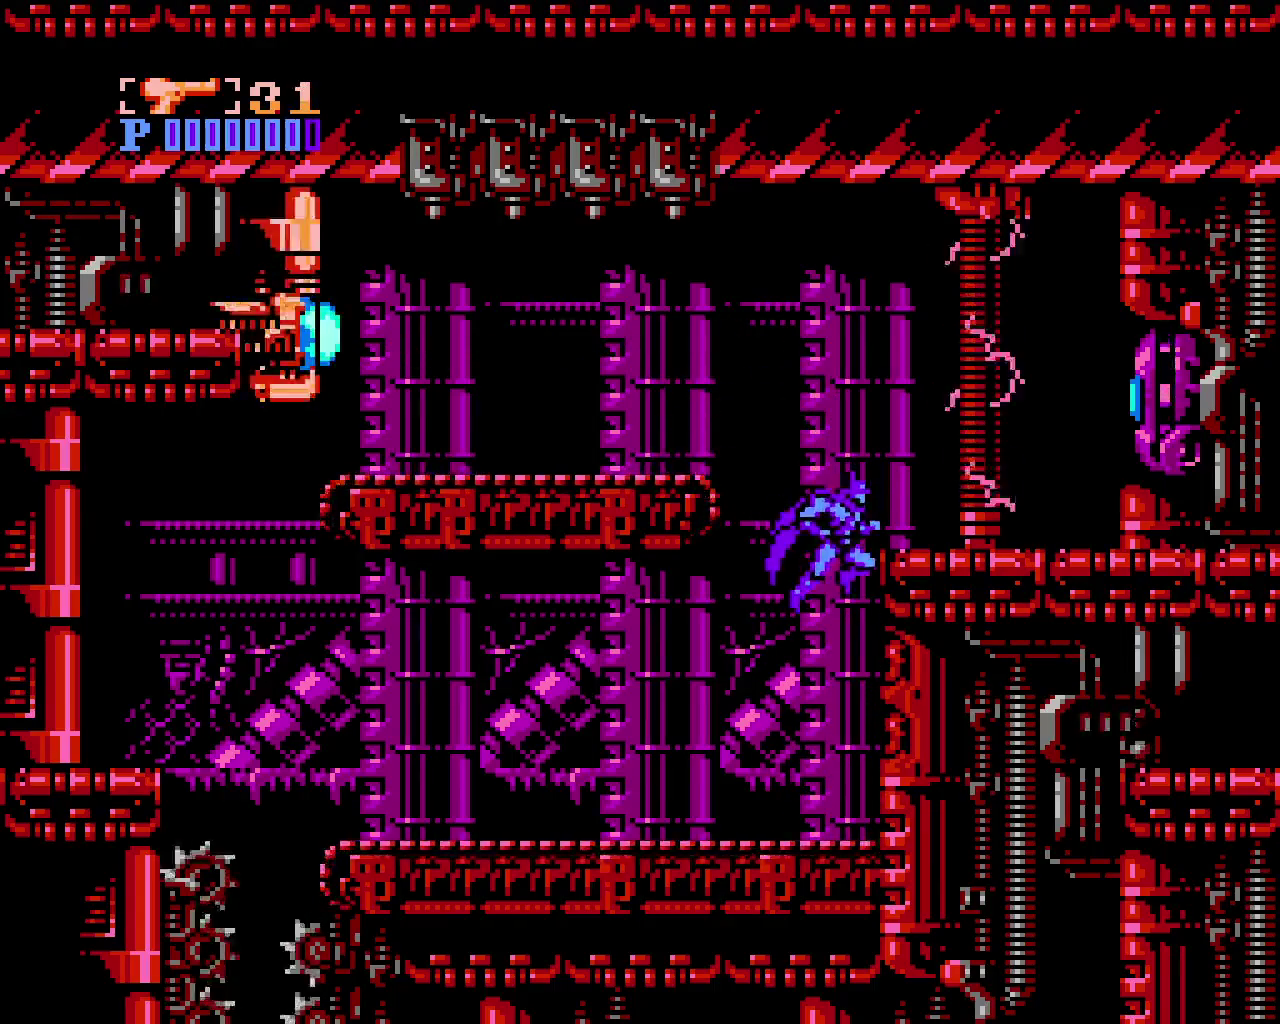
pyautogui.press('x')
pyautogui.press('x')
pyautogui.press('z')
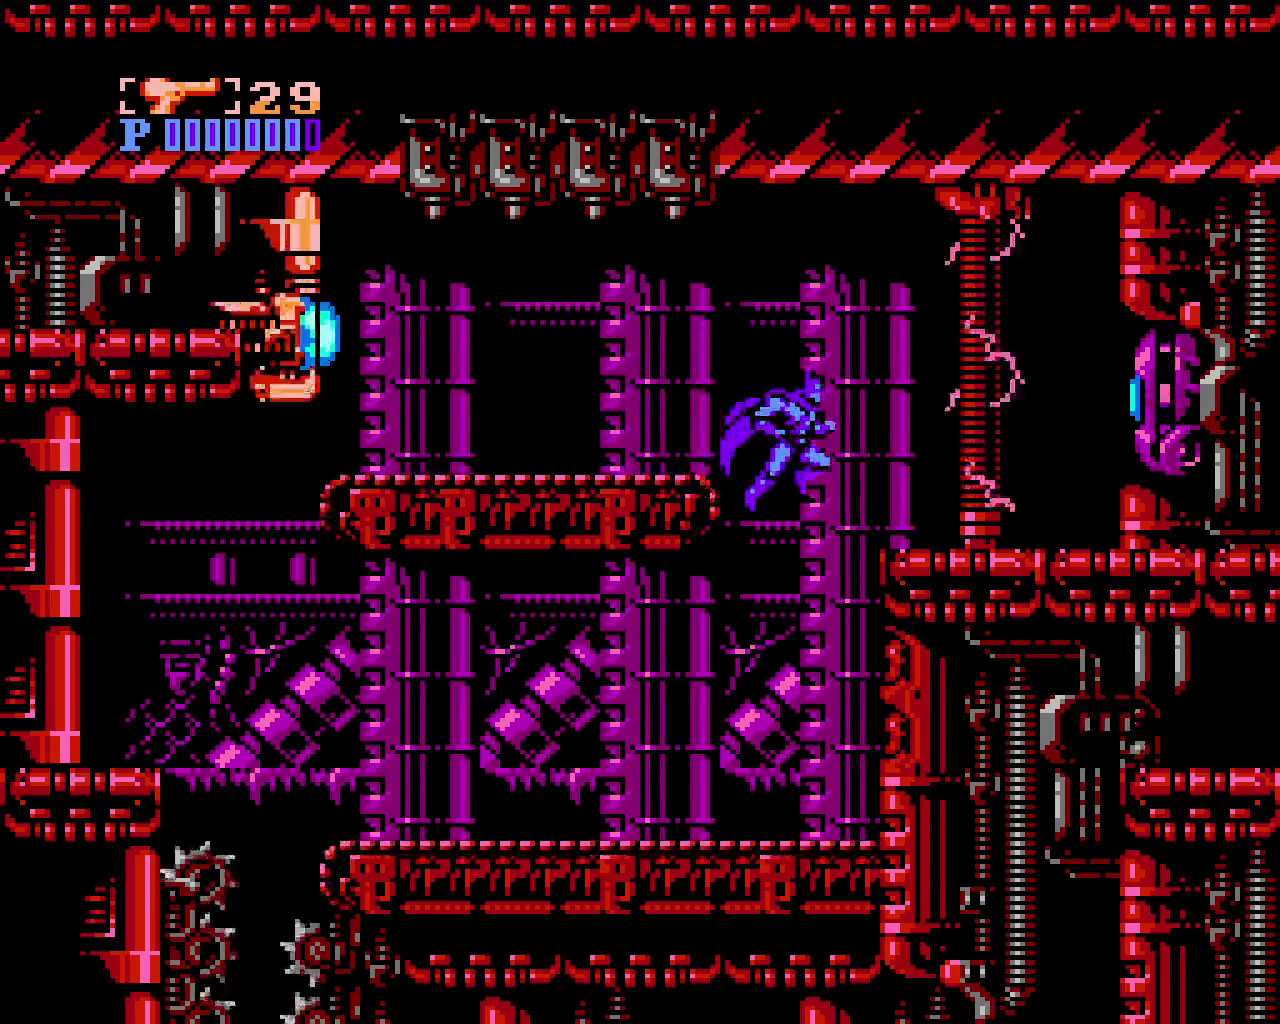
pyautogui.press('x')
pyautogui.press('x')
pyautogui.press('z')
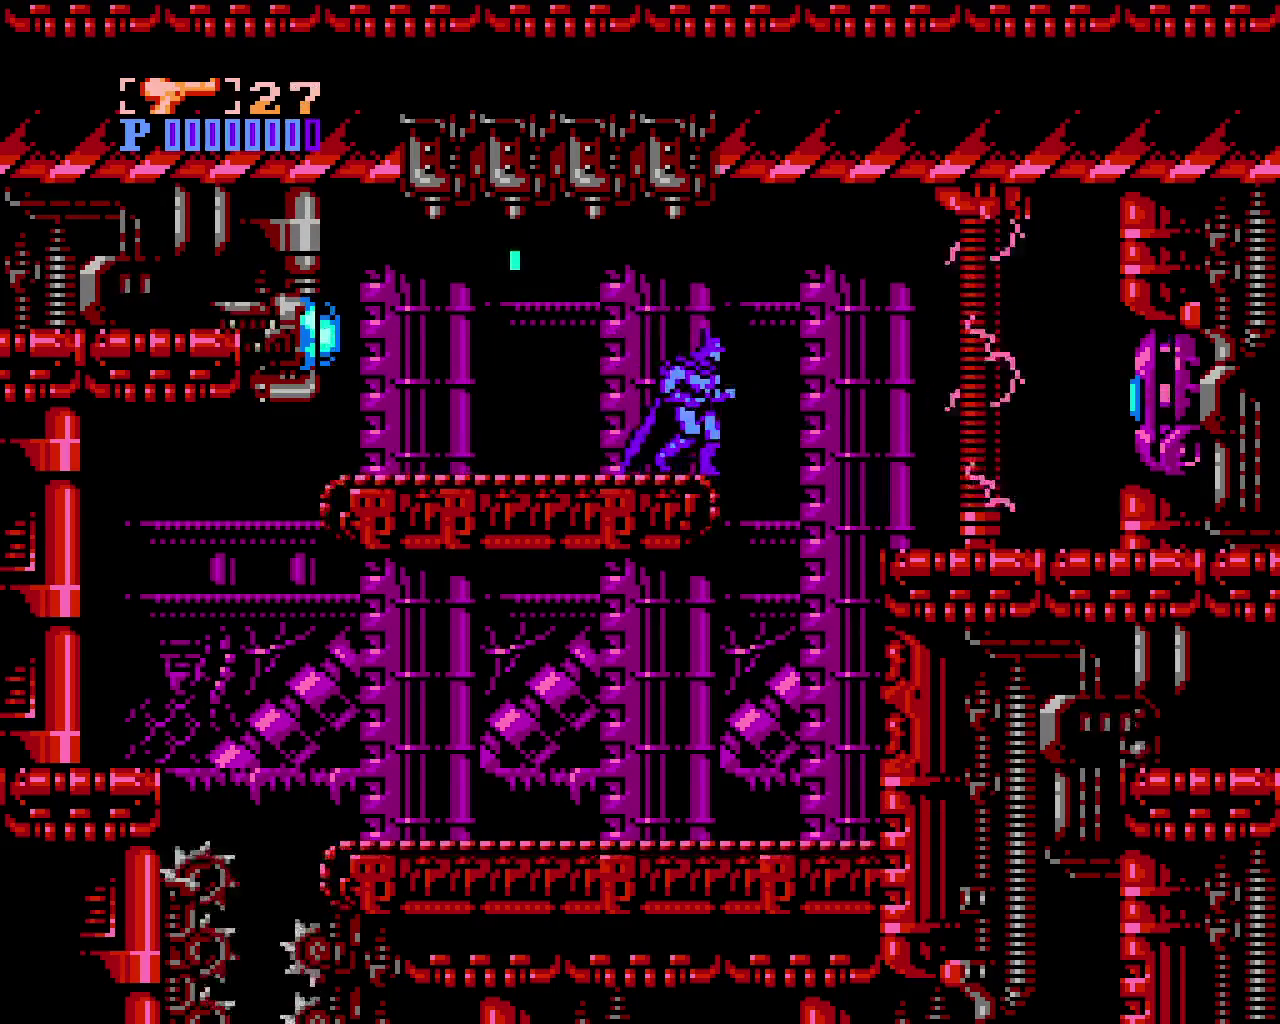
pyautogui.press('x')
pyautogui.press('z')
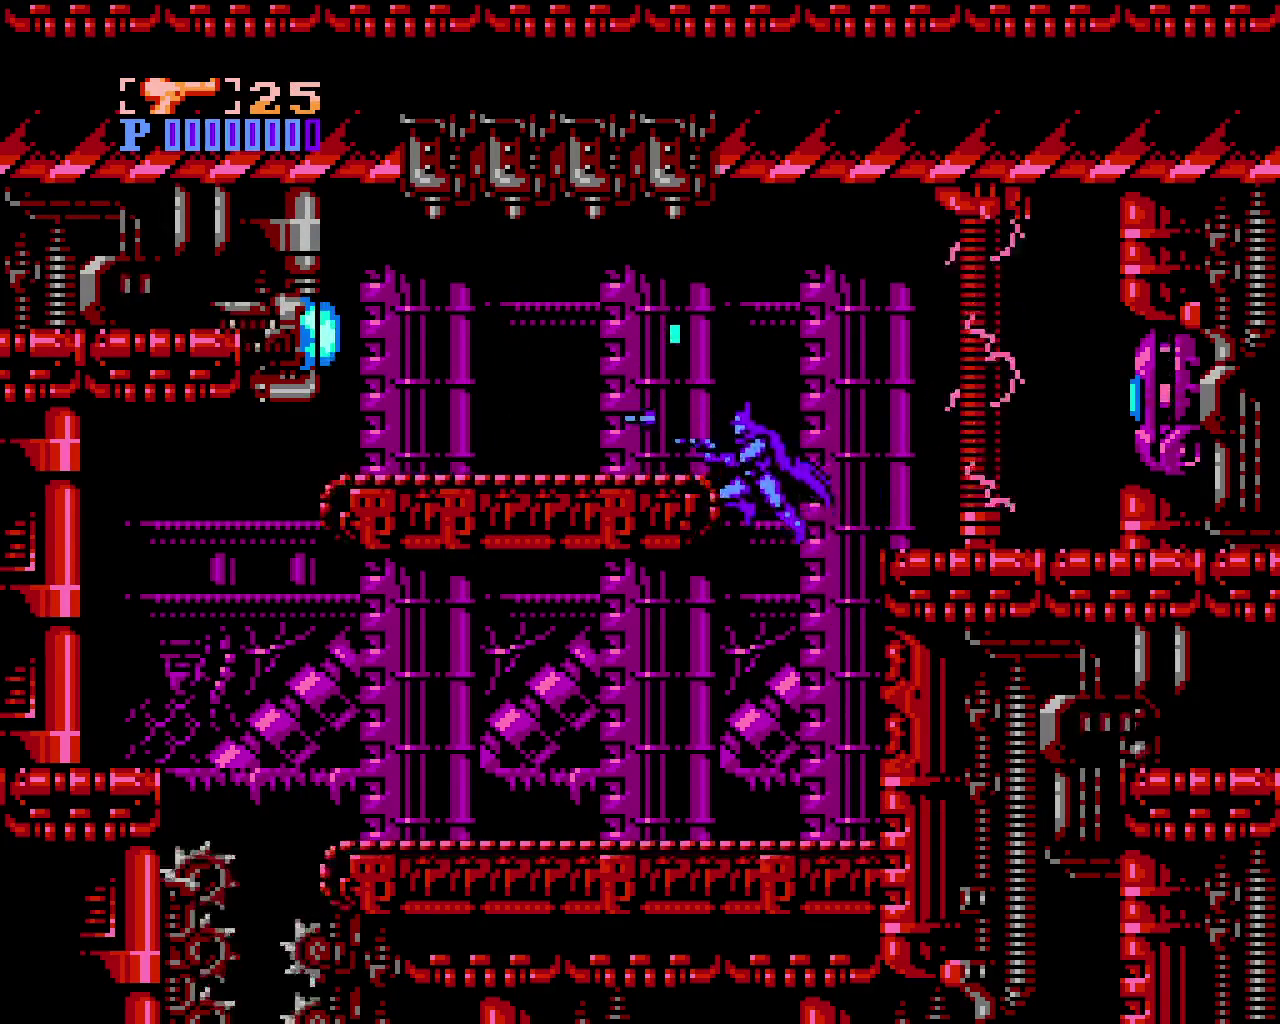
pyautogui.press('x')
# Wall-jump left off the right wall, firing shots to the left
pyautogui.press('x')
pyautogui.press('z')
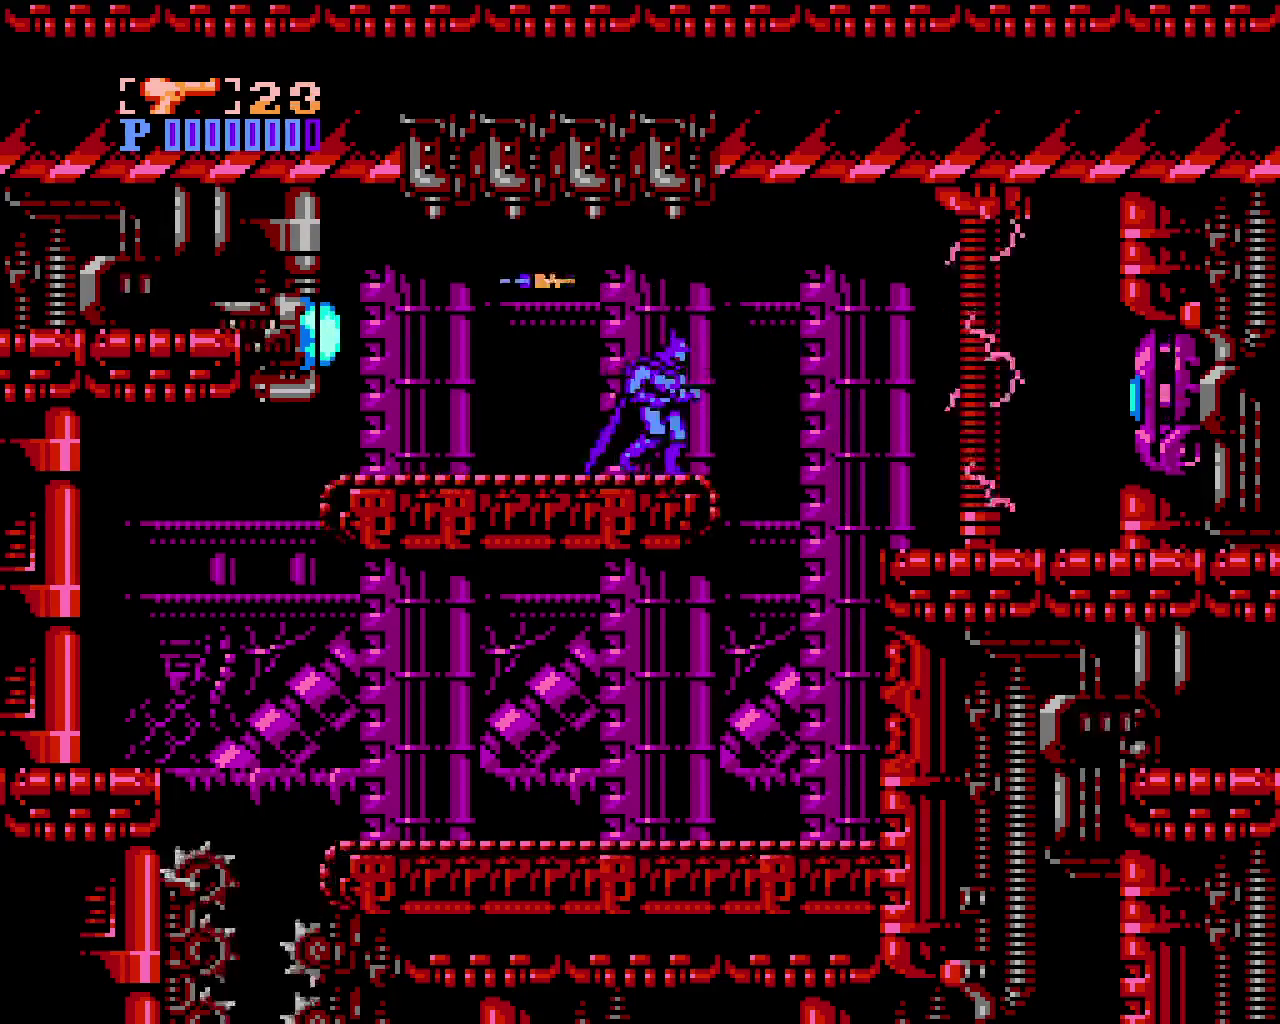
pyautogui.press('x')
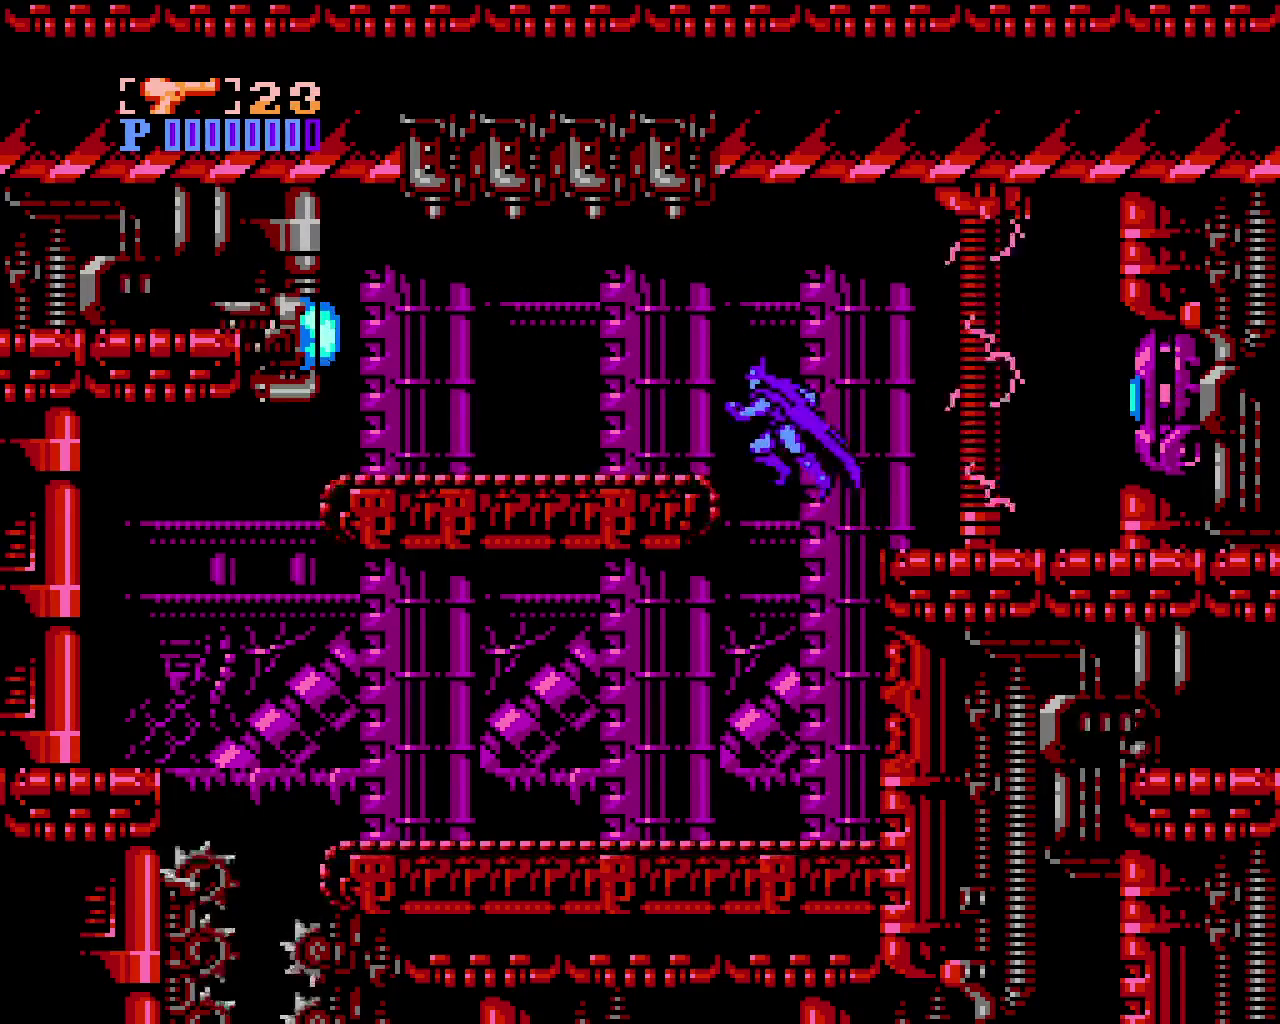
pyautogui.press('z')
pyautogui.press('x')
pyautogui.press('x')
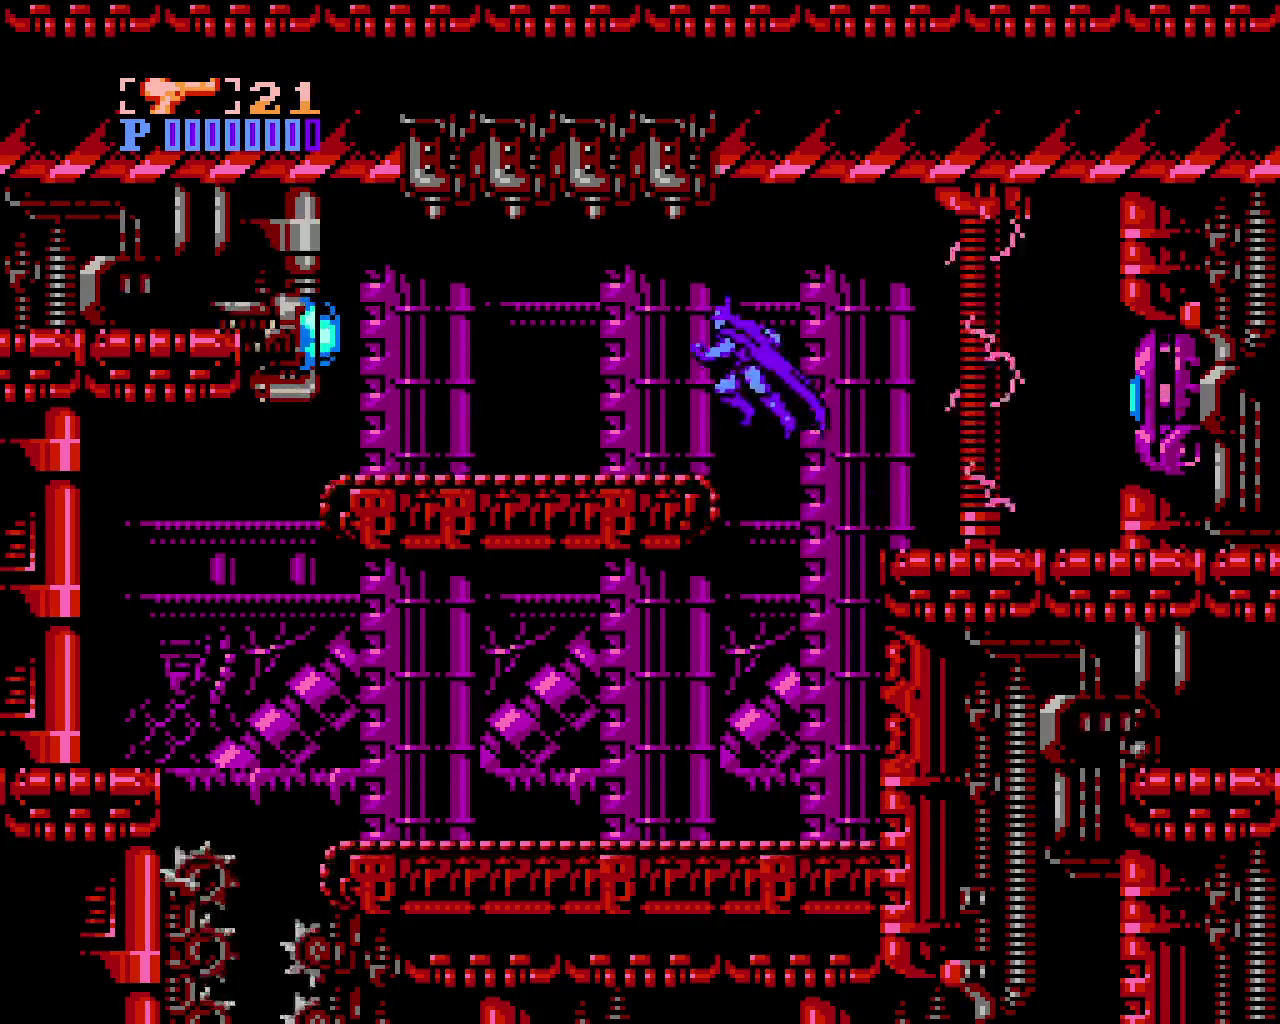
pyautogui.press('z')
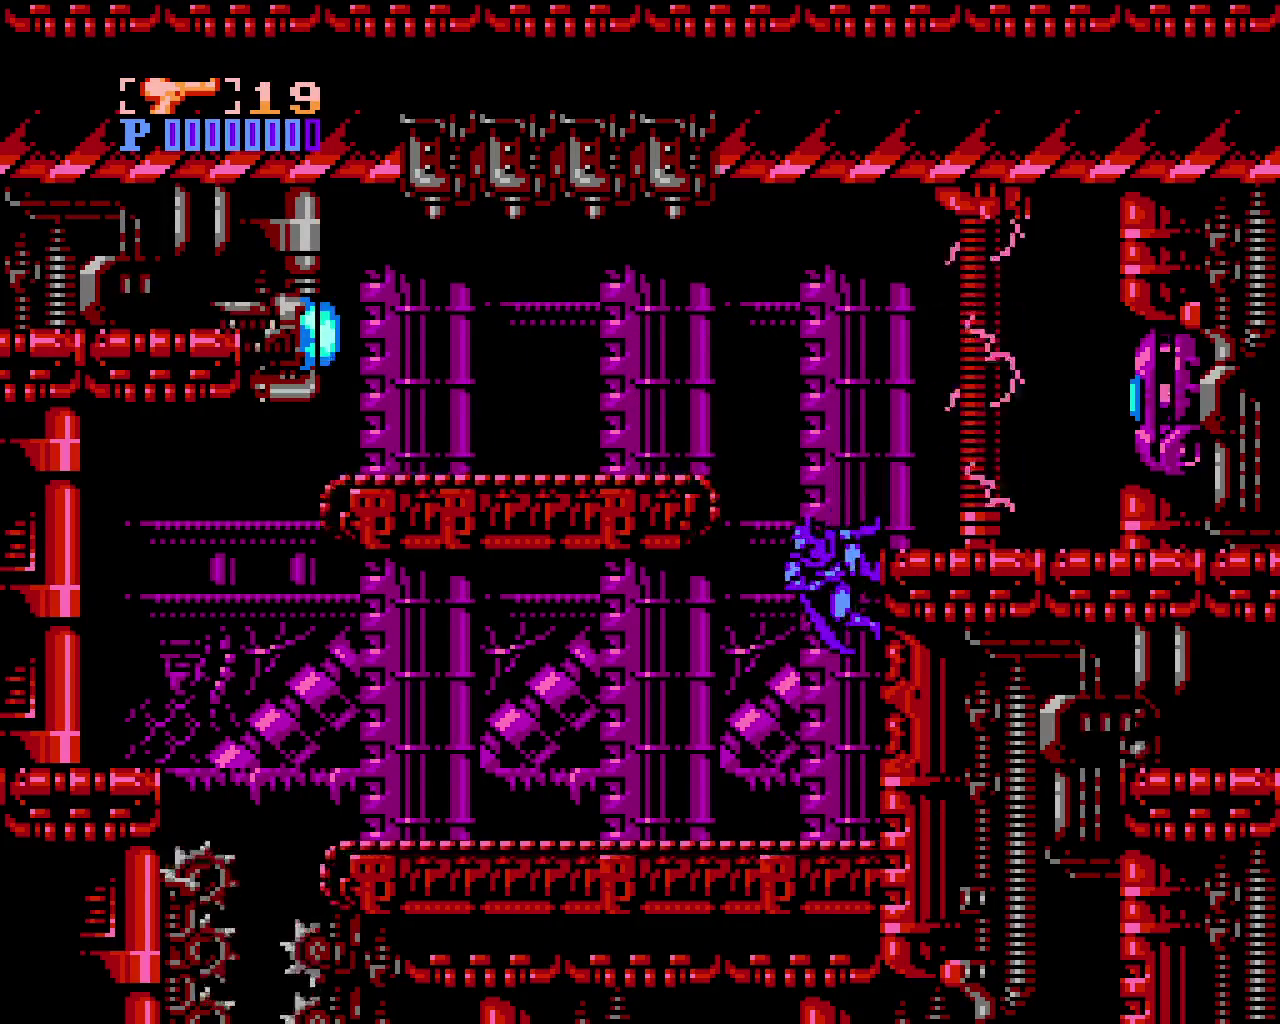
pyautogui.press('x')
pyautogui.press('z')
# Repeatedly climb the right wall and kick off it, firing in mid-air
pyautogui.press('x')
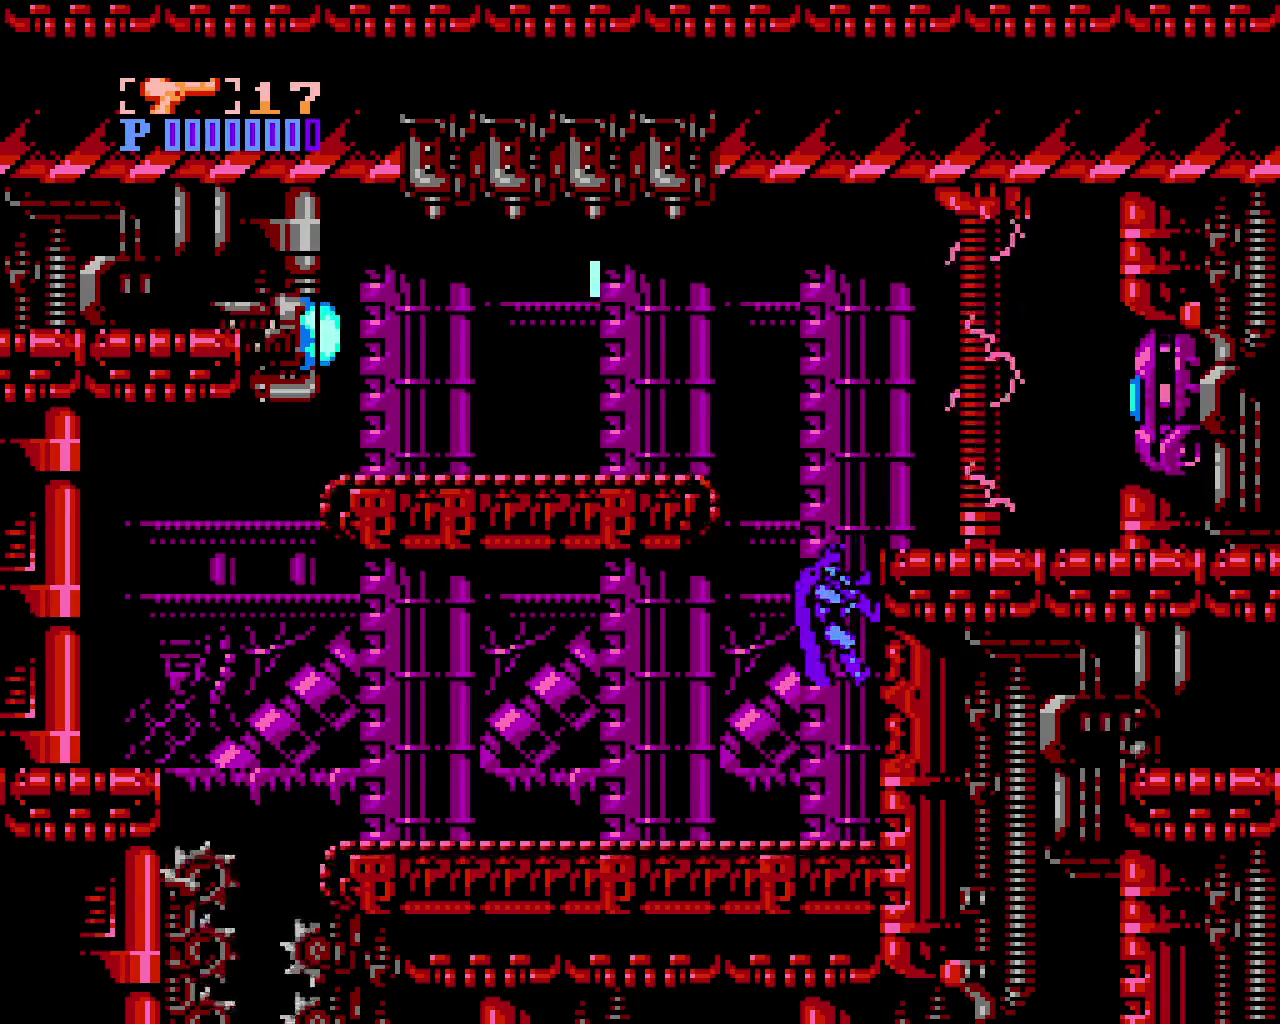
pyautogui.press('x')
pyautogui.press('z')
pyautogui.press('x')
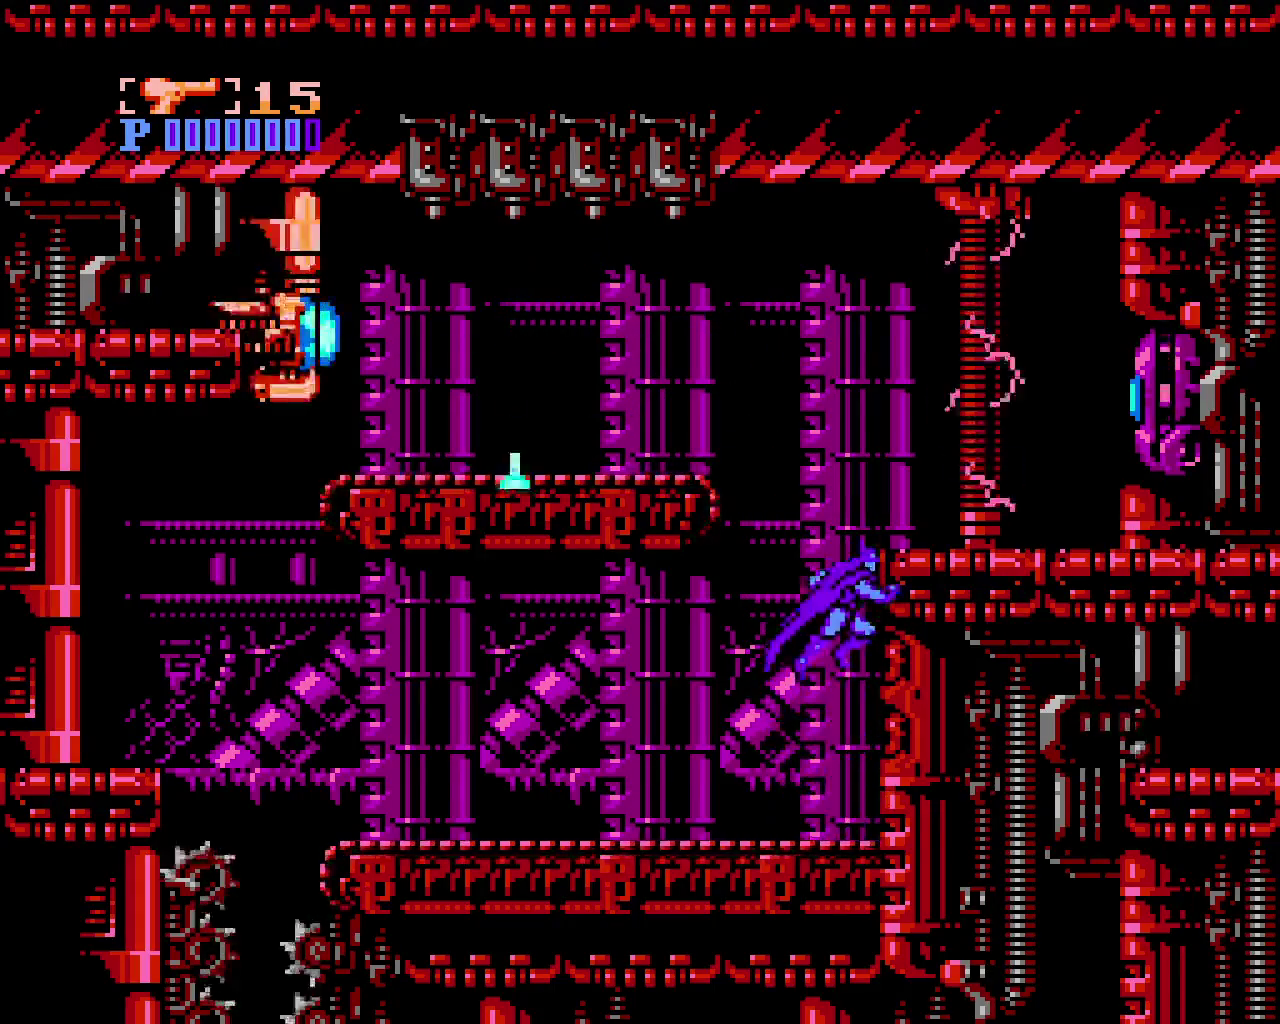
pyautogui.press('x')
pyautogui.press('z')
pyautogui.press('x')
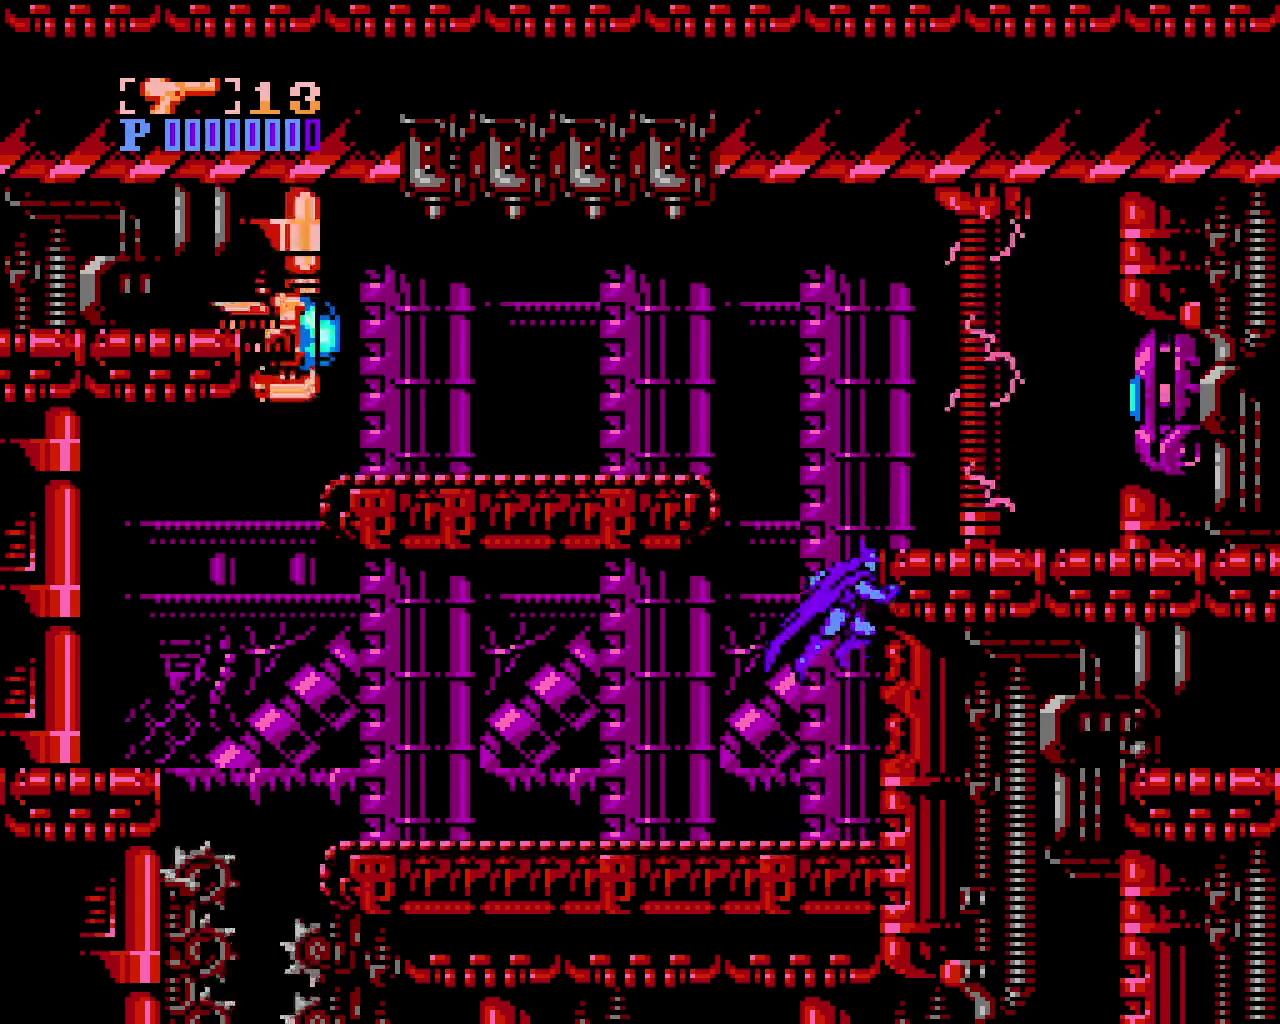
pyautogui.press('x')
pyautogui.press('z')
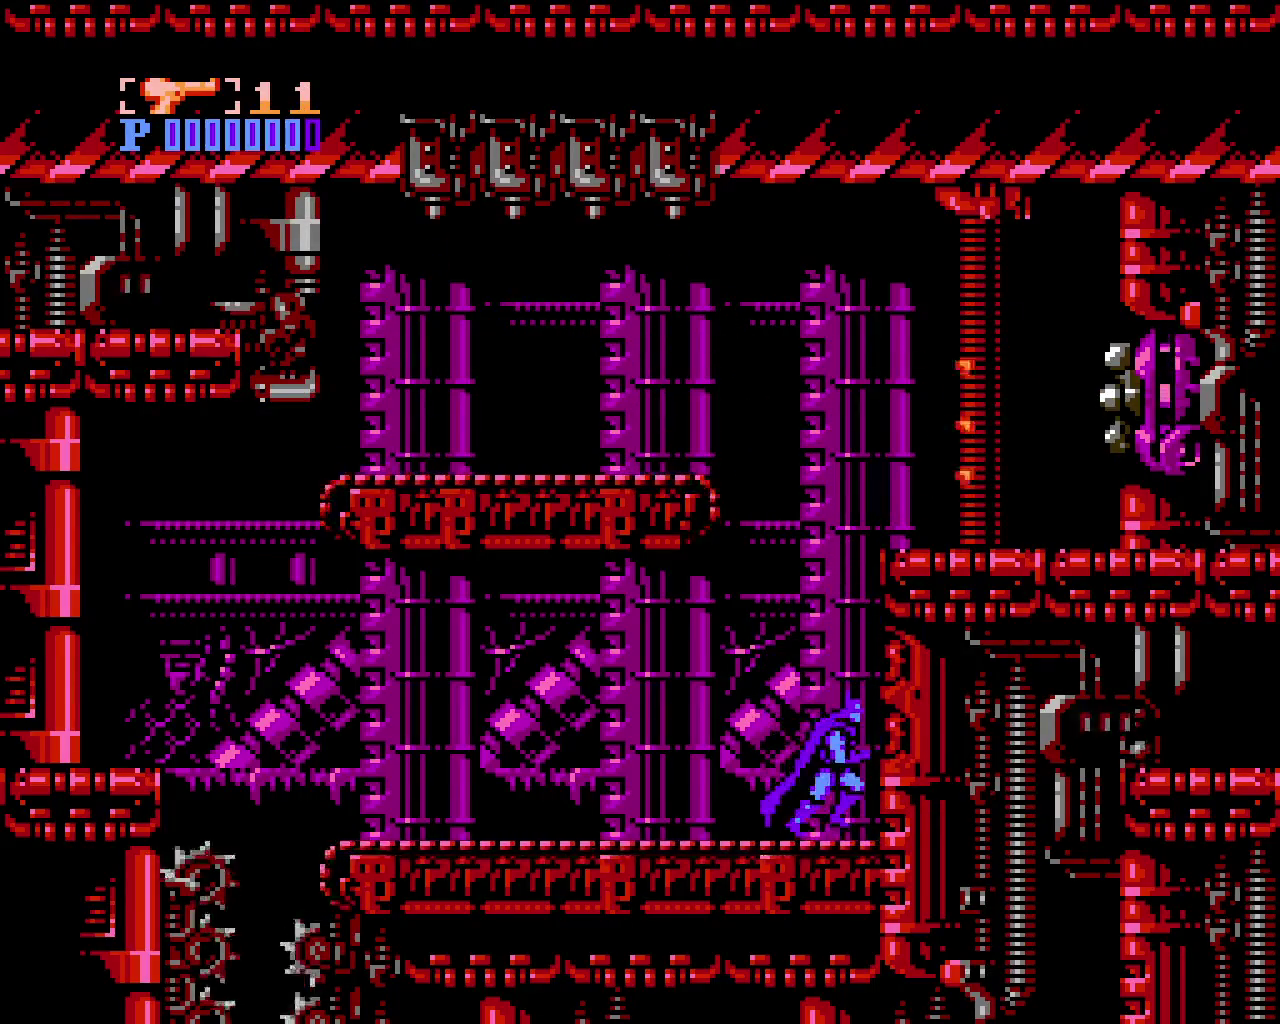
# Switch the weapon from gun to none and wall-jump onto the upper-right ledge by the orb
pyautogui.press('ctrl')
pyautogui.press('ctrl')
pyautogui.press('x')
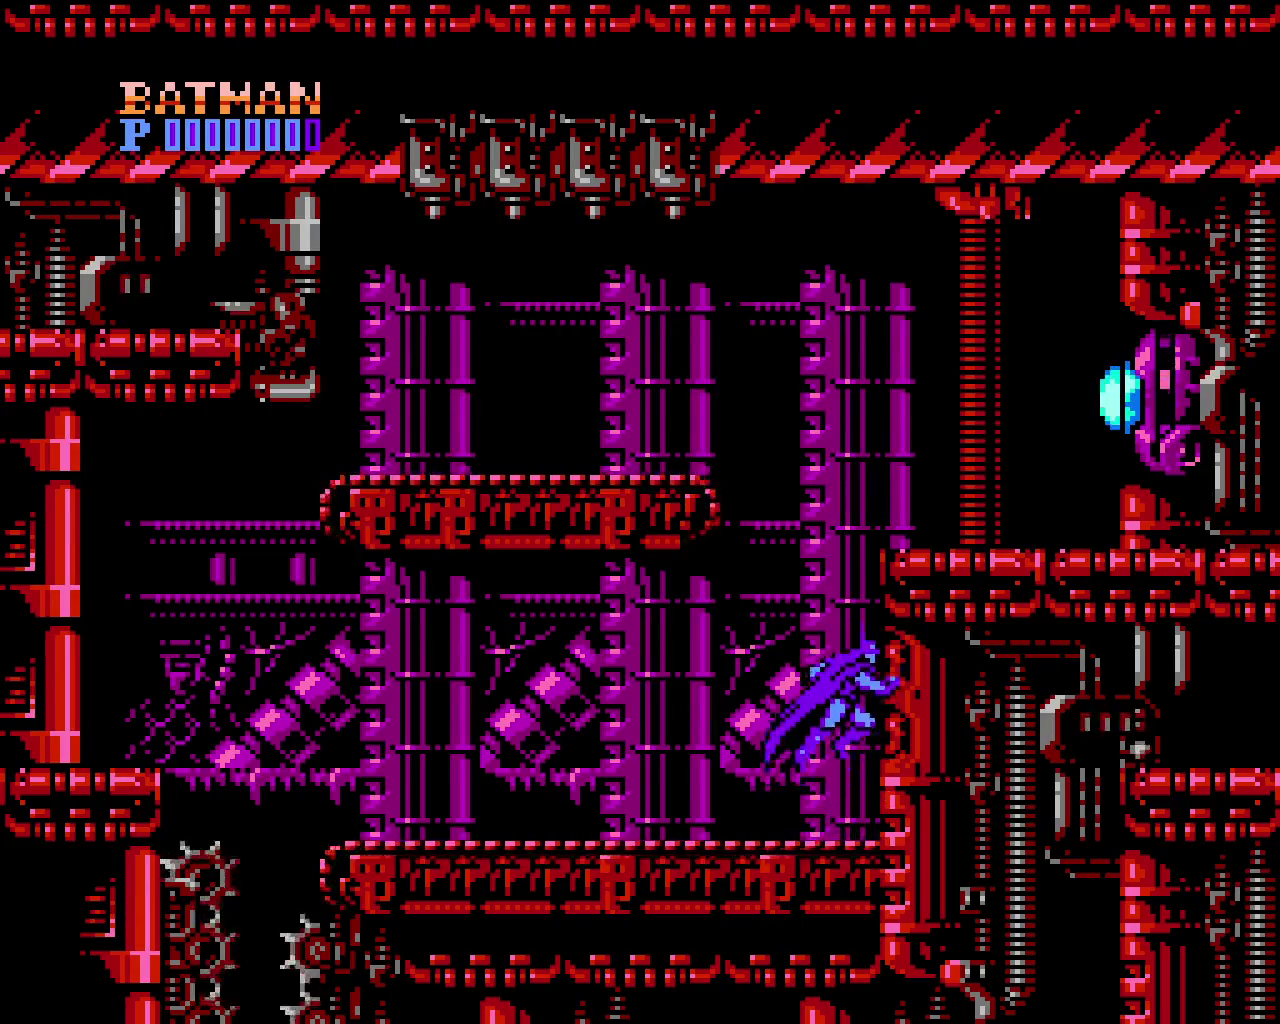
pyautogui.press('x')
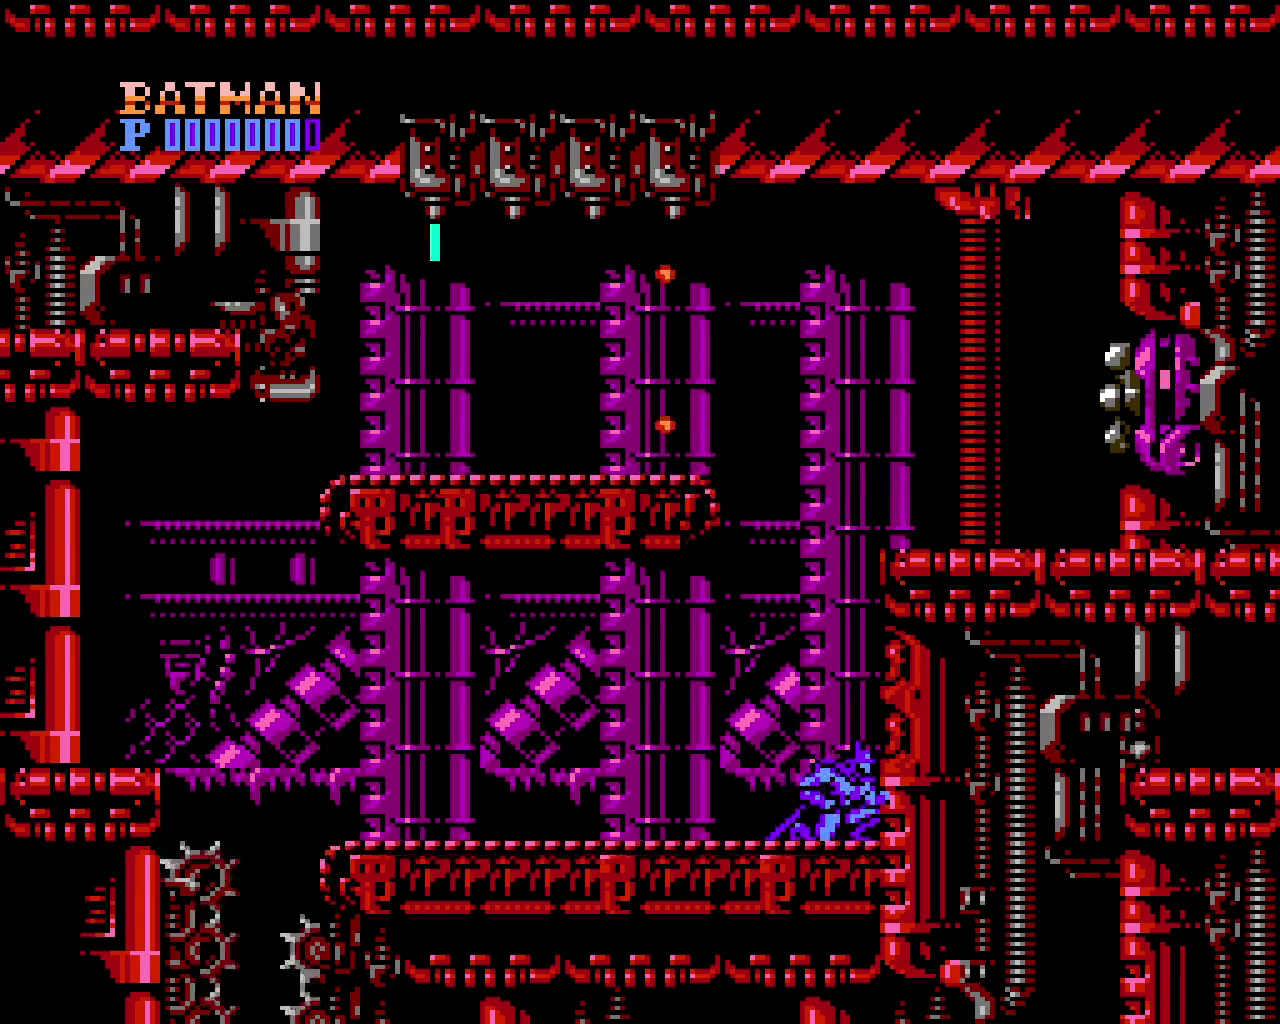
pyautogui.press('x')
pyautogui.press('x')
pyautogui.press('x')
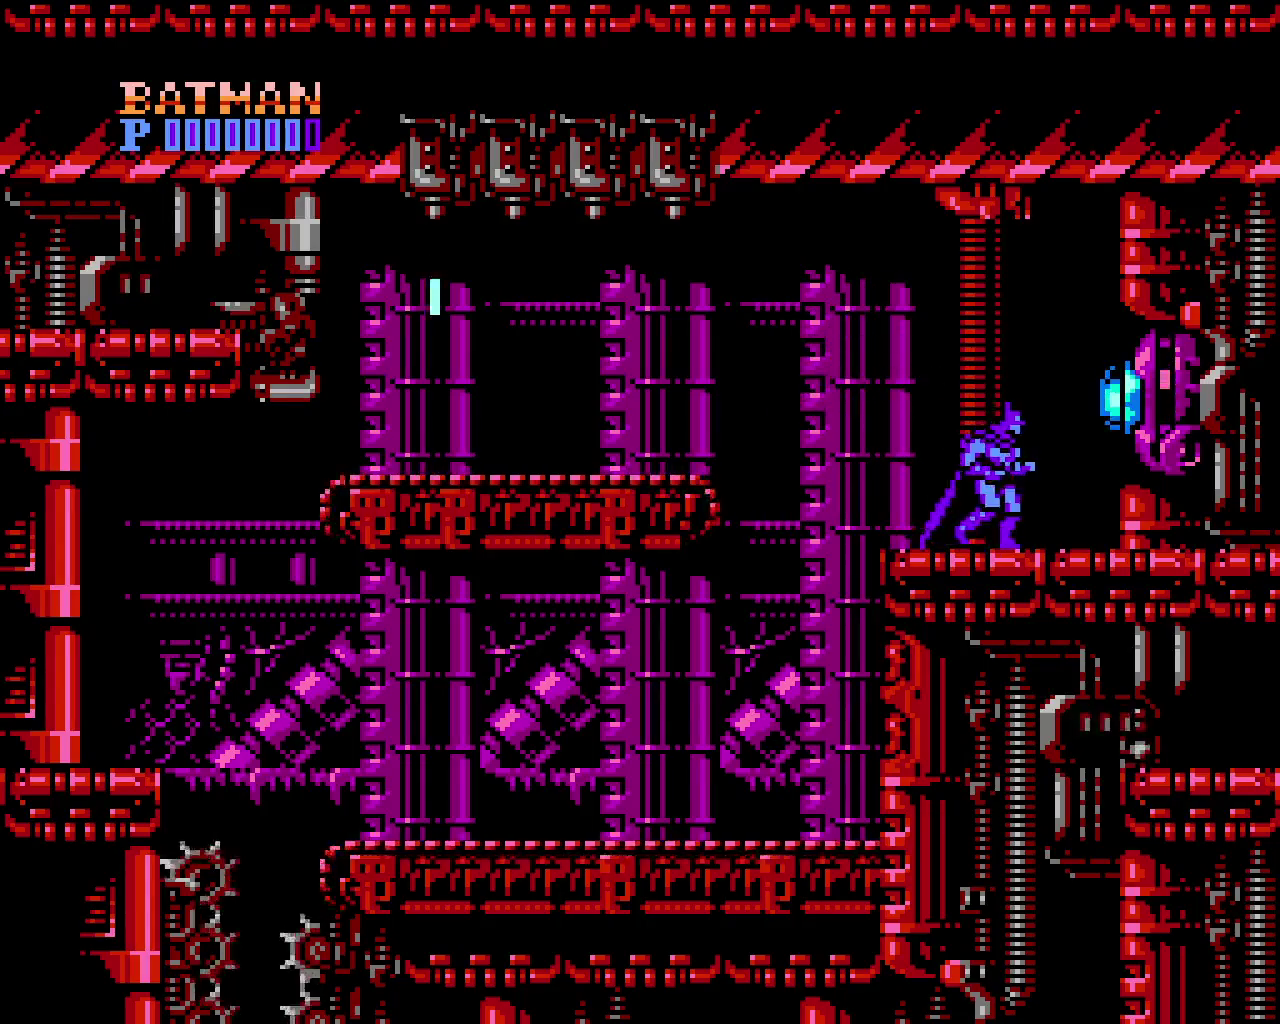
pyautogui.press('x')
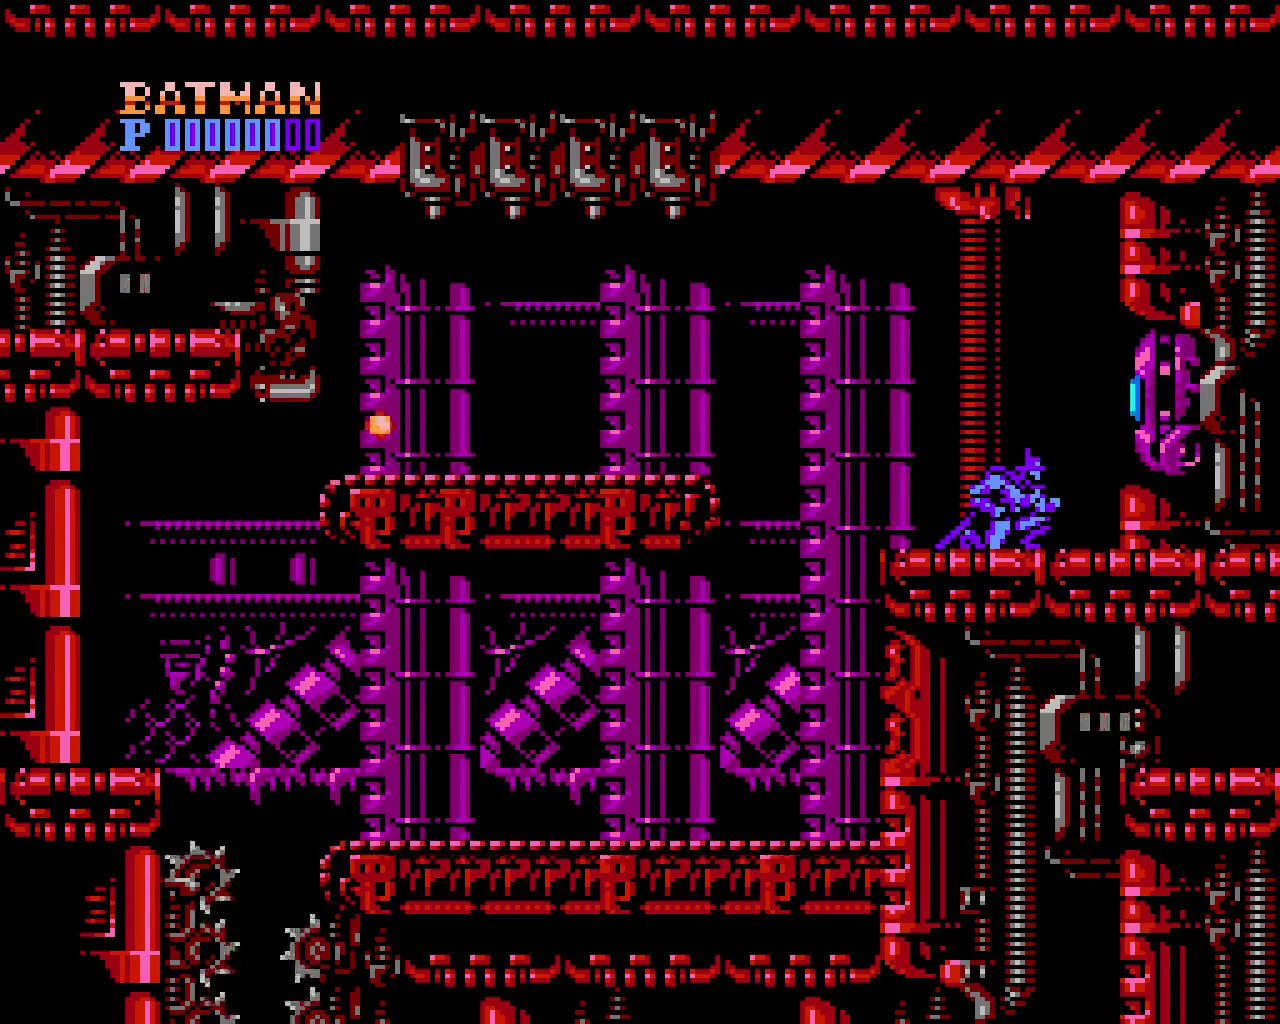
pyautogui.press('x')
pyautogui.press('x')
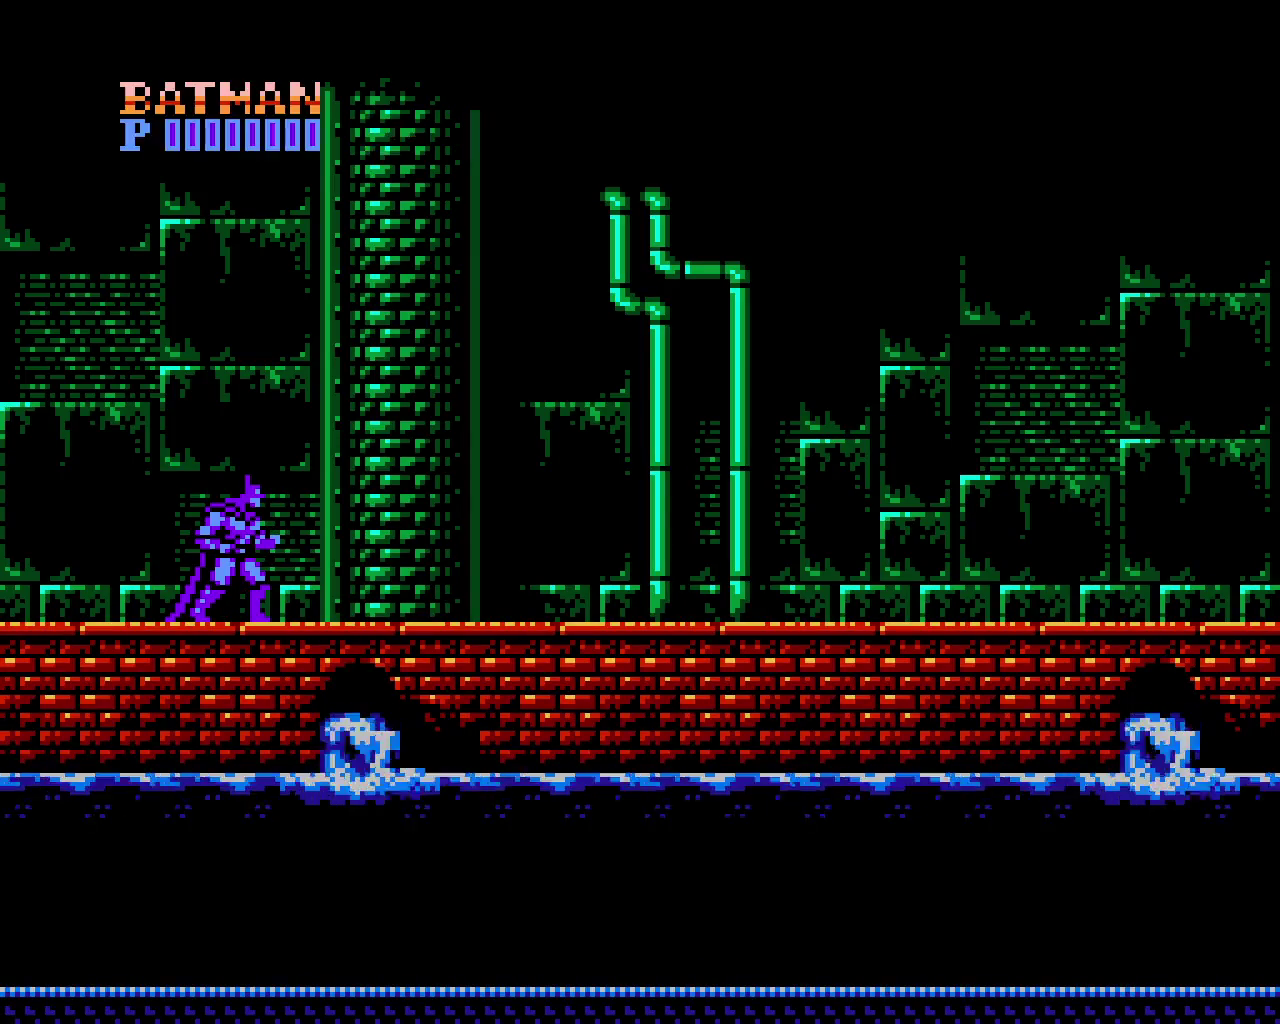
# Walk right along the sewer ledge and hit the first mutant with batarangs
pyautogui.press('Right')
pyautogui.press('Right')
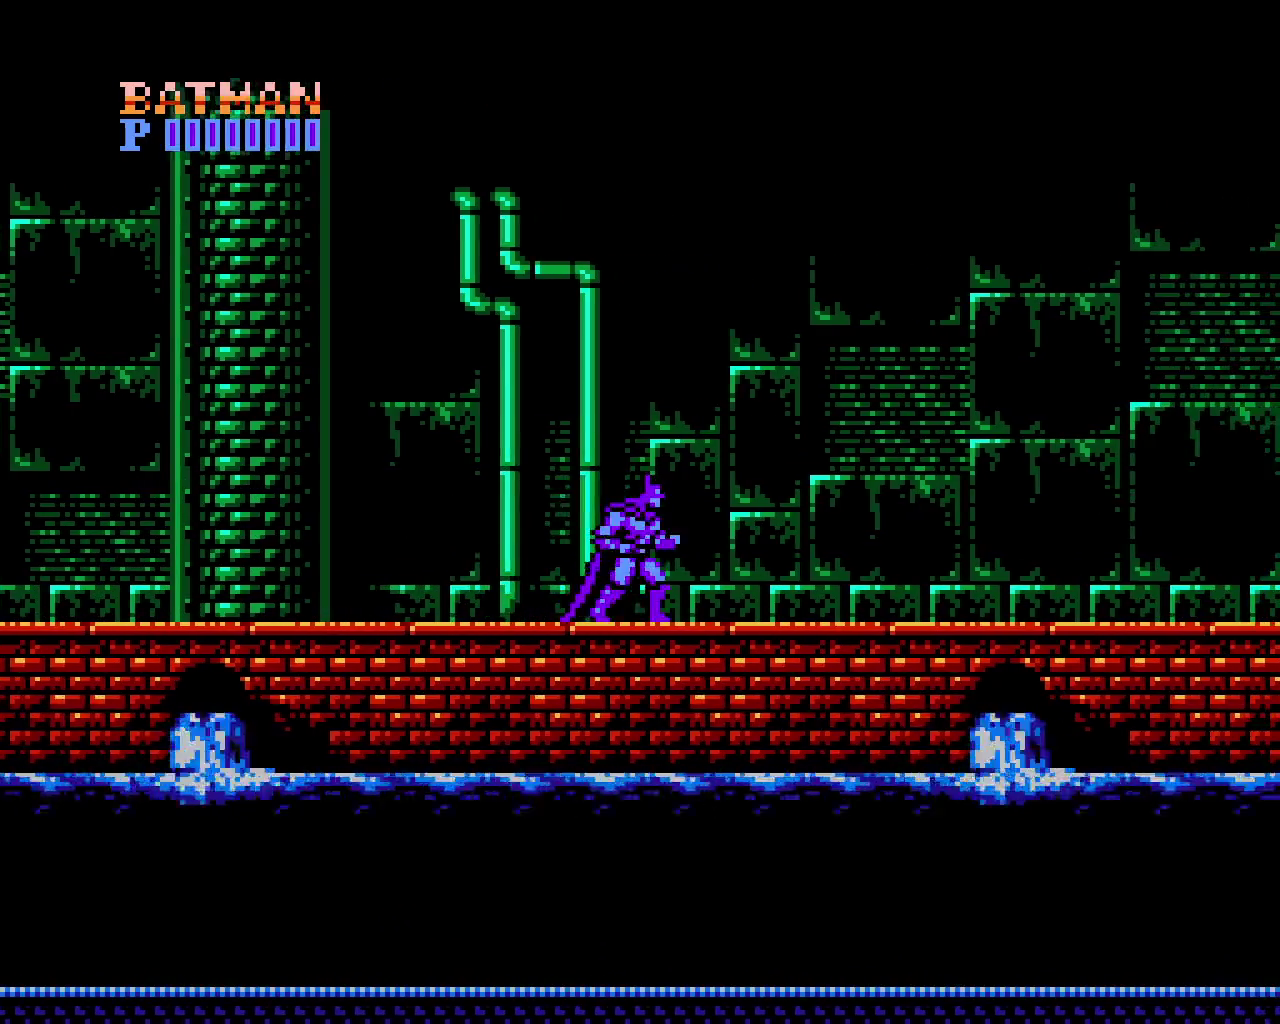
pyautogui.press('Left')
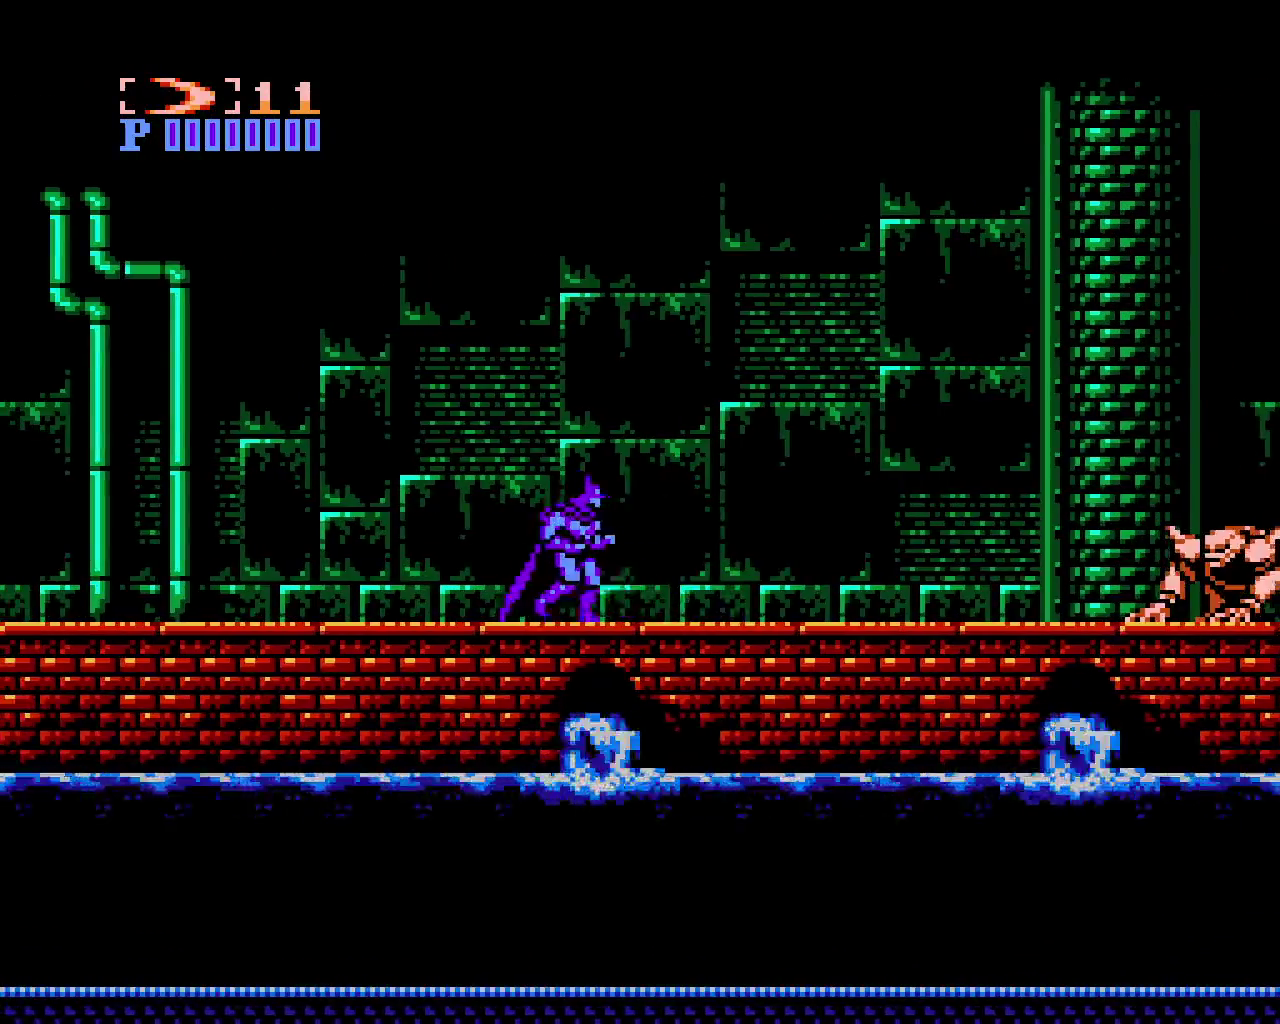
pyautogui.press('Right')
pyautogui.press('Left')
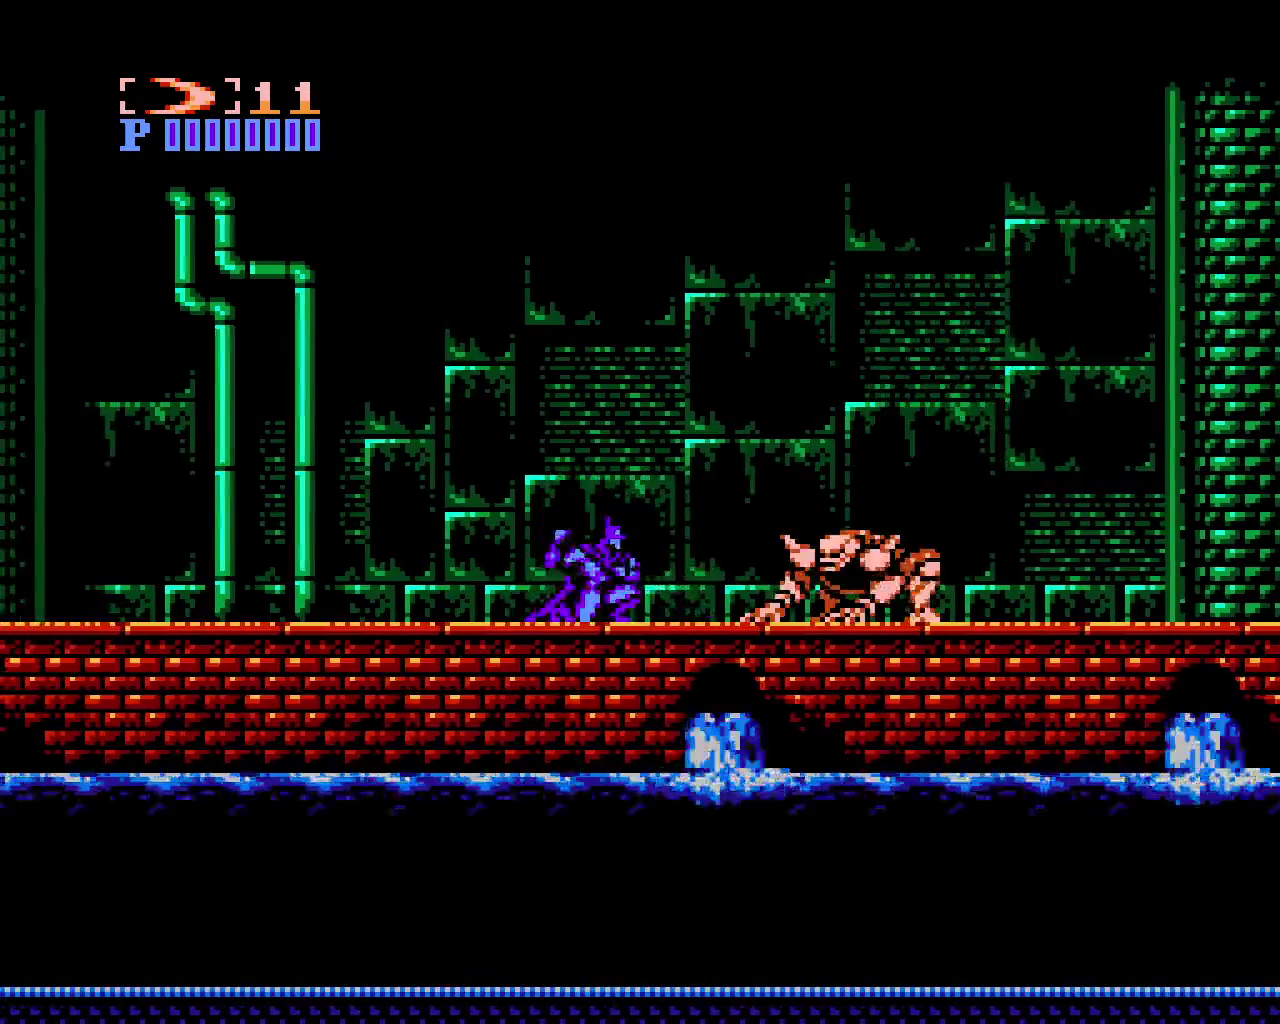
pyautogui.press('z')
pyautogui.press('z')
pyautogui.press('Left')
pyautogui.press('z')
pyautogui.press('z')
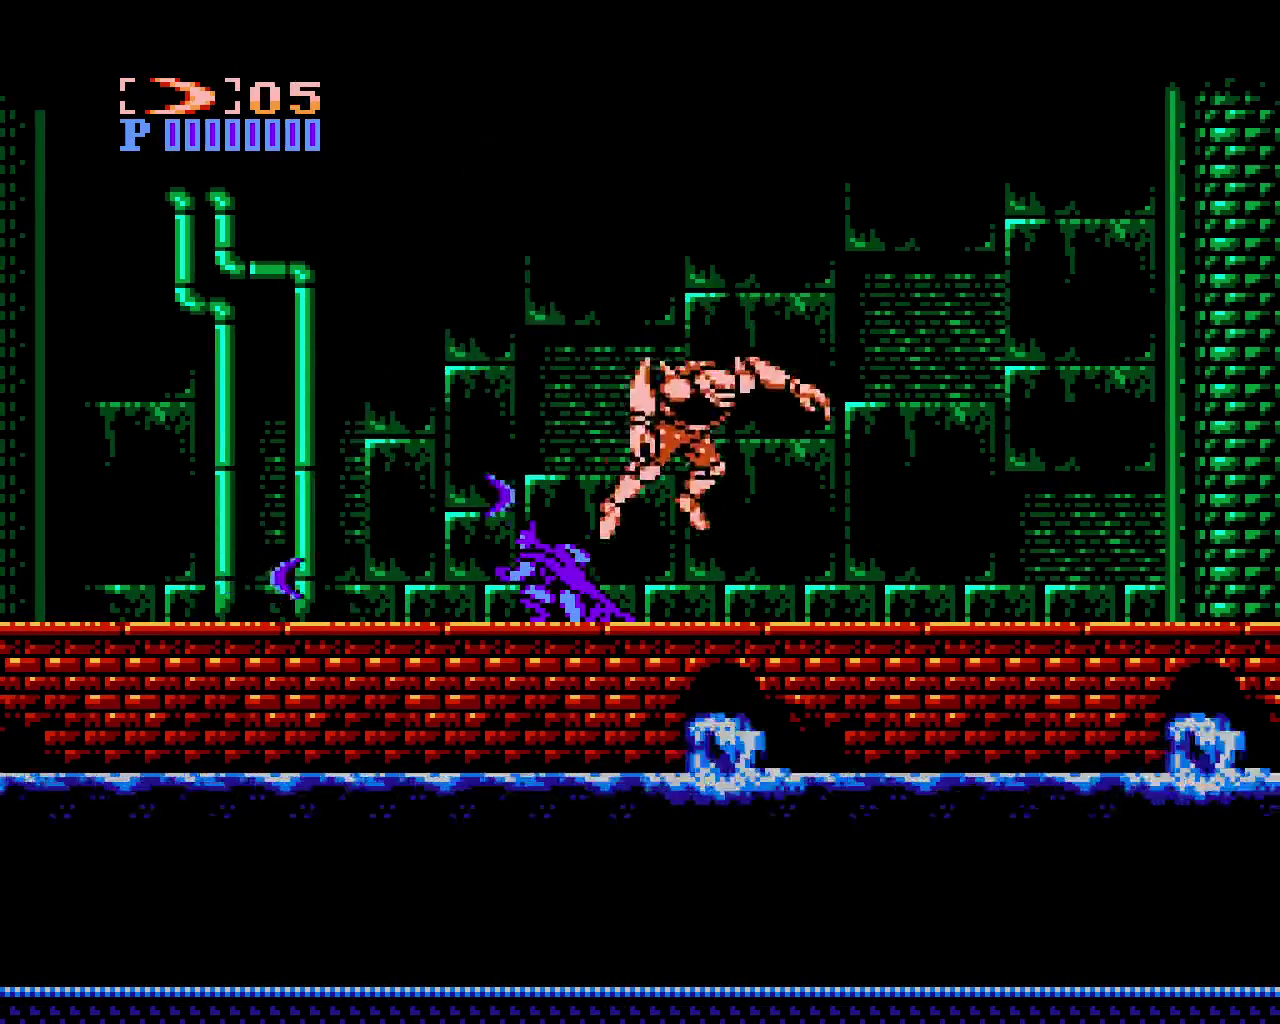
pyautogui.press('z')
pyautogui.press('z')
pyautogui.press('z')
pyautogui.press('Right')
# Run right, throw the last batarangs at the leaping mutant, then dodge and punch it
pyautogui.press('Right')
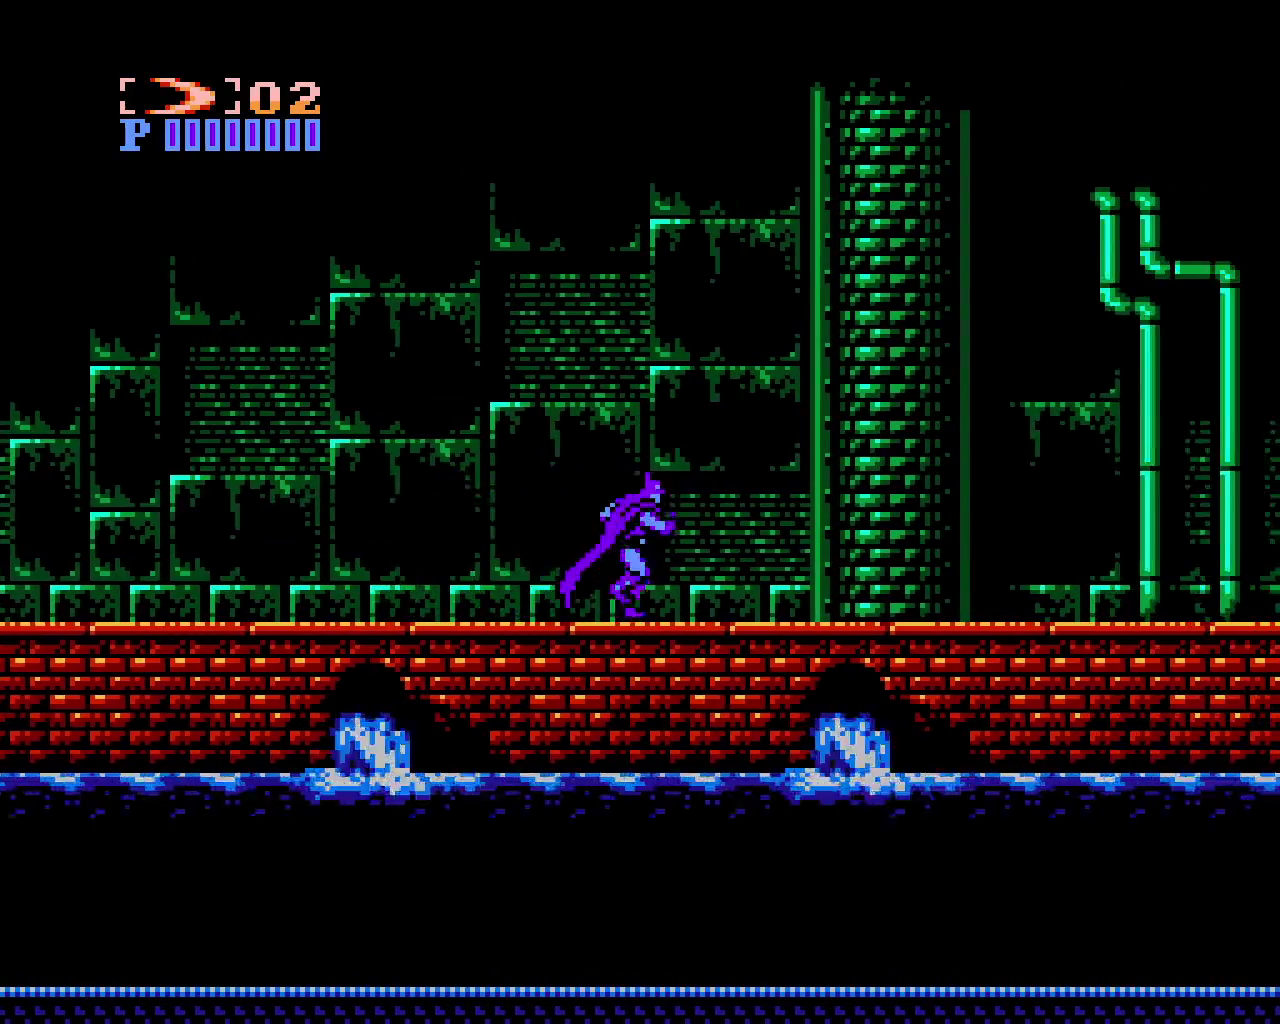
pyautogui.press('Right')
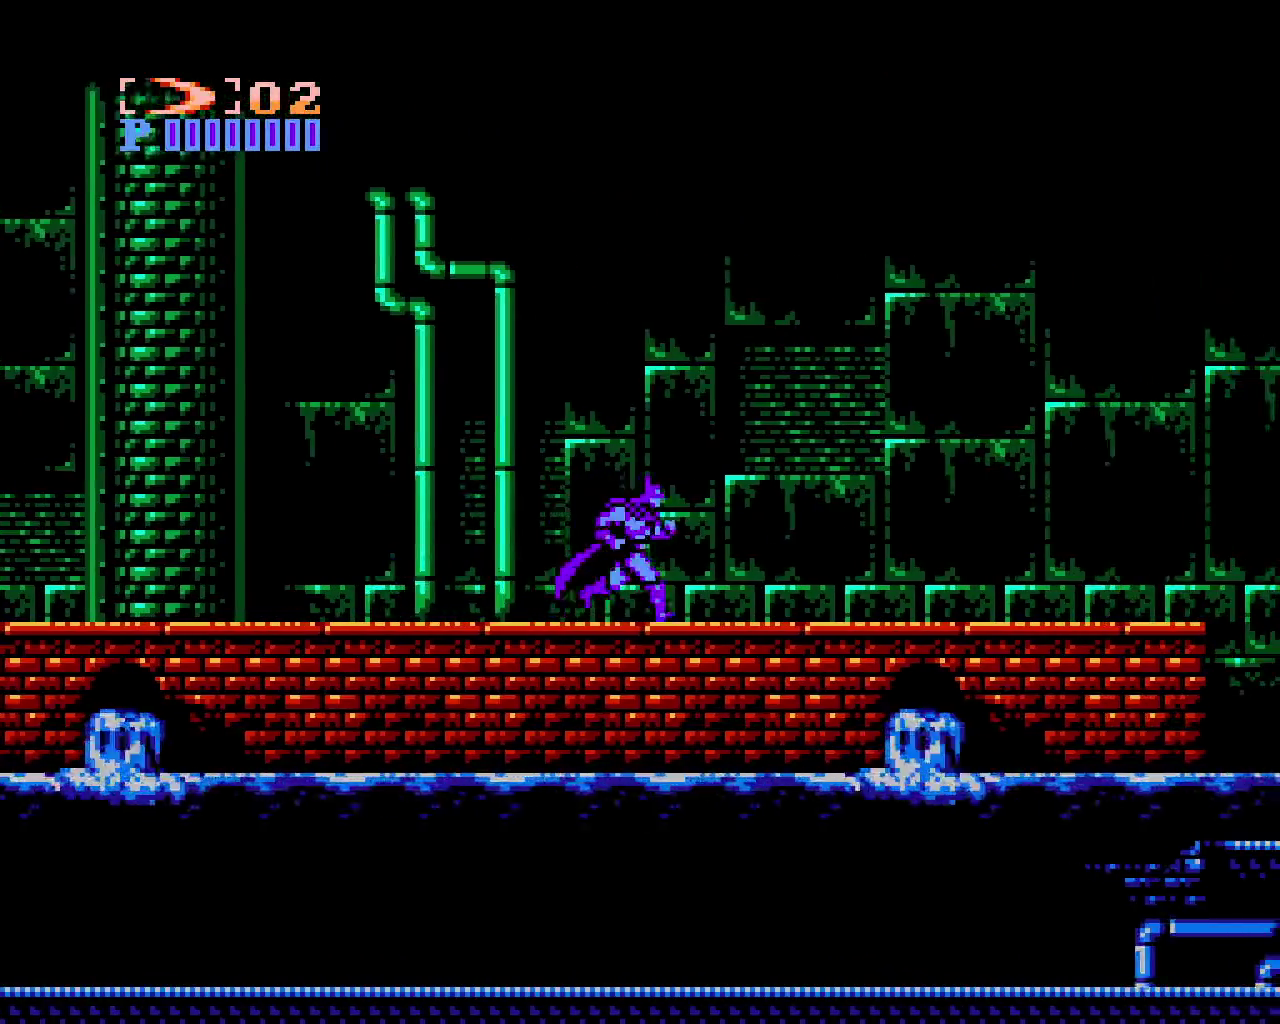
pyautogui.press('Right')
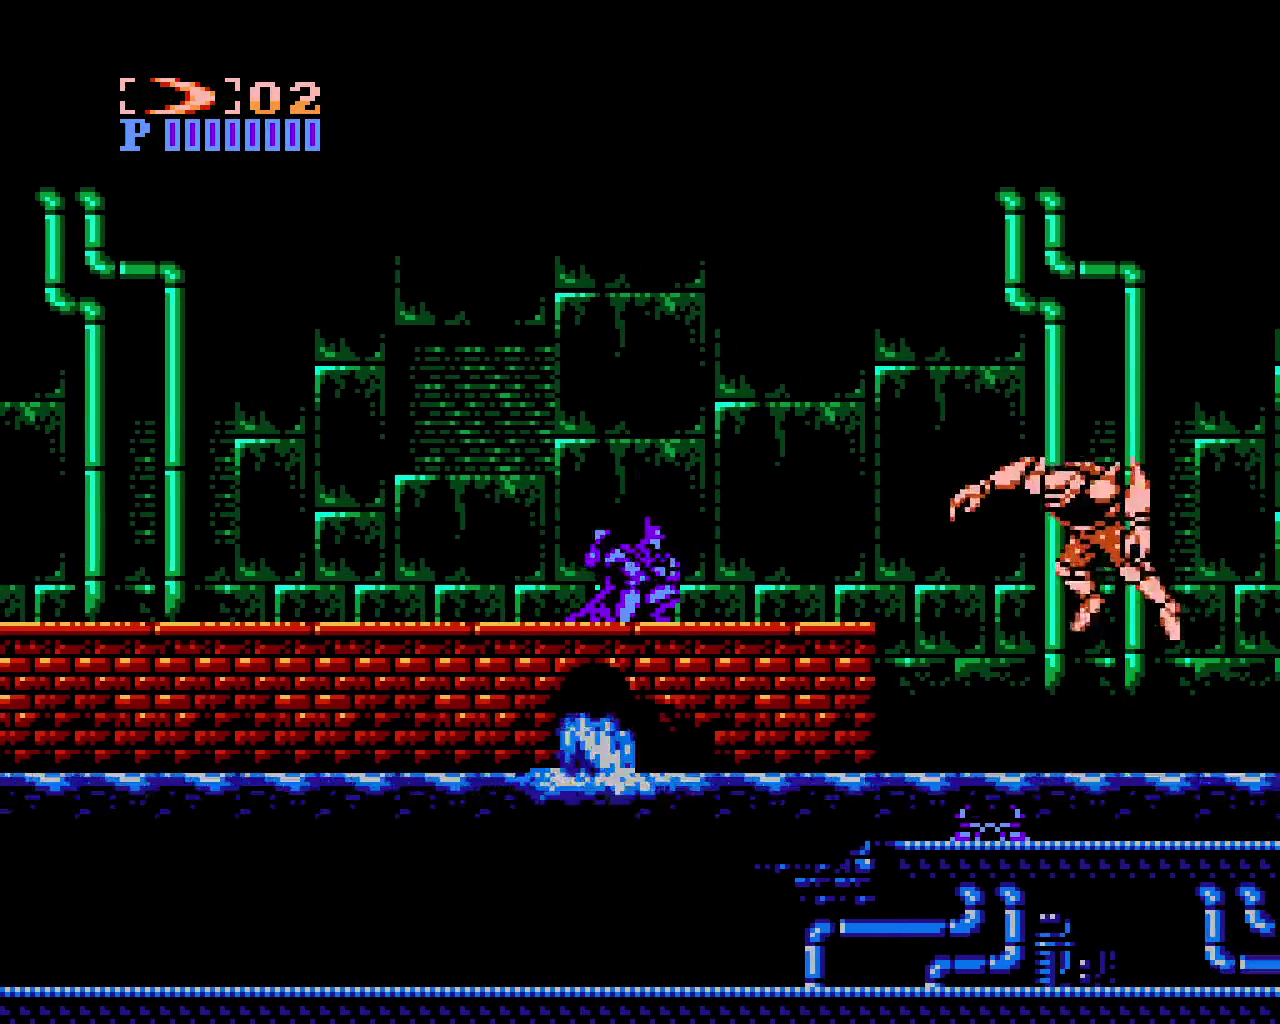
pyautogui.press('z')
pyautogui.press('z')
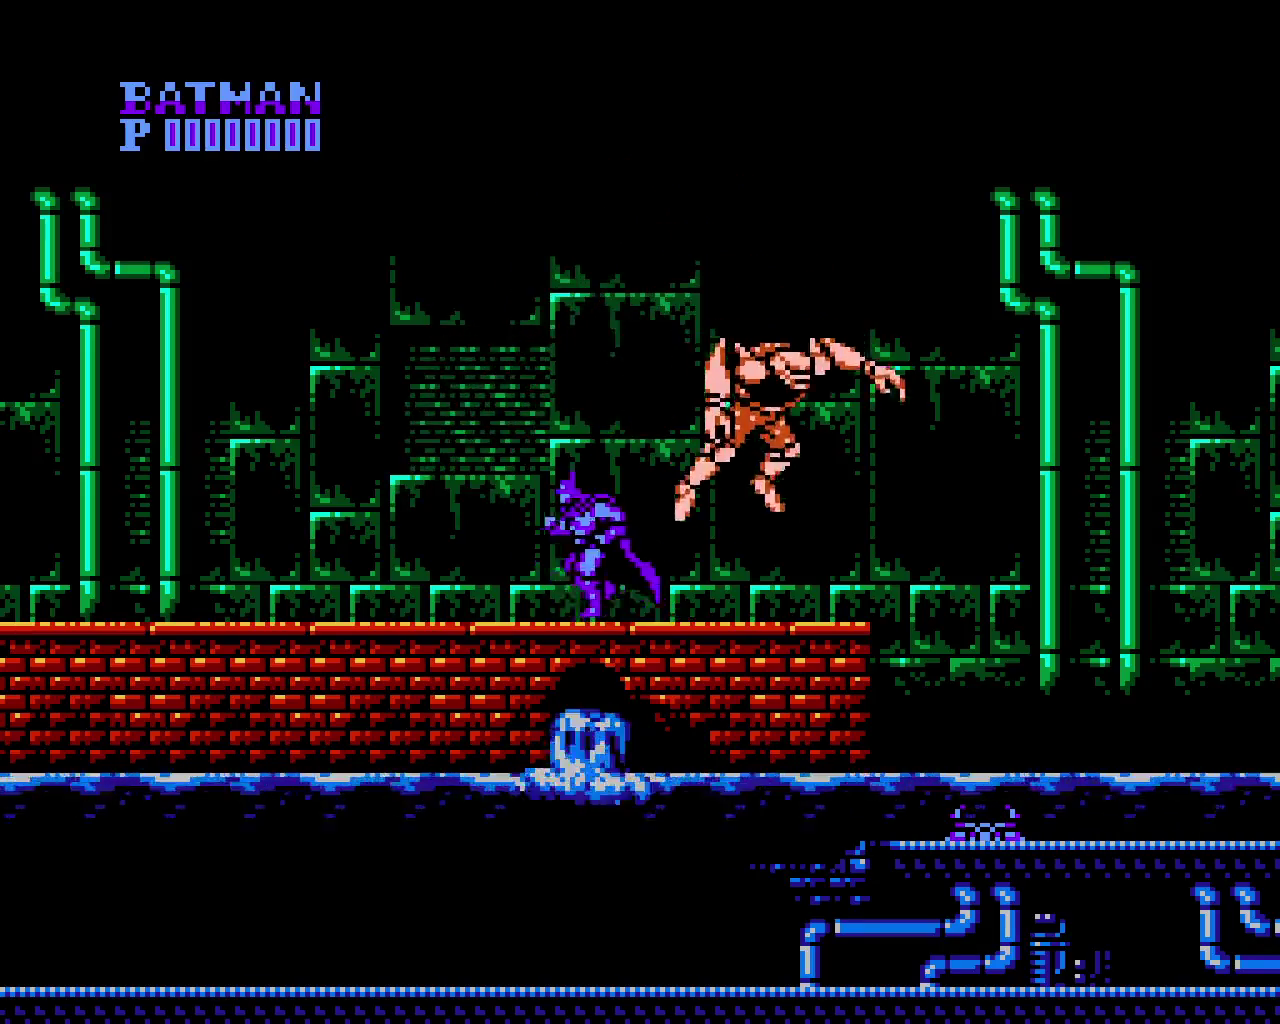
pyautogui.press('Left')
pyautogui.press('Right')
pyautogui.press('z')
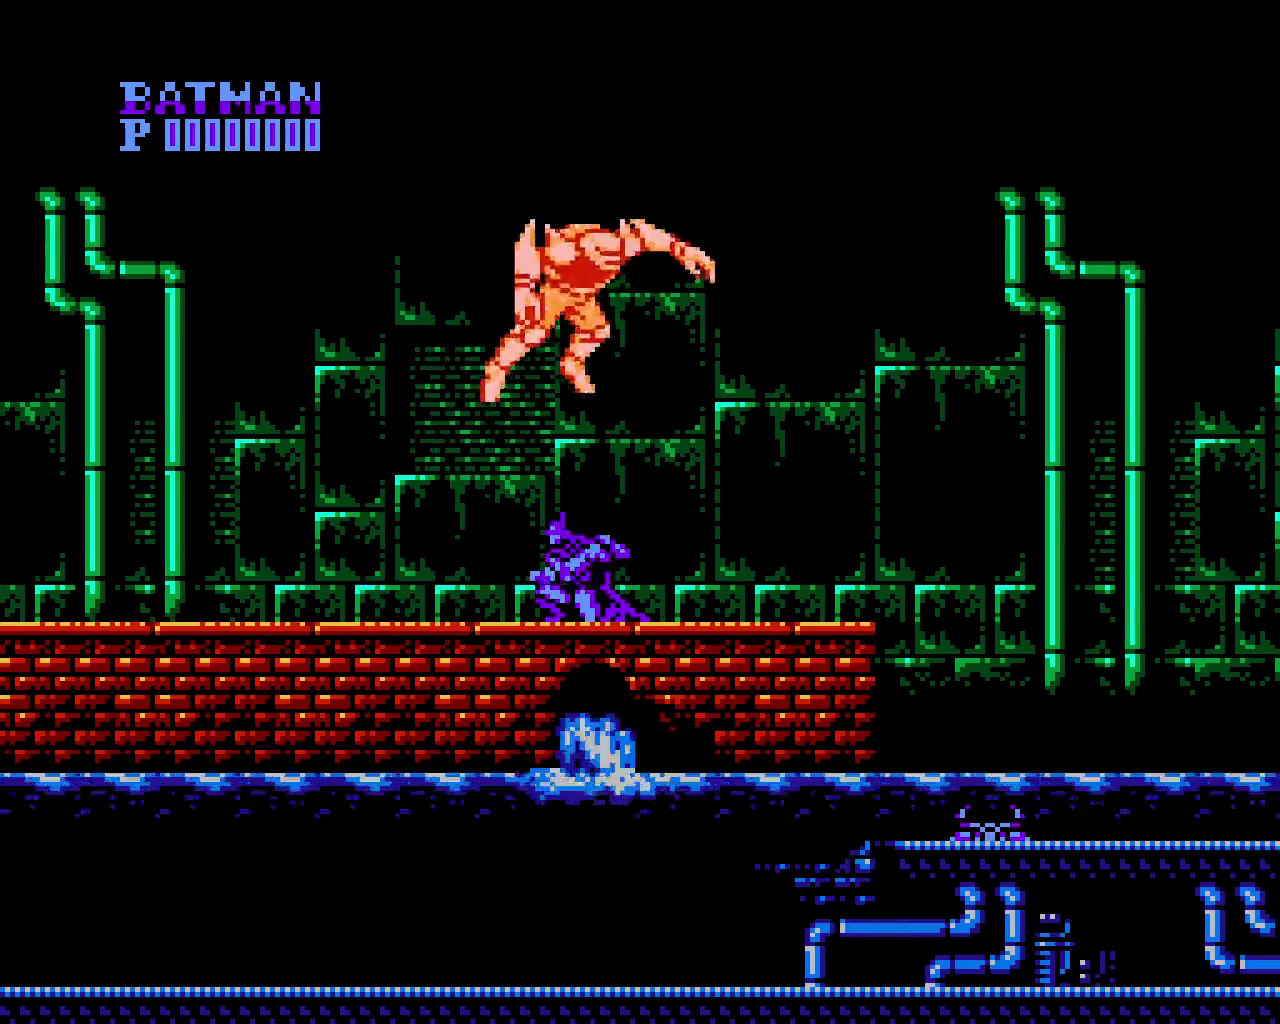
pyautogui.press('Right')
pyautogui.press('Right')
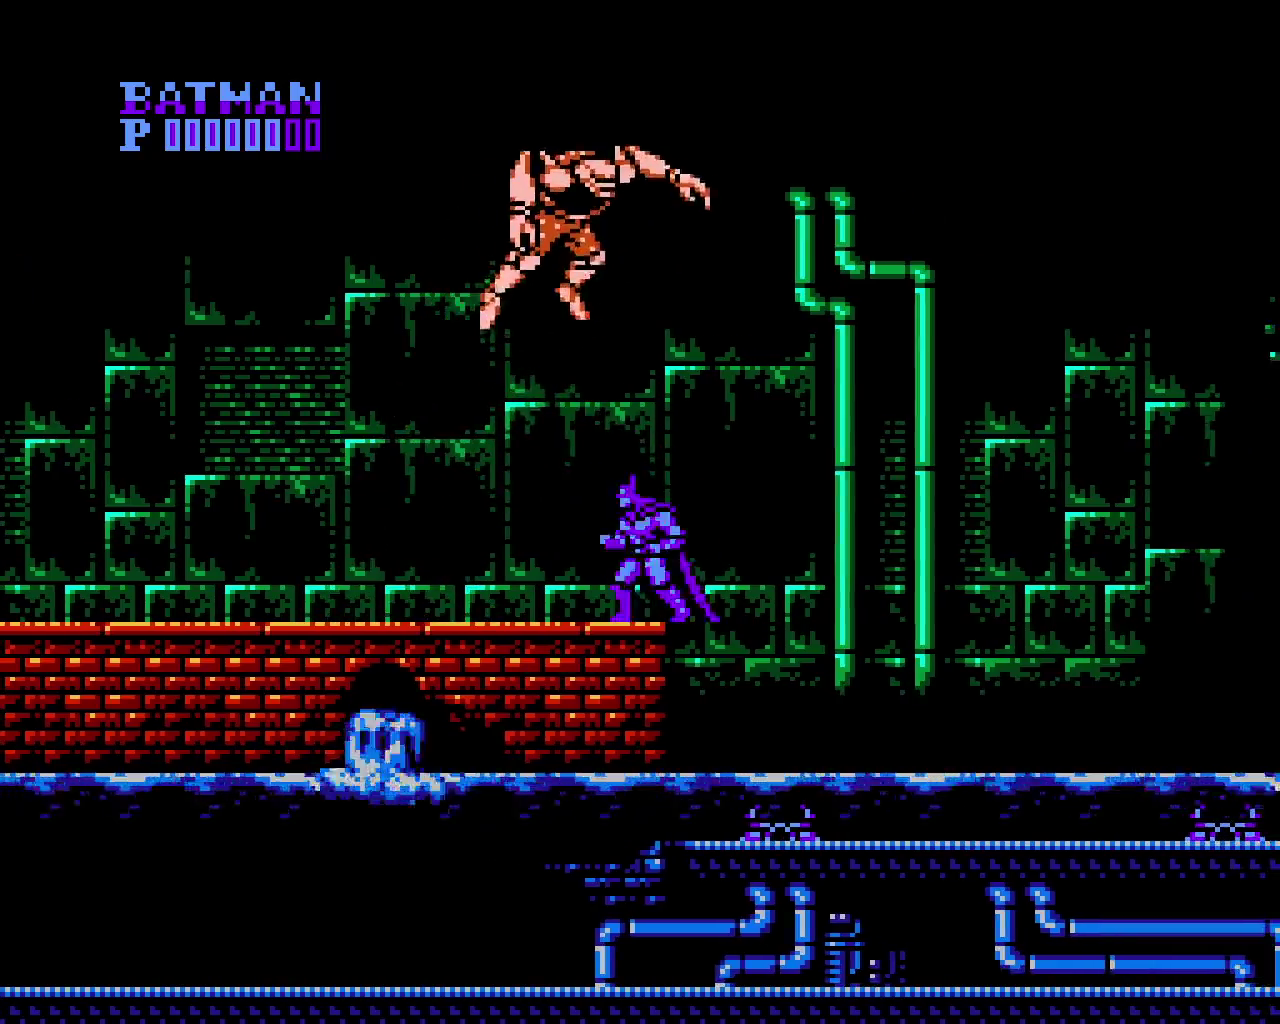
# Crouch and step back and forth to dodge the mutant, then jump over it
pyautogui.press('Left')
pyautogui.press('Down')
pyautogui.press('Left')
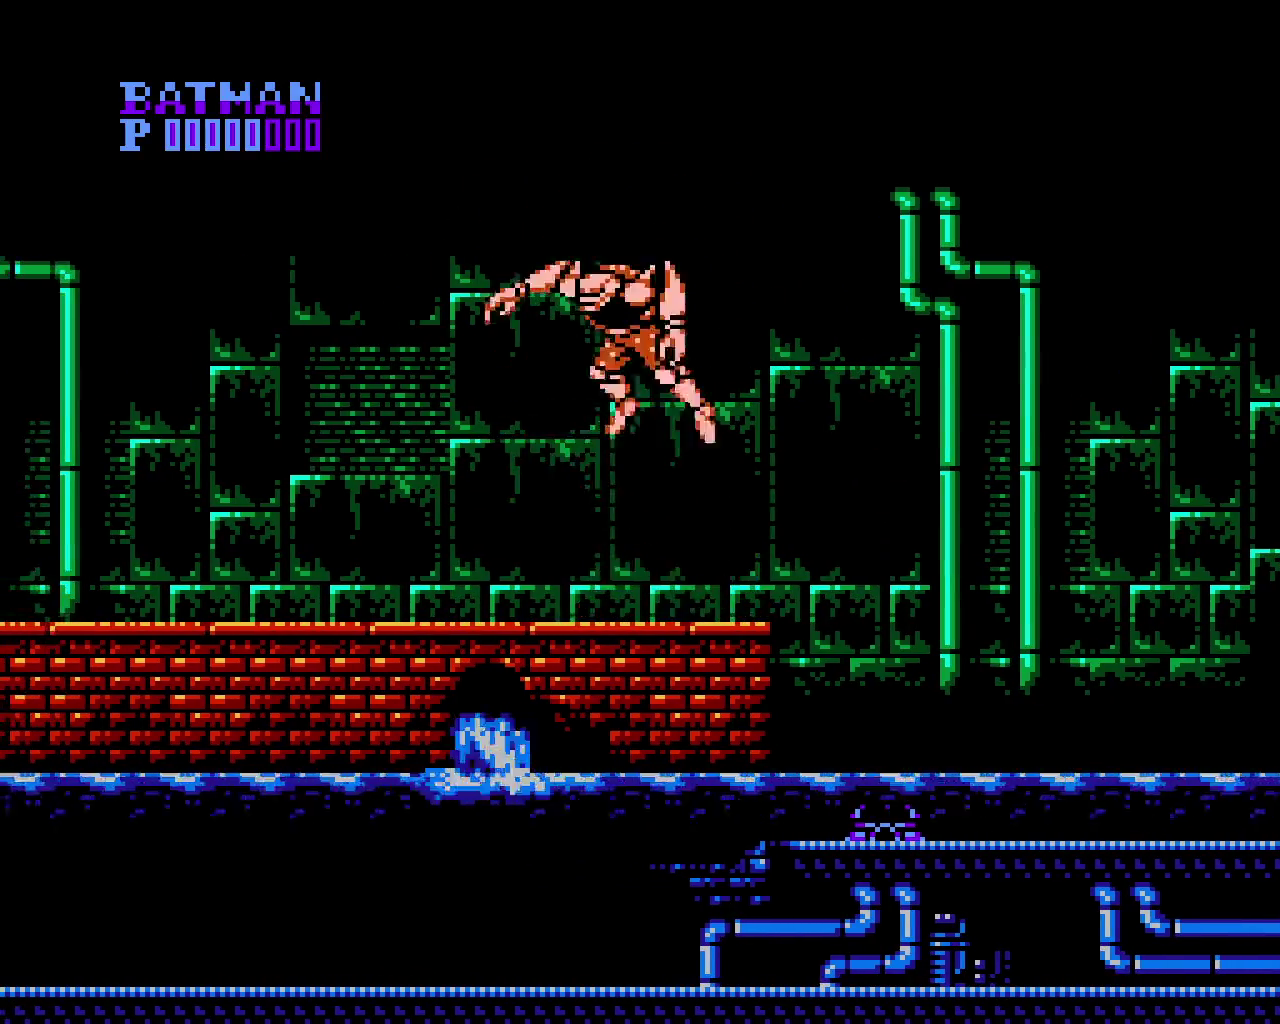
pyautogui.press('Left')
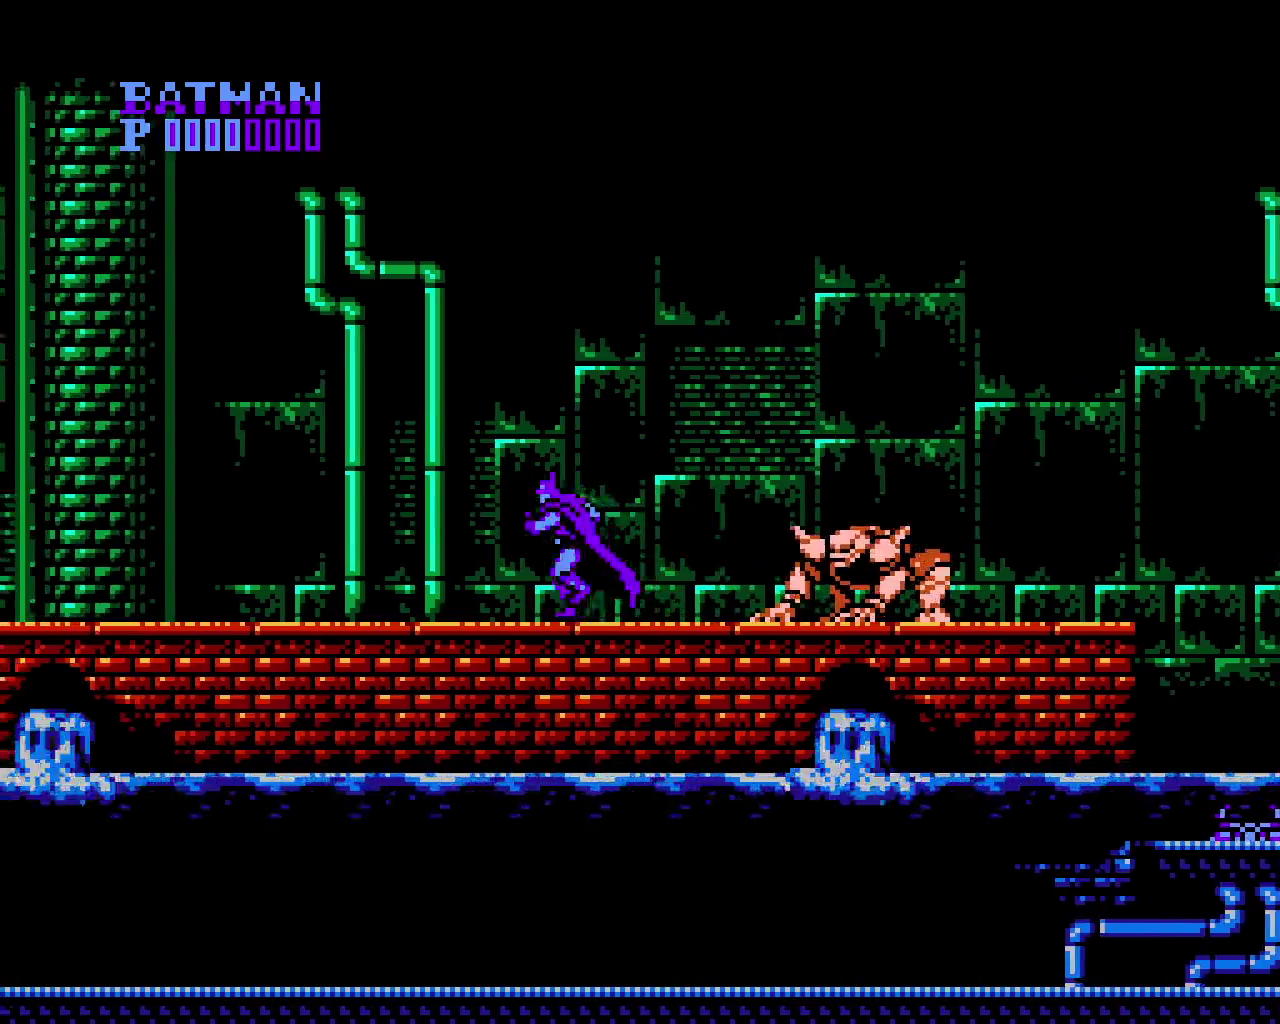
pyautogui.press('Right')
pyautogui.press('Left')
pyautogui.press('Right')
pyautogui.press('Left')
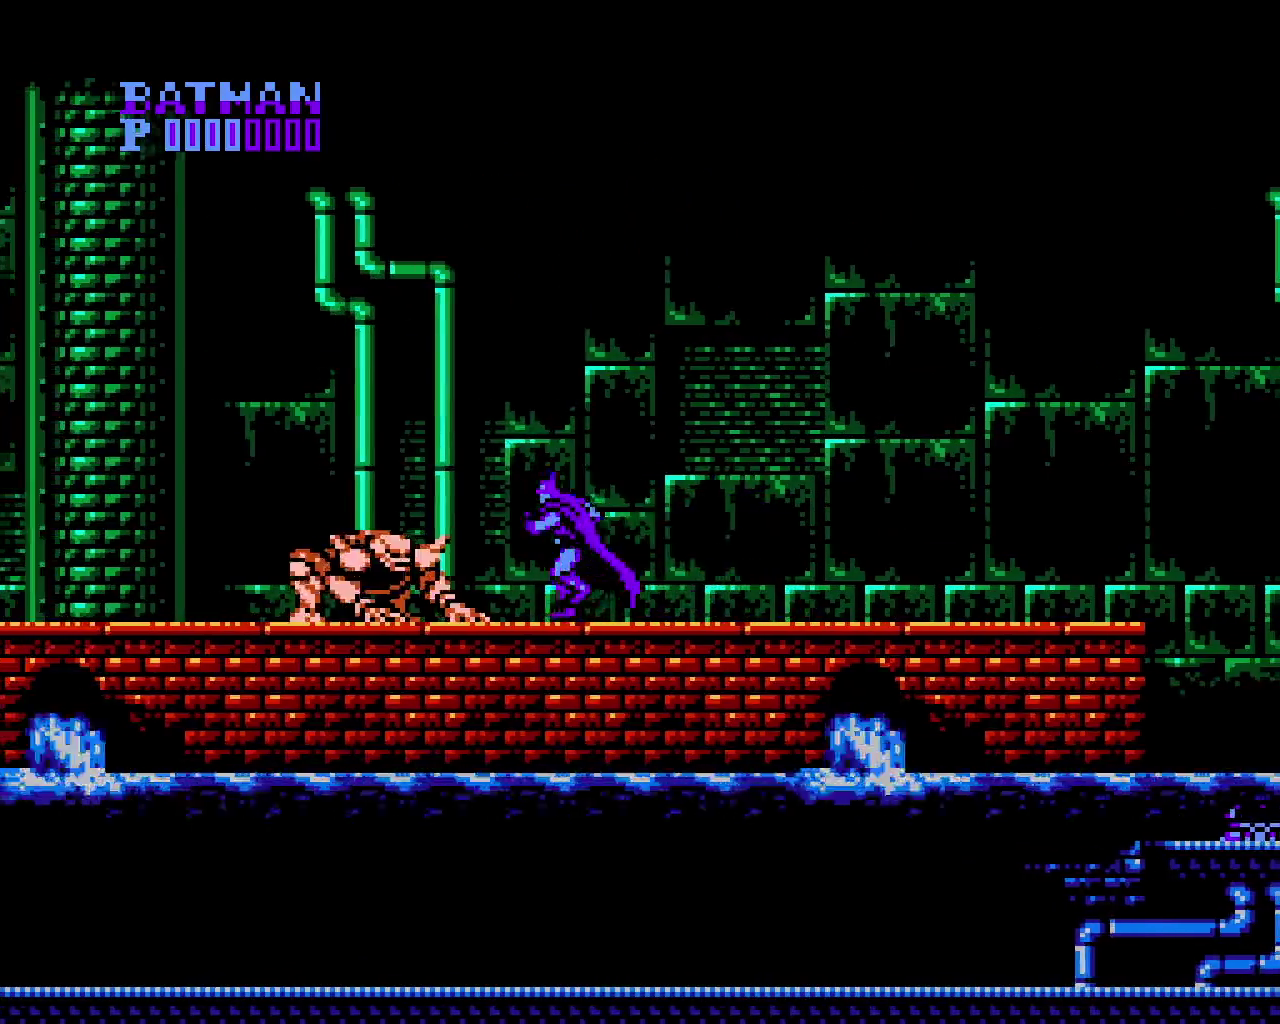
pyautogui.press('Right')
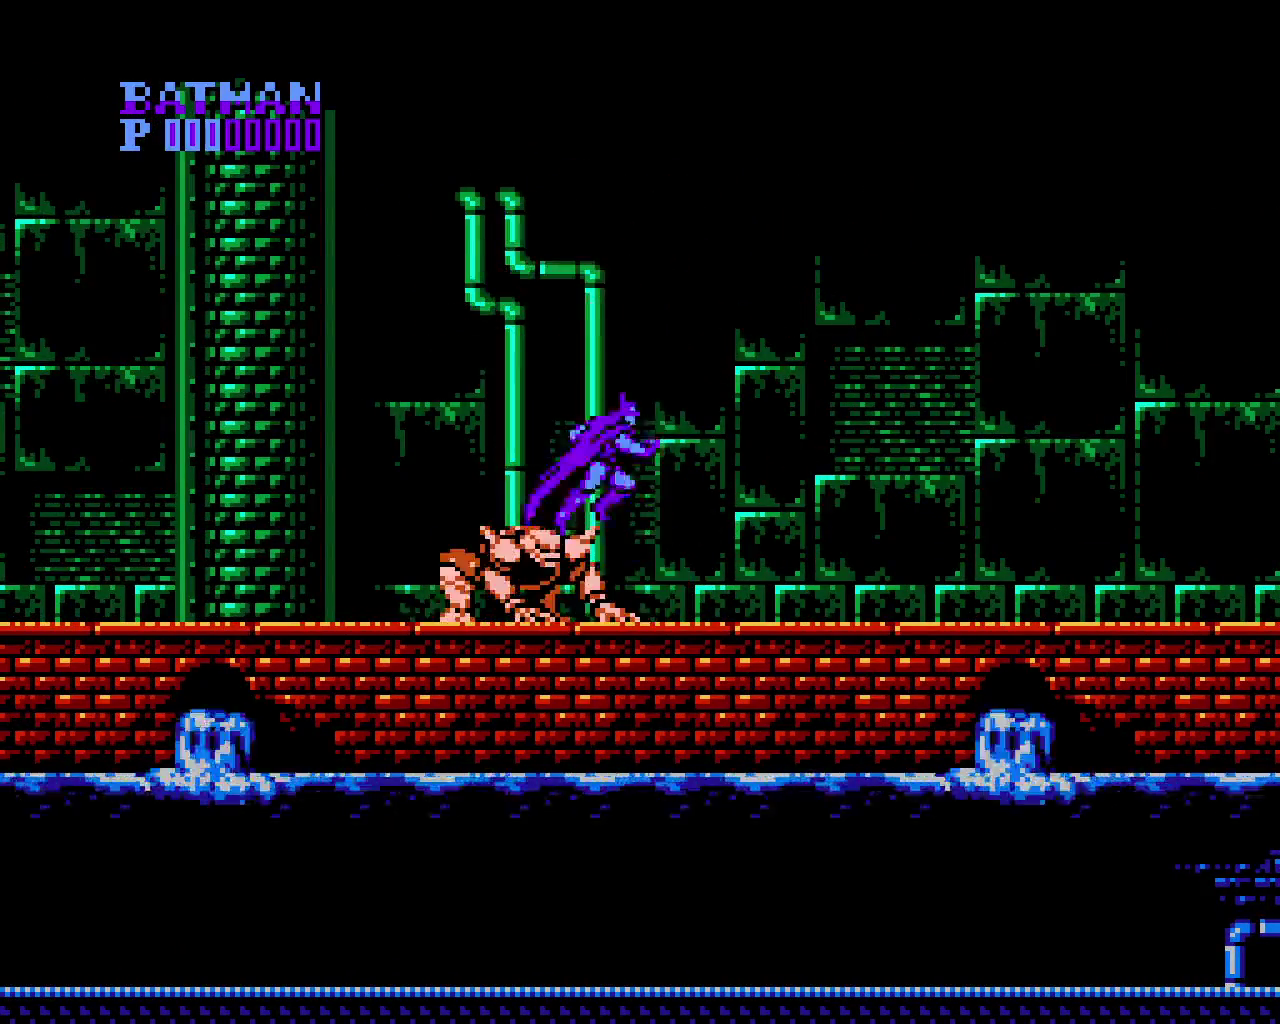
pyautogui.press('Left')
pyautogui.press('Left')
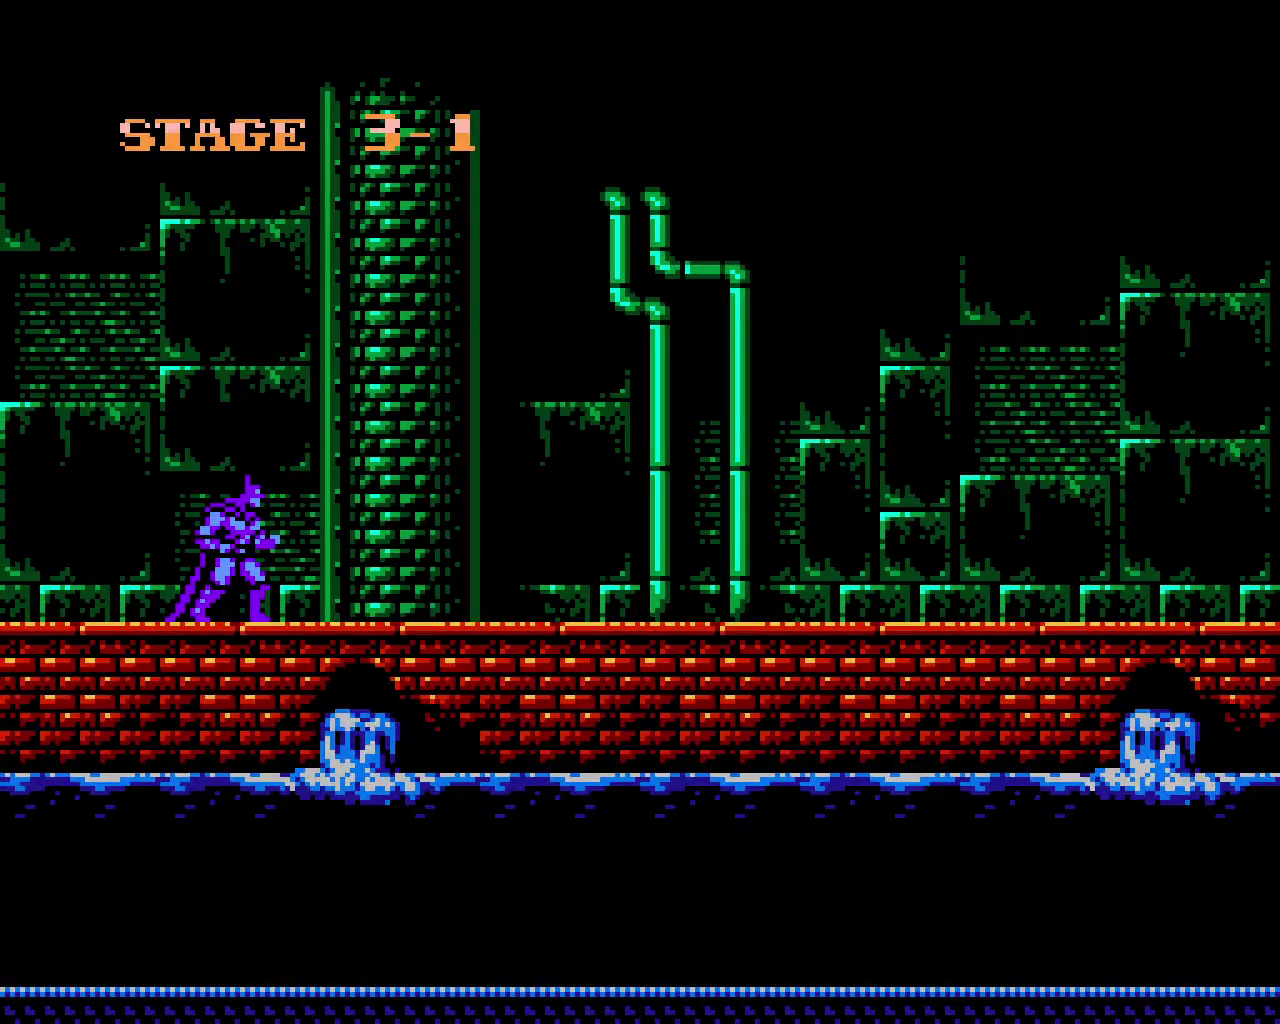
# Run right along the sewer and jump over the two charging mutants
pyautogui.press('Right')
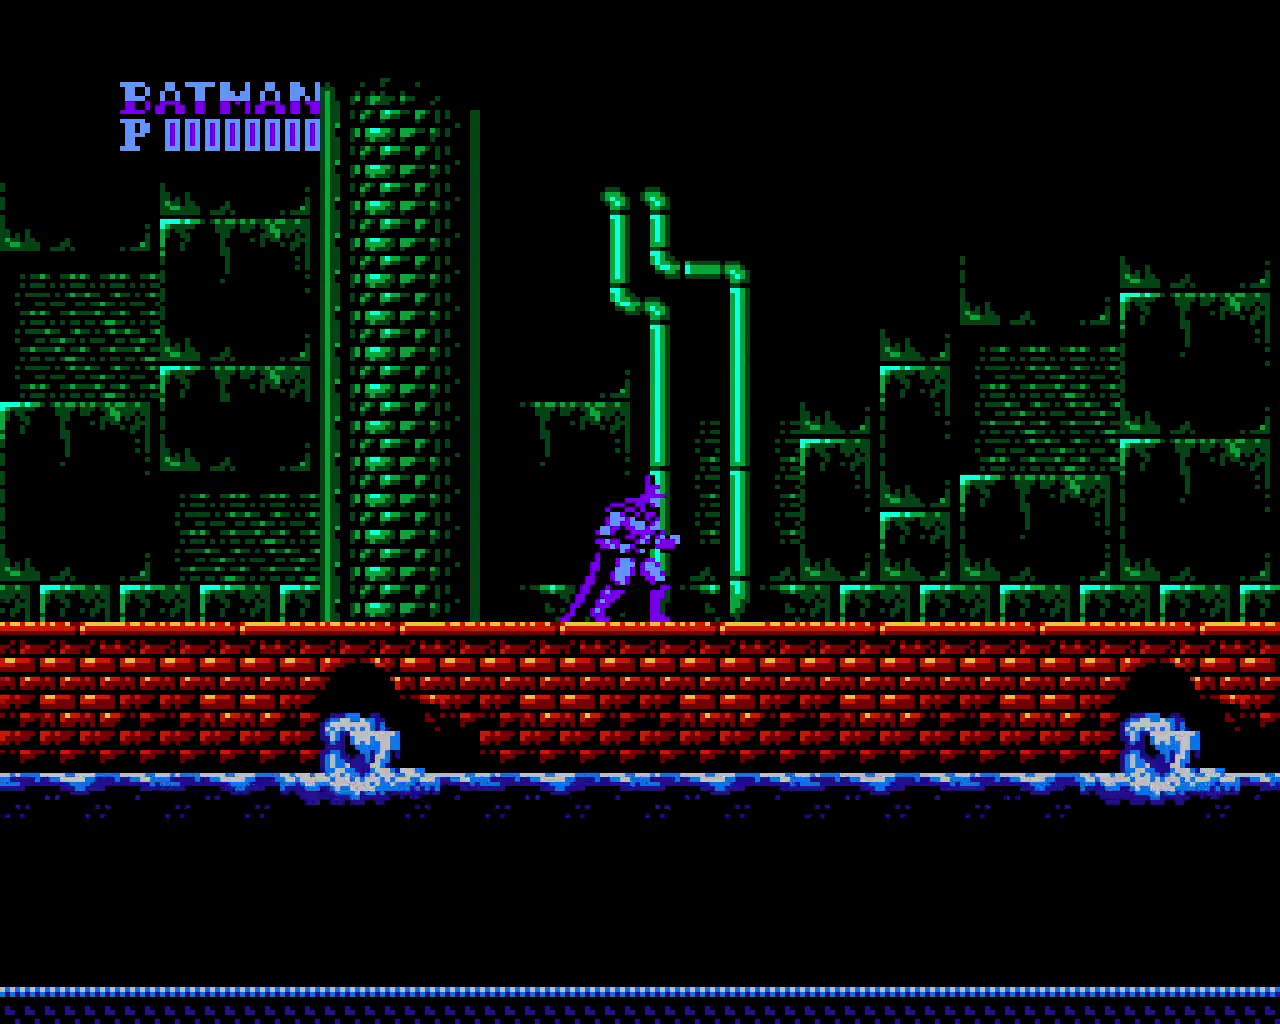
pyautogui.press('Right')
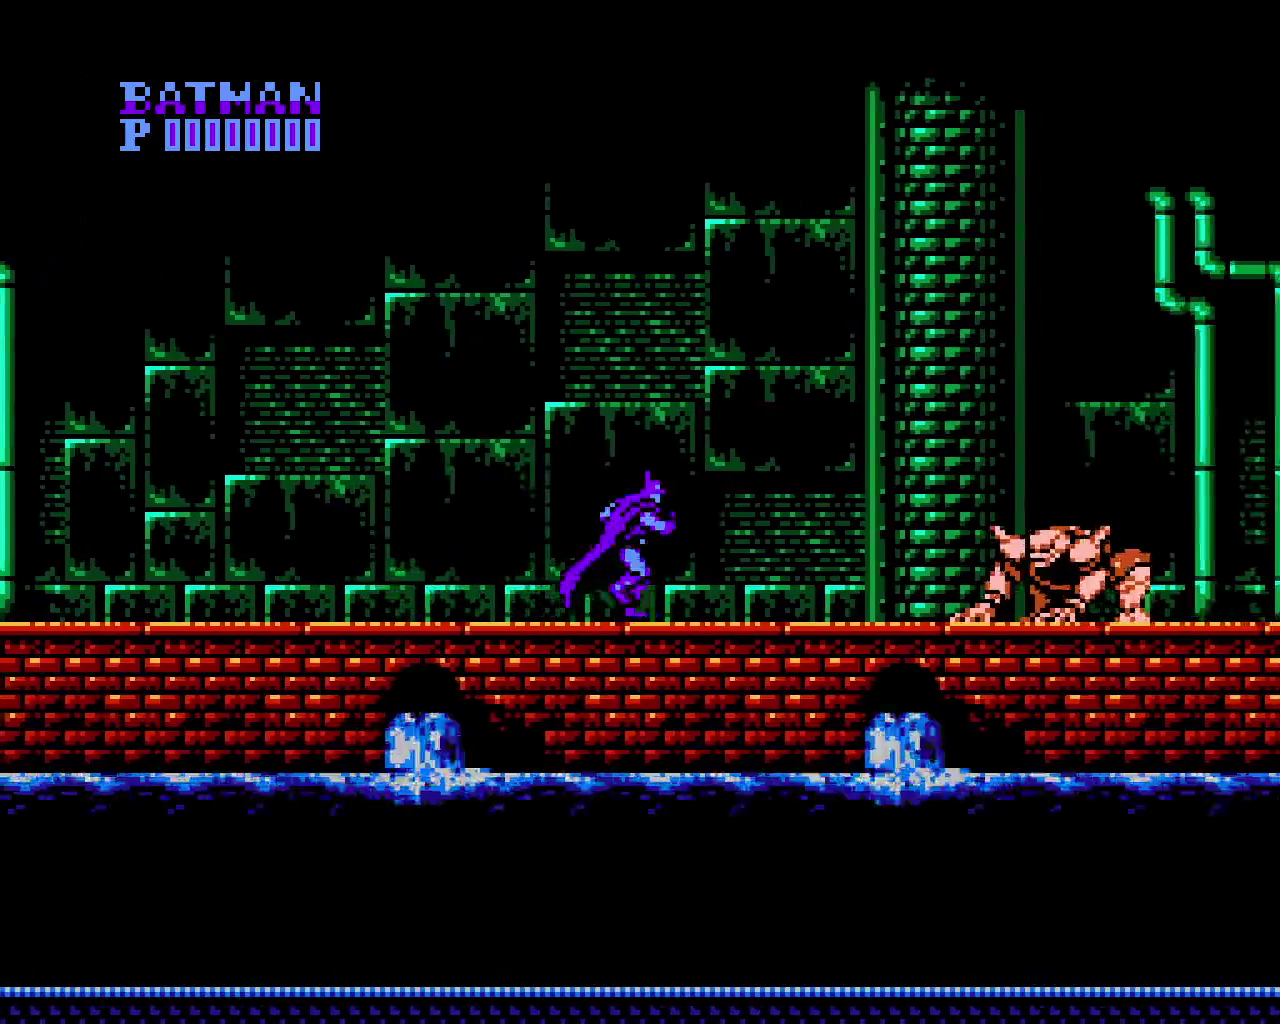
pyautogui.press('x')
pyautogui.press('x')
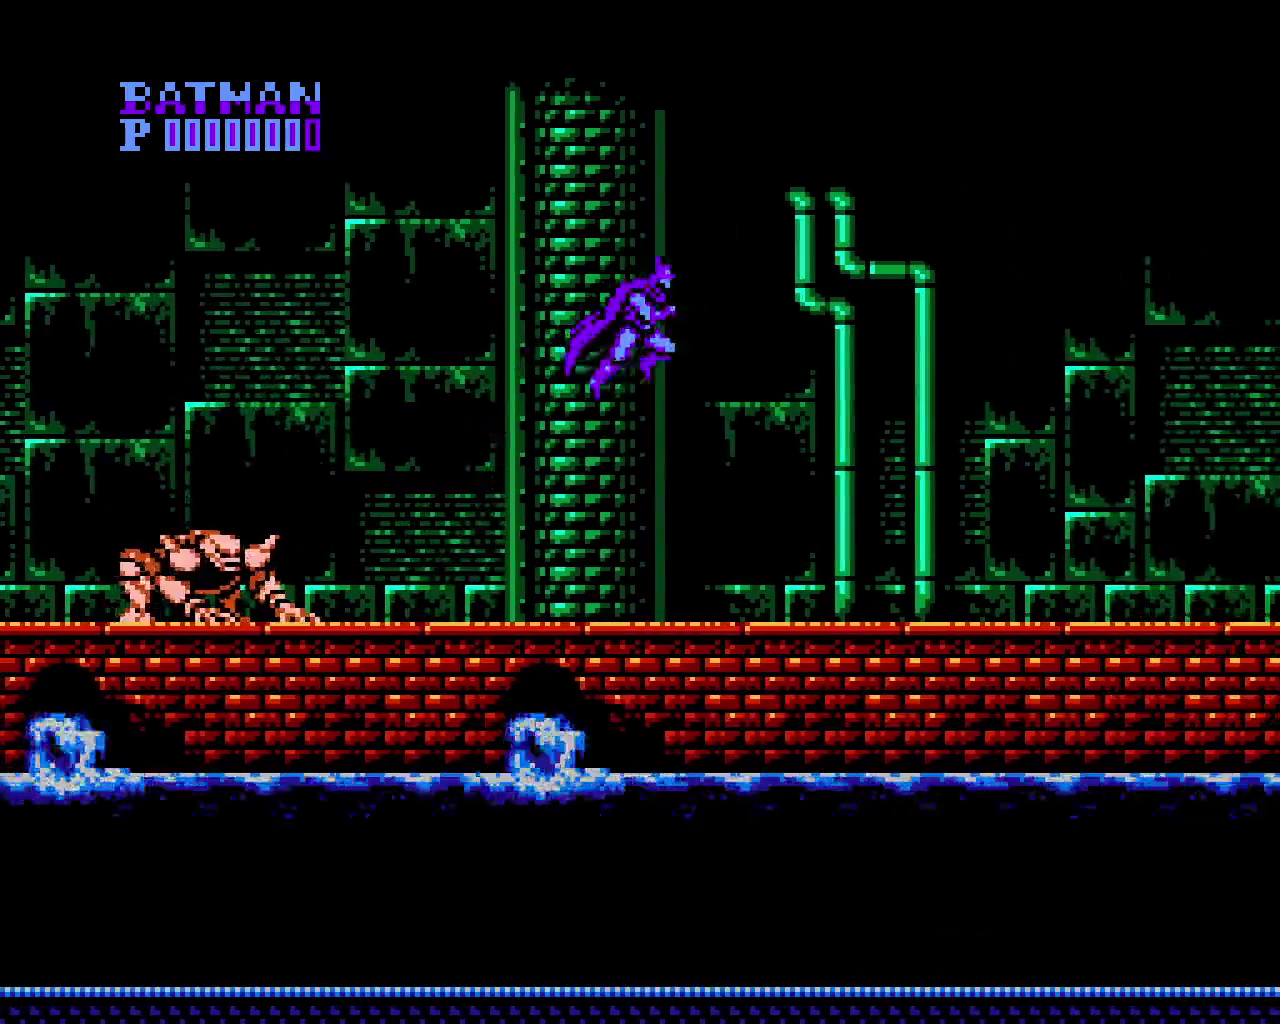
pyautogui.press('Right')
pyautogui.press('x')
pyautogui.press('Right')
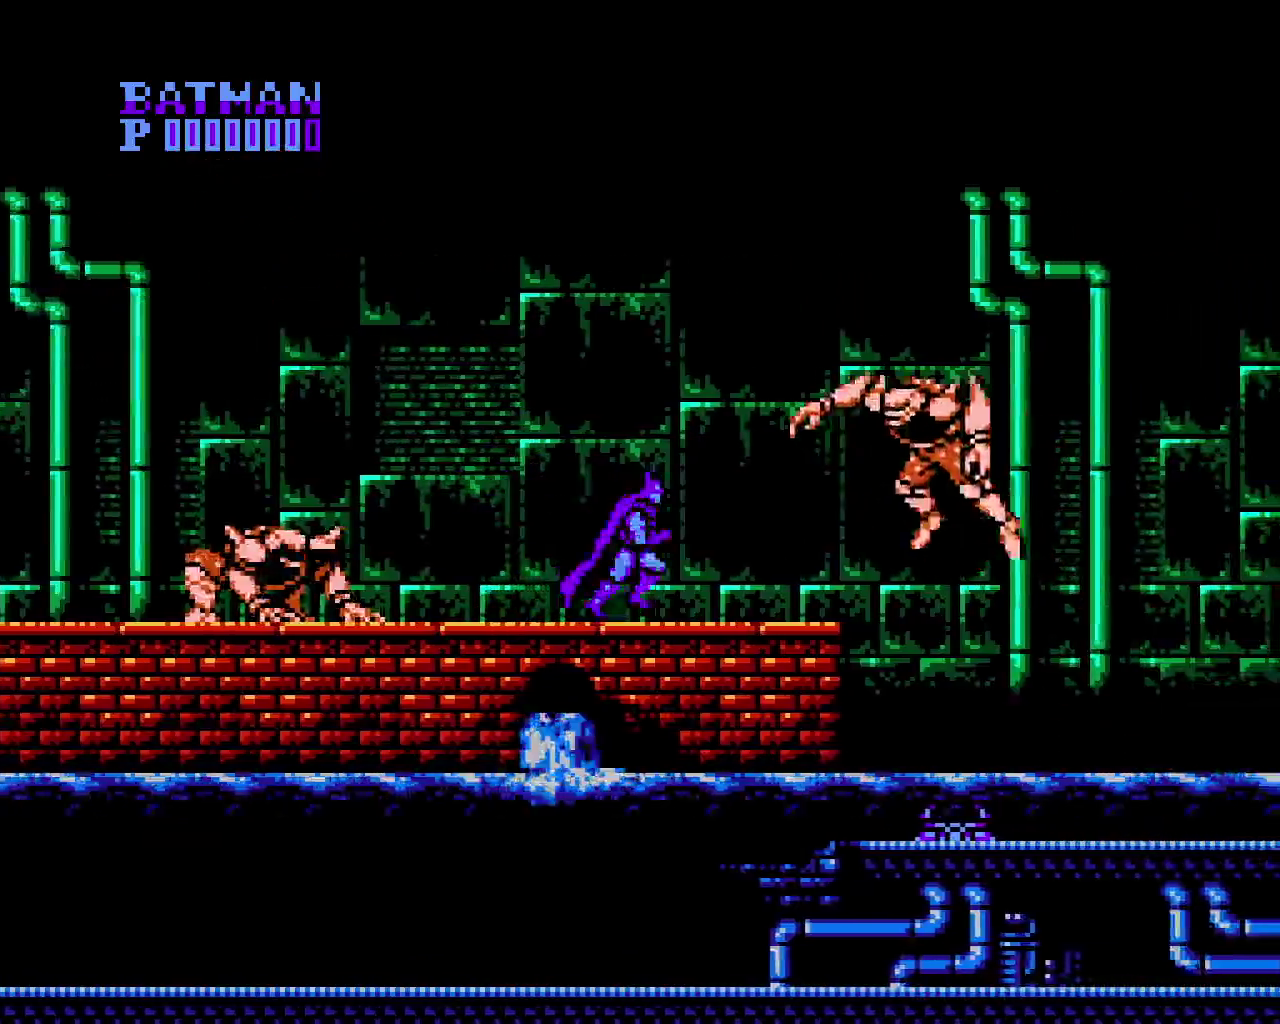
pyautogui.press('x')
# Drop to the water-level floor and advance right past the gunner and machines
pyautogui.press('Right')
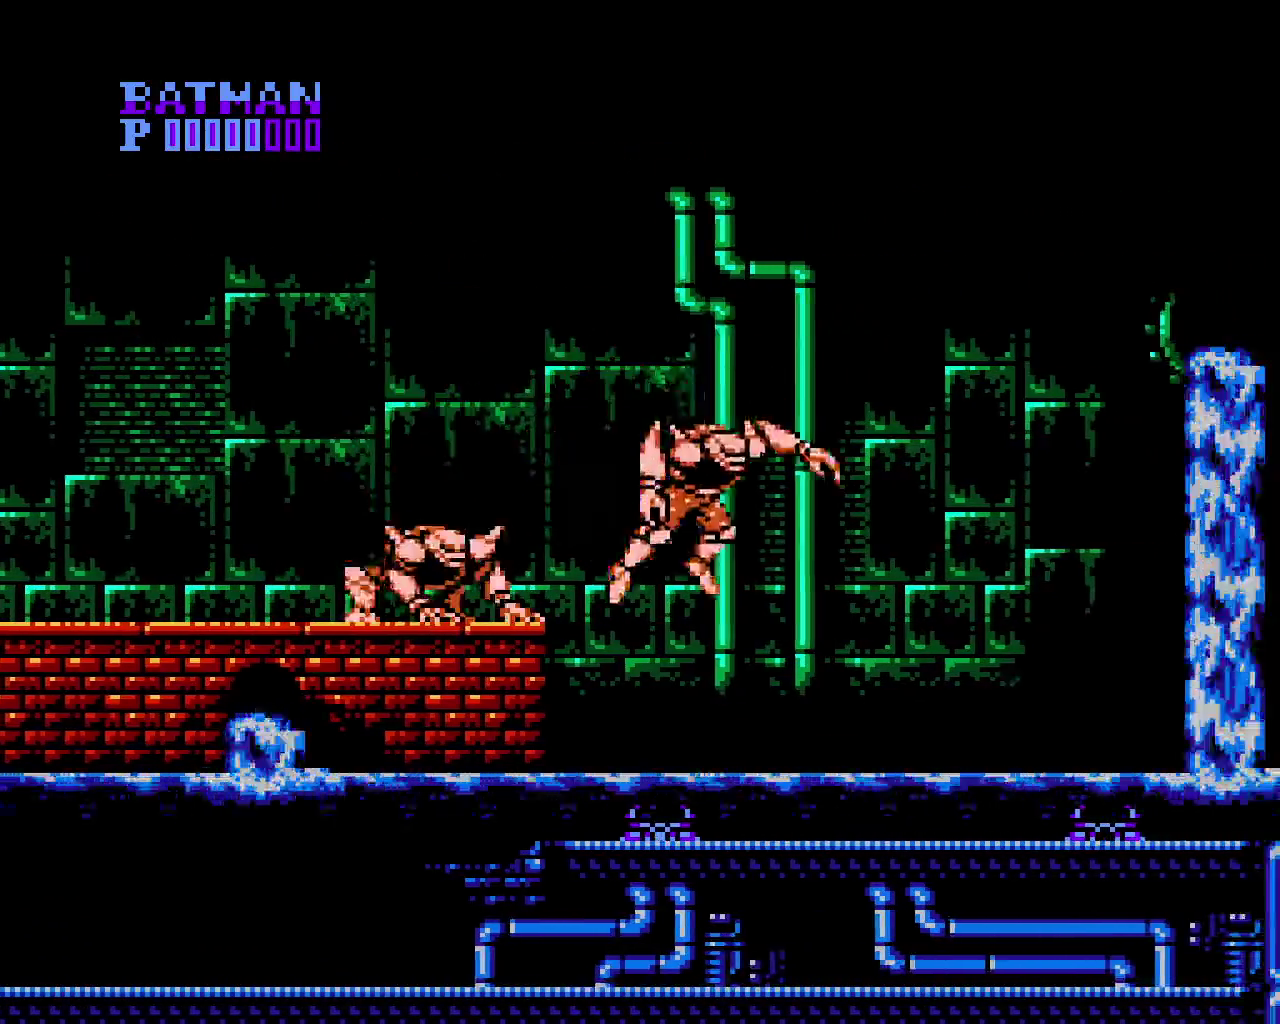
pyautogui.press('Right')
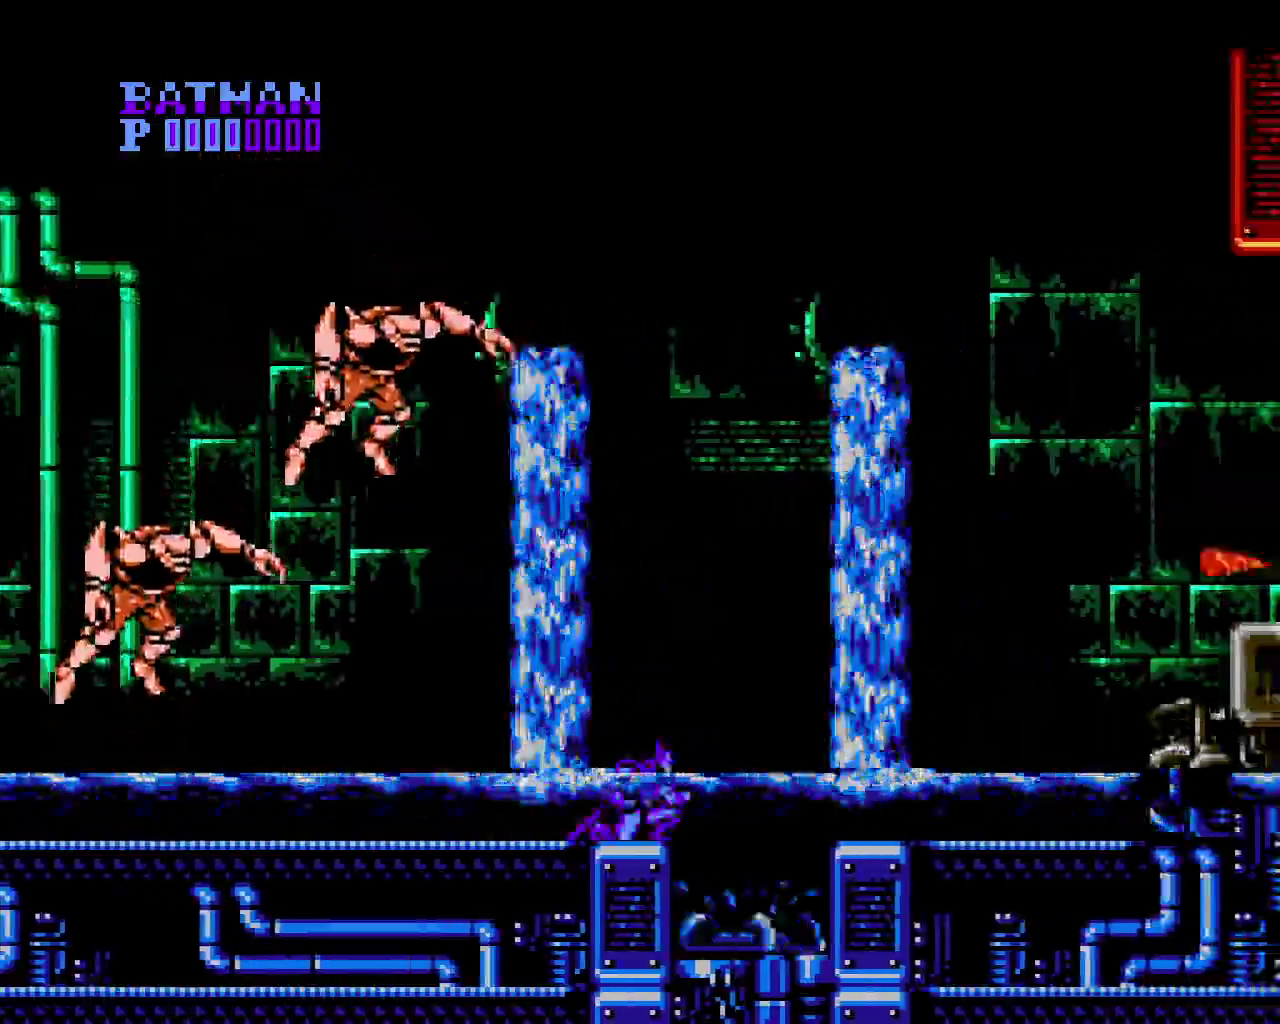
pyautogui.press('x')
pyautogui.press('Right')
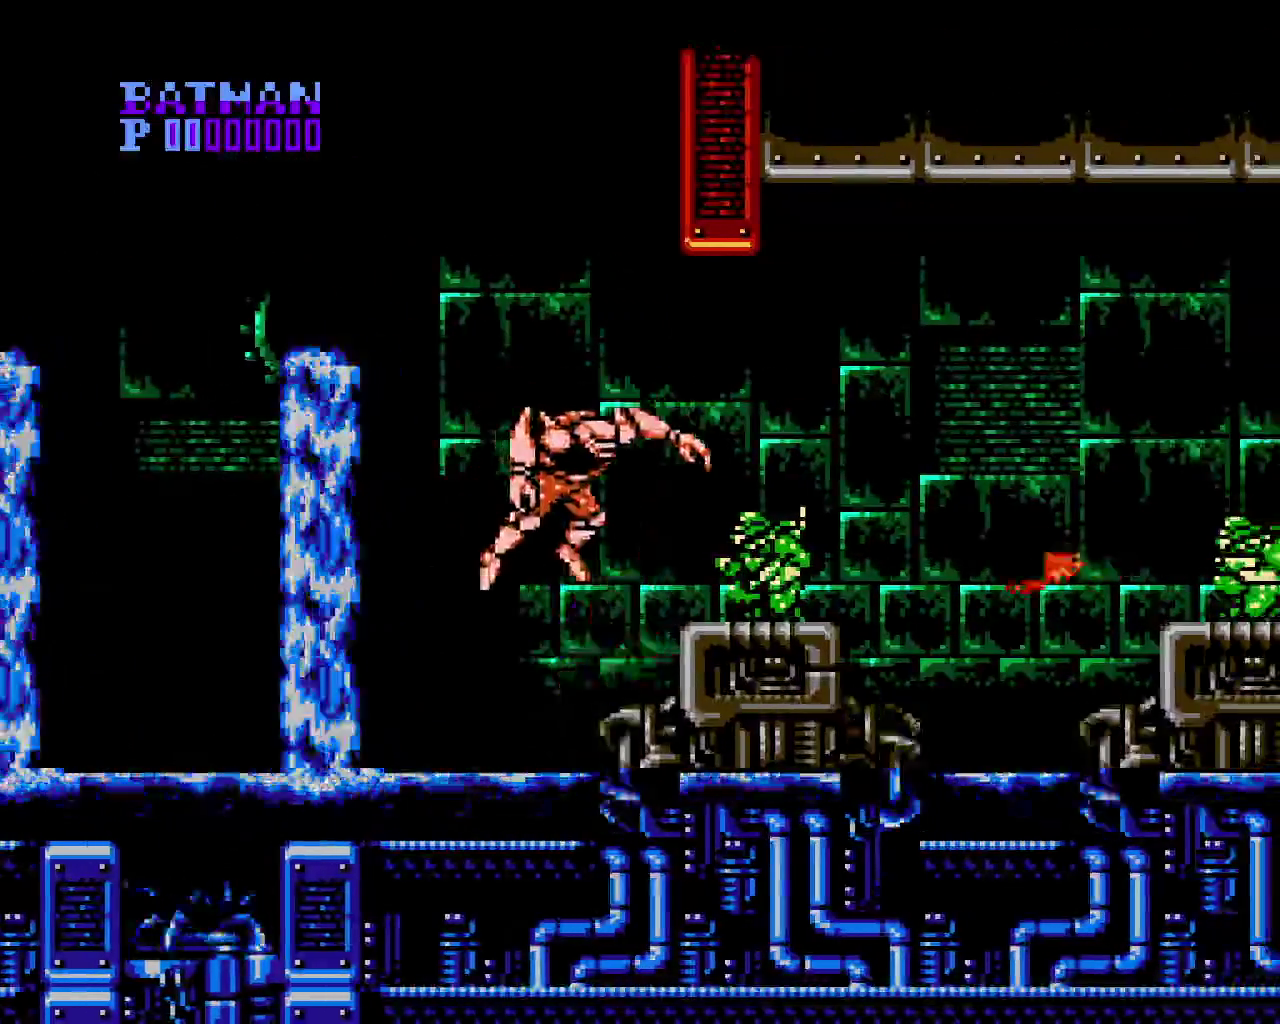
pyautogui.press('Right')
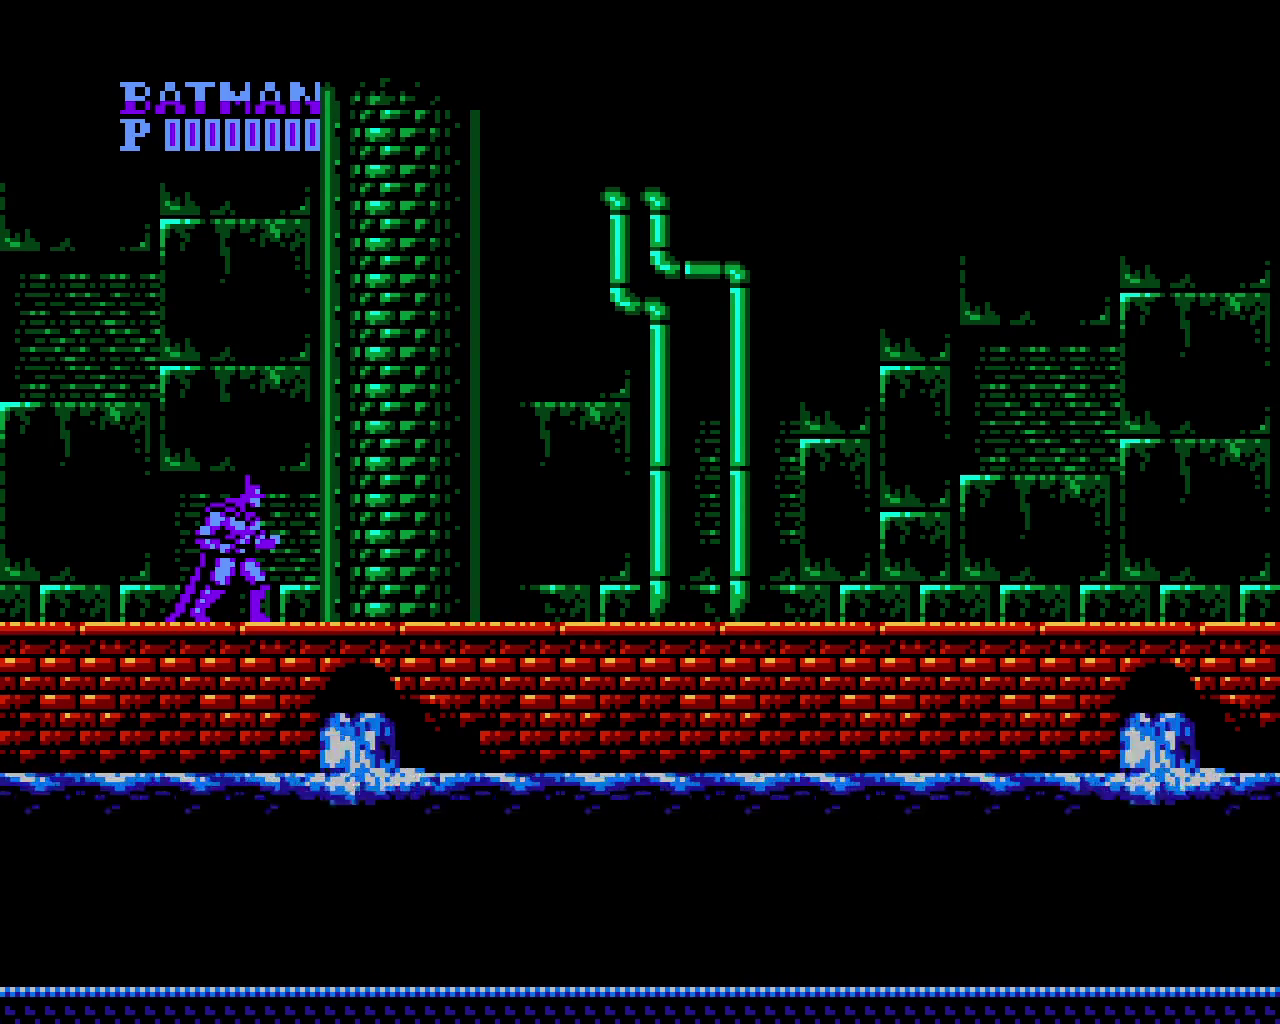
# Step right and back at the Stage 3-1 start, then pause showing score 0000100, REST 1
pyautogui.press('Right')
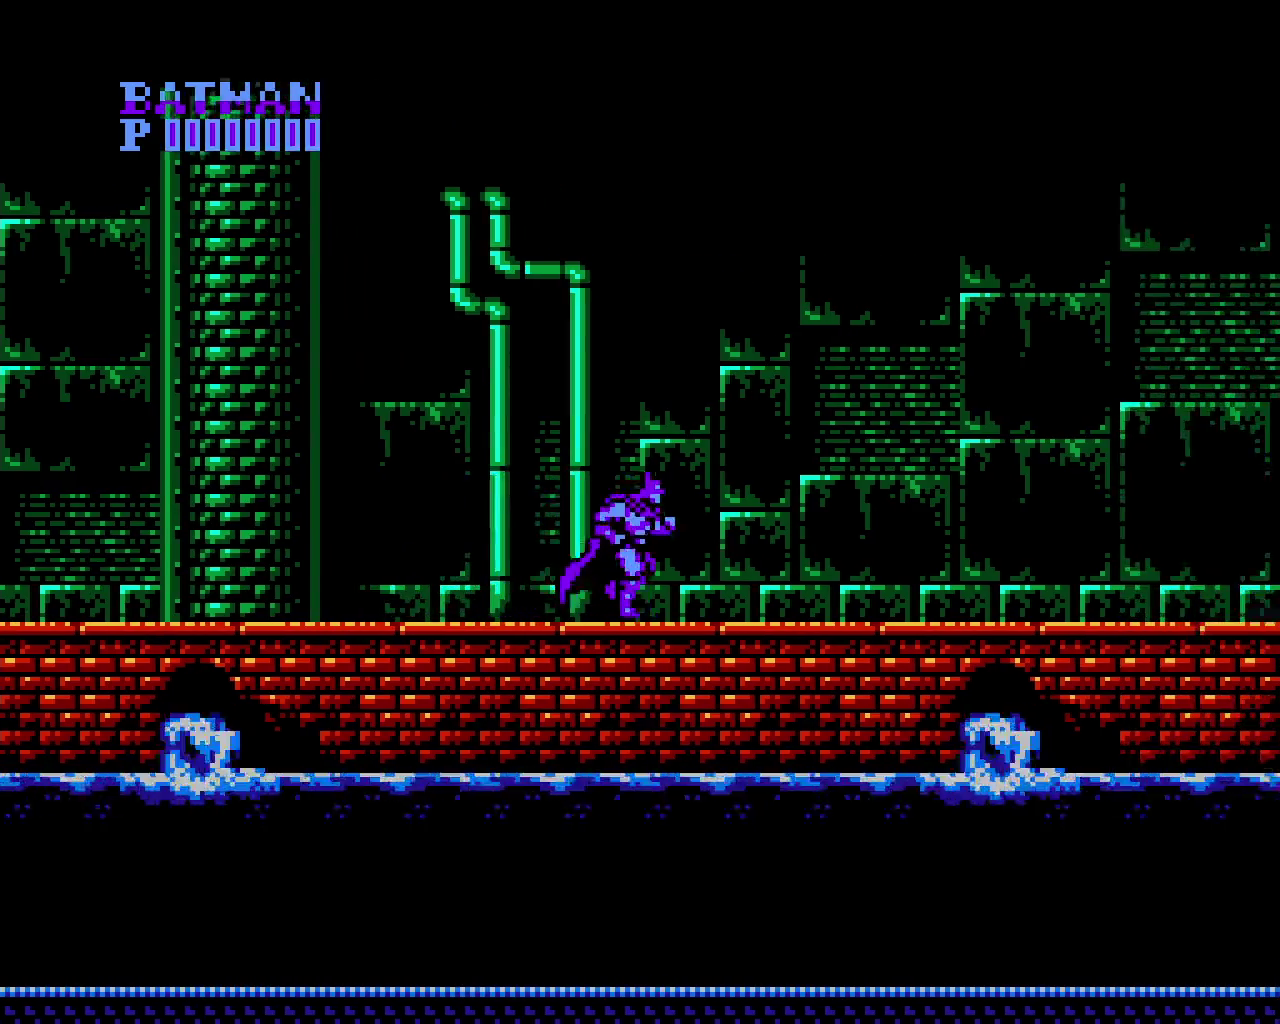
pyautogui.press('Left')
pyautogui.press('Return')
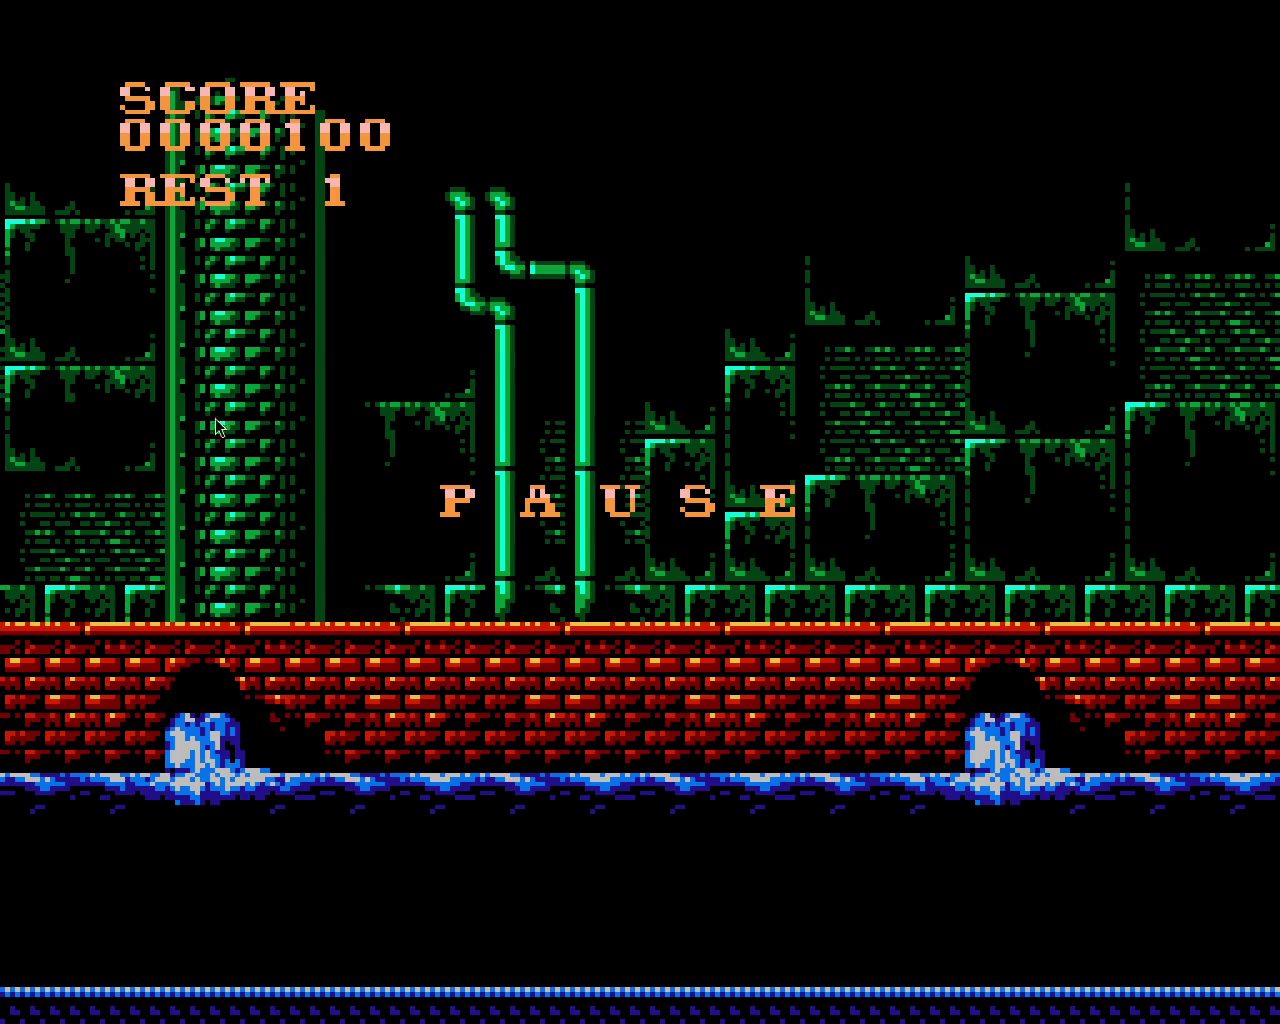
# Resume the Batman game and walk Batman back and forth toward the leaping enemy
pyautogui.press('Return')
pyautogui.press('Right')
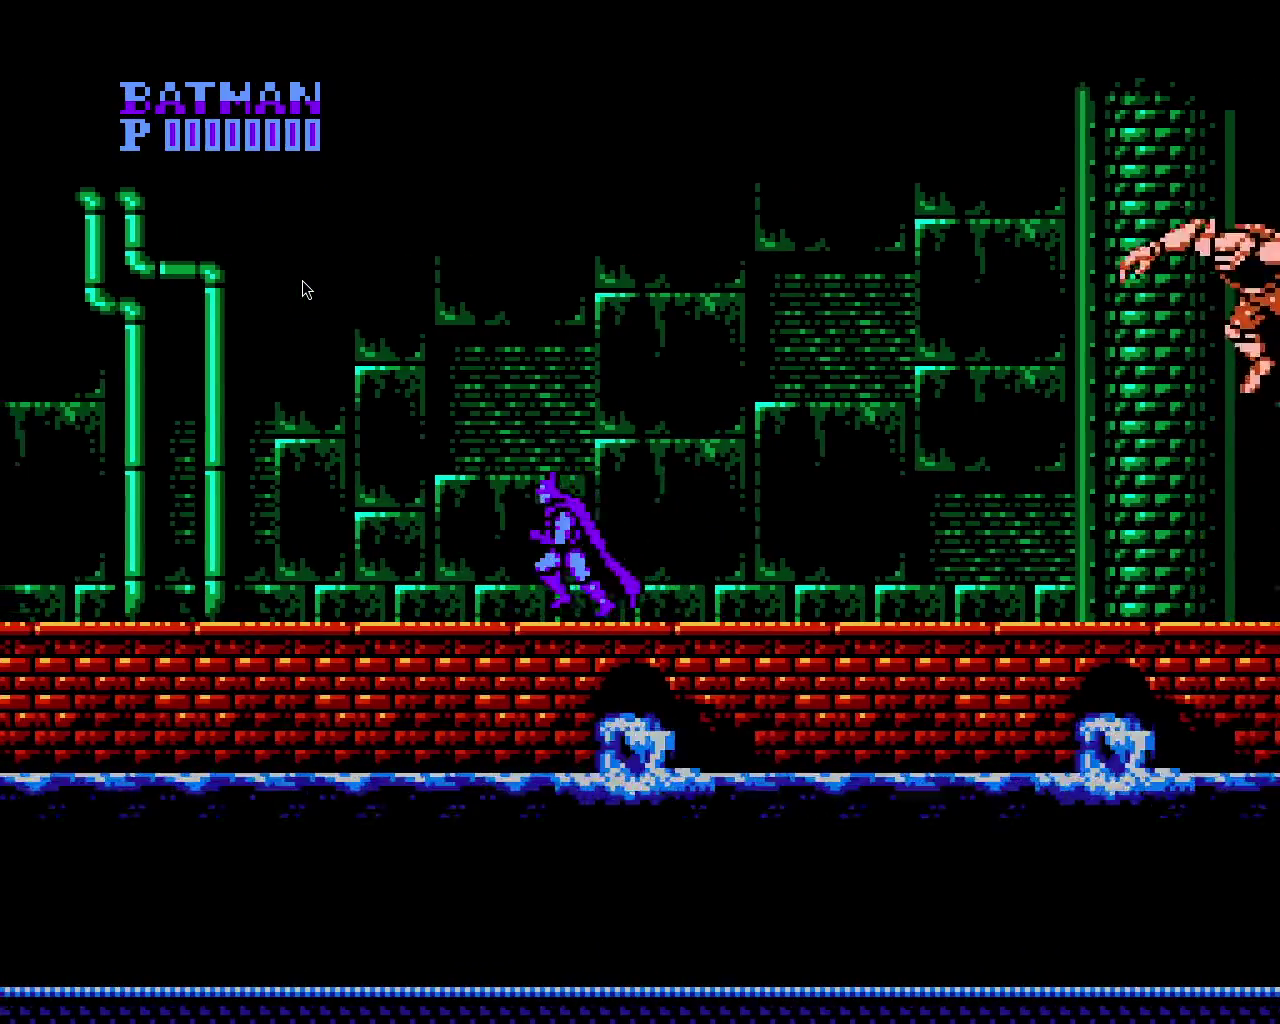
pyautogui.press('Left')
pyautogui.press('Right')
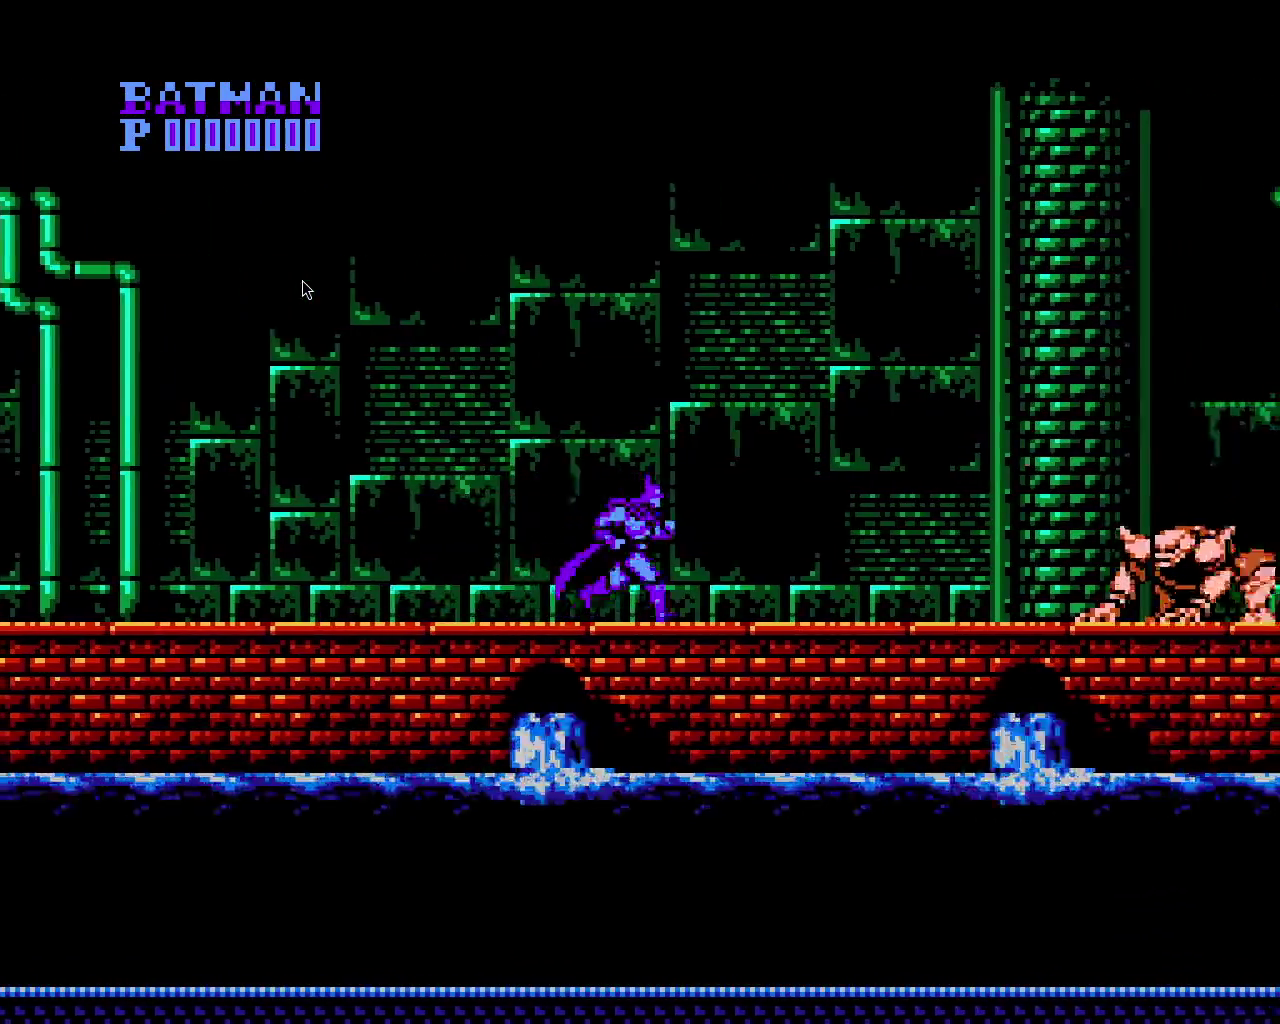
pyautogui.press('Left')
pyautogui.press('Right')
# Dodge the enemy, walk Batman left and right, then reset to the copyright screen
pyautogui.press('Right')
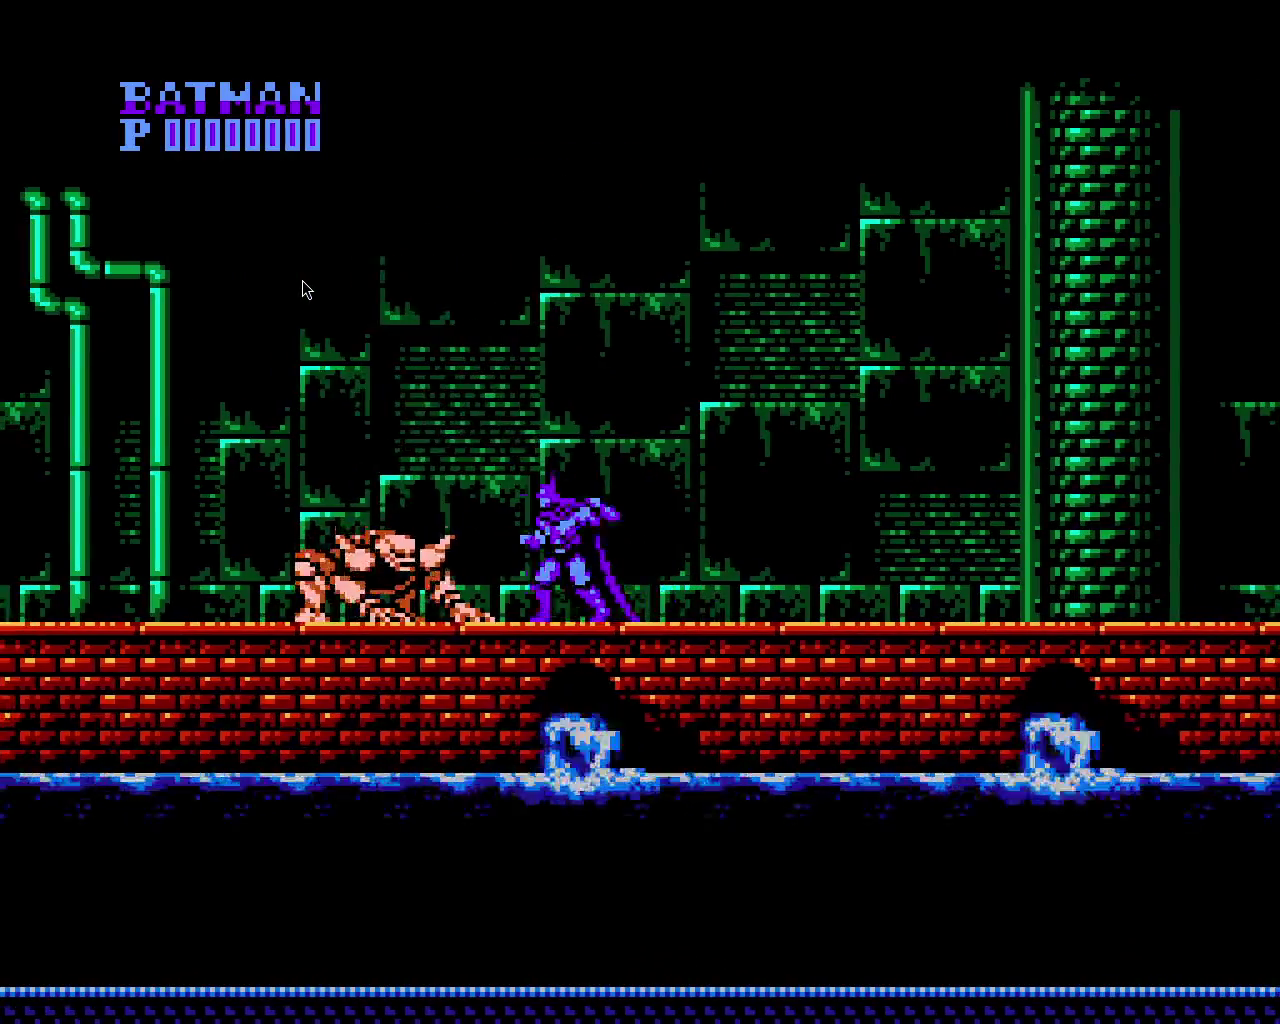
pyautogui.press('Right')
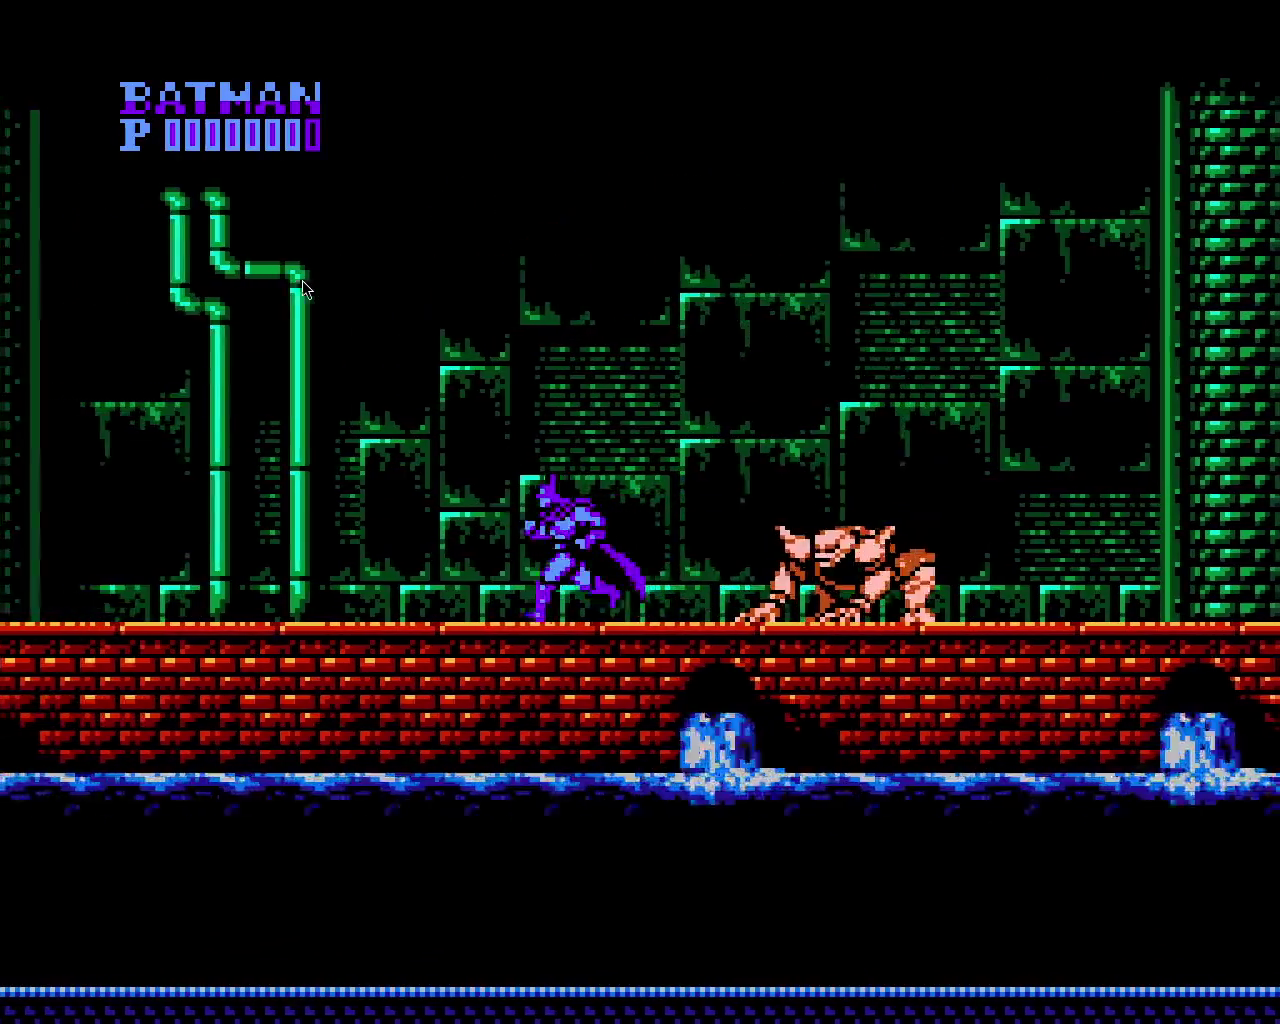
pyautogui.press('Right')
pyautogui.press('Left')
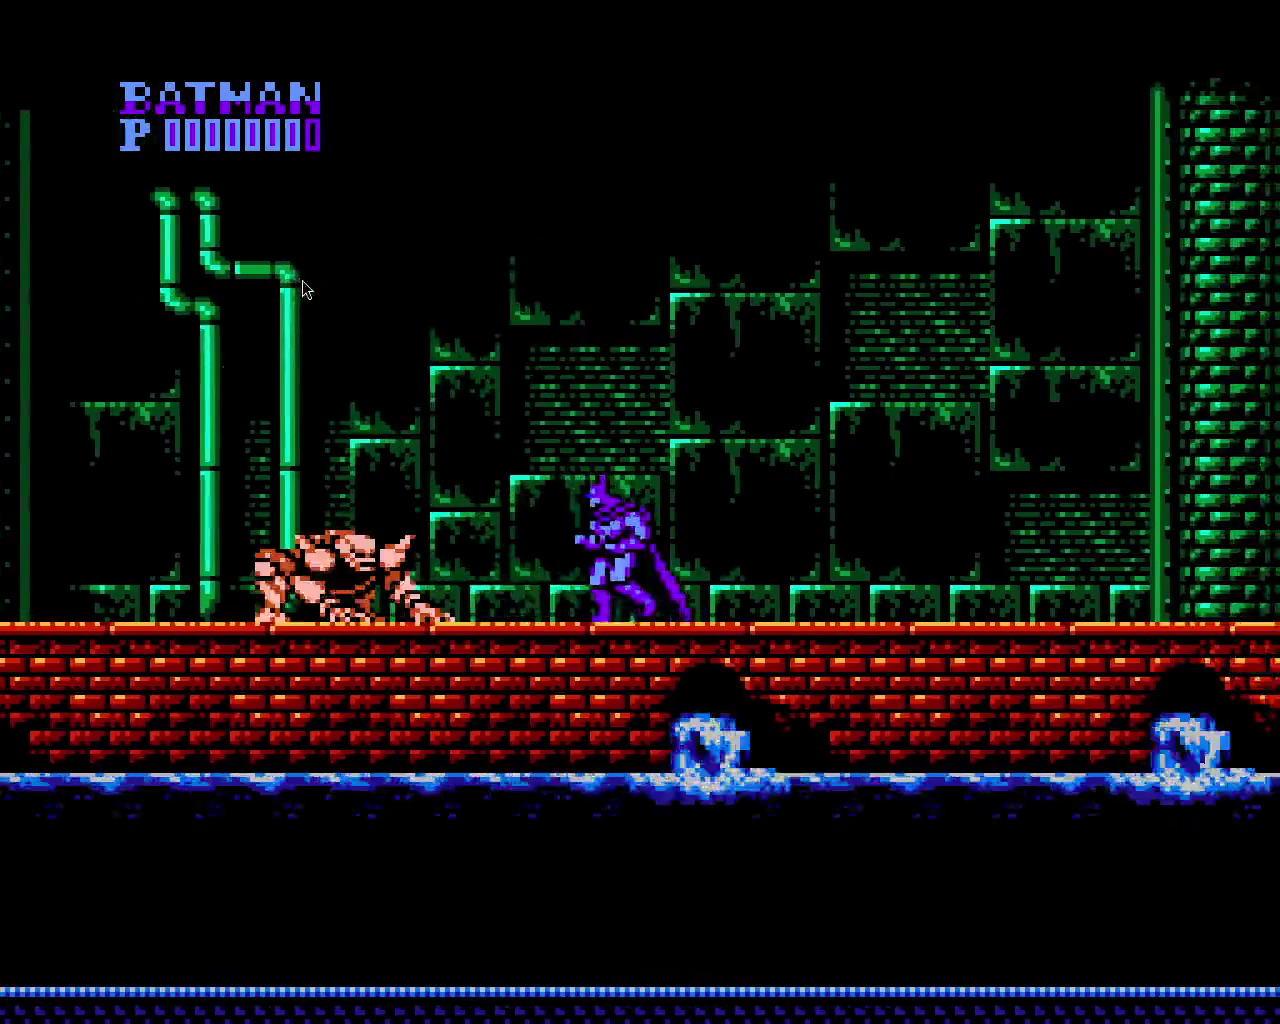
pyautogui.press('Left')
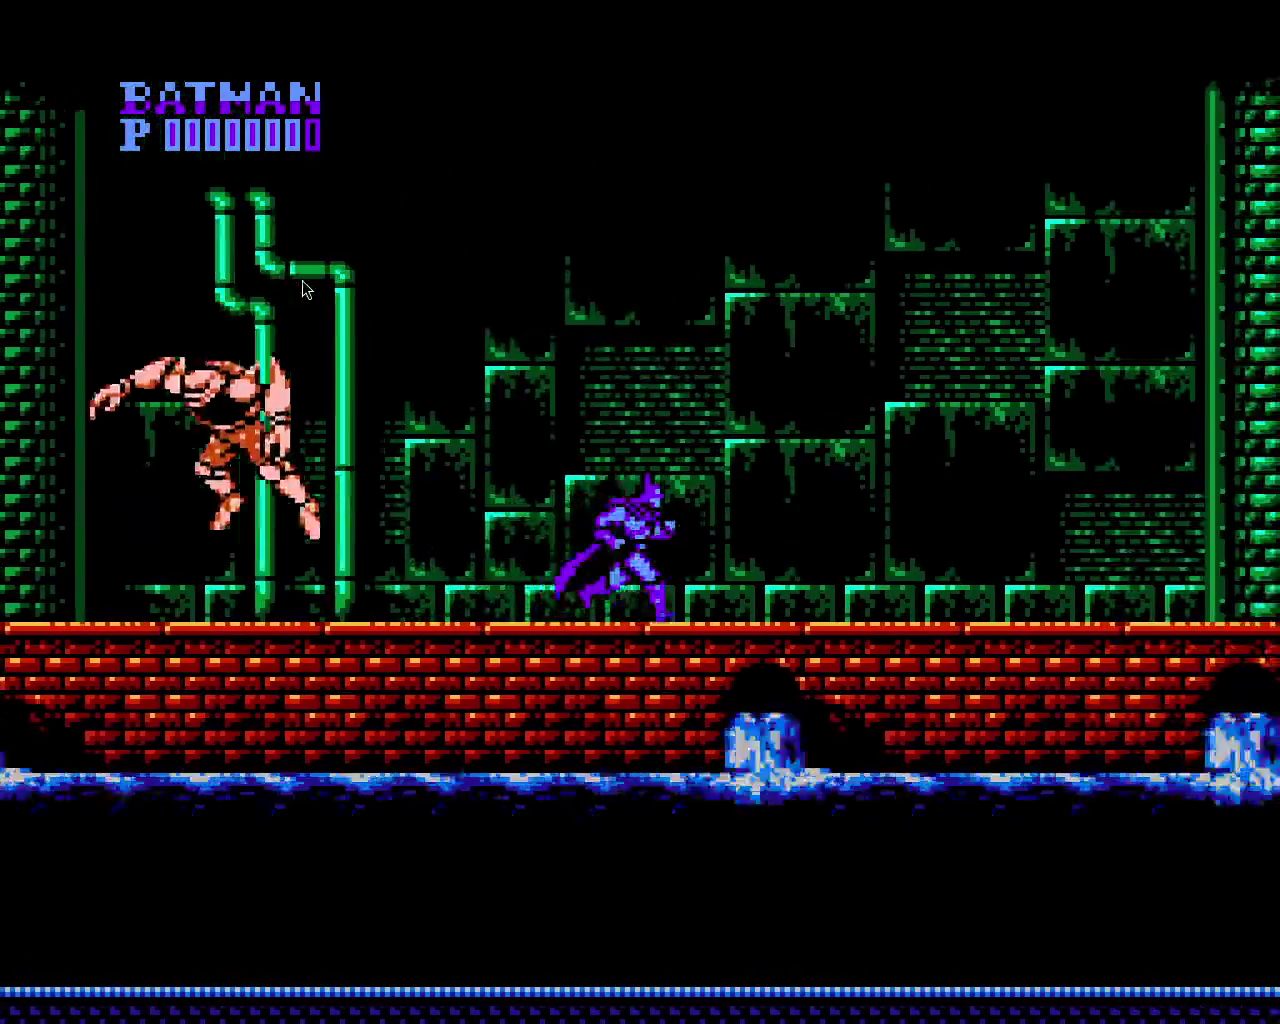
pyautogui.press('Right')
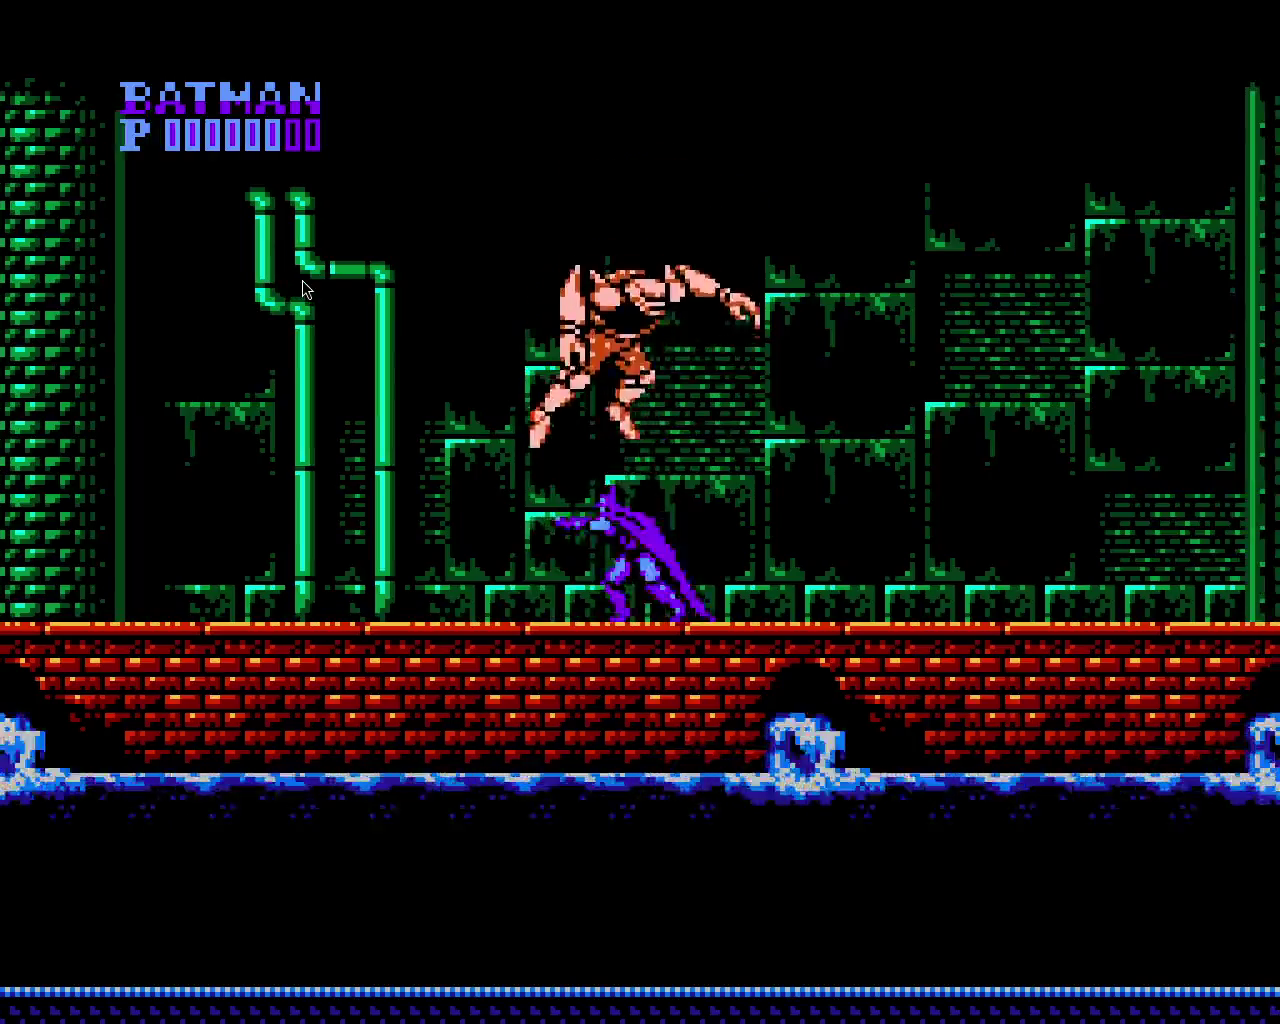
pyautogui.hotkey('ctrl', 'r')
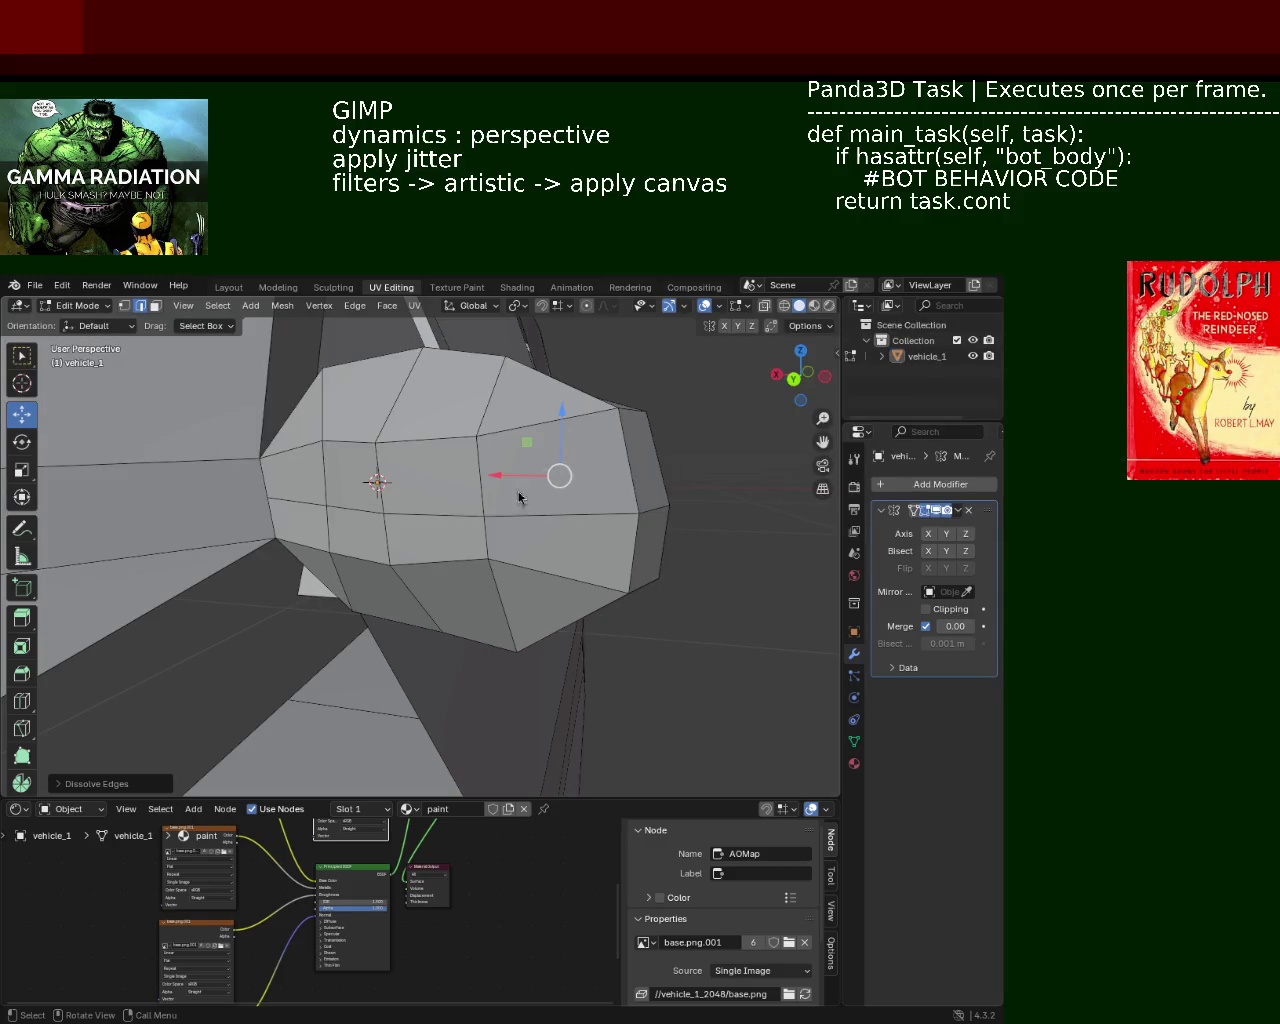
# Subdivide a face on the vehicle_1 car body
pyautogui.moveTo(519, 497)
pyautogui.mouseDown(button='middle')
pyautogui.moveTo(390, 478)
pyautogui.moveTo(379, 504)
pyautogui.moveTo(229, 523)
pyautogui.moveTo(438, 530)
pyautogui.mouseUp(button='middle')
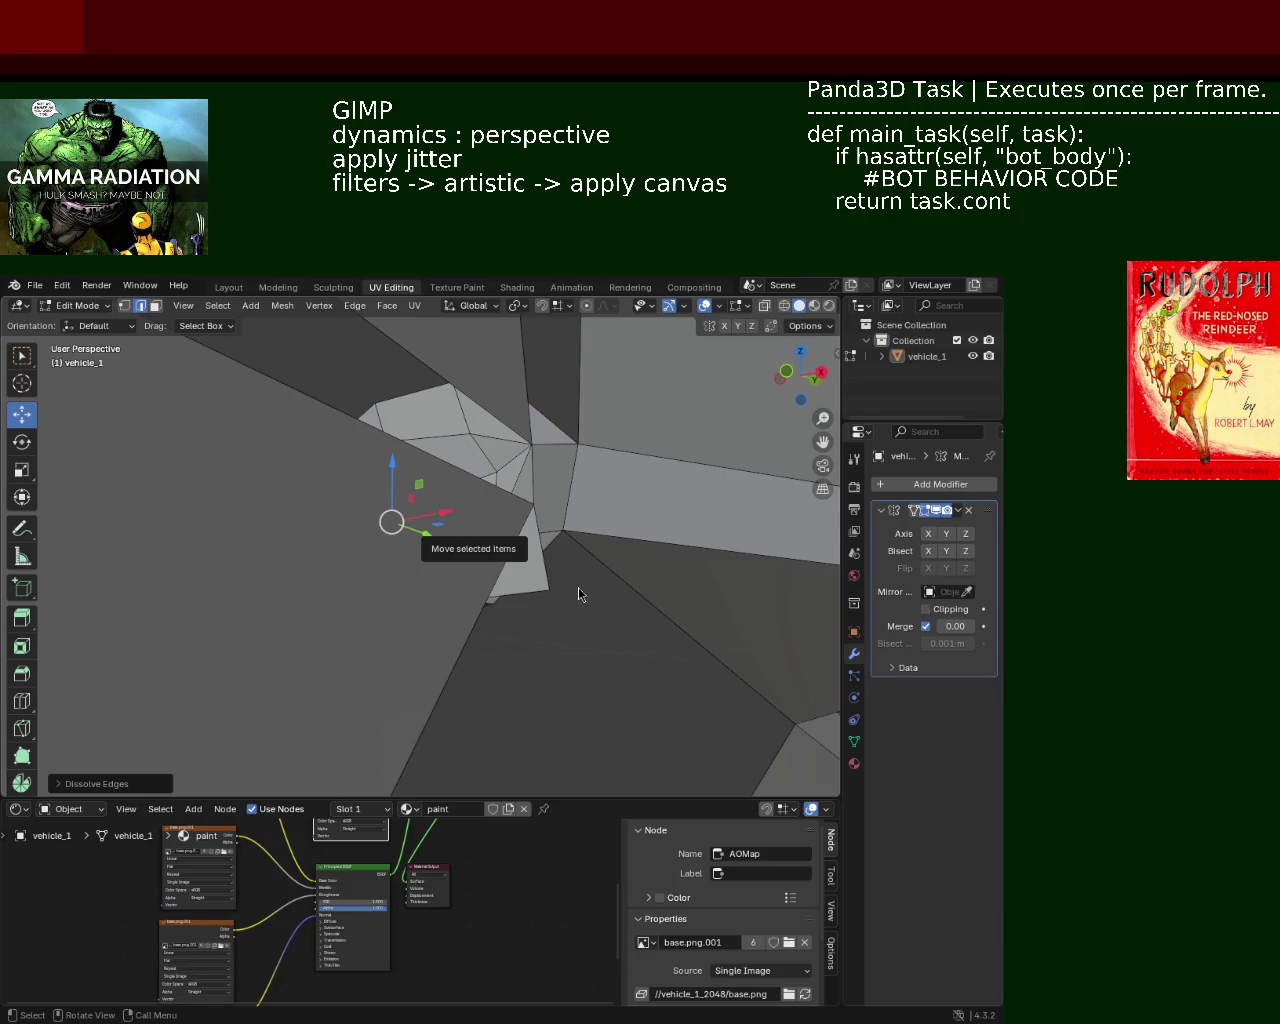
pyautogui.moveTo(311, 551)
pyautogui.mouseDown(button='middle')
pyautogui.moveTo(414, 505)
pyautogui.moveTo(546, 626)
pyautogui.moveTo(560, 531)
pyautogui.moveTo(284, 500)
pyautogui.moveTo(406, 580)
pyautogui.moveTo(383, 429)
pyautogui.moveTo(370, 458)
pyautogui.mouseUp(button='middle')
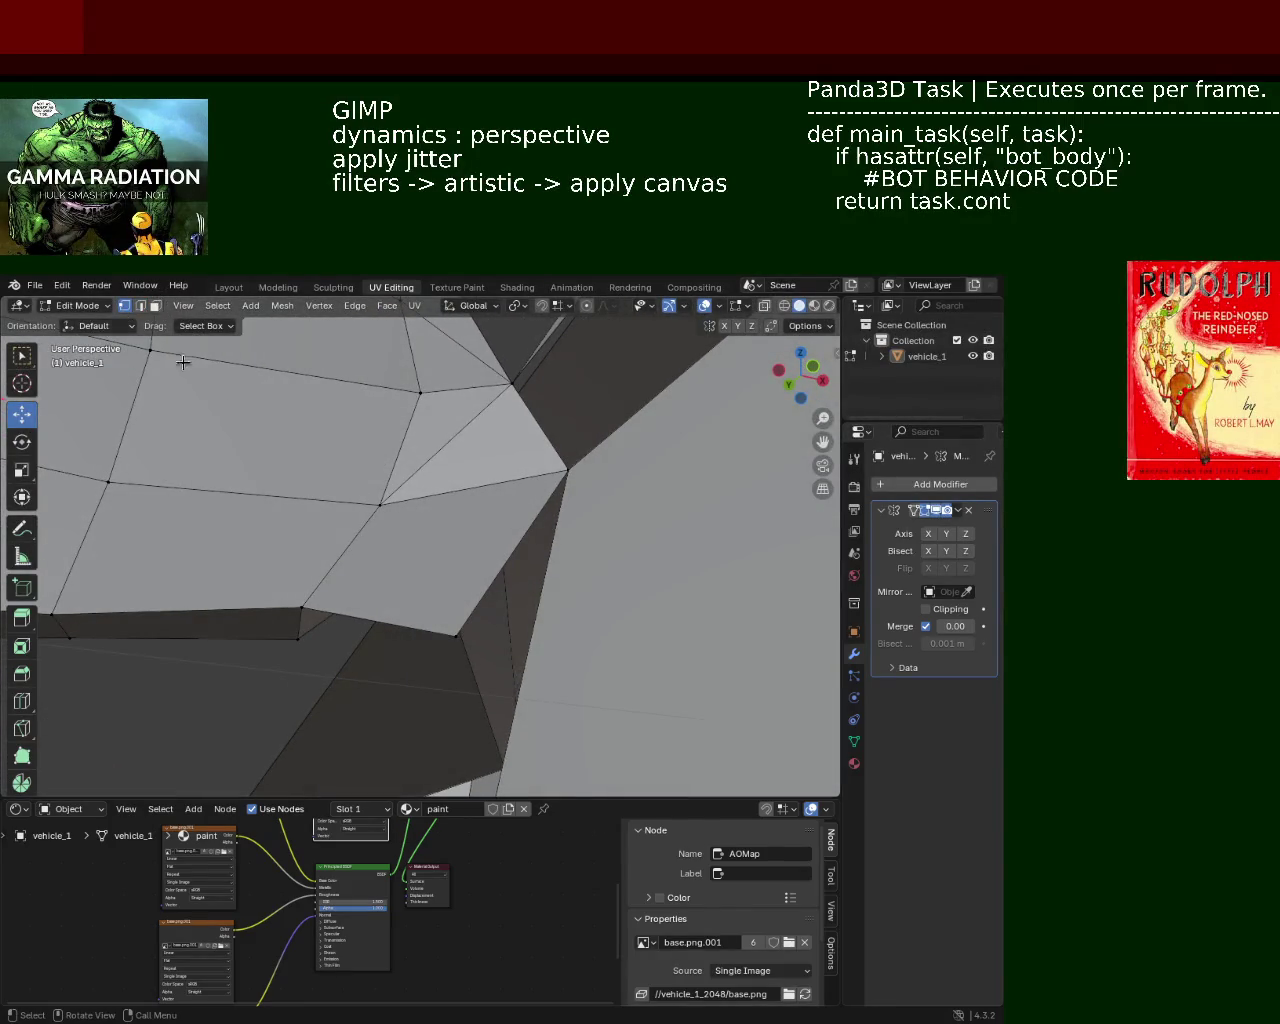
pyautogui.rightClick(560, 476)
pyautogui.click(545, 472)
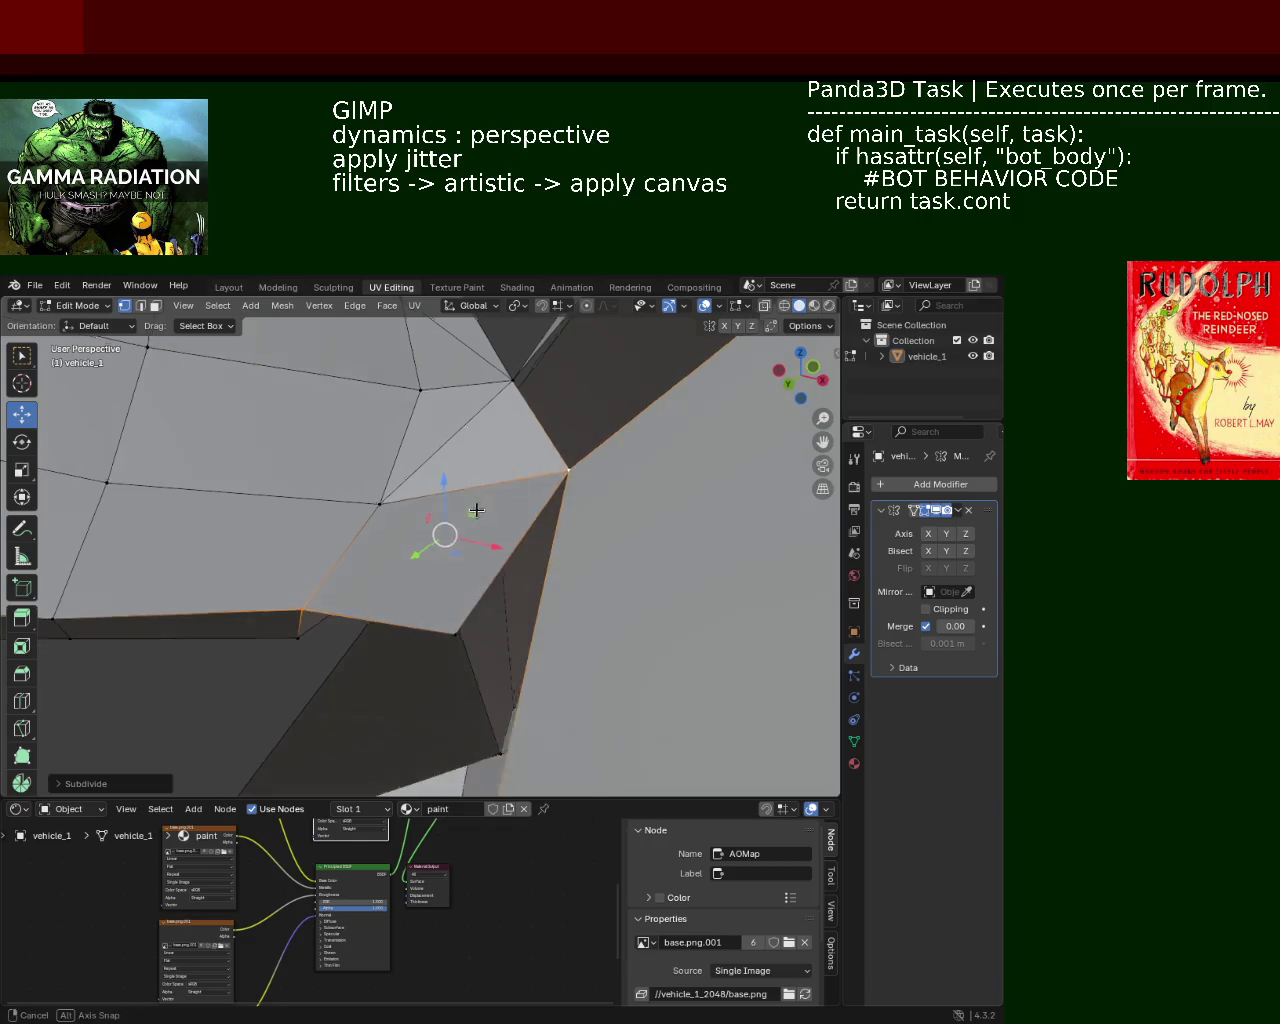
pyautogui.moveTo(545, 472); pyautogui.dragTo(380, 556, button='middle')
# Delete the two selected faces to leave an opening, and check the gap
pyautogui.click(434, 591)
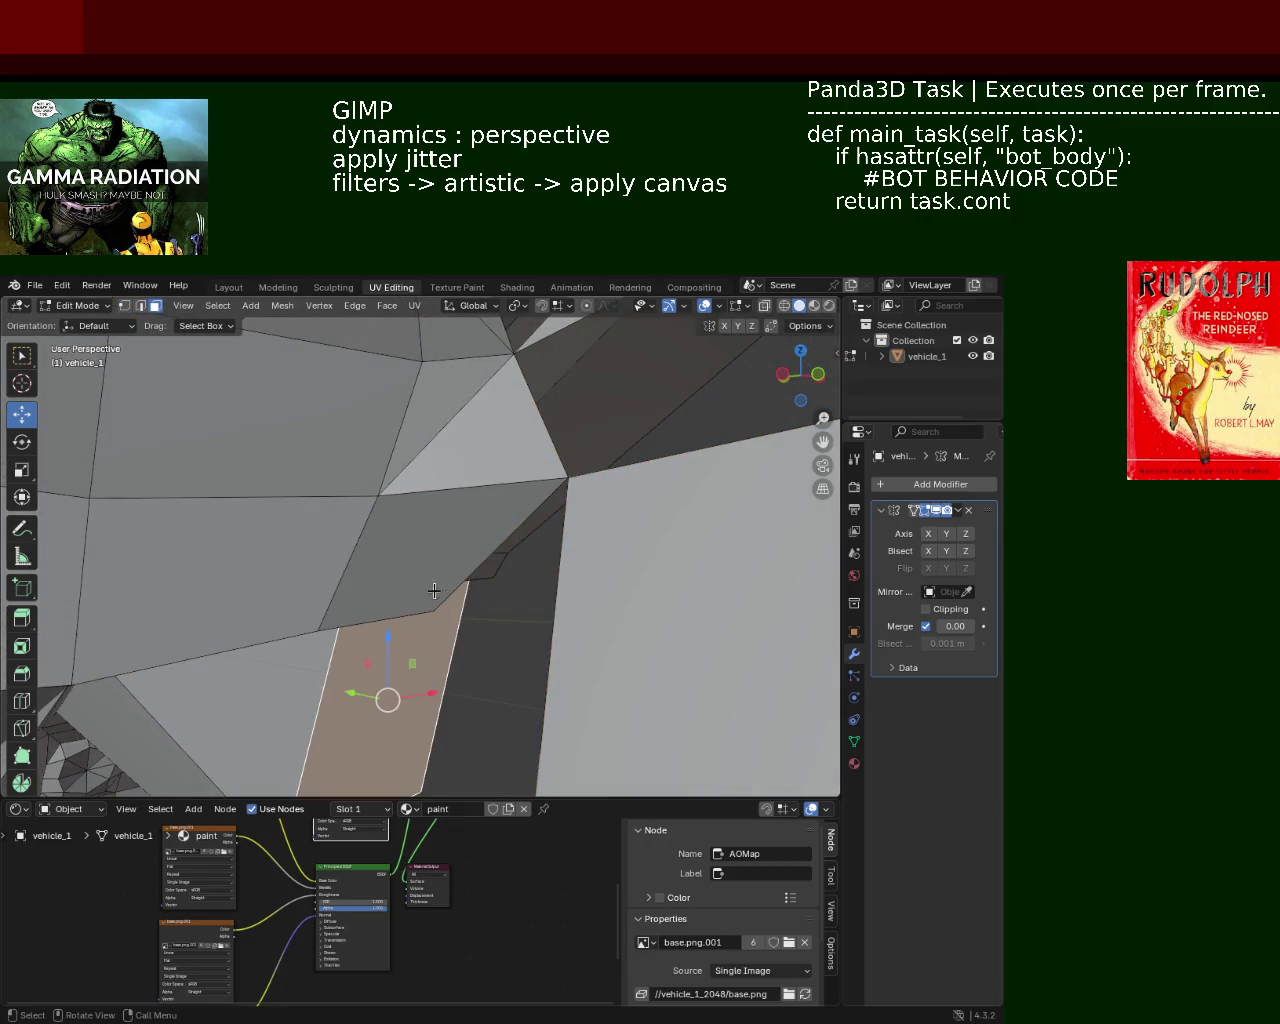
pyautogui.click(430, 588)
pyautogui.press('x')
pyautogui.click(379, 506)
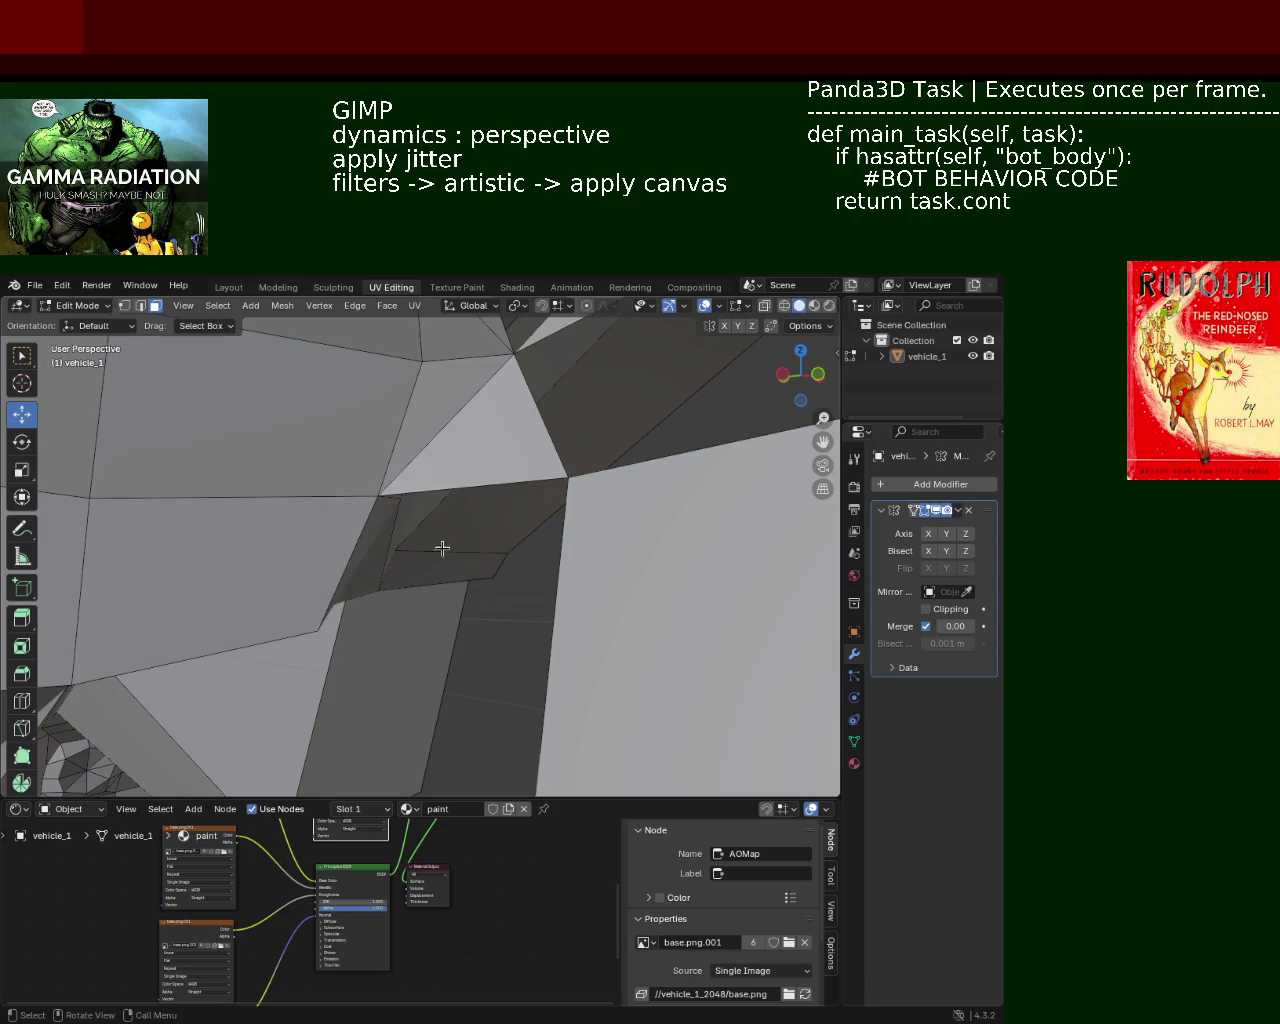
pyautogui.moveTo(443, 543)
pyautogui.mouseDown(button='middle')
pyautogui.moveTo(409, 457)
pyautogui.moveTo(240, 500)
pyautogui.moveTo(257, 565)
pyautogui.moveTo(463, 551)
pyautogui.moveTo(480, 594)
pyautogui.moveTo(498, 467)
pyautogui.moveTo(363, 491)
pyautogui.moveTo(554, 474)
pyautogui.moveTo(429, 697)
pyautogui.moveTo(297, 489)
pyautogui.moveTo(234, 486)
pyautogui.moveTo(531, 506)
pyautogui.moveTo(492, 518)
pyautogui.moveTo(348, 514)
pyautogui.mouseUp(button='middle')
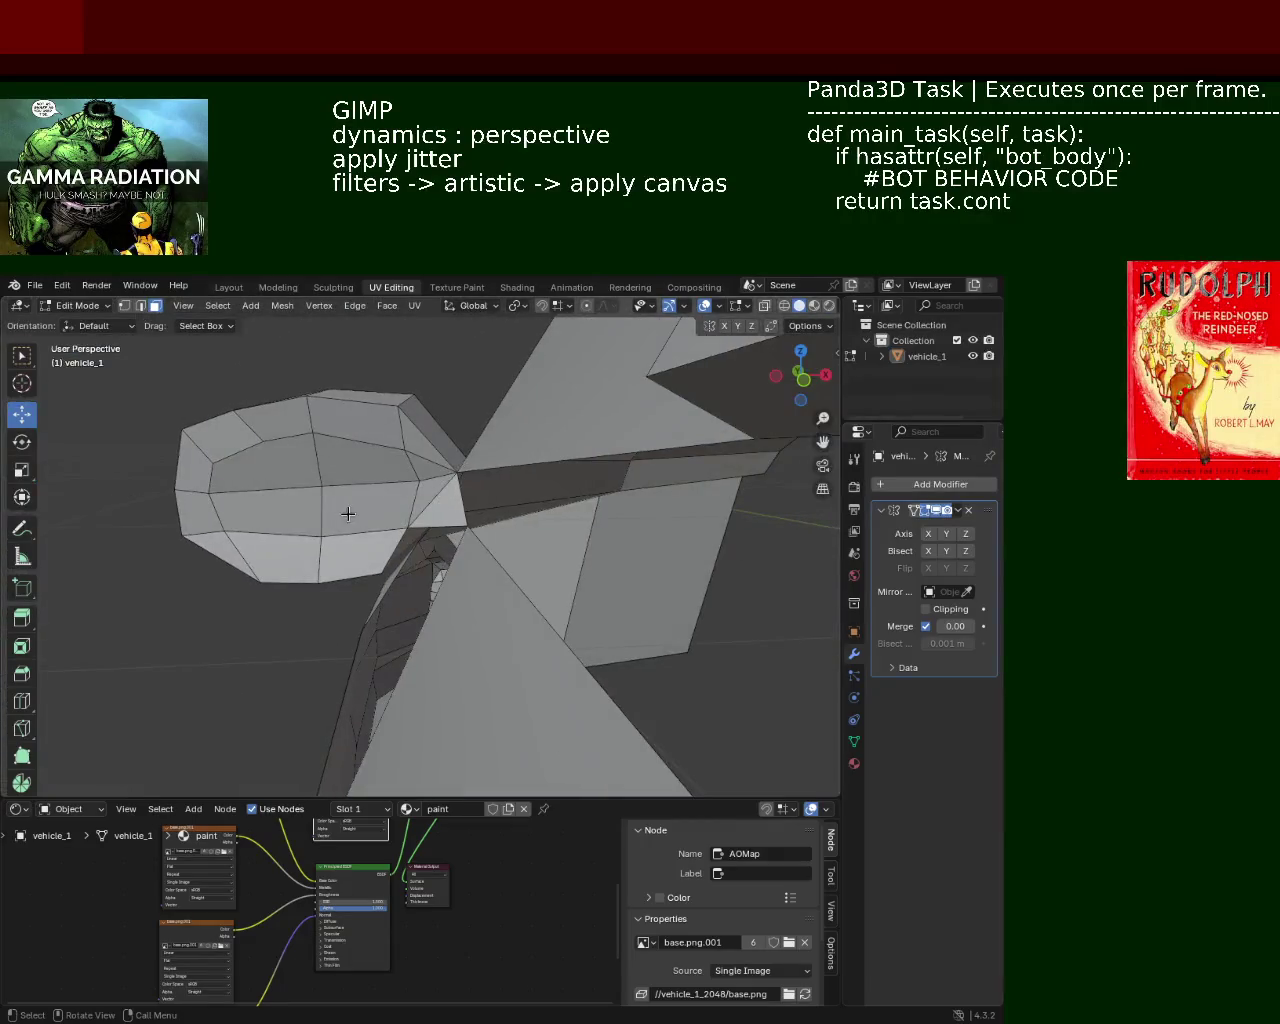
# Dissolve the extra edge and delete the selected edges on vehicle_1
pyautogui.keyDown('ctrl'); pyautogui.moveTo(413, 471); pyautogui.dragTo(102, 318, button='middle'); pyautogui.keyUp('ctrl')
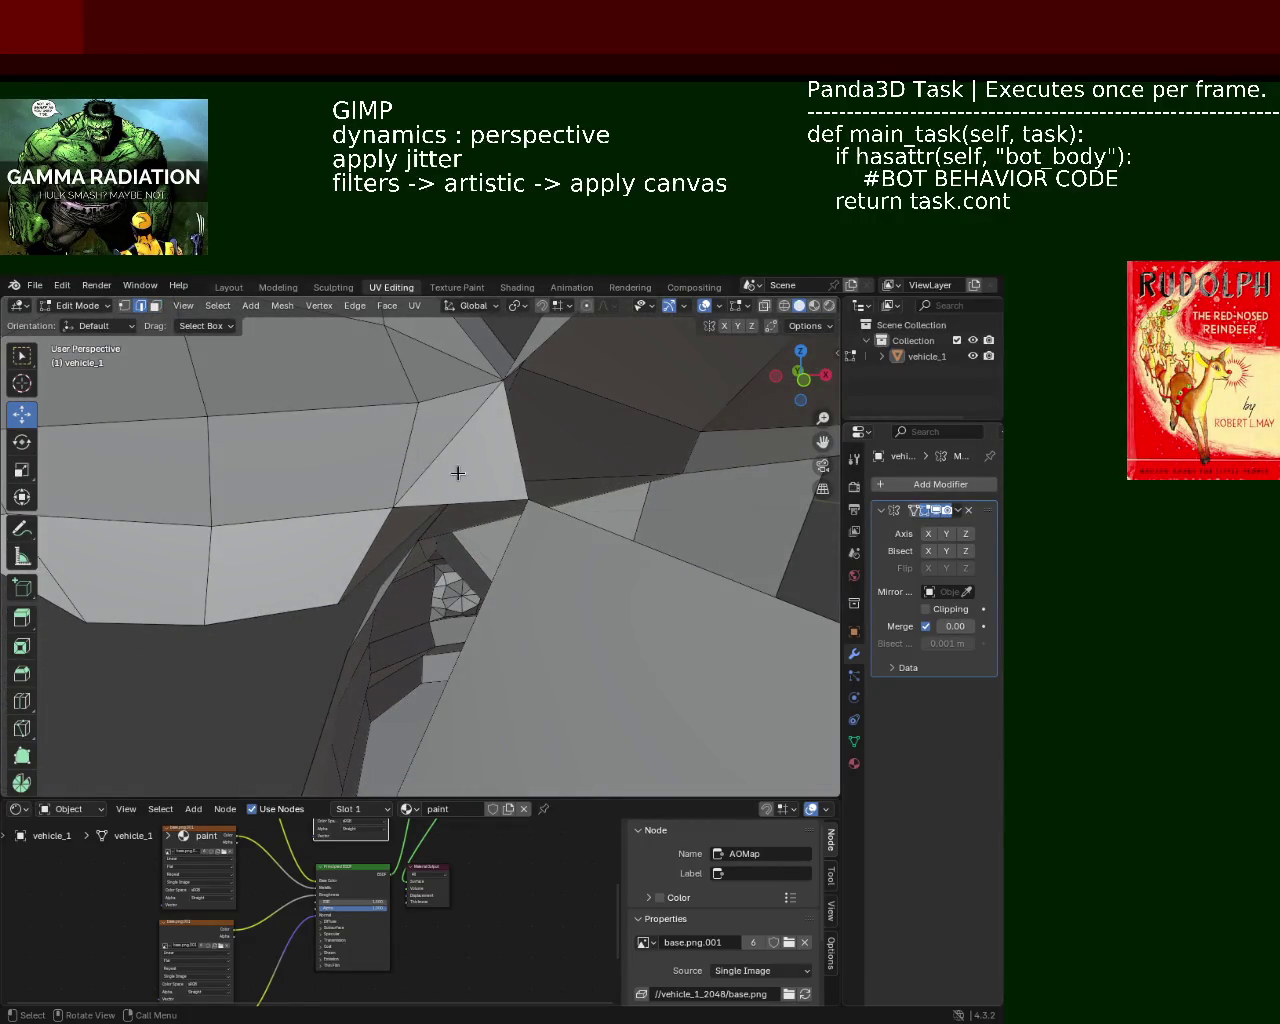
pyautogui.press('x')
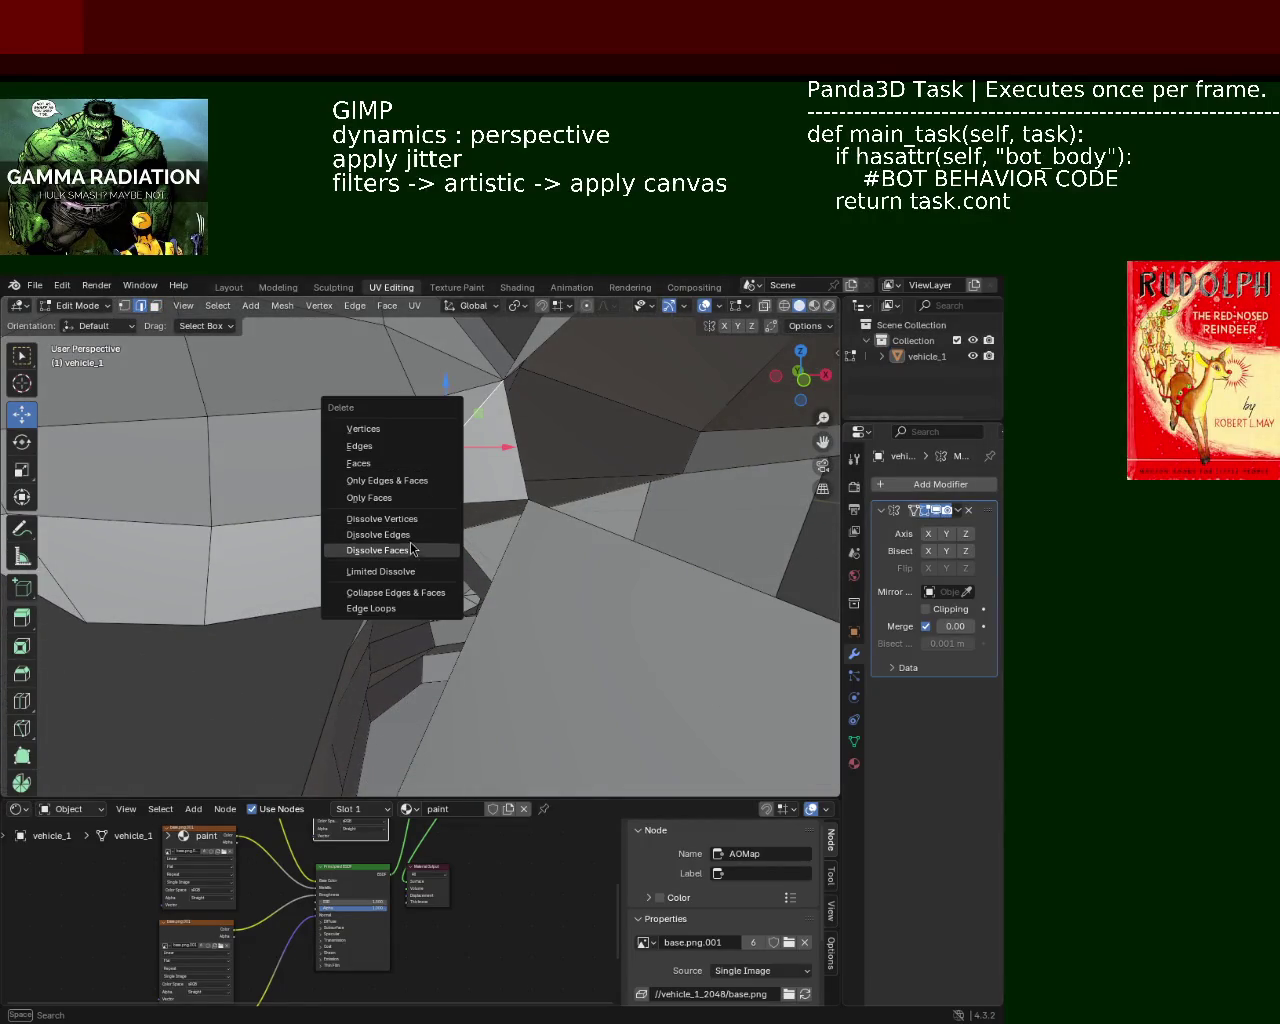
pyautogui.click(410, 534)
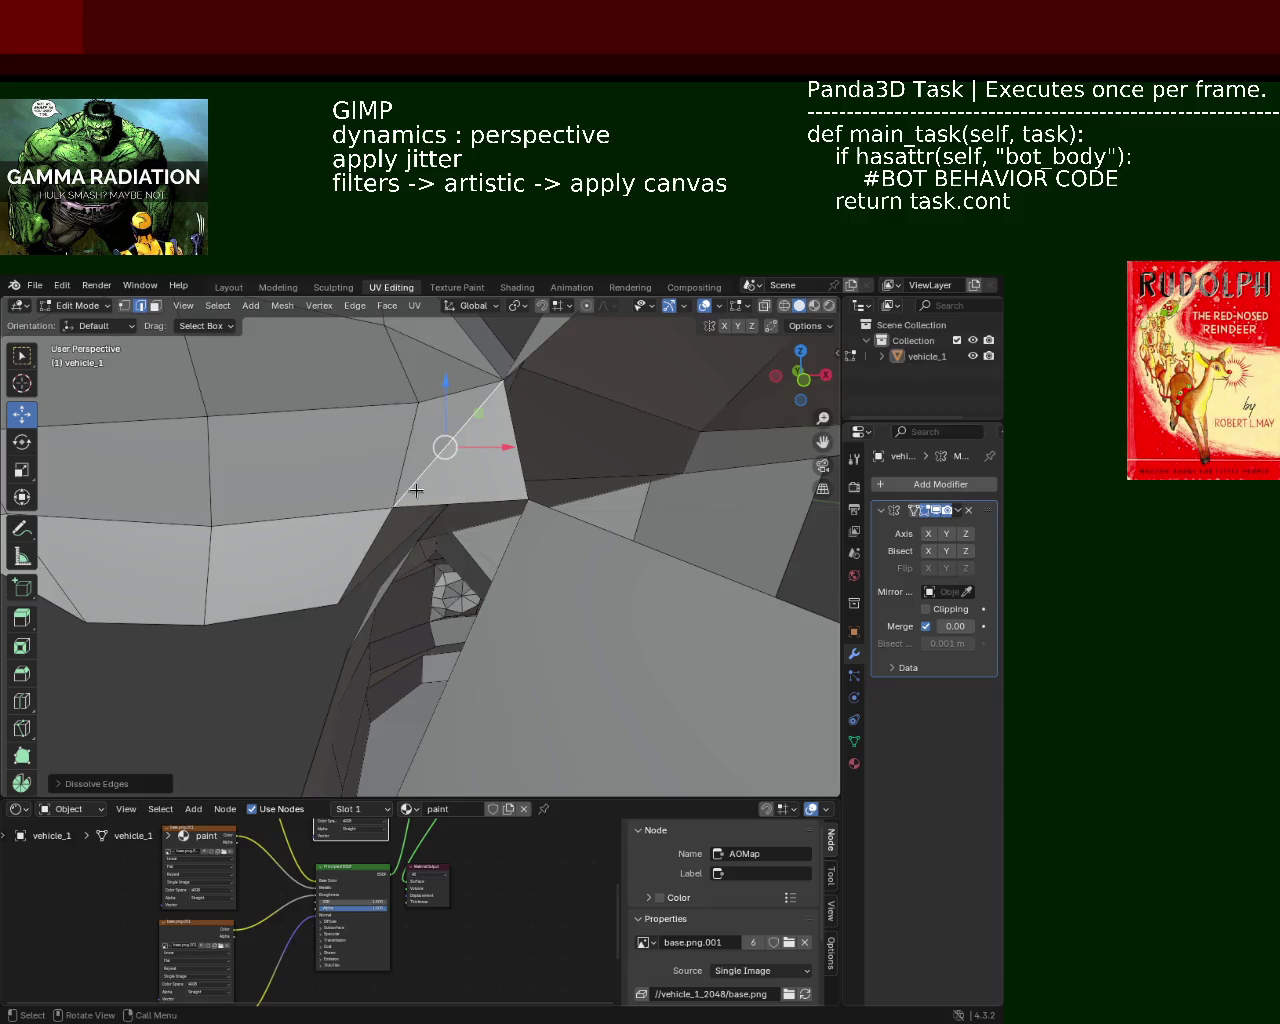
pyautogui.press('x')
pyautogui.click(393, 401)
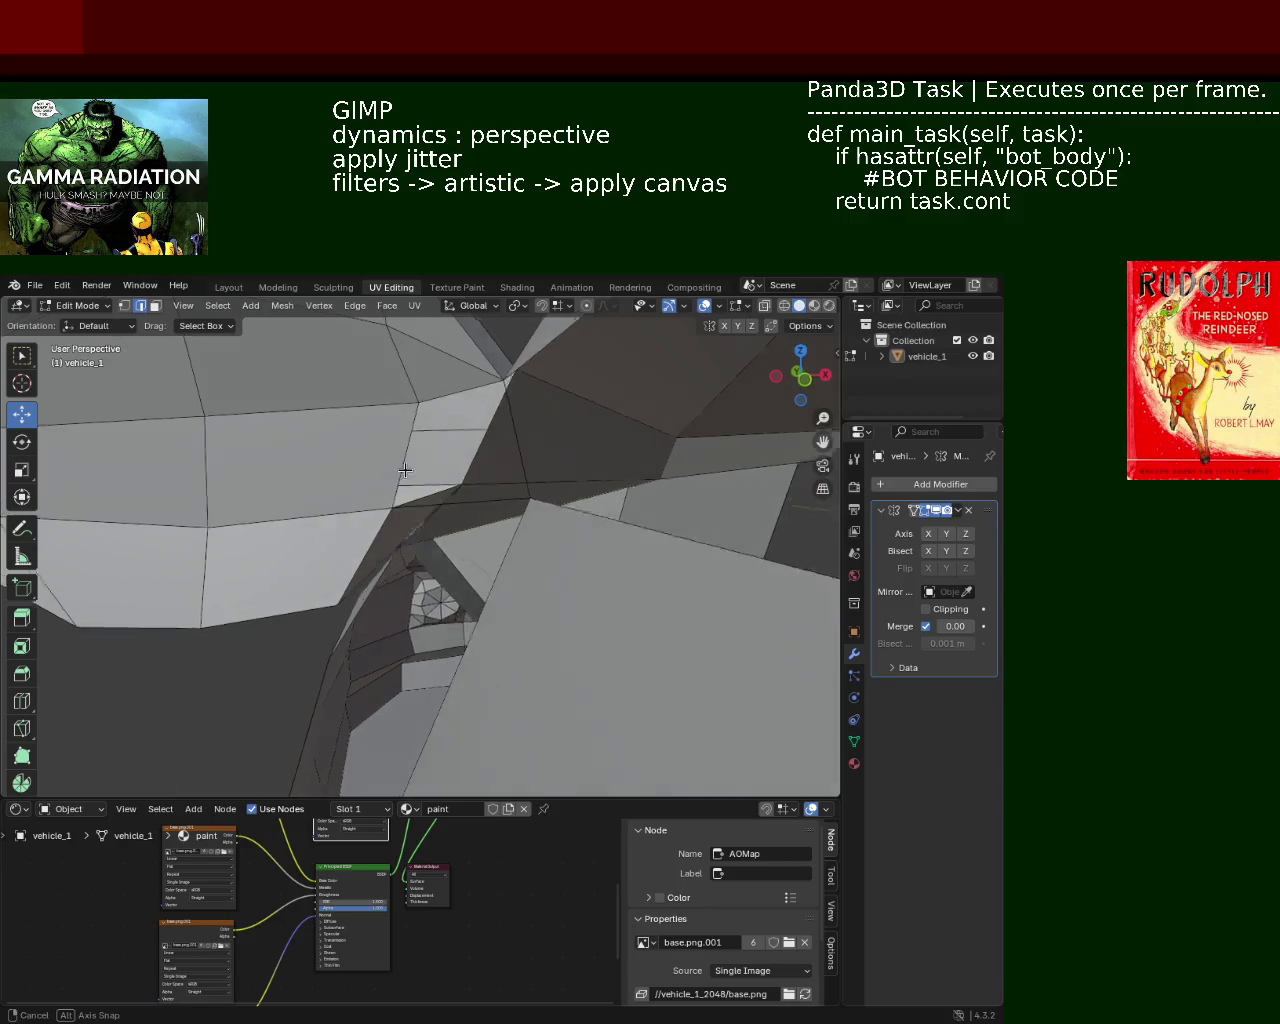
# Select a corner vertex and move it along the Y axis
pyautogui.moveTo(393, 401); pyautogui.dragTo(177, 343, button='middle')
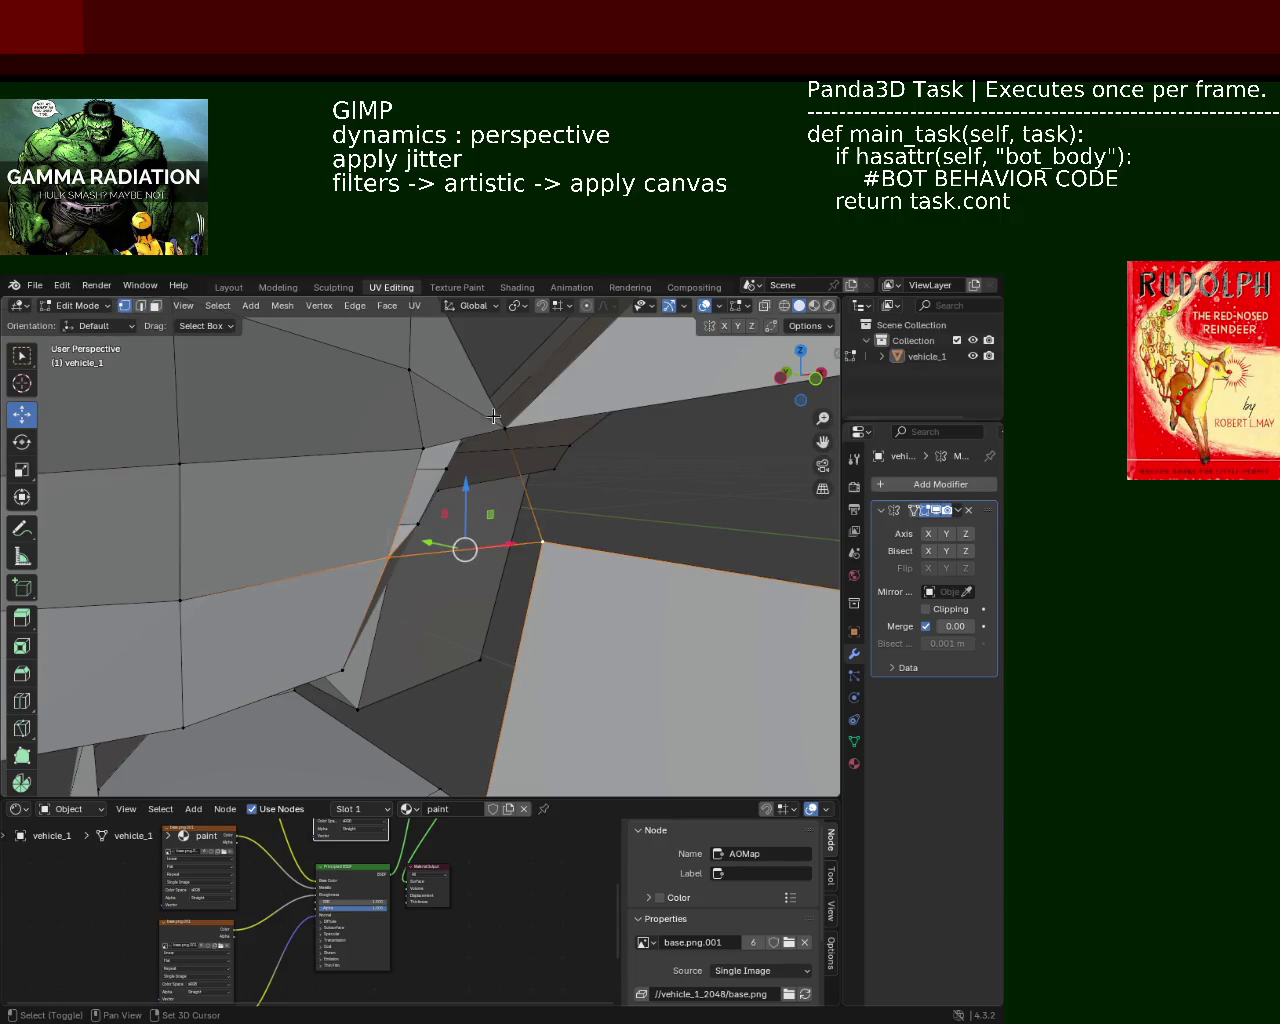
pyautogui.moveTo(421, 511)
pyautogui.mouseDown(button='middle')
pyautogui.moveTo(343, 540)
pyautogui.moveTo(493, 586)
pyautogui.mouseUp(button='middle')
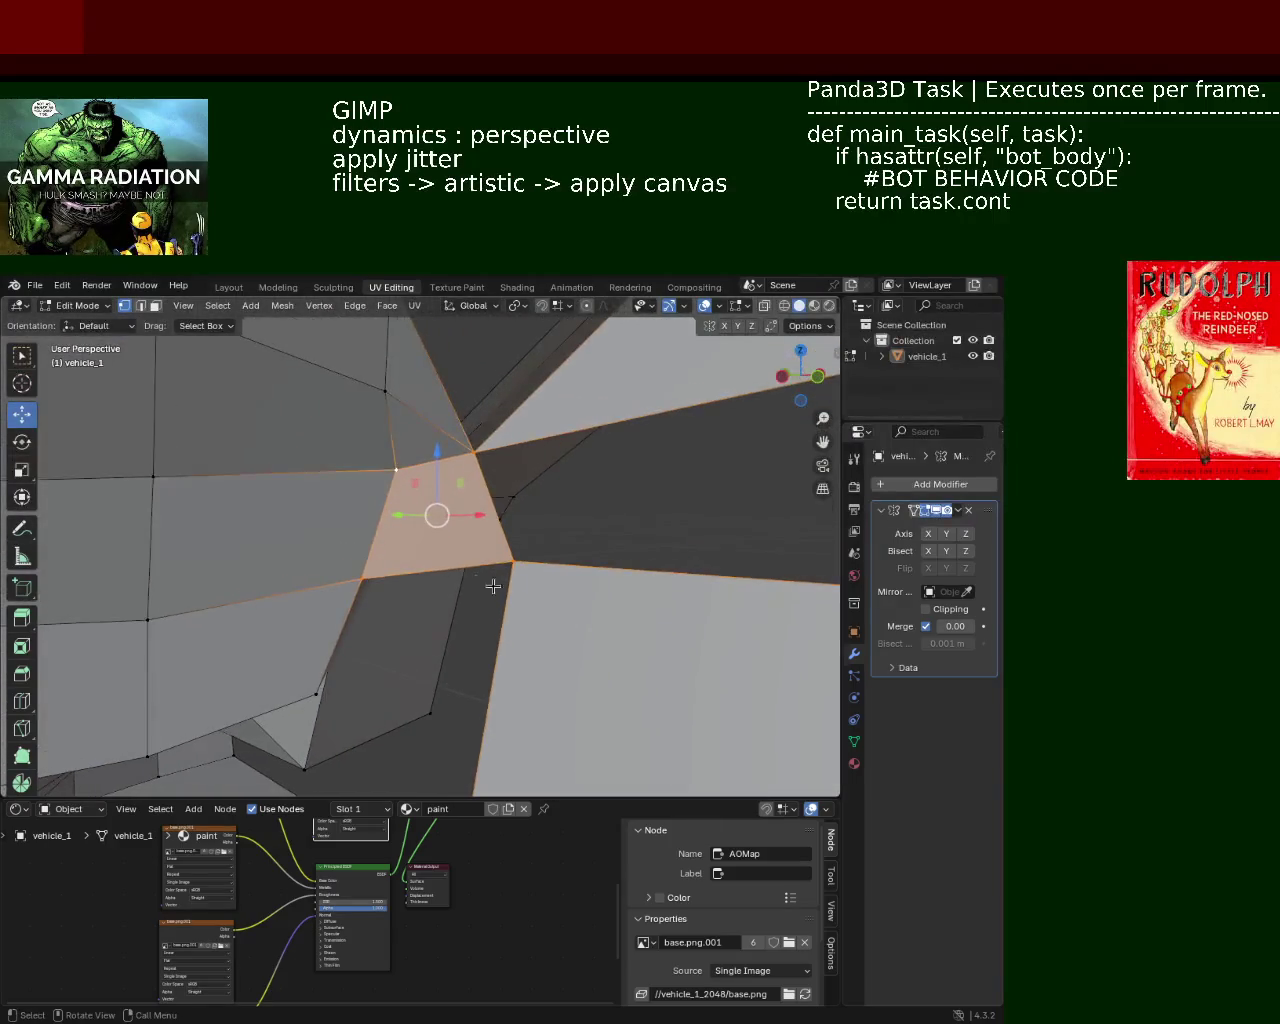
pyautogui.click(517, 566)
pyautogui.moveTo(480, 556); pyautogui.dragTo(443, 557)
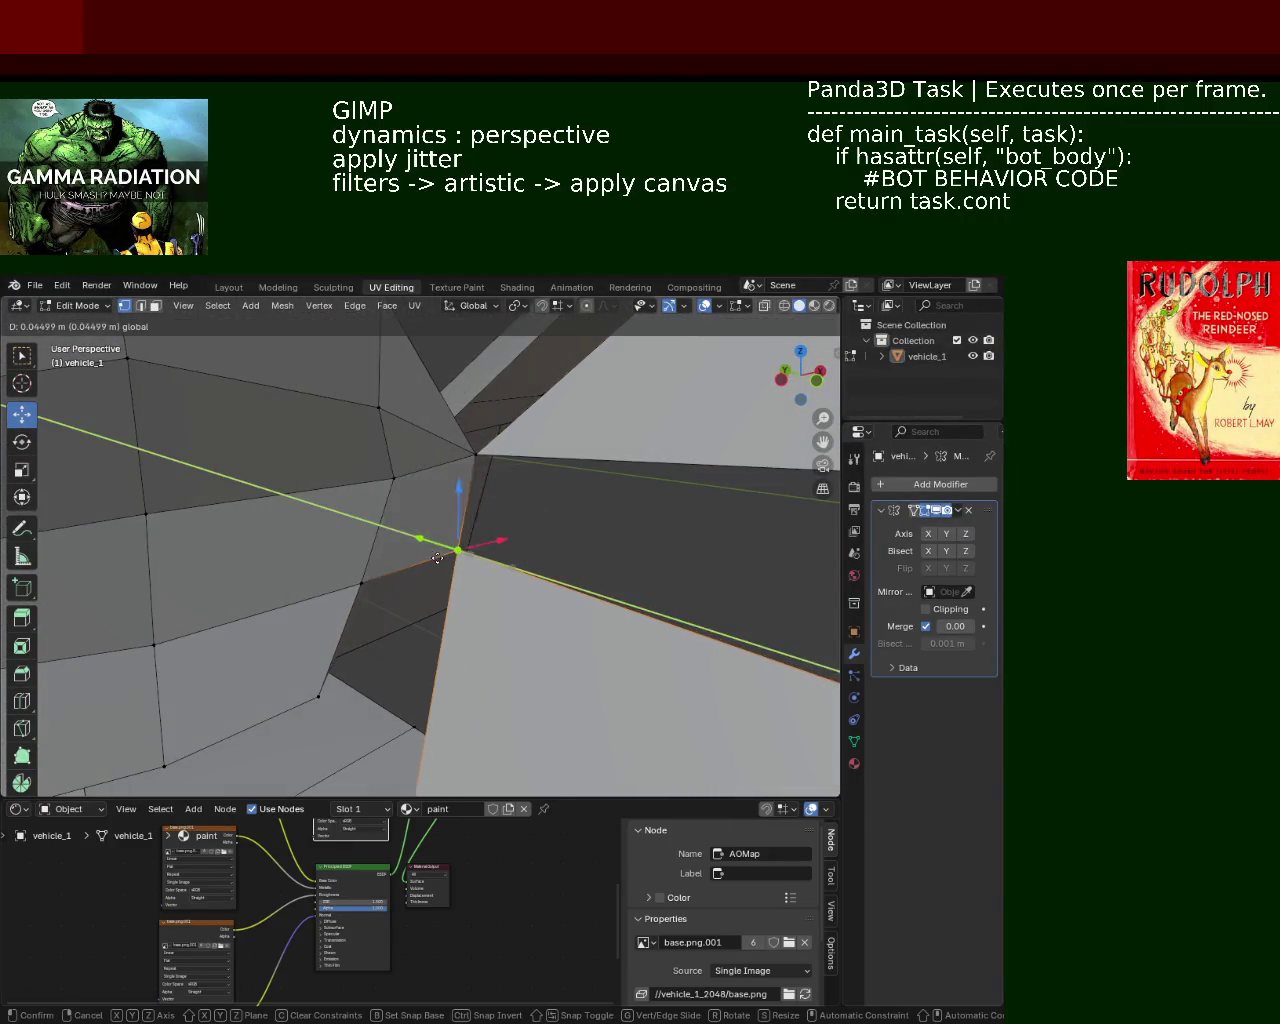
pyautogui.moveTo(442, 557)
pyautogui.mouseDown(button='middle')
pyautogui.moveTo(391, 520)
pyautogui.moveTo(423, 508)
pyautogui.moveTo(428, 520)
pyautogui.moveTo(428, 500)
pyautogui.moveTo(569, 571)
pyautogui.moveTo(694, 600)
pyautogui.moveTo(329, 534)
pyautogui.moveTo(497, 554)
pyautogui.moveTo(726, 531)
pyautogui.moveTo(789, 540)
pyautogui.moveTo(543, 546)
pyautogui.moveTo(560, 530)
pyautogui.moveTo(542, 518)
pyautogui.moveTo(646, 526)
pyautogui.moveTo(523, 520)
pyautogui.moveTo(660, 511)
pyautogui.moveTo(340, 517)
pyautogui.moveTo(543, 529)
pyautogui.moveTo(370, 530)
pyautogui.moveTo(459, 470)
pyautogui.moveTo(565, 525)
pyautogui.mouseUp(button='middle')
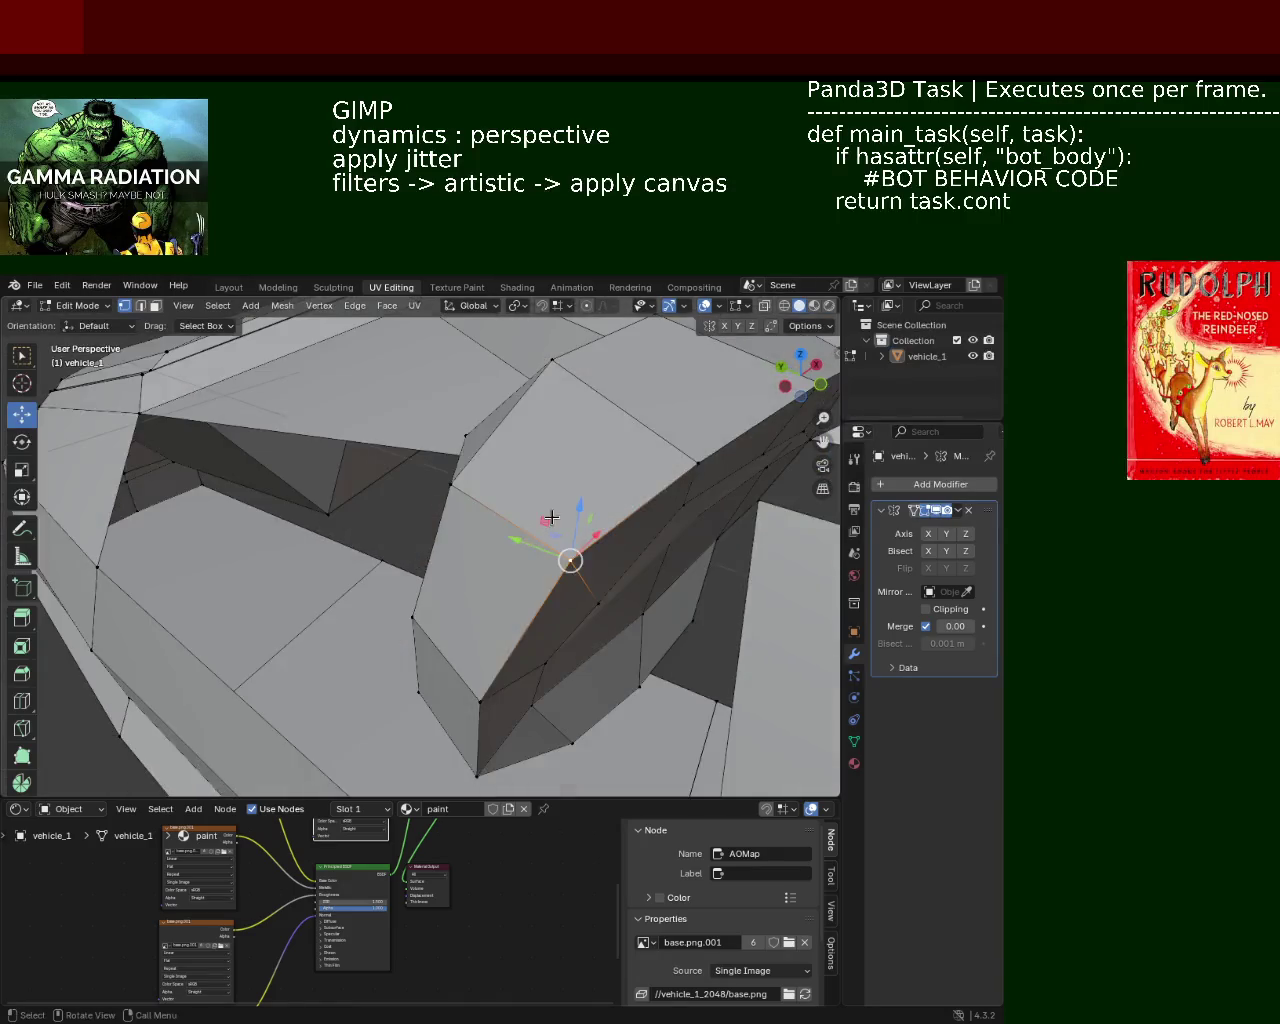
# Try a Y-axis move on a corner vertex, undo it, and select another corner vertex
pyautogui.press('g')
pyautogui.press('y')
pyautogui.click(590, 540)
pyautogui.hotkey('ctrl', 'z')
pyautogui.press('g')
pyautogui.click(619, 524)
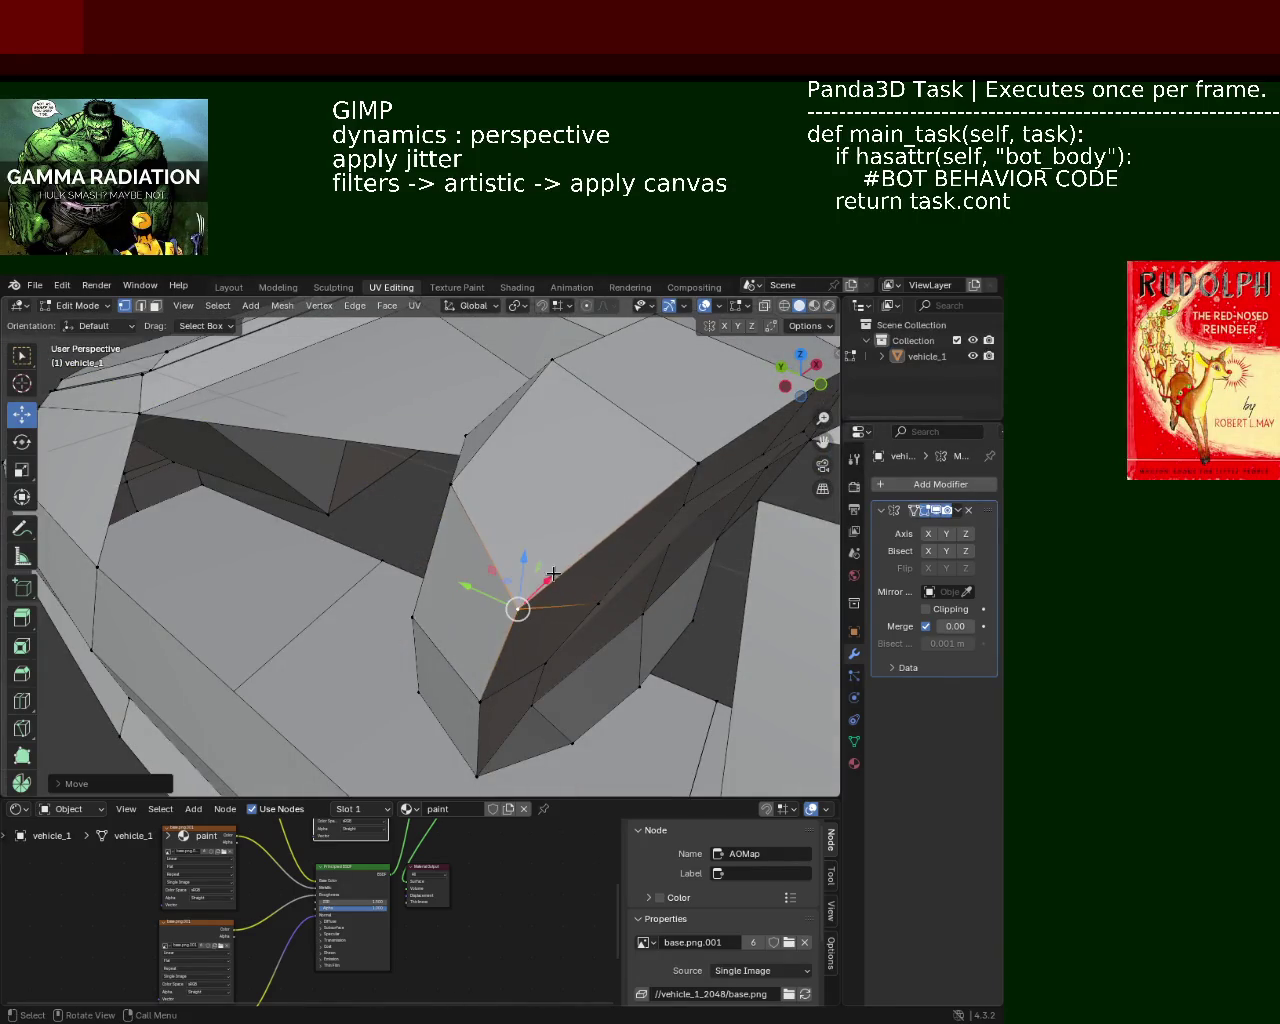
pyautogui.moveTo(619, 524)
pyautogui.mouseDown(button='middle')
pyautogui.moveTo(483, 503)
pyautogui.moveTo(533, 506)
pyautogui.mouseUp(button='middle')
# Move the hood corner vertex along X and check the reshaped hood from several sides
pyautogui.moveTo(486, 440); pyautogui.dragTo(455, 455, button='middle')
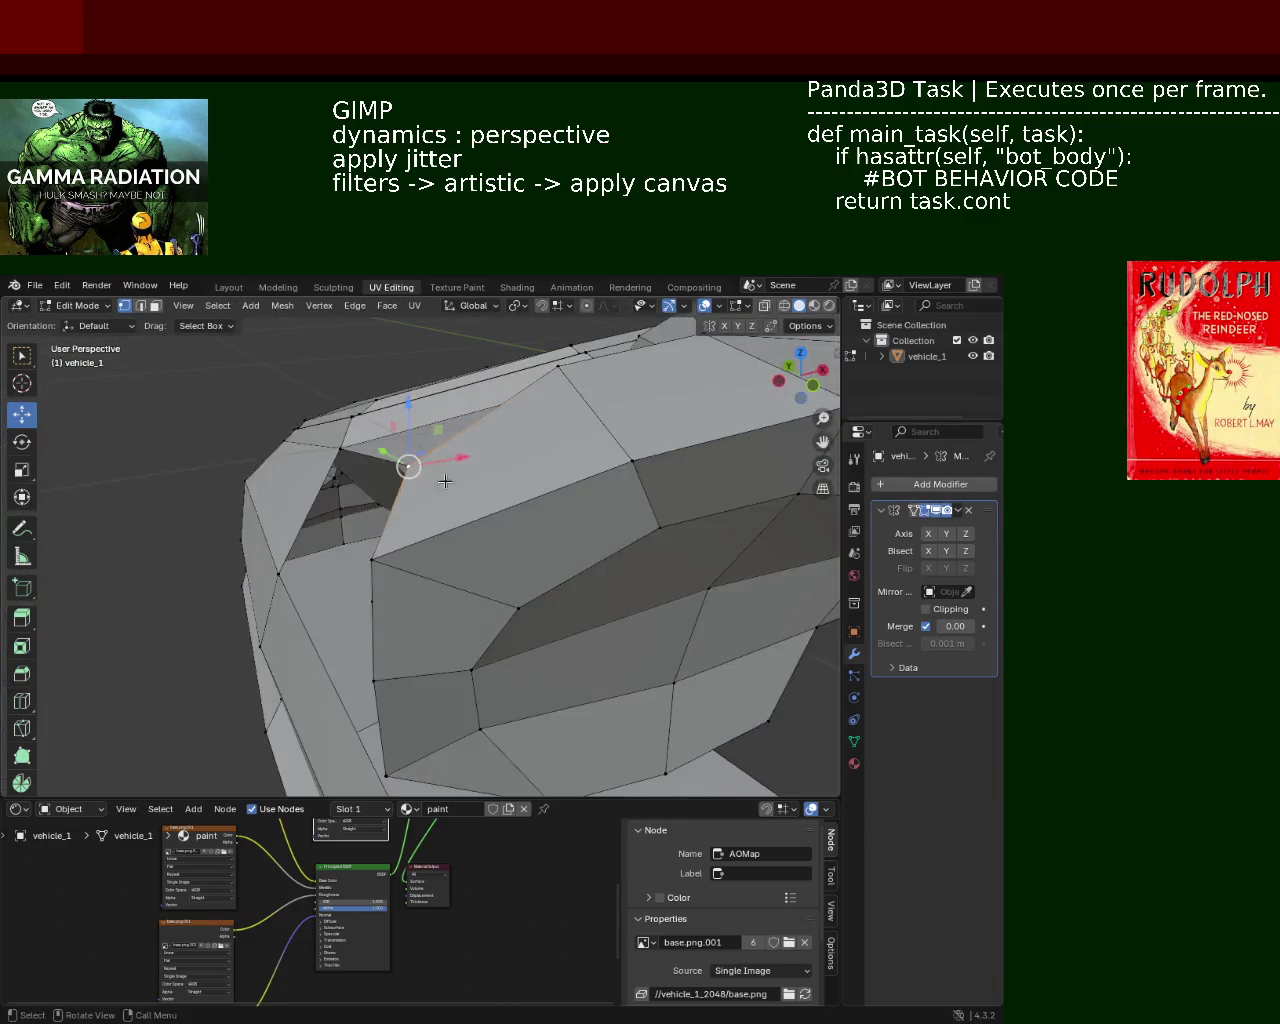
pyautogui.press('g')
pyautogui.press('x')
pyautogui.click(441, 465)
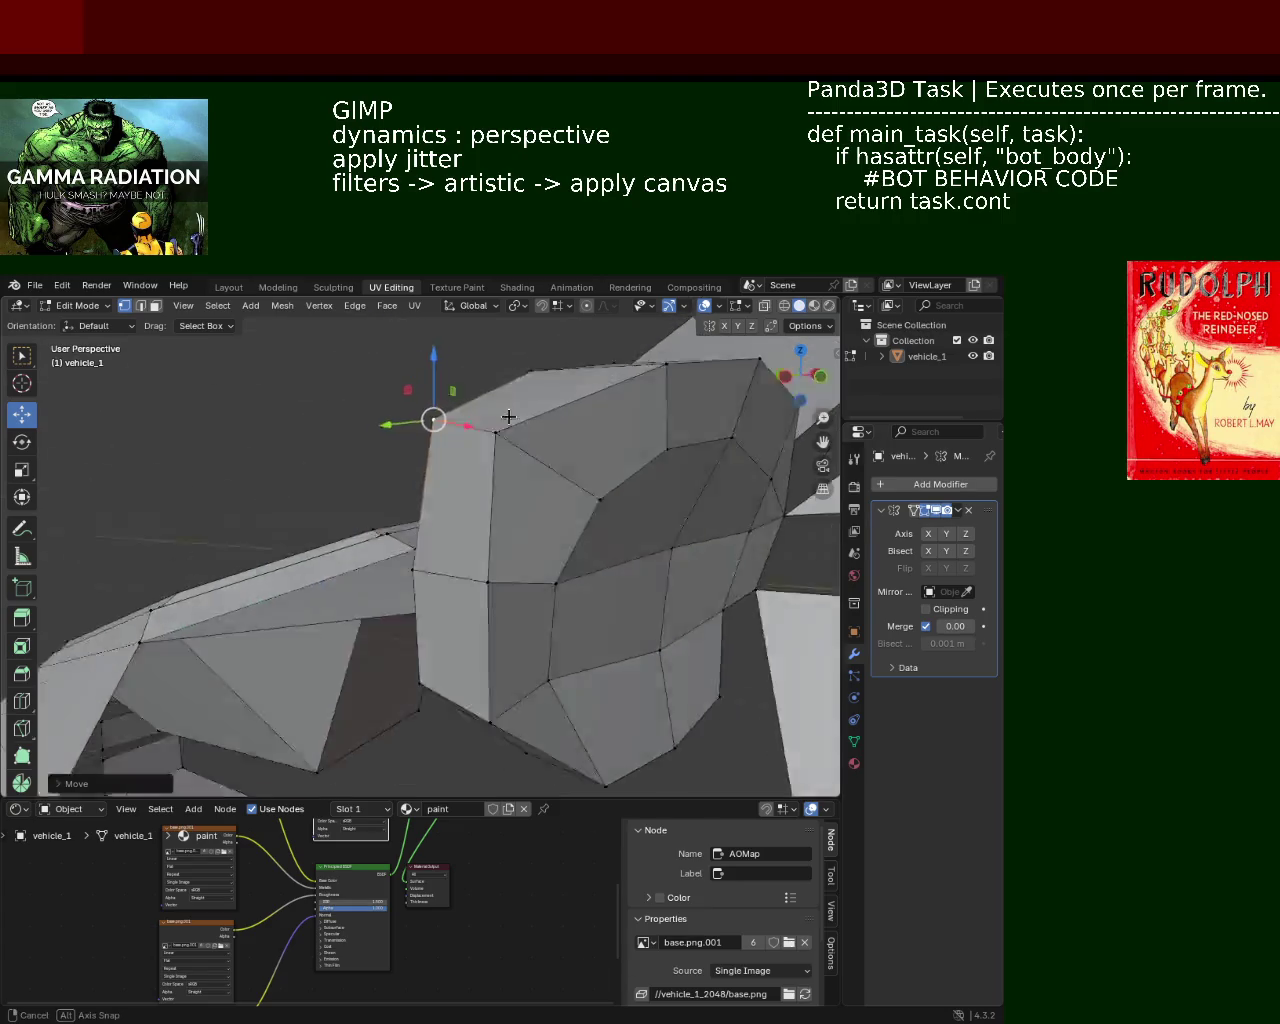
pyautogui.moveTo(403, 467); pyautogui.dragTo(515, 520, button='middle')
pyautogui.scroll(2, 515, 520)
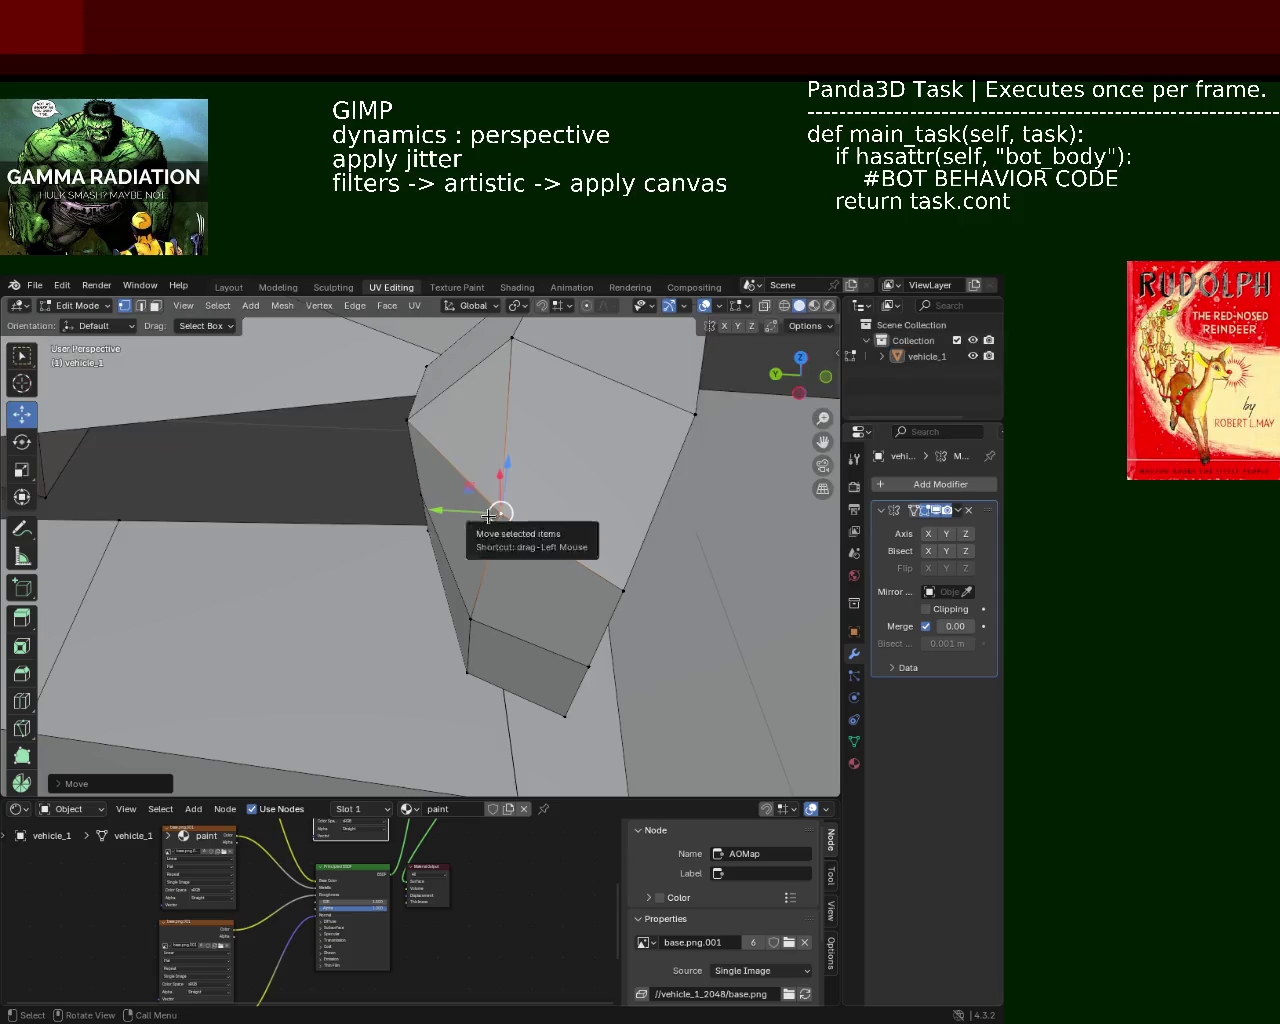
pyautogui.moveTo(528, 520)
pyautogui.mouseDown(button='middle')
pyautogui.moveTo(431, 464)
pyautogui.moveTo(176, 496)
pyautogui.mouseUp(button='middle')
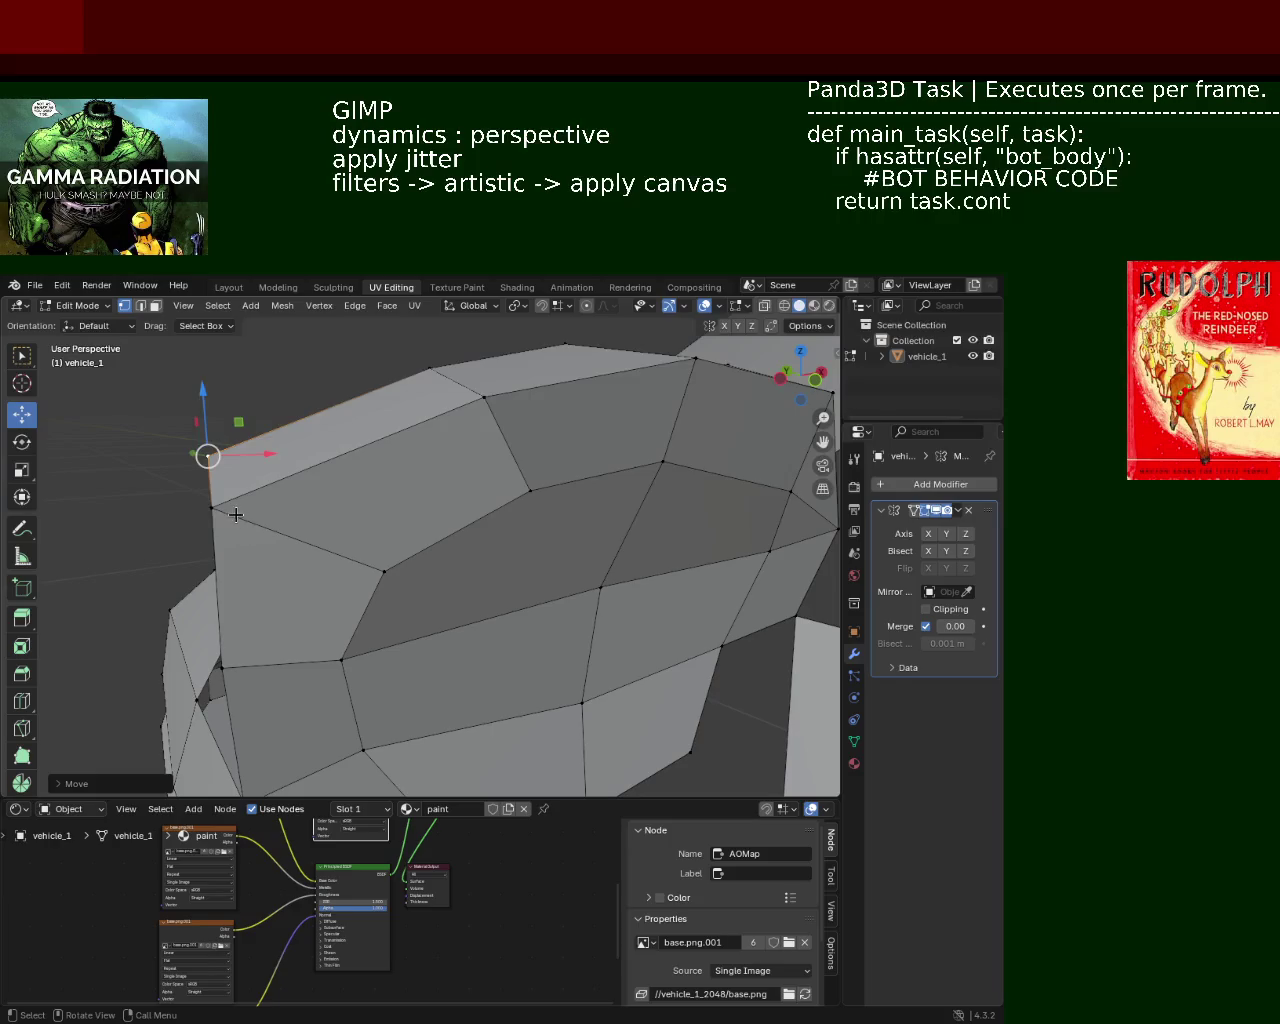
pyautogui.moveTo(236, 514); pyautogui.dragTo(297, 528, button='middle')
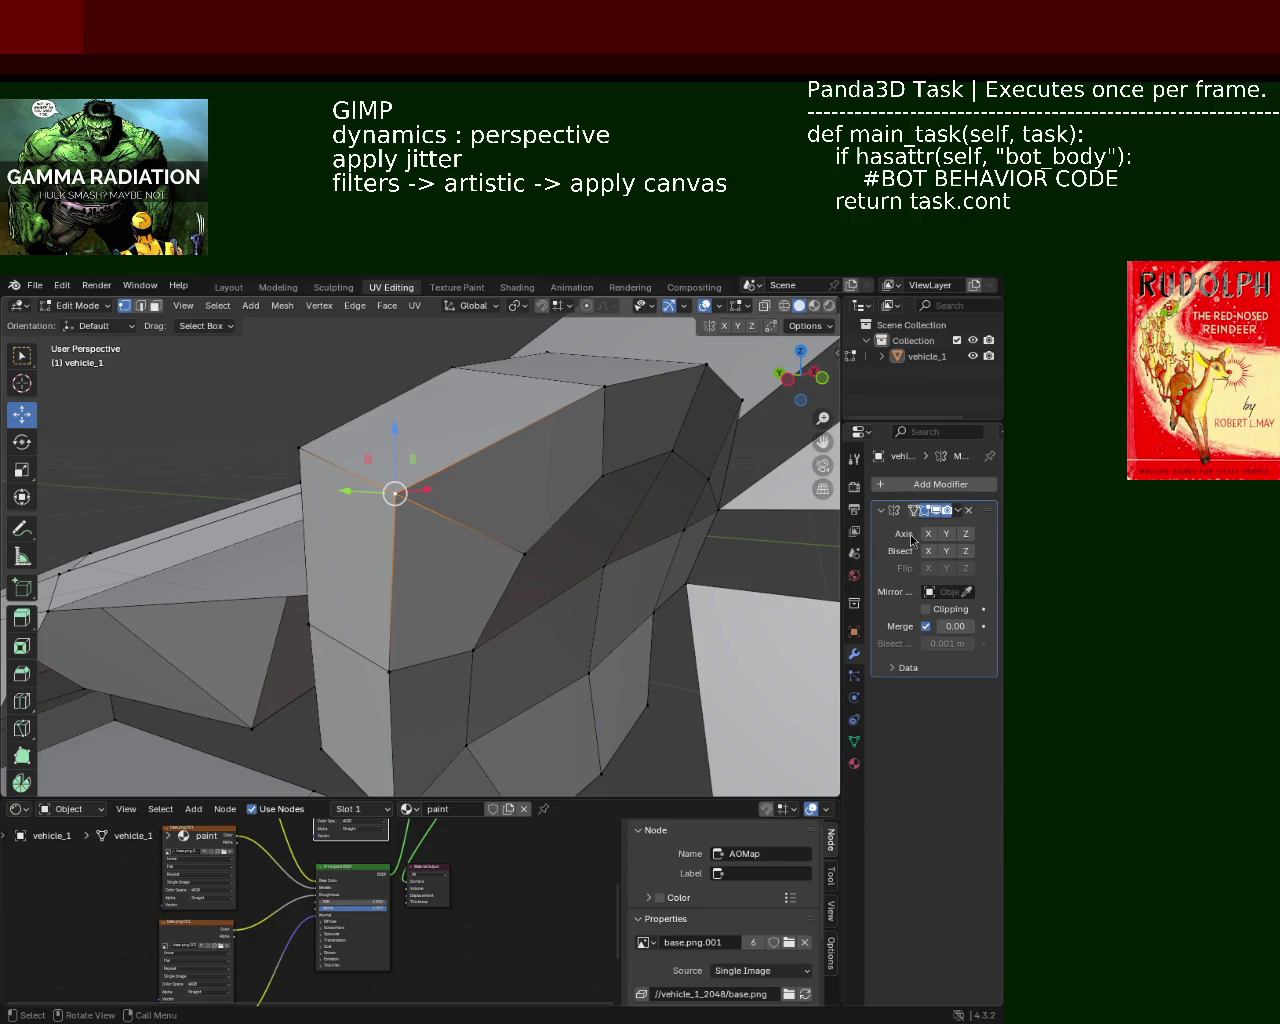
pyautogui.moveTo(428, 585)
pyautogui.mouseDown(button='middle')
pyautogui.moveTo(446, 544)
pyautogui.moveTo(549, 537)
pyautogui.moveTo(486, 511)
pyautogui.moveTo(429, 532)
pyautogui.mouseUp(button='middle')
# Undo a Y-axis move, then shift the vertex and lower it along the vertical axis
pyautogui.press('g')
pyautogui.press('y')
pyautogui.click(400, 445)
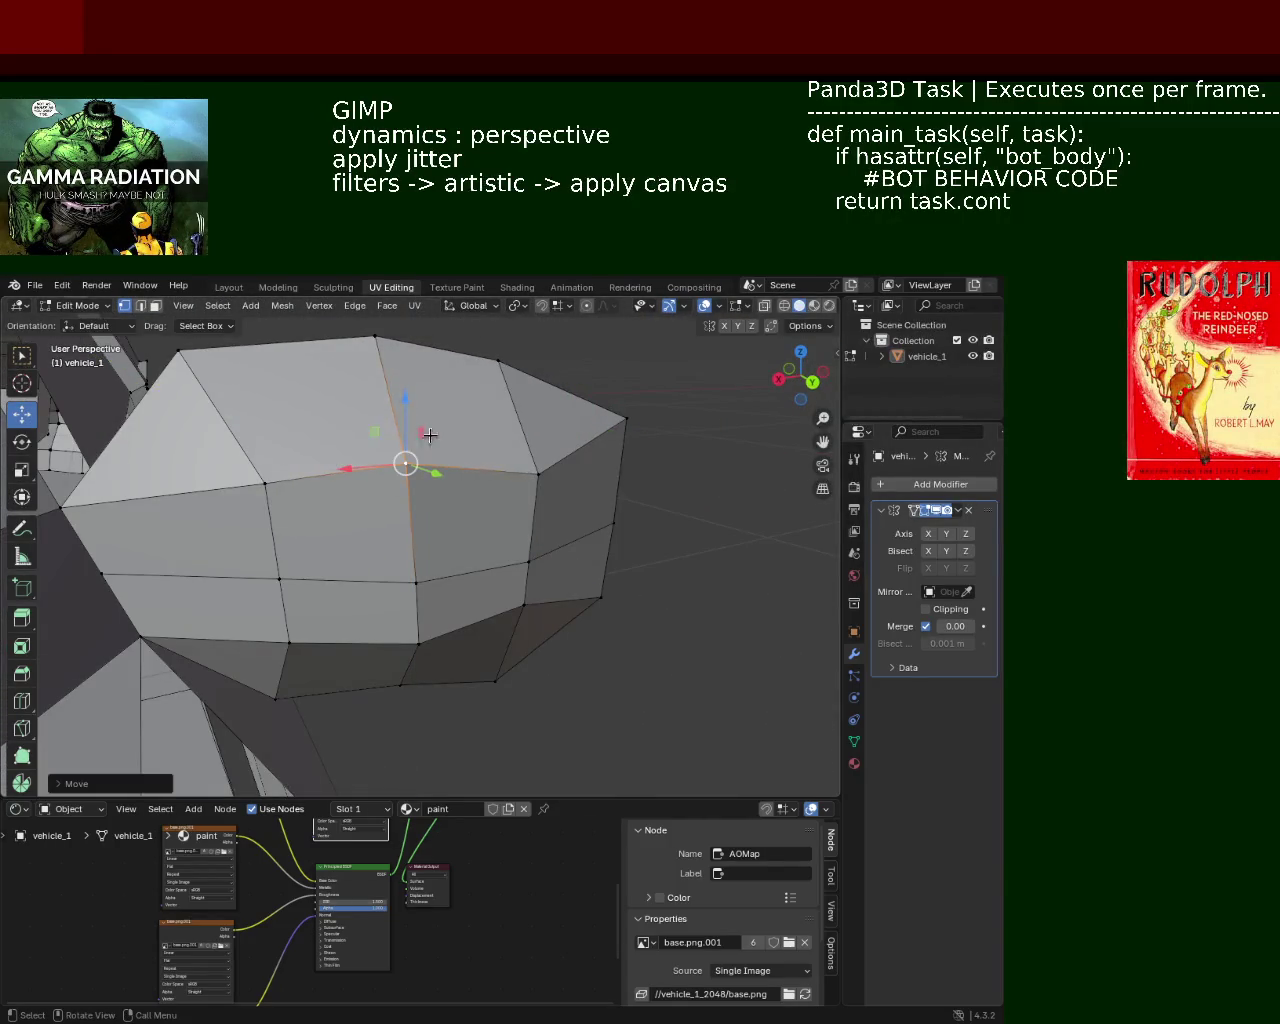
pyautogui.hotkey('ctrl', 'z')
pyautogui.moveTo(412, 457); pyautogui.dragTo(412, 430)
pyautogui.moveTo(412, 430)
pyautogui.mouseDown(button='middle')
pyautogui.moveTo(457, 452)
pyautogui.moveTo(443, 529)
pyautogui.moveTo(577, 538)
pyautogui.mouseUp(button='middle')
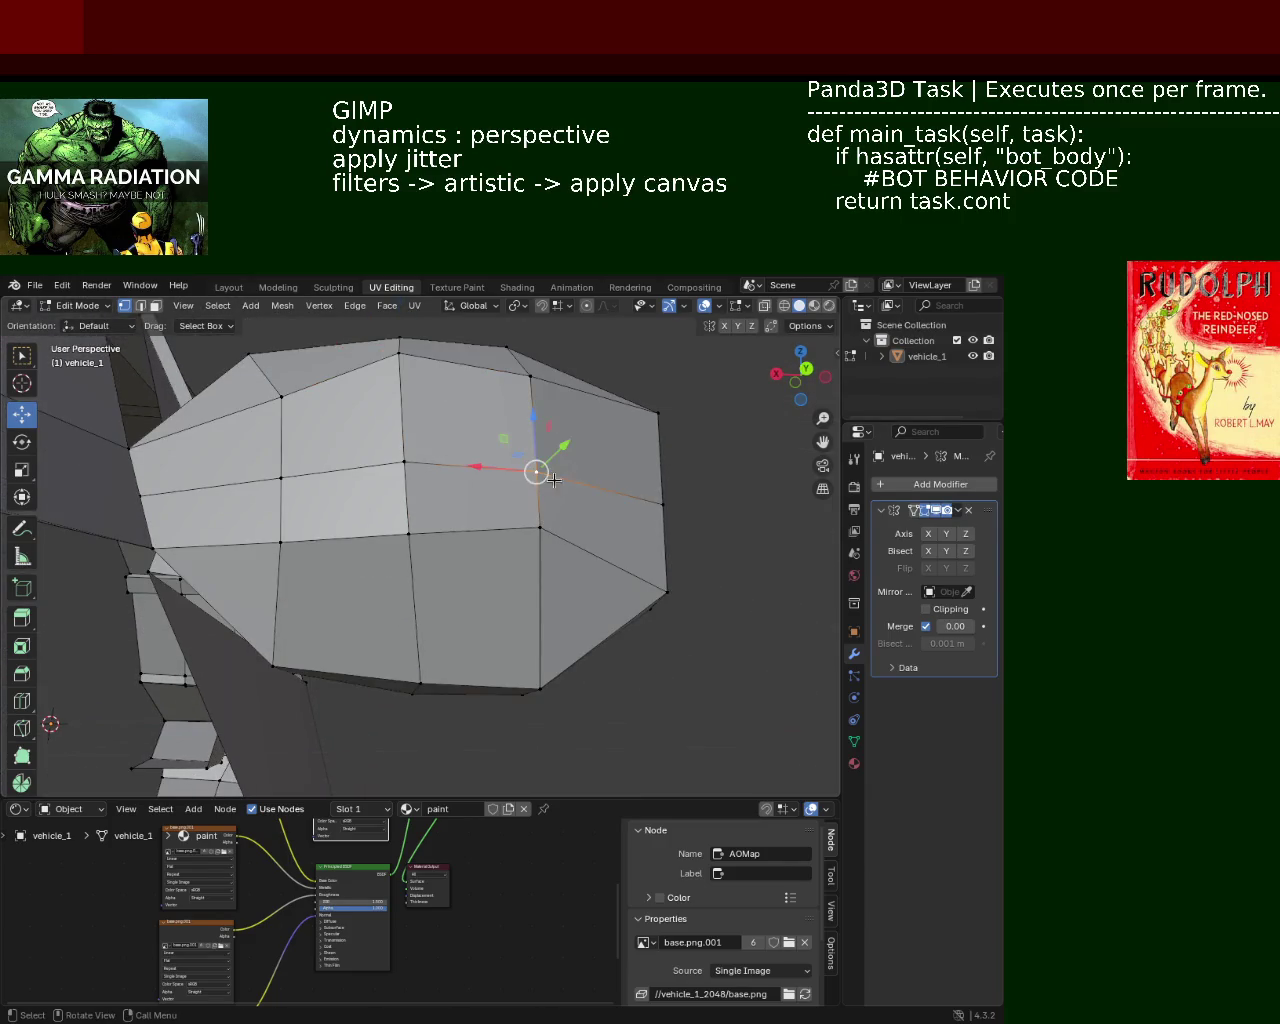
pyautogui.moveTo(544, 466); pyautogui.dragTo(544, 502)
# Lower the next rounded-front vertex and slide it slightly along the Y axis
pyautogui.click(385, 496)
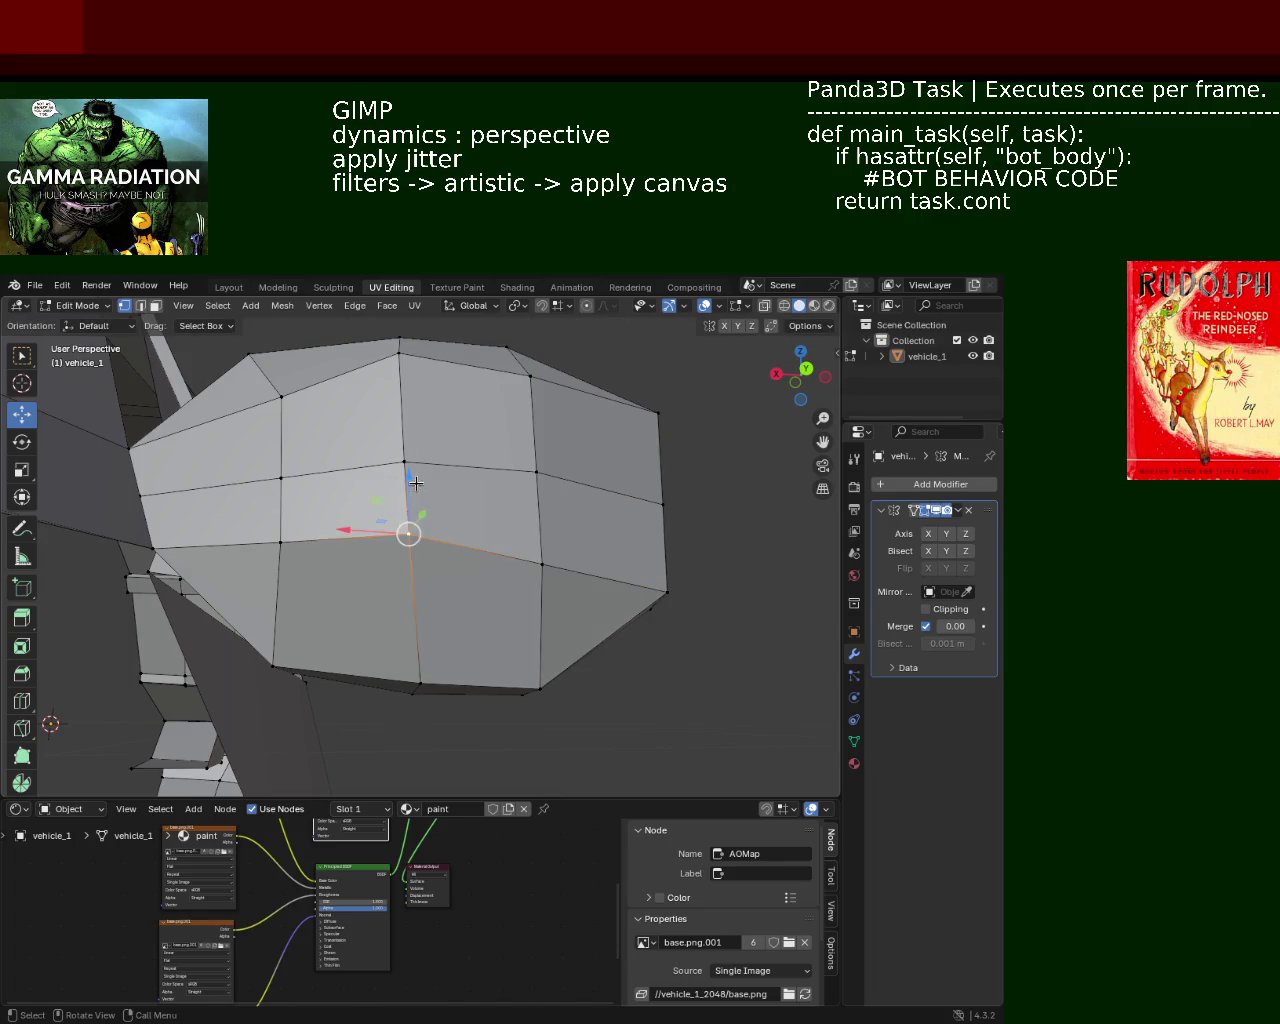
pyautogui.moveTo(416, 483); pyautogui.dragTo(456, 537)
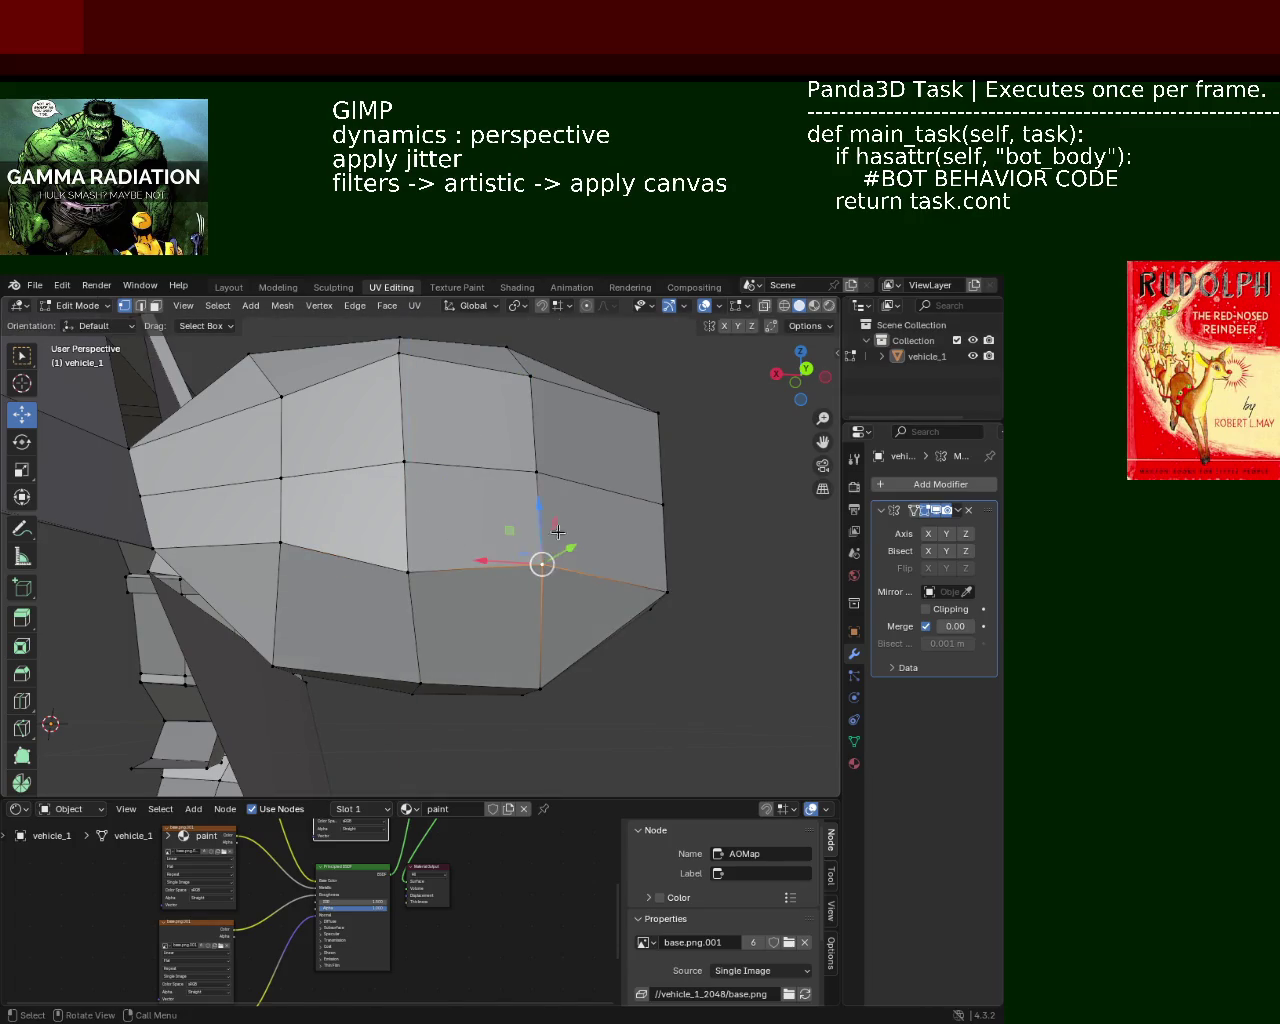
pyautogui.moveTo(557, 532); pyautogui.dragTo(557, 548)
pyautogui.moveTo(557, 548)
pyautogui.mouseDown(button='middle')
pyautogui.moveTo(340, 514)
pyautogui.moveTo(423, 540)
pyautogui.moveTo(482, 496)
pyautogui.moveTo(466, 523)
pyautogui.moveTo(317, 508)
pyautogui.moveTo(449, 523)
pyautogui.moveTo(507, 457)
pyautogui.moveTo(520, 528)
pyautogui.moveTo(409, 500)
pyautogui.moveTo(335, 566)
pyautogui.mouseUp(button='middle')
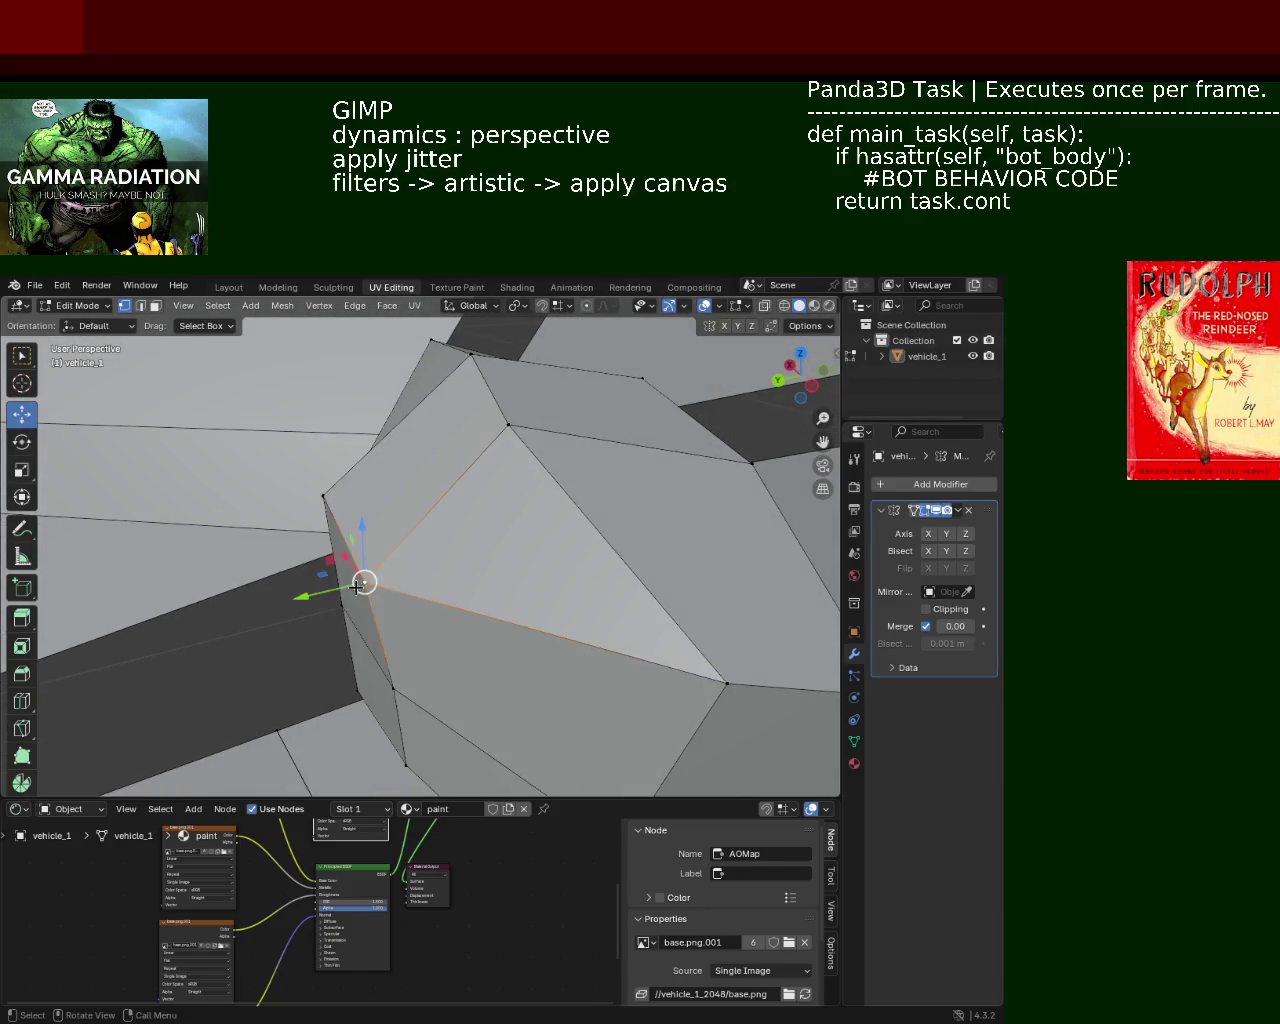
pyautogui.moveTo(328, 592); pyautogui.dragTo(334, 591)
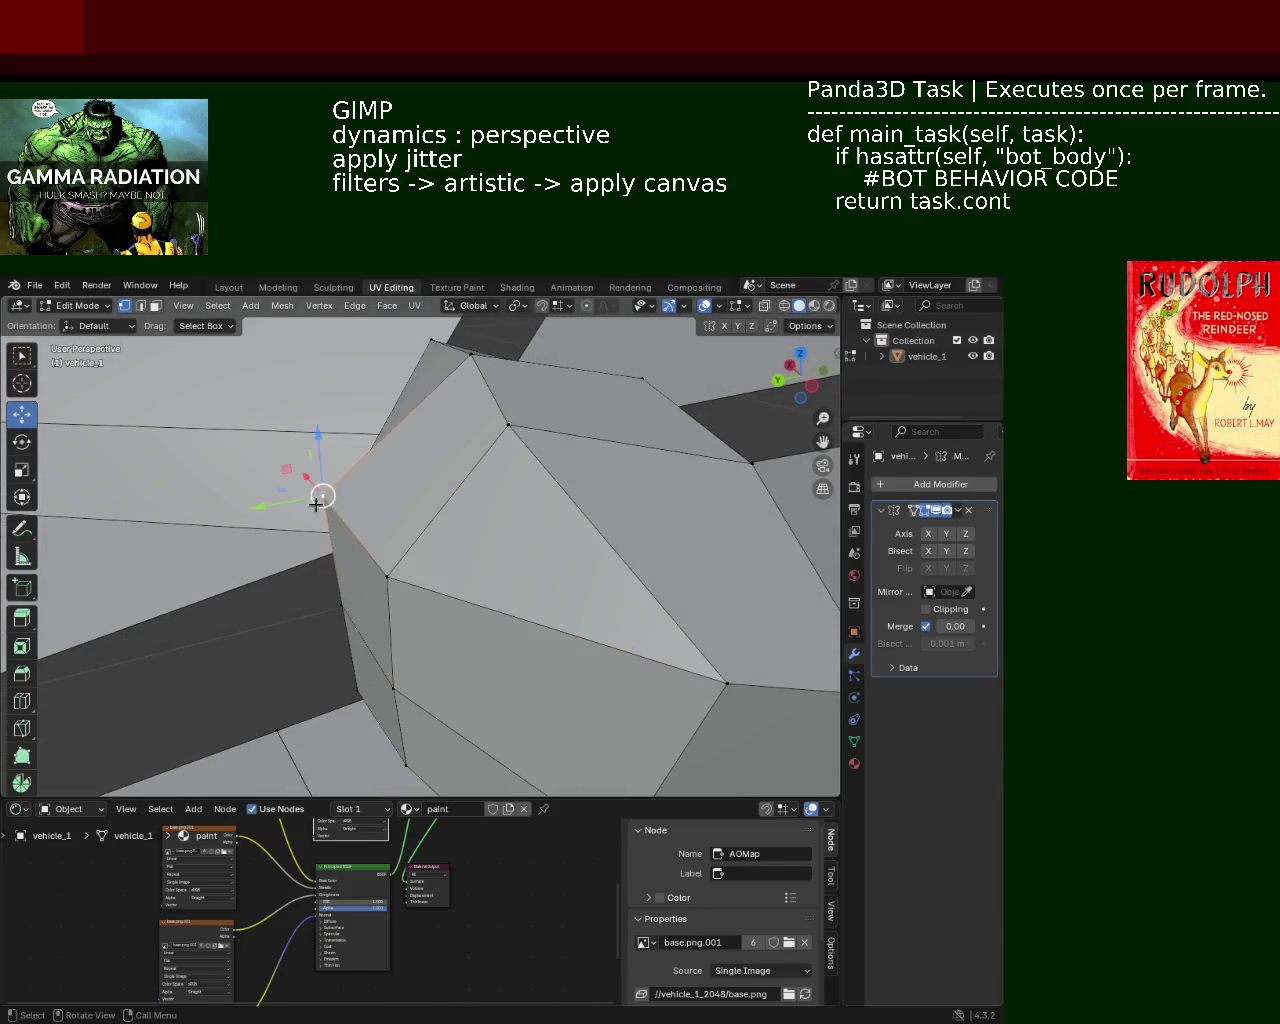
pyautogui.moveTo(316, 504)
pyautogui.mouseDown()
pyautogui.moveTo(370, 507)
pyautogui.moveTo(331, 510)
pyautogui.mouseUp()
# Nudge another vertex vertically, then shift it about -0.009 m along X
pyautogui.moveTo(331, 510)
pyautogui.mouseDown(button='middle')
pyautogui.moveTo(520, 423)
pyautogui.moveTo(574, 483)
pyautogui.moveTo(523, 546)
pyautogui.moveTo(400, 457)
pyautogui.moveTo(457, 517)
pyautogui.moveTo(367, 494)
pyautogui.moveTo(430, 470)
pyautogui.moveTo(386, 492)
pyautogui.moveTo(483, 540)
pyautogui.moveTo(447, 487)
pyautogui.moveTo(414, 529)
pyautogui.moveTo(440, 485)
pyautogui.moveTo(420, 470)
pyautogui.moveTo(386, 543)
pyautogui.moveTo(420, 560)
pyautogui.moveTo(380, 598)
pyautogui.mouseUp(button='middle')
pyautogui.moveTo(396, 556); pyautogui.dragTo(396, 560)
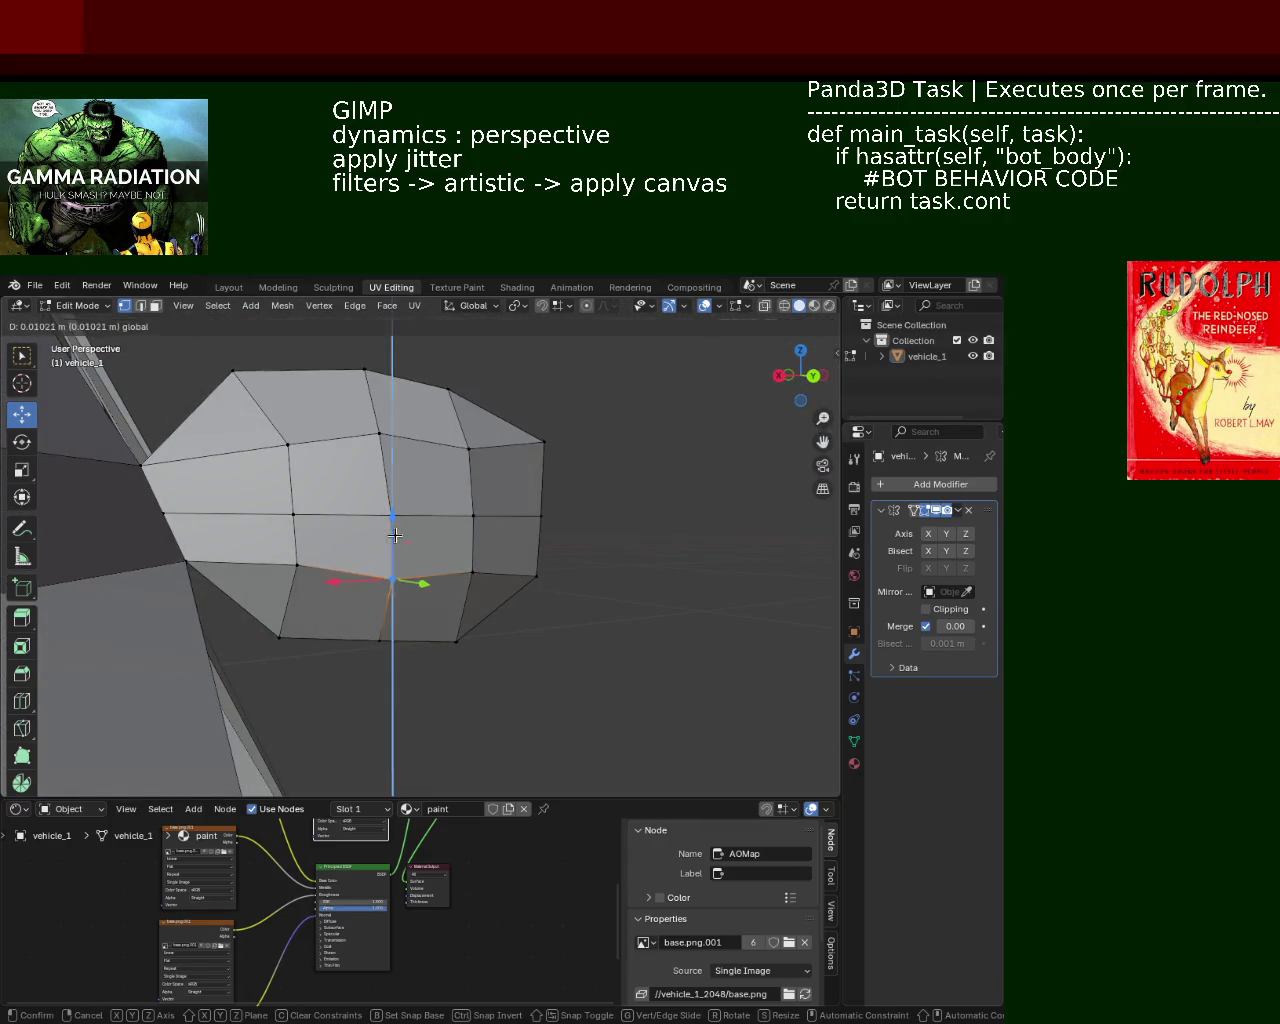
pyautogui.moveTo(396, 560)
pyautogui.mouseDown(button='middle')
pyautogui.moveTo(333, 504)
pyautogui.moveTo(366, 526)
pyautogui.moveTo(588, 570)
pyautogui.moveTo(400, 518)
pyautogui.moveTo(483, 569)
pyautogui.moveTo(616, 543)
pyautogui.mouseUp(button='middle')
pyautogui.moveTo(658, 552); pyautogui.dragTo(590, 550)
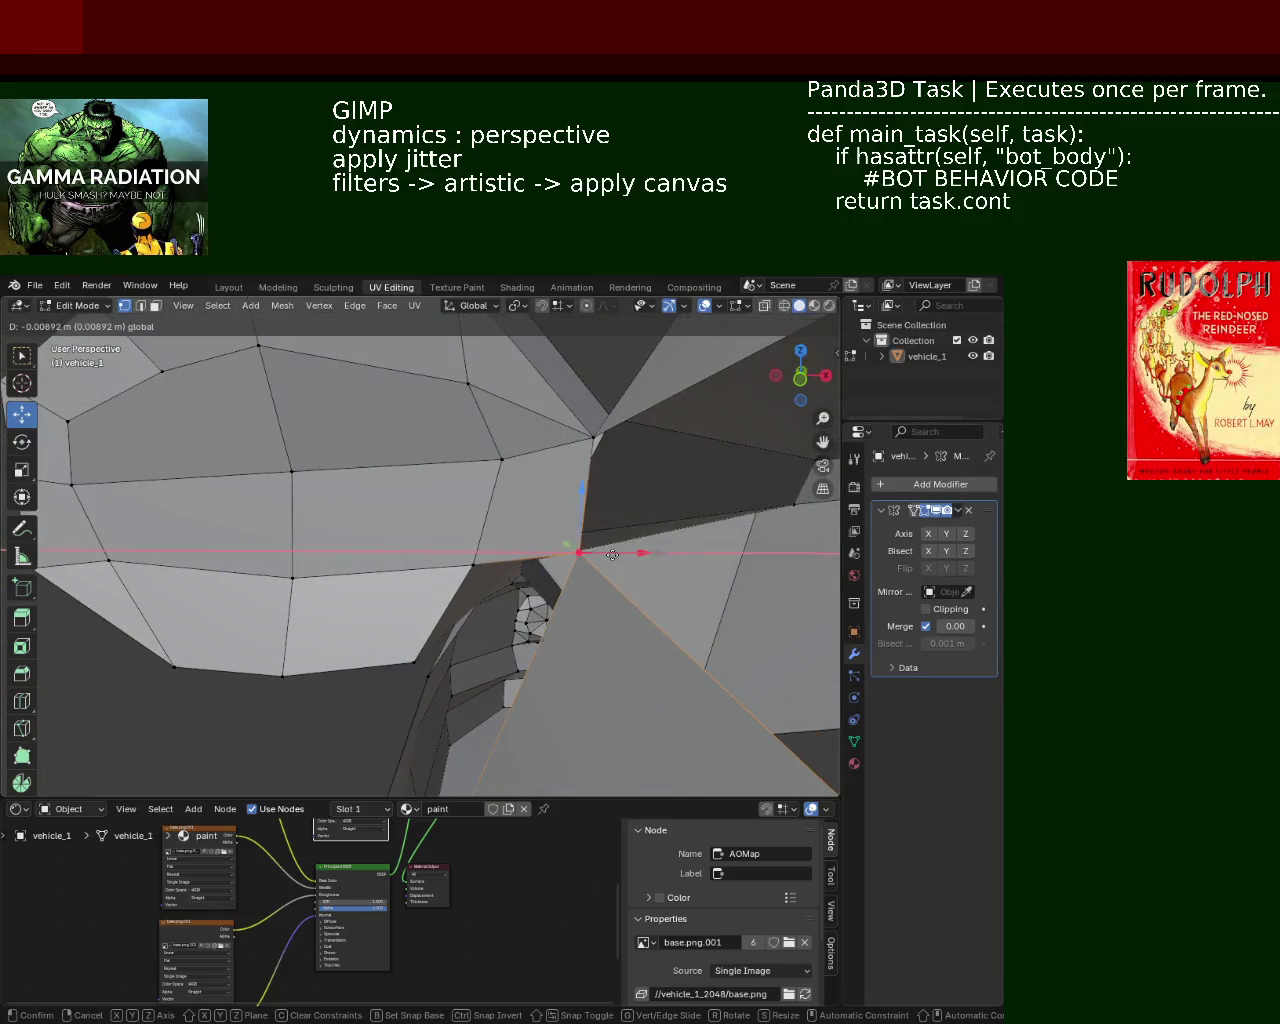
# In Face select mode, delete the small lower face near the car's front
pyautogui.moveTo(590, 550)
pyautogui.mouseDown(button='middle')
pyautogui.moveTo(487, 481)
pyautogui.moveTo(494, 547)
pyautogui.mouseUp(button='middle')
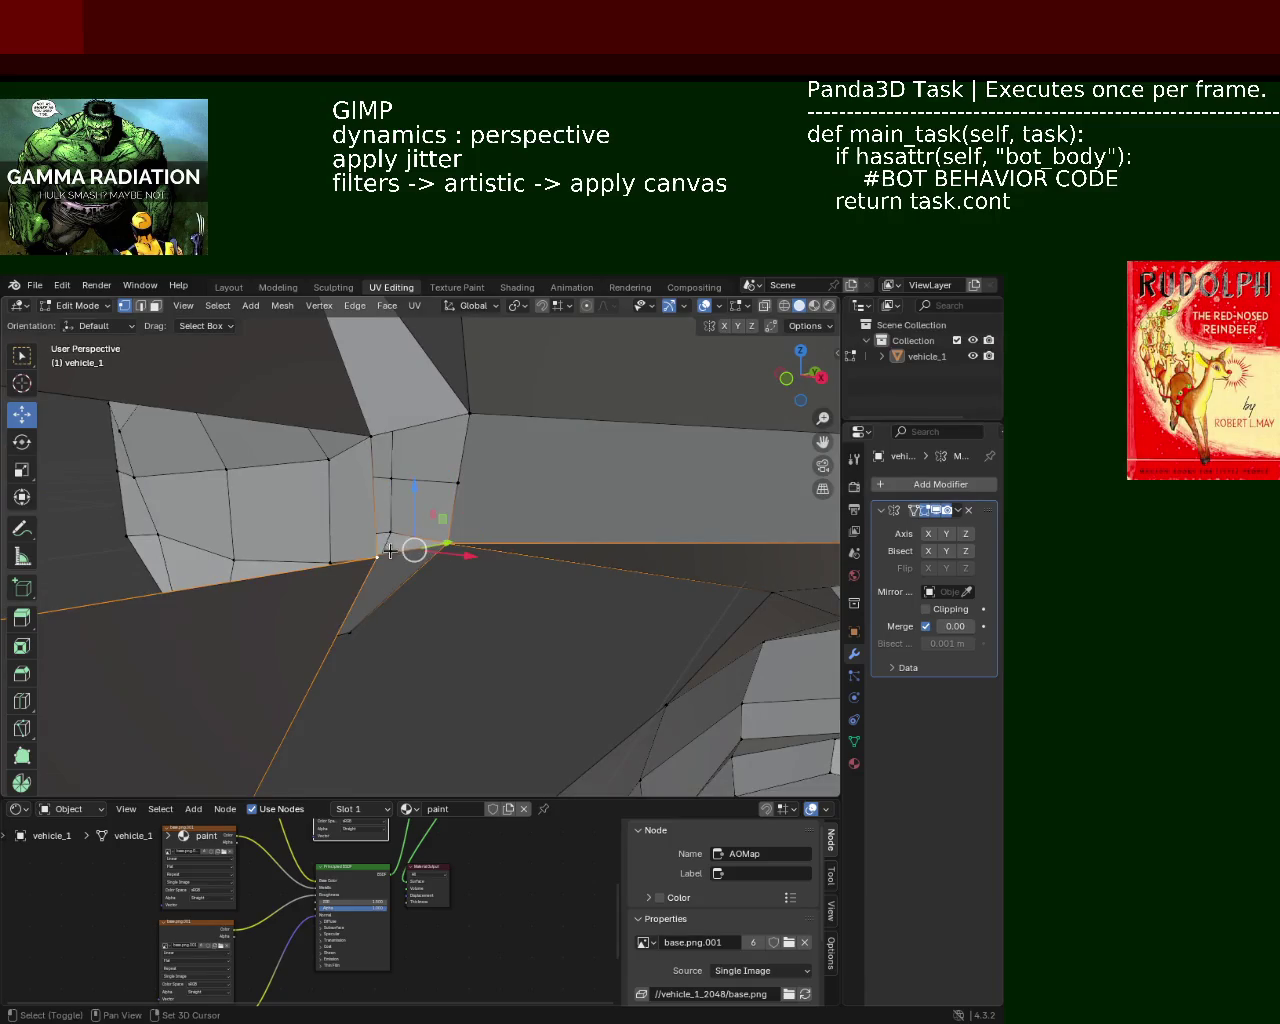
pyautogui.moveTo(548, 511)
pyautogui.mouseDown(button='middle')
pyautogui.moveTo(426, 471)
pyautogui.moveTo(478, 475)
pyautogui.mouseUp(button='middle')
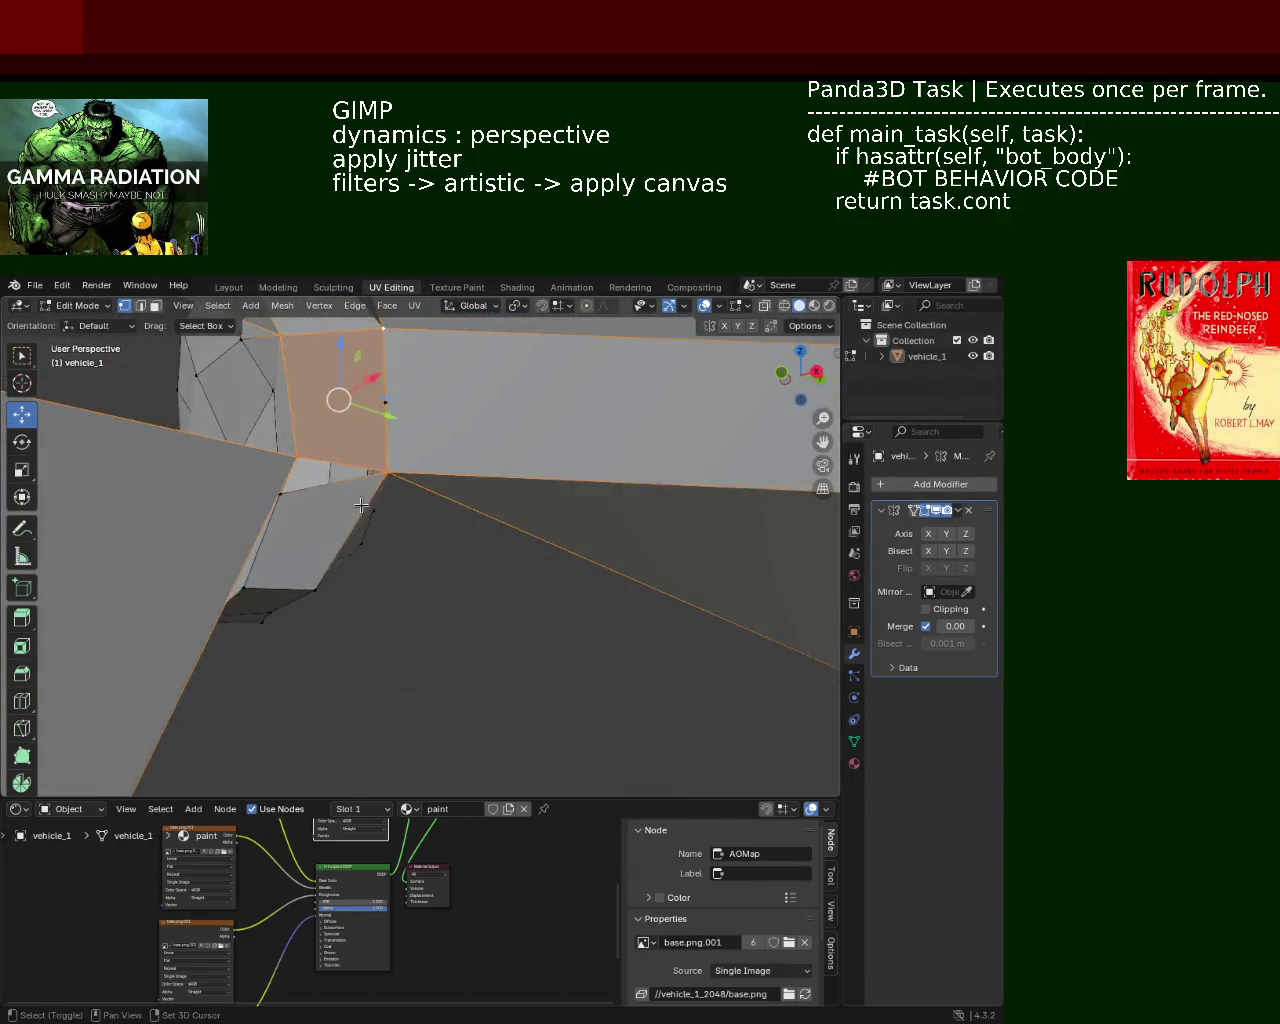
pyautogui.moveTo(478, 475); pyautogui.dragTo(205, 338, button='middle')
pyautogui.click(153, 306)
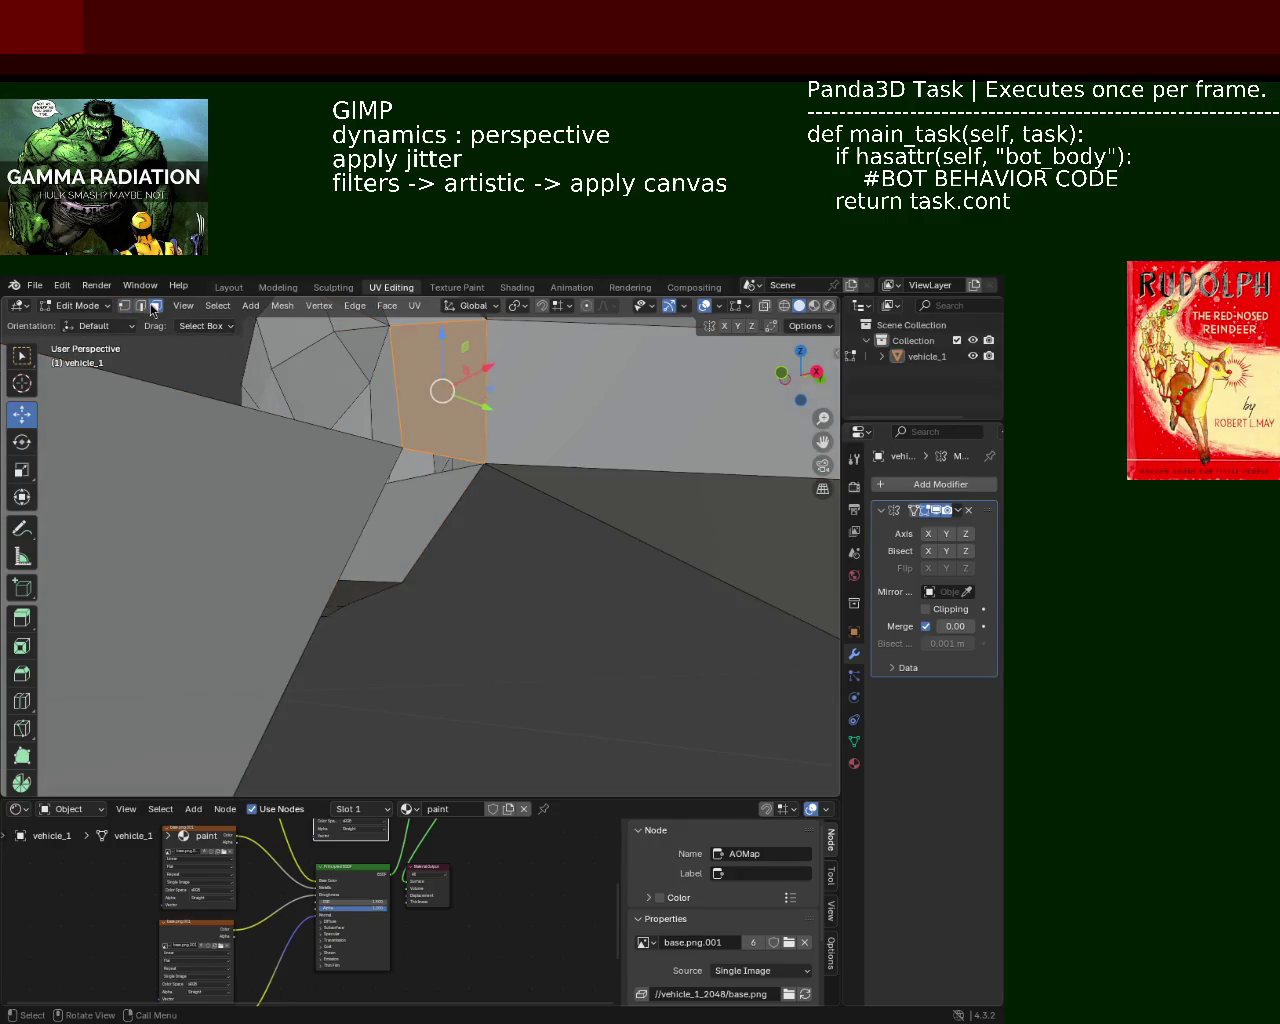
pyautogui.click(384, 520)
pyautogui.press('c')
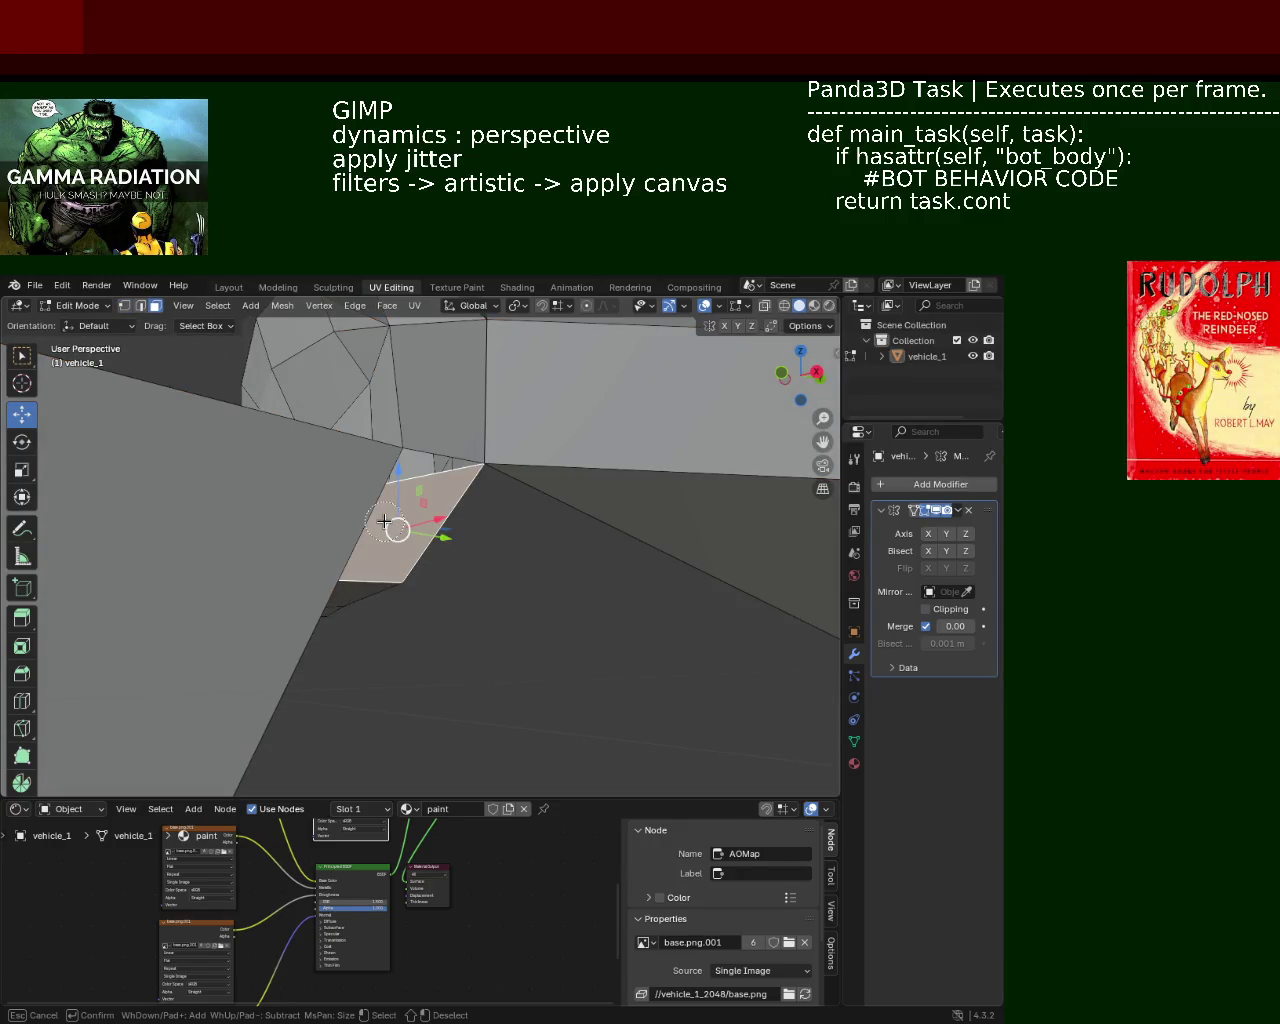
pyautogui.press('x')
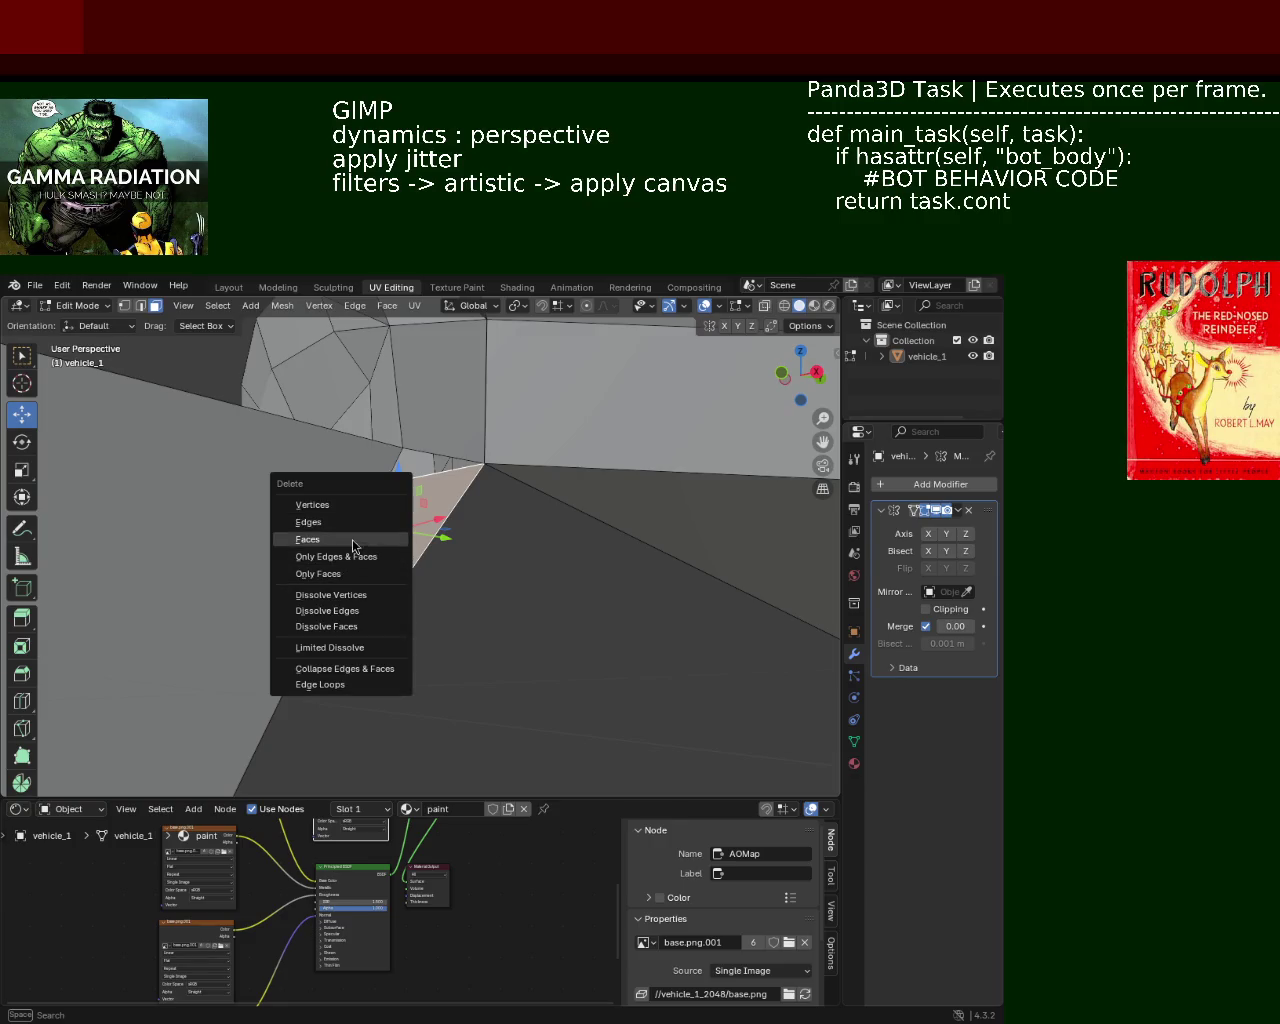
pyautogui.click(353, 545)
pyautogui.moveTo(353, 545)
pyautogui.mouseDown(button='middle')
pyautogui.moveTo(349, 480)
pyautogui.moveTo(491, 463)
pyautogui.moveTo(480, 380)
pyautogui.moveTo(421, 446)
pyautogui.moveTo(402, 494)
pyautogui.moveTo(337, 491)
pyautogui.moveTo(415, 550)
pyautogui.mouseUp(button='middle')
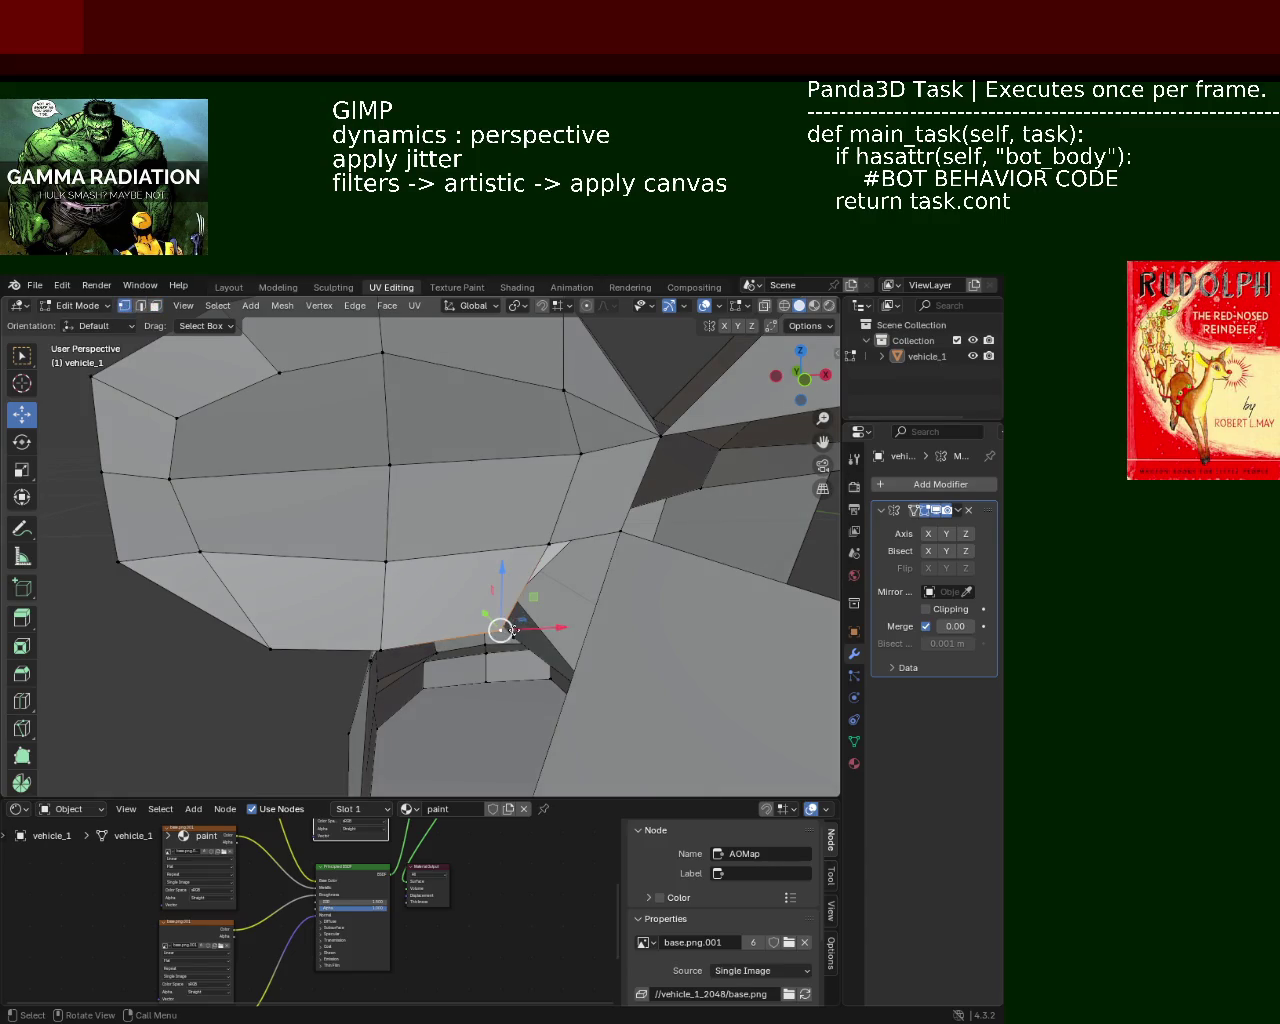
# Extrude a vertex and lower the selected vertices along the vertical axis
pyautogui.press('e')
pyautogui.click(581, 621)
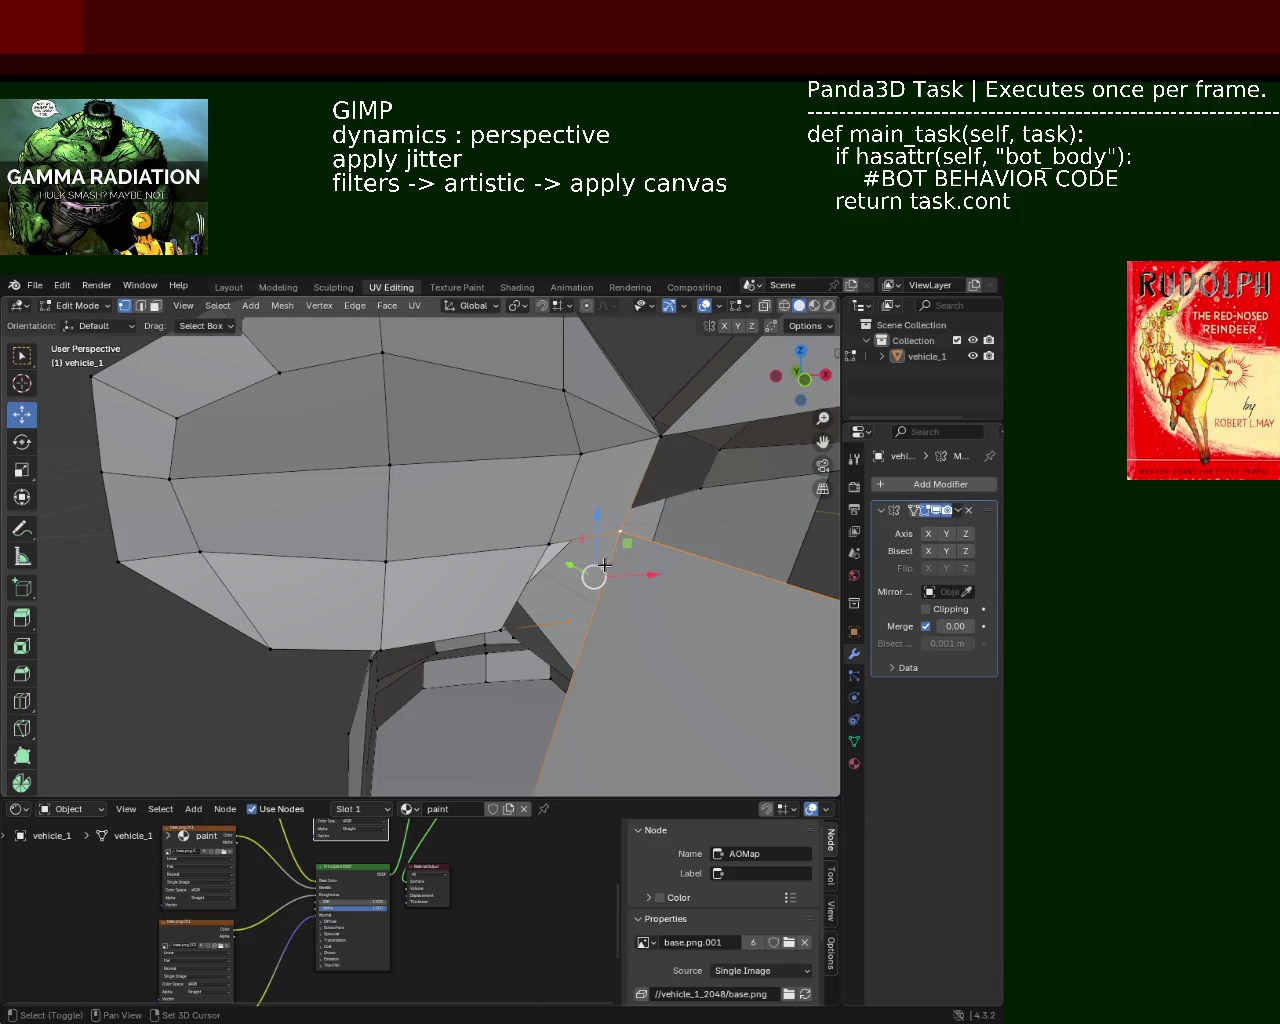
pyautogui.moveTo(557, 626); pyautogui.dragTo(551, 591, button='middle')
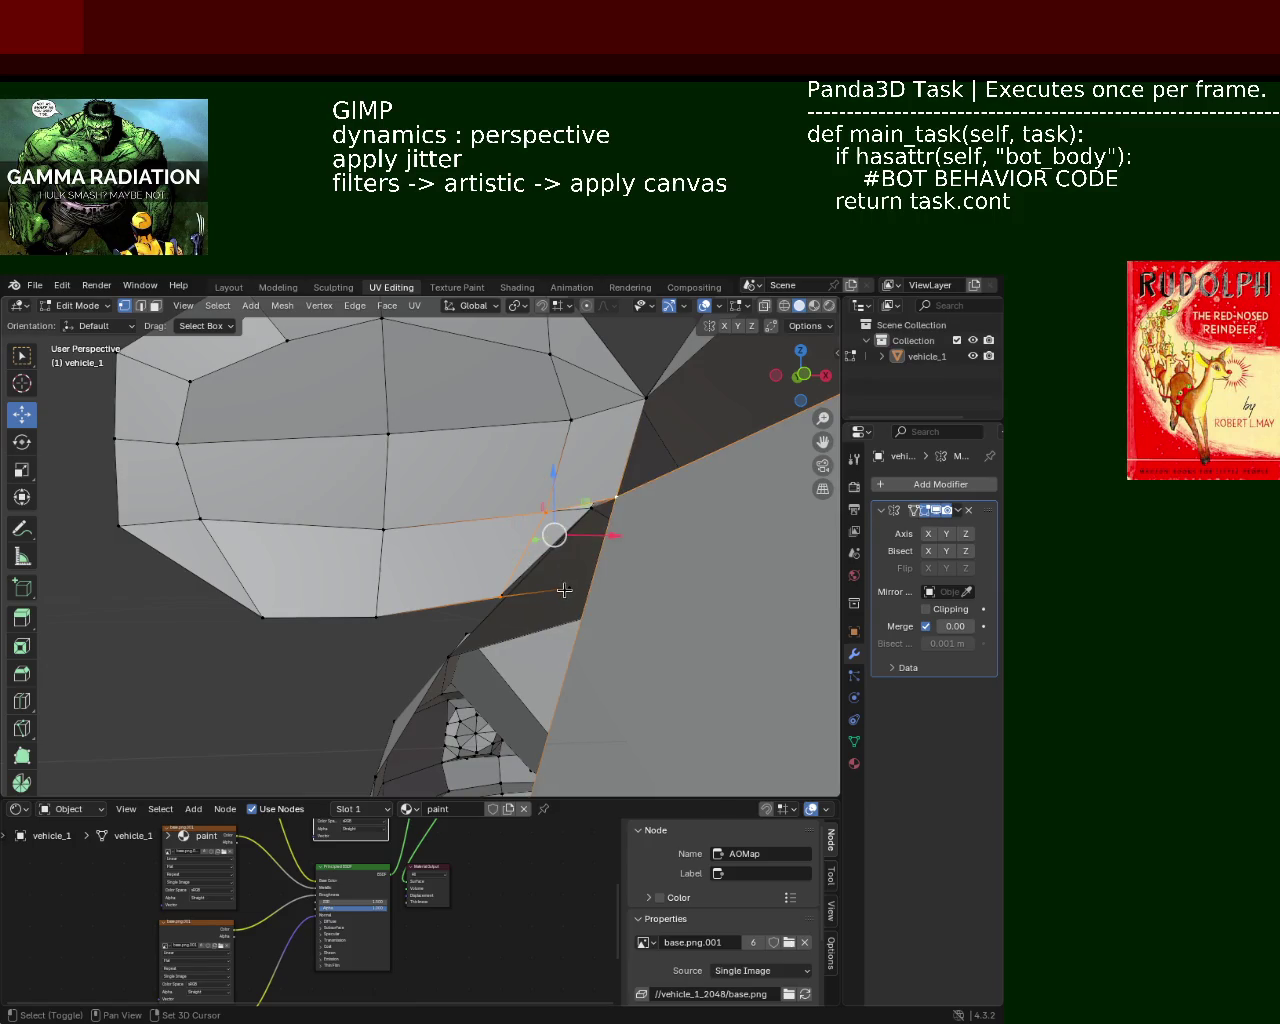
pyautogui.moveTo(528, 579)
pyautogui.mouseDown(button='middle')
pyautogui.moveTo(413, 521)
pyautogui.moveTo(337, 514)
pyautogui.moveTo(479, 558)
pyautogui.mouseUp(button='middle')
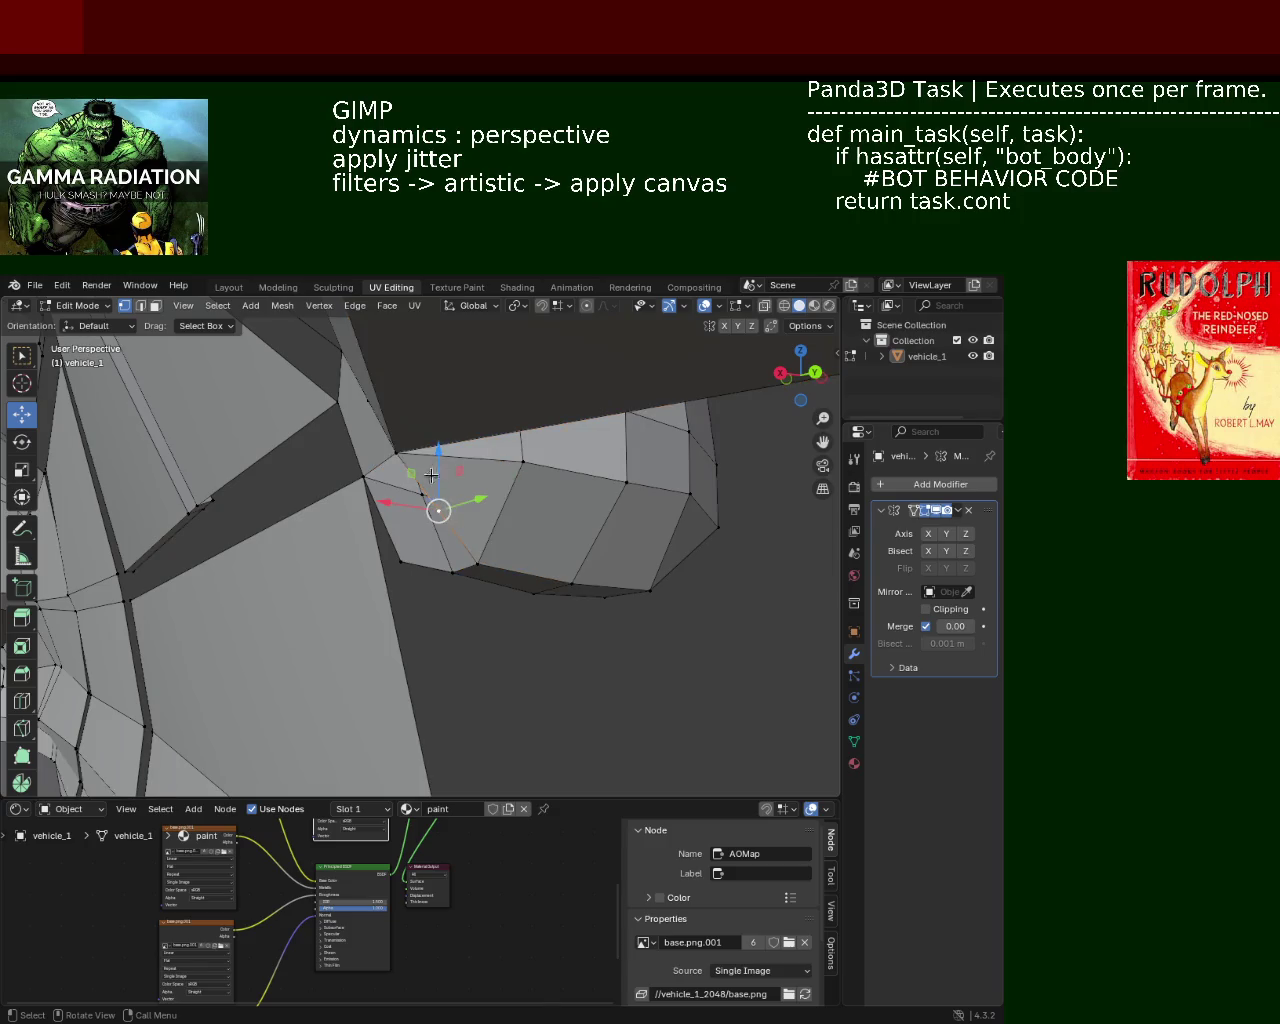
pyautogui.moveTo(431, 474); pyautogui.dragTo(409, 520)
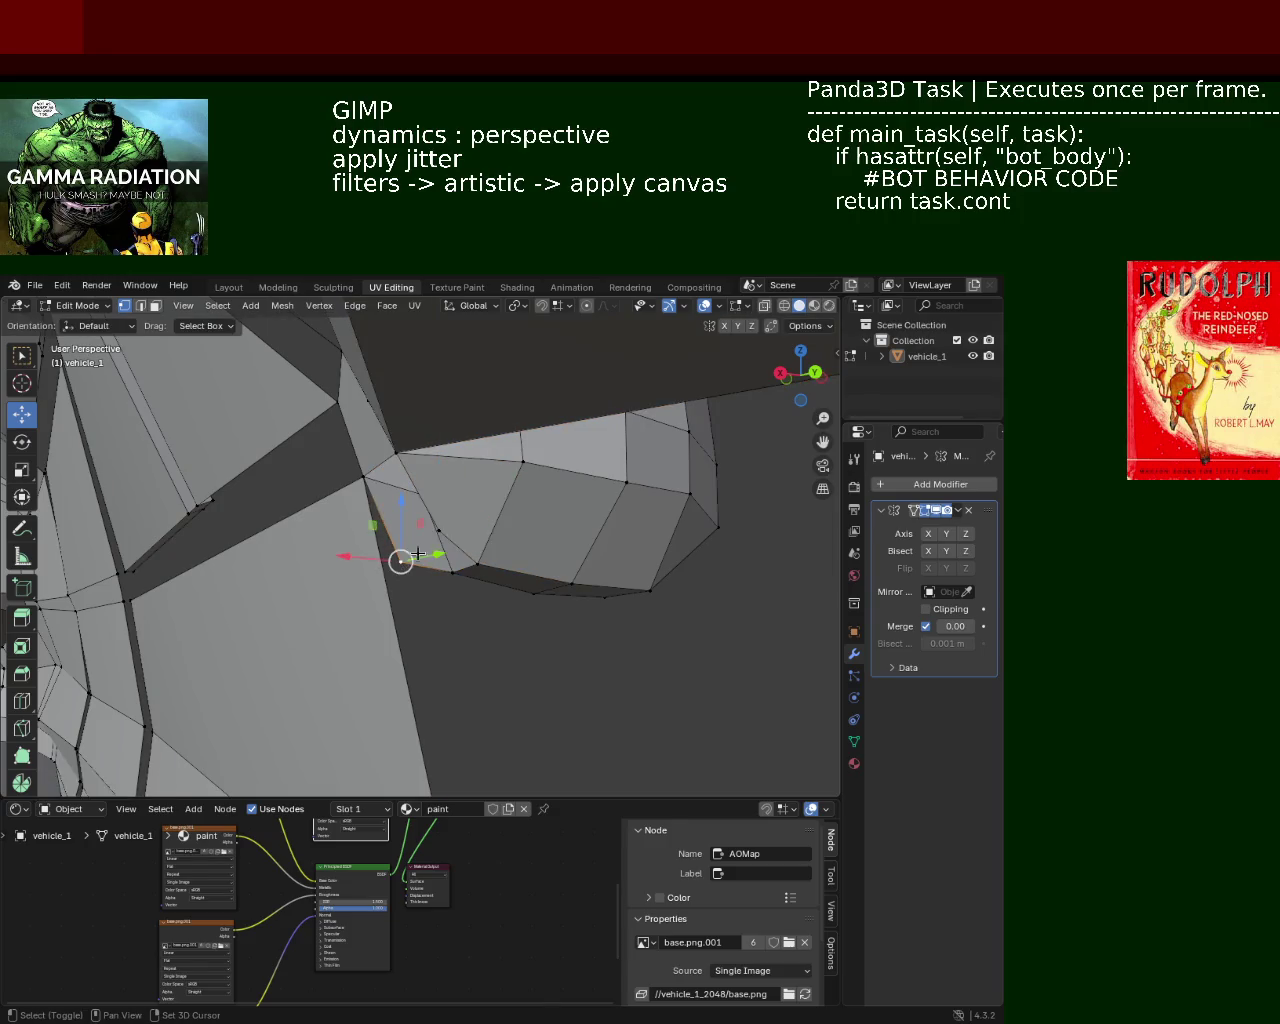
# Orbit out to a wide view inspecting the car body and side panel
pyautogui.moveTo(462, 549)
pyautogui.mouseDown(button='middle')
pyautogui.moveTo(426, 539)
pyautogui.moveTo(563, 557)
pyautogui.moveTo(455, 533)
pyautogui.moveTo(548, 564)
pyautogui.mouseUp(button='middle')
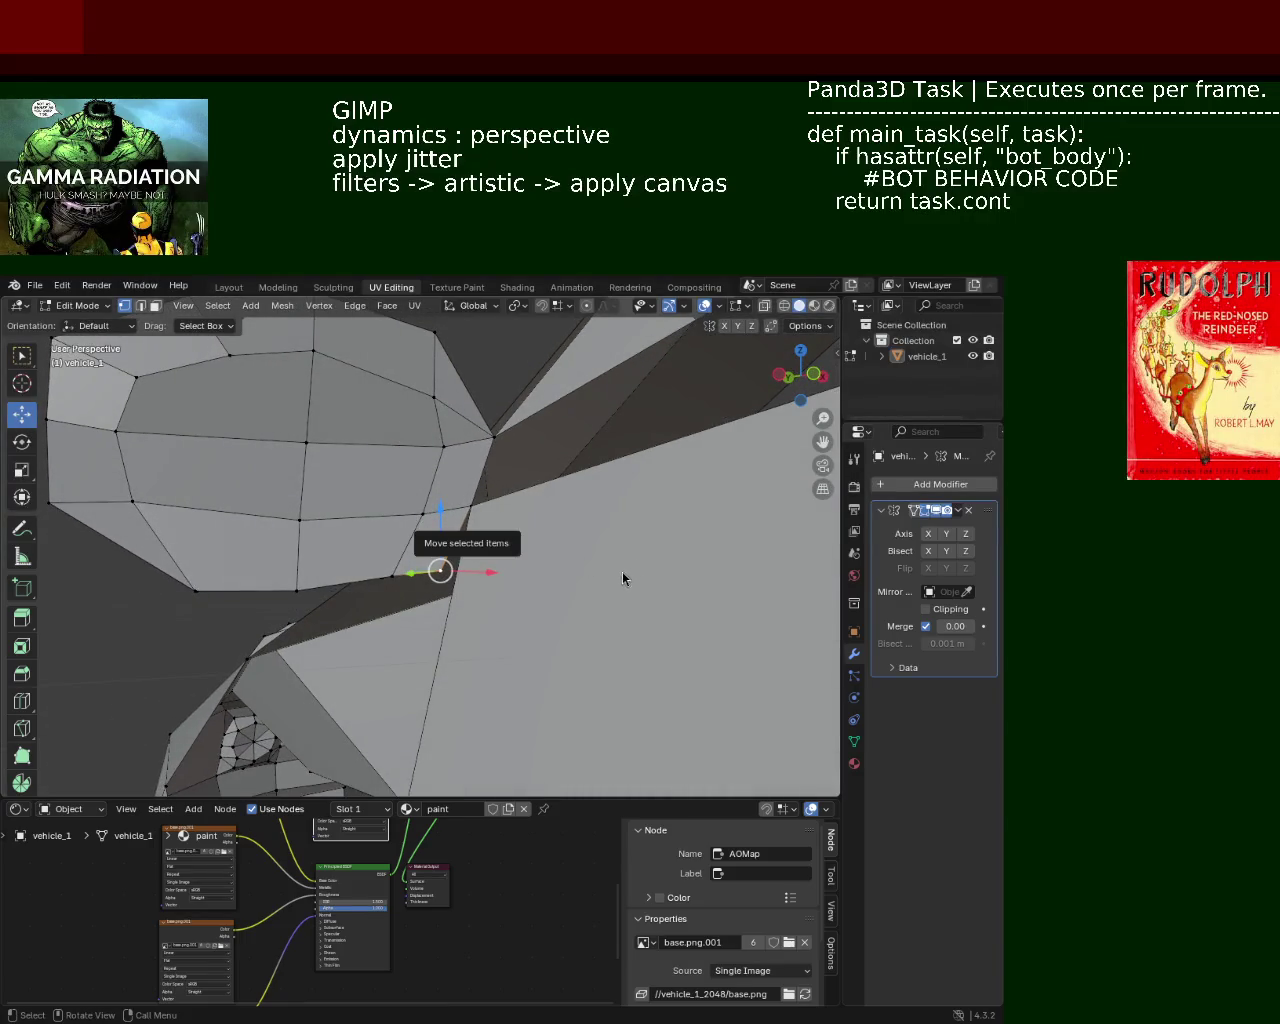
pyautogui.scroll(-3, 358, 526)
pyautogui.moveTo(358, 526)
pyautogui.mouseDown(button='middle')
pyautogui.moveTo(432, 547)
pyautogui.moveTo(549, 489)
pyautogui.mouseUp(button='middle')
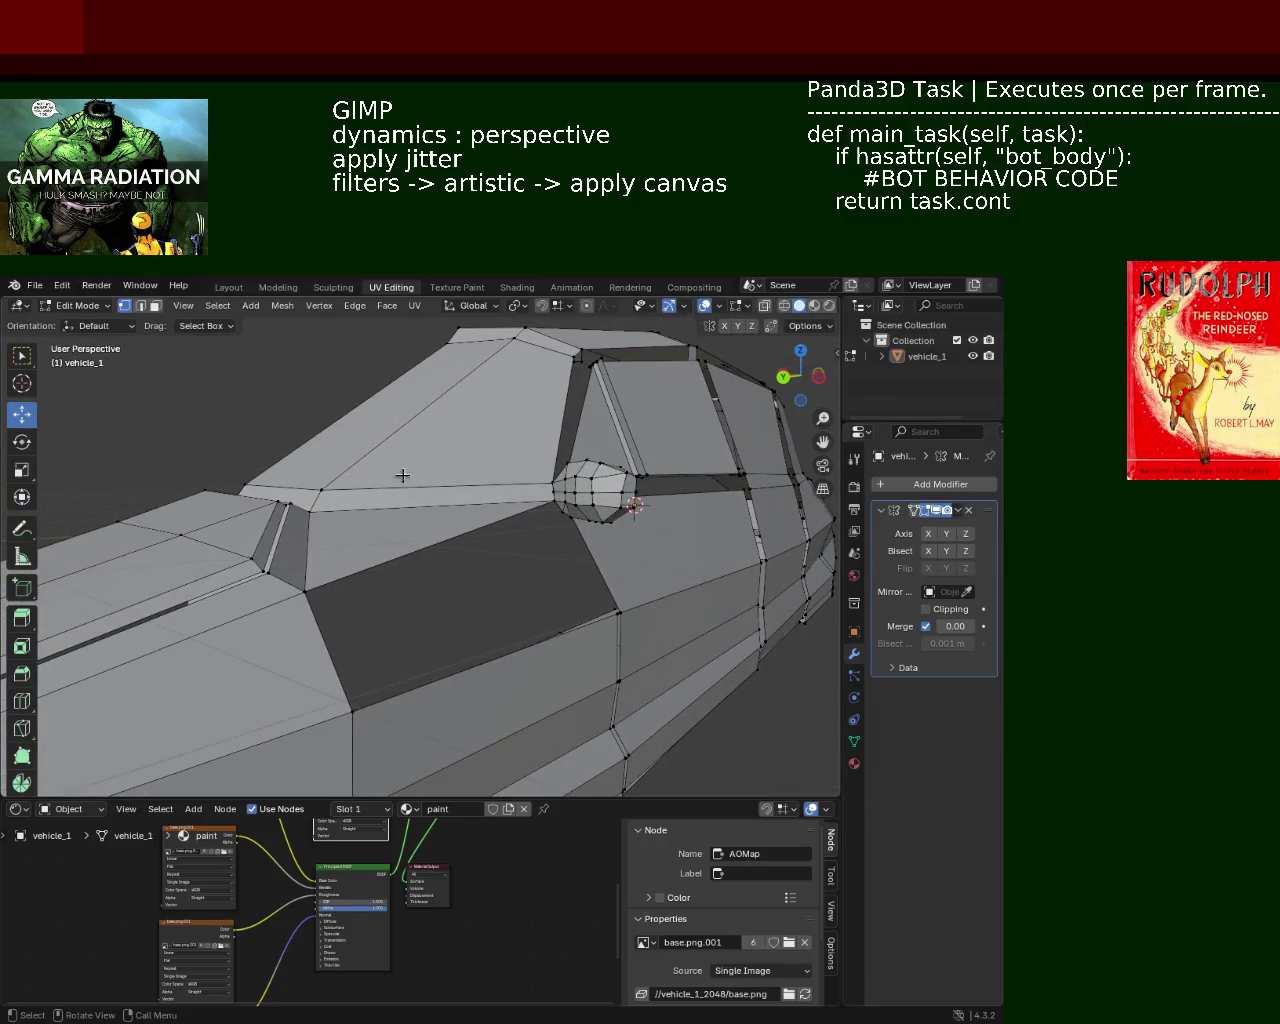
pyautogui.moveTo(402, 475); pyautogui.dragTo(385, 568, button='middle')
pyautogui.moveTo(355, 503)
pyautogui.mouseDown(button='middle')
pyautogui.moveTo(477, 480)
pyautogui.moveTo(369, 523)
pyautogui.moveTo(520, 500)
pyautogui.moveTo(399, 499)
pyautogui.moveTo(528, 443)
pyautogui.moveTo(312, 497)
pyautogui.mouseUp(button='middle')
pyautogui.moveTo(266, 599)
pyautogui.mouseDown(button='middle')
pyautogui.moveTo(551, 535)
pyautogui.moveTo(473, 569)
pyautogui.moveTo(460, 510)
pyautogui.moveTo(480, 491)
pyautogui.moveTo(487, 443)
pyautogui.moveTo(729, 517)
pyautogui.moveTo(520, 434)
pyautogui.moveTo(443, 424)
pyautogui.moveTo(540, 383)
pyautogui.moveTo(567, 488)
pyautogui.moveTo(514, 420)
pyautogui.moveTo(487, 433)
pyautogui.moveTo(454, 514)
pyautogui.moveTo(414, 503)
pyautogui.moveTo(309, 561)
pyautogui.moveTo(451, 543)
pyautogui.moveTo(501, 449)
pyautogui.mouseUp(button='middle')
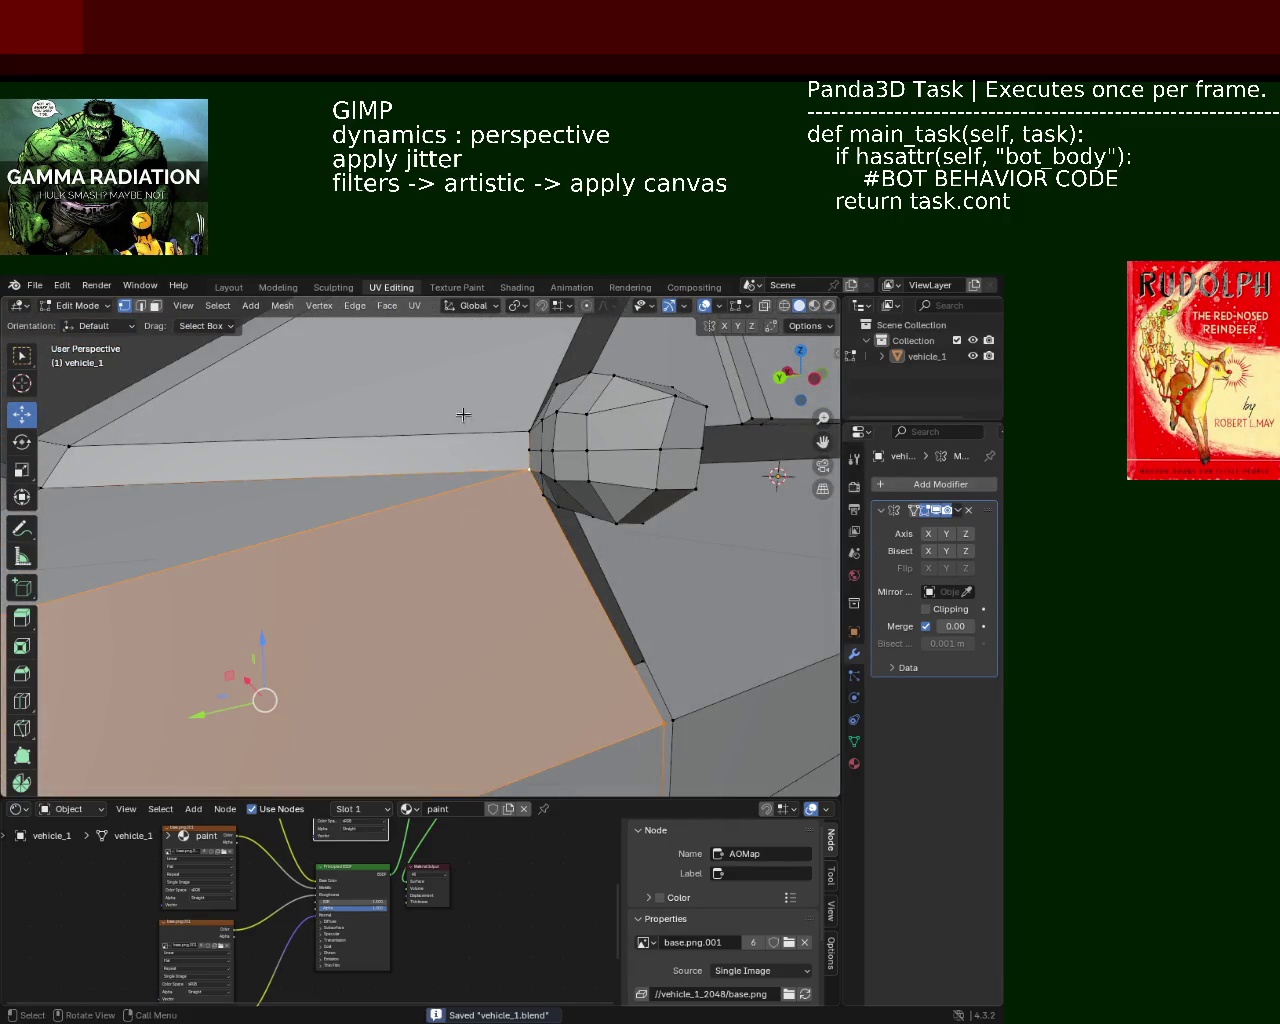
pyautogui.scroll(-5, 461, 386)
pyautogui.moveTo(461, 386)
pyautogui.mouseDown(button='middle')
pyautogui.moveTo(425, 578)
pyautogui.moveTo(598, 558)
pyautogui.mouseUp(button='middle')
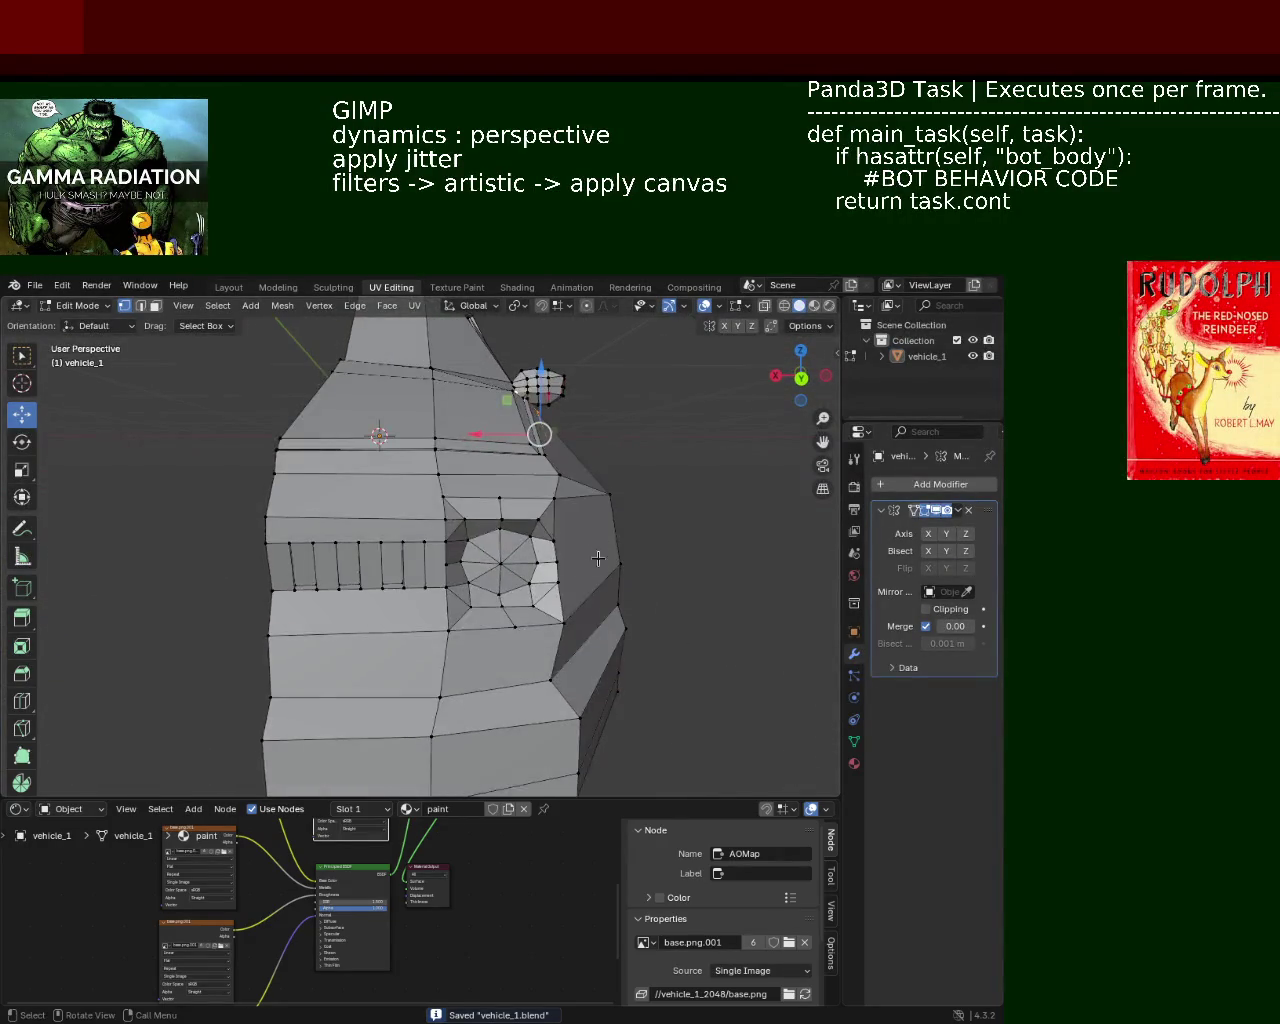
pyautogui.moveTo(479, 670)
pyautogui.mouseDown(button='middle')
pyautogui.moveTo(525, 550)
pyautogui.moveTo(486, 563)
pyautogui.moveTo(266, 563)
pyautogui.moveTo(334, 523)
pyautogui.moveTo(525, 533)
pyautogui.moveTo(514, 534)
pyautogui.moveTo(520, 440)
pyautogui.moveTo(257, 566)
pyautogui.moveTo(333, 476)
pyautogui.moveTo(543, 523)
pyautogui.moveTo(386, 431)
pyautogui.moveTo(409, 511)
pyautogui.moveTo(331, 466)
pyautogui.moveTo(634, 503)
pyautogui.moveTo(509, 504)
pyautogui.moveTo(545, 495)
pyautogui.moveTo(506, 456)
pyautogui.moveTo(518, 428)
pyautogui.mouseUp(button='middle')
pyautogui.moveTo(508, 502)
pyautogui.mouseDown(button='middle')
pyautogui.moveTo(505, 637)
pyautogui.moveTo(513, 493)
pyautogui.mouseUp(button='middle')
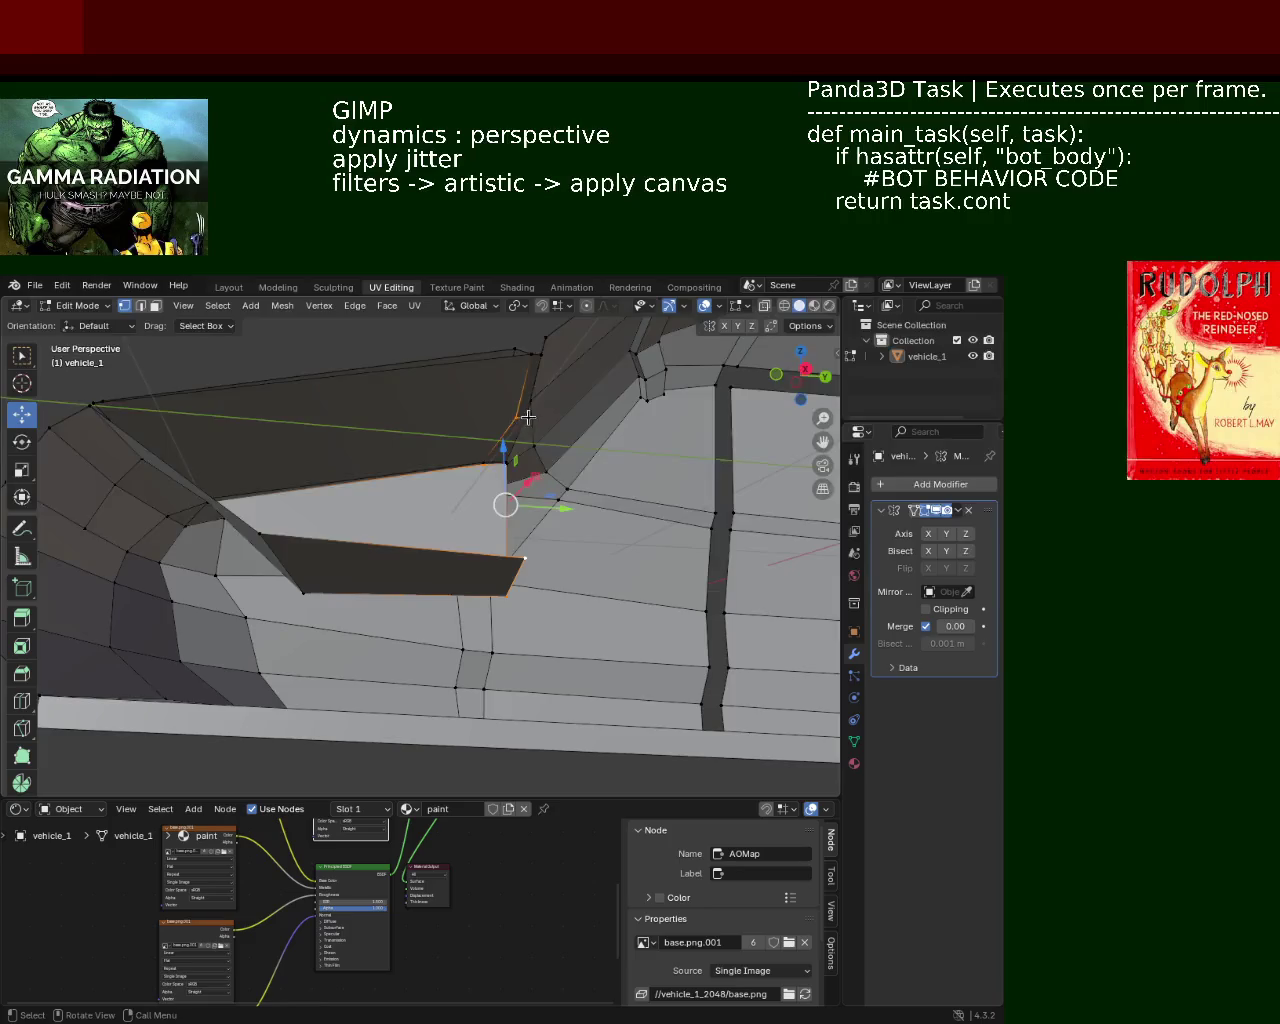
# Select the window opening's lower edge and pillar edge, and dissolve the edge
pyautogui.moveTo(528, 417)
pyautogui.mouseDown(button='middle')
pyautogui.moveTo(603, 408)
pyautogui.moveTo(579, 464)
pyautogui.moveTo(483, 585)
pyautogui.mouseUp(button='middle')
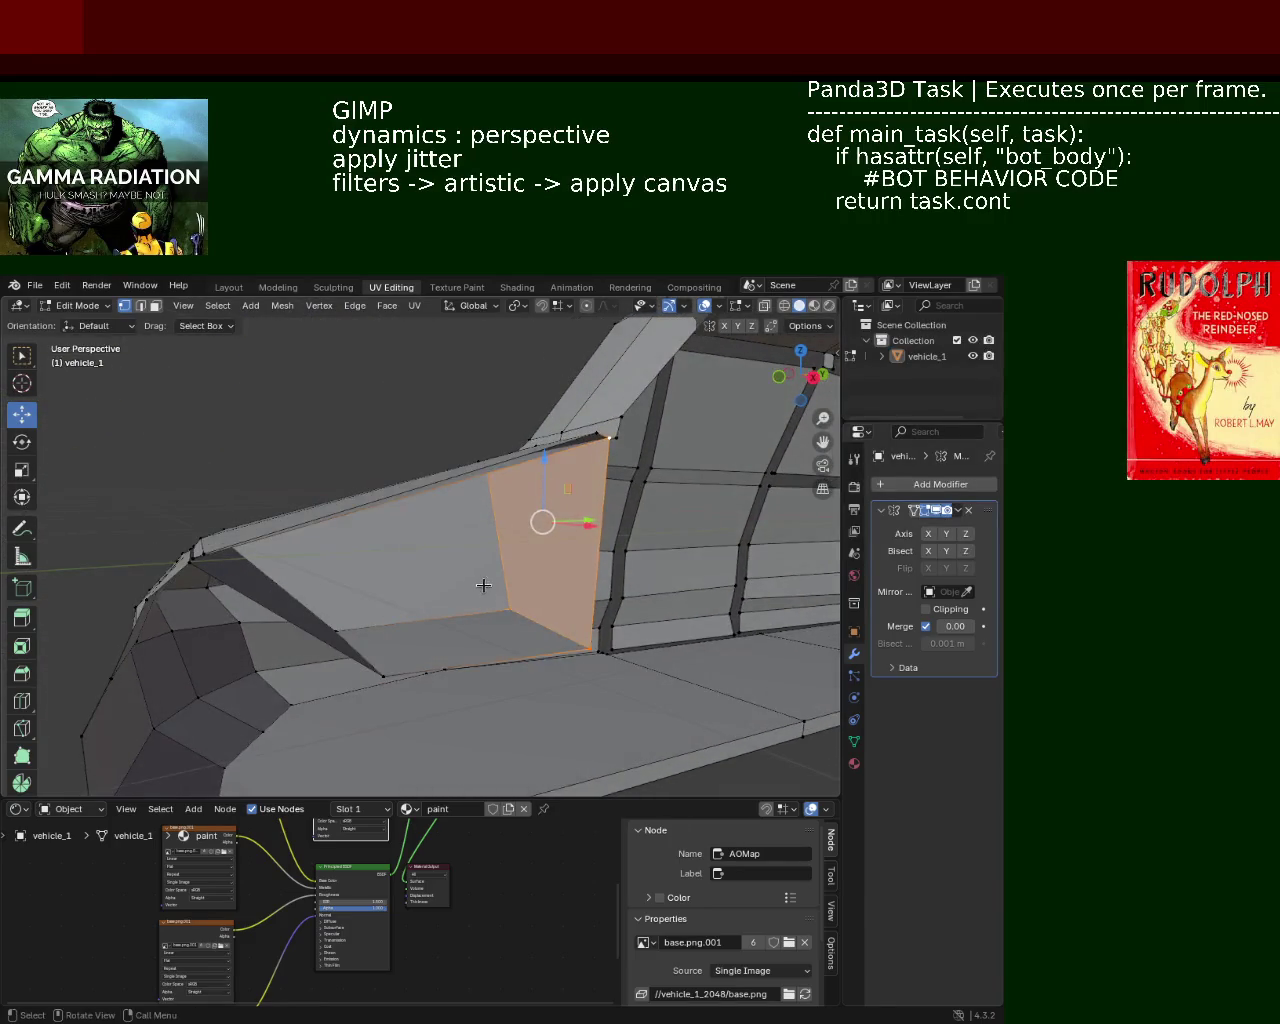
pyautogui.moveTo(569, 540)
pyautogui.mouseDown(button='middle')
pyautogui.moveTo(397, 545)
pyautogui.moveTo(414, 471)
pyautogui.mouseUp(button='middle')
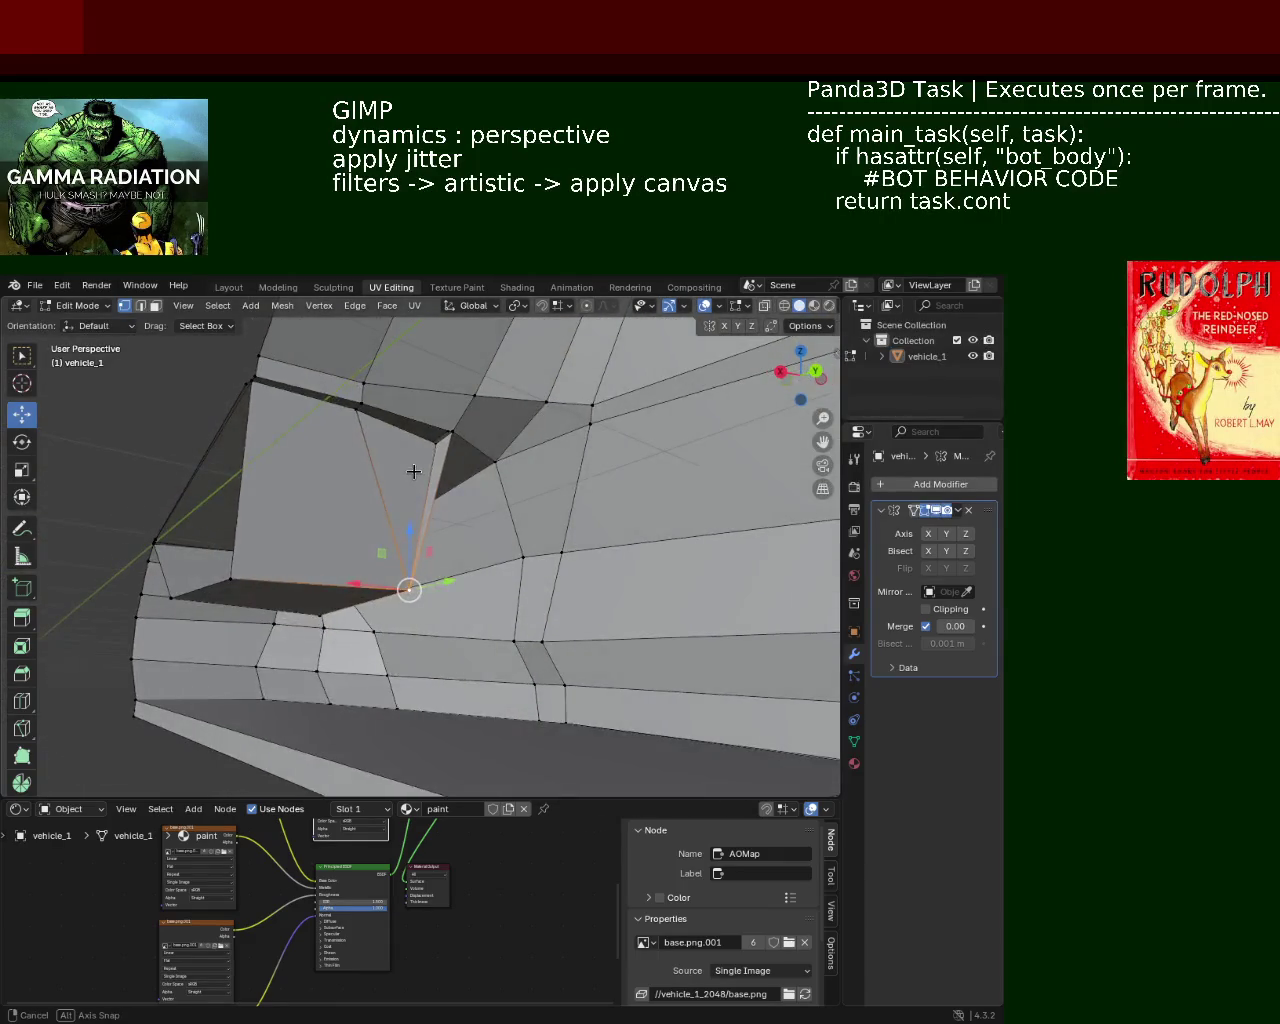
pyautogui.moveTo(269, 544); pyautogui.dragTo(310, 568, button='middle')
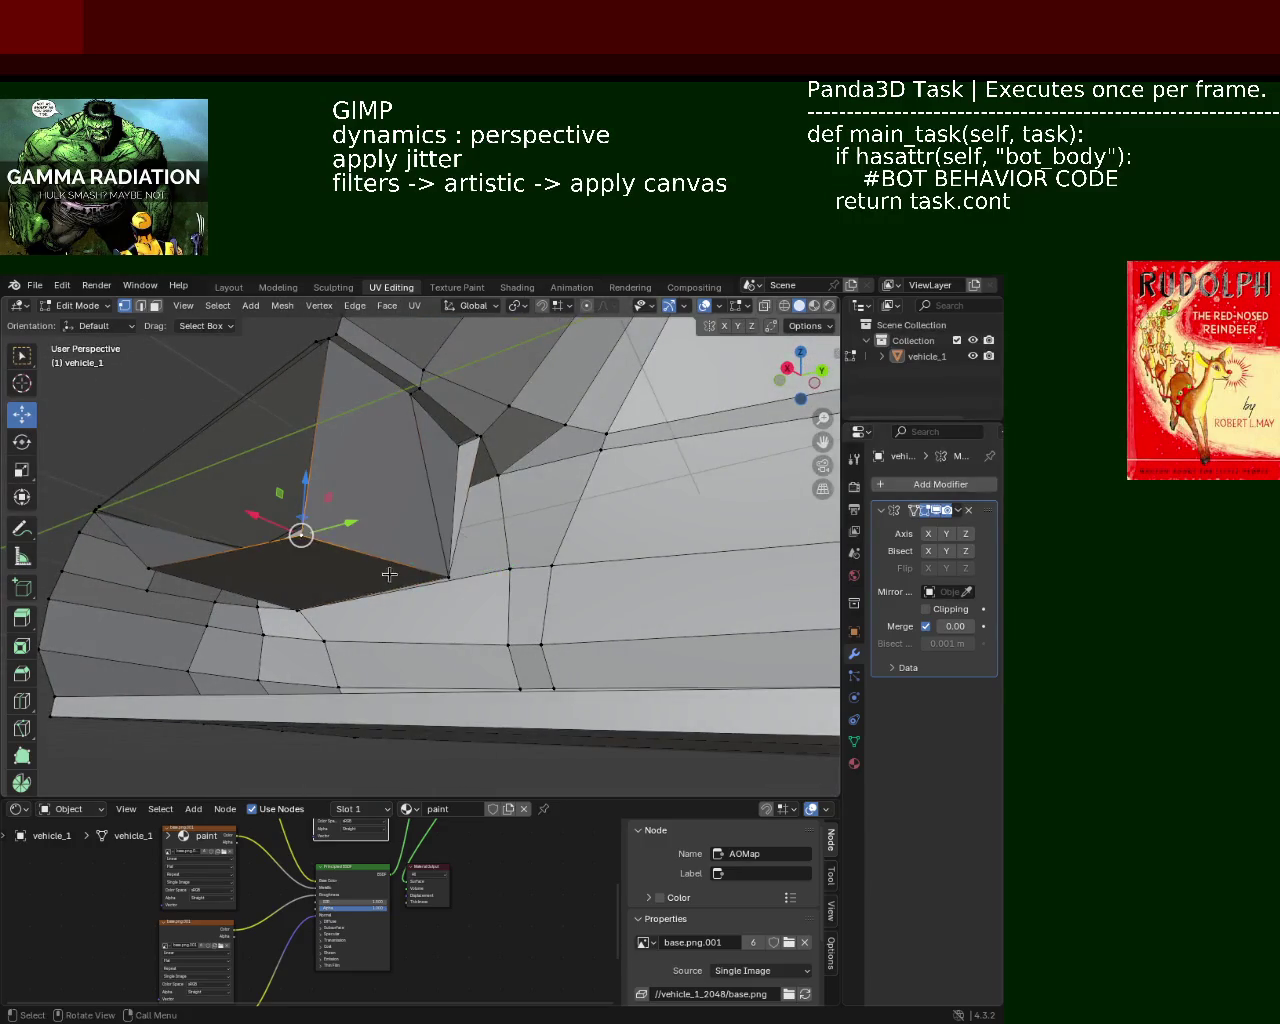
pyautogui.rightClick(442, 578)
pyautogui.click(400, 537)
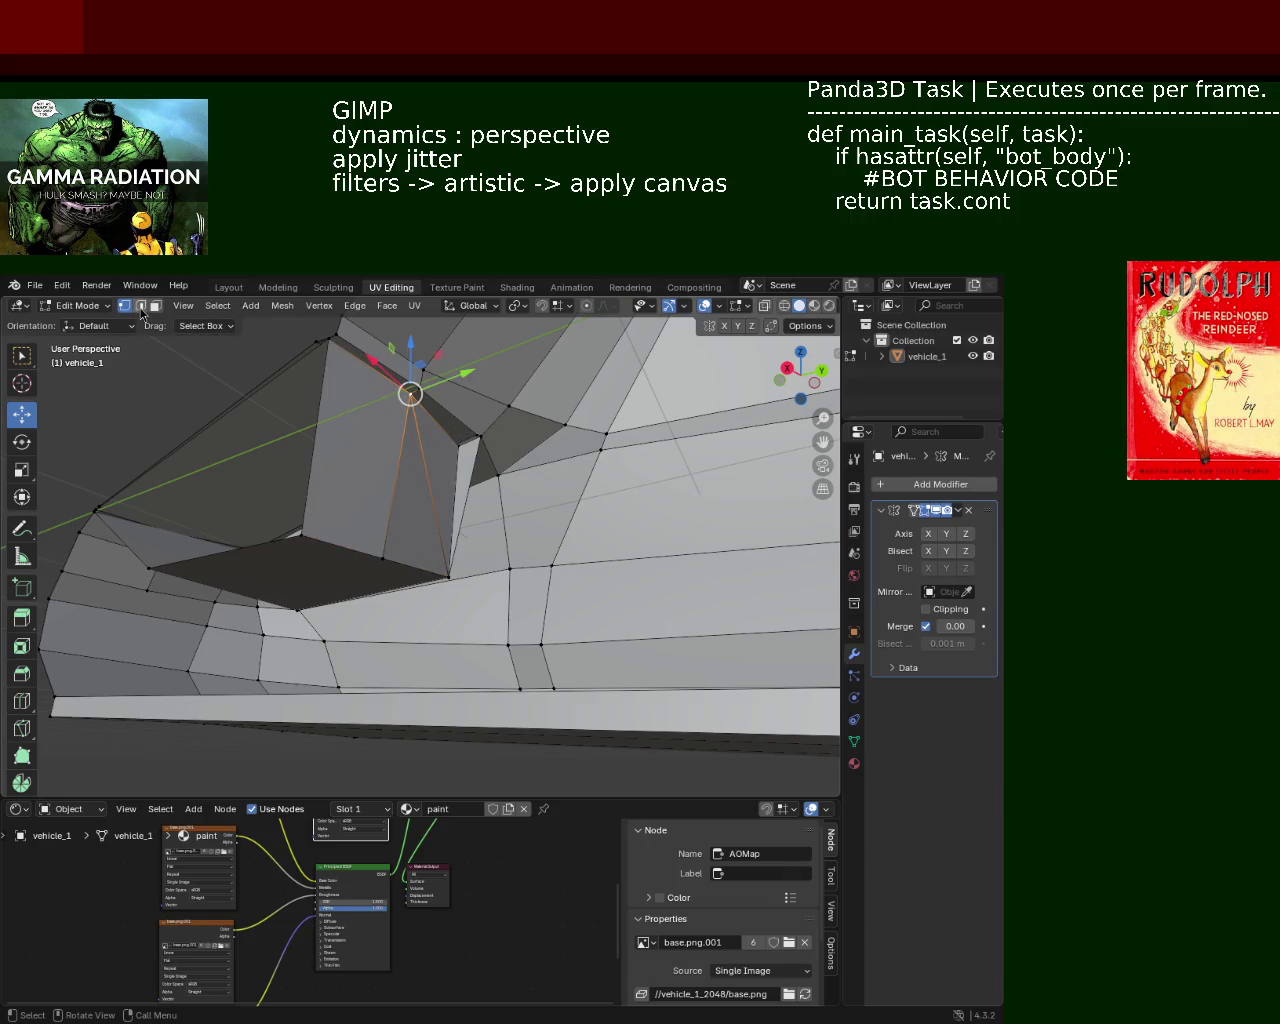
pyautogui.click(426, 511)
pyautogui.press('x')
pyautogui.click(397, 577)
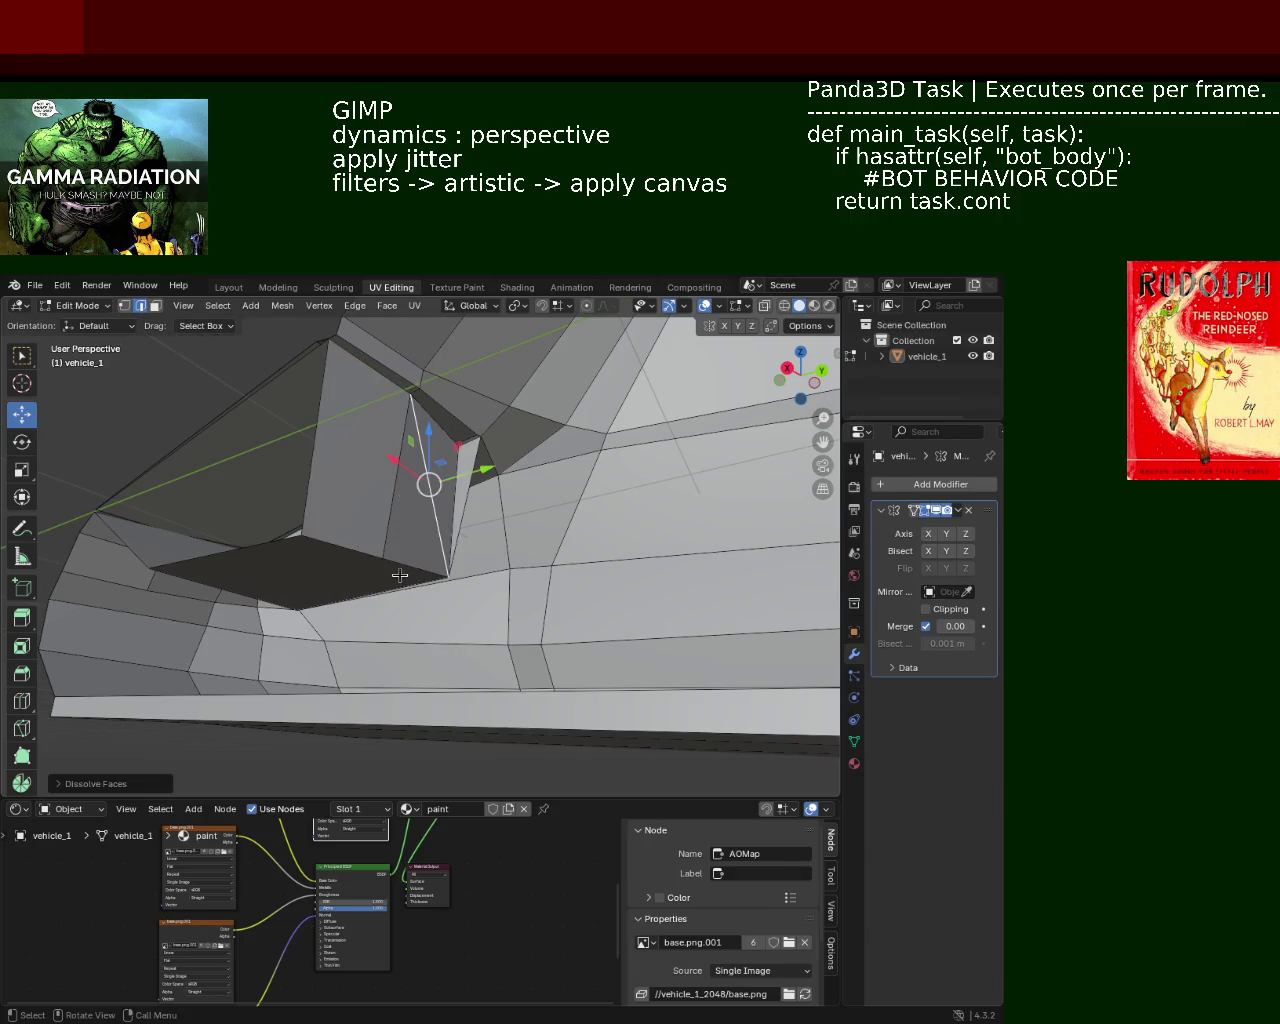
# Dissolve the remaining window edges, then select another part of the window frame
pyautogui.press('x')
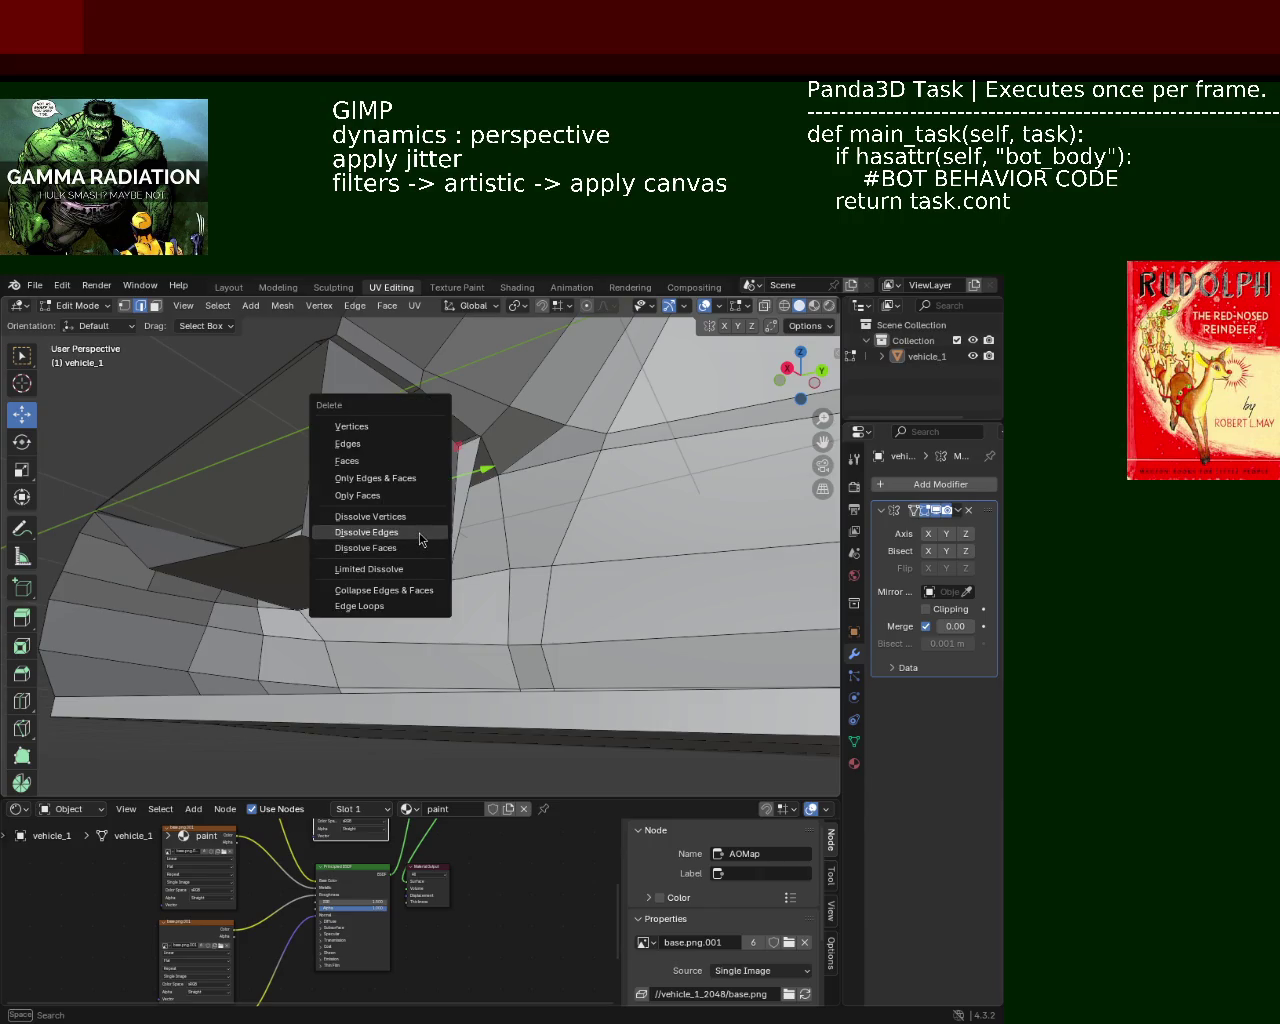
pyautogui.click(420, 540)
pyautogui.moveTo(420, 540); pyautogui.dragTo(363, 496, button='middle')
pyautogui.press('x')
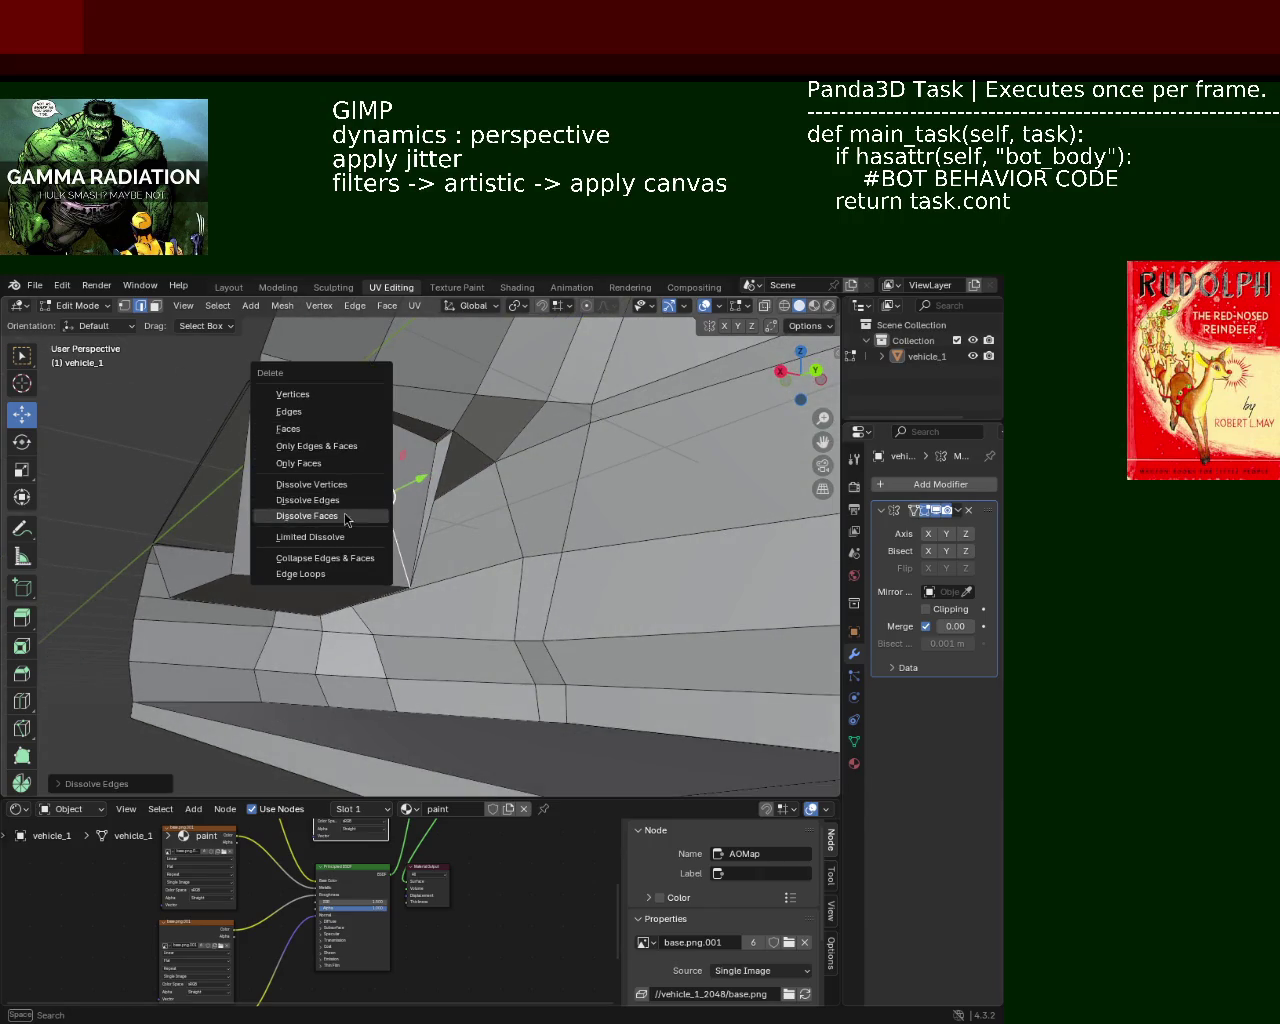
pyautogui.press('Escape')
pyautogui.press('x')
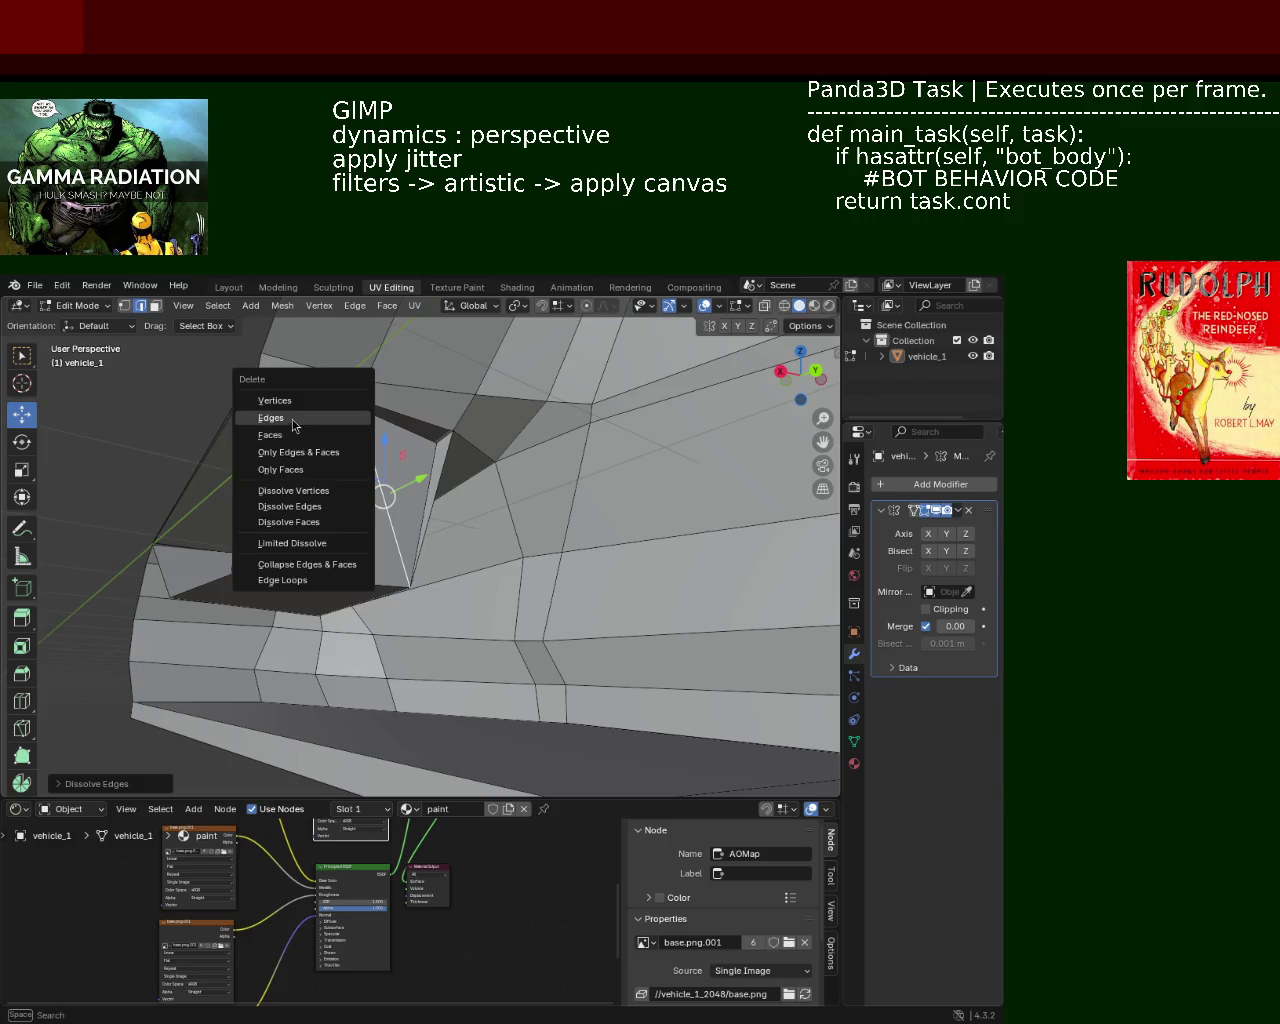
pyautogui.click(293, 424)
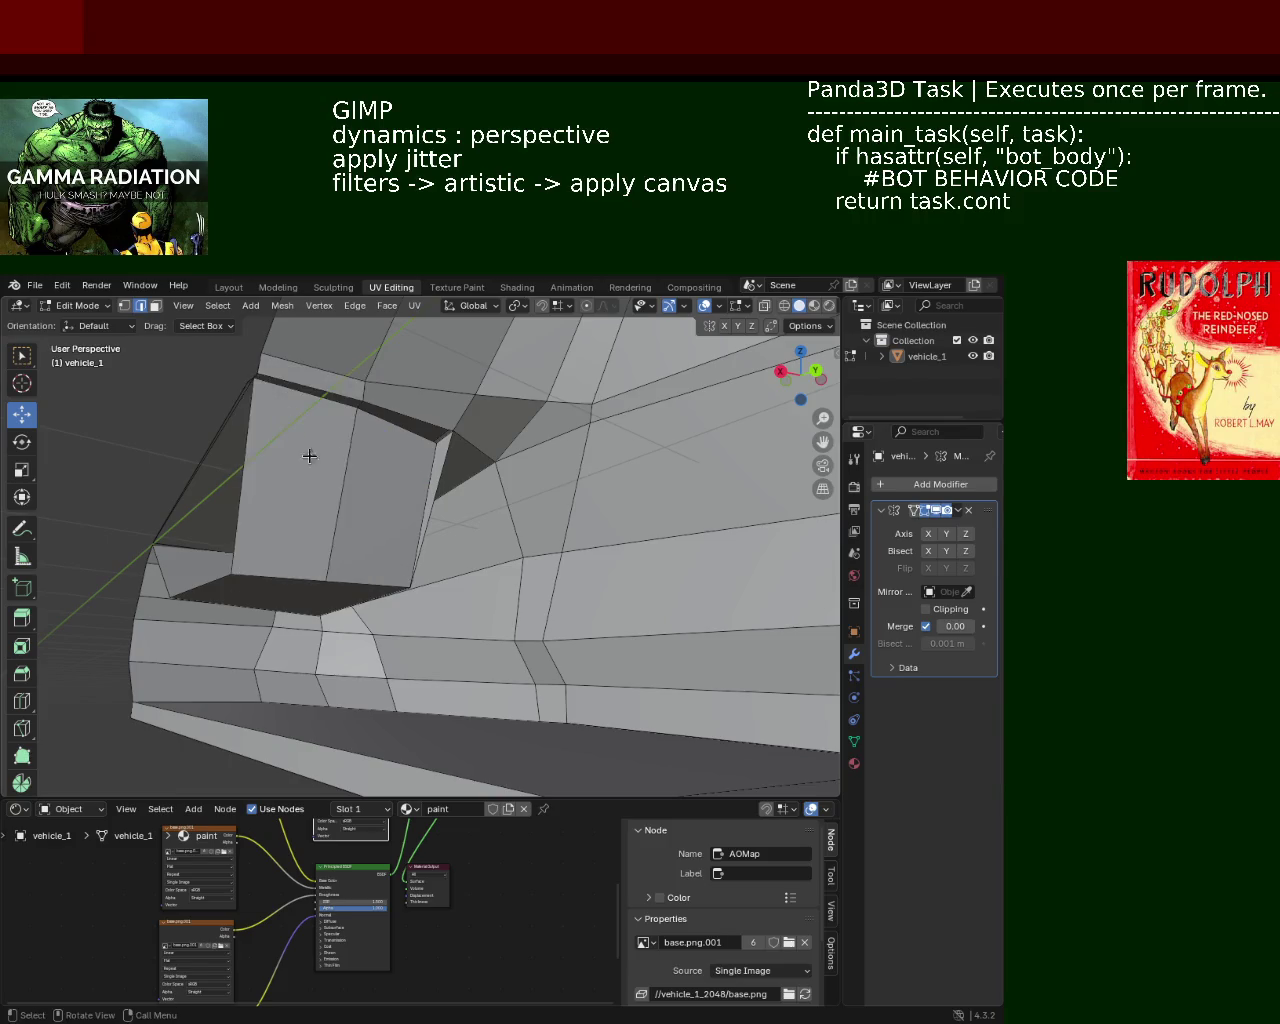
pyautogui.moveTo(309, 451)
pyautogui.mouseDown(button='middle')
pyautogui.moveTo(420, 511)
pyautogui.moveTo(356, 532)
pyautogui.moveTo(427, 467)
pyautogui.mouseUp(button='middle')
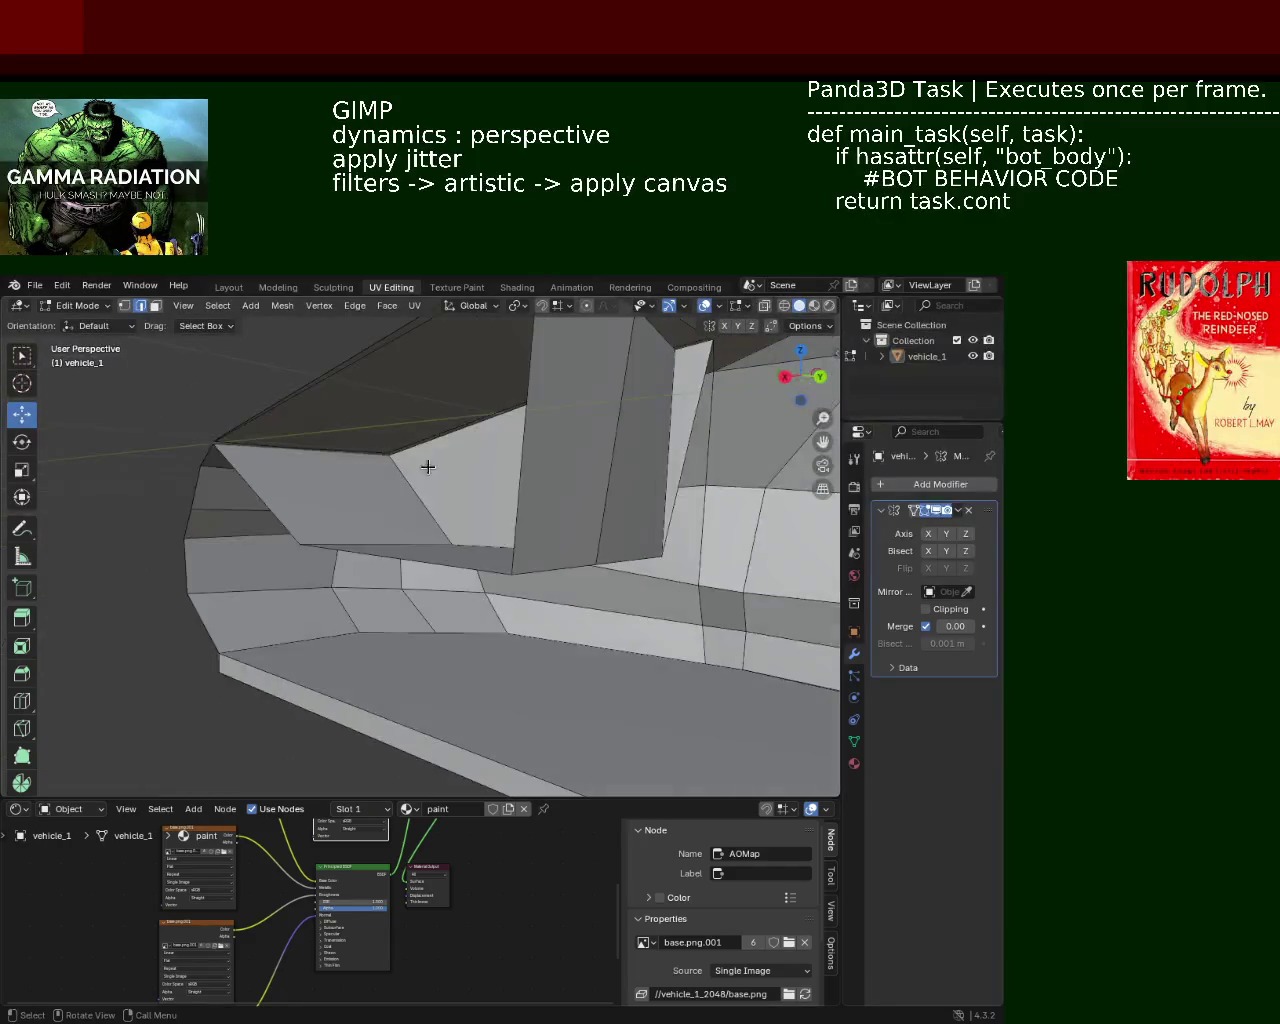
pyautogui.moveTo(320, 524); pyautogui.dragTo(246, 449, button='middle')
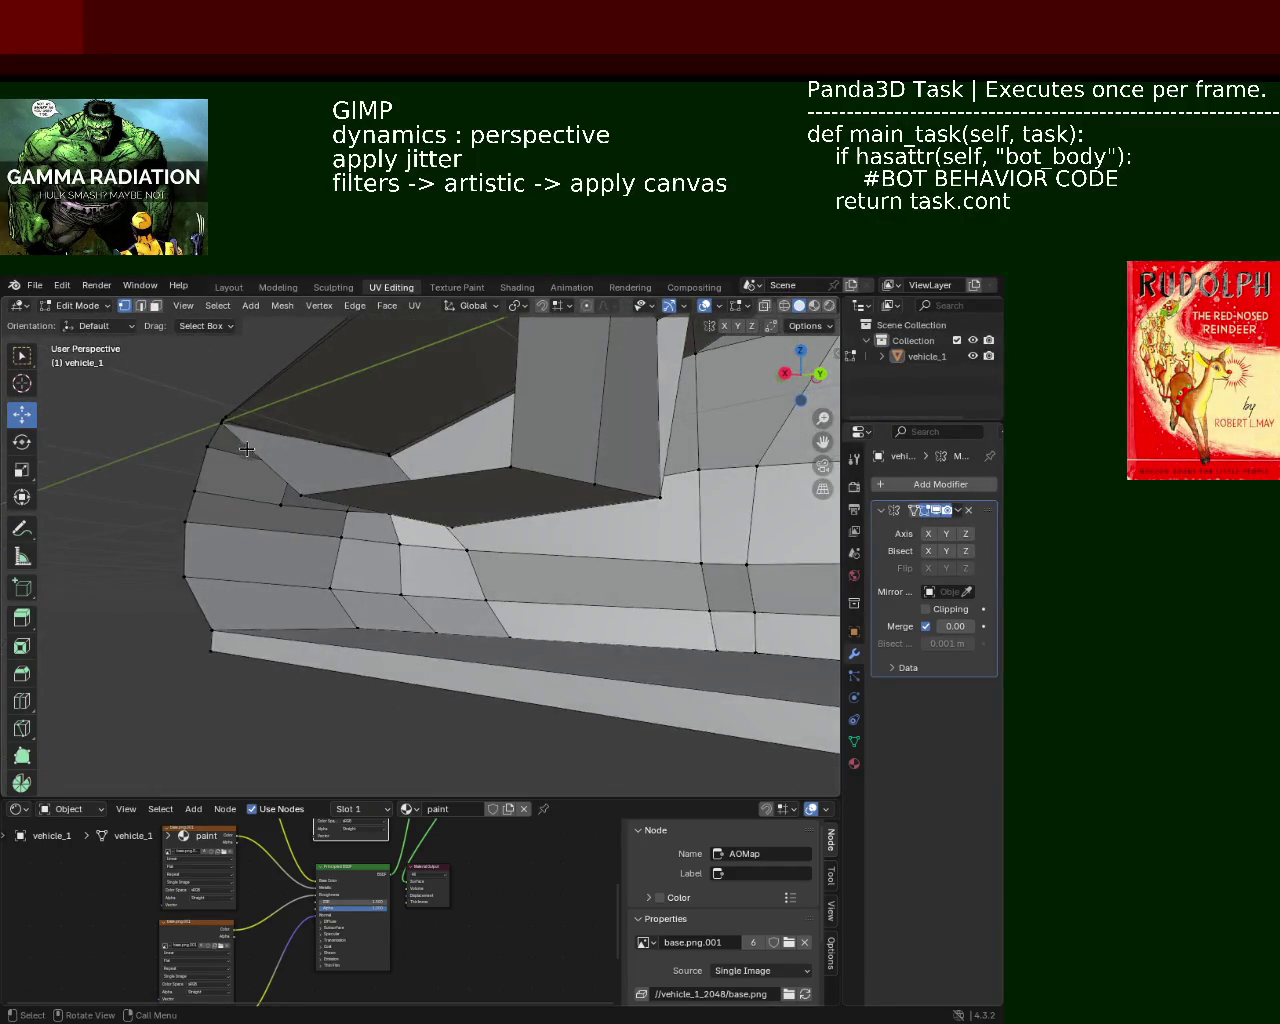
# Subdivide the window's top edge and inspect the split up close
pyautogui.rightClick(394, 460)
pyautogui.click(310, 457)
pyautogui.moveTo(310, 455)
pyautogui.mouseDown(button='middle')
pyautogui.moveTo(429, 488)
pyautogui.moveTo(381, 505)
pyautogui.moveTo(422, 427)
pyautogui.mouseUp(button='middle')
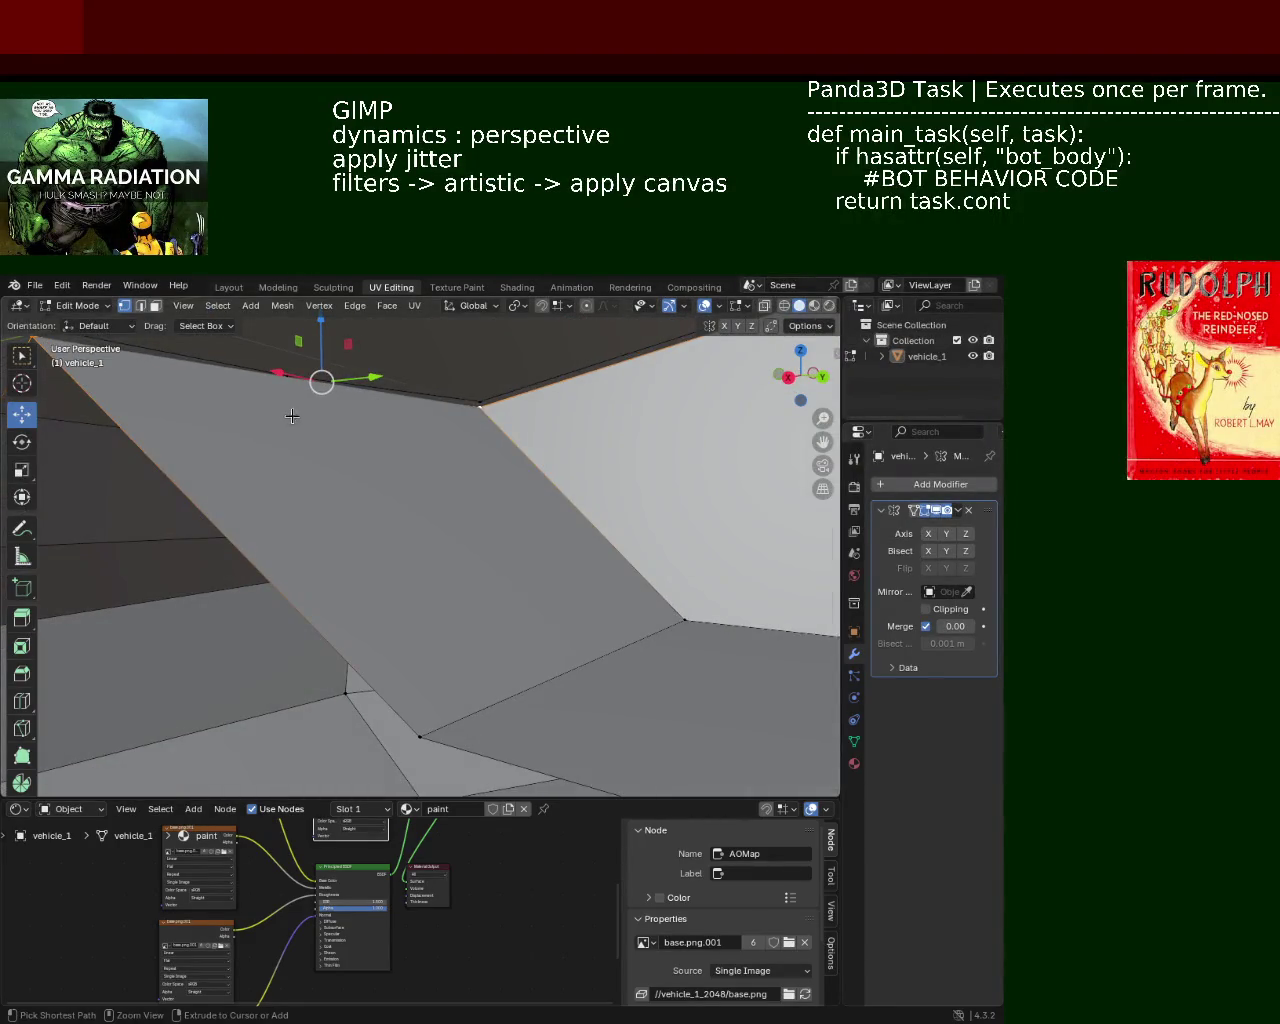
pyautogui.moveTo(328, 438); pyautogui.dragTo(409, 423, button='middle')
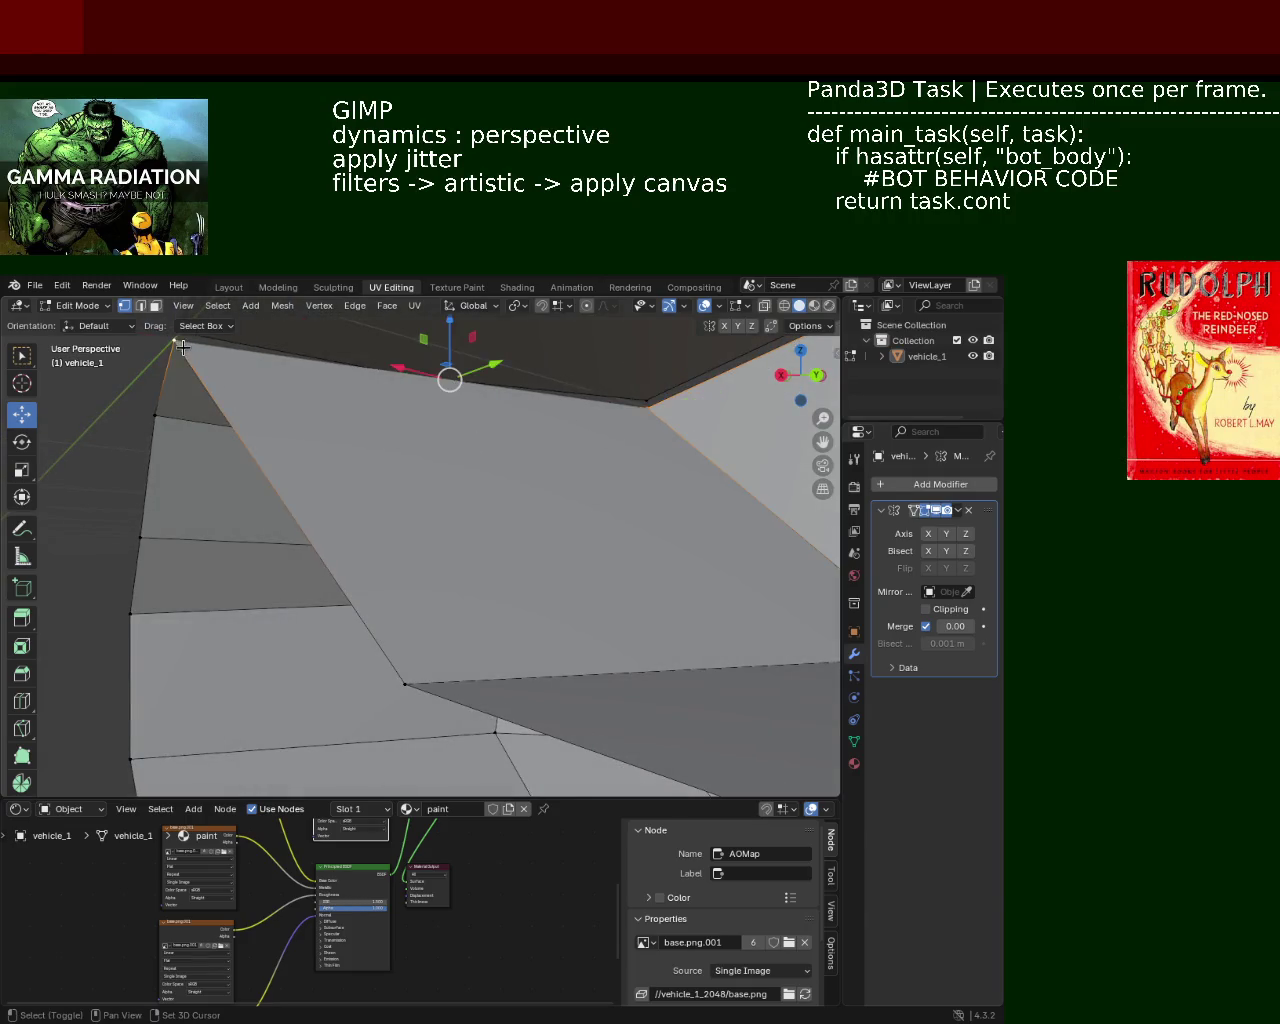
pyautogui.moveTo(182, 347)
pyautogui.mouseDown(button='middle')
pyautogui.moveTo(378, 453)
pyautogui.moveTo(612, 538)
pyautogui.mouseUp(button='middle')
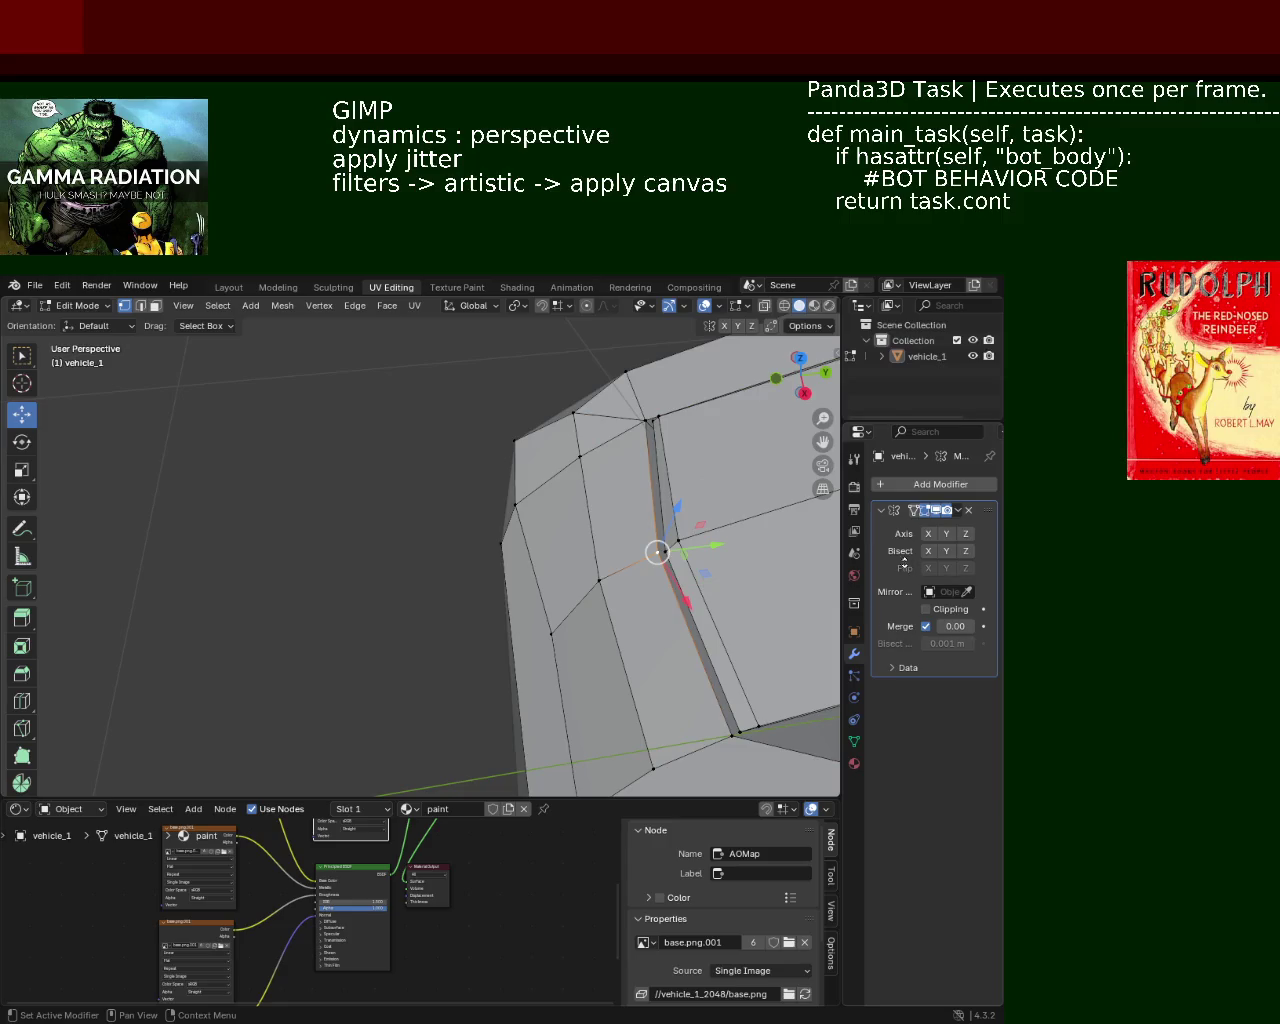
pyautogui.scroll(2, 686, 609)
pyautogui.scroll(3, 666, 452)
pyautogui.scroll(2, 640, 430)
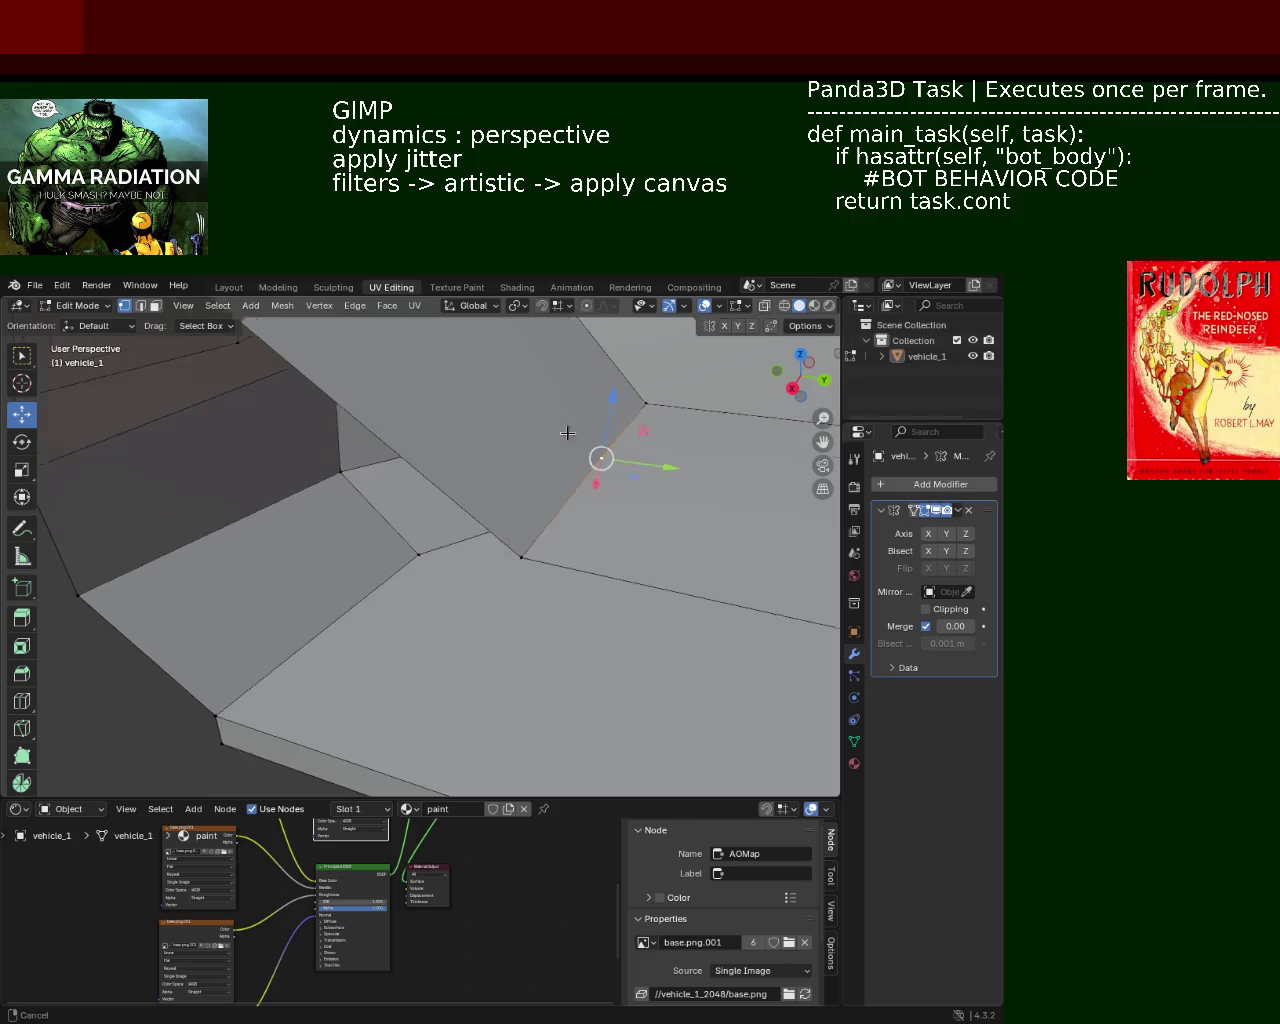
pyautogui.moveTo(528, 529); pyautogui.dragTo(500, 460, button='middle')
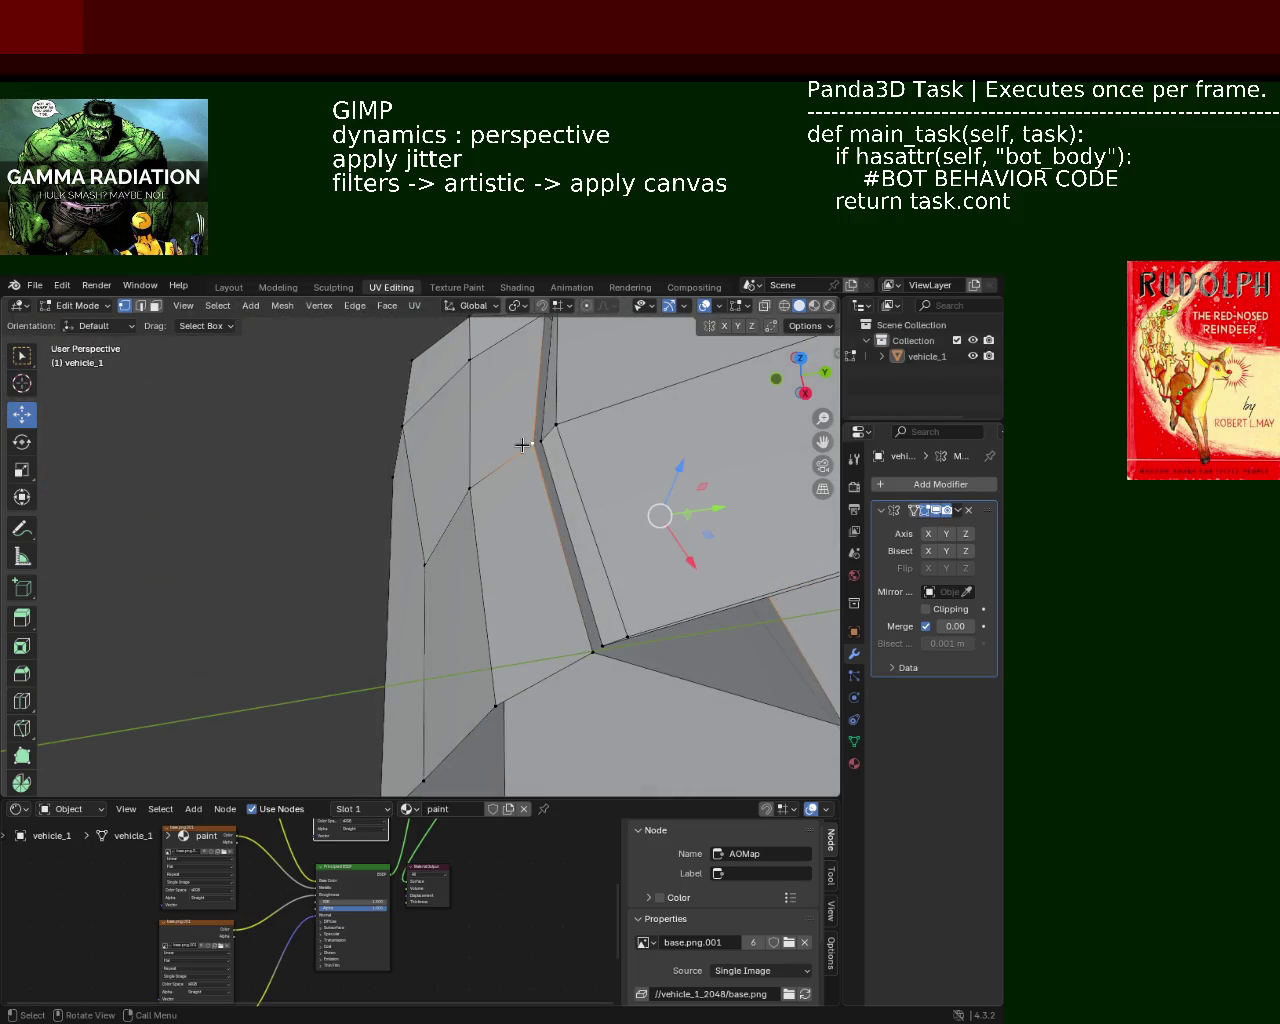
pyautogui.moveTo(610, 538)
pyautogui.mouseDown(button='middle')
pyautogui.moveTo(516, 488)
pyautogui.moveTo(533, 469)
pyautogui.mouseUp(button='middle')
pyautogui.scroll(-5, 516, 449)
# Slide the new pillar vertices along the car's length to reshape the pillar
pyautogui.moveTo(587, 546); pyautogui.dragTo(520, 550)
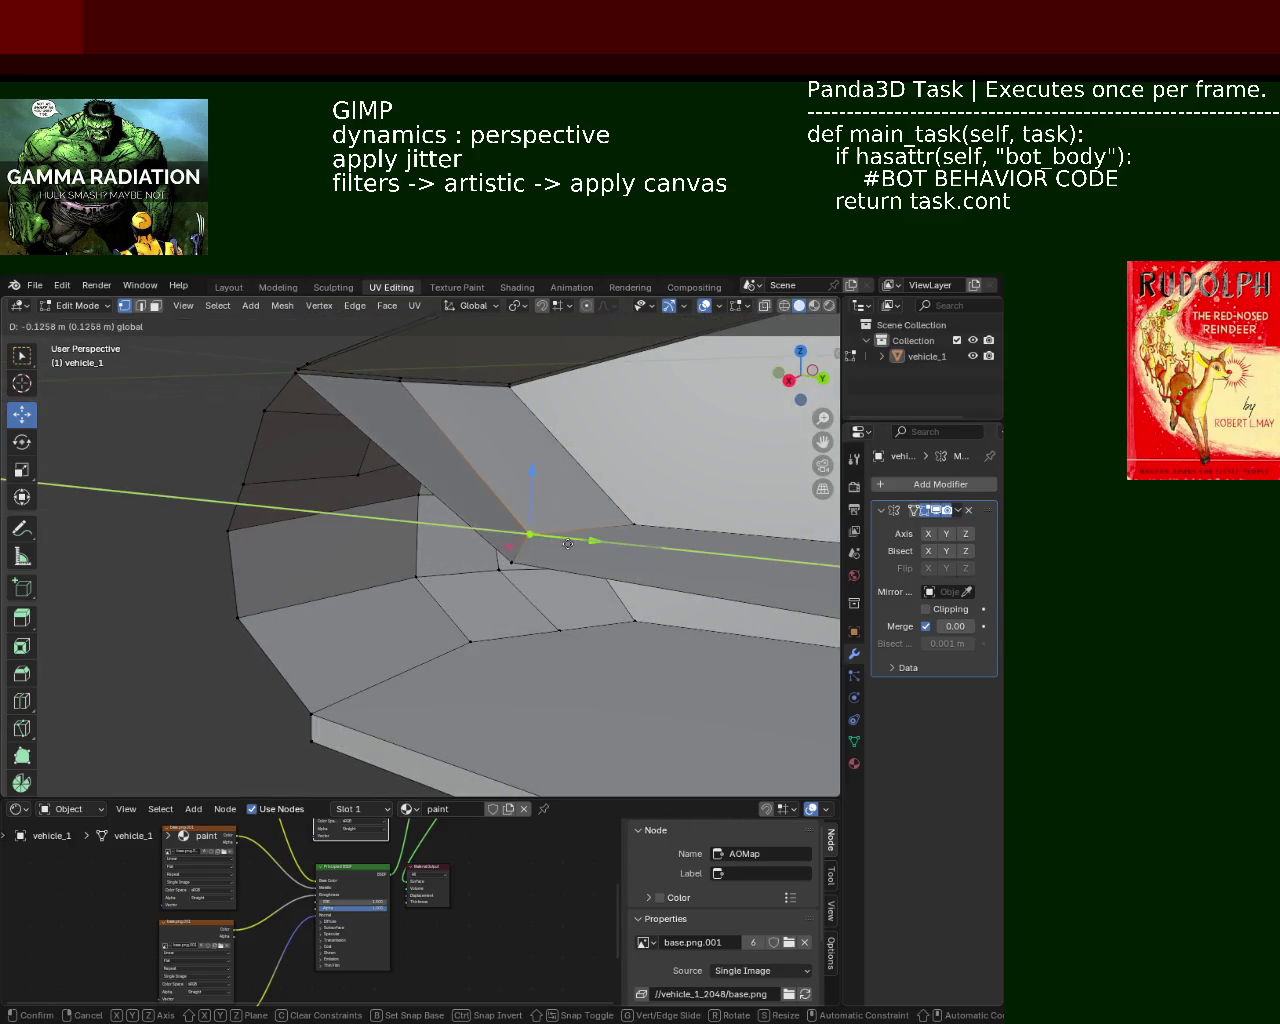
pyautogui.moveTo(528, 531)
pyautogui.mouseDown(button='middle')
pyautogui.moveTo(441, 502)
pyautogui.moveTo(529, 466)
pyautogui.moveTo(577, 478)
pyautogui.mouseUp(button='middle')
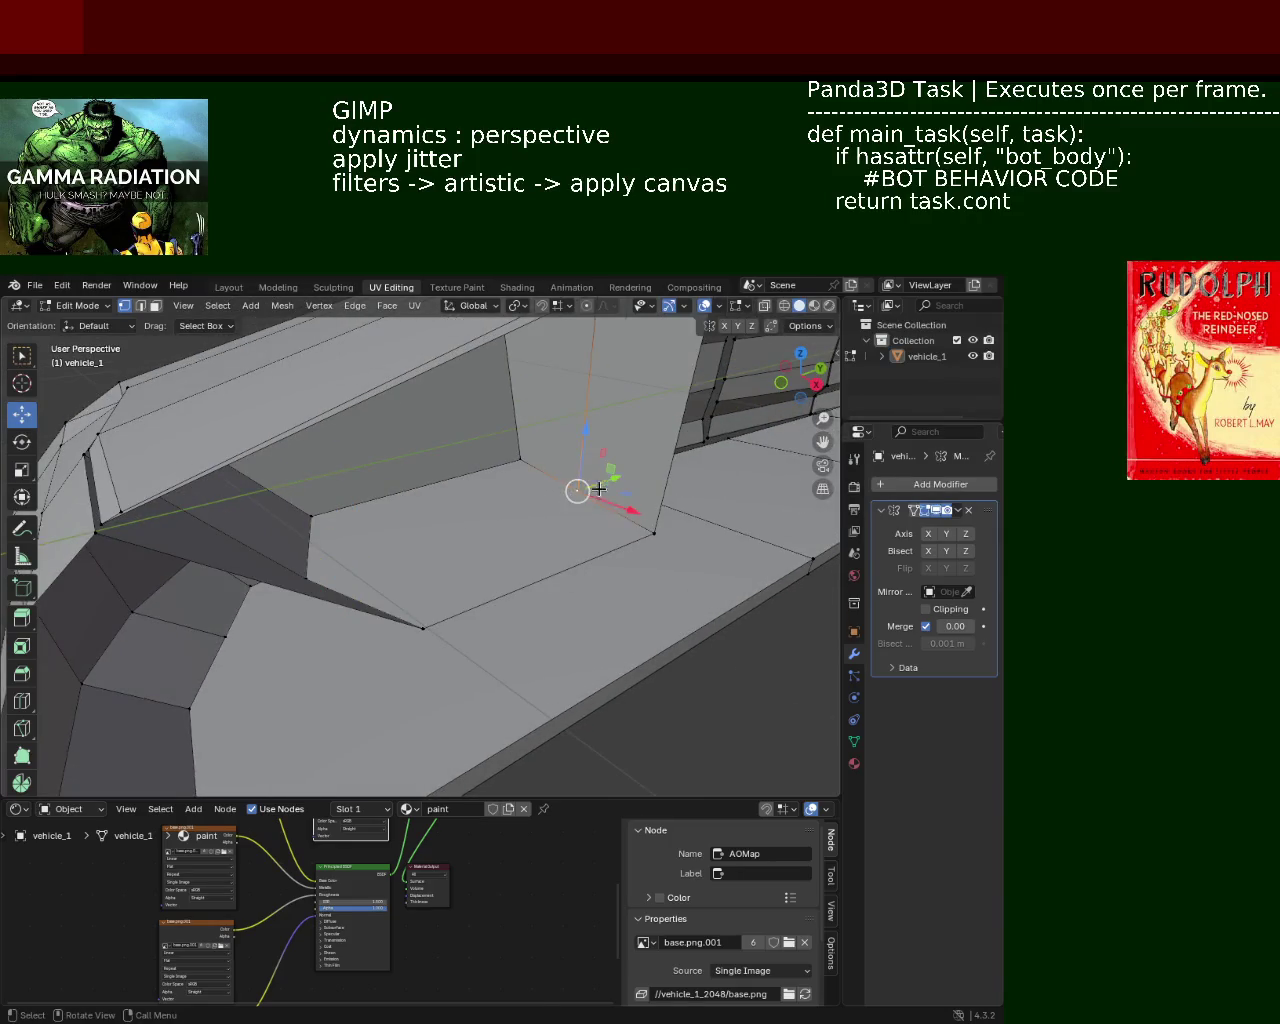
pyautogui.moveTo(598, 488); pyautogui.dragTo(600, 480)
pyautogui.moveTo(600, 480)
pyautogui.mouseDown(button='middle')
pyautogui.moveTo(571, 443)
pyautogui.moveTo(534, 500)
pyautogui.moveTo(603, 568)
pyautogui.moveTo(557, 560)
pyautogui.moveTo(589, 528)
pyautogui.moveTo(646, 545)
pyautogui.mouseUp(button='middle')
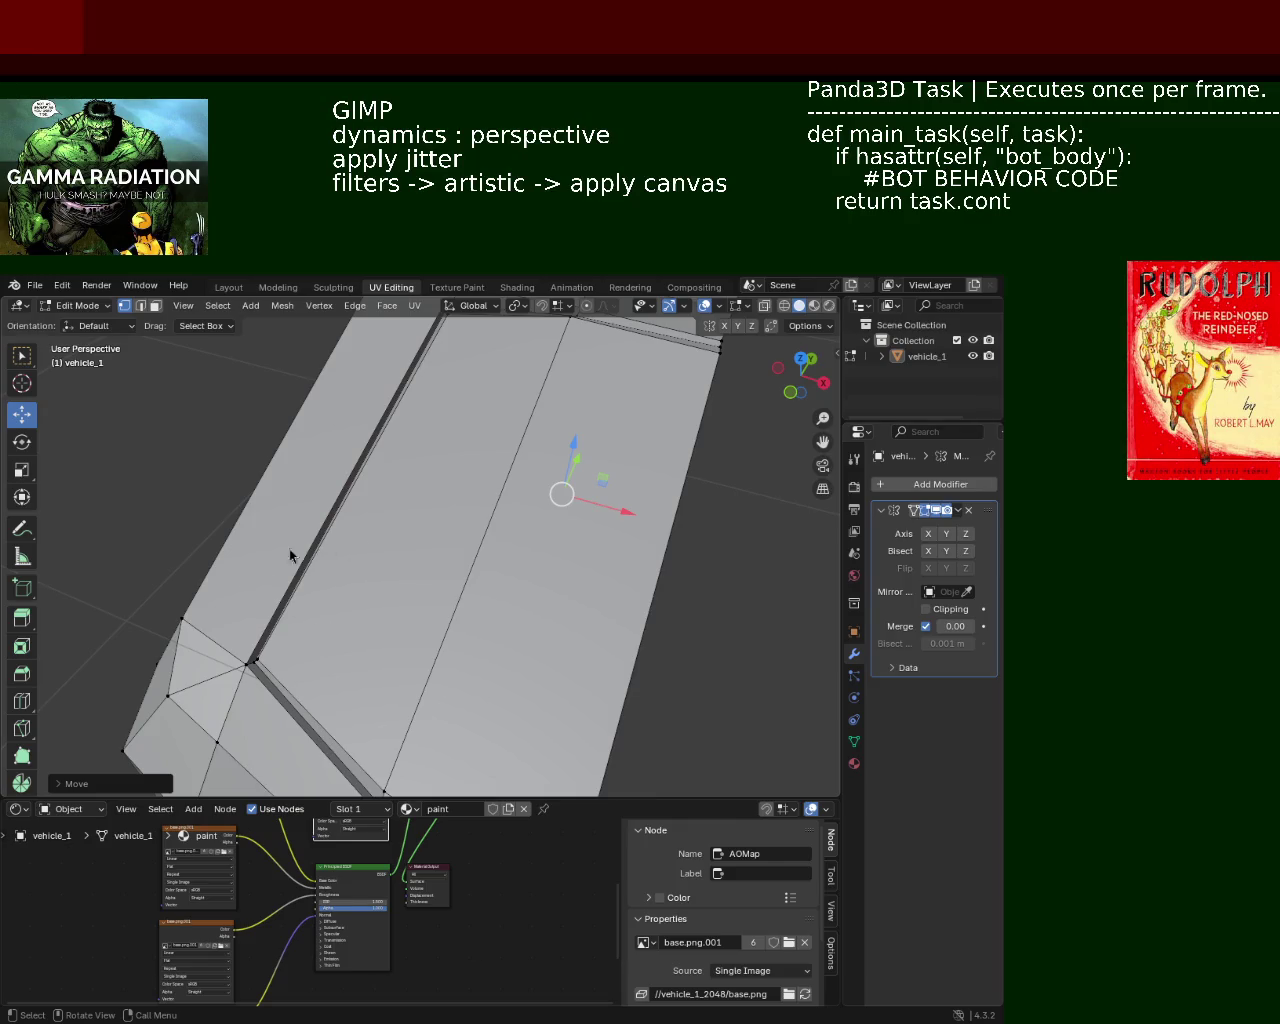
pyautogui.moveTo(443, 596)
pyautogui.mouseDown(button='middle')
pyautogui.moveTo(480, 530)
pyautogui.moveTo(500, 600)
pyautogui.moveTo(249, 534)
pyautogui.moveTo(312, 497)
pyautogui.moveTo(591, 513)
pyautogui.moveTo(431, 460)
pyautogui.moveTo(225, 483)
pyautogui.moveTo(314, 494)
pyautogui.moveTo(130, 361)
pyautogui.mouseUp(button='middle')
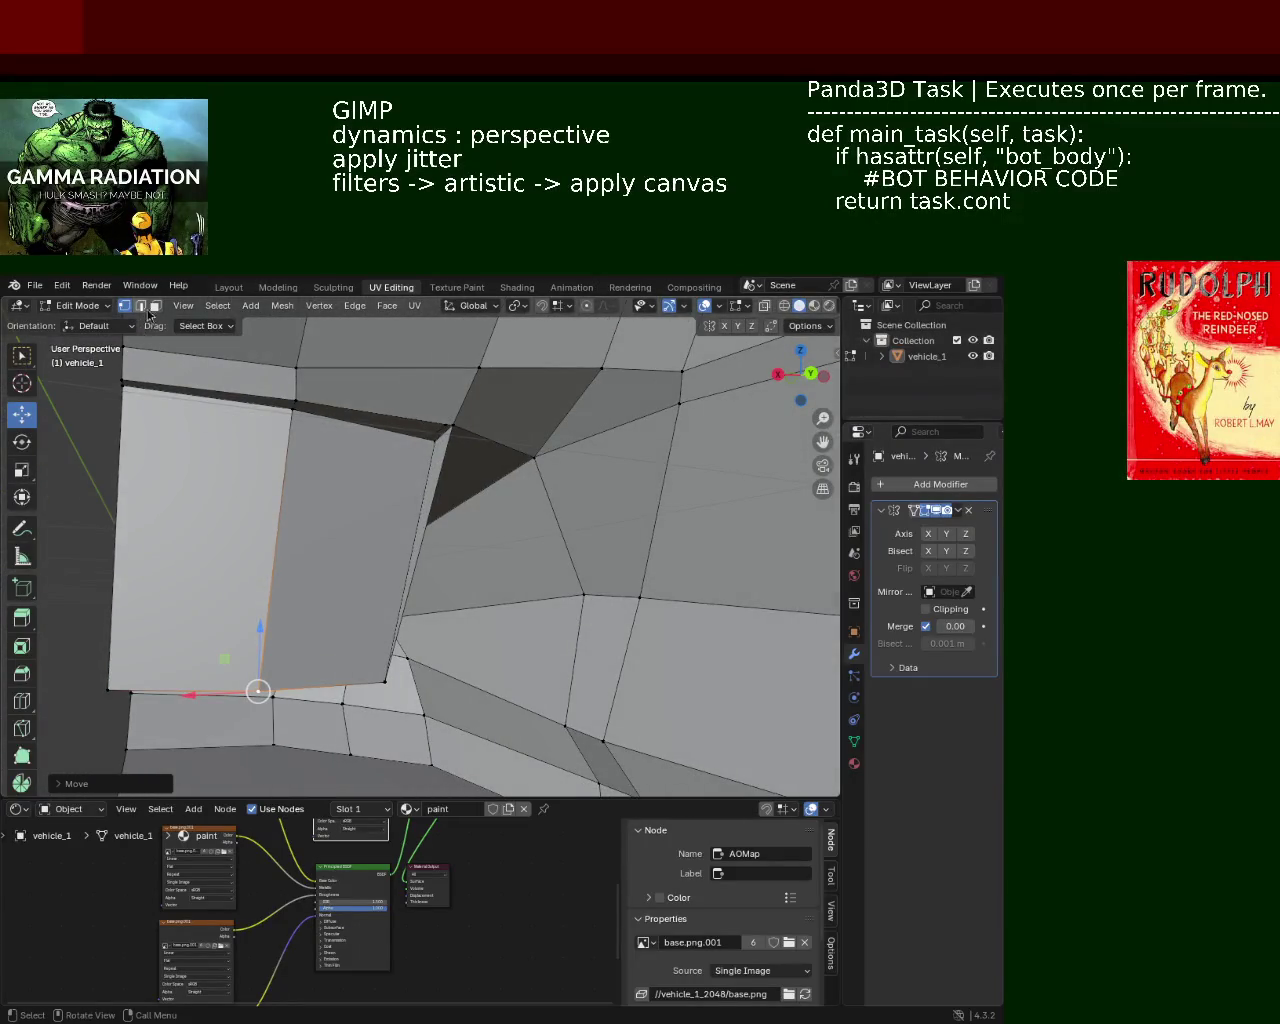
# Delete the small triangular face beside the window pillar
pyautogui.click(441, 470)
pyautogui.rightClick(441, 472)
pyautogui.press('Escape')
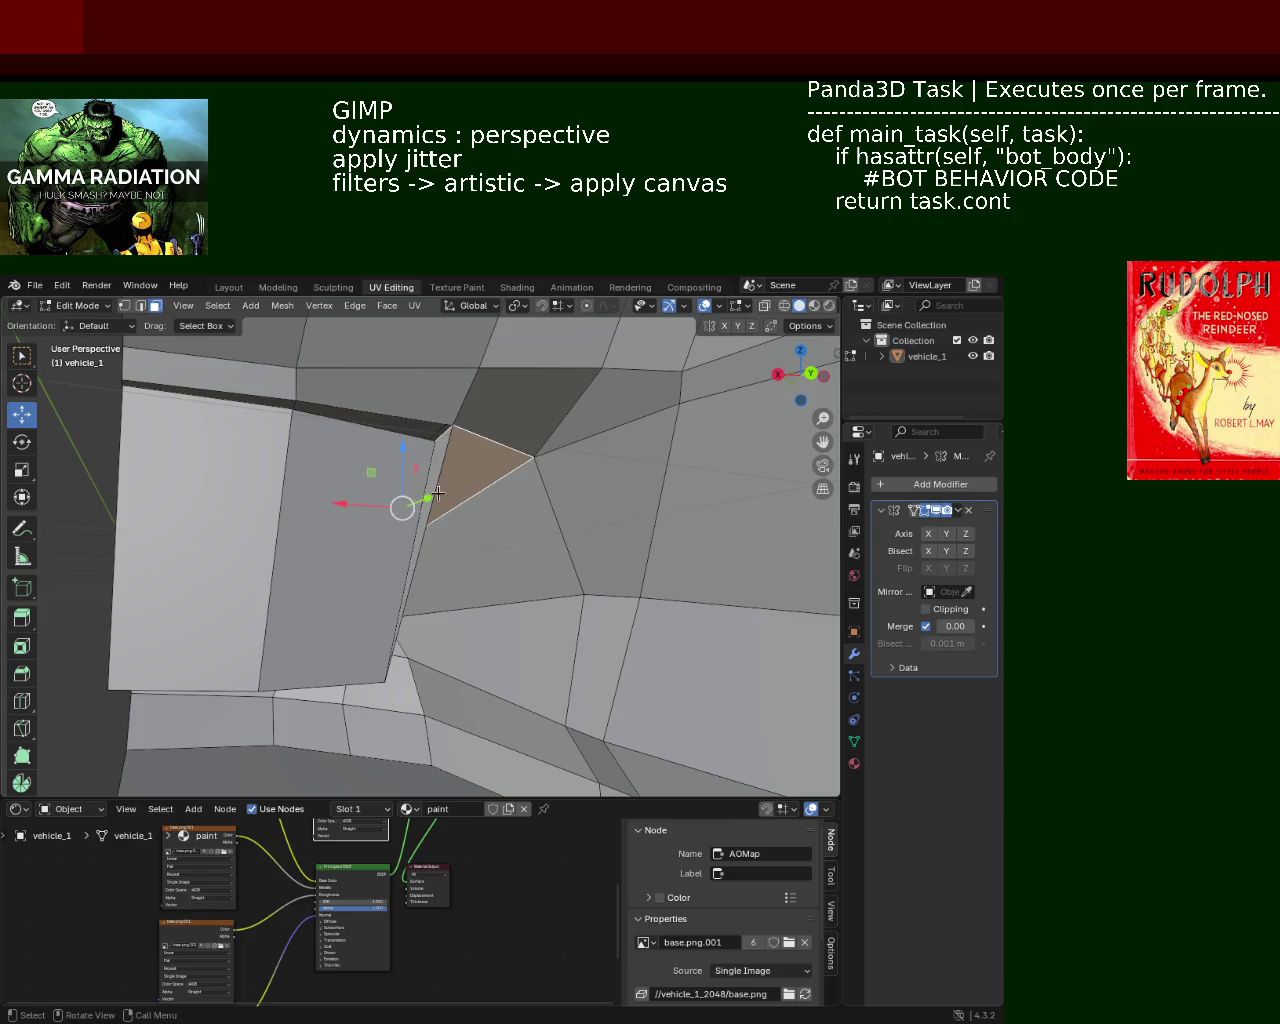
pyautogui.press('x')
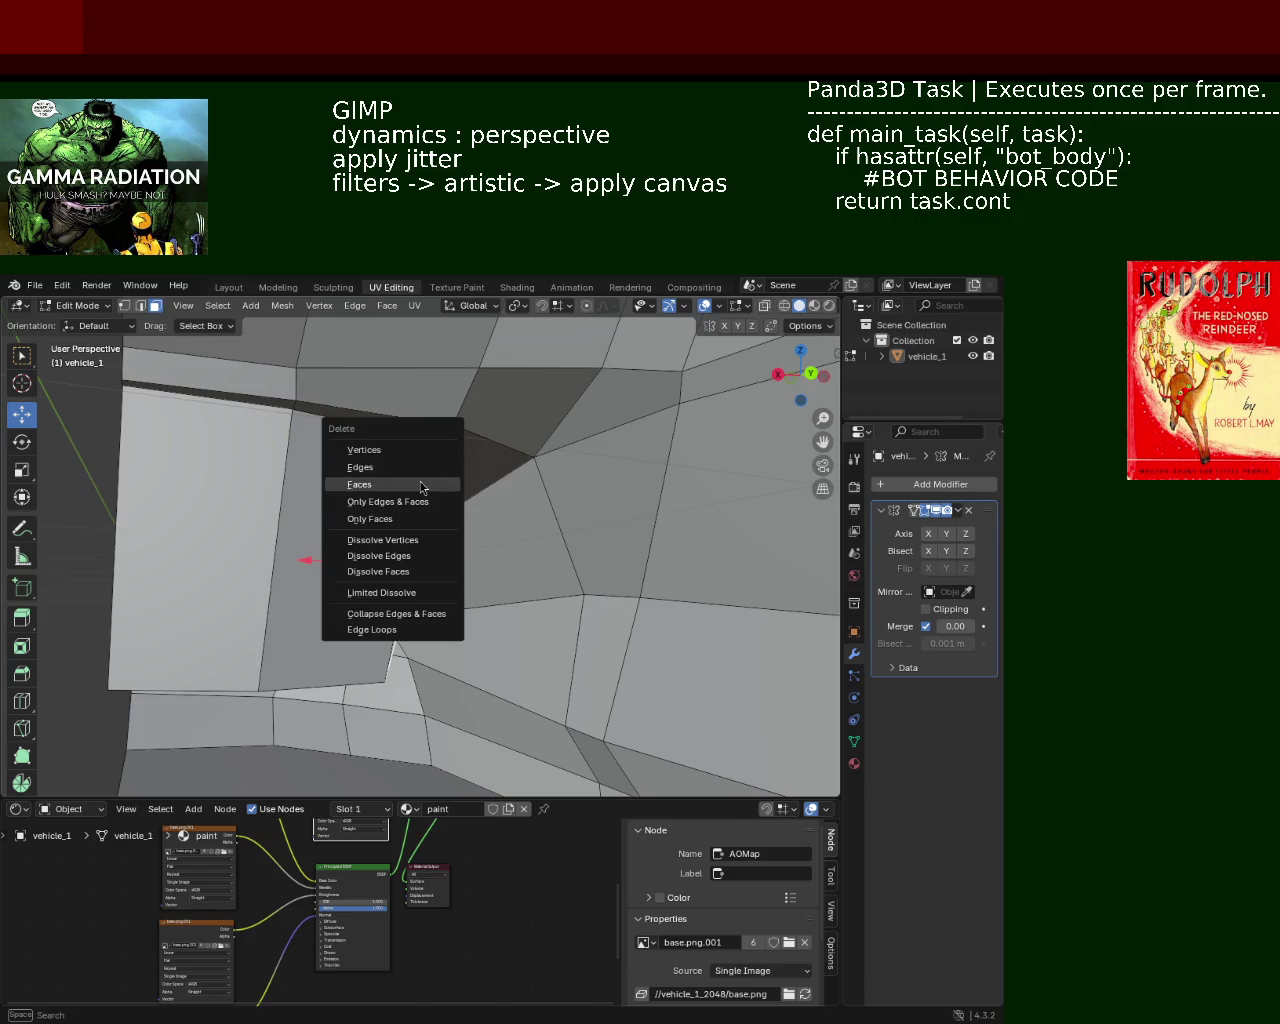
pyautogui.click(421, 487)
pyautogui.moveTo(417, 486)
pyautogui.mouseDown(button='middle')
pyautogui.moveTo(523, 514)
pyautogui.moveTo(580, 480)
pyautogui.moveTo(504, 511)
pyautogui.moveTo(480, 486)
pyautogui.mouseUp(button='middle')
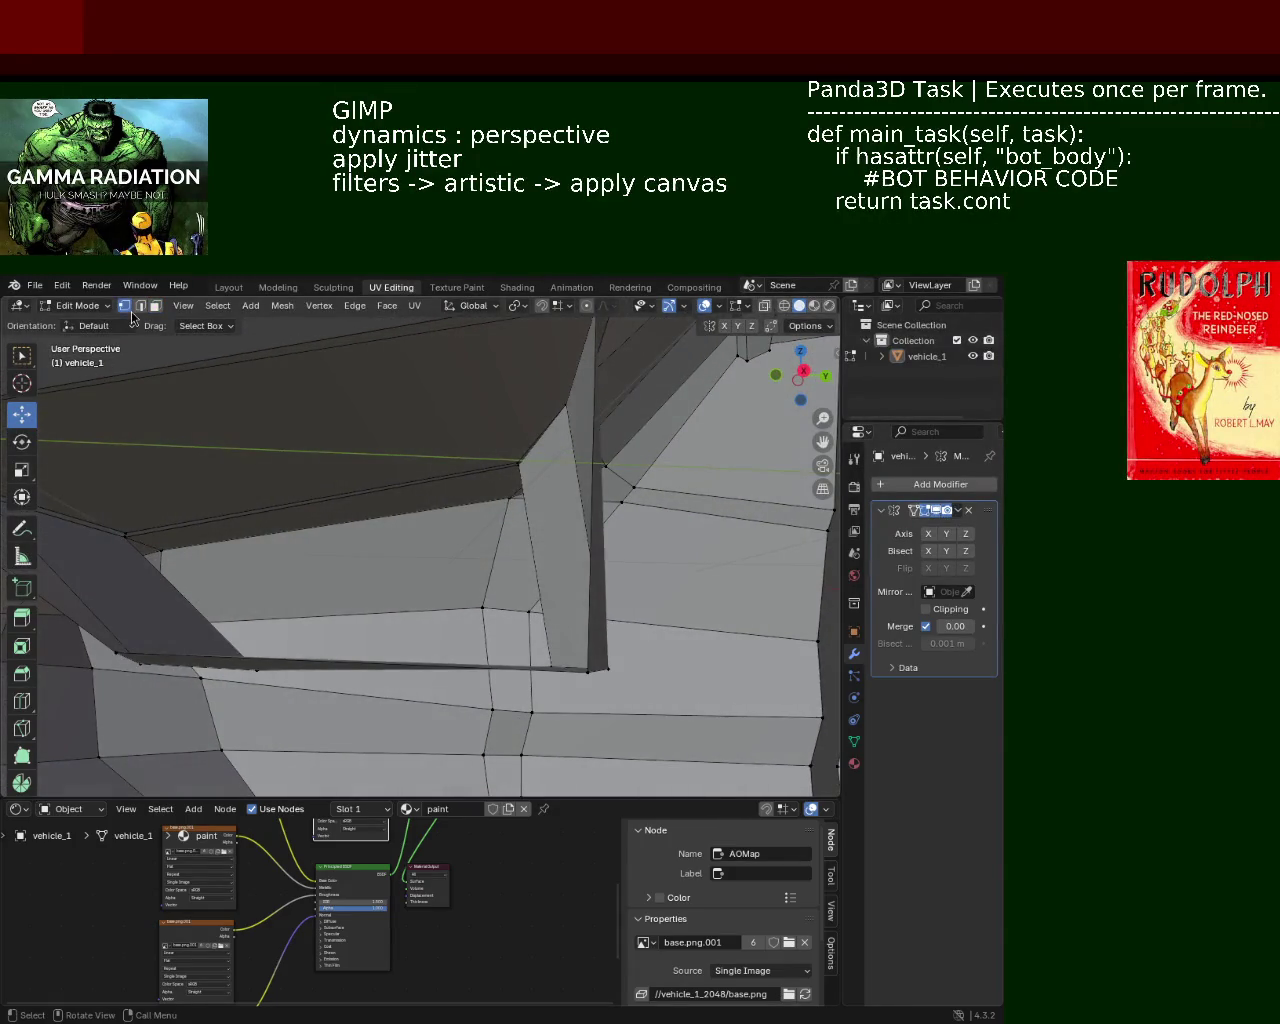
# Select the edge at the top of the pillar, then a face along the window ledge
pyautogui.moveTo(250, 420); pyautogui.dragTo(369, 463, button='middle')
pyautogui.moveTo(556, 403); pyautogui.dragTo(580, 636, button='middle')
pyautogui.click(551, 377)
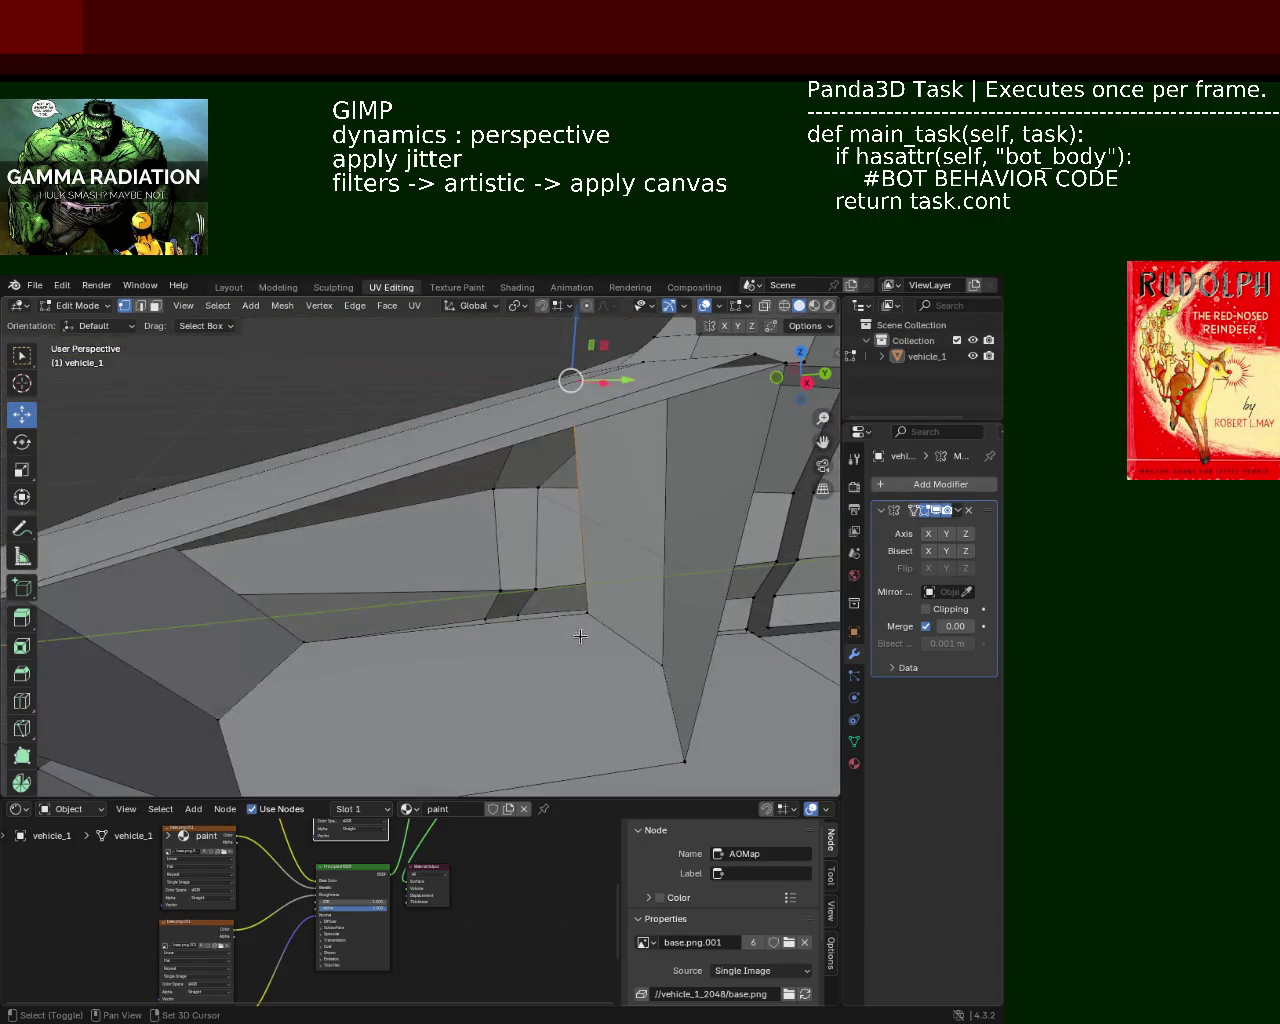
pyautogui.moveTo(299, 655); pyautogui.dragTo(188, 588, button='middle')
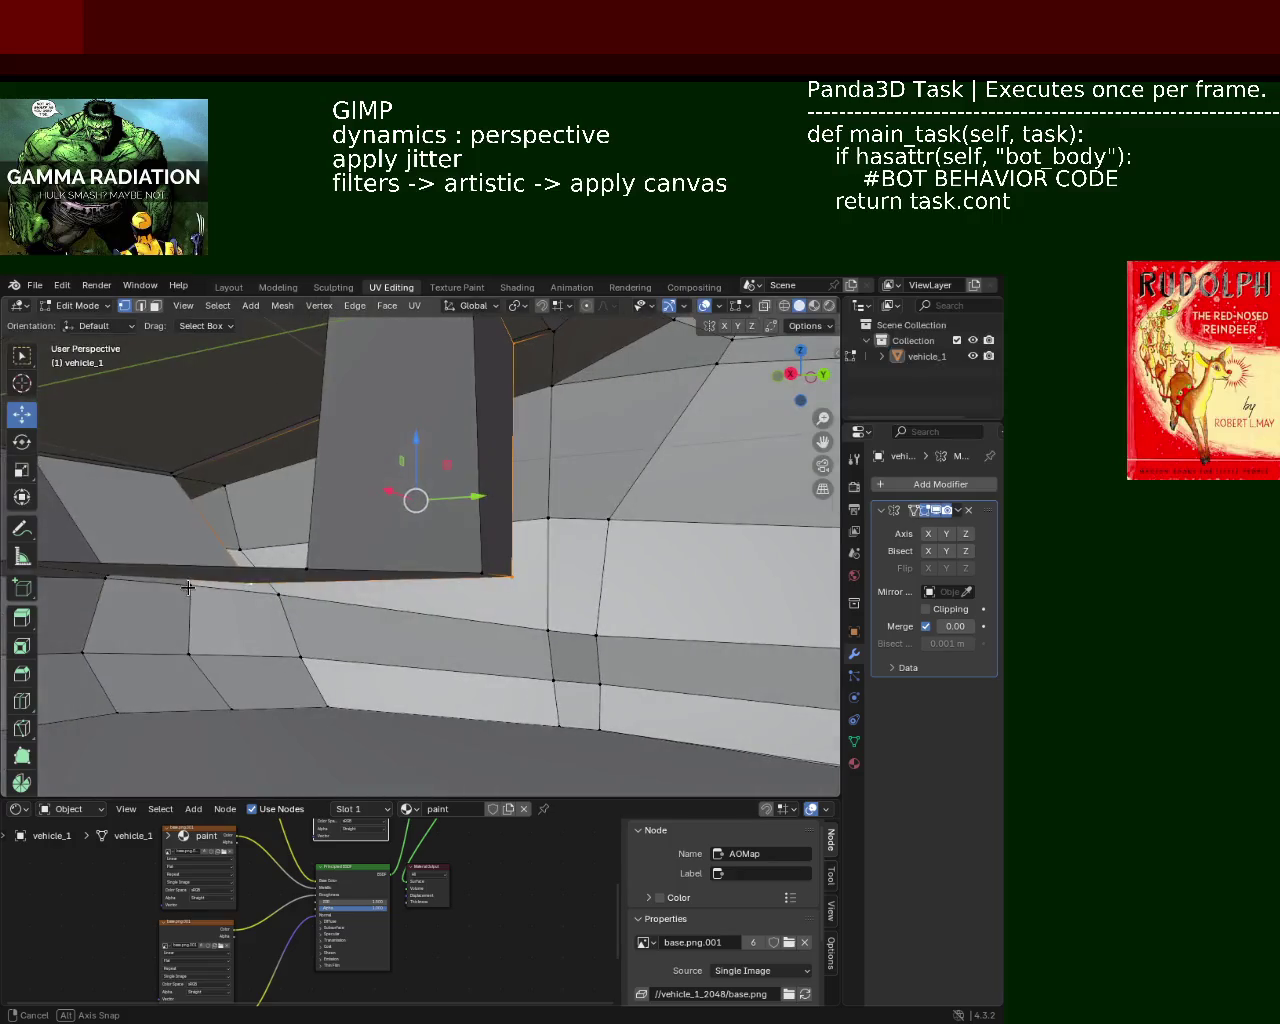
pyautogui.moveTo(174, 476)
pyautogui.mouseDown(button='middle')
pyautogui.moveTo(294, 491)
pyautogui.moveTo(331, 519)
pyautogui.moveTo(380, 457)
pyautogui.moveTo(257, 451)
pyautogui.moveTo(47, 505)
pyautogui.moveTo(250, 490)
pyautogui.moveTo(354, 463)
pyautogui.moveTo(409, 534)
pyautogui.moveTo(413, 489)
pyautogui.moveTo(514, 503)
pyautogui.moveTo(594, 566)
pyautogui.moveTo(589, 513)
pyautogui.moveTo(565, 536)
pyautogui.moveTo(571, 500)
pyautogui.moveTo(649, 601)
pyautogui.moveTo(543, 509)
pyautogui.moveTo(552, 504)
pyautogui.mouseUp(button='middle')
pyautogui.click(223, 491)
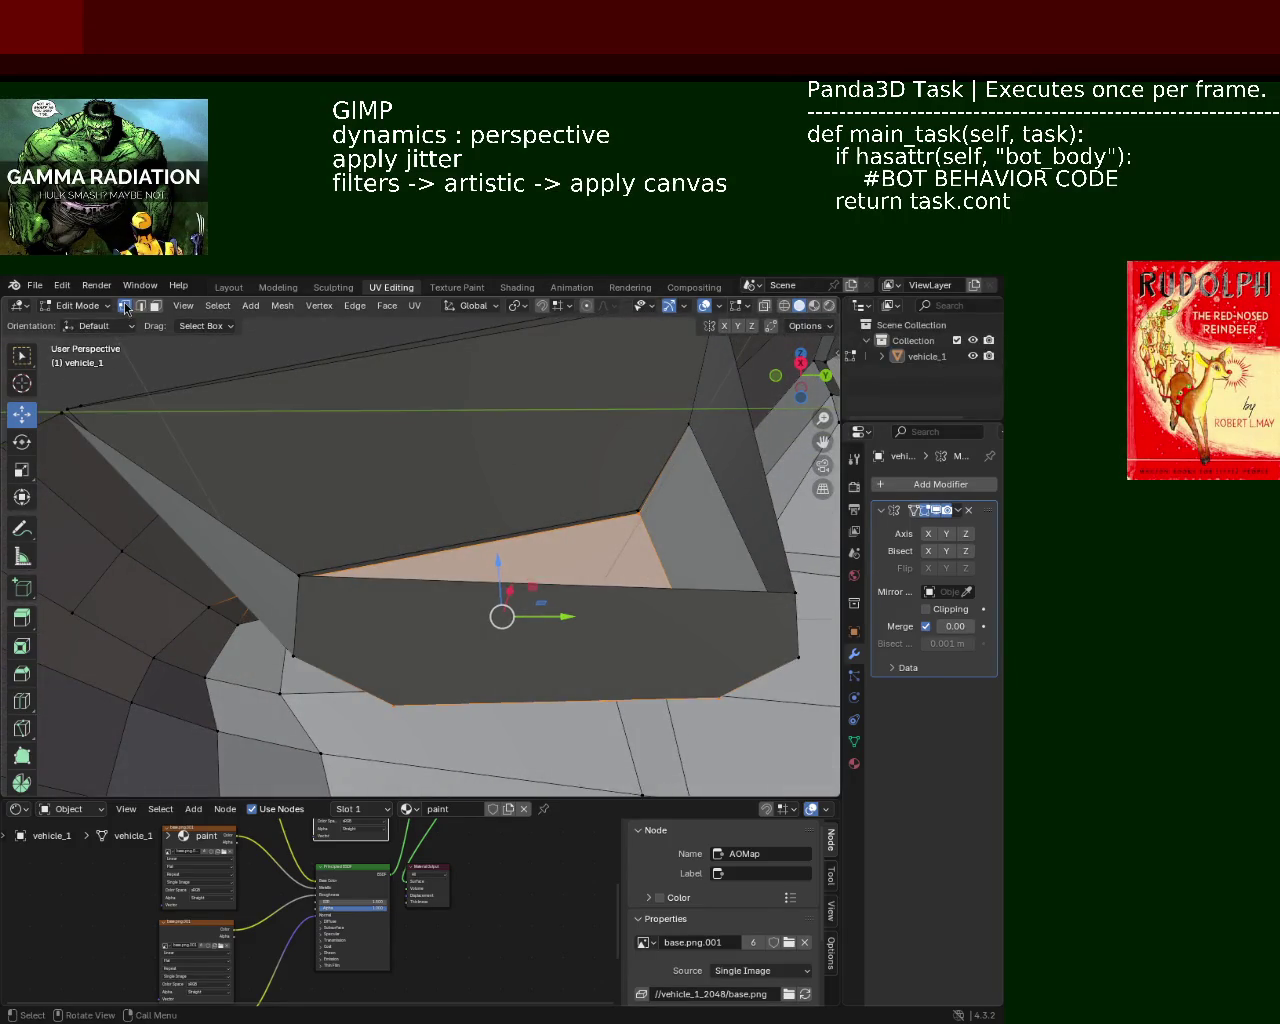
# Lower one roof edge and raise another about 0.01 m along Z at the pillar
pyautogui.moveTo(674, 430)
pyautogui.mouseDown(button='middle')
pyautogui.moveTo(486, 437)
pyautogui.moveTo(350, 501)
pyautogui.moveTo(323, 534)
pyautogui.moveTo(474, 609)
pyautogui.moveTo(356, 523)
pyautogui.mouseUp(button='middle')
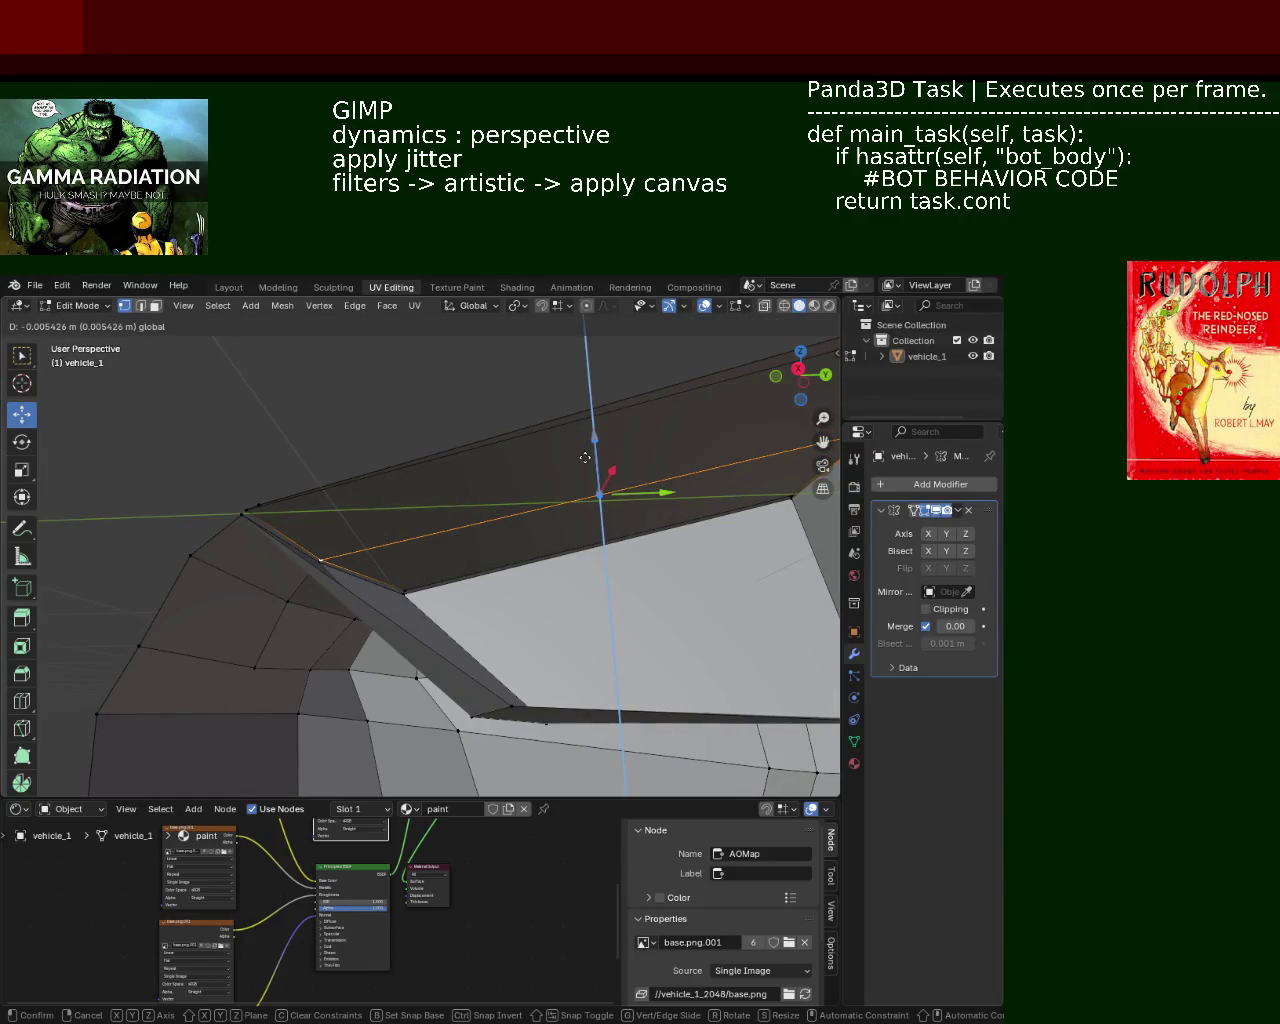
pyautogui.click(585, 455)
pyautogui.moveTo(585, 455)
pyautogui.mouseDown(button='middle')
pyautogui.moveTo(474, 471)
pyautogui.moveTo(517, 486)
pyautogui.moveTo(527, 473)
pyautogui.mouseUp(button='middle')
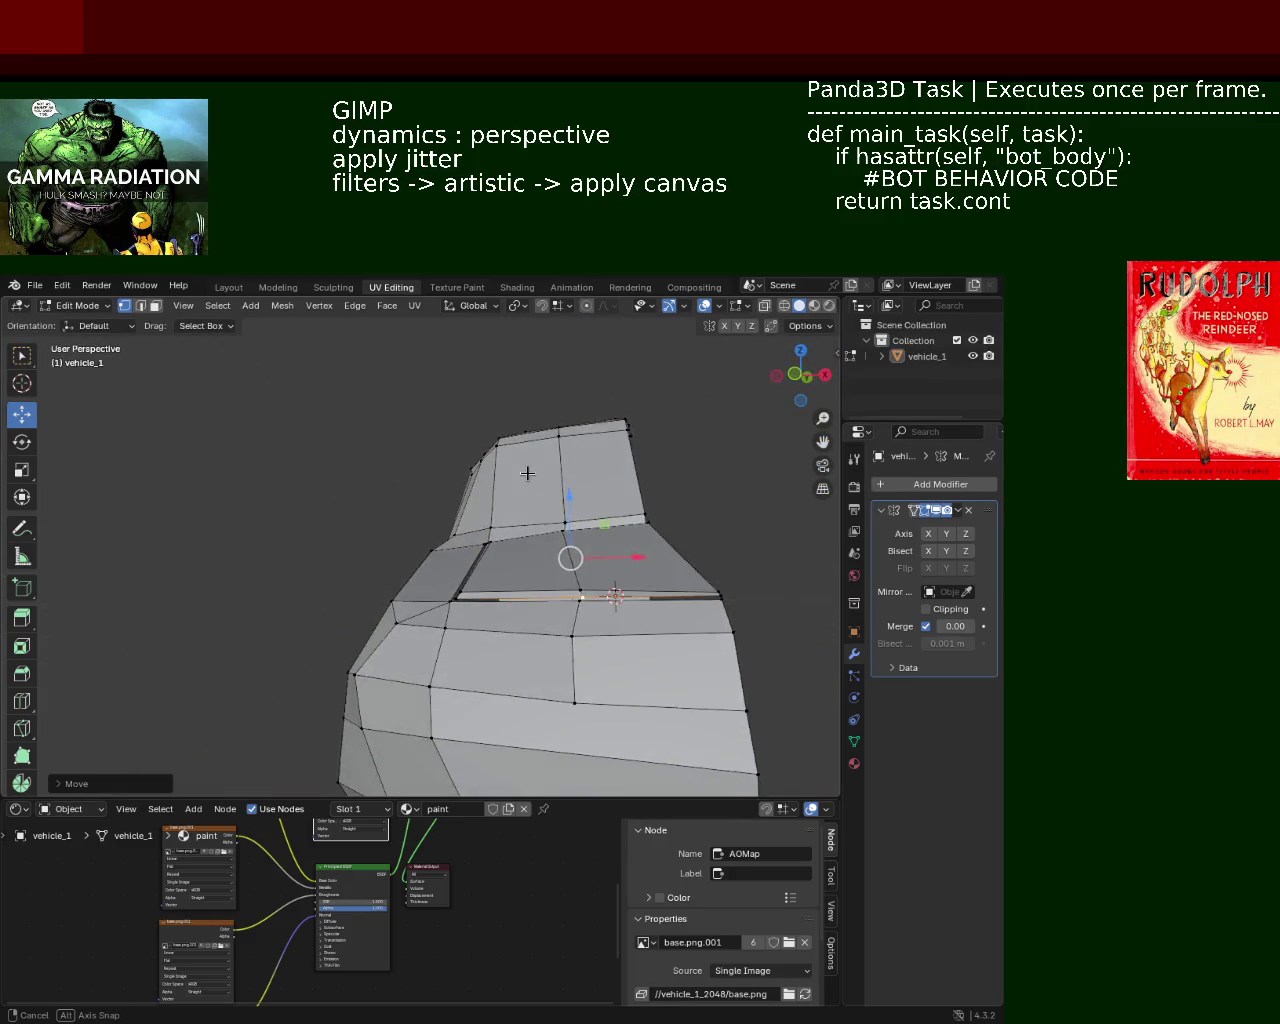
pyautogui.moveTo(605, 592)
pyautogui.mouseDown(button='middle')
pyautogui.moveTo(600, 629)
pyautogui.moveTo(457, 563)
pyautogui.moveTo(399, 564)
pyautogui.moveTo(374, 583)
pyautogui.moveTo(547, 633)
pyautogui.moveTo(546, 546)
pyautogui.moveTo(510, 511)
pyautogui.moveTo(497, 543)
pyautogui.moveTo(505, 465)
pyautogui.moveTo(523, 443)
pyautogui.moveTo(583, 543)
pyautogui.moveTo(440, 557)
pyautogui.moveTo(529, 446)
pyautogui.moveTo(443, 603)
pyautogui.moveTo(477, 449)
pyautogui.moveTo(402, 496)
pyautogui.moveTo(600, 566)
pyautogui.moveTo(346, 766)
pyautogui.moveTo(514, 497)
pyautogui.moveTo(369, 429)
pyautogui.moveTo(498, 509)
pyautogui.mouseUp(button='middle')
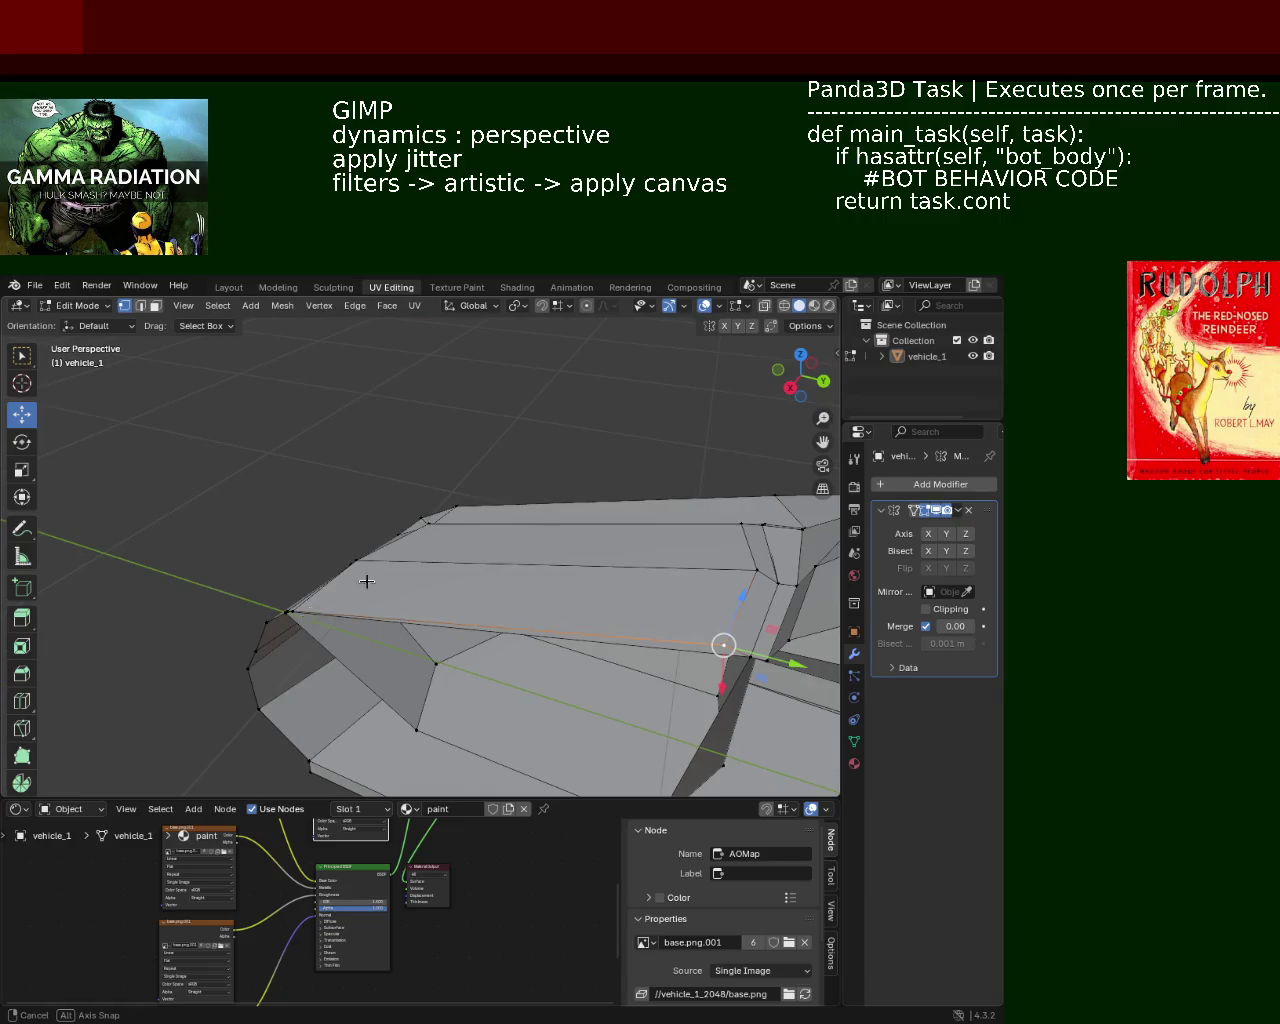
pyautogui.moveTo(366, 581)
pyautogui.mouseDown(button='middle')
pyautogui.moveTo(406, 536)
pyautogui.moveTo(371, 646)
pyautogui.moveTo(370, 553)
pyautogui.moveTo(302, 566)
pyautogui.mouseUp(button='middle')
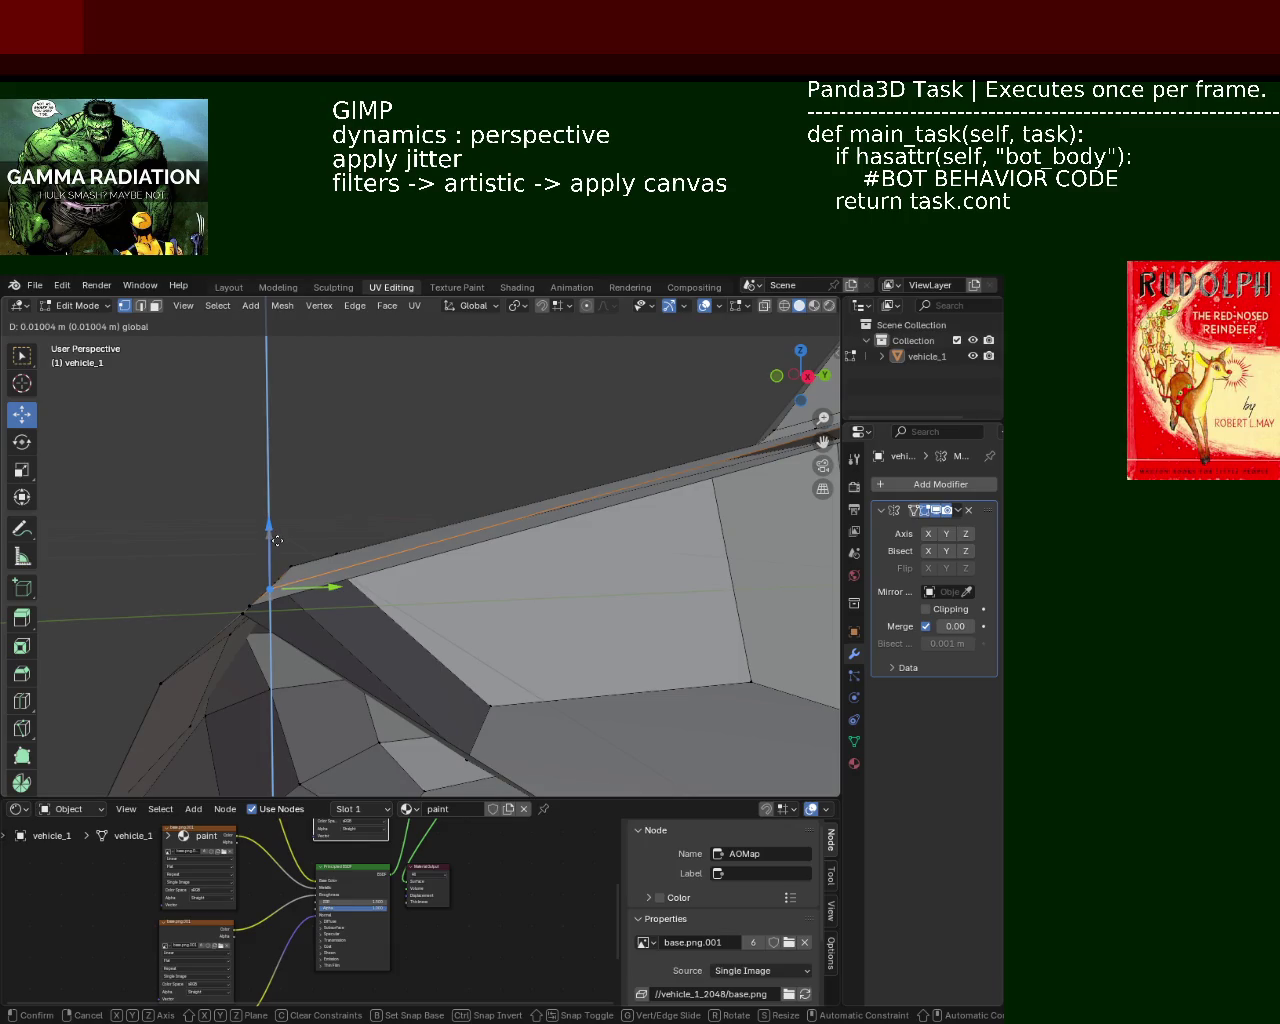
pyautogui.click(279, 544)
pyautogui.moveTo(377, 512)
pyautogui.mouseDown(button='middle')
pyautogui.moveTo(423, 571)
pyautogui.moveTo(371, 543)
pyautogui.moveTo(508, 507)
pyautogui.mouseUp(button='middle')
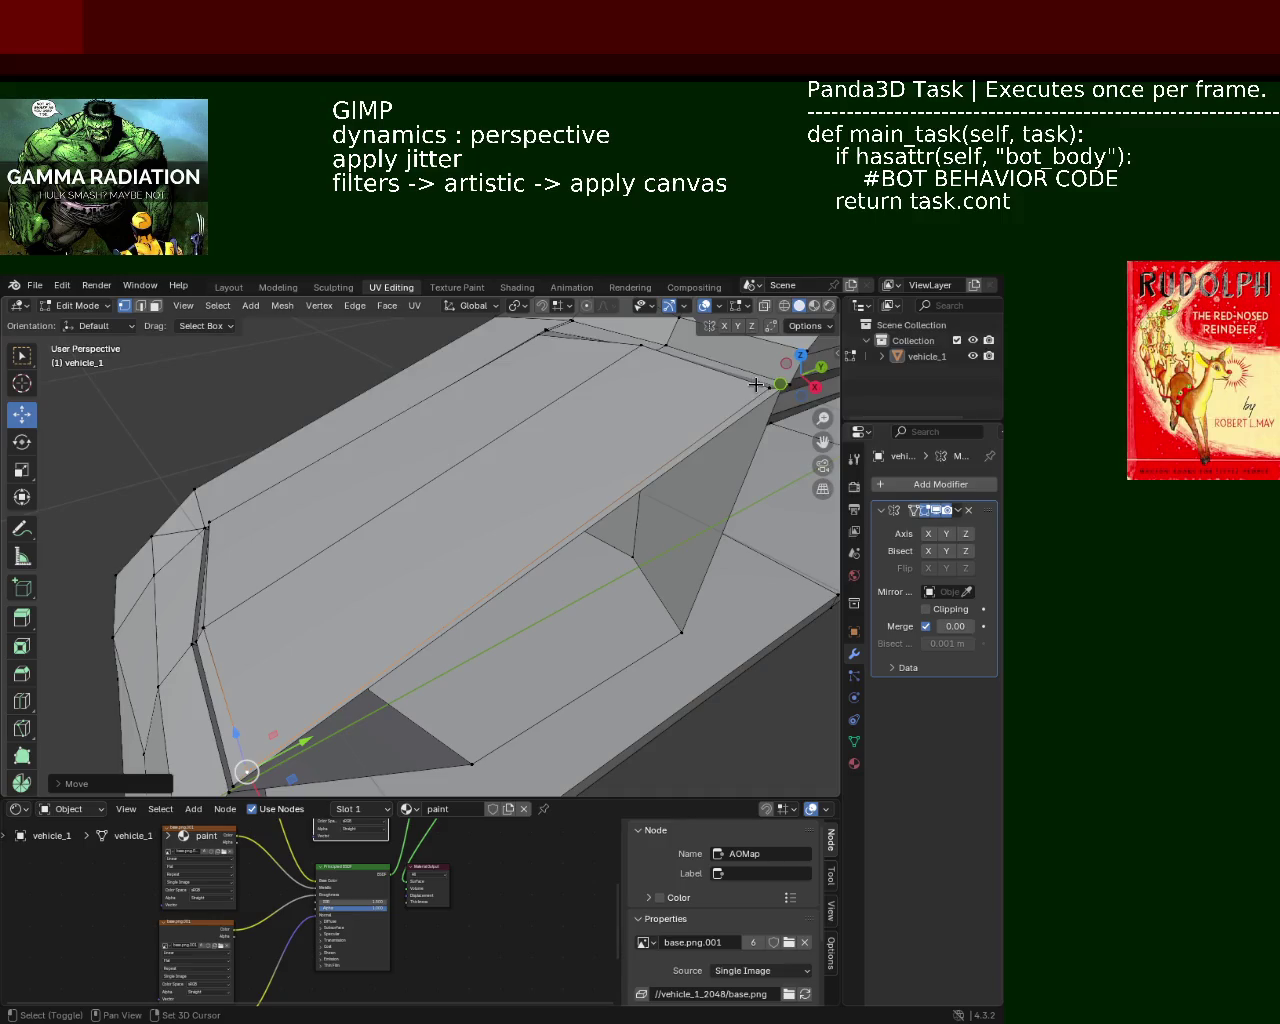
pyautogui.hotkey('ctrl', 'e')
pyautogui.click(479, 516)
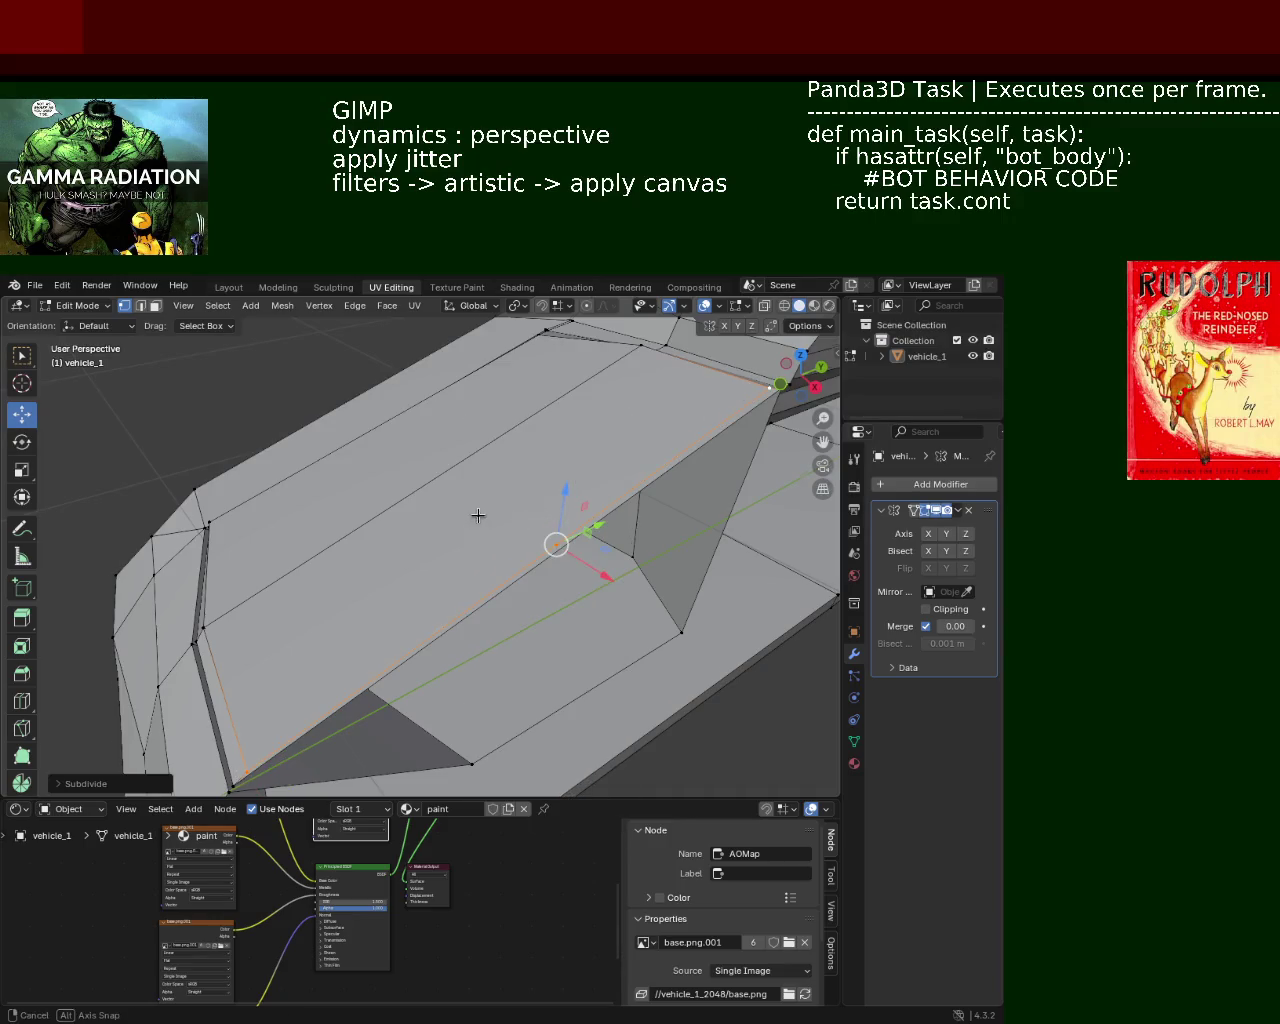
pyautogui.moveTo(479, 516); pyautogui.dragTo(396, 616, button='middle')
pyautogui.click(303, 728)
pyautogui.keyDown('shift'); pyautogui.click(376, 370); pyautogui.keyUp('shift')
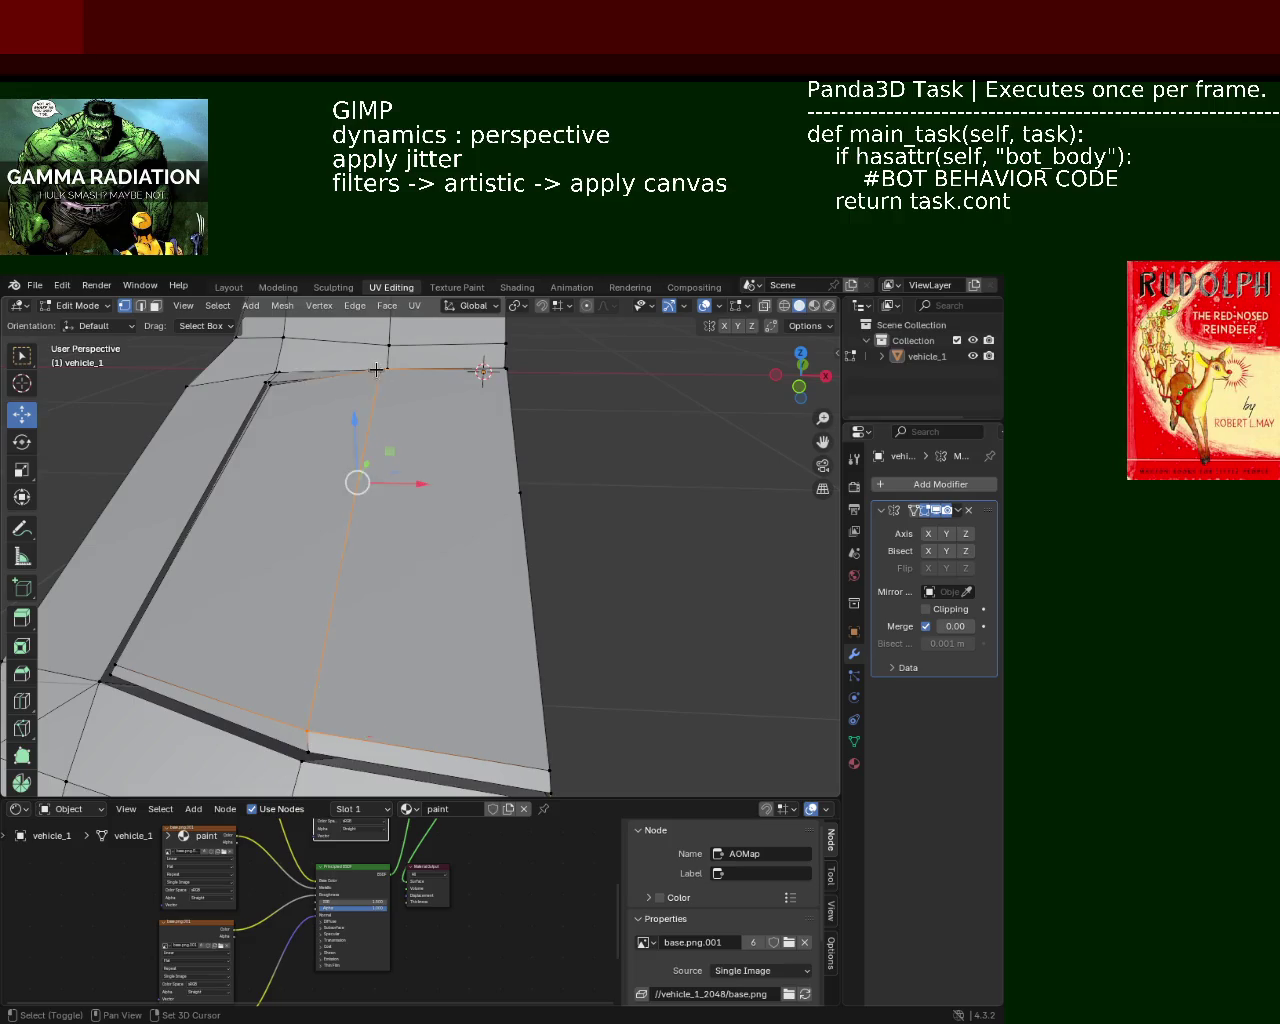
pyautogui.click(447, 491)
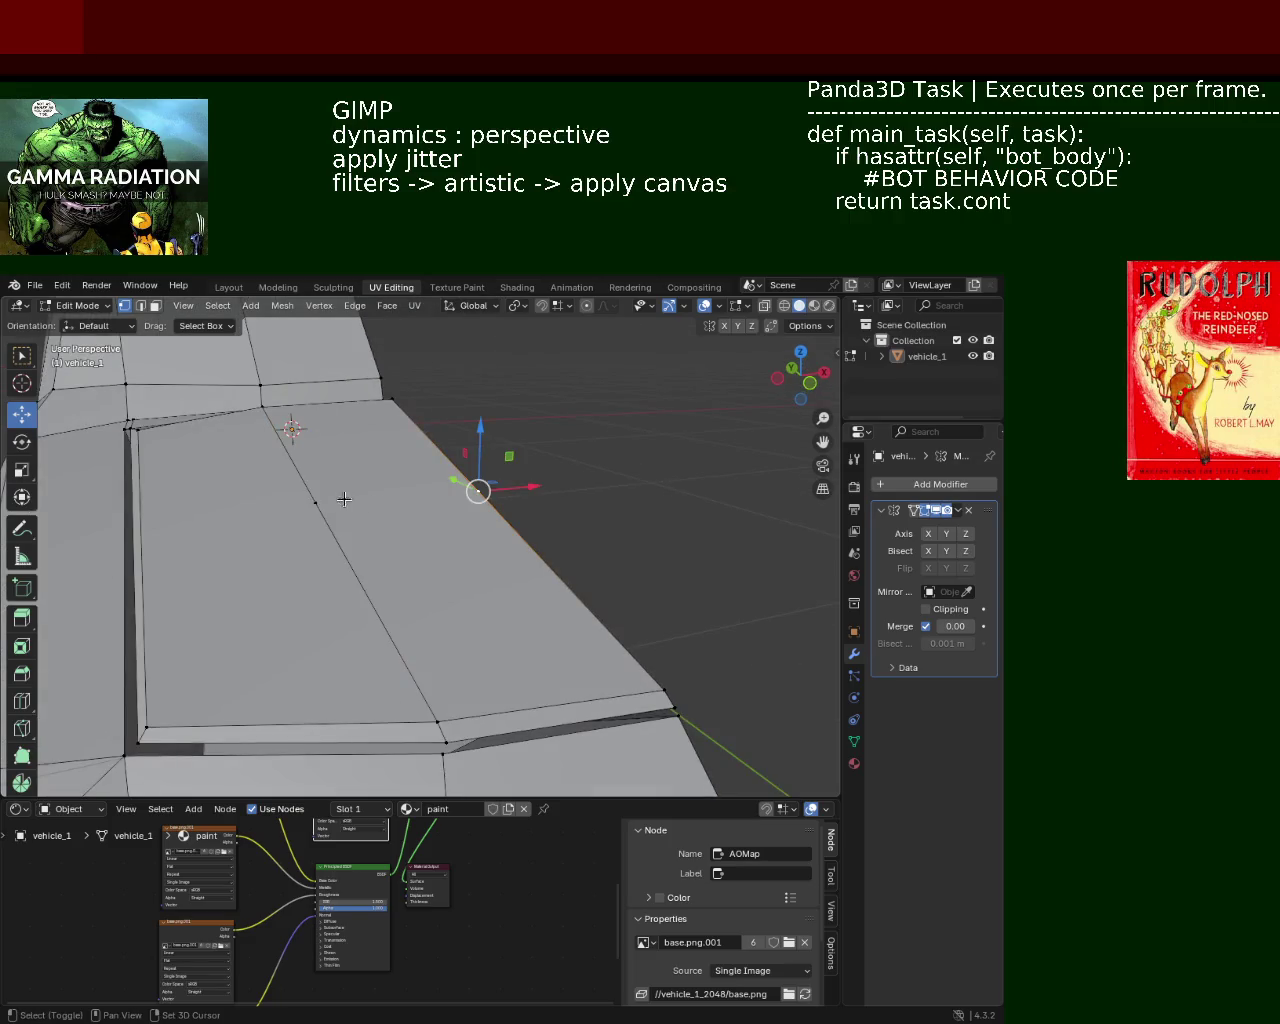
pyautogui.keyDown('shift'); pyautogui.click(326, 501); pyautogui.keyUp('shift')
pyautogui.hotkey('alt', 'a')
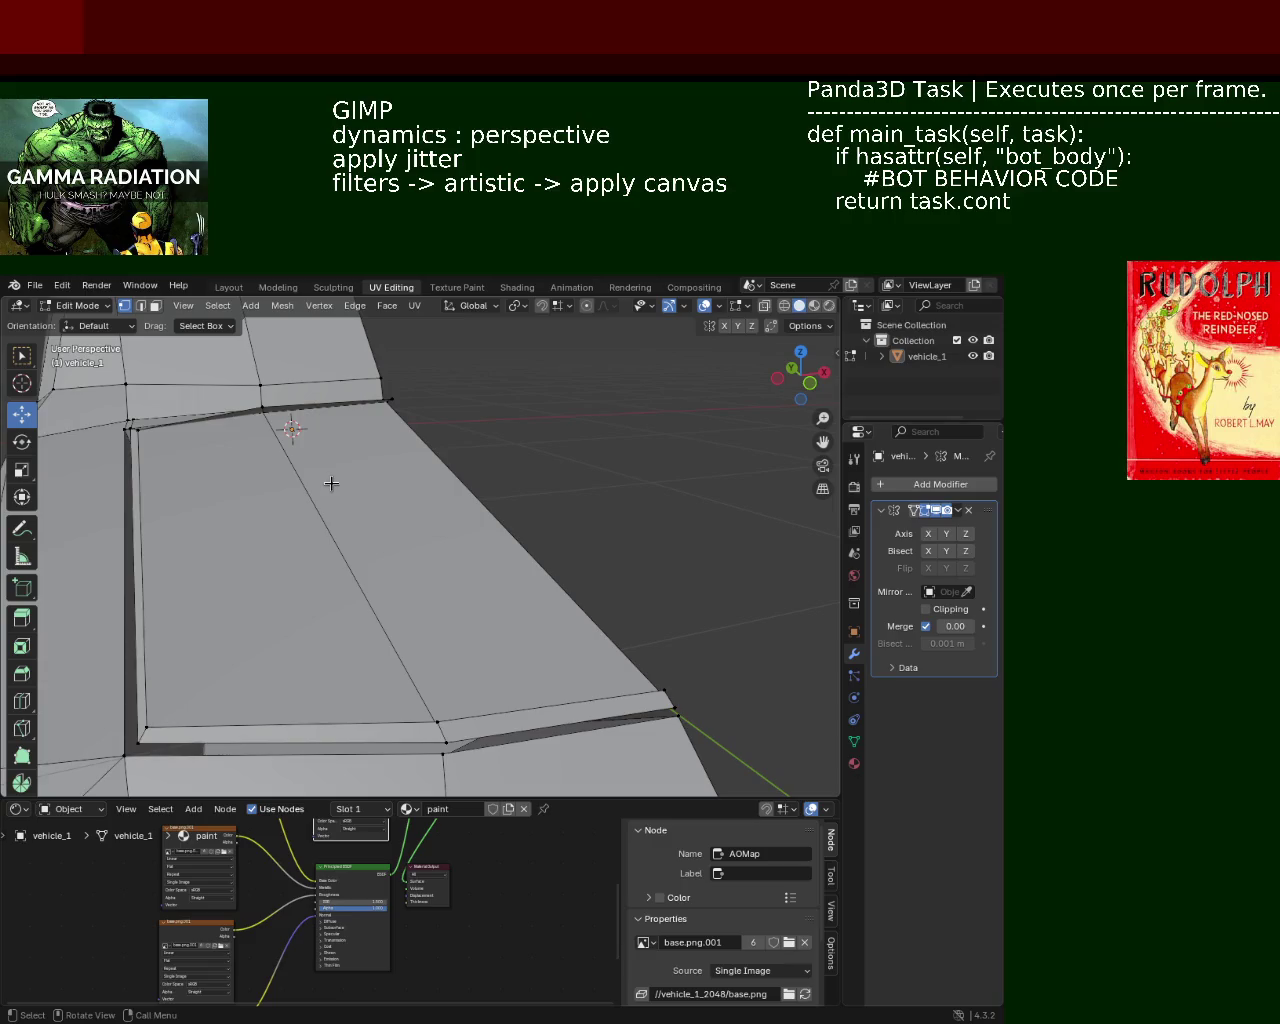
pyautogui.click(389, 403)
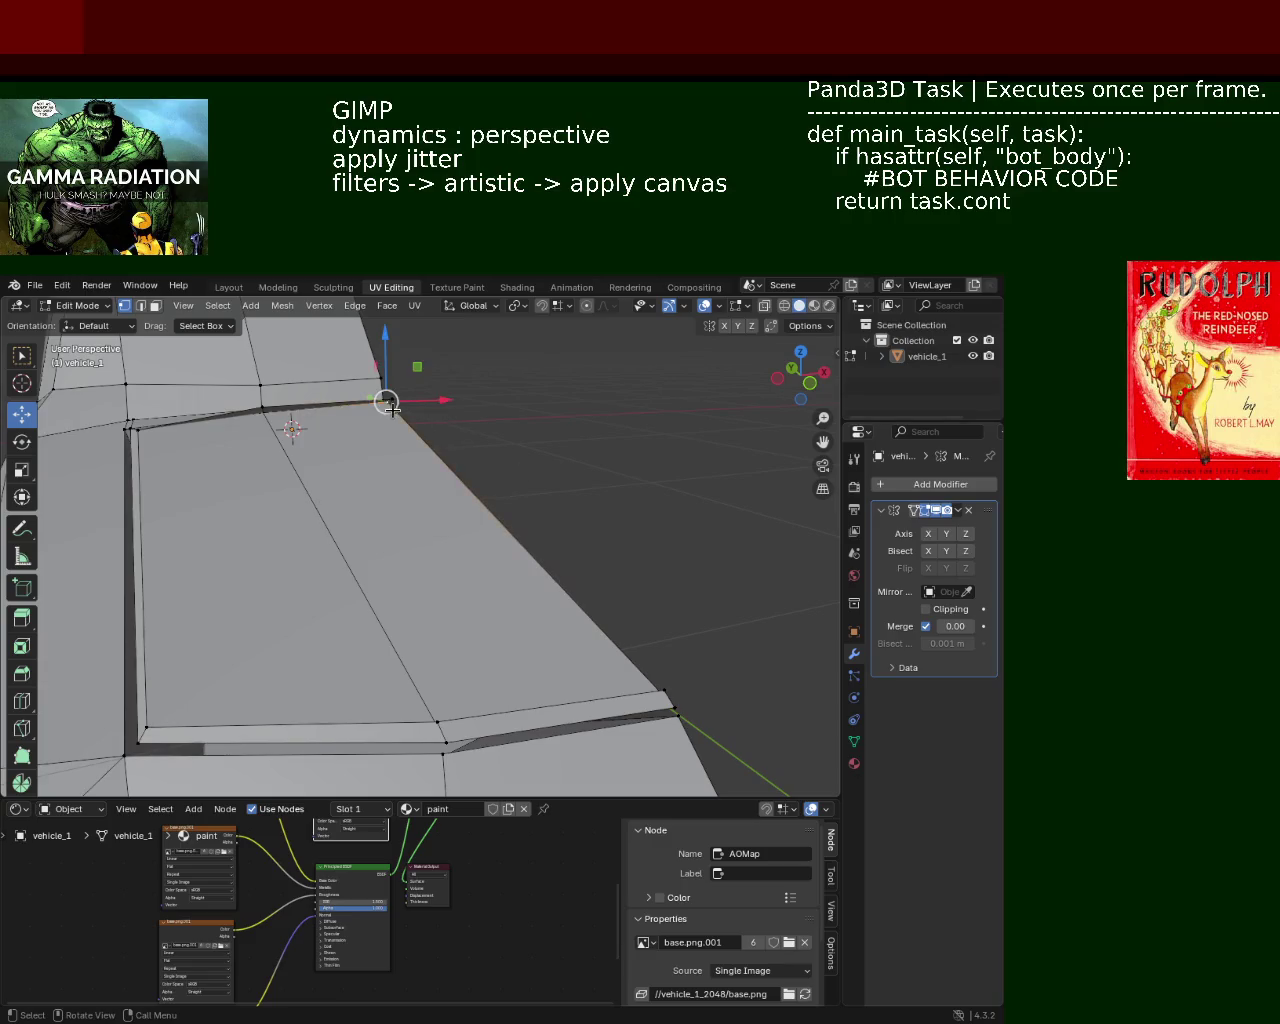
pyautogui.moveTo(634, 692); pyautogui.dragTo(480, 648, button='middle')
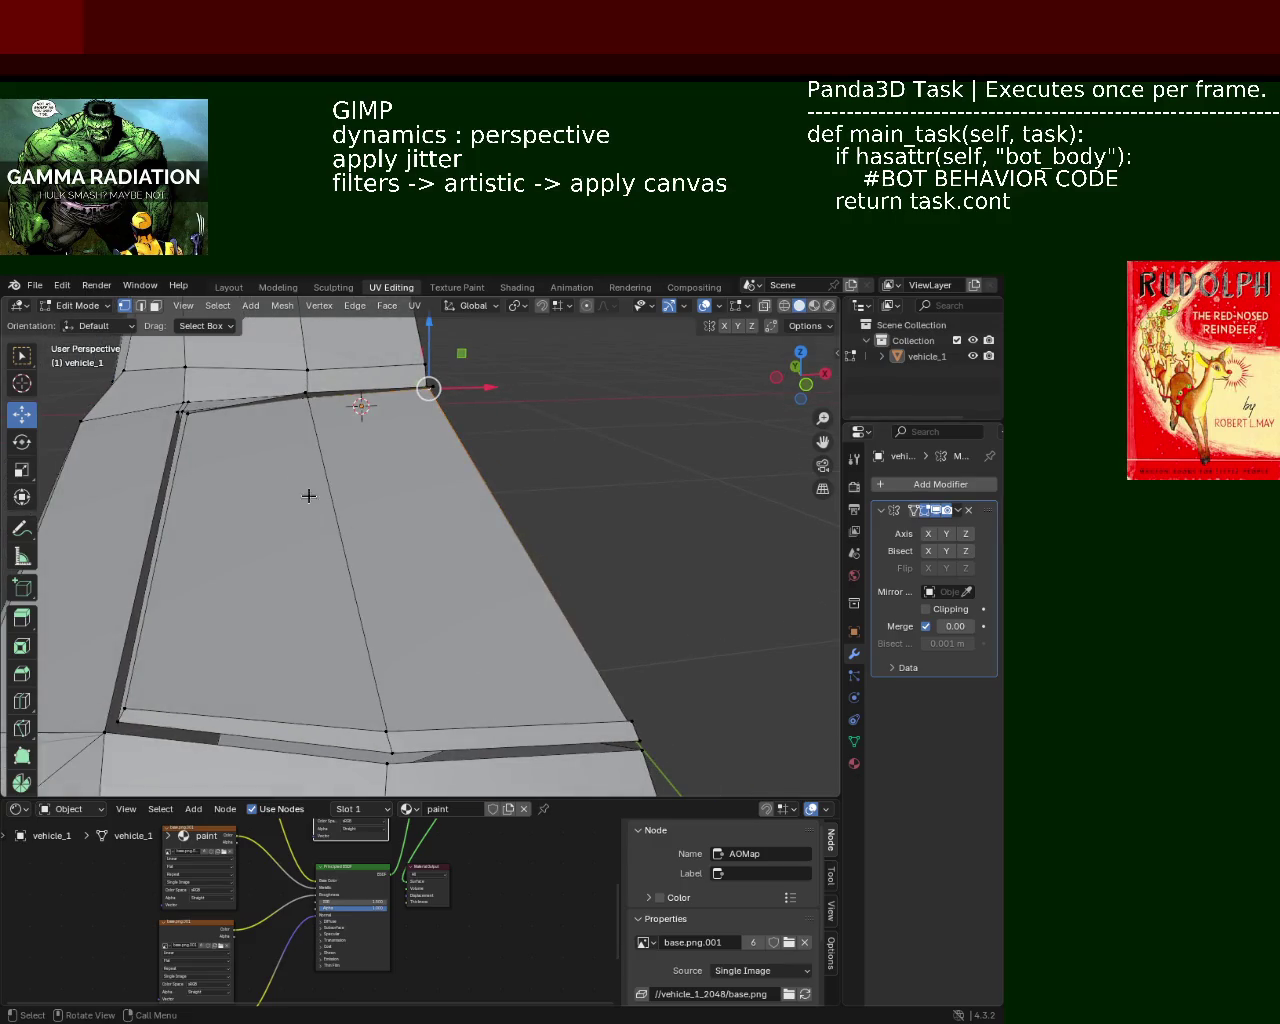
pyautogui.click(62, 285)
pyautogui.click(72, 308)
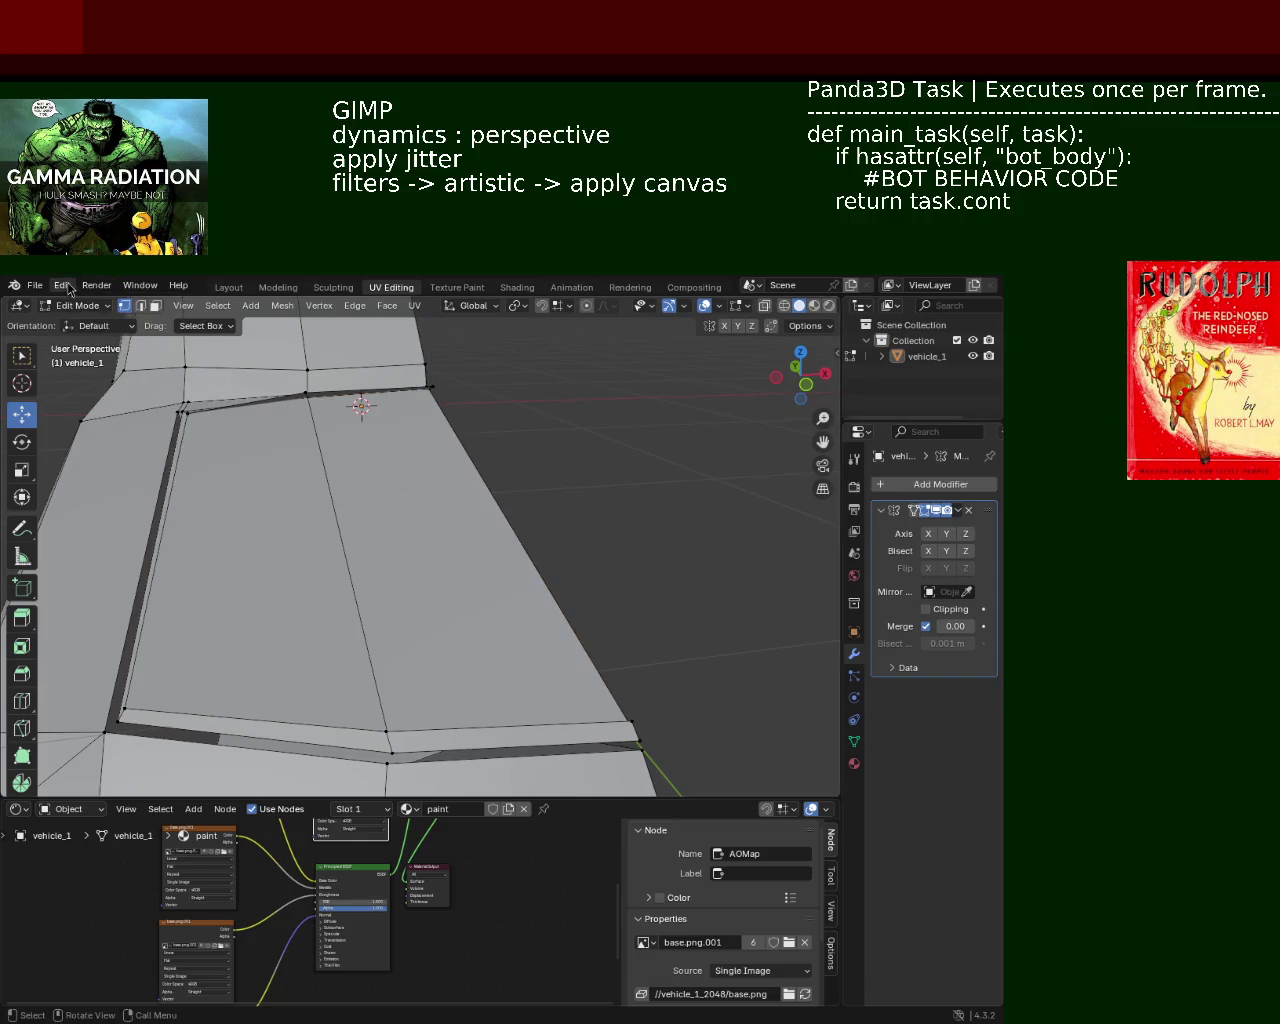
pyautogui.click(62, 285)
pyautogui.click(76, 320)
pyautogui.moveTo(371, 438); pyautogui.dragTo(374, 475, button='middle')
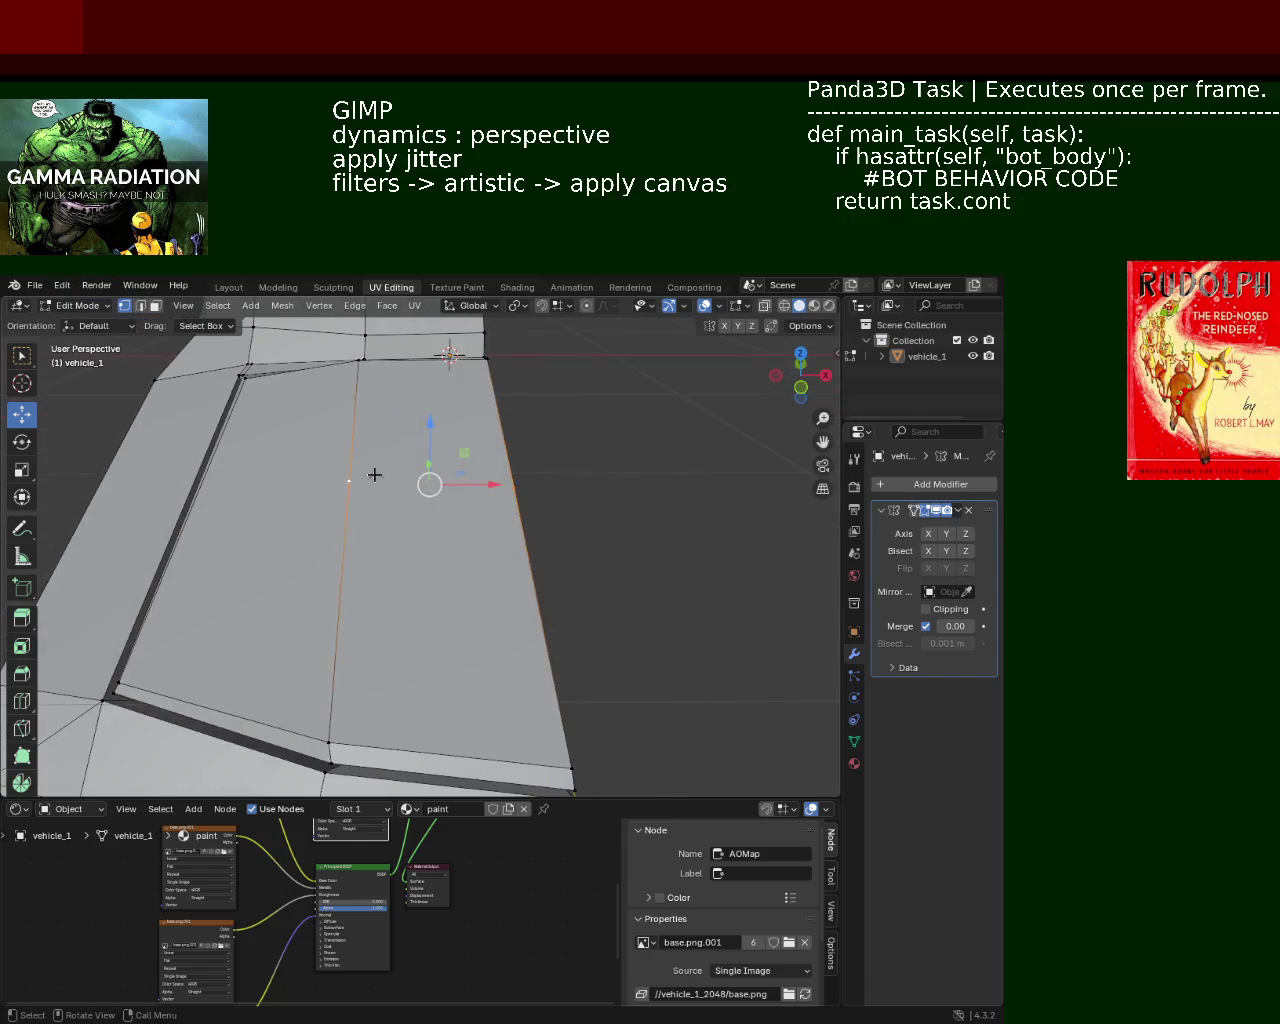
pyautogui.moveTo(243, 406)
pyautogui.mouseDown(button='middle')
pyautogui.moveTo(391, 390)
pyautogui.moveTo(400, 466)
pyautogui.moveTo(222, 441)
pyautogui.mouseUp(button='middle')
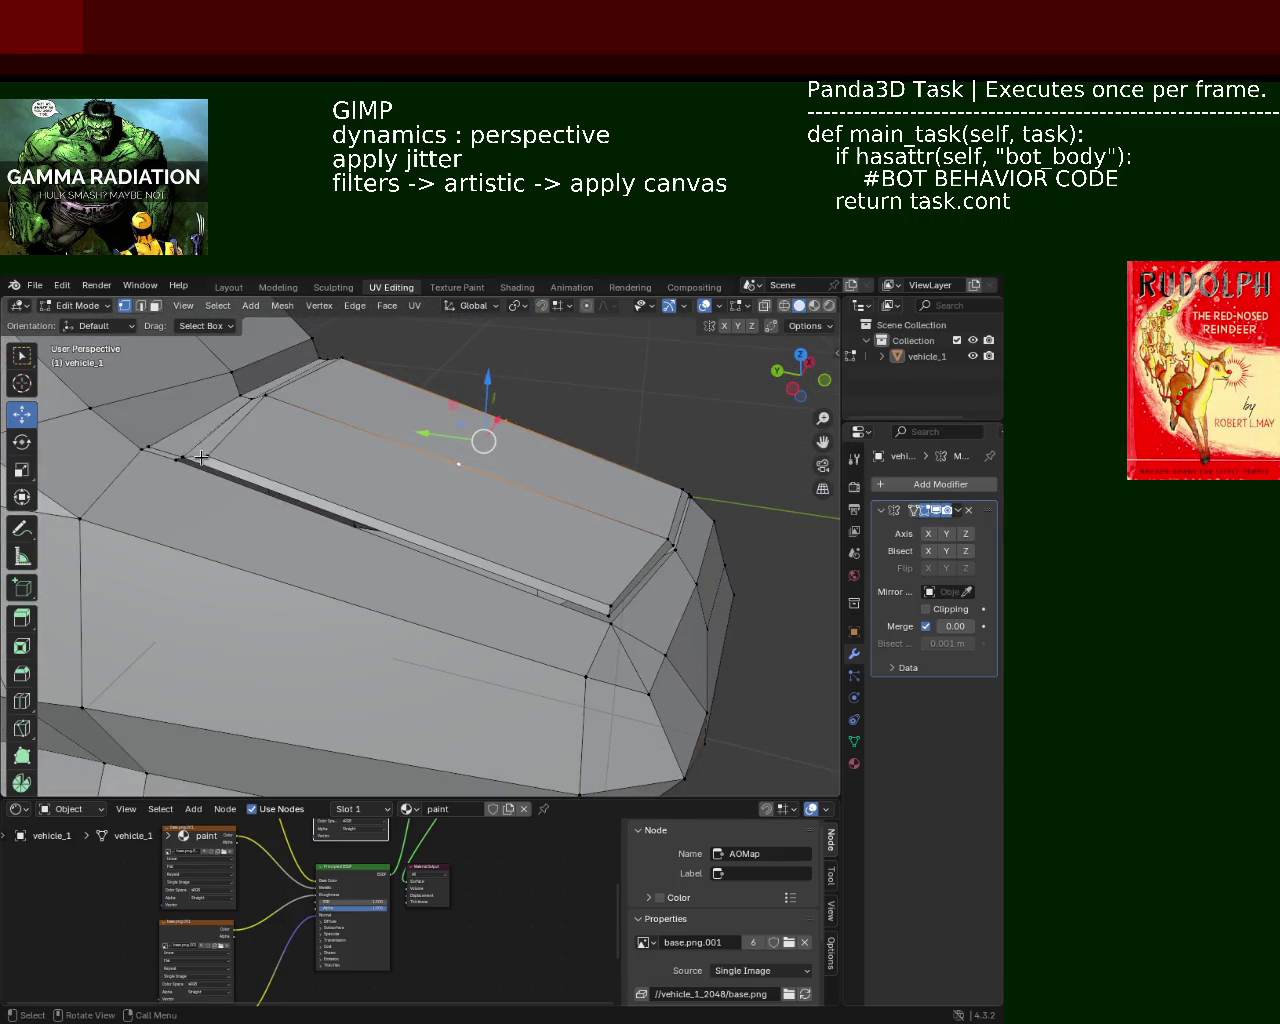
# Subdivide the long edge of the hood groove at its midpoint
pyautogui.click(201, 457)
pyautogui.keyDown('shift'); pyautogui.click(614, 602); pyautogui.keyUp('shift')
pyautogui.hotkey('ctrl', 'e')
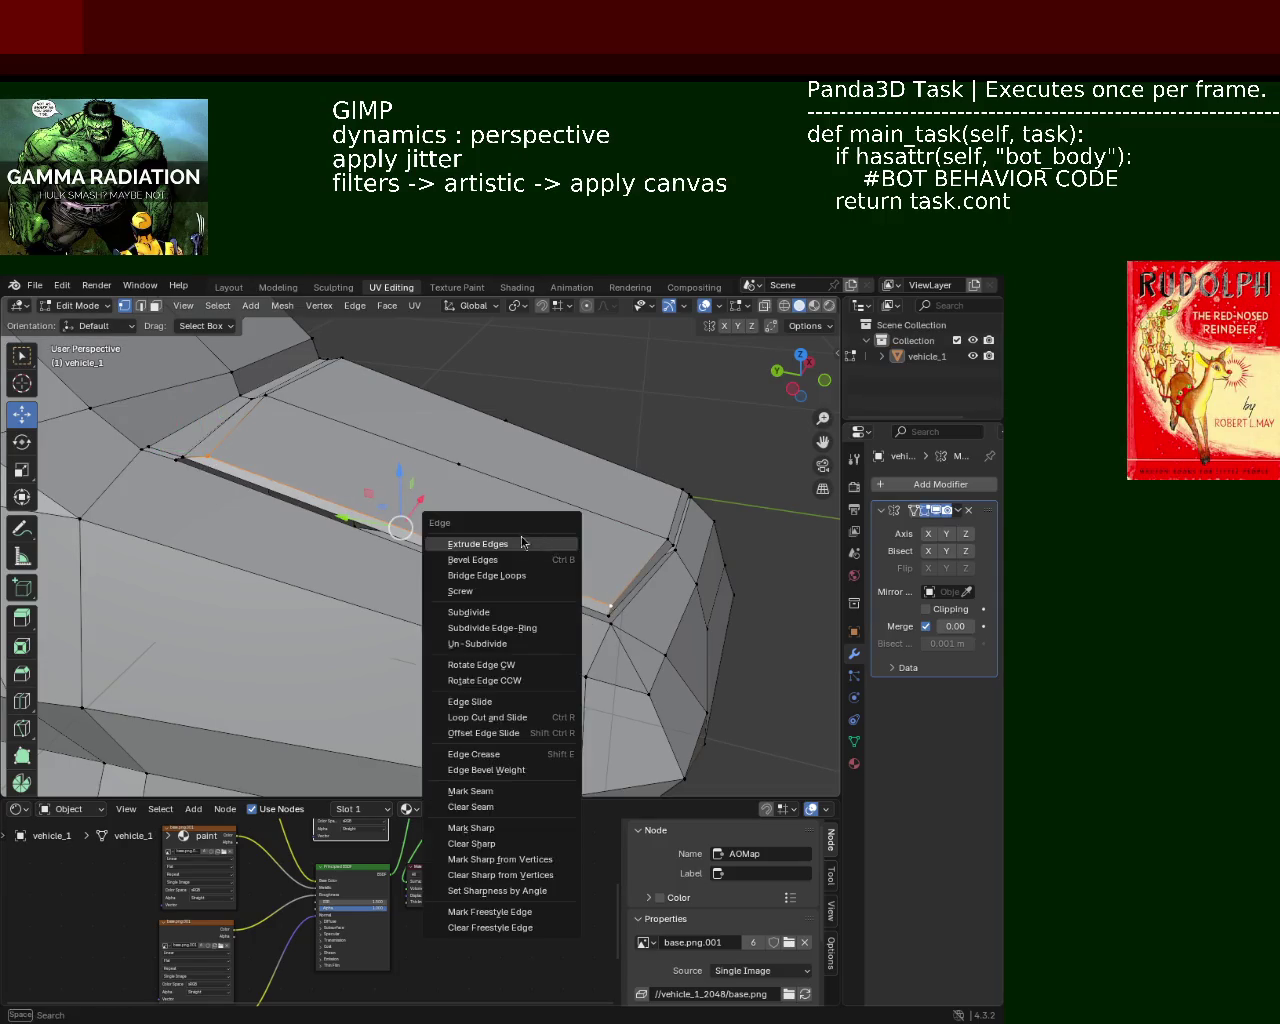
pyautogui.click(457, 537)
pyautogui.keyDown('alt'); pyautogui.click(543, 468); pyautogui.keyUp('alt')
pyautogui.moveTo(543, 463)
pyautogui.mouseDown(button='middle')
pyautogui.moveTo(526, 486)
pyautogui.moveTo(431, 524)
pyautogui.moveTo(546, 555)
pyautogui.moveTo(548, 532)
pyautogui.moveTo(346, 491)
pyautogui.moveTo(434, 498)
pyautogui.moveTo(514, 543)
pyautogui.moveTo(228, 419)
pyautogui.mouseUp(button='middle')
pyautogui.click(558, 471)
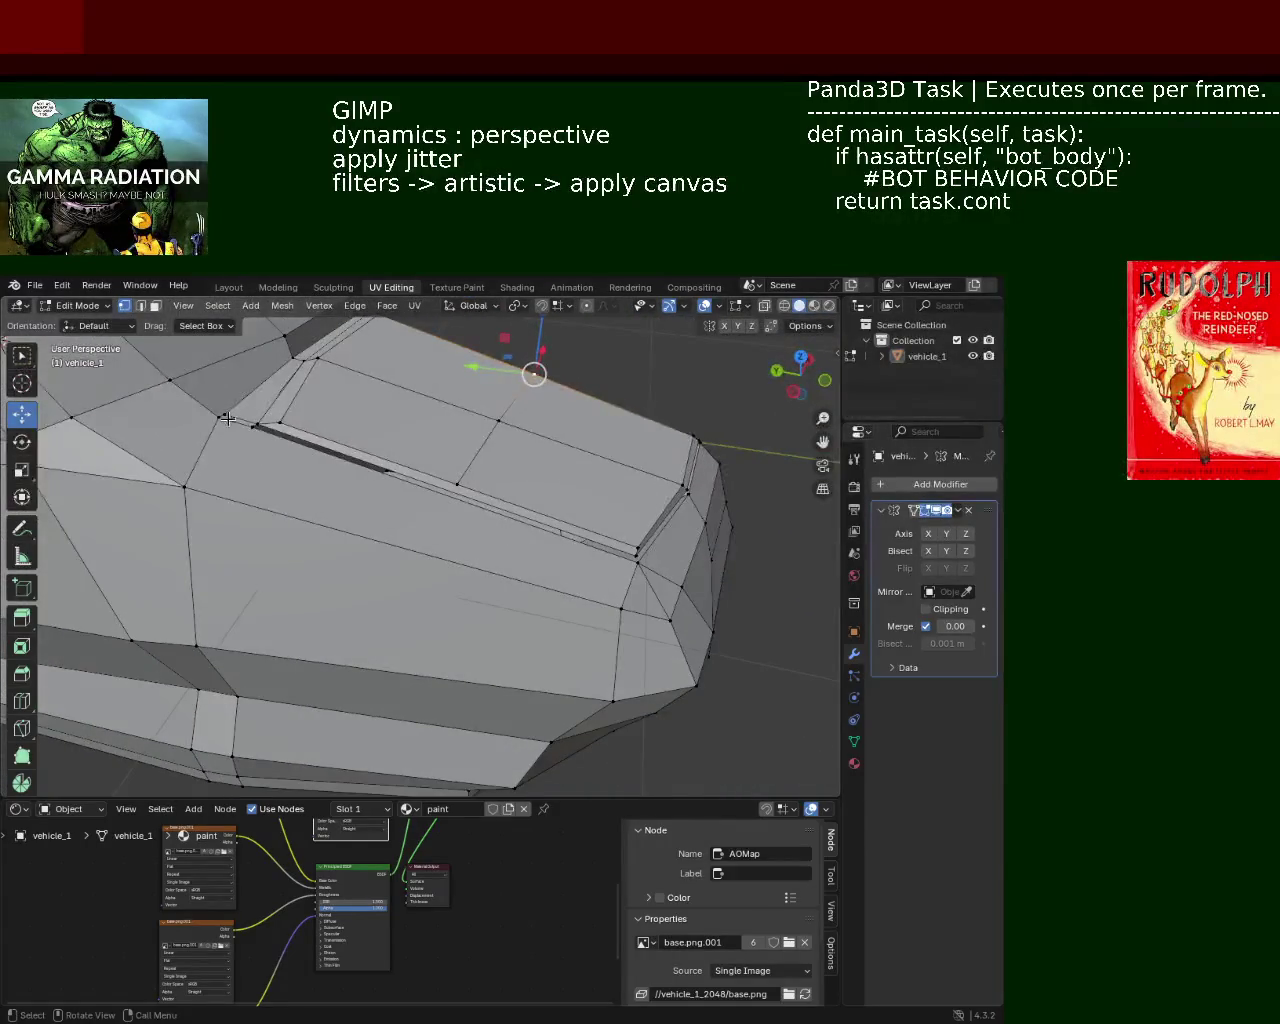
pyautogui.click(244, 432)
pyautogui.rightClick(530, 560)
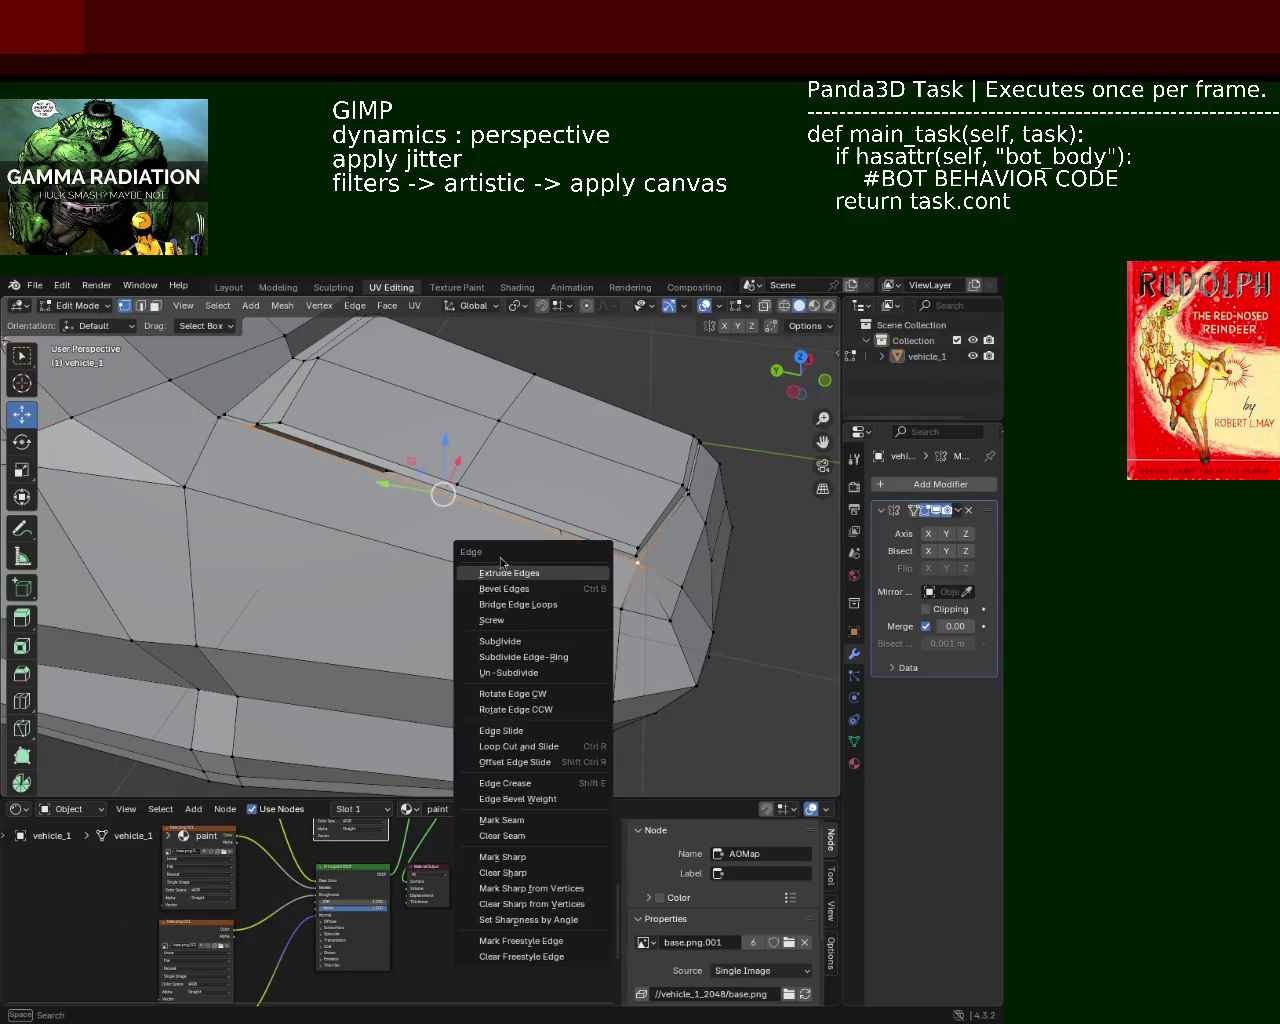
pyautogui.click(530, 562)
# Subdivide the groove's end edges and the groove edge loop
pyautogui.click(190, 489)
pyautogui.hotkey('ctrl', 'e')
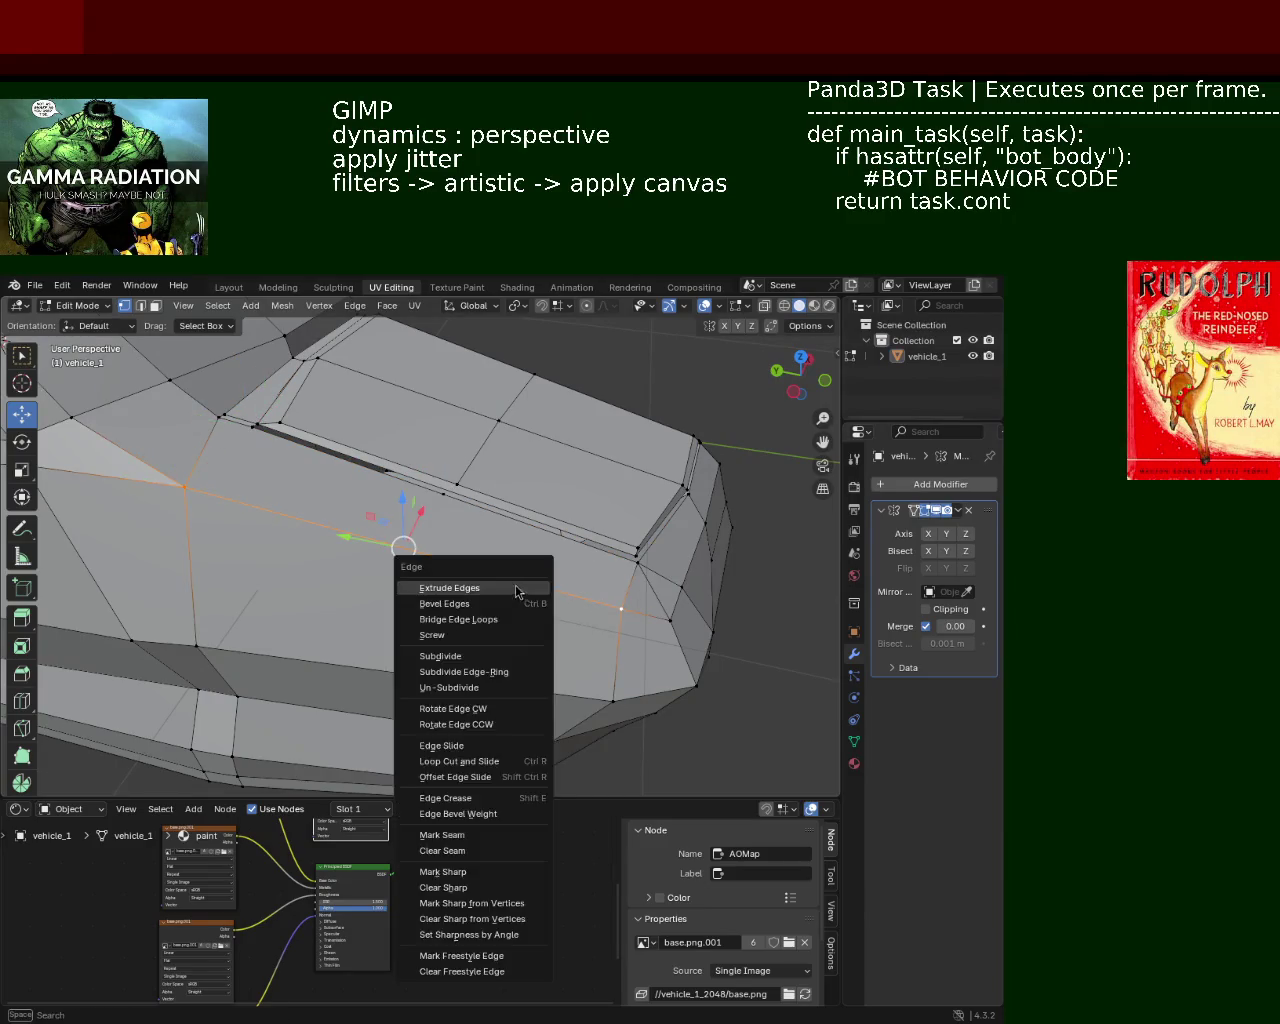
pyautogui.click(414, 583)
pyautogui.click(212, 646)
pyautogui.moveTo(212, 646)
pyautogui.mouseDown(button='middle')
pyautogui.moveTo(409, 617)
pyautogui.moveTo(239, 620)
pyautogui.moveTo(406, 470)
pyautogui.moveTo(231, 431)
pyautogui.mouseUp(button='middle')
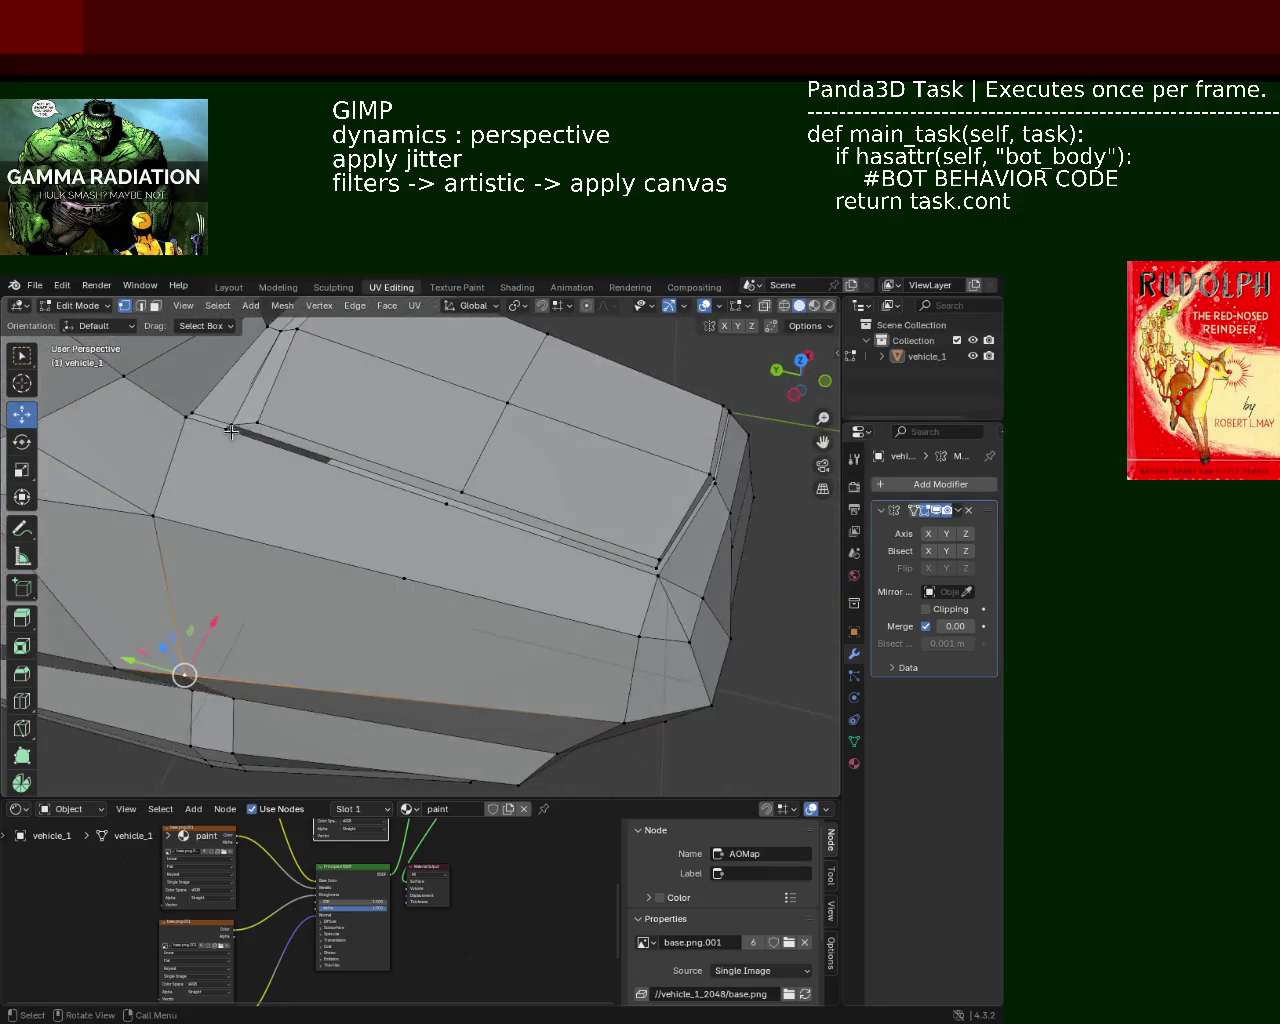
pyautogui.click(231, 428)
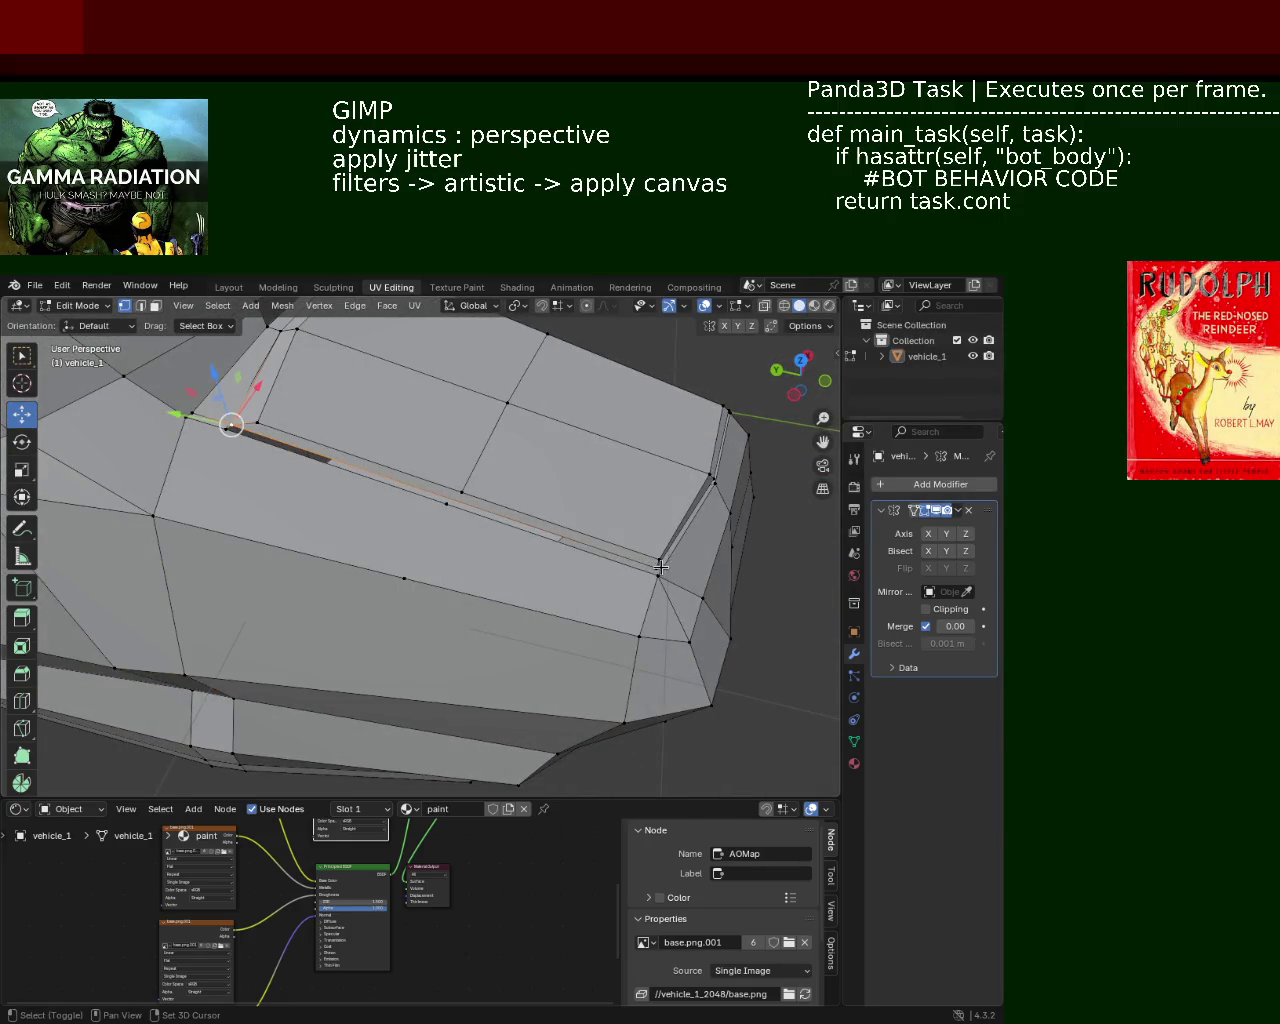
pyautogui.keyDown('alt'); pyautogui.click(446, 497); pyautogui.keyUp('alt')
pyautogui.rightClick(446, 497)
pyautogui.click(580, 568)
# Vertex-slide two groove edge loops along their edges
pyautogui.keyDown('alt'); pyautogui.click(449, 497); pyautogui.keyUp('alt')
pyautogui.press('g')
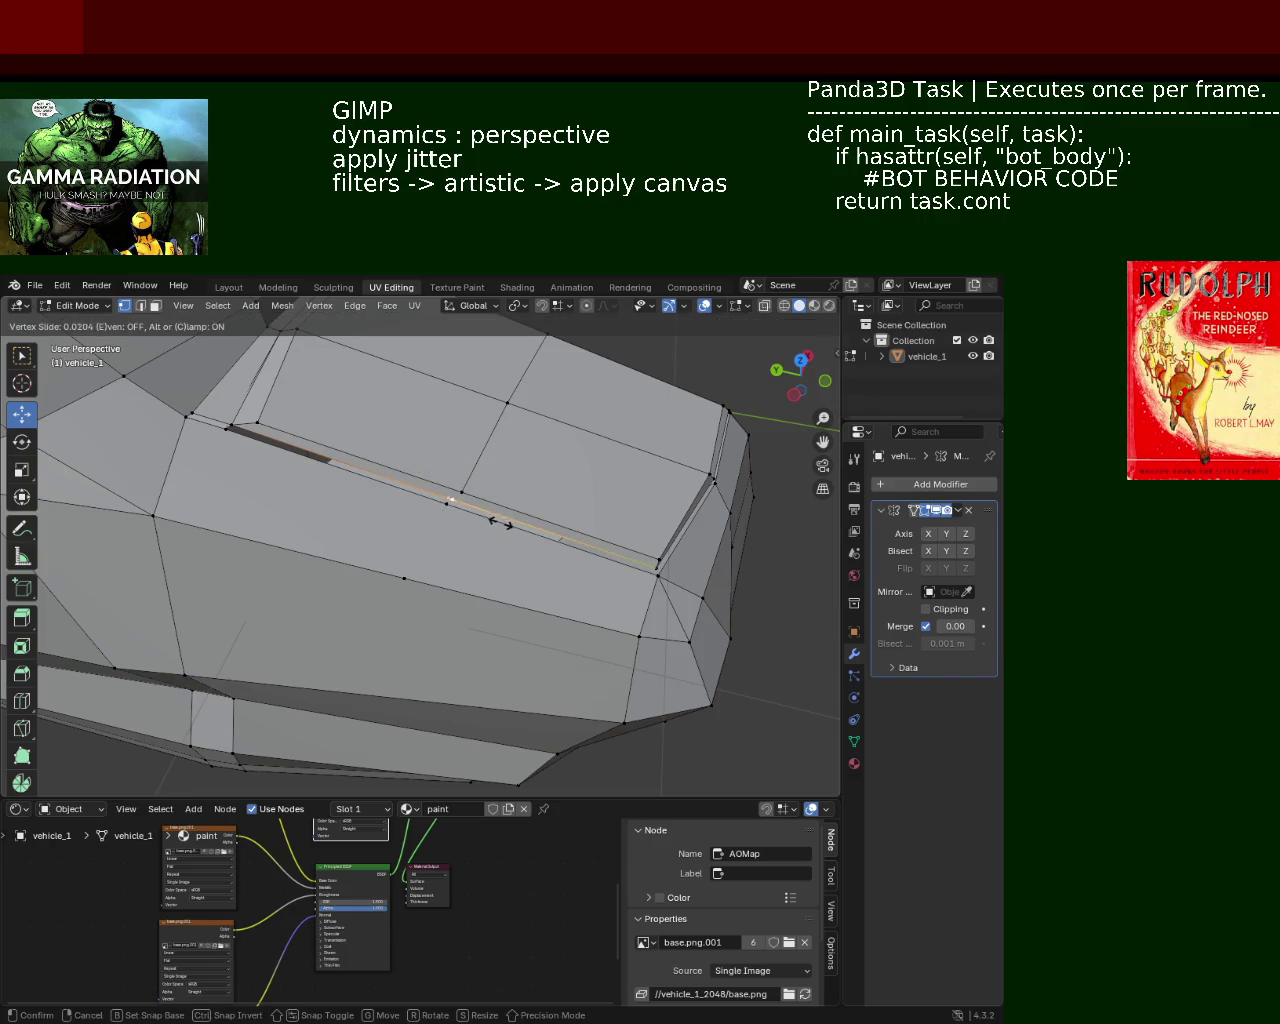
pyautogui.click(506, 523)
pyautogui.keyDown('shift'); pyautogui.click(462, 477); pyautogui.keyUp('shift')
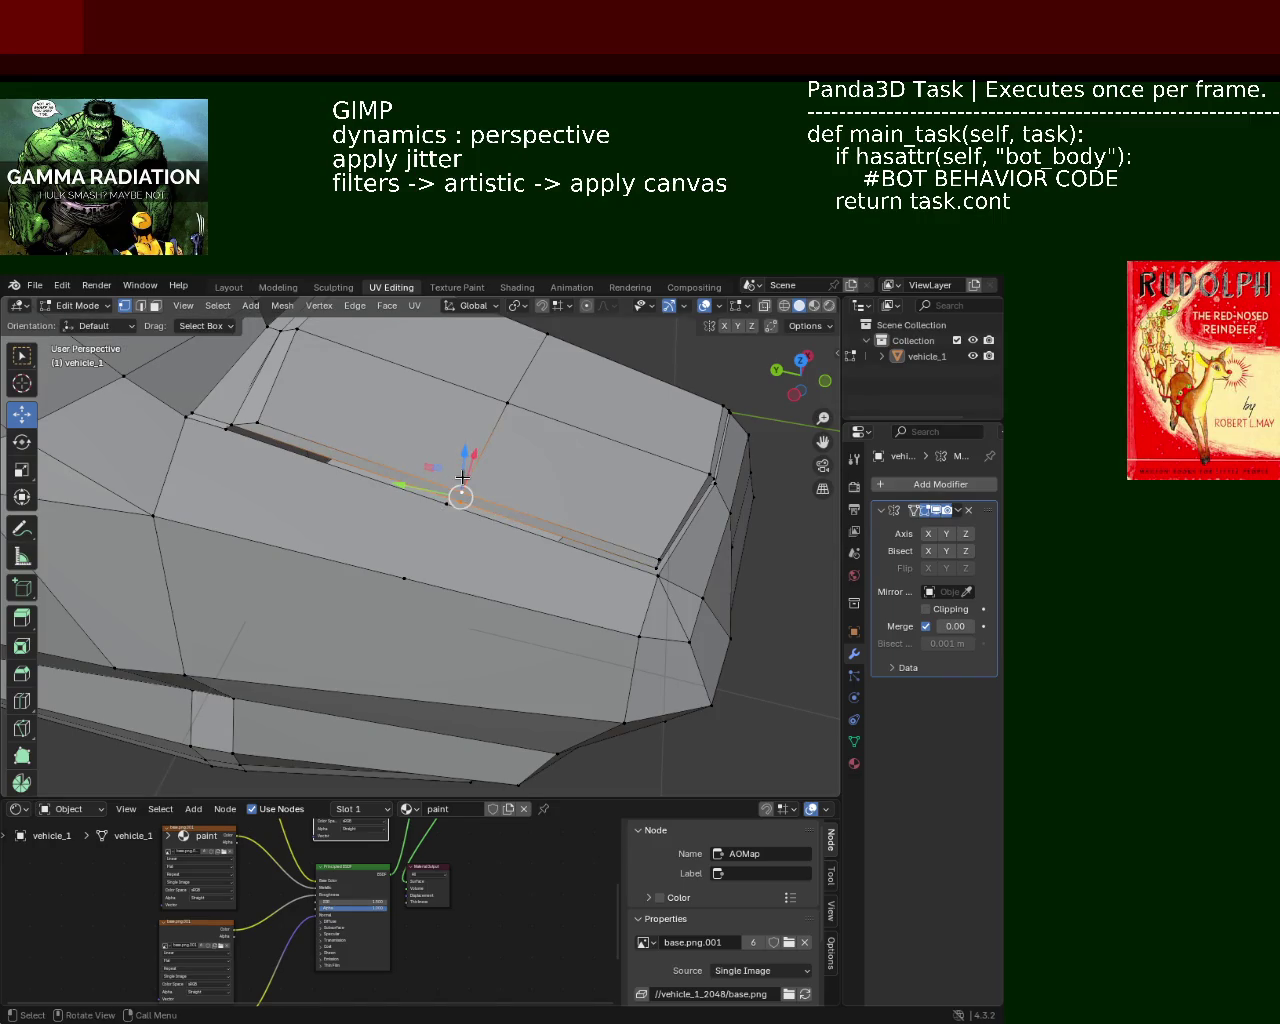
pyautogui.keyDown('alt'); pyautogui.click(437, 518); pyautogui.keyUp('alt')
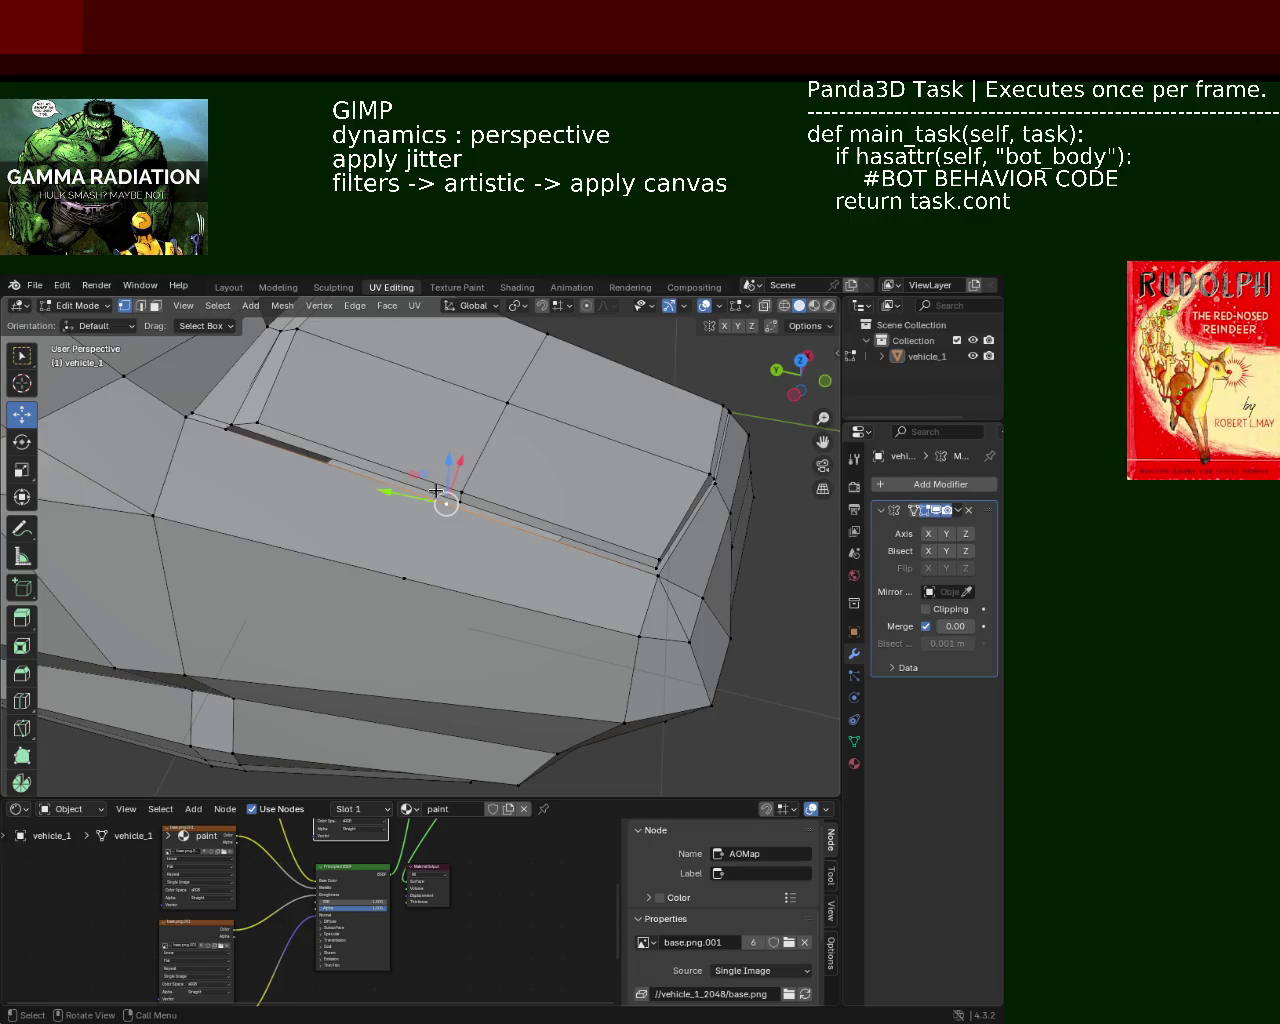
pyautogui.keyDown('alt'); pyautogui.click(400, 570); pyautogui.keyUp('alt')
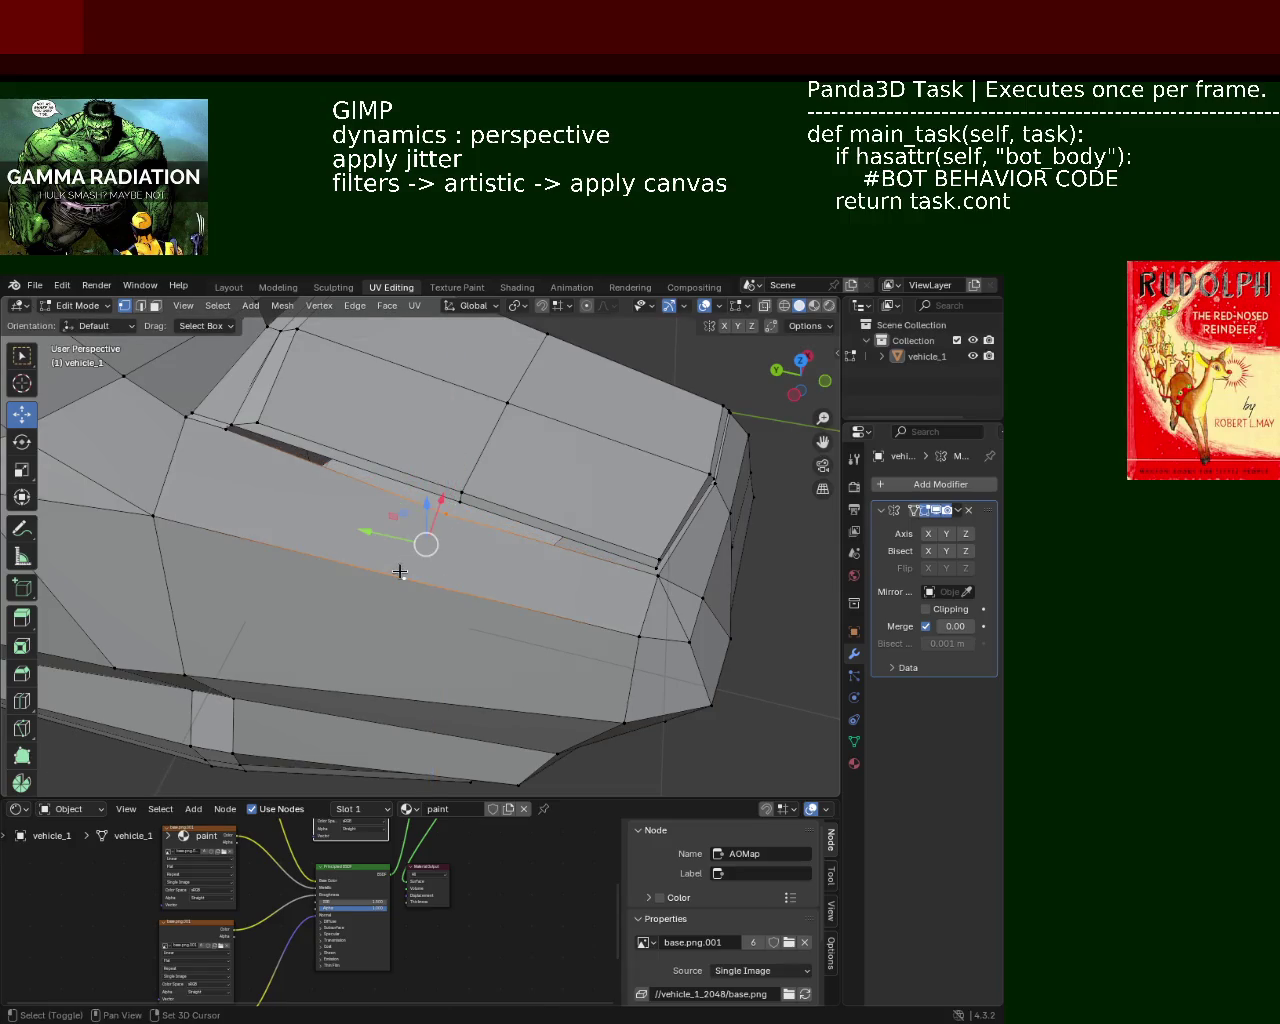
pyautogui.moveTo(400, 571)
pyautogui.mouseDown(button='middle')
pyautogui.moveTo(382, 507)
pyautogui.moveTo(420, 523)
pyautogui.moveTo(421, 538)
pyautogui.moveTo(486, 449)
pyautogui.moveTo(463, 577)
pyautogui.mouseUp(button='middle')
pyautogui.keyDown('alt'); pyautogui.click(383, 535); pyautogui.keyUp('alt')
pyautogui.keyDown('alt'); pyautogui.click(466, 449); pyautogui.keyUp('alt')
pyautogui.keyDown('alt'); pyautogui.click(433, 543); pyautogui.keyUp('alt')
pyautogui.press('g')
pyautogui.press('g')
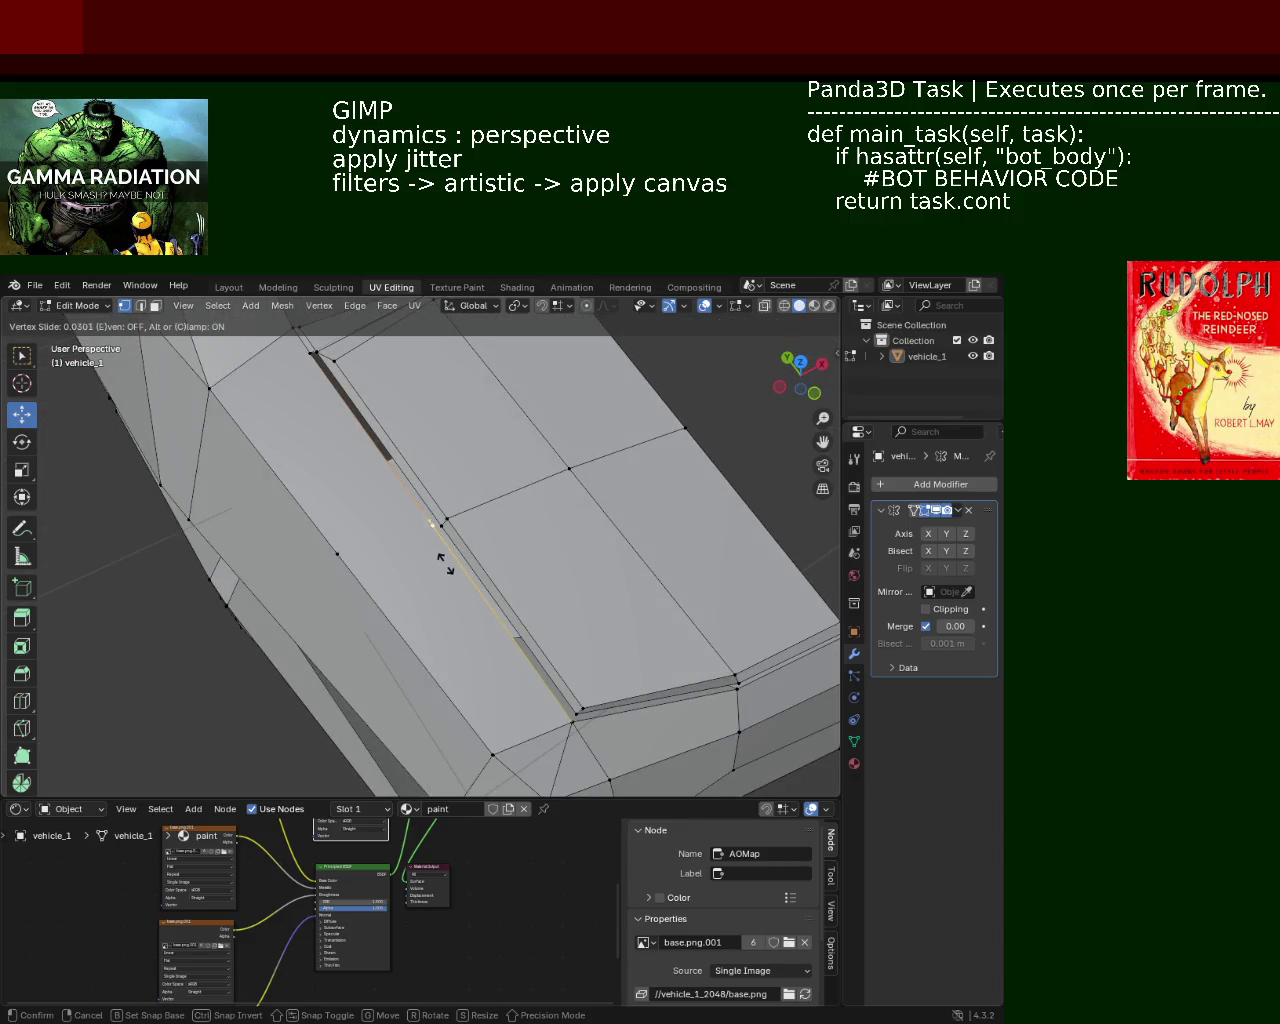
pyautogui.click(444, 567)
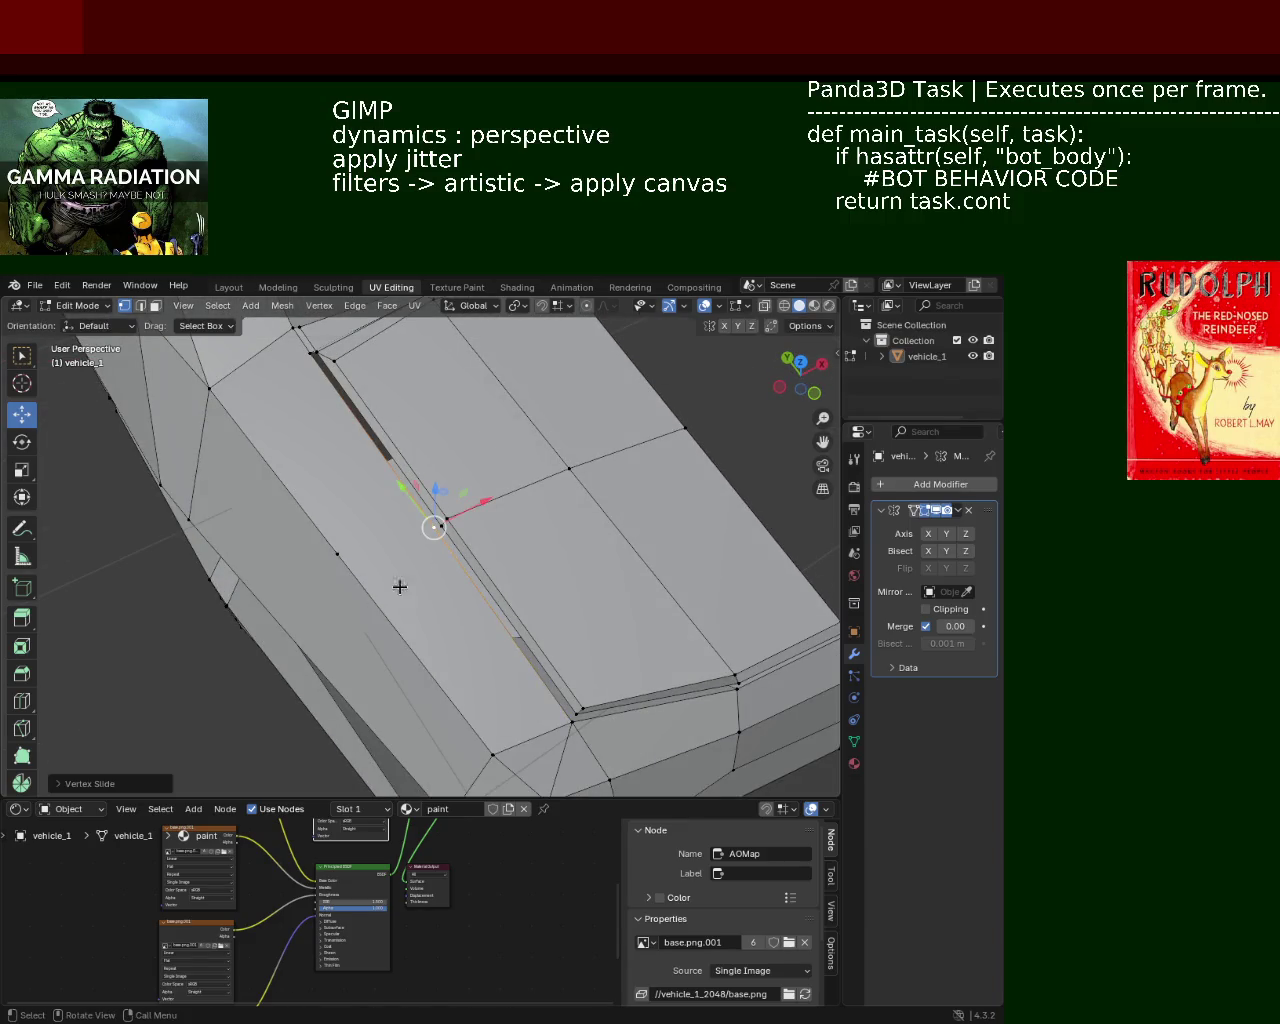
# Move the reselected groove loop sideways along X
pyautogui.click(417, 568)
pyautogui.keyDown('alt'); pyautogui.click(460, 538); pyautogui.keyUp('alt')
pyautogui.moveTo(496, 503); pyautogui.dragTo(469, 510)
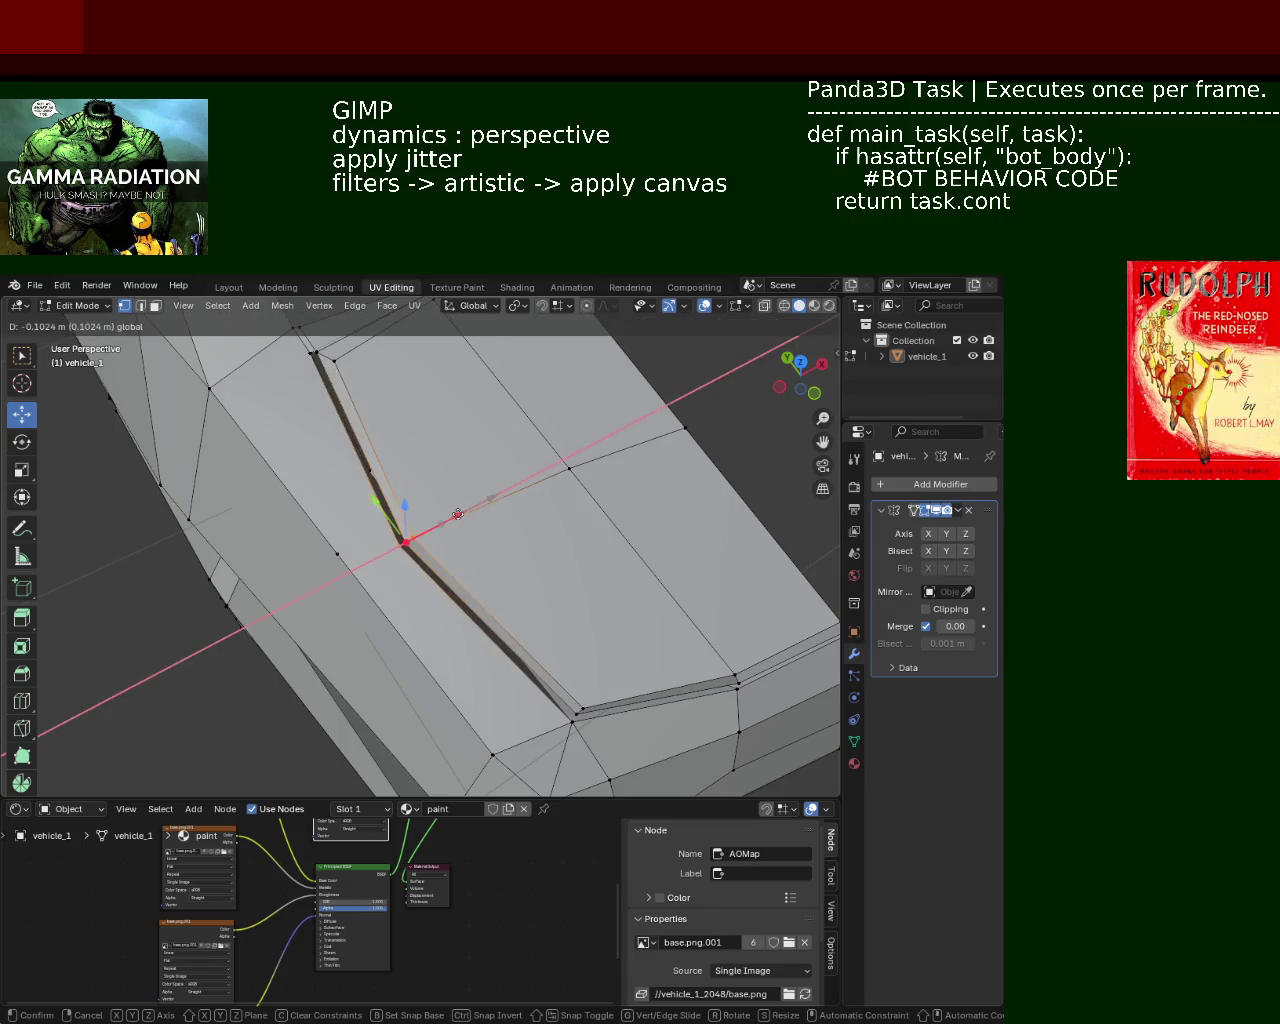
pyautogui.click(468, 509)
pyautogui.moveTo(468, 509)
pyautogui.mouseDown(button='middle')
pyautogui.moveTo(457, 528)
pyautogui.moveTo(446, 494)
pyautogui.mouseUp(button='middle')
pyautogui.keyDown('alt'); pyautogui.keyDown('shift'); pyautogui.click(411, 541); pyautogui.keyUp('shift'); pyautogui.keyUp('alt')
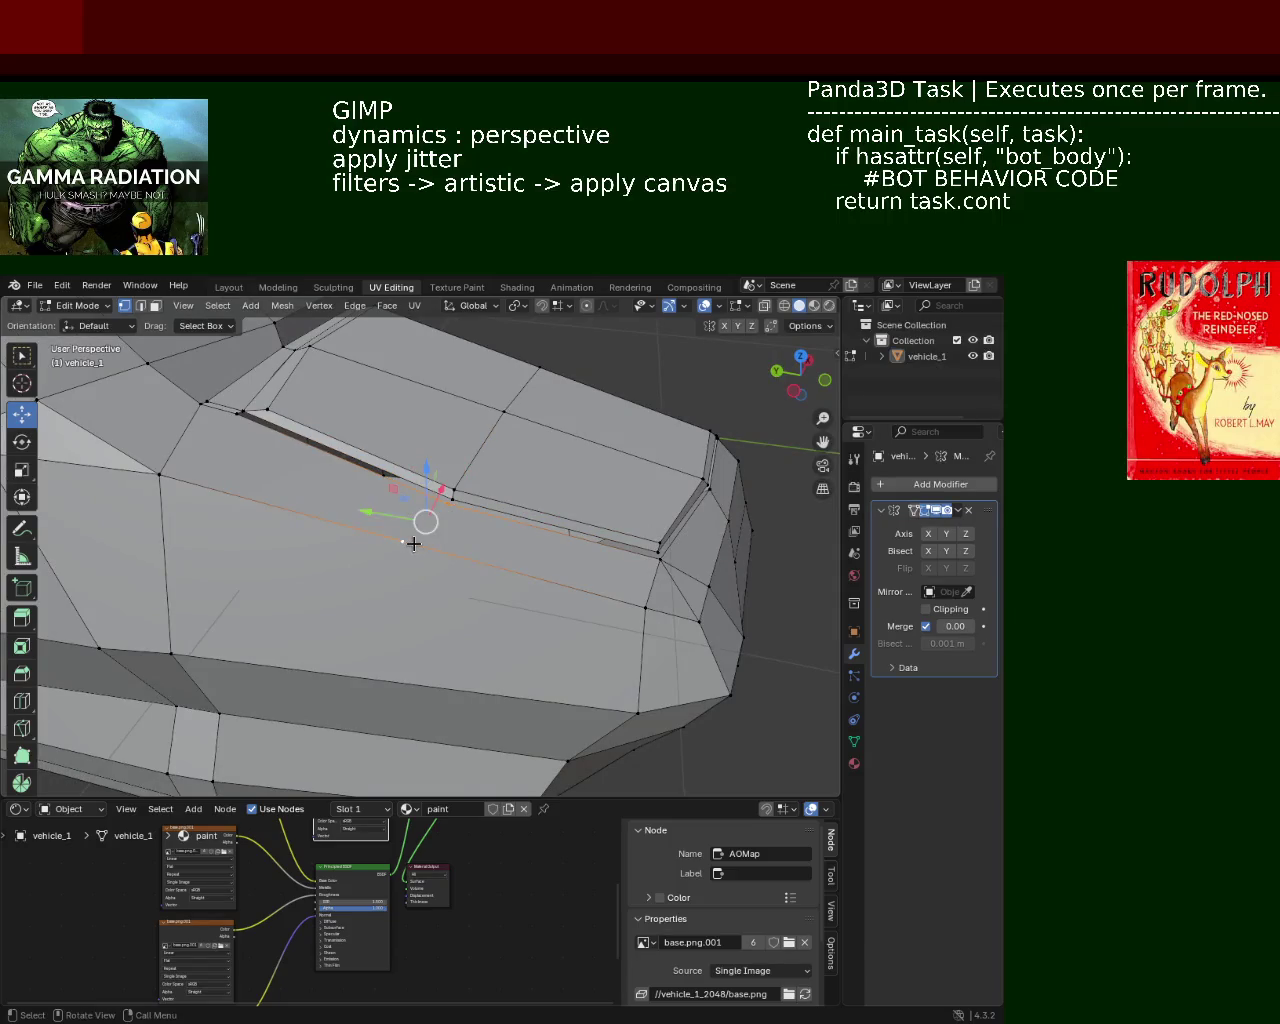
# Move the pillar groove's corner vertex -0.08 m along X
pyautogui.moveTo(413, 543); pyautogui.dragTo(407, 559, button='middle')
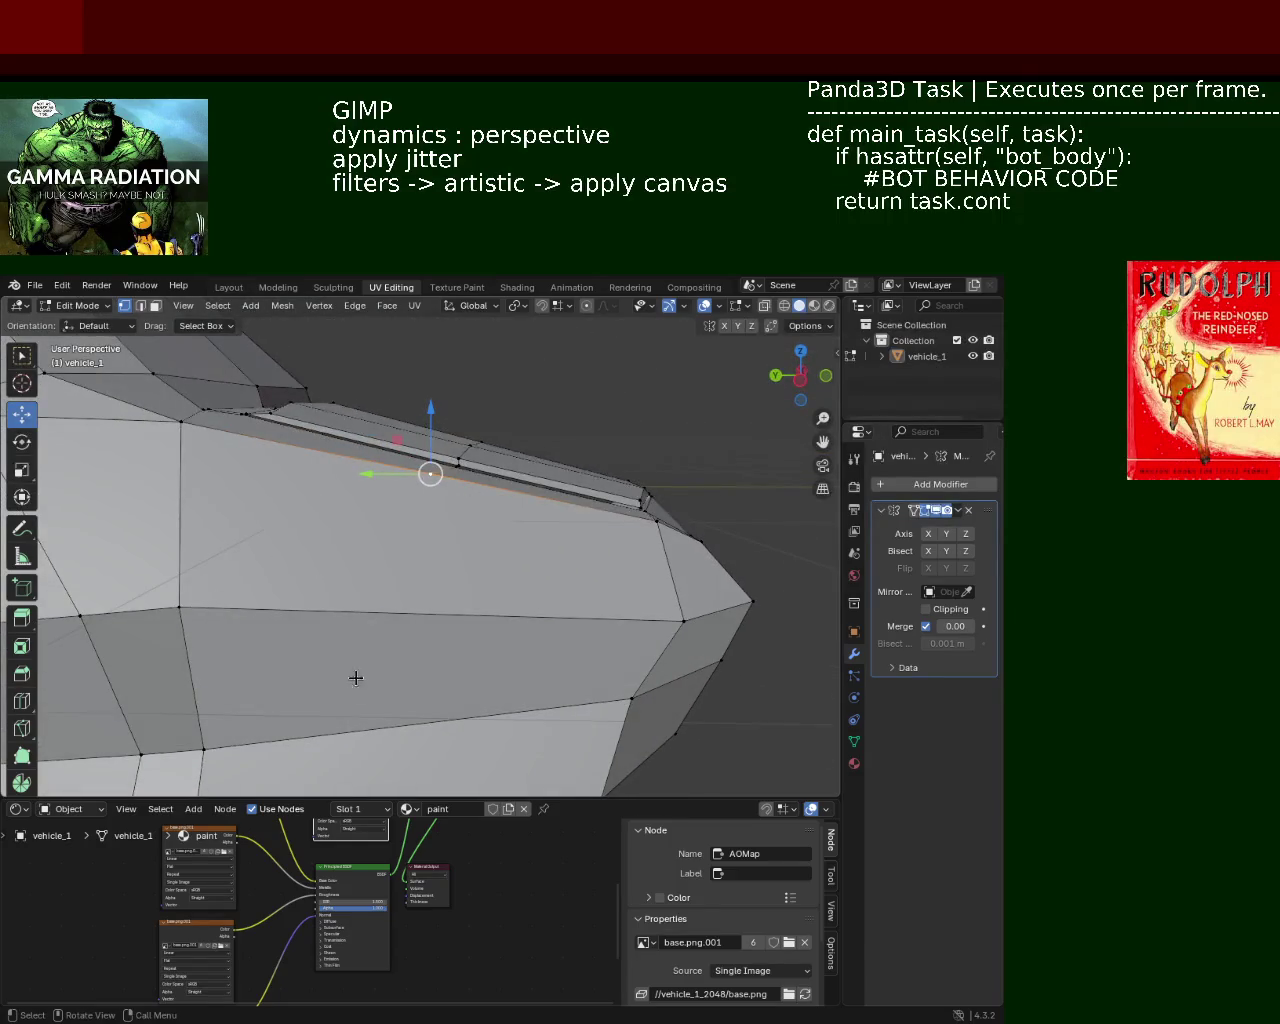
pyautogui.keyDown('shift'); pyautogui.moveTo(356, 678); pyautogui.dragTo(323, 622, button='middle'); pyautogui.keyUp('shift')
pyautogui.click(206, 782)
pyautogui.keyDown('shift'); pyautogui.click(541, 739); pyautogui.keyUp('shift')
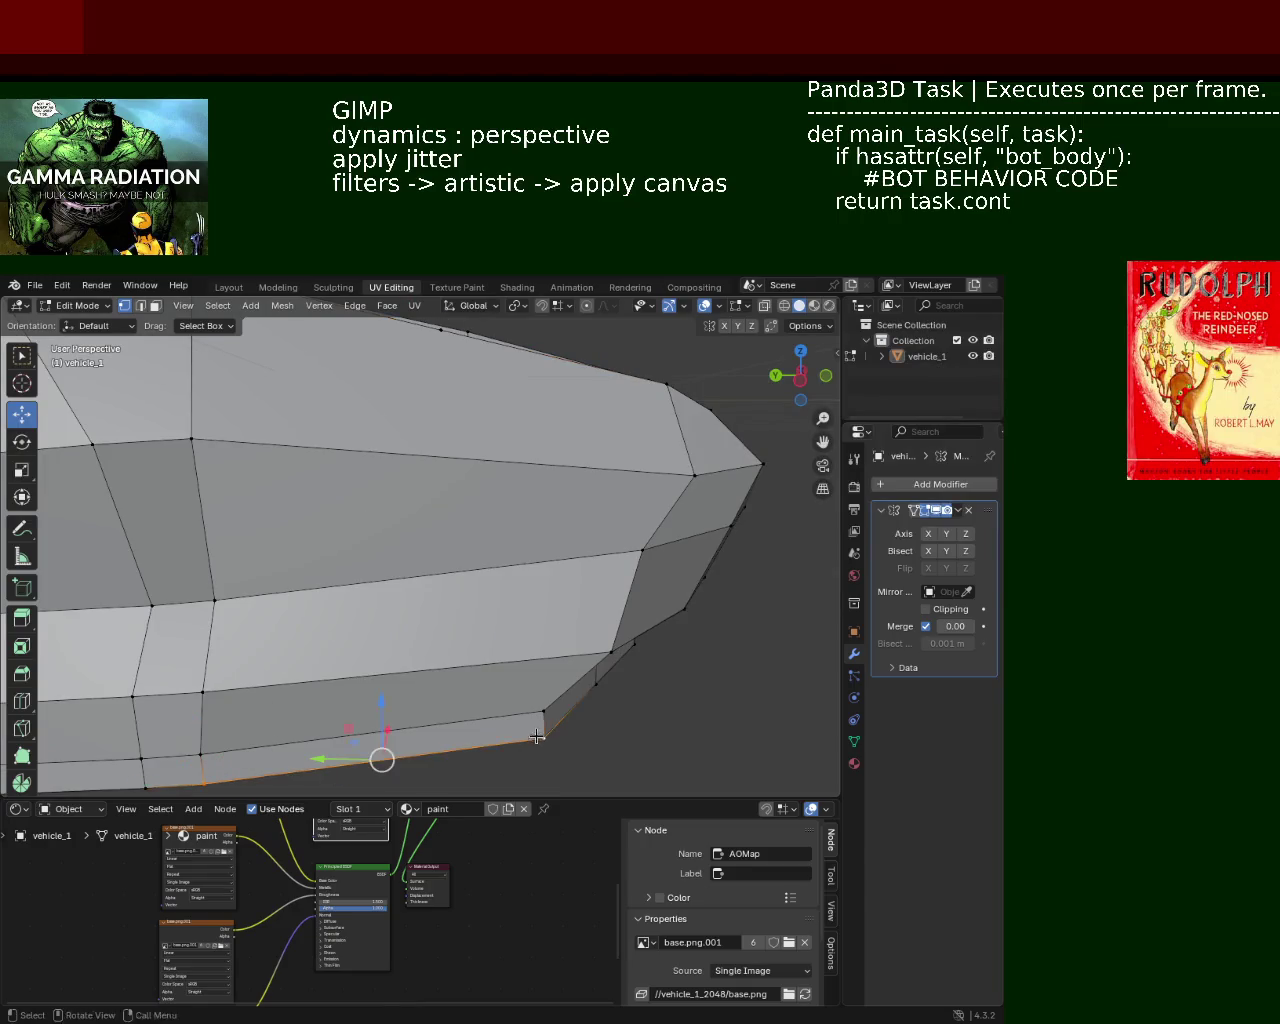
pyautogui.moveTo(388, 563); pyautogui.dragTo(423, 449, button='middle')
pyautogui.keyDown('shift'); pyautogui.click(444, 364); pyautogui.keyUp('shift')
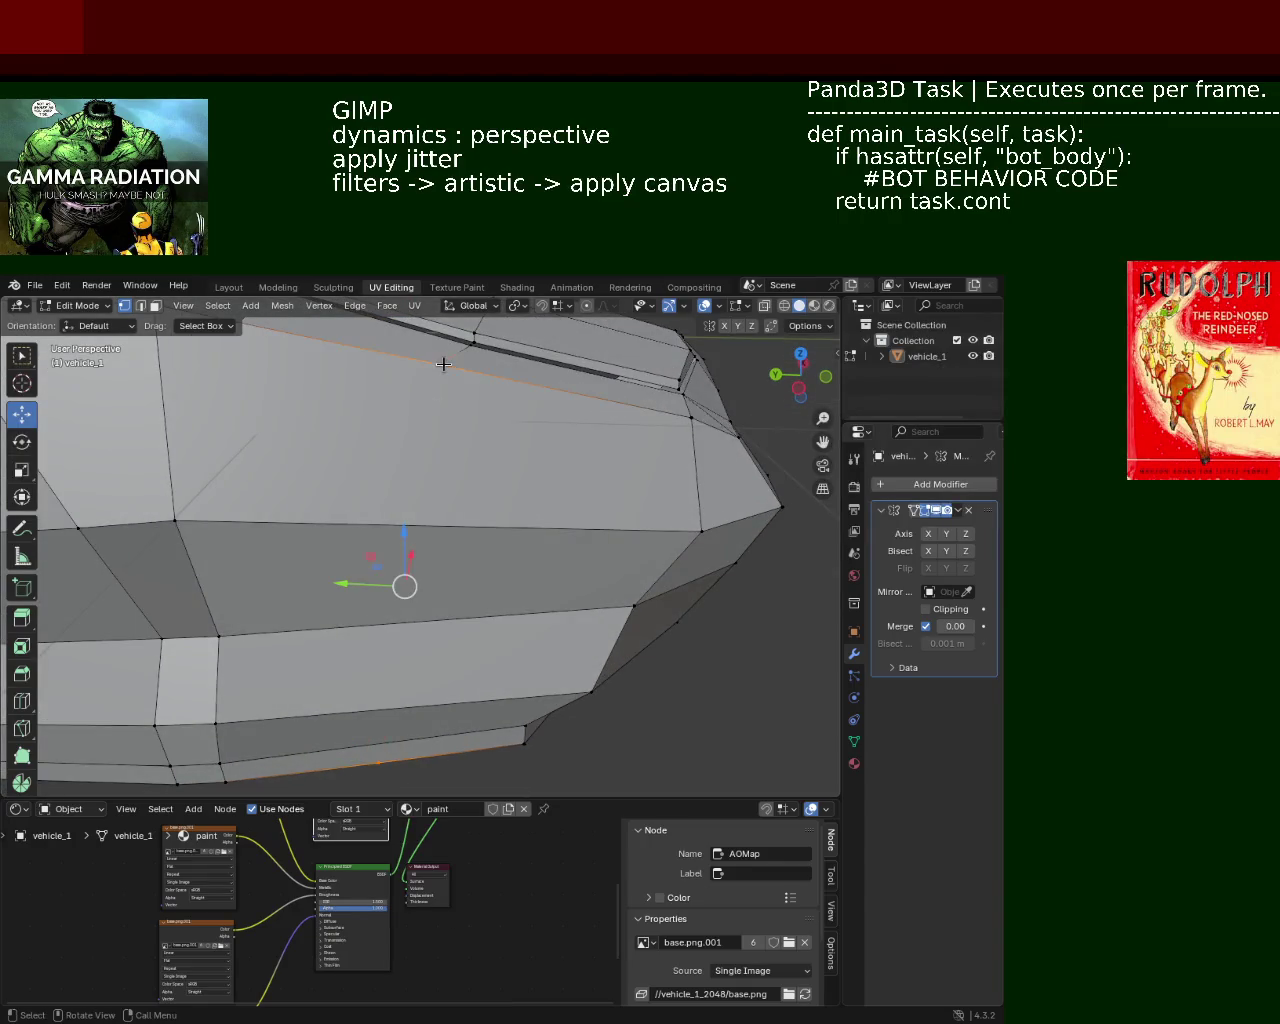
pyautogui.scroll(-5, 430, 366)
pyautogui.moveTo(424, 370)
pyautogui.mouseDown(button='middle')
pyautogui.moveTo(399, 470)
pyautogui.moveTo(408, 533)
pyautogui.moveTo(400, 480)
pyautogui.moveTo(408, 500)
pyautogui.mouseUp(button='middle')
pyautogui.scroll(5, 400, 465)
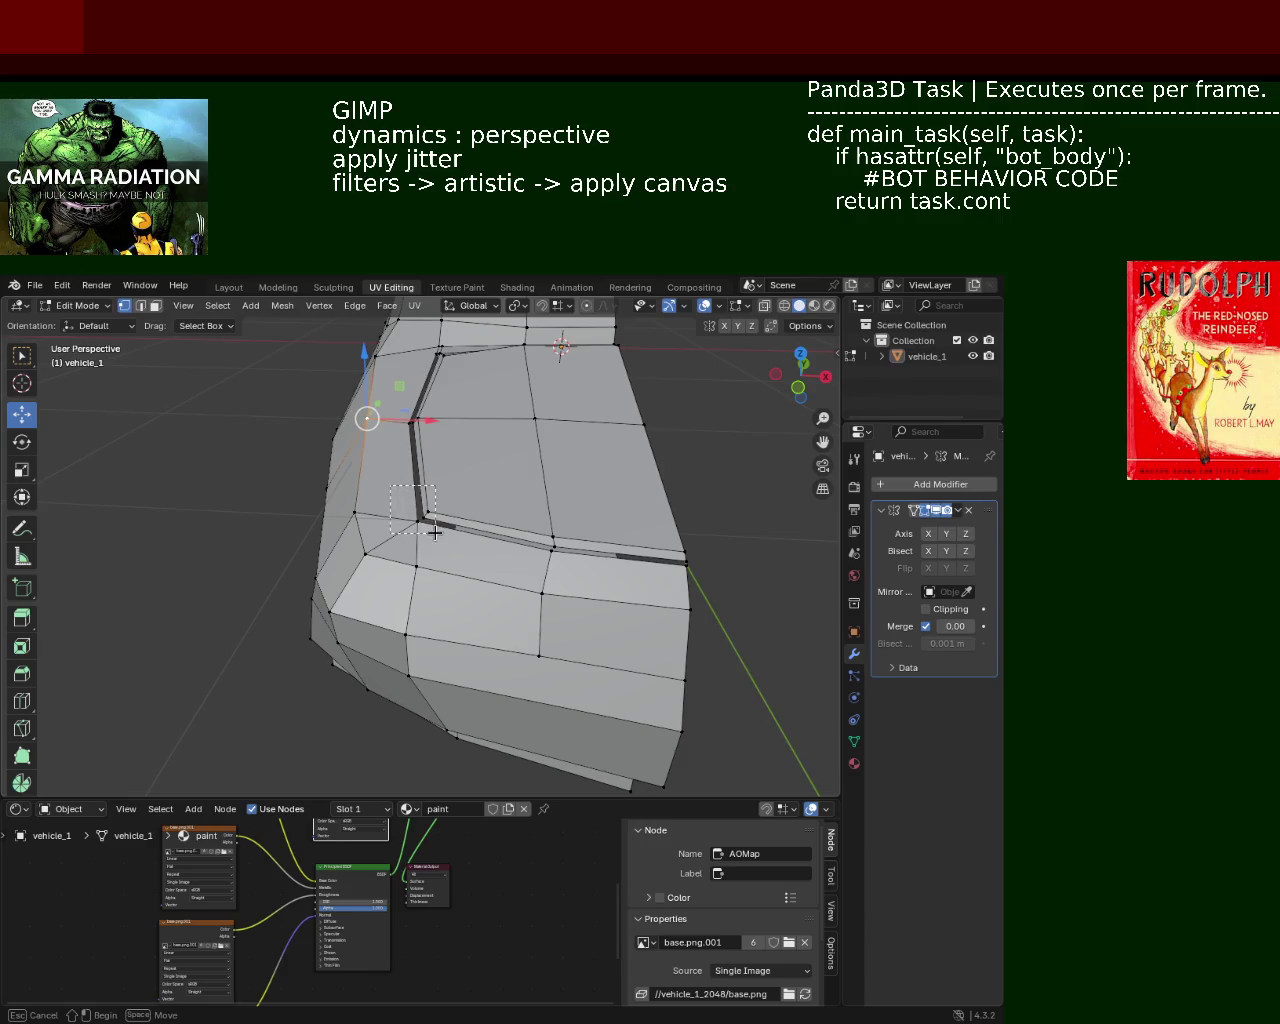
pyautogui.click(420, 518)
pyautogui.moveTo(480, 518)
pyautogui.mouseDown()
pyautogui.moveTo(455, 517)
pyautogui.moveTo(541, 522)
pyautogui.moveTo(526, 520)
pyautogui.mouseUp()
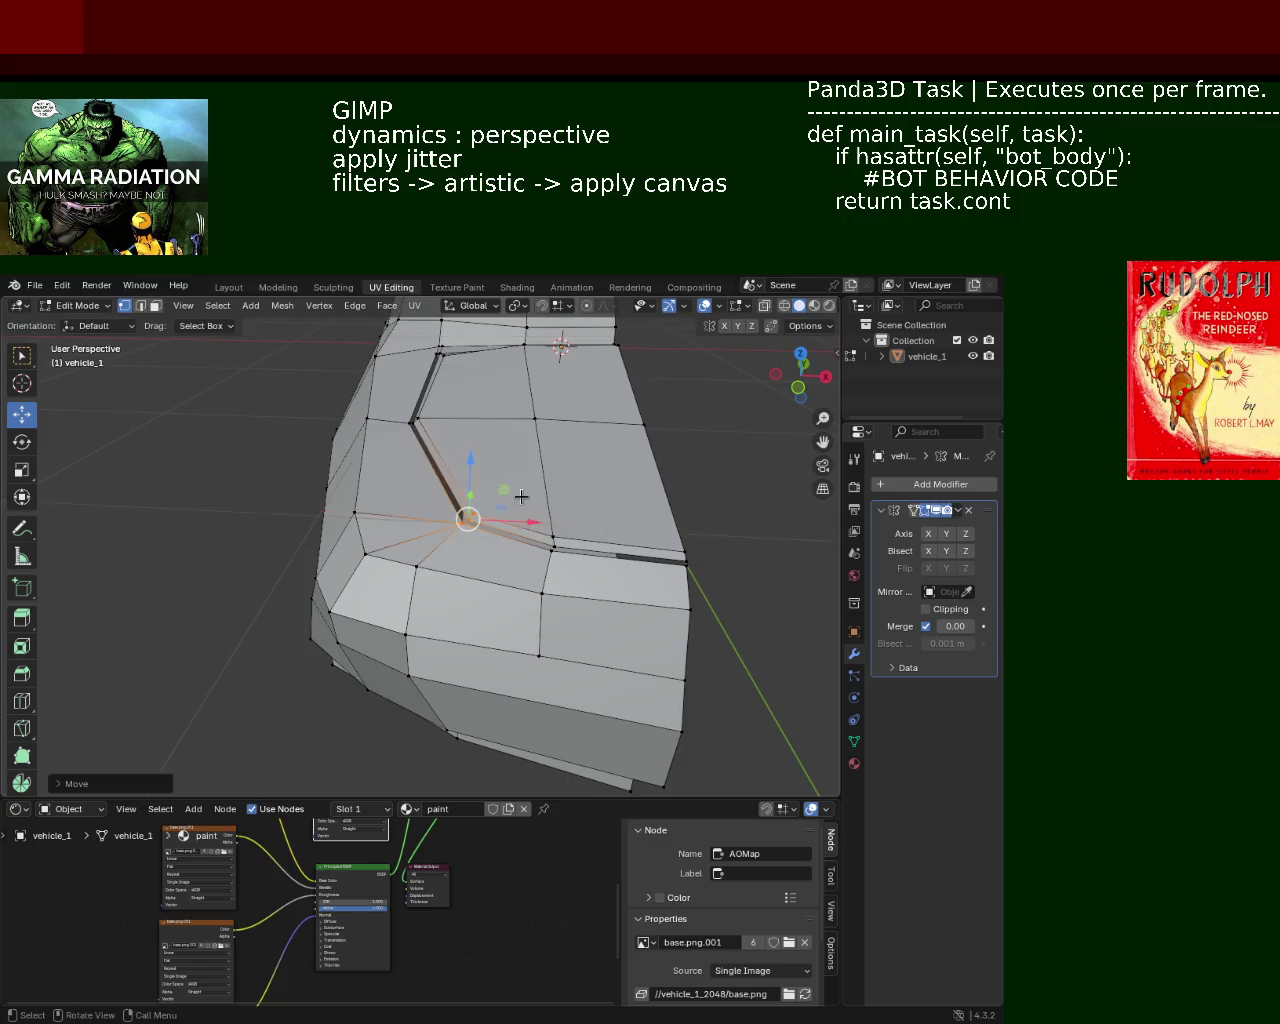
# Move the edge loop along the strip inward along X
pyautogui.moveTo(526, 520)
pyautogui.mouseDown(button='middle')
pyautogui.moveTo(548, 568)
pyautogui.moveTo(493, 435)
pyautogui.moveTo(495, 619)
pyautogui.moveTo(417, 614)
pyautogui.moveTo(354, 520)
pyautogui.moveTo(457, 500)
pyautogui.moveTo(427, 645)
pyautogui.mouseUp(button='middle')
pyautogui.keyDown('alt'); pyautogui.click(534, 588); pyautogui.keyUp('alt')
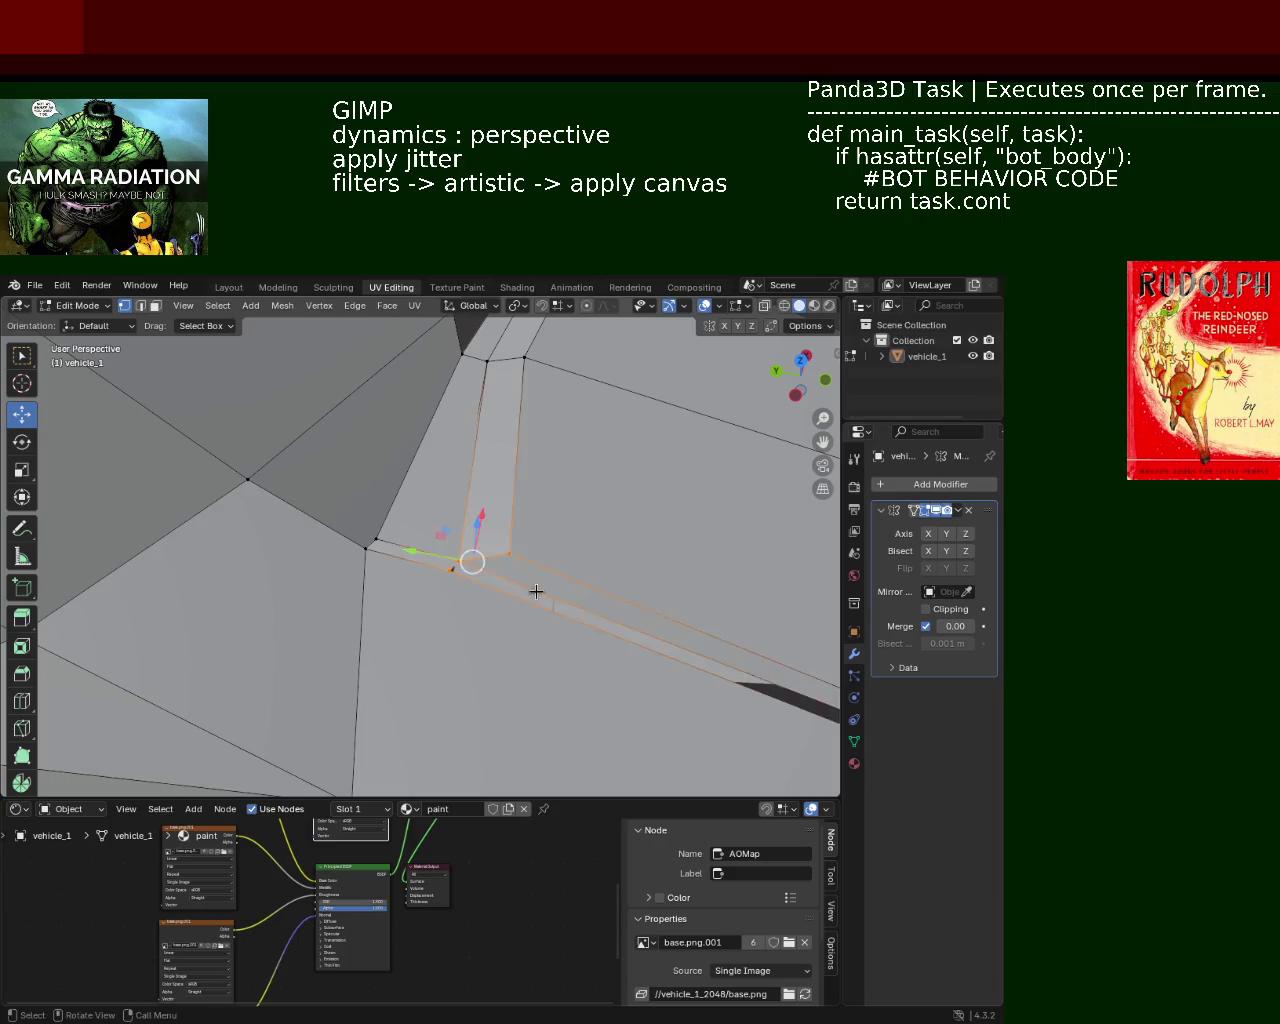
pyautogui.moveTo(534, 591)
pyautogui.mouseDown(button='middle')
pyautogui.moveTo(457, 500)
pyautogui.moveTo(337, 523)
pyautogui.moveTo(360, 494)
pyautogui.moveTo(423, 571)
pyautogui.moveTo(409, 554)
pyautogui.moveTo(370, 590)
pyautogui.moveTo(400, 623)
pyautogui.moveTo(479, 609)
pyautogui.moveTo(534, 480)
pyautogui.mouseUp(button='middle')
pyautogui.press('g')
pyautogui.press('x')
pyautogui.click(344, 462)
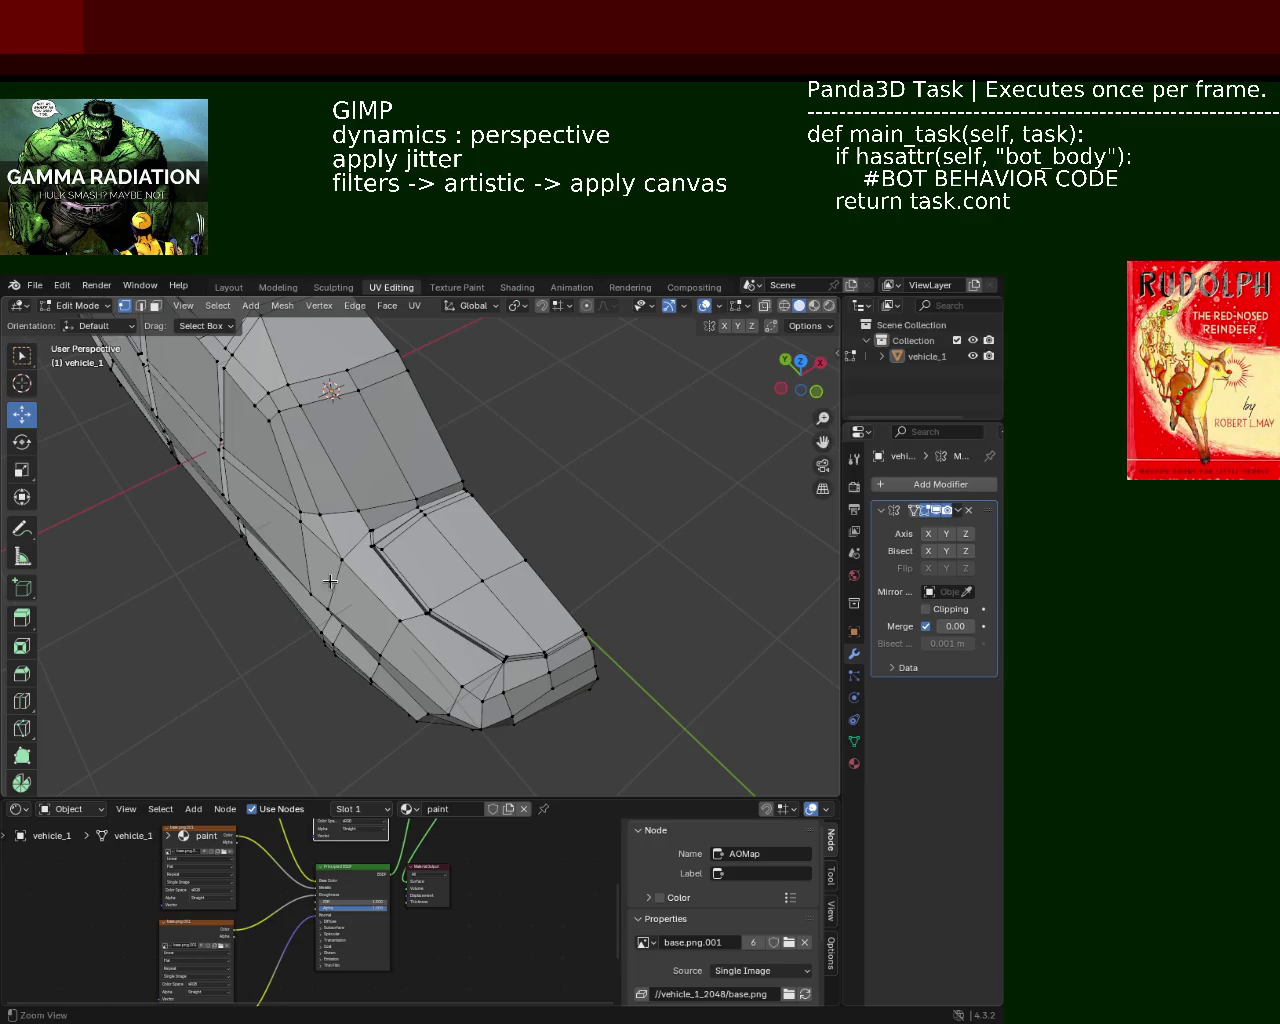
# Nudge the selected vertex slightly along X and save vehicle_1.blend
pyautogui.moveTo(432, 470)
pyautogui.keyDown('ctrl'); pyautogui.mouseDown(button='middle')
pyautogui.moveTo(400, 470)
pyautogui.moveTo(443, 549)
pyautogui.moveTo(314, 451)
pyautogui.moveTo(453, 555)
pyautogui.mouseUp(button='middle'); pyautogui.keyUp('ctrl')
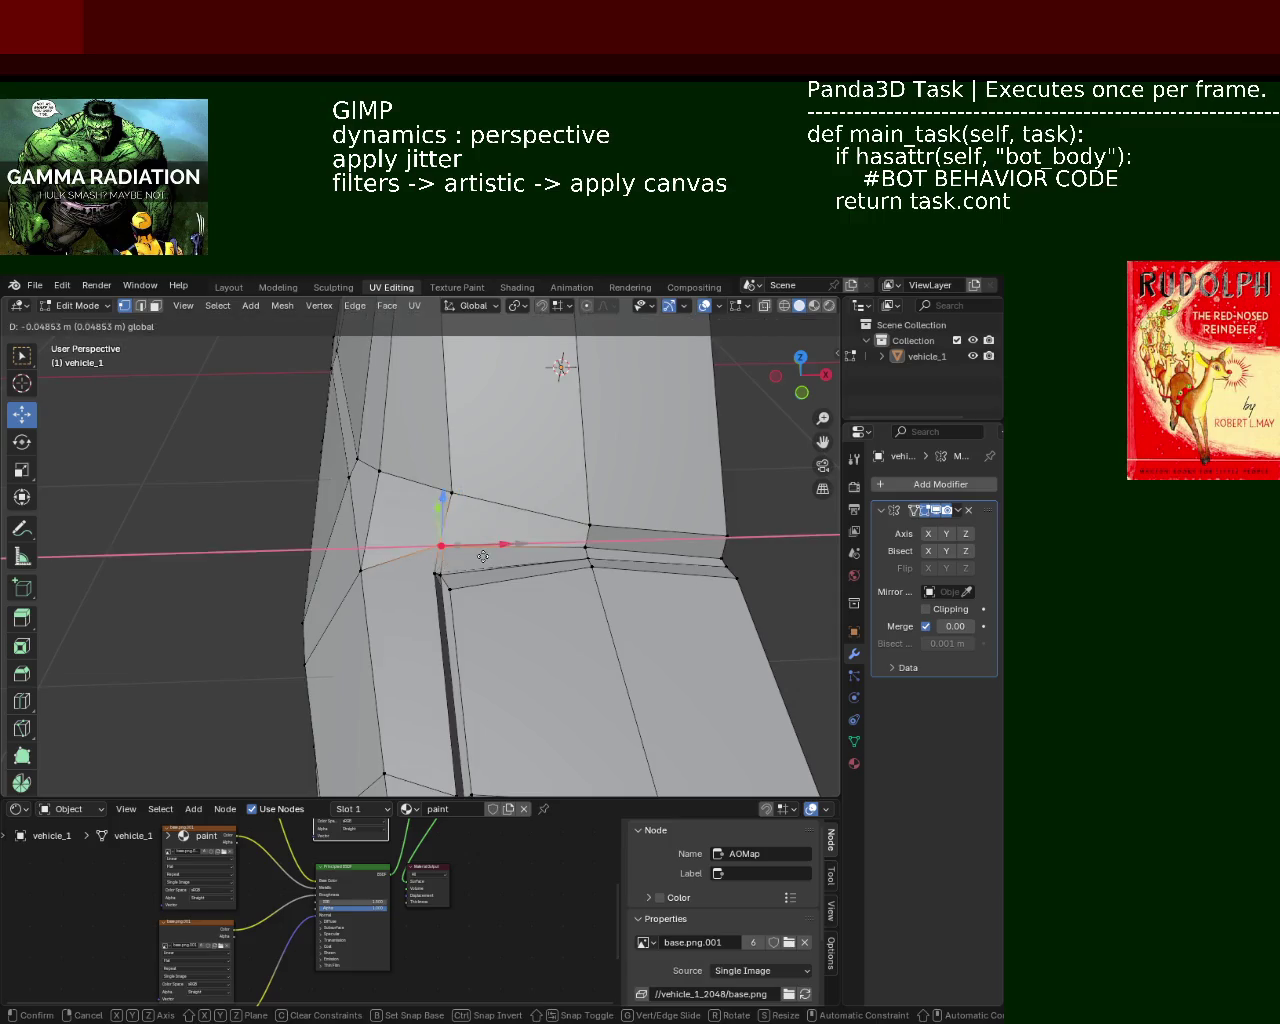
pyautogui.moveTo(446, 552); pyautogui.dragTo(467, 540)
pyautogui.moveTo(438, 496); pyautogui.dragTo(560, 560, button='middle')
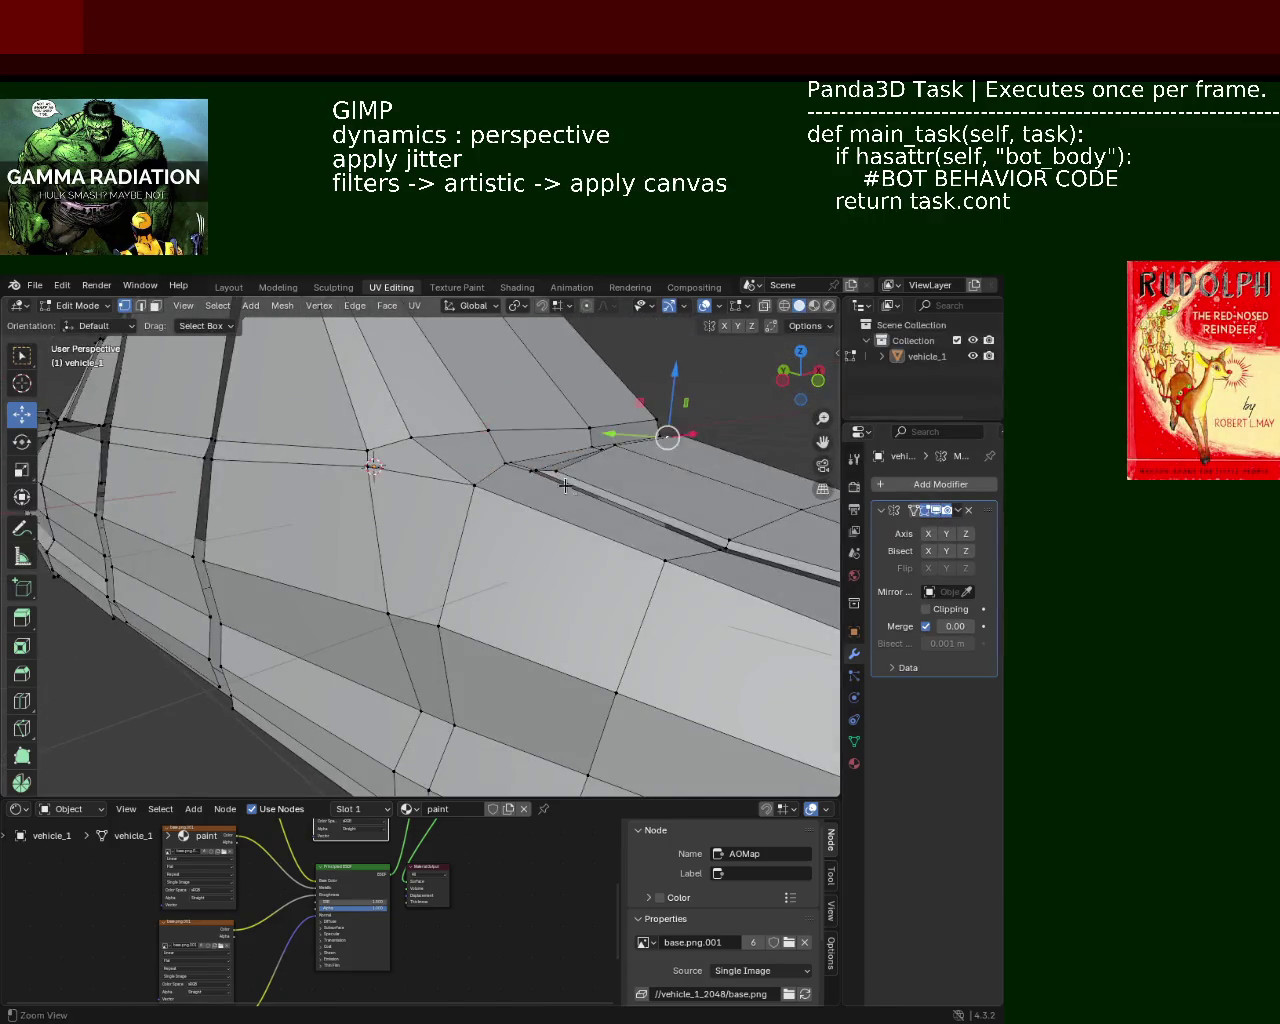
pyautogui.scroll(-3, 580, 611)
pyautogui.scroll(2, 603, 623)
pyautogui.moveTo(603, 623); pyautogui.dragTo(486, 550, button='middle')
pyautogui.hotkey('ctrl', 's')
pyautogui.scroll(-3, 560, 600)
pyautogui.scroll(3, 397, 494)
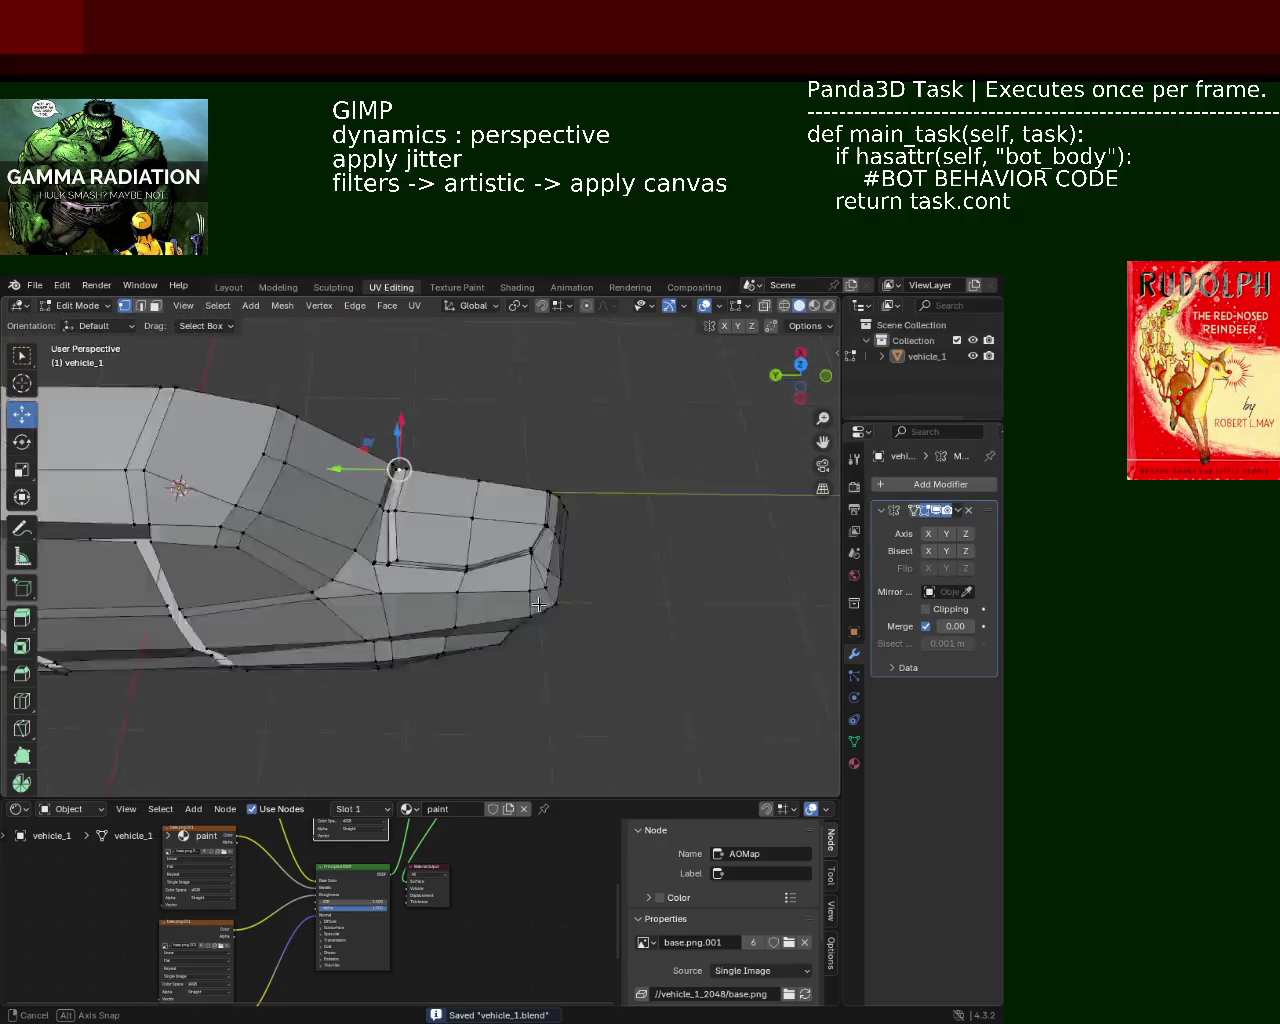
# Edge-slide the windshield-hood seam edge to reshape the pillar corner
pyautogui.moveTo(397, 494); pyautogui.dragTo(574, 563, button='middle')
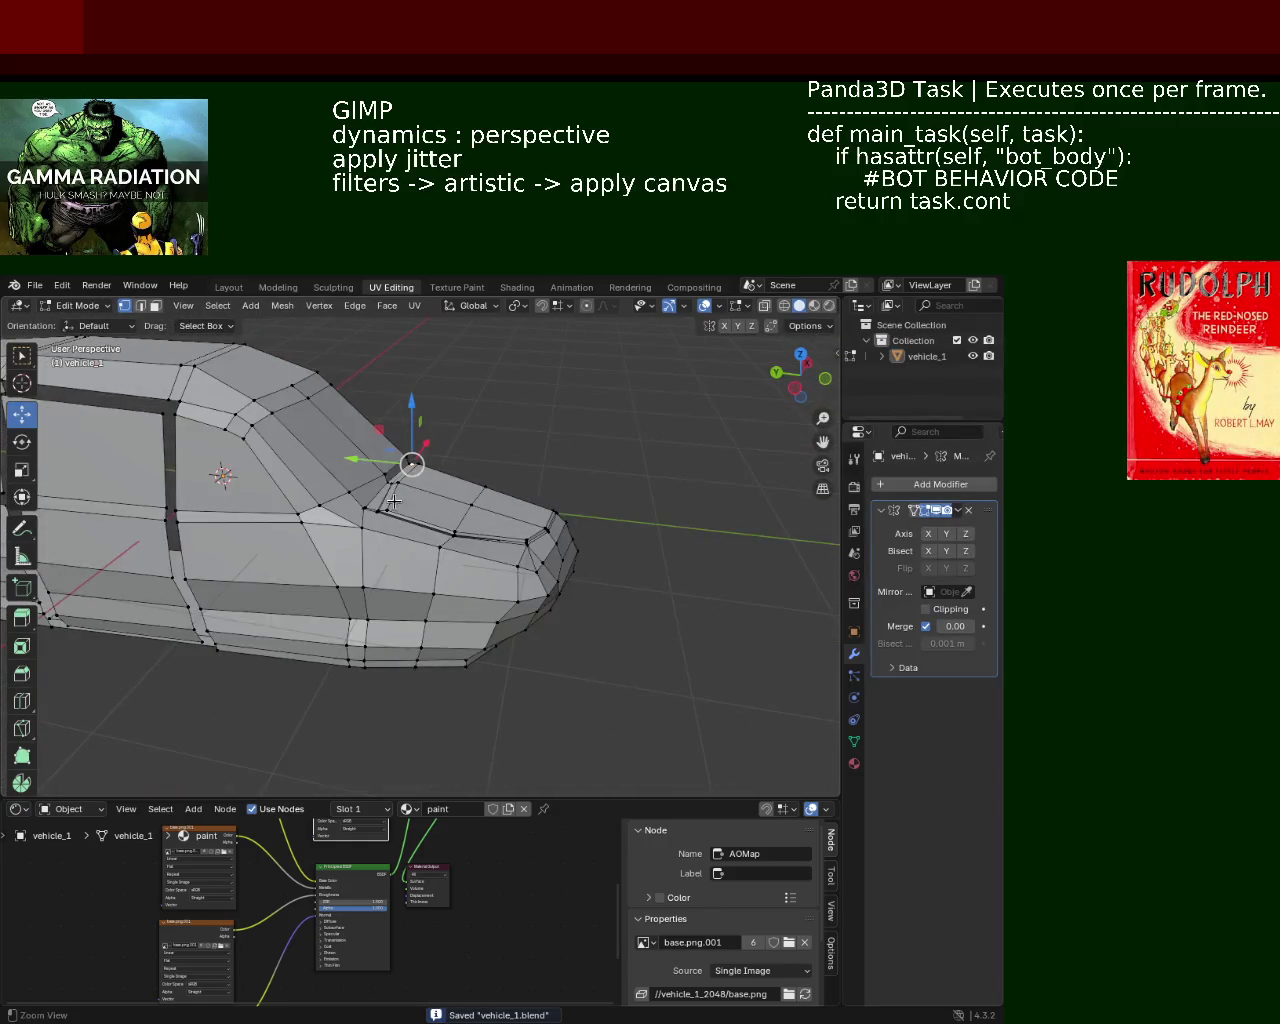
pyautogui.scroll(3, 394, 501)
pyautogui.scroll(3, 461, 512)
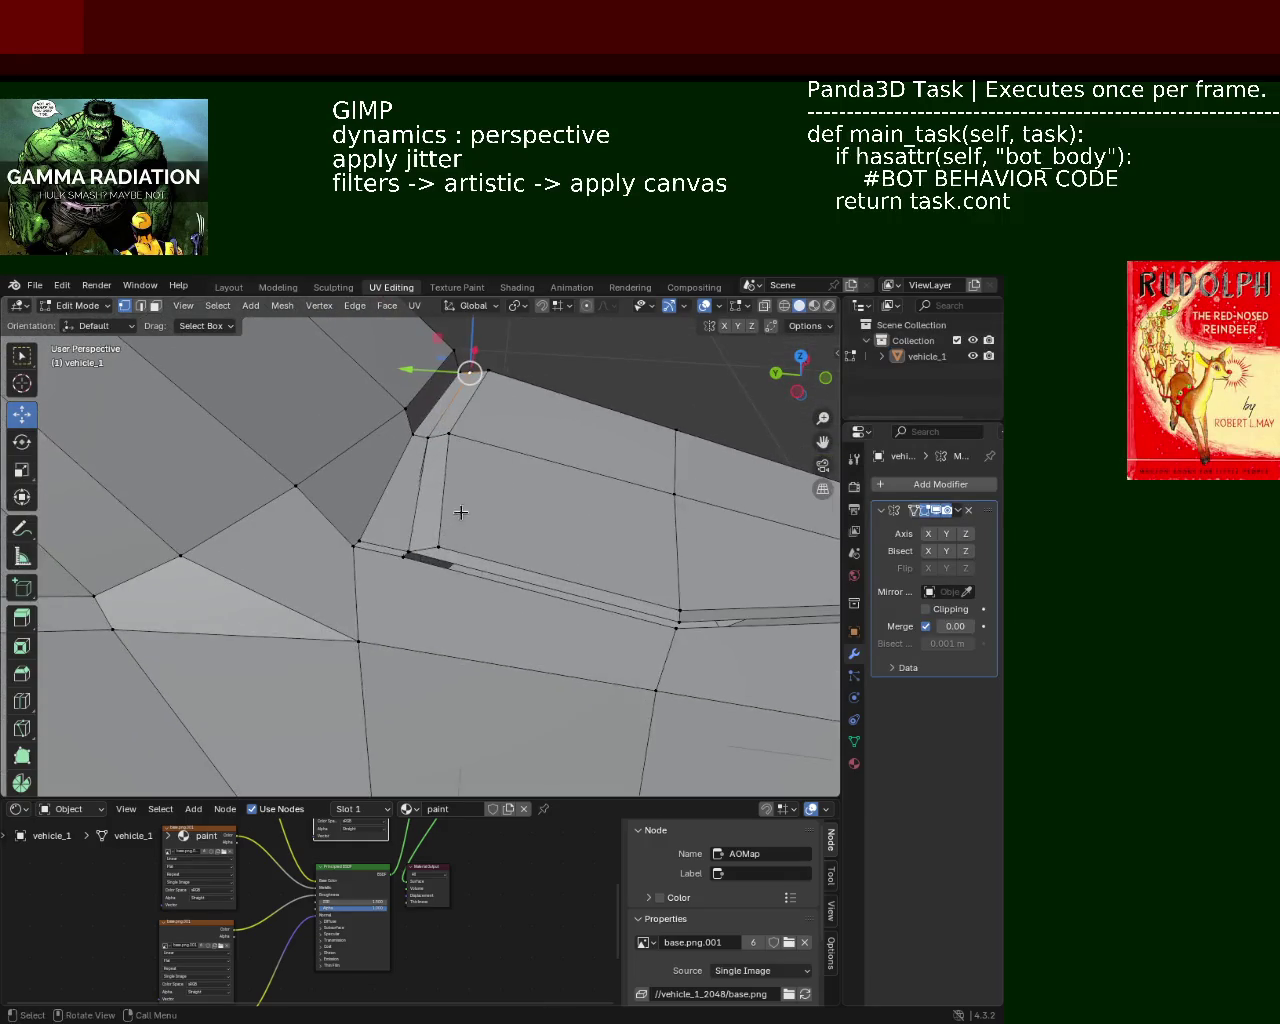
pyautogui.moveTo(398, 568); pyautogui.dragTo(398, 568)
pyautogui.press('g')
pyautogui.press('g')
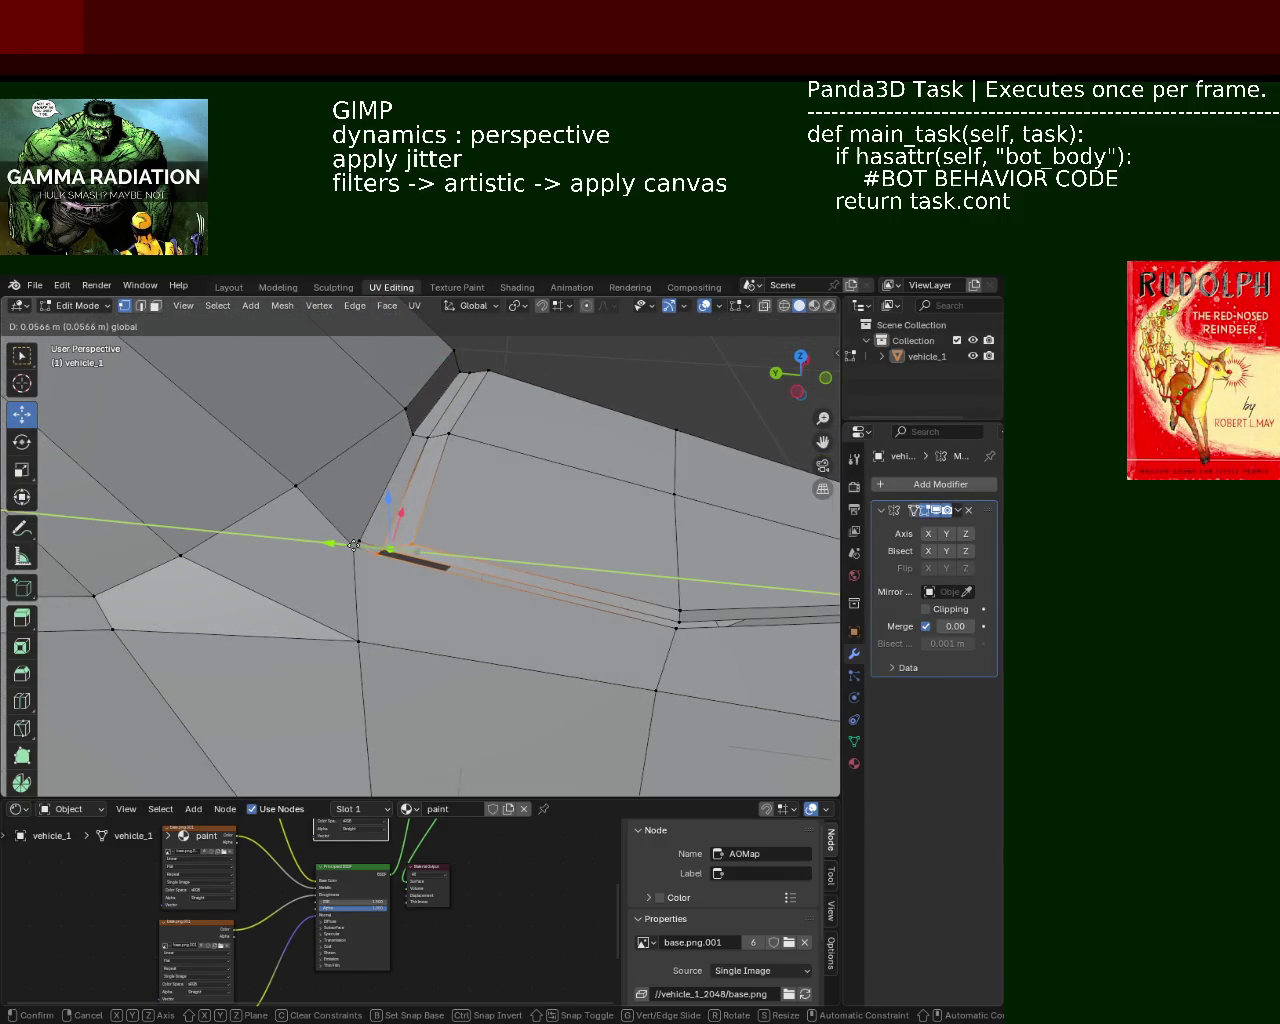
pyautogui.click(479, 597)
# Move a vertex near the car's nose left along X
pyautogui.scroll(-3, 479, 597)
pyautogui.moveTo(479, 597)
pyautogui.mouseDown(button='middle')
pyautogui.moveTo(334, 557)
pyautogui.moveTo(325, 579)
pyautogui.moveTo(338, 588)
pyautogui.moveTo(351, 556)
pyautogui.mouseUp(button='middle')
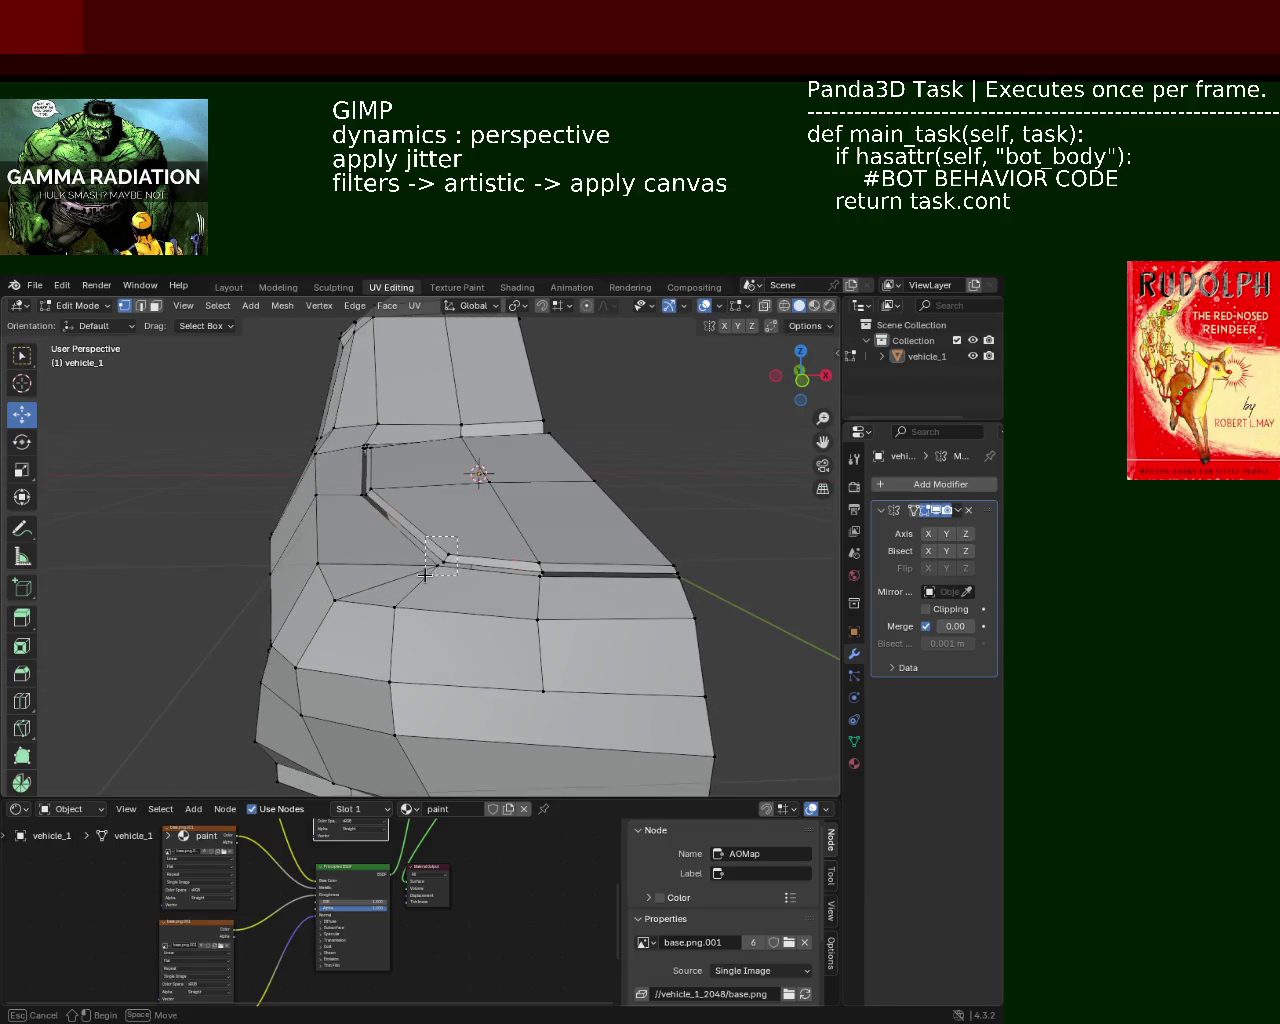
pyautogui.moveTo(522, 571); pyautogui.dragTo(445, 562)
pyautogui.click(451, 560)
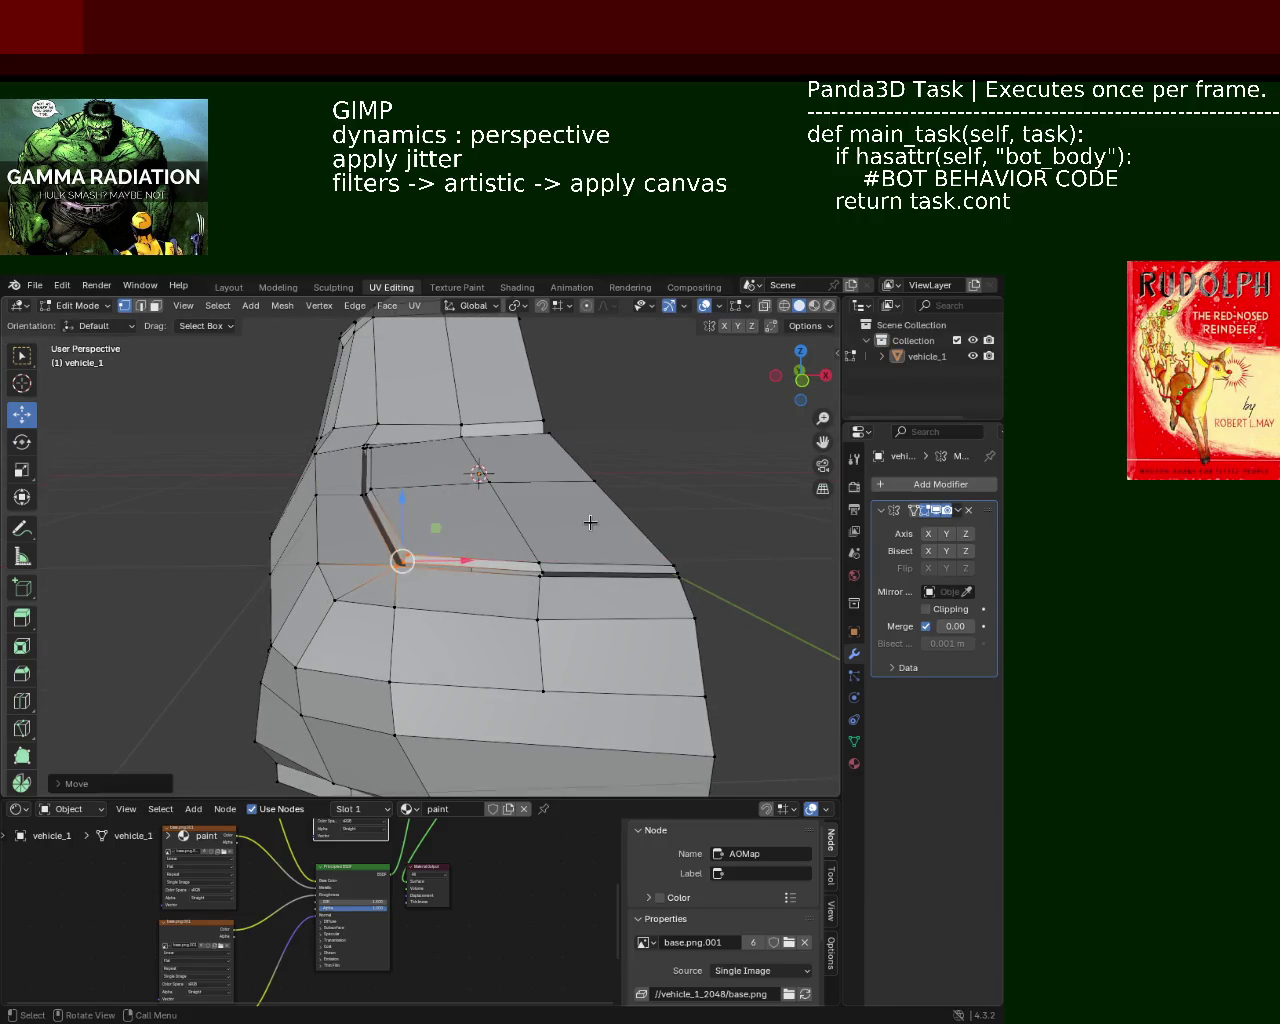
pyautogui.click(594, 481)
pyautogui.moveTo(483, 465)
pyautogui.mouseDown(button='middle')
pyautogui.moveTo(487, 692)
pyautogui.moveTo(530, 640)
pyautogui.moveTo(560, 680)
pyautogui.moveTo(561, 591)
pyautogui.mouseUp(button='middle')
pyautogui.moveTo(497, 531)
pyautogui.mouseDown(button='middle')
pyautogui.moveTo(412, 525)
pyautogui.moveTo(560, 511)
pyautogui.moveTo(600, 480)
pyautogui.moveTo(560, 470)
pyautogui.moveTo(535, 540)
pyautogui.moveTo(428, 565)
pyautogui.moveTo(380, 530)
pyautogui.moveTo(340, 526)
pyautogui.moveTo(418, 539)
pyautogui.moveTo(414, 580)
pyautogui.moveTo(461, 592)
pyautogui.moveTo(532, 538)
pyautogui.mouseUp(button='middle')
pyautogui.scroll(-4, 470, 555)
pyautogui.scroll(3, 340, 526)
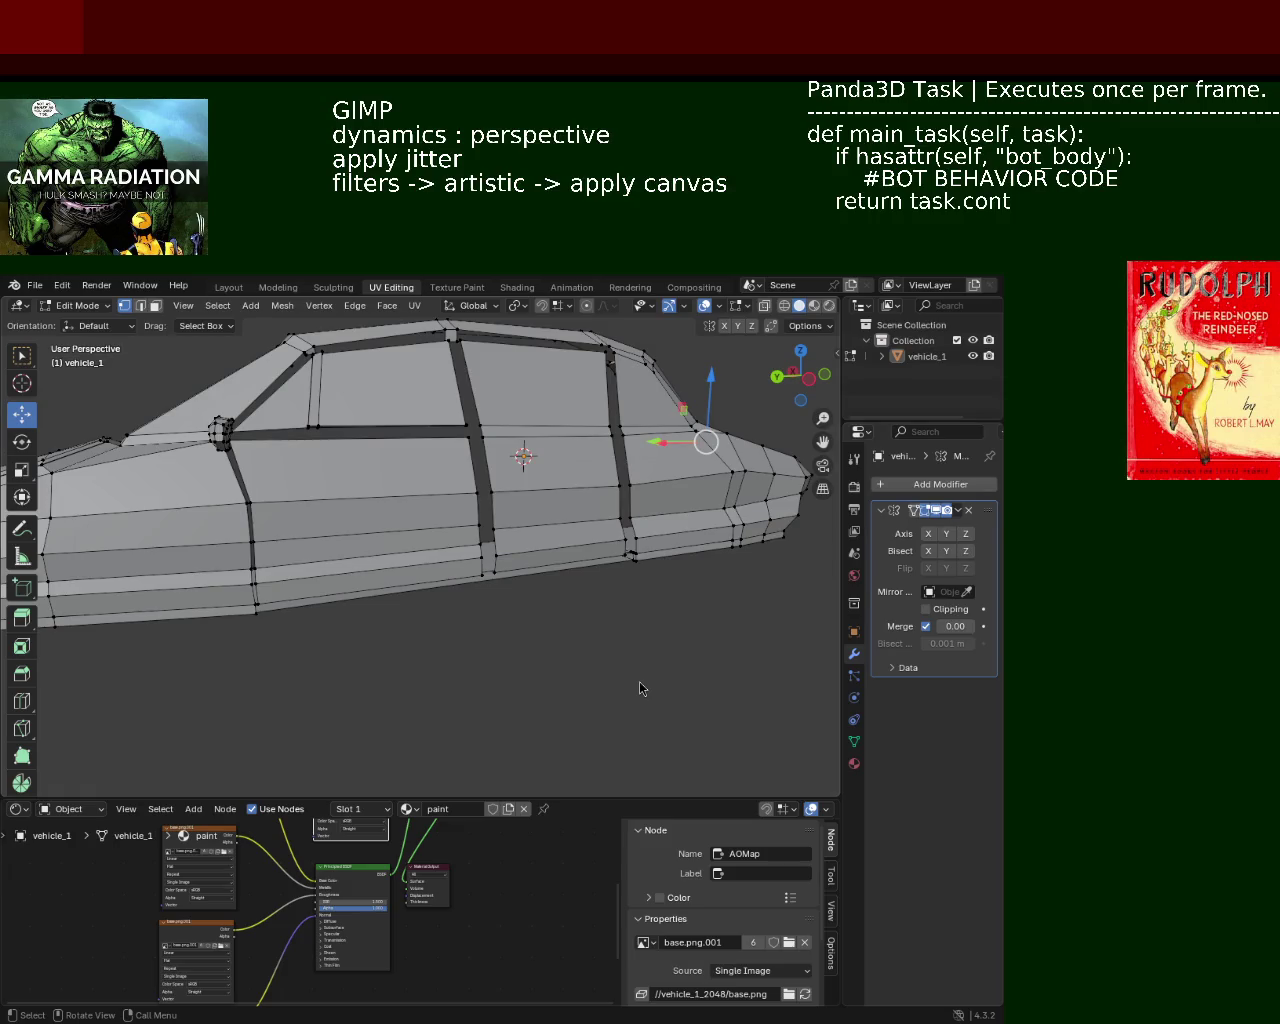
pyautogui.moveTo(112, 524)
pyautogui.mouseDown(button='middle')
pyautogui.moveTo(306, 560)
pyautogui.moveTo(138, 511)
pyautogui.mouseUp(button='middle')
pyautogui.moveTo(241, 545); pyautogui.dragTo(500, 561, button='middle')
pyautogui.scroll(-3, 297, 543)
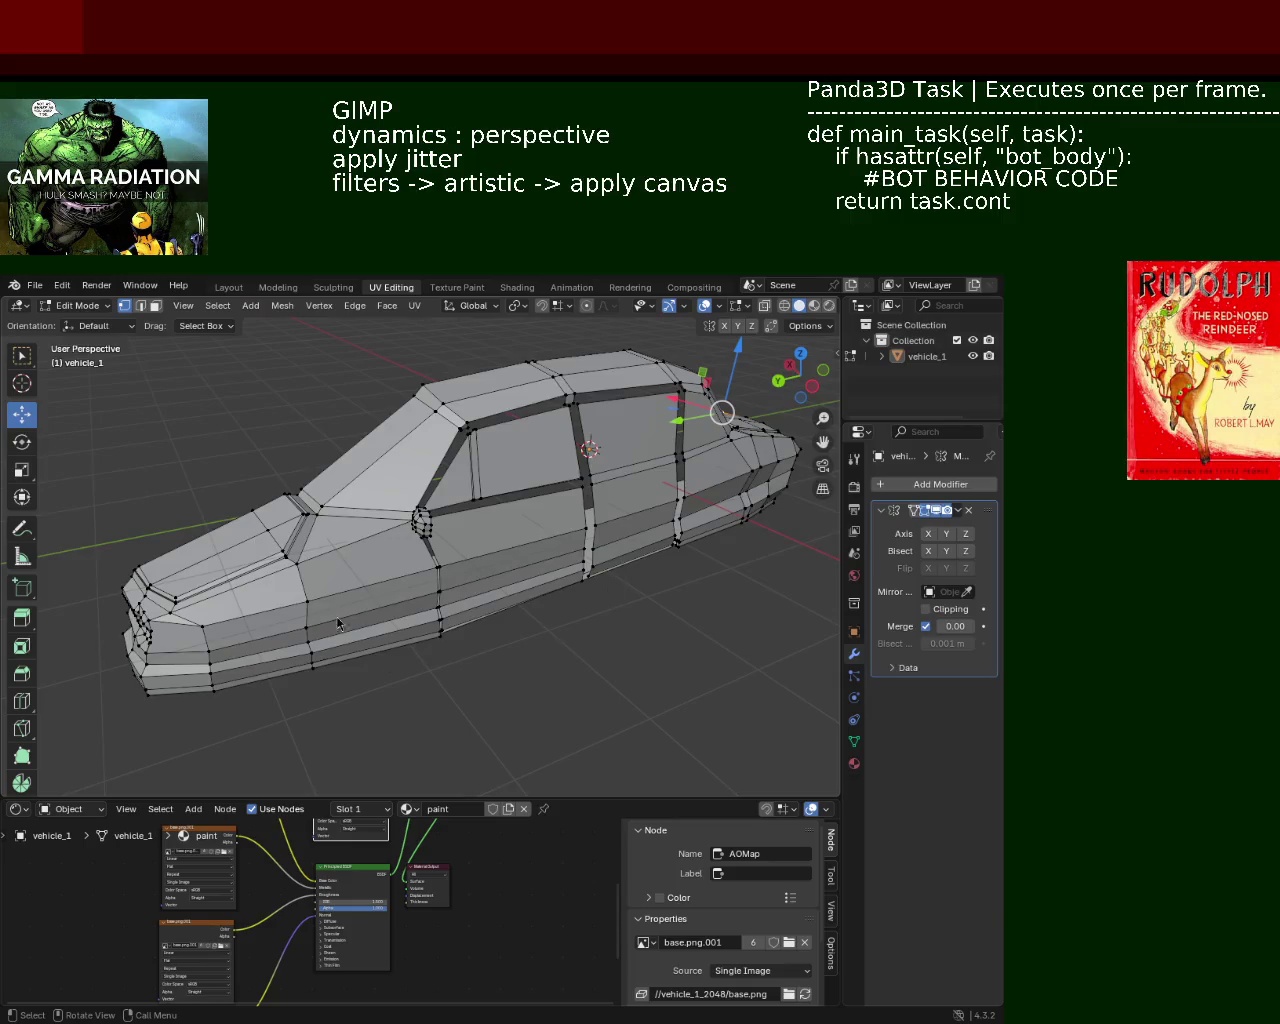
pyautogui.moveTo(342, 578)
pyautogui.mouseDown(button='middle')
pyautogui.moveTo(302, 551)
pyautogui.moveTo(367, 585)
pyautogui.moveTo(491, 580)
pyautogui.mouseUp(button='middle')
# Orbit to inspect the car's rear and windows, then save vehicle_1.blend
pyautogui.moveTo(443, 573)
pyautogui.mouseDown(button='middle')
pyautogui.moveTo(225, 617)
pyautogui.moveTo(488, 578)
pyautogui.moveTo(407, 568)
pyautogui.moveTo(459, 508)
pyautogui.moveTo(378, 580)
pyautogui.moveTo(352, 491)
pyautogui.mouseUp(button='middle')
pyautogui.scroll(-3, 407, 568)
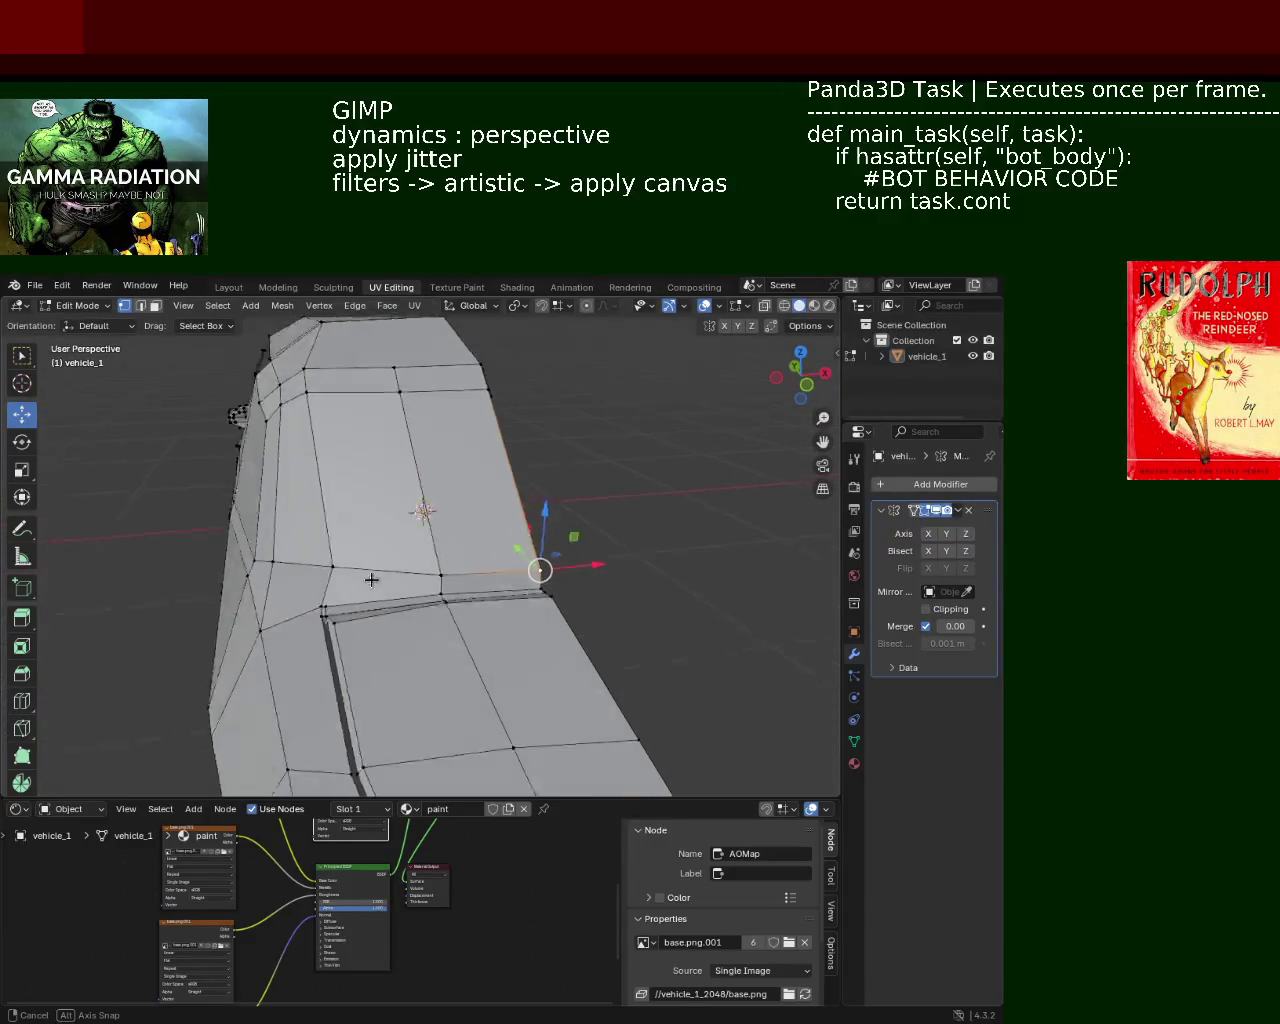
pyautogui.moveTo(371, 580)
pyautogui.mouseDown(button='middle')
pyautogui.moveTo(443, 536)
pyautogui.moveTo(443, 492)
pyautogui.mouseUp(button='middle')
pyautogui.scroll(-5, 411, 560)
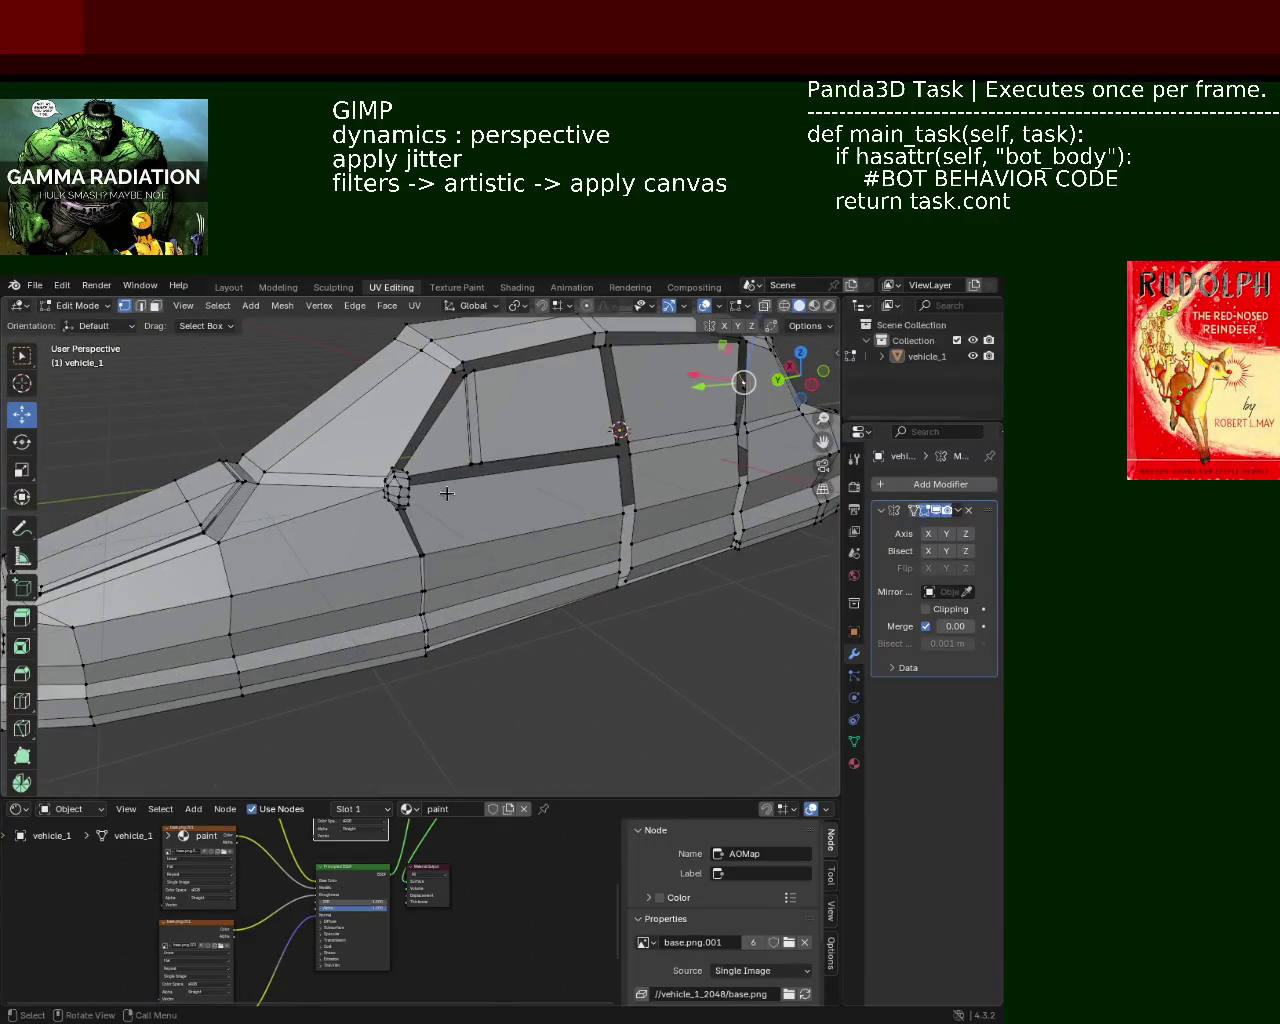
pyautogui.hotkey('ctrl', 's')
pyautogui.moveTo(525, 592)
pyautogui.mouseDown(button='middle')
pyautogui.moveTo(261, 566)
pyautogui.moveTo(300, 520)
pyautogui.moveTo(420, 500)
pyautogui.mouseUp(button='middle')
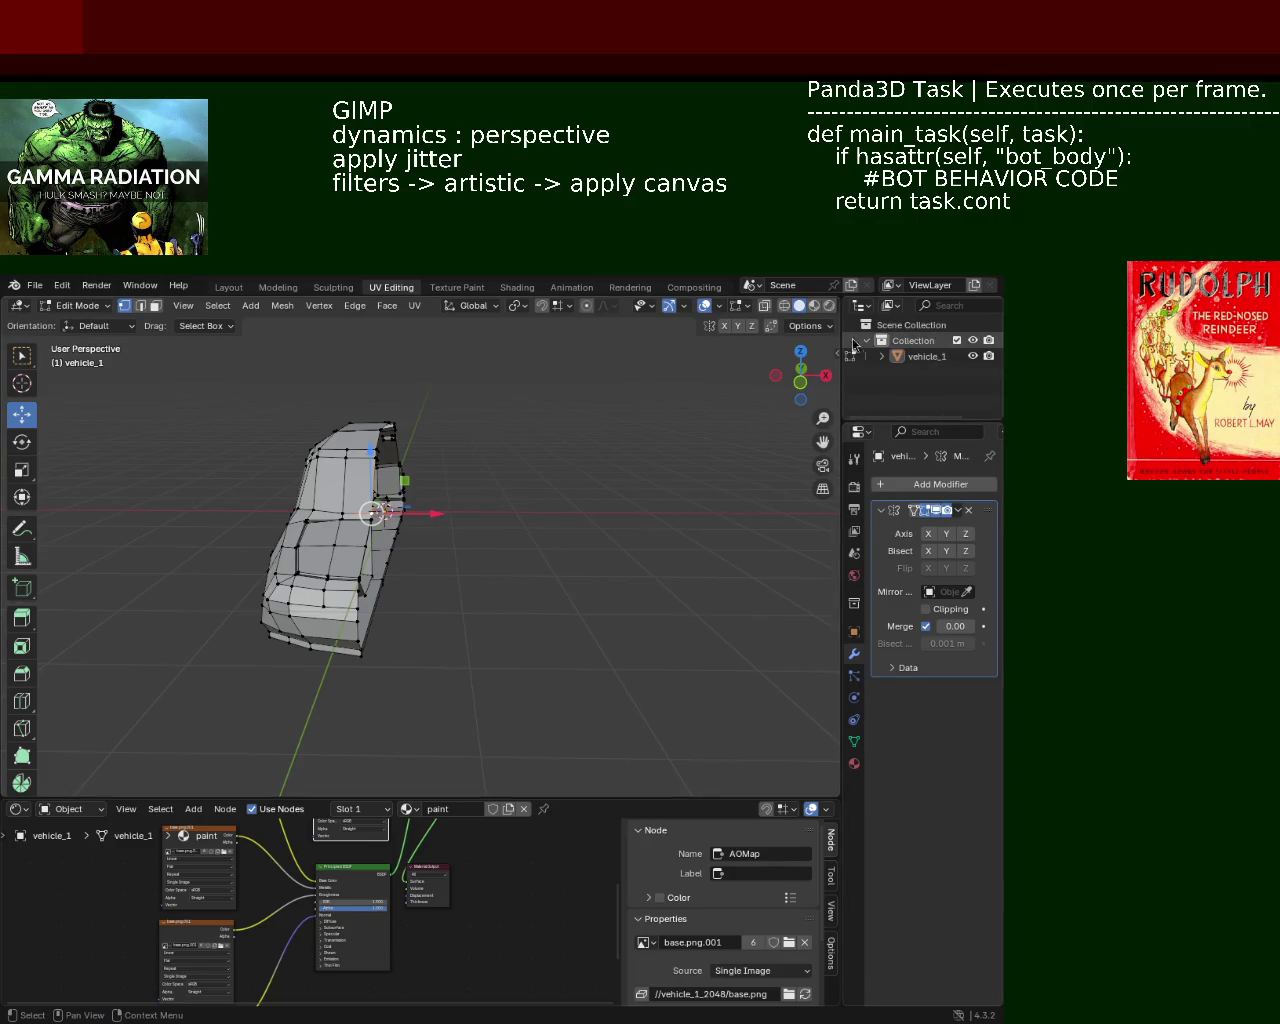
pyautogui.click(814, 305)
# Inspect the textured car side close up, then switch to Wireframe shading
pyautogui.moveTo(464, 488)
pyautogui.mouseDown(button='middle')
pyautogui.moveTo(651, 491)
pyautogui.moveTo(543, 517)
pyautogui.moveTo(270, 502)
pyautogui.moveTo(286, 466)
pyautogui.moveTo(614, 486)
pyautogui.moveTo(537, 514)
pyautogui.moveTo(514, 380)
pyautogui.moveTo(489, 434)
pyautogui.moveTo(443, 417)
pyautogui.moveTo(373, 509)
pyautogui.moveTo(266, 528)
pyautogui.moveTo(390, 565)
pyautogui.moveTo(119, 522)
pyautogui.moveTo(551, 509)
pyautogui.moveTo(314, 507)
pyautogui.mouseUp(button='middle')
pyautogui.scroll(5, 583, 495)
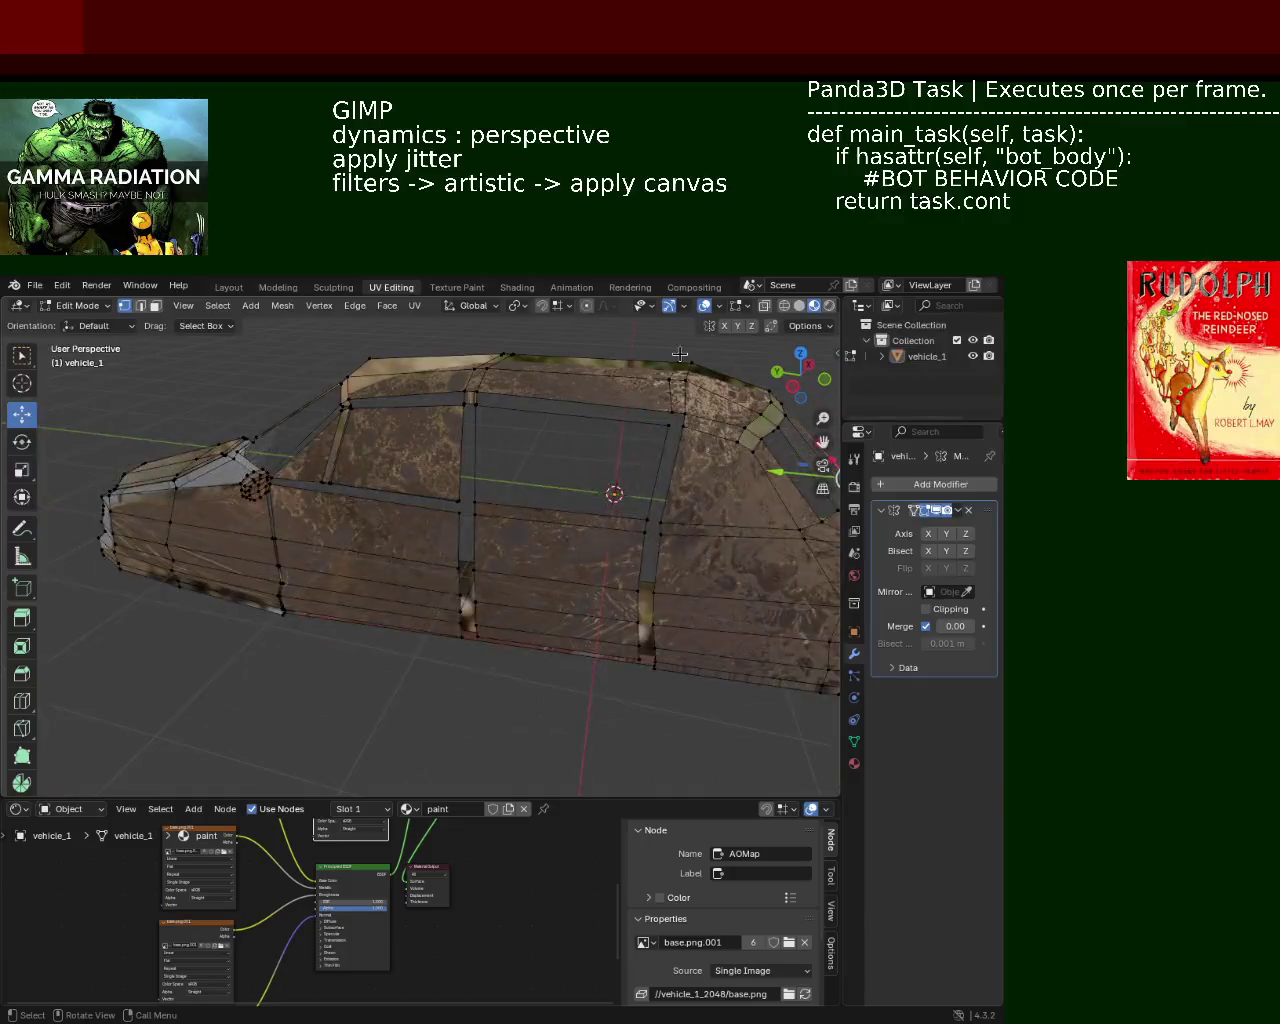
pyautogui.click(830, 307)
pyautogui.moveTo(564, 494)
pyautogui.mouseDown(button='middle')
pyautogui.moveTo(640, 594)
pyautogui.moveTo(500, 520)
pyautogui.moveTo(541, 531)
pyautogui.moveTo(358, 547)
pyautogui.moveTo(306, 569)
pyautogui.moveTo(314, 543)
pyautogui.moveTo(386, 540)
pyautogui.moveTo(399, 563)
pyautogui.moveTo(670, 539)
pyautogui.mouseUp(button='middle')
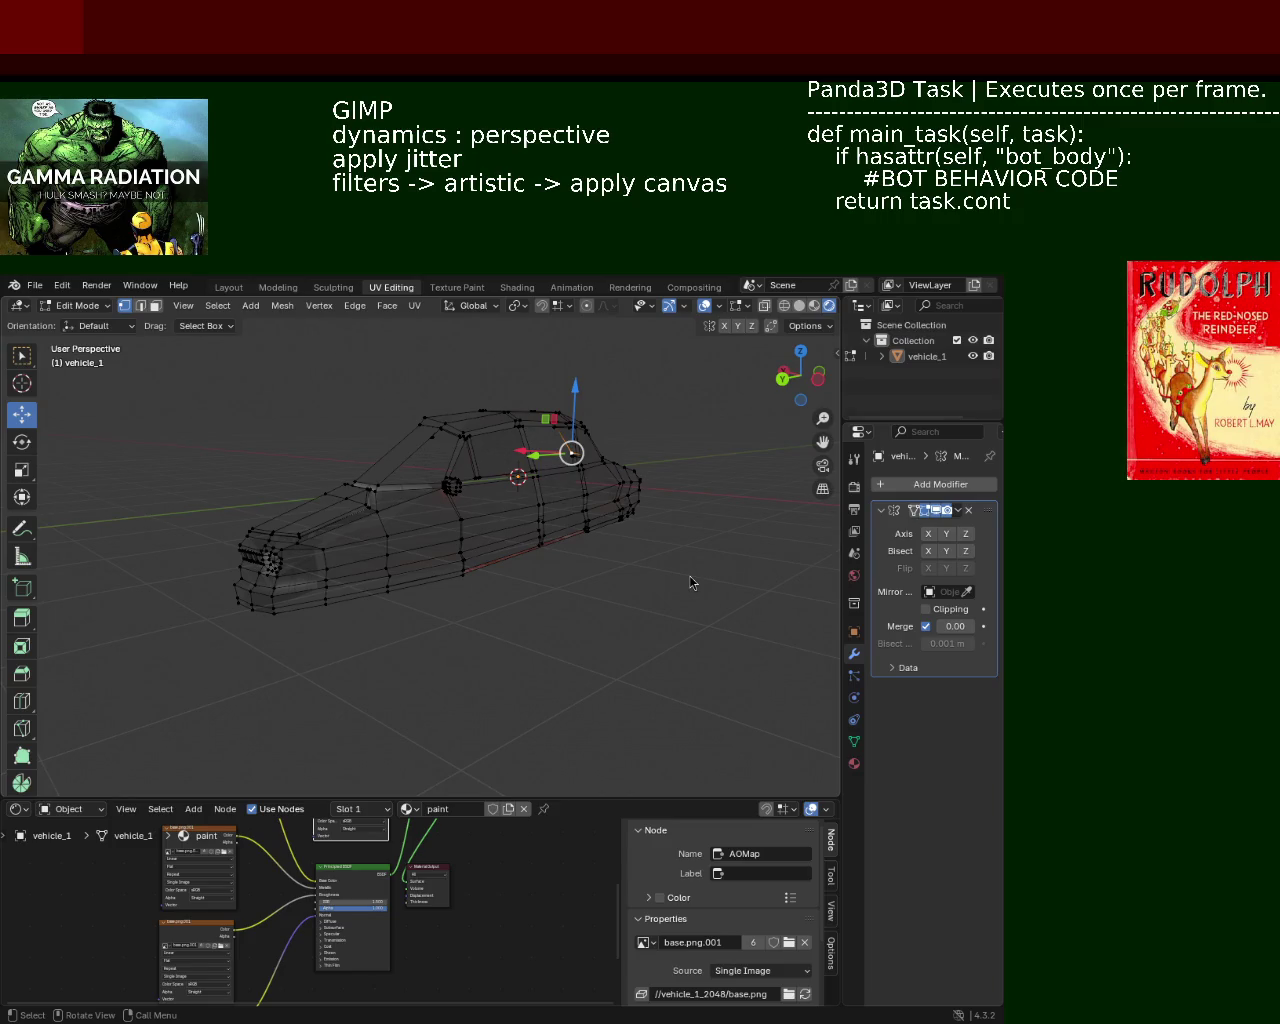
pyautogui.moveTo(332, 592)
pyautogui.mouseDown(button='middle')
pyautogui.moveTo(457, 531)
pyautogui.moveTo(343, 520)
pyautogui.moveTo(362, 506)
pyautogui.mouseUp(button='middle')
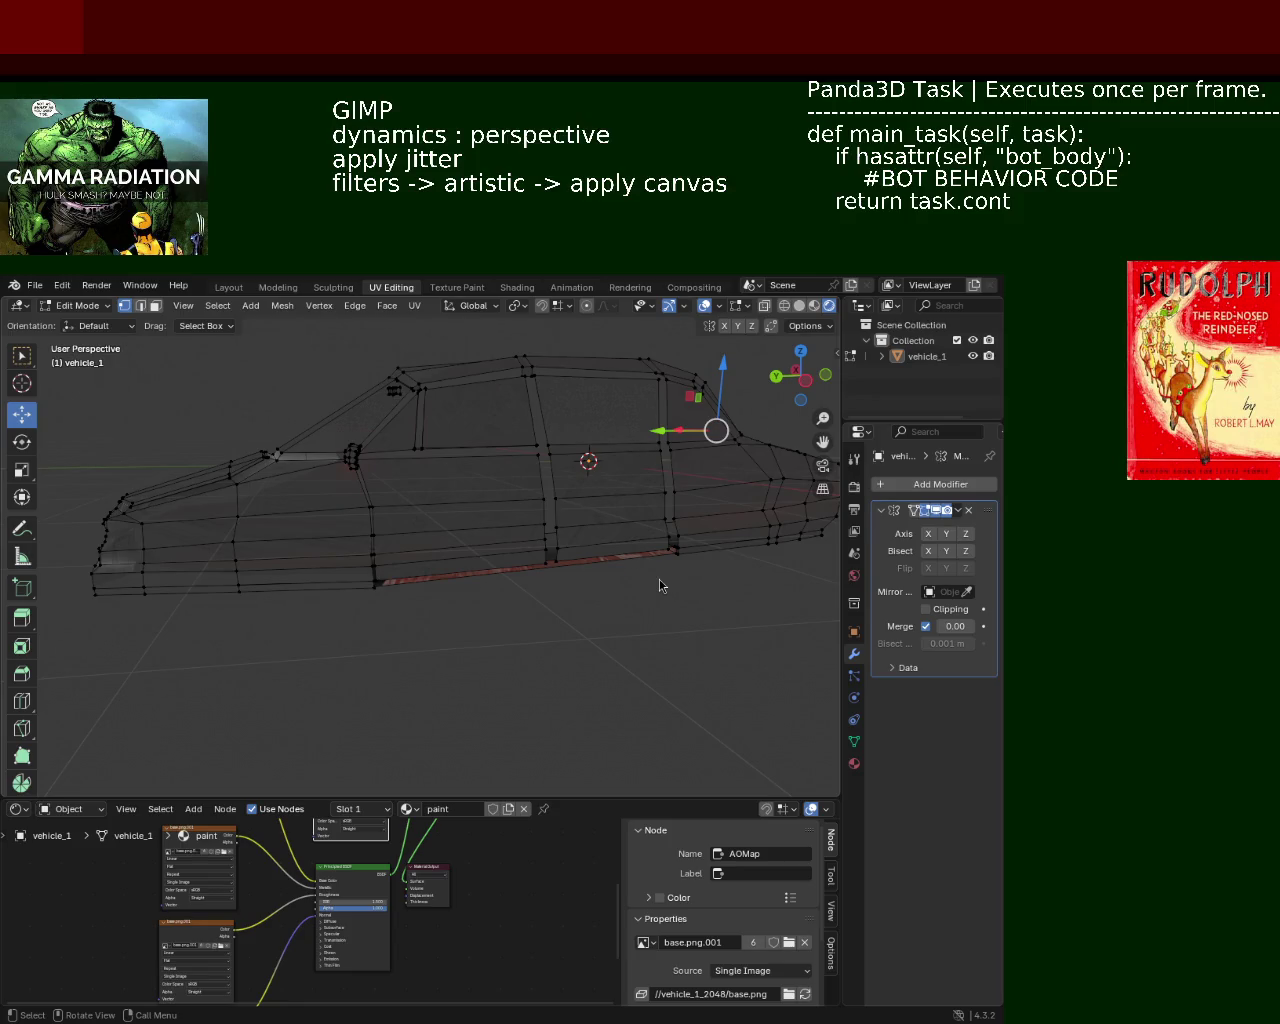
pyautogui.moveTo(294, 563)
pyautogui.mouseDown(button='middle')
pyautogui.moveTo(447, 588)
pyautogui.moveTo(371, 566)
pyautogui.moveTo(388, 620)
pyautogui.moveTo(483, 602)
pyautogui.mouseUp(button='middle')
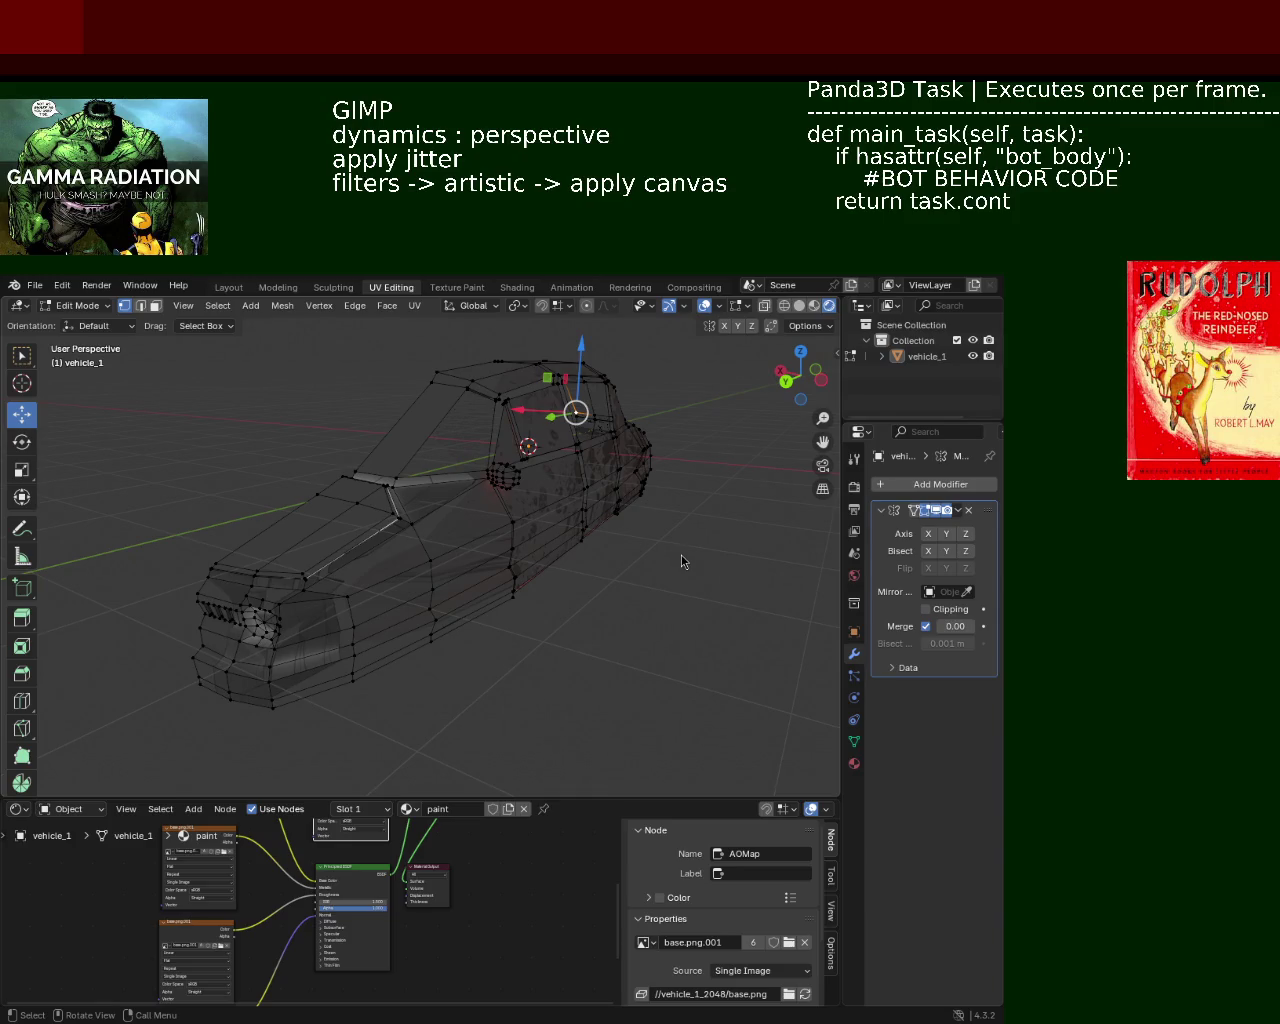
pyautogui.moveTo(339, 584)
pyautogui.mouseDown(button='middle')
pyautogui.moveTo(396, 543)
pyautogui.moveTo(417, 487)
pyautogui.moveTo(530, 494)
pyautogui.mouseUp(button='middle')
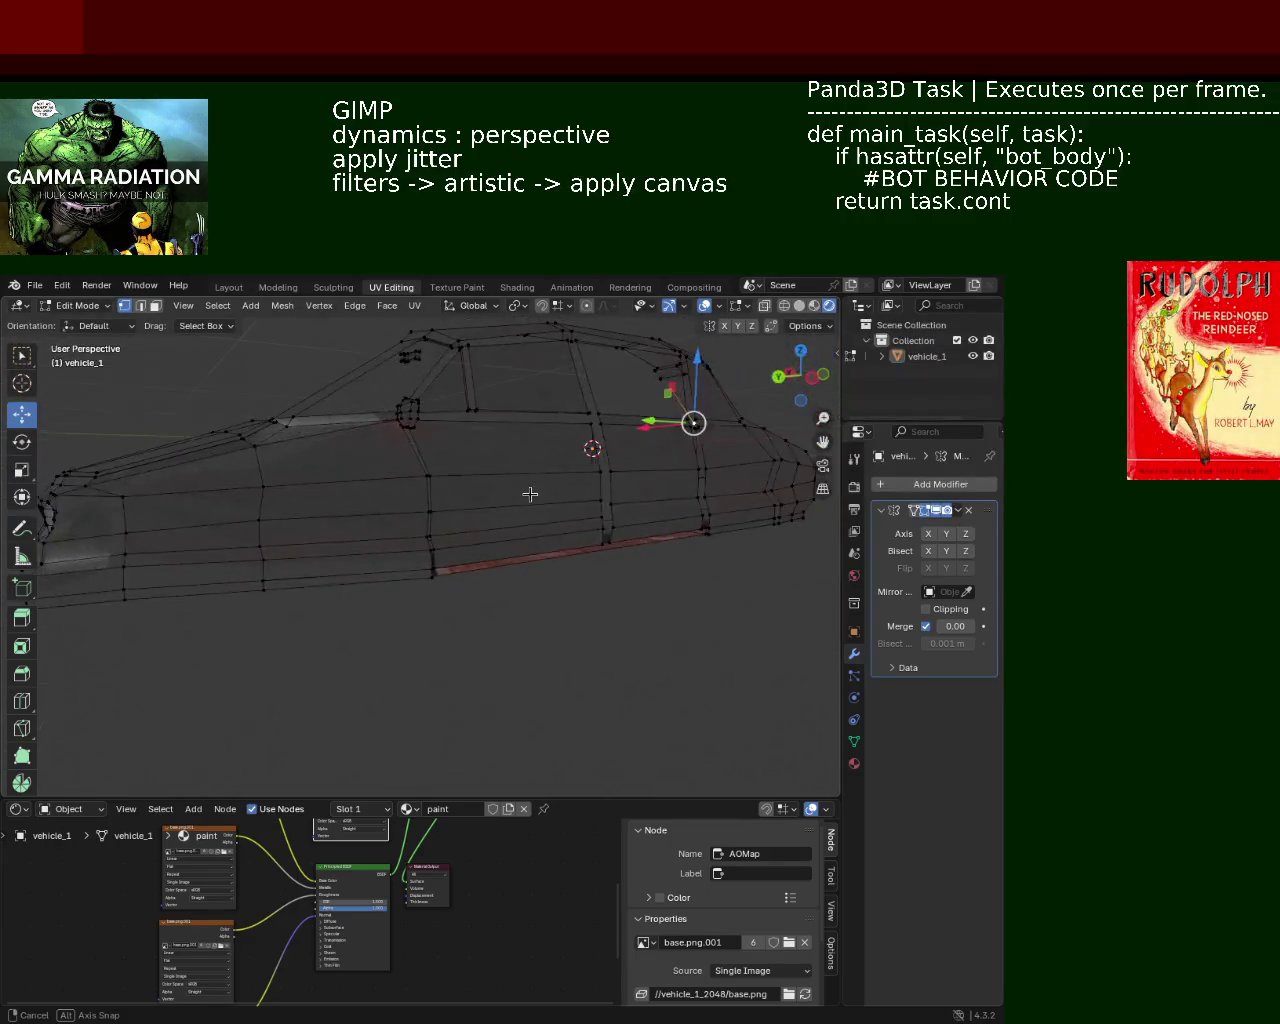
pyautogui.scroll(-3, 530, 500)
pyautogui.moveTo(530, 510)
pyautogui.mouseDown(button='middle')
pyautogui.moveTo(548, 534)
pyautogui.moveTo(464, 550)
pyautogui.mouseUp(button='middle')
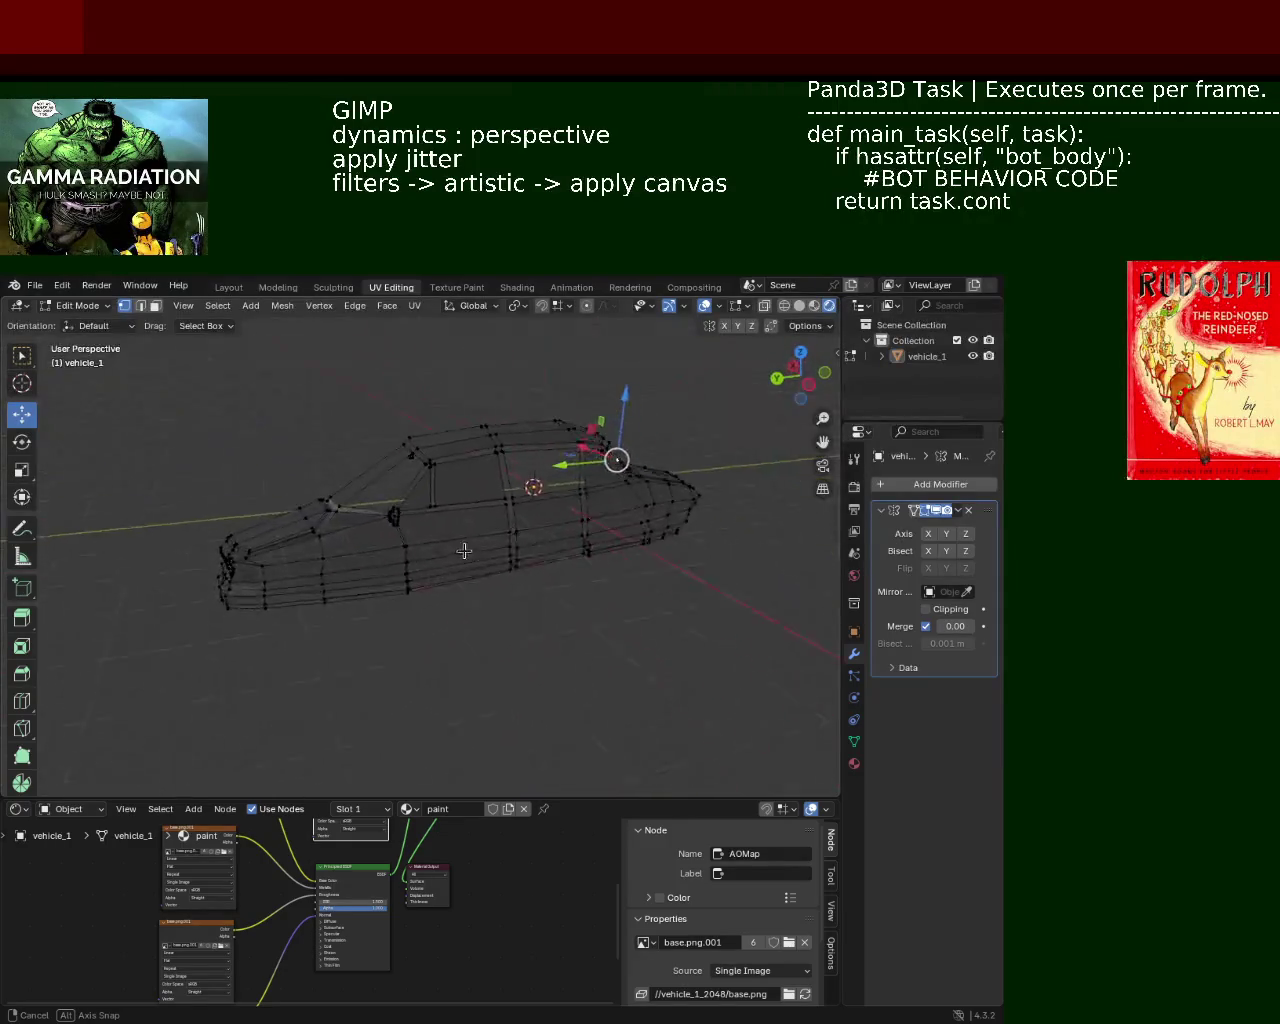
pyautogui.moveTo(464, 550); pyautogui.dragTo(494, 536, button='middle')
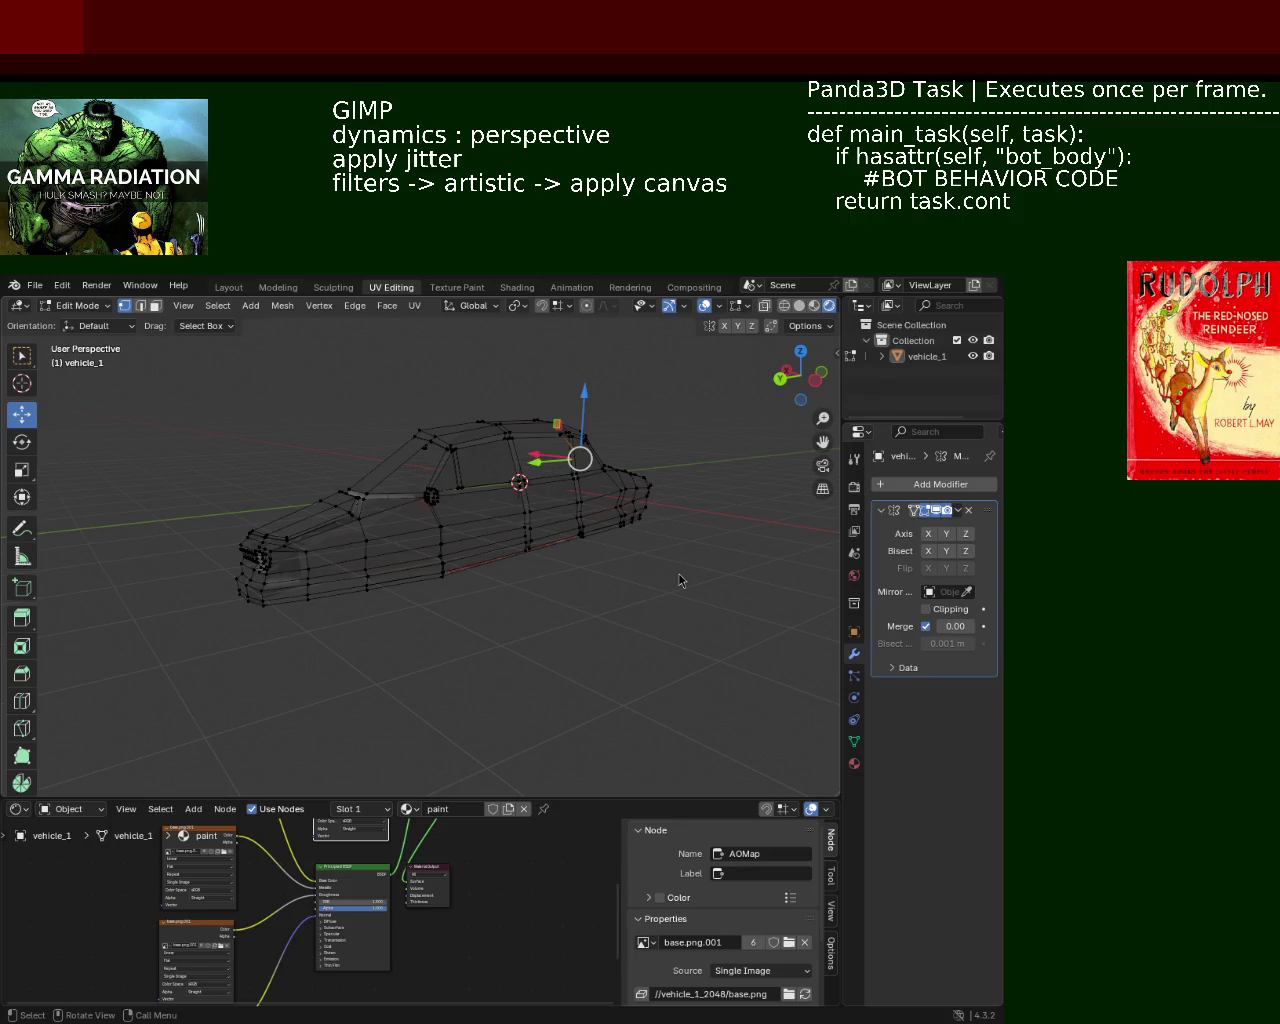
pyautogui.moveTo(425, 590)
pyautogui.mouseDown(button='middle')
pyautogui.moveTo(686, 537)
pyautogui.moveTo(460, 534)
pyautogui.moveTo(478, 582)
pyautogui.moveTo(521, 530)
pyautogui.moveTo(518, 500)
pyautogui.moveTo(560, 543)
pyautogui.moveTo(520, 560)
pyautogui.moveTo(434, 563)
pyautogui.moveTo(496, 568)
pyautogui.mouseUp(button='middle')
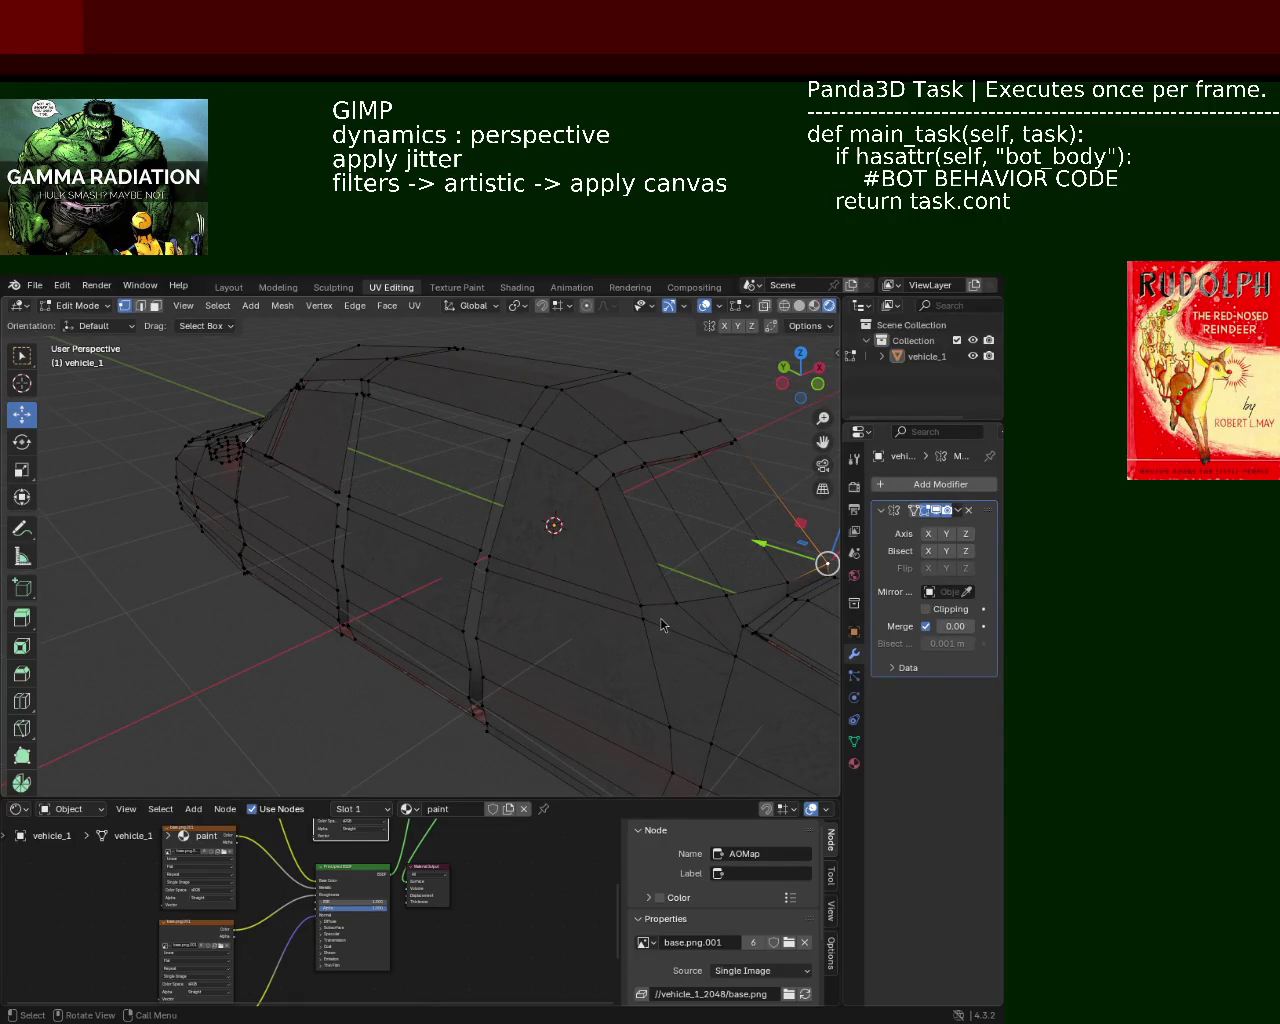
pyautogui.moveTo(368, 512)
pyautogui.mouseDown(button='middle')
pyautogui.moveTo(491, 503)
pyautogui.moveTo(416, 508)
pyautogui.moveTo(471, 517)
pyautogui.moveTo(461, 508)
pyautogui.moveTo(446, 526)
pyautogui.moveTo(320, 563)
pyautogui.moveTo(286, 523)
pyautogui.moveTo(443, 523)
pyautogui.moveTo(399, 546)
pyautogui.moveTo(410, 541)
pyautogui.mouseUp(button='middle')
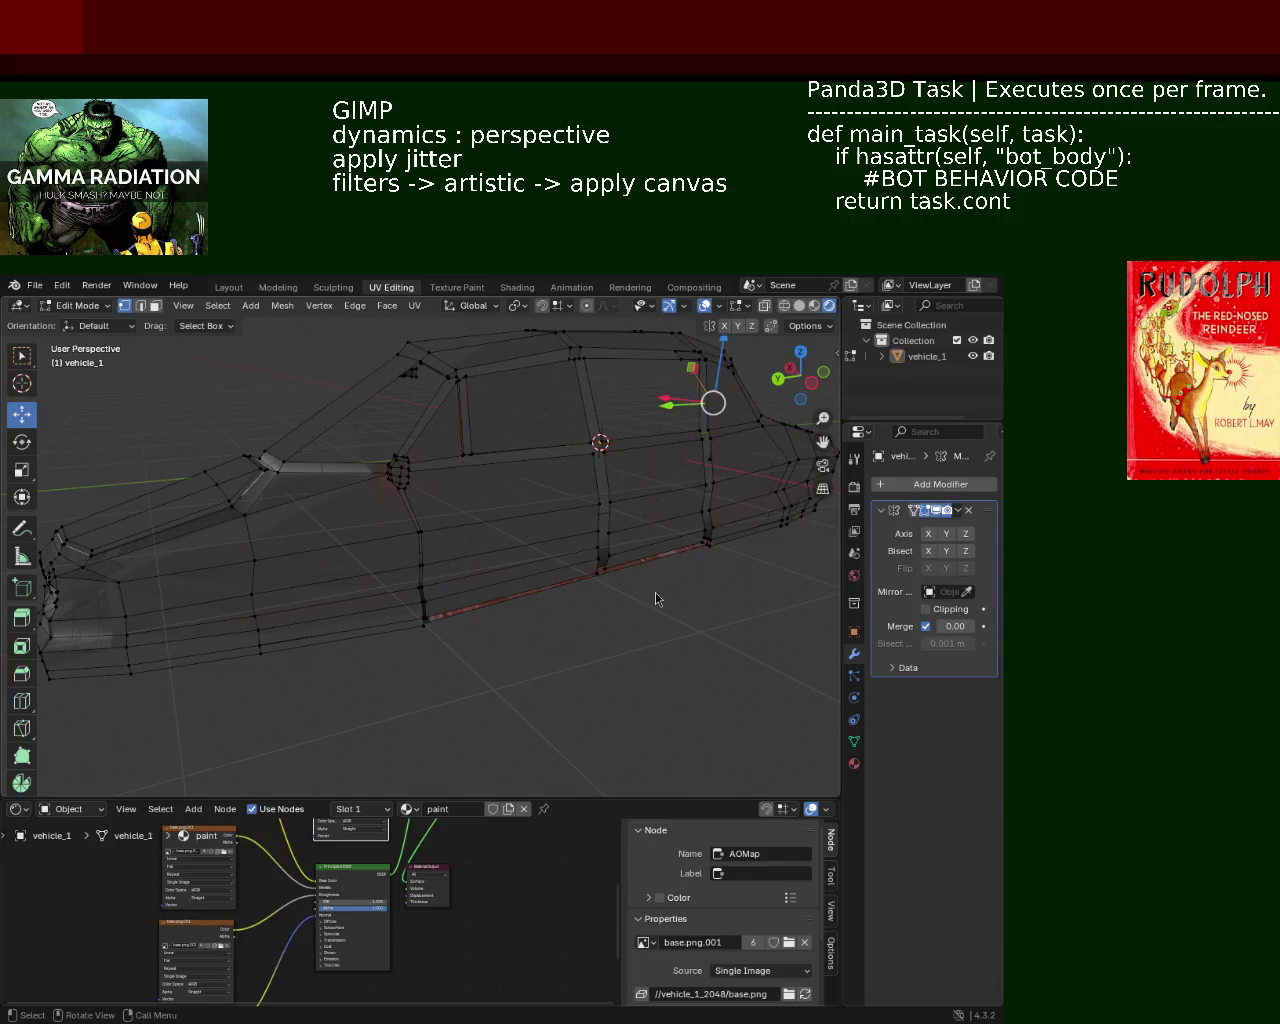
pyautogui.moveTo(370, 611)
pyautogui.mouseDown(button='middle')
pyautogui.moveTo(325, 635)
pyautogui.moveTo(432, 594)
pyautogui.moveTo(457, 621)
pyautogui.moveTo(494, 586)
pyautogui.moveTo(512, 604)
pyautogui.moveTo(486, 595)
pyautogui.moveTo(500, 555)
pyautogui.moveTo(590, 572)
pyautogui.moveTo(514, 606)
pyautogui.moveTo(483, 603)
pyautogui.moveTo(623, 554)
pyautogui.moveTo(517, 568)
pyautogui.moveTo(545, 575)
pyautogui.moveTo(490, 570)
pyautogui.moveTo(639, 612)
pyautogui.moveTo(447, 558)
pyautogui.moveTo(451, 545)
pyautogui.mouseUp(button='middle')
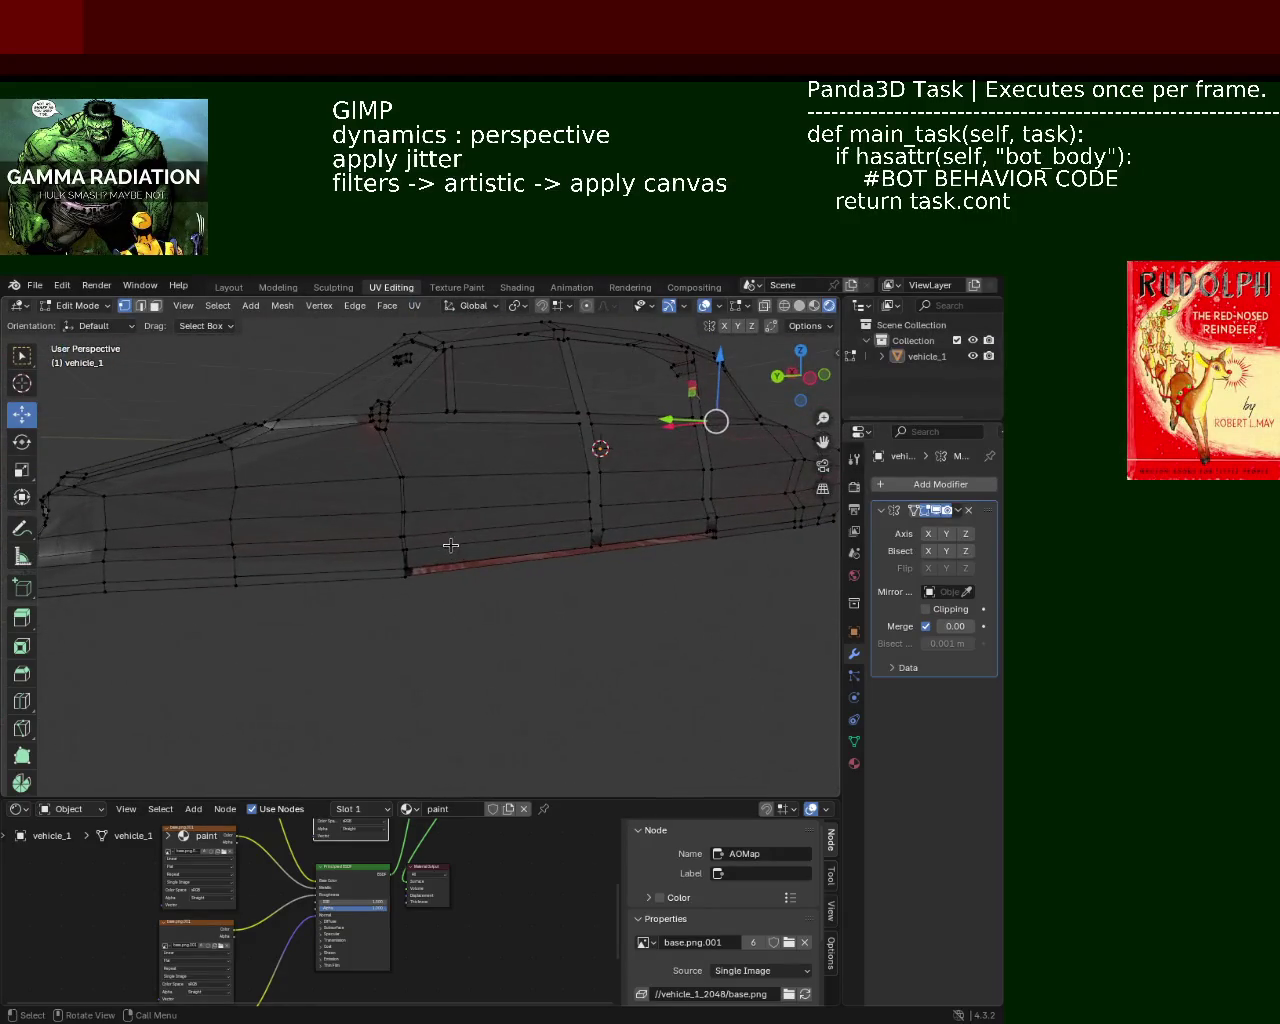
pyautogui.scroll(-3, 512, 470)
# Cycle the viewport through Solid, Material Preview and Rendered shading
pyautogui.moveTo(512, 470); pyautogui.dragTo(564, 525, button='middle')
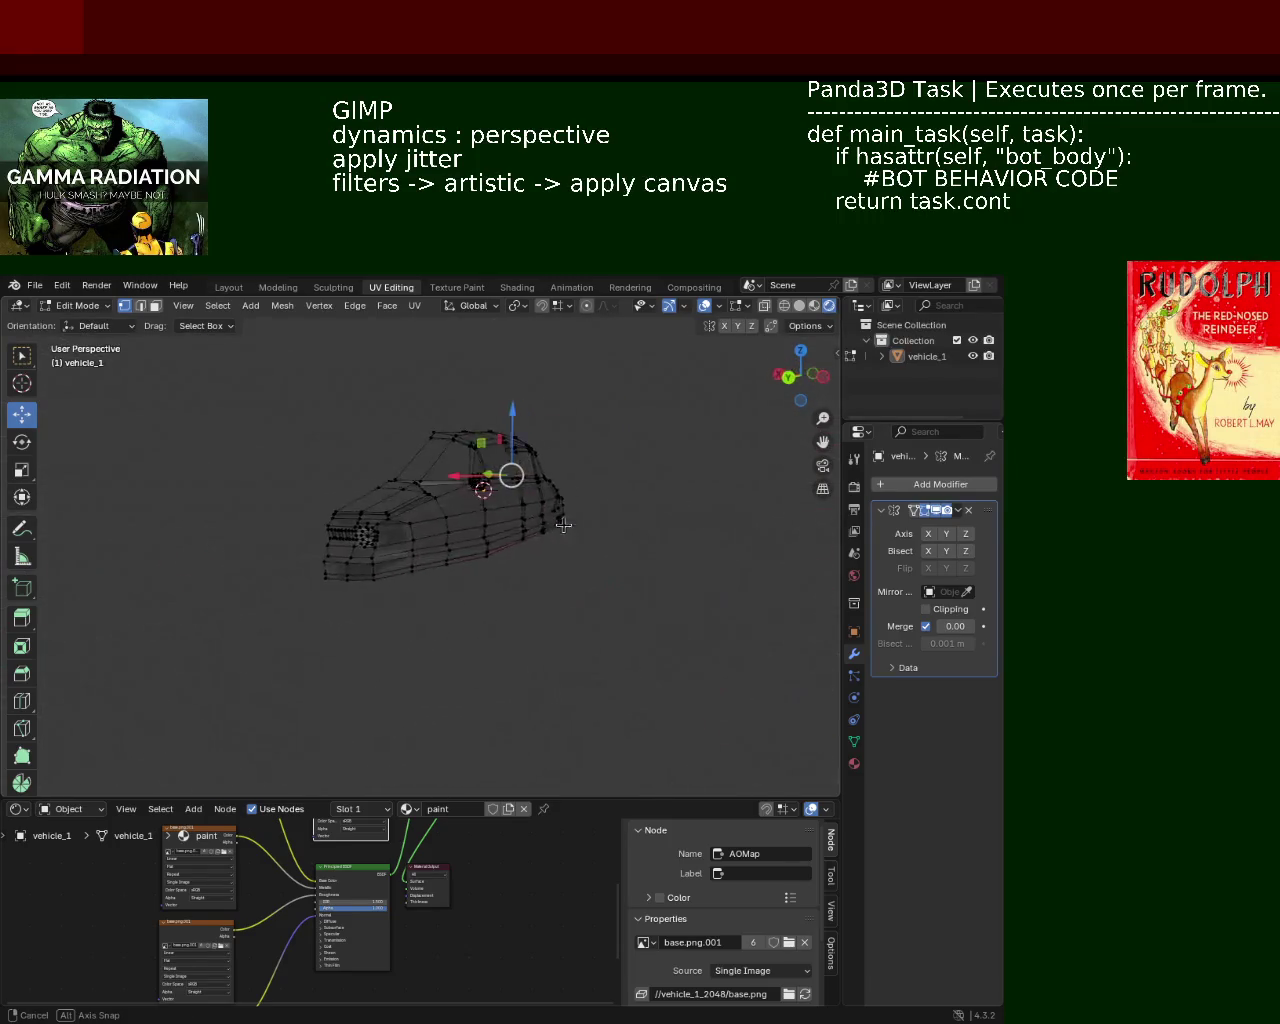
pyautogui.scroll(3, 465, 544)
pyautogui.moveTo(465, 544)
pyautogui.mouseDown(button='middle')
pyautogui.moveTo(588, 508)
pyautogui.moveTo(442, 553)
pyautogui.moveTo(450, 546)
pyautogui.mouseUp(button='middle')
pyautogui.scroll(3, 588, 508)
pyautogui.click(799, 306)
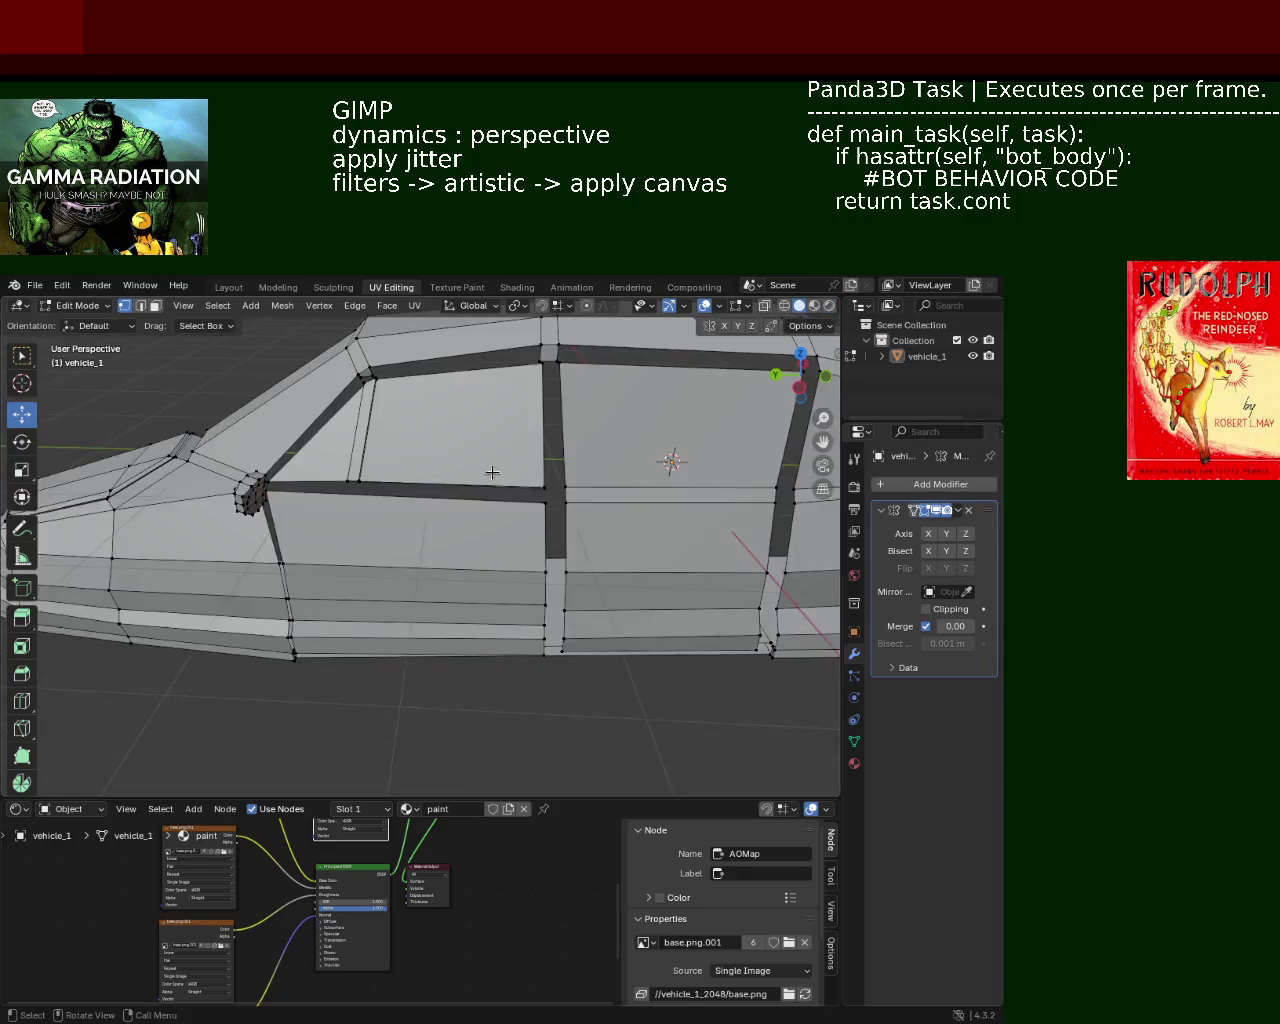
pyautogui.moveTo(806, 372)
pyautogui.mouseDown()
pyautogui.moveTo(790, 393)
pyautogui.moveTo(829, 347)
pyautogui.mouseUp()
pyautogui.click(814, 306)
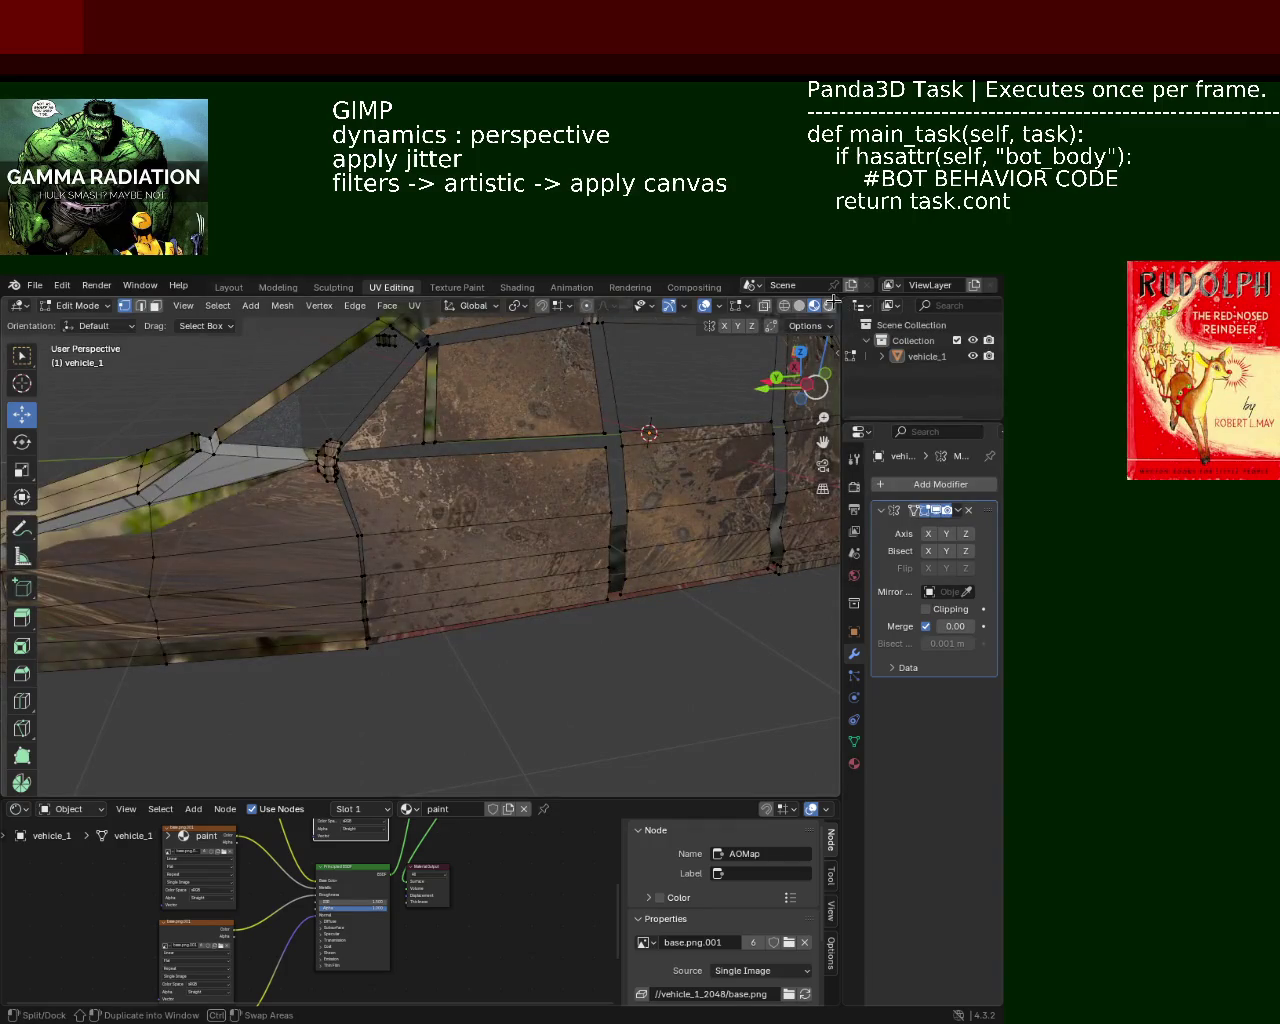
pyautogui.click(829, 306)
pyautogui.moveTo(540, 520)
pyautogui.mouseDown(button='middle')
pyautogui.moveTo(601, 537)
pyautogui.moveTo(475, 499)
pyautogui.mouseUp(button='middle')
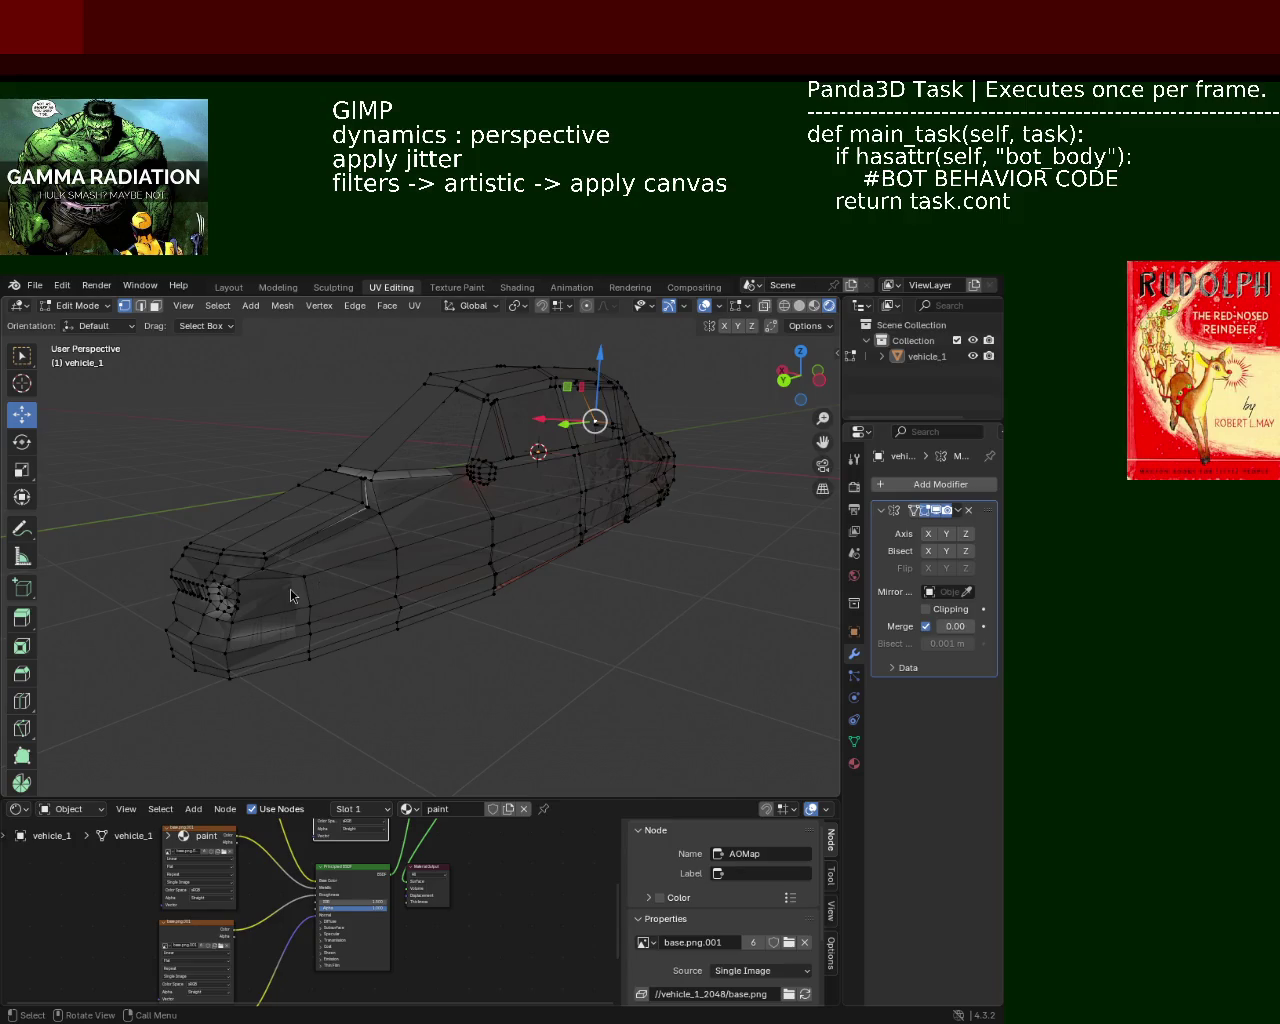
# Turn off X-ray so the car mesh is opaque
pyautogui.moveTo(290, 596)
pyautogui.mouseDown(button='middle')
pyautogui.moveTo(414, 468)
pyautogui.moveTo(235, 537)
pyautogui.moveTo(370, 521)
pyautogui.mouseUp(button='middle')
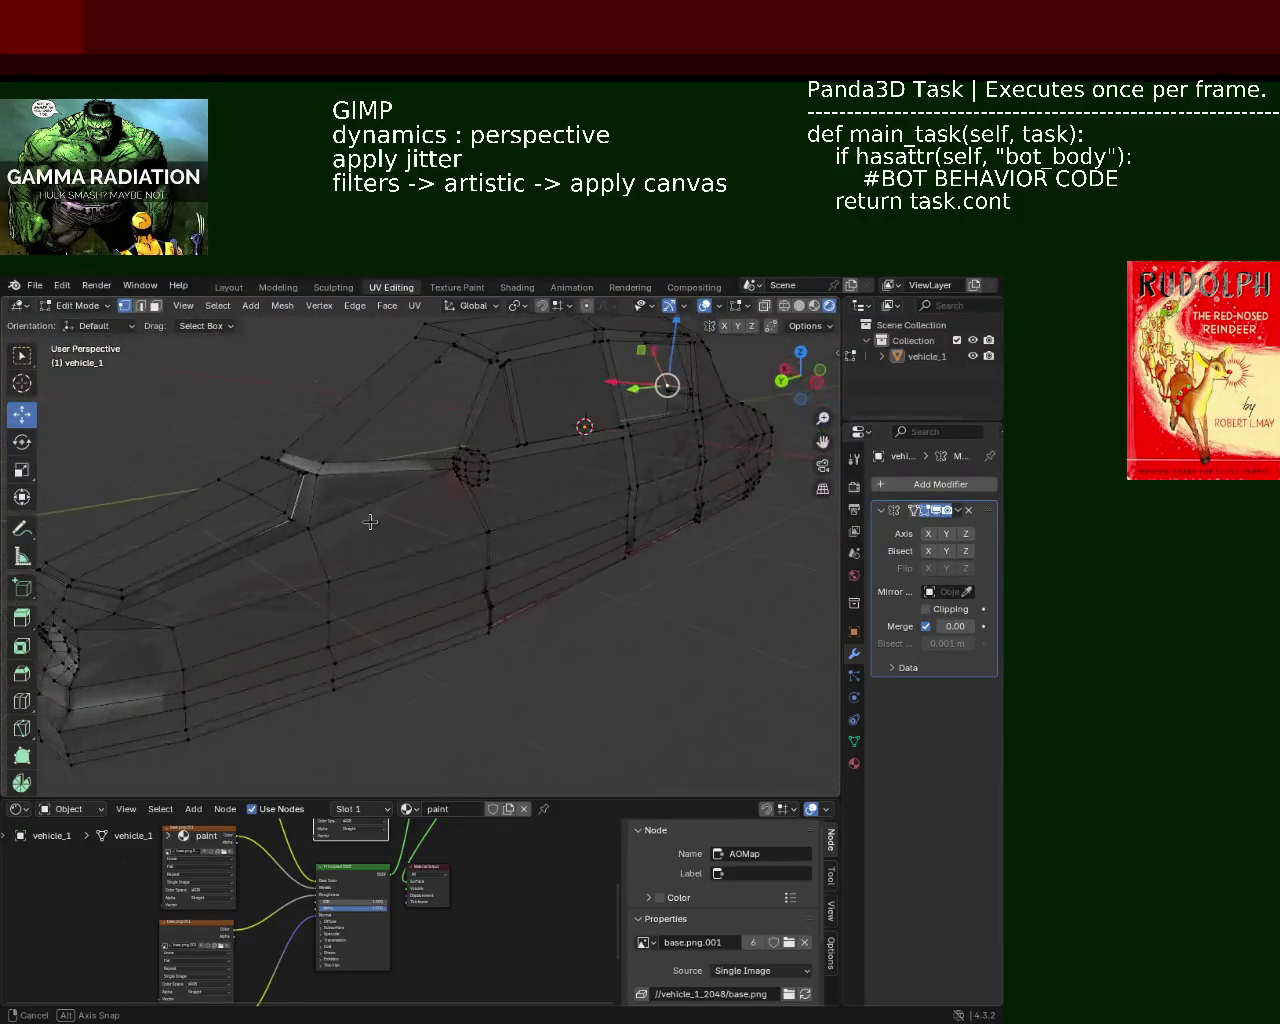
pyautogui.moveTo(370, 521)
pyautogui.mouseDown(button='middle')
pyautogui.moveTo(563, 582)
pyautogui.moveTo(488, 627)
pyautogui.moveTo(603, 577)
pyautogui.moveTo(523, 563)
pyautogui.moveTo(505, 575)
pyautogui.moveTo(500, 548)
pyautogui.mouseUp(button='middle')
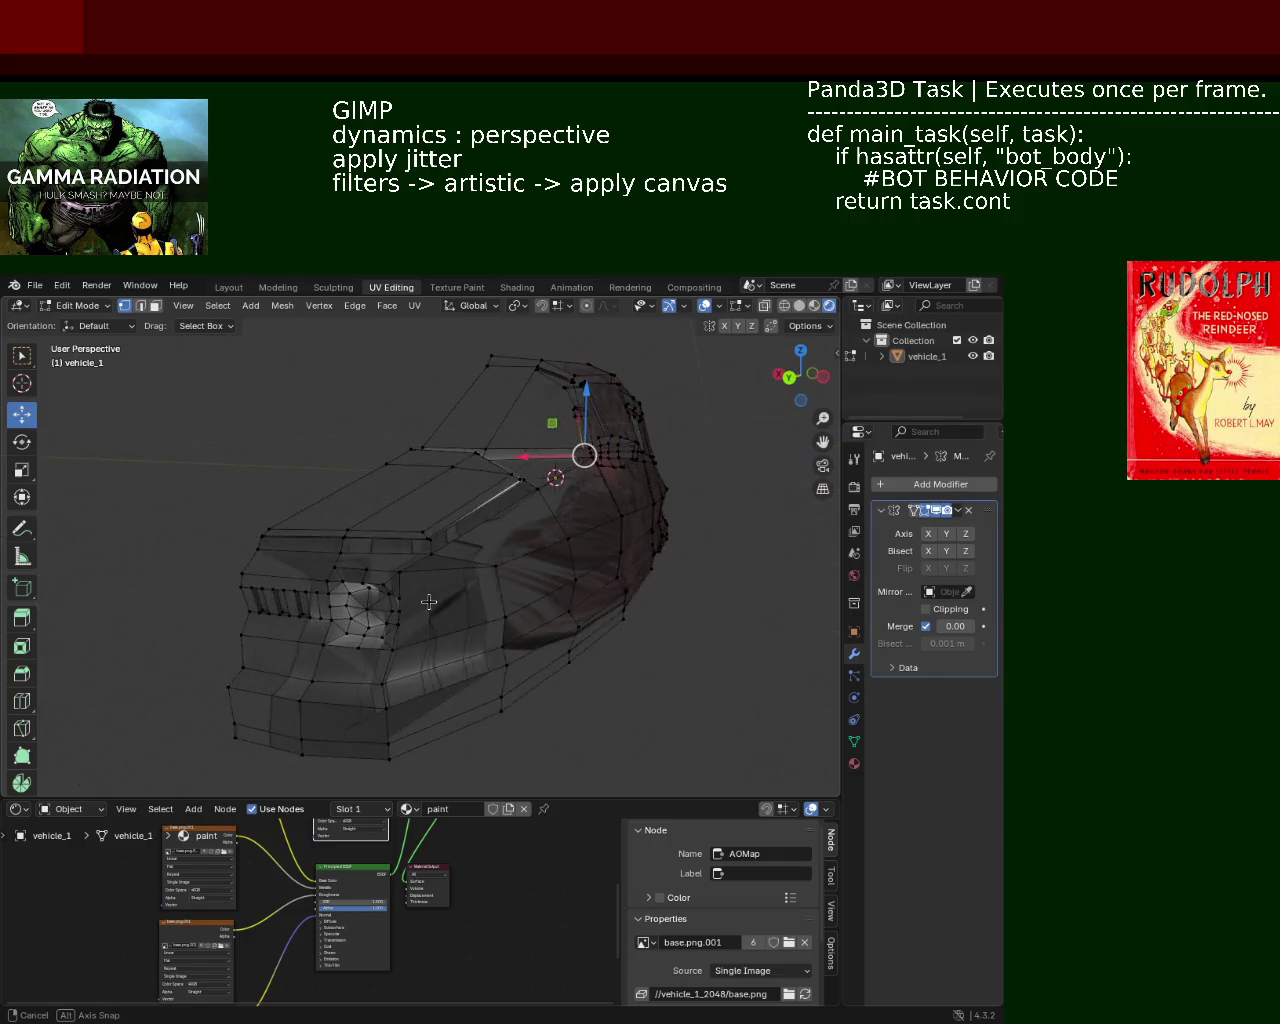
pyautogui.moveTo(373, 618); pyautogui.dragTo(713, 457, button='middle')
pyautogui.scroll(-3, 577, 545)
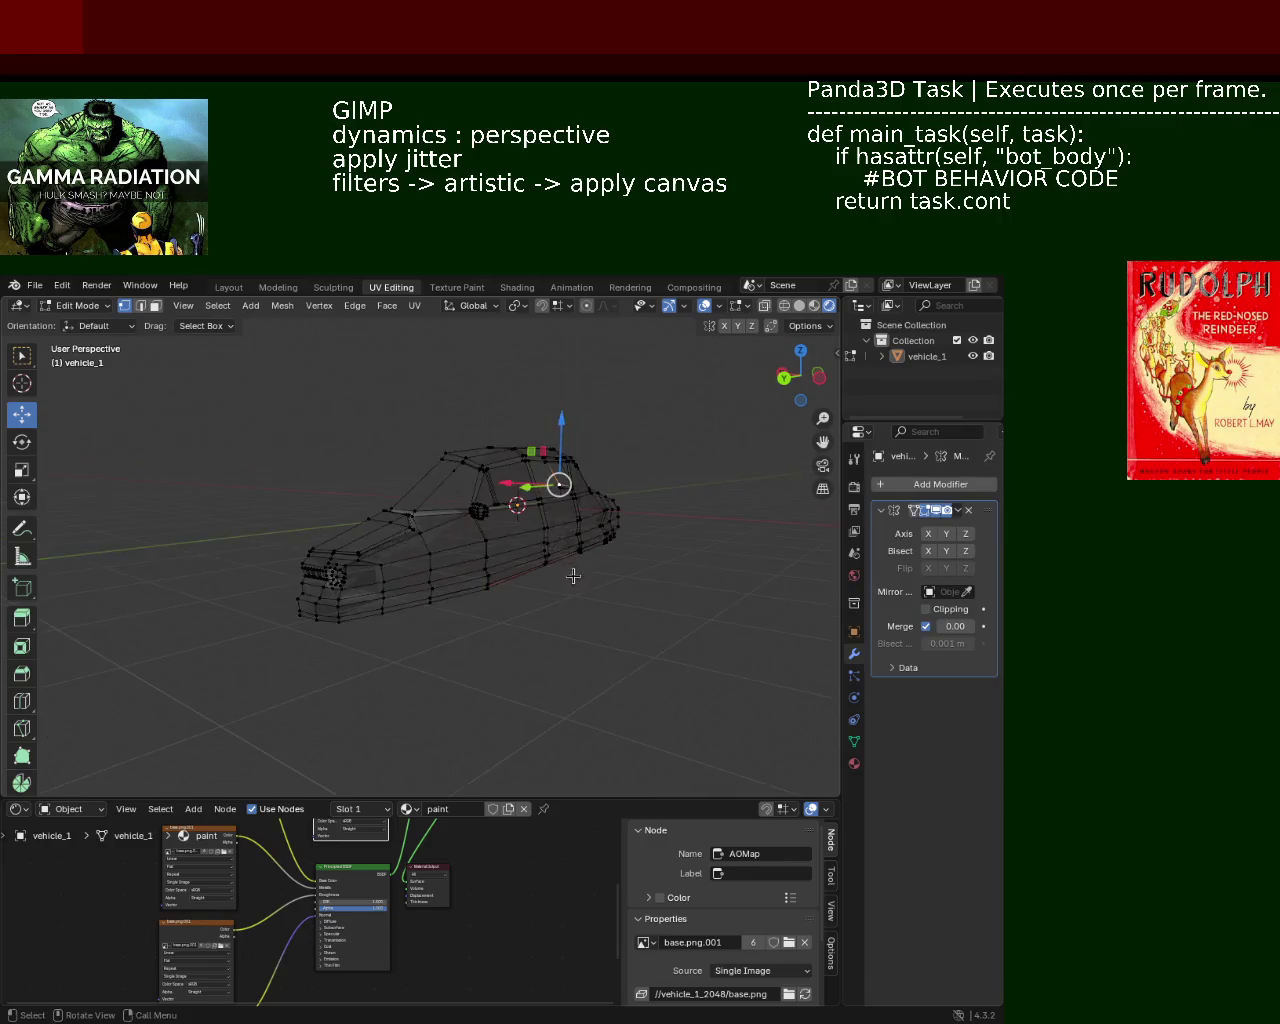
pyautogui.moveTo(577, 545)
pyautogui.mouseDown(button='middle')
pyautogui.moveTo(449, 623)
pyautogui.moveTo(686, 405)
pyautogui.mouseUp(button='middle')
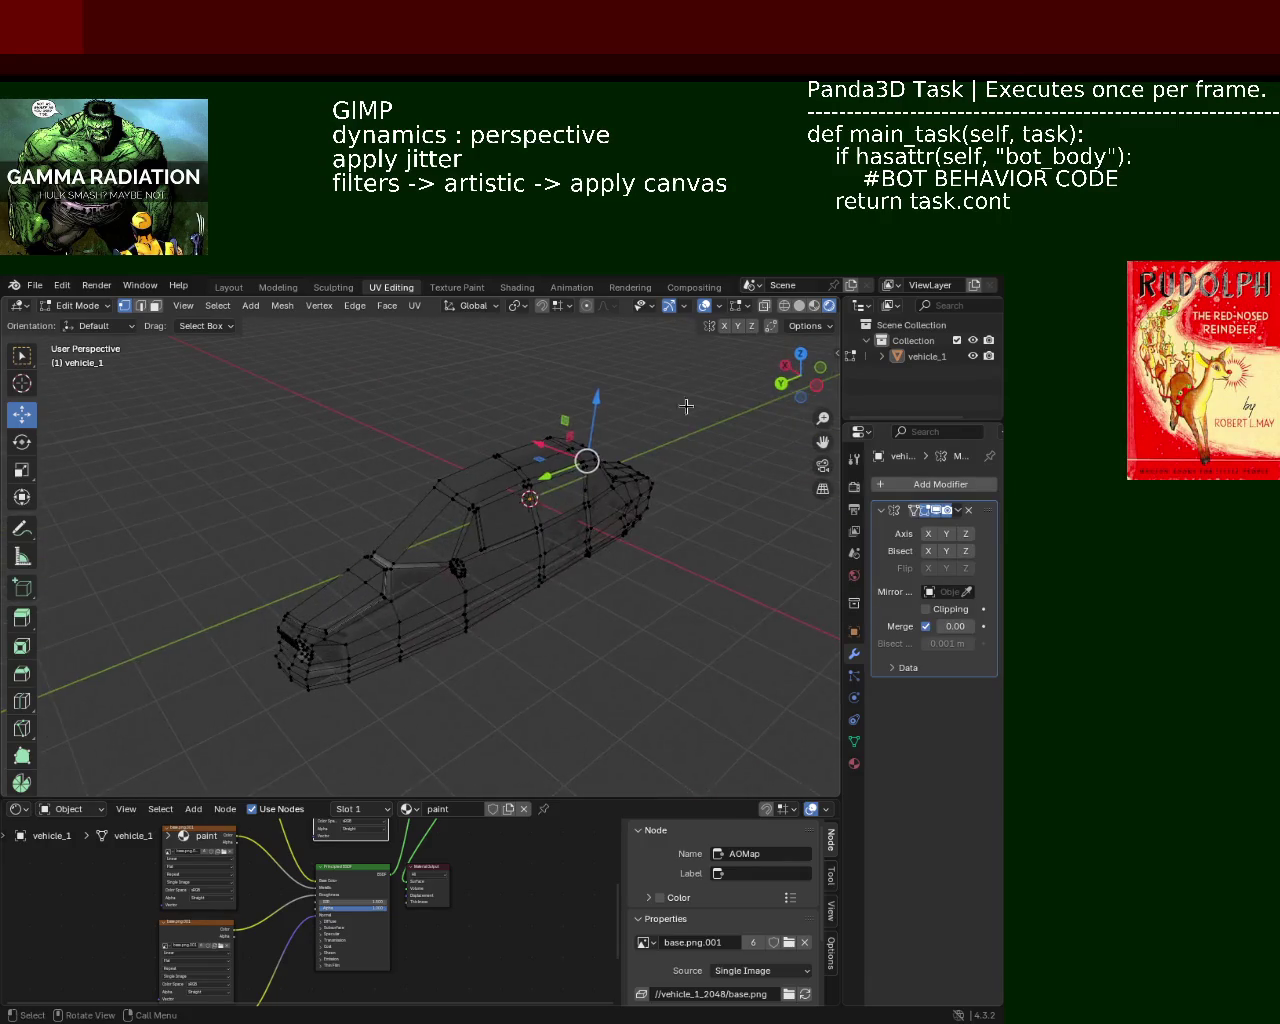
pyautogui.click(700, 308)
# Enable the Y axis in the car's Mirror modifier
pyautogui.moveTo(432, 536)
pyautogui.mouseDown(button='middle')
pyautogui.moveTo(640, 503)
pyautogui.moveTo(877, 569)
pyautogui.mouseUp(button='middle')
pyautogui.click(946, 534)
pyautogui.moveTo(571, 552)
pyautogui.mouseDown(button='middle')
pyautogui.moveTo(651, 586)
pyautogui.moveTo(531, 509)
pyautogui.moveTo(491, 520)
pyautogui.mouseUp(button='middle')
pyautogui.scroll(5, 527, 527)
pyautogui.click(815, 306)
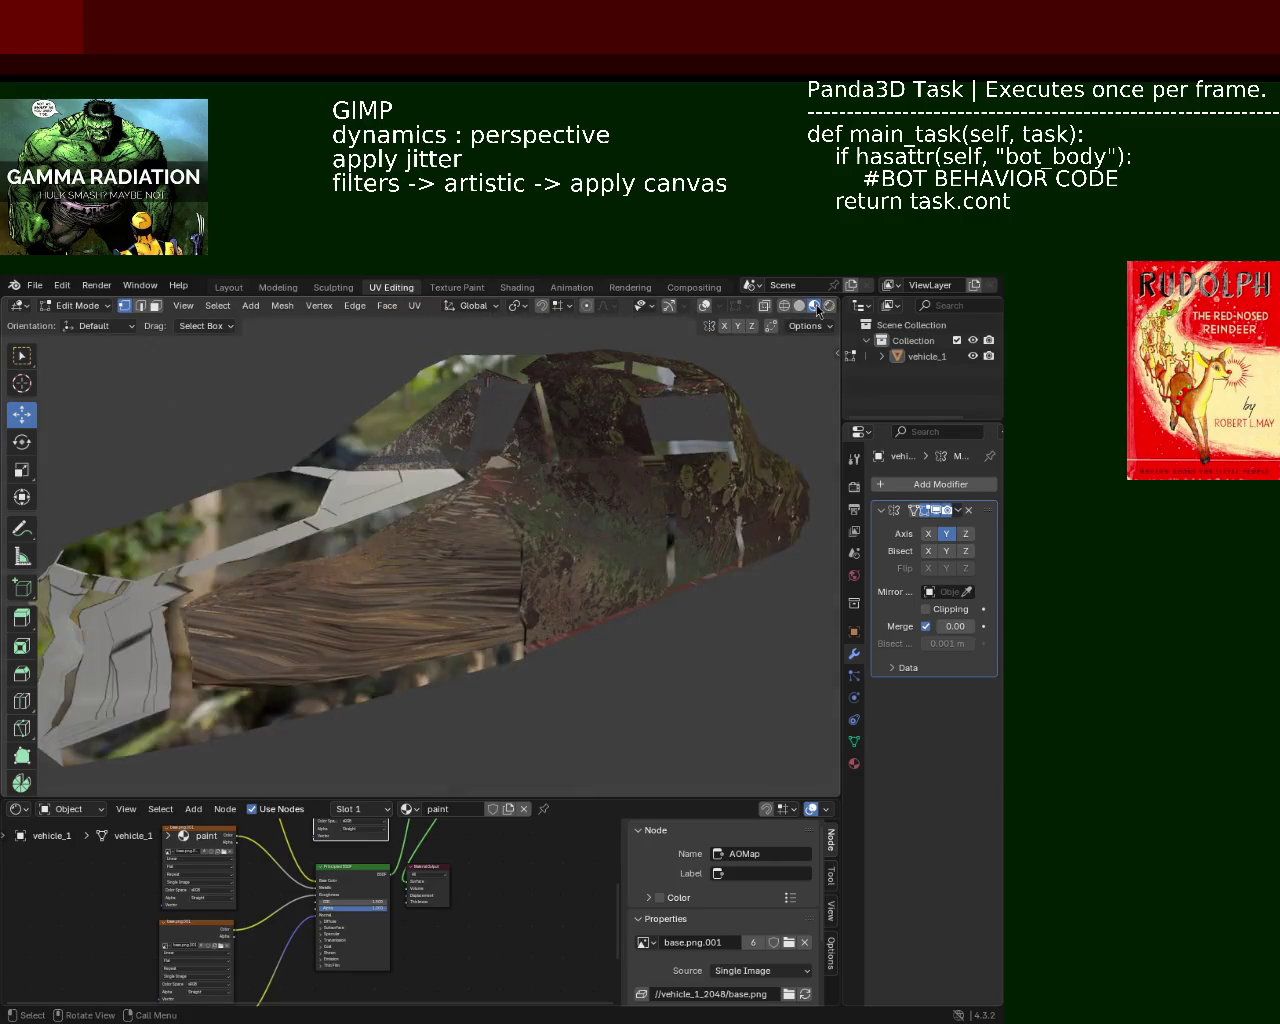
# Switch to wireframe display and snap to Front Orthographic via the -Y gizmo bubble
pyautogui.click(829, 306)
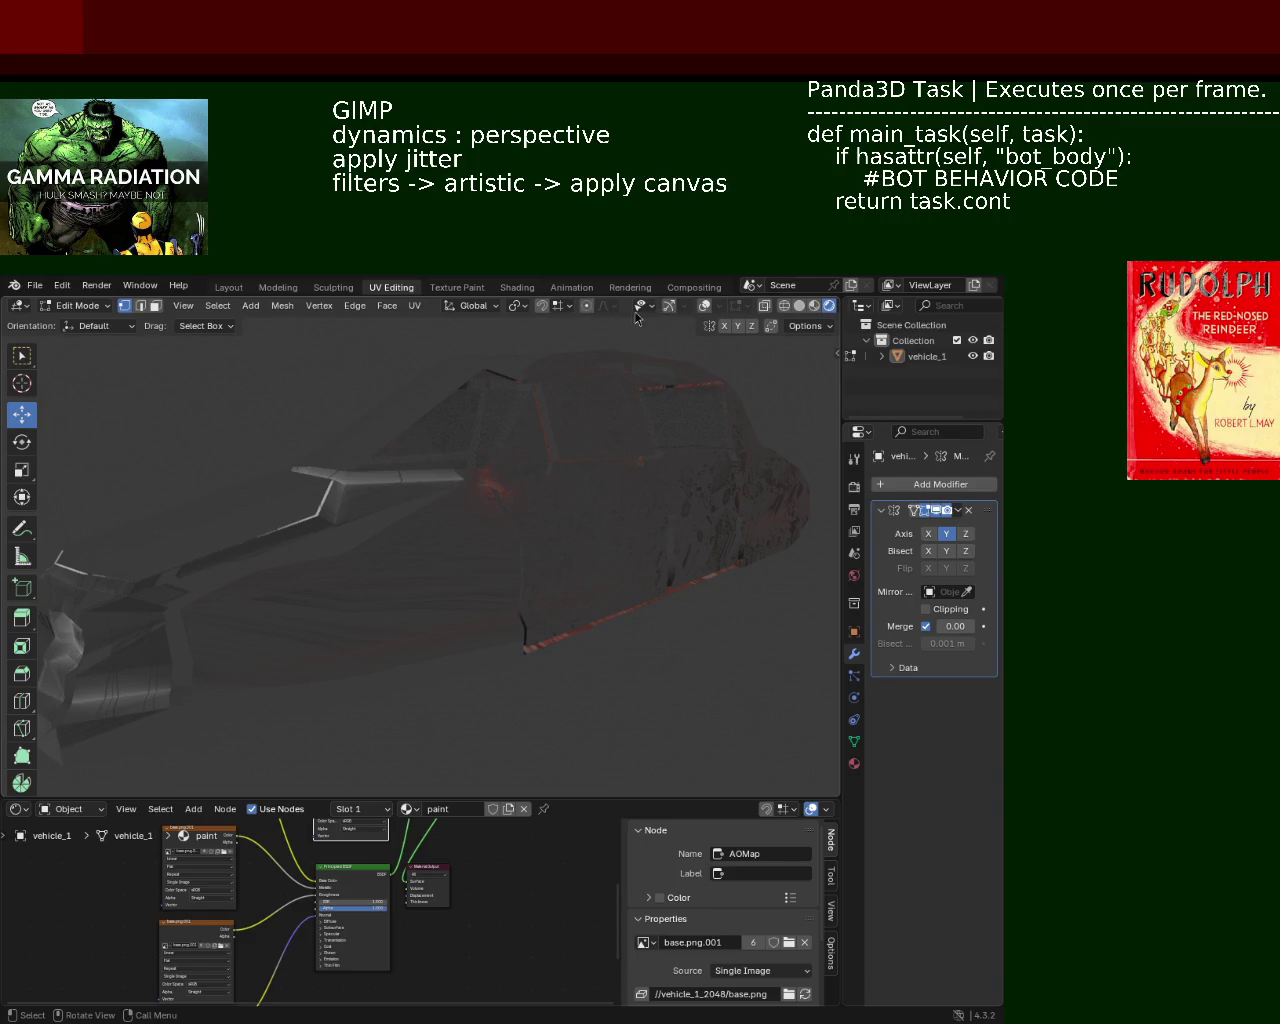
pyautogui.click(705, 306)
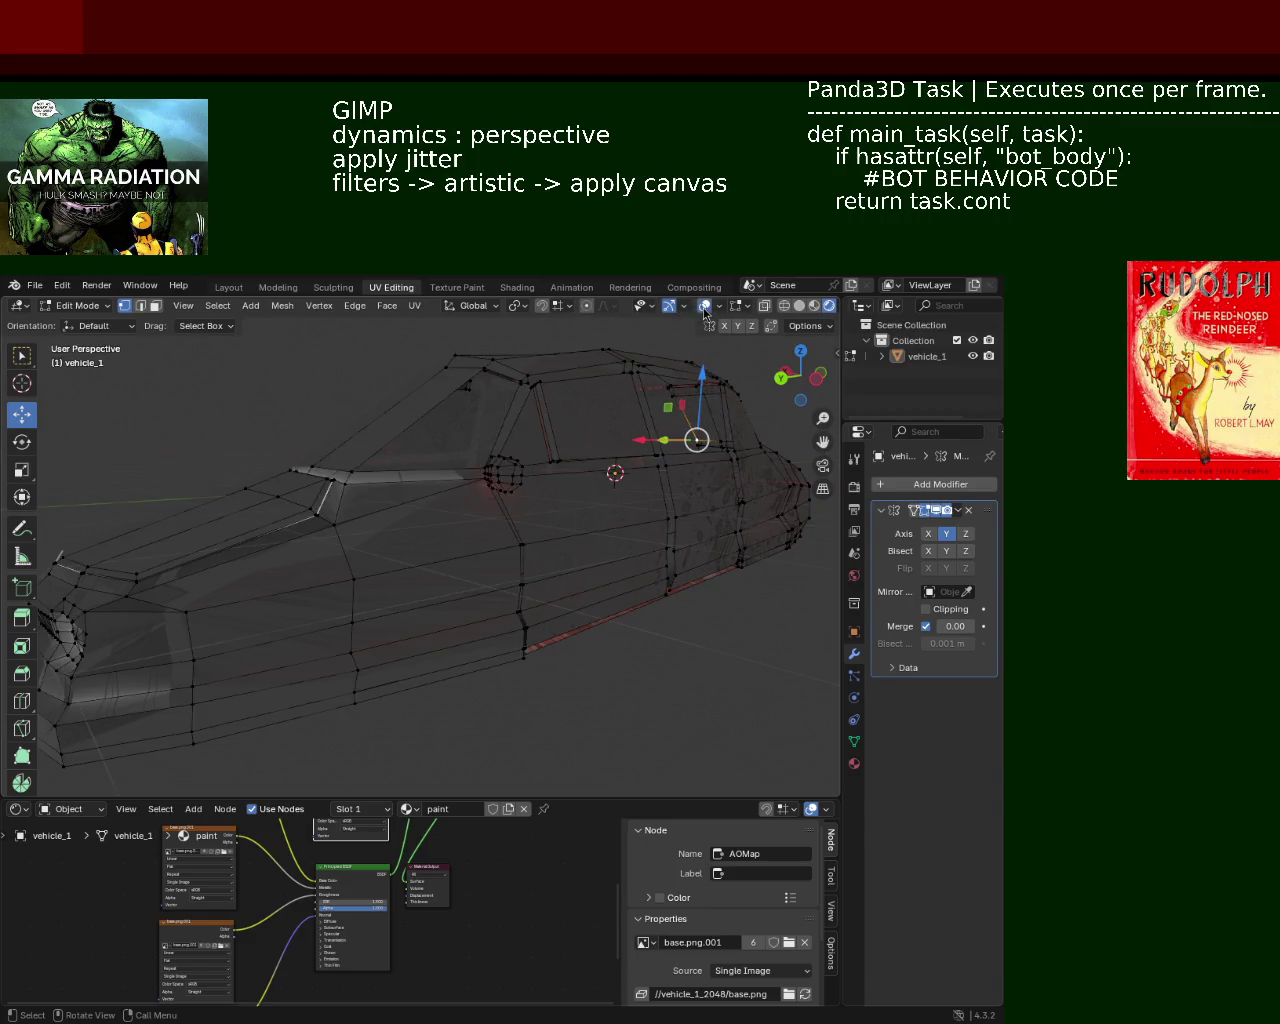
pyautogui.moveTo(600, 520)
pyautogui.mouseDown(button='middle')
pyautogui.moveTo(532, 594)
pyautogui.moveTo(523, 523)
pyautogui.moveTo(570, 512)
pyautogui.moveTo(329, 543)
pyautogui.moveTo(203, 523)
pyautogui.moveTo(291, 512)
pyautogui.moveTo(423, 557)
pyautogui.moveTo(541, 527)
pyautogui.mouseUp(button='middle')
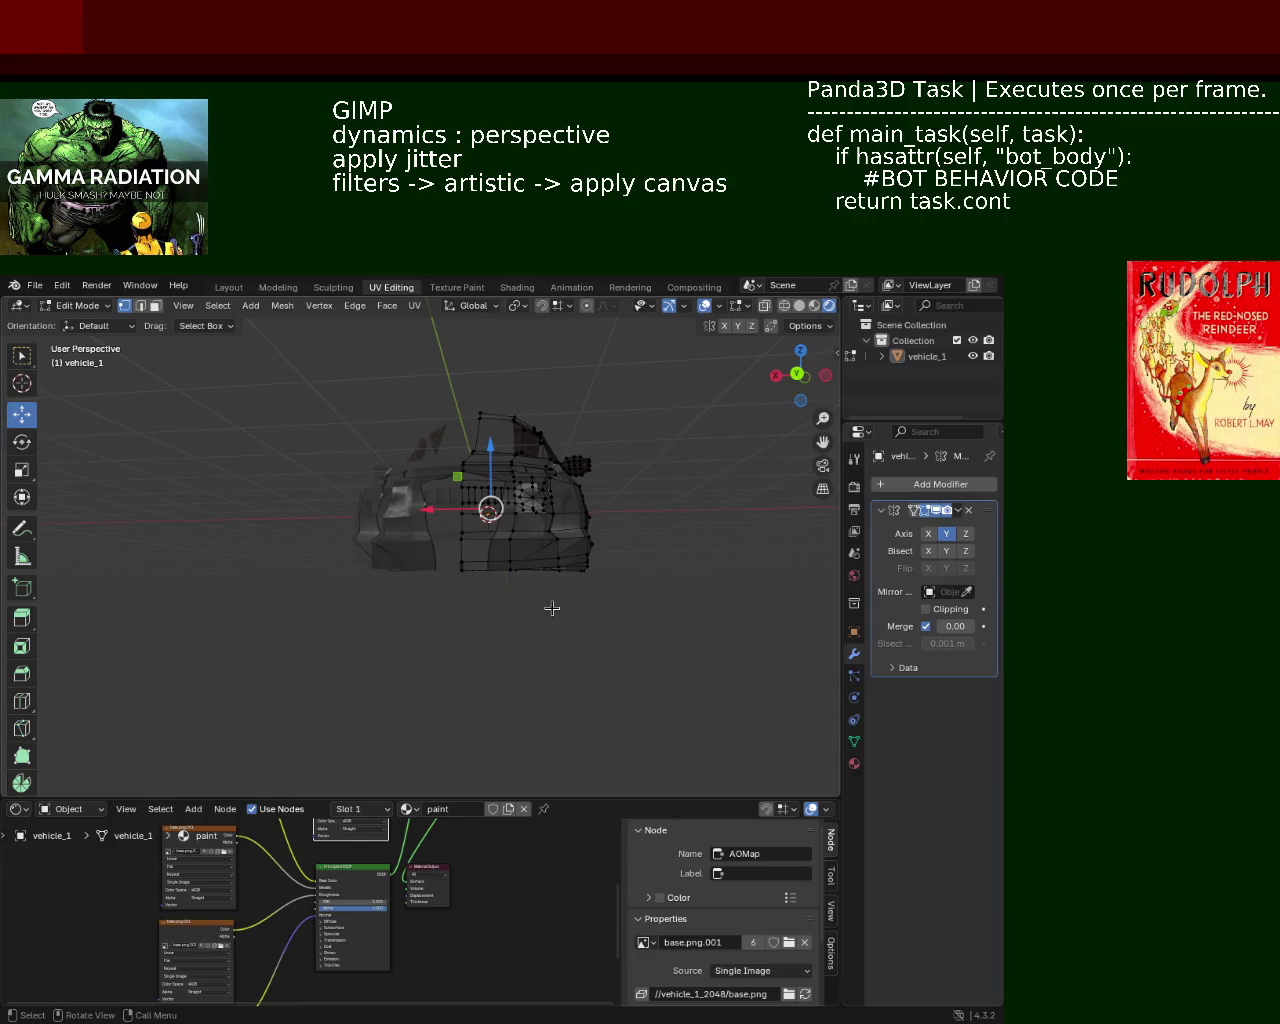
pyautogui.moveTo(564, 632)
pyautogui.mouseDown(button='middle')
pyautogui.moveTo(514, 677)
pyautogui.moveTo(480, 650)
pyautogui.moveTo(423, 686)
pyautogui.moveTo(578, 675)
pyautogui.moveTo(583, 646)
pyautogui.moveTo(414, 674)
pyautogui.moveTo(443, 606)
pyautogui.moveTo(577, 606)
pyautogui.moveTo(593, 671)
pyautogui.moveTo(560, 660)
pyautogui.moveTo(543, 677)
pyautogui.moveTo(616, 703)
pyautogui.moveTo(486, 640)
pyautogui.moveTo(240, 677)
pyautogui.moveTo(380, 663)
pyautogui.moveTo(580, 674)
pyautogui.moveTo(711, 524)
pyautogui.mouseUp(button='middle')
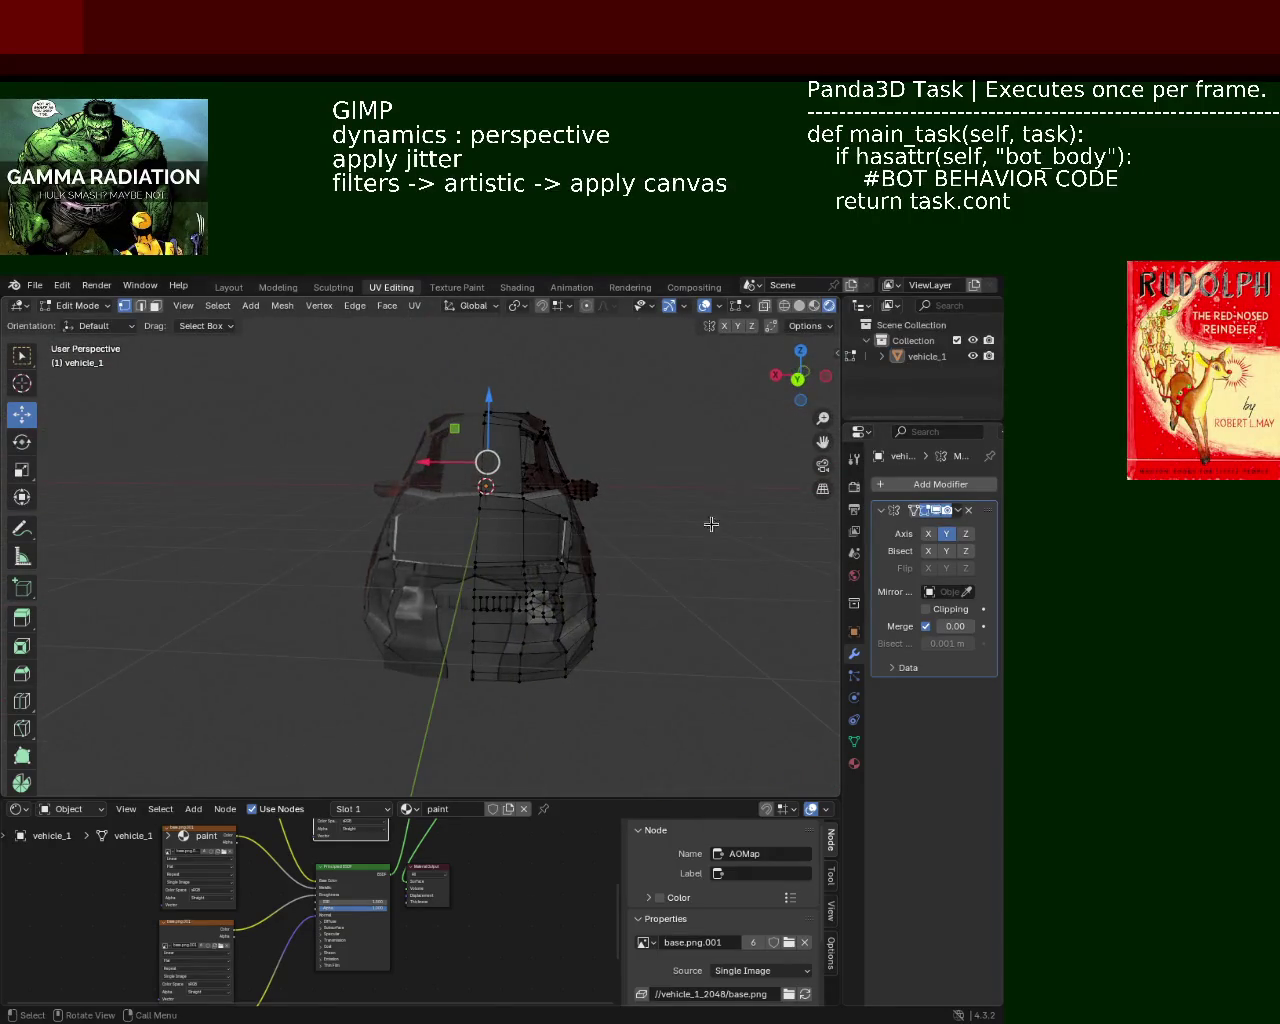
pyautogui.click(776, 375)
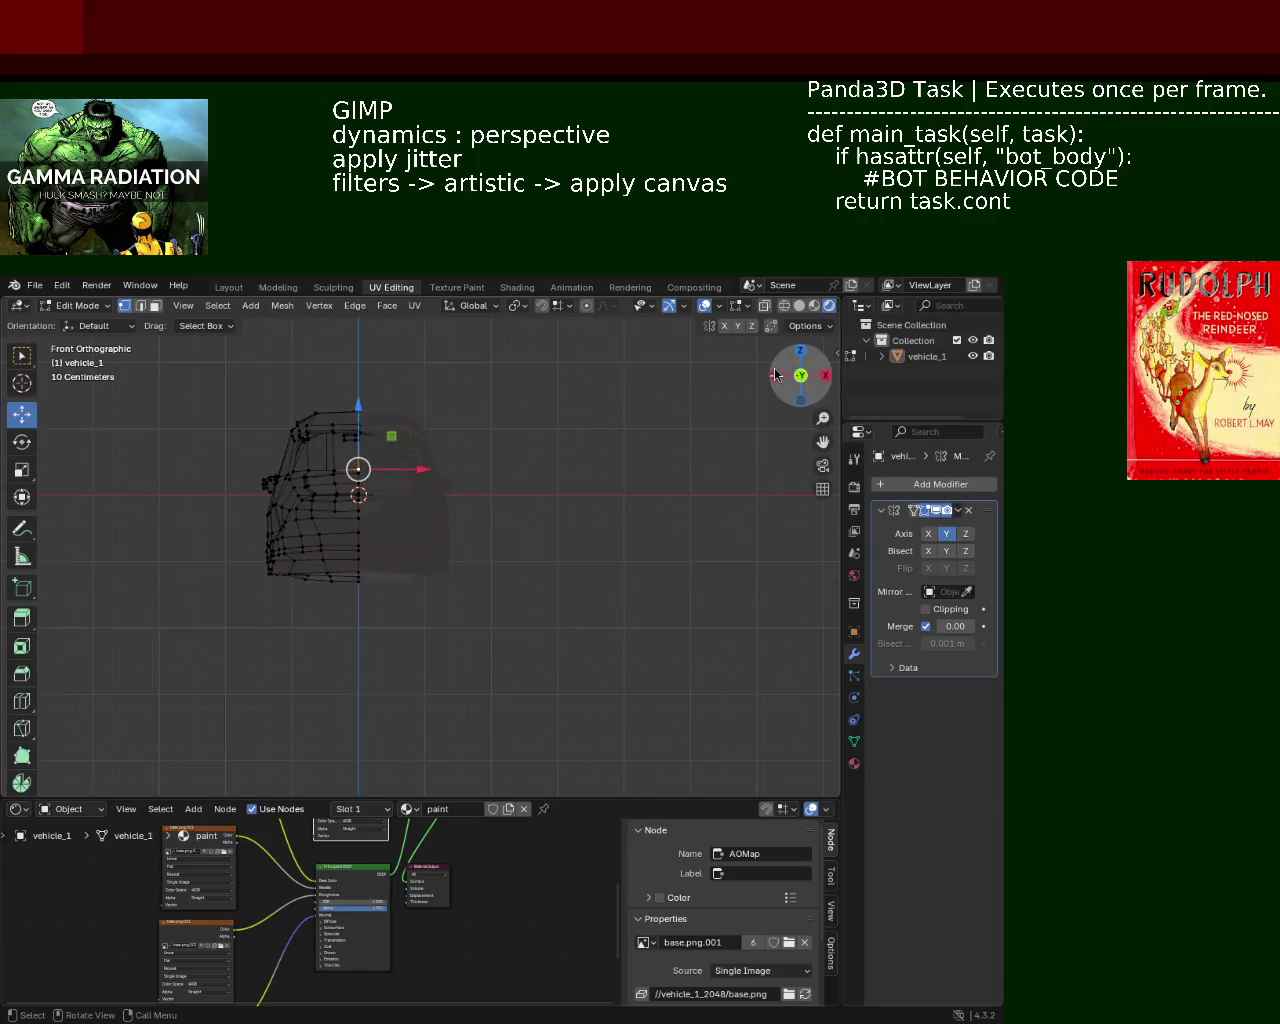
# Box-select the car's left half in see-through view, then return to Solid shading
pyautogui.click(784, 305)
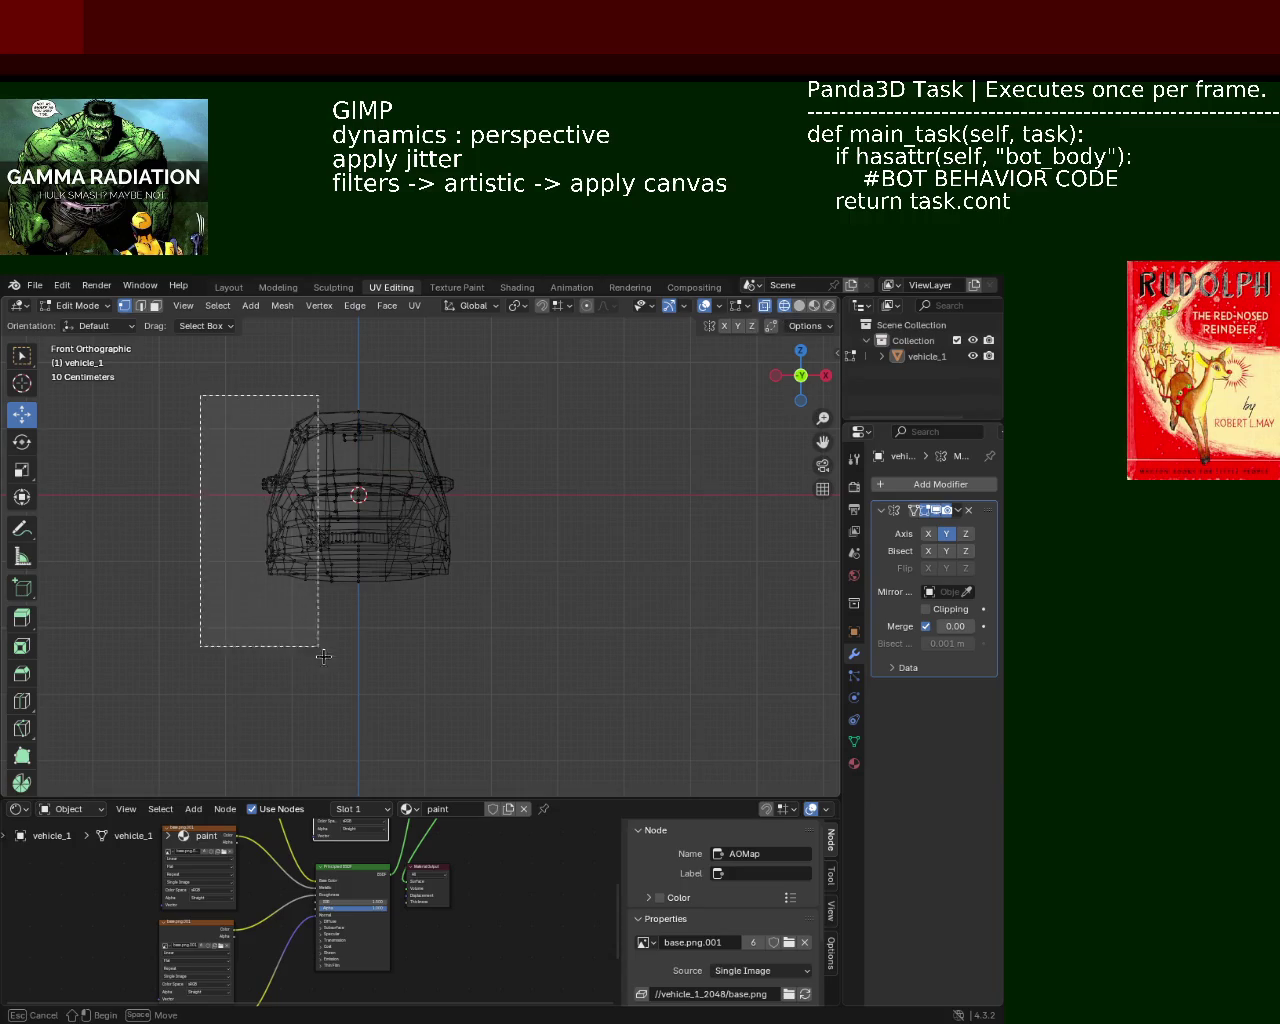
pyautogui.moveTo(200, 395); pyautogui.dragTo(357, 737)
pyautogui.moveTo(359, 502); pyautogui.dragTo(340, 503)
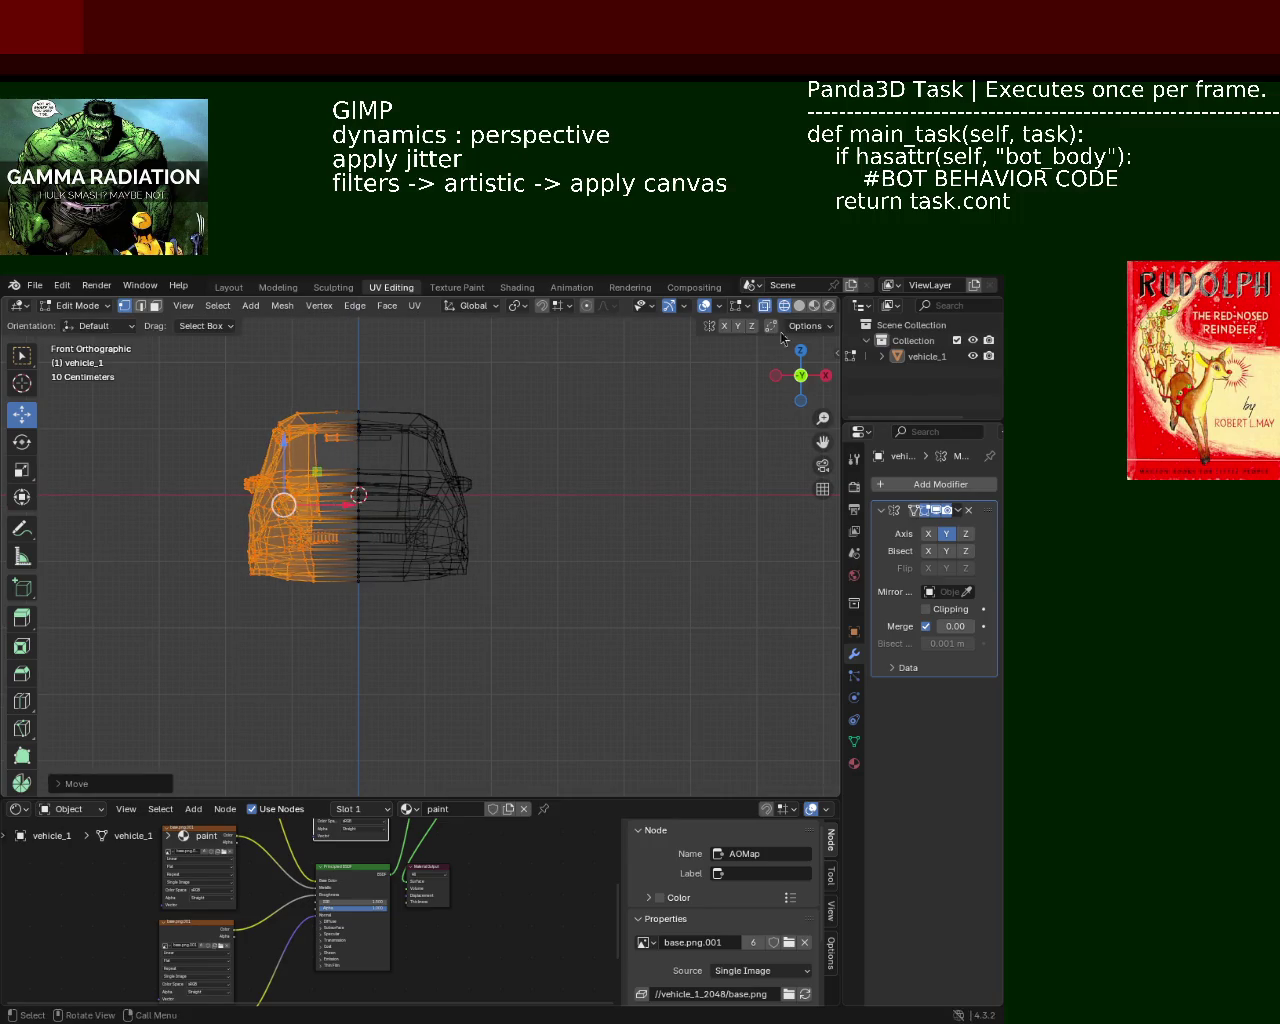
pyautogui.click(799, 305)
pyautogui.moveTo(430, 480)
pyautogui.mouseDown(button='middle')
pyautogui.moveTo(524, 547)
pyautogui.moveTo(702, 517)
pyautogui.moveTo(697, 489)
pyautogui.moveTo(663, 494)
pyautogui.moveTo(692, 488)
pyautogui.moveTo(640, 569)
pyautogui.moveTo(295, 651)
pyautogui.moveTo(627, 560)
pyautogui.mouseUp(button='middle')
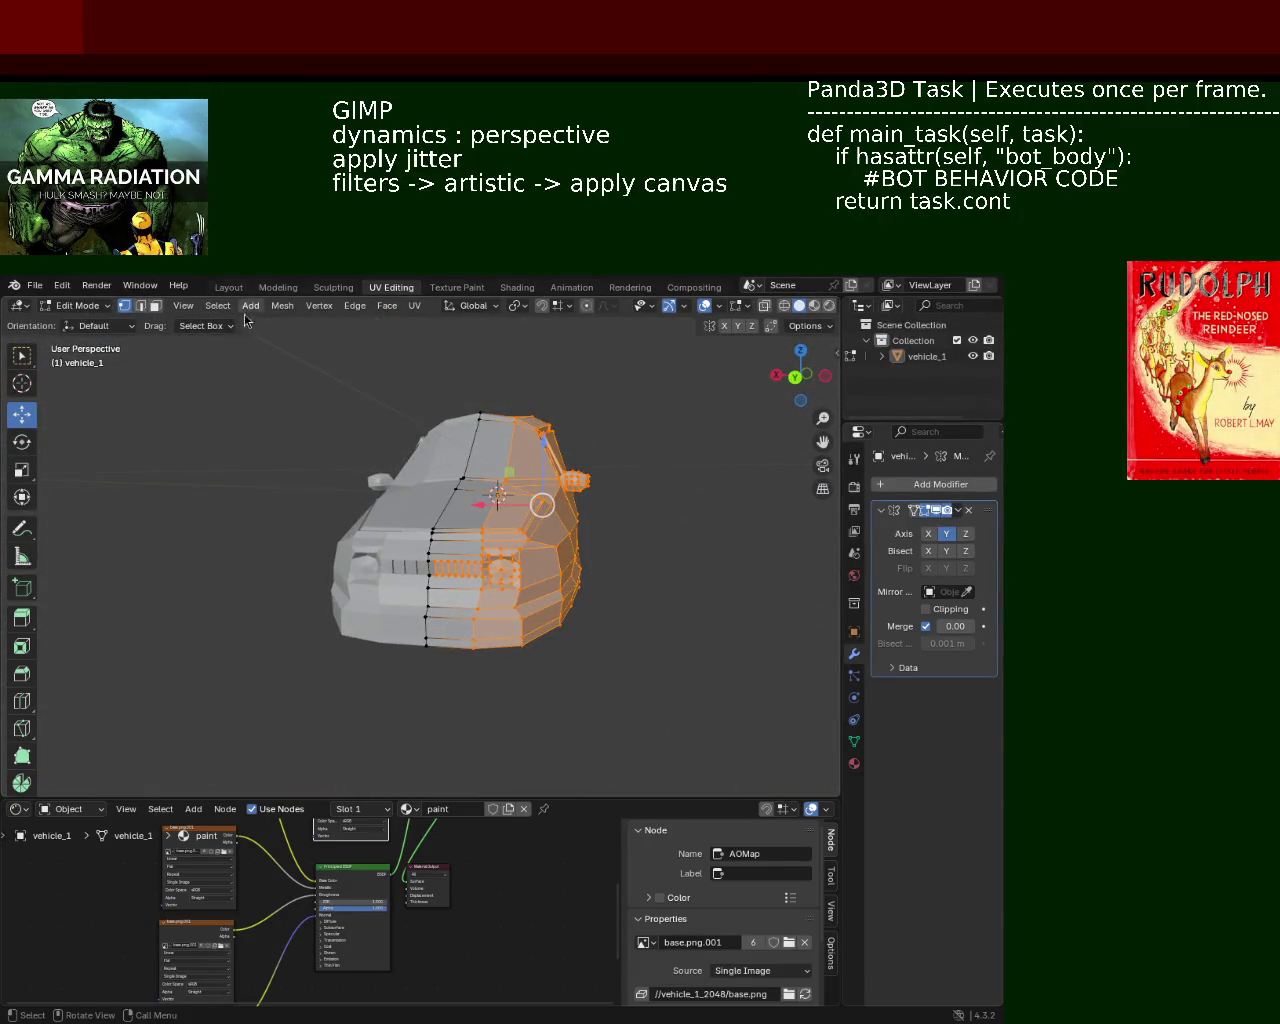
# Slide the selected half along X in two small gizmo moves
pyautogui.click(62, 285)
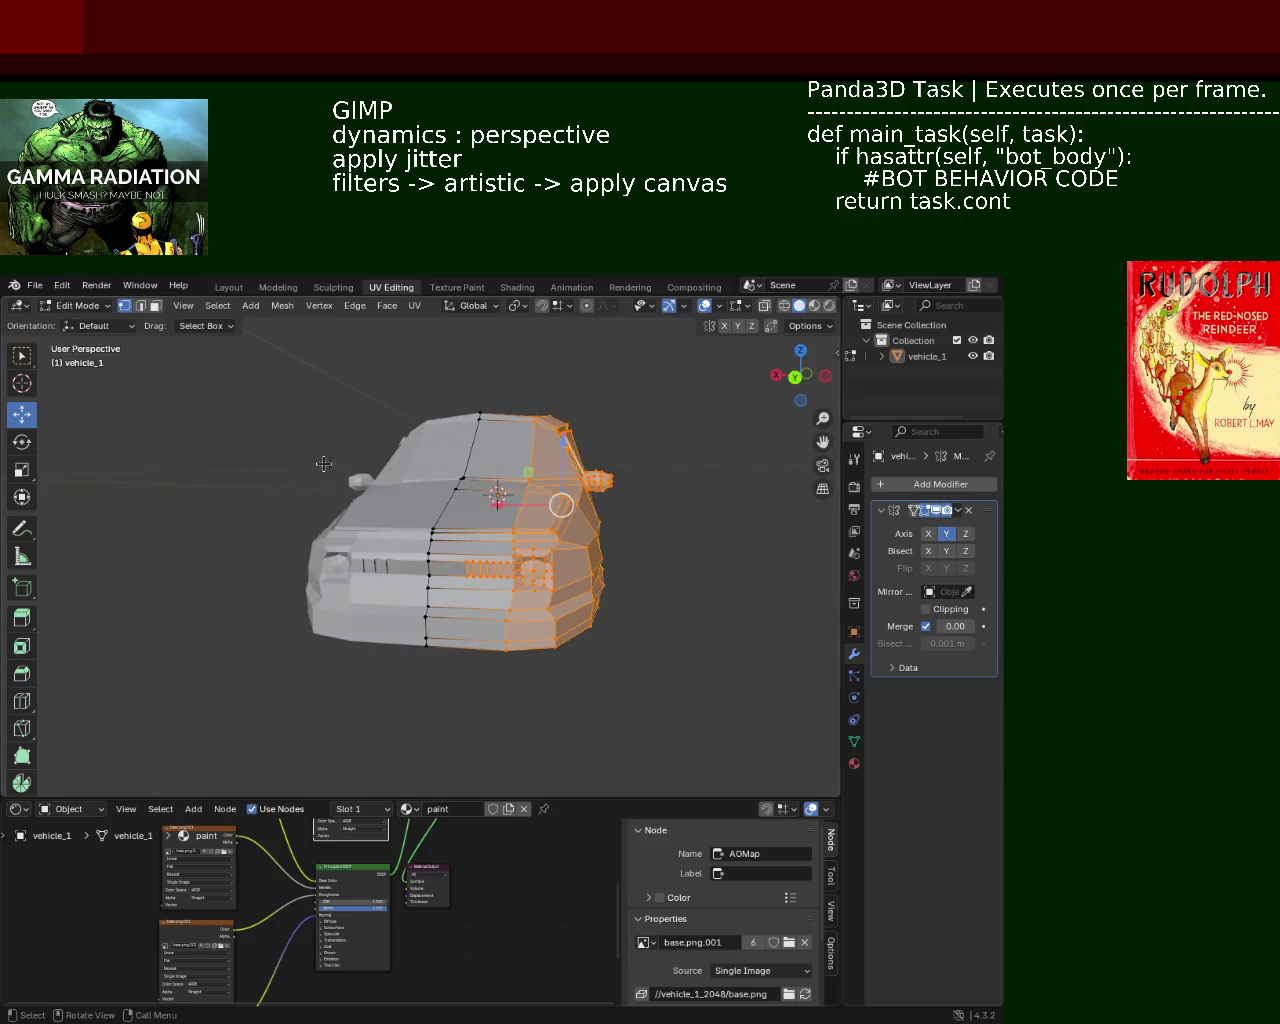
pyautogui.moveTo(320, 463)
pyautogui.mouseDown(button='middle')
pyautogui.moveTo(626, 613)
pyautogui.moveTo(666, 614)
pyautogui.moveTo(643, 680)
pyautogui.moveTo(367, 654)
pyautogui.moveTo(557, 663)
pyautogui.moveTo(660, 651)
pyautogui.moveTo(680, 636)
pyautogui.moveTo(657, 625)
pyautogui.mouseUp(button='middle')
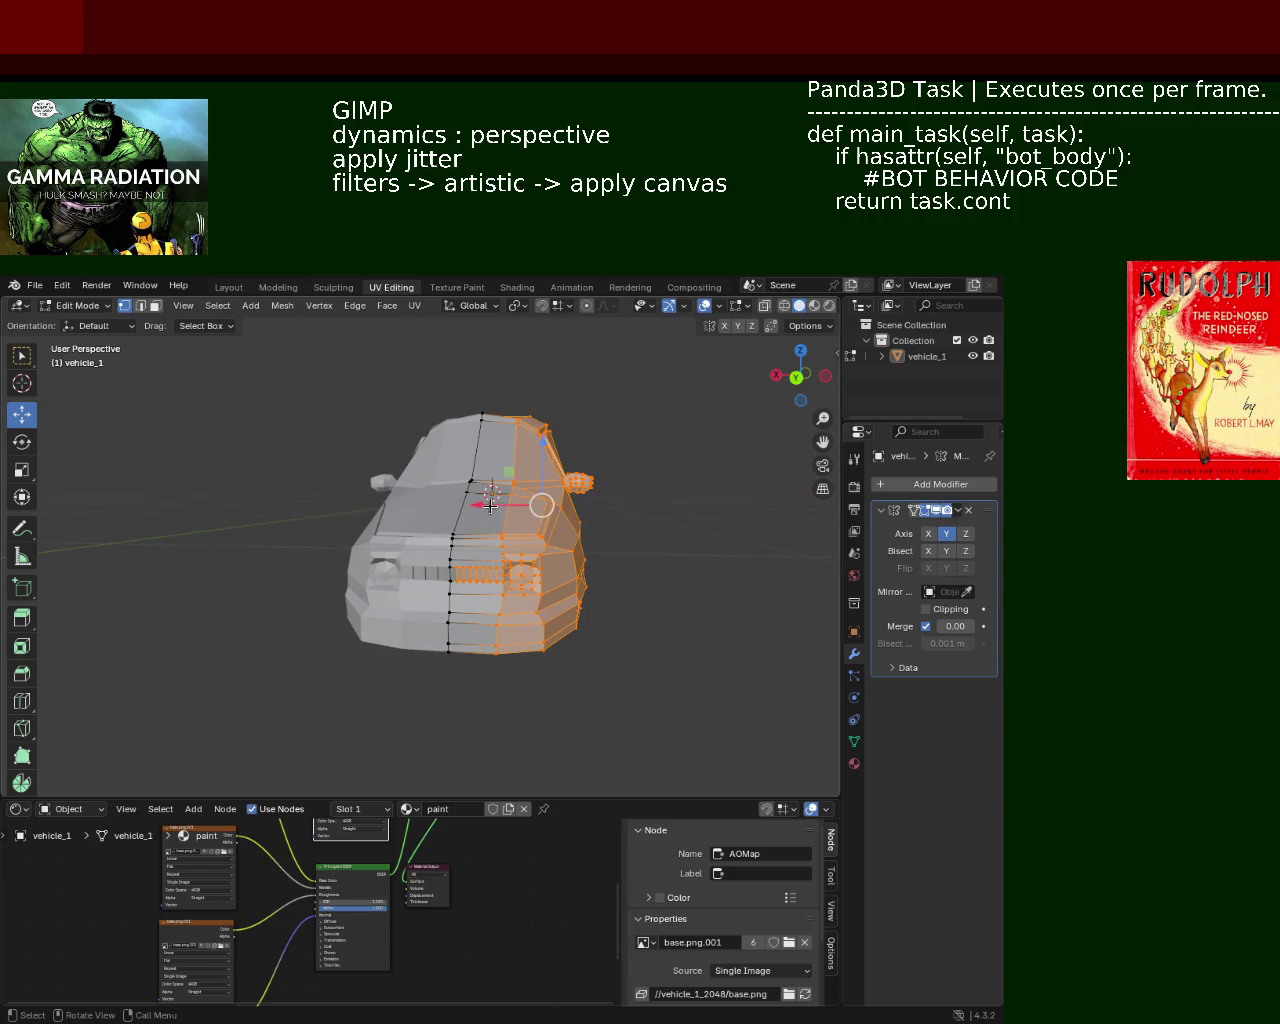
pyautogui.moveTo(491, 506); pyautogui.dragTo(517, 511)
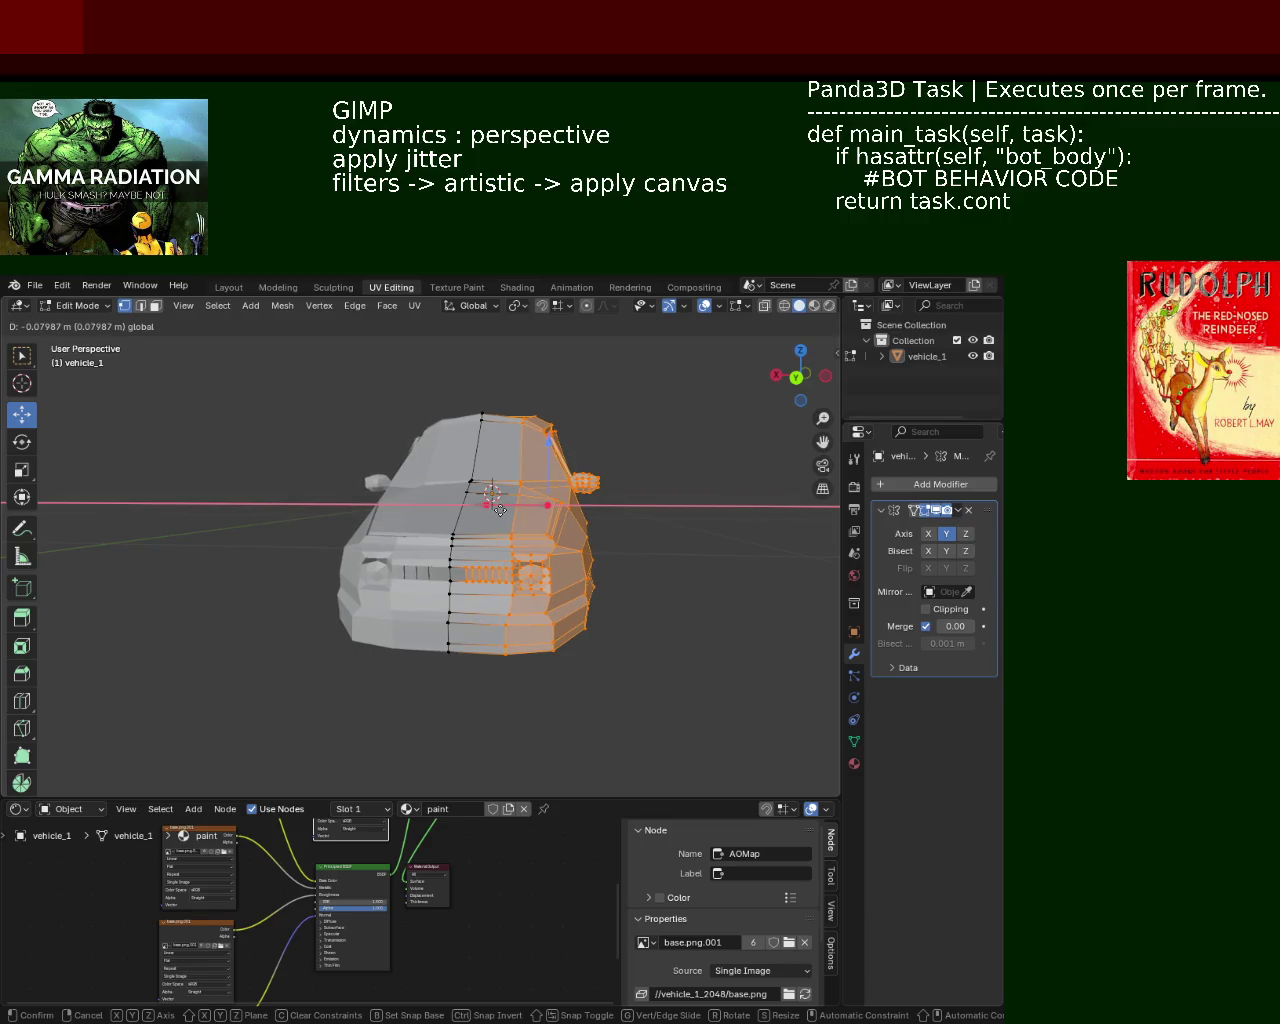
pyautogui.click(498, 510)
pyautogui.moveTo(611, 594)
pyautogui.mouseDown(button='middle')
pyautogui.moveTo(541, 640)
pyautogui.moveTo(691, 611)
pyautogui.moveTo(690, 568)
pyautogui.mouseUp(button='middle')
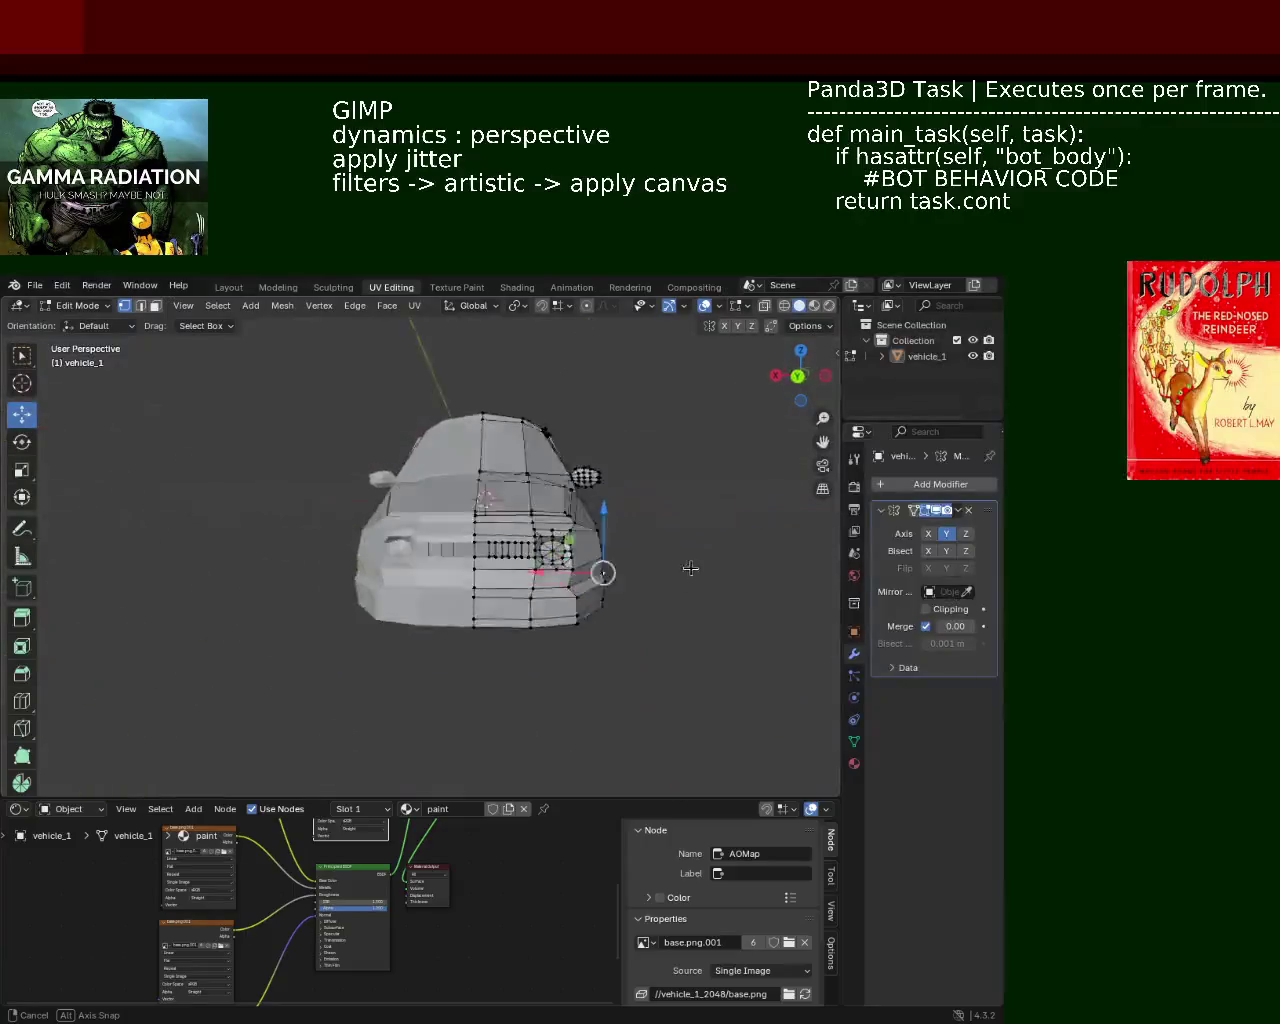
pyautogui.moveTo(520, 561); pyautogui.dragTo(482, 565, button='middle')
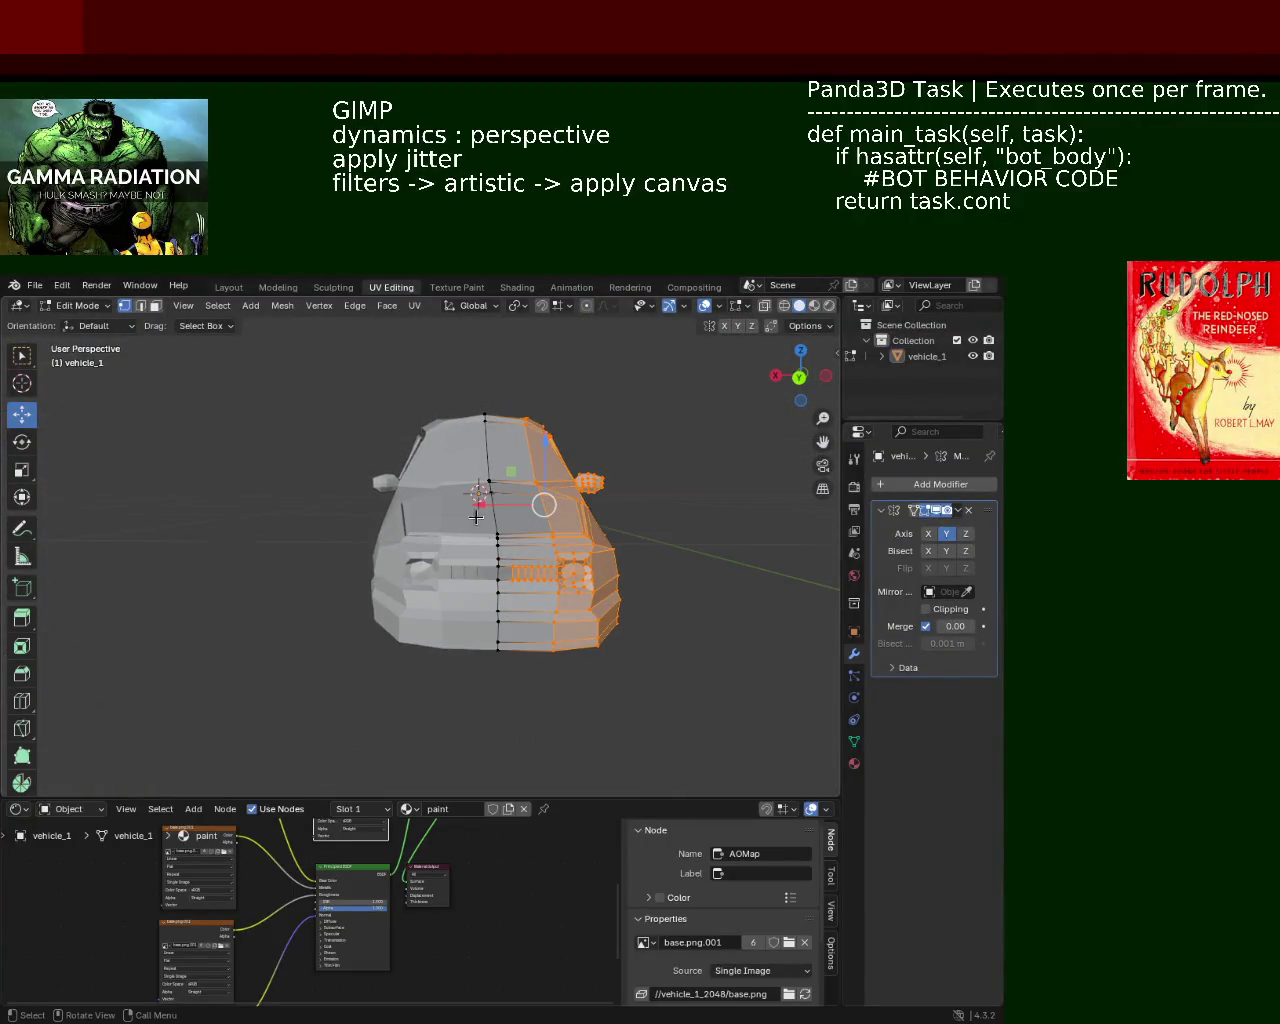
pyautogui.moveTo(485, 505); pyautogui.dragTo(490, 509)
pyautogui.moveTo(490, 509)
pyautogui.mouseDown(button='middle')
pyautogui.moveTo(594, 612)
pyautogui.moveTo(674, 603)
pyautogui.moveTo(531, 683)
pyautogui.moveTo(500, 560)
pyautogui.moveTo(600, 766)
pyautogui.moveTo(577, 640)
pyautogui.moveTo(673, 614)
pyautogui.mouseUp(button='middle')
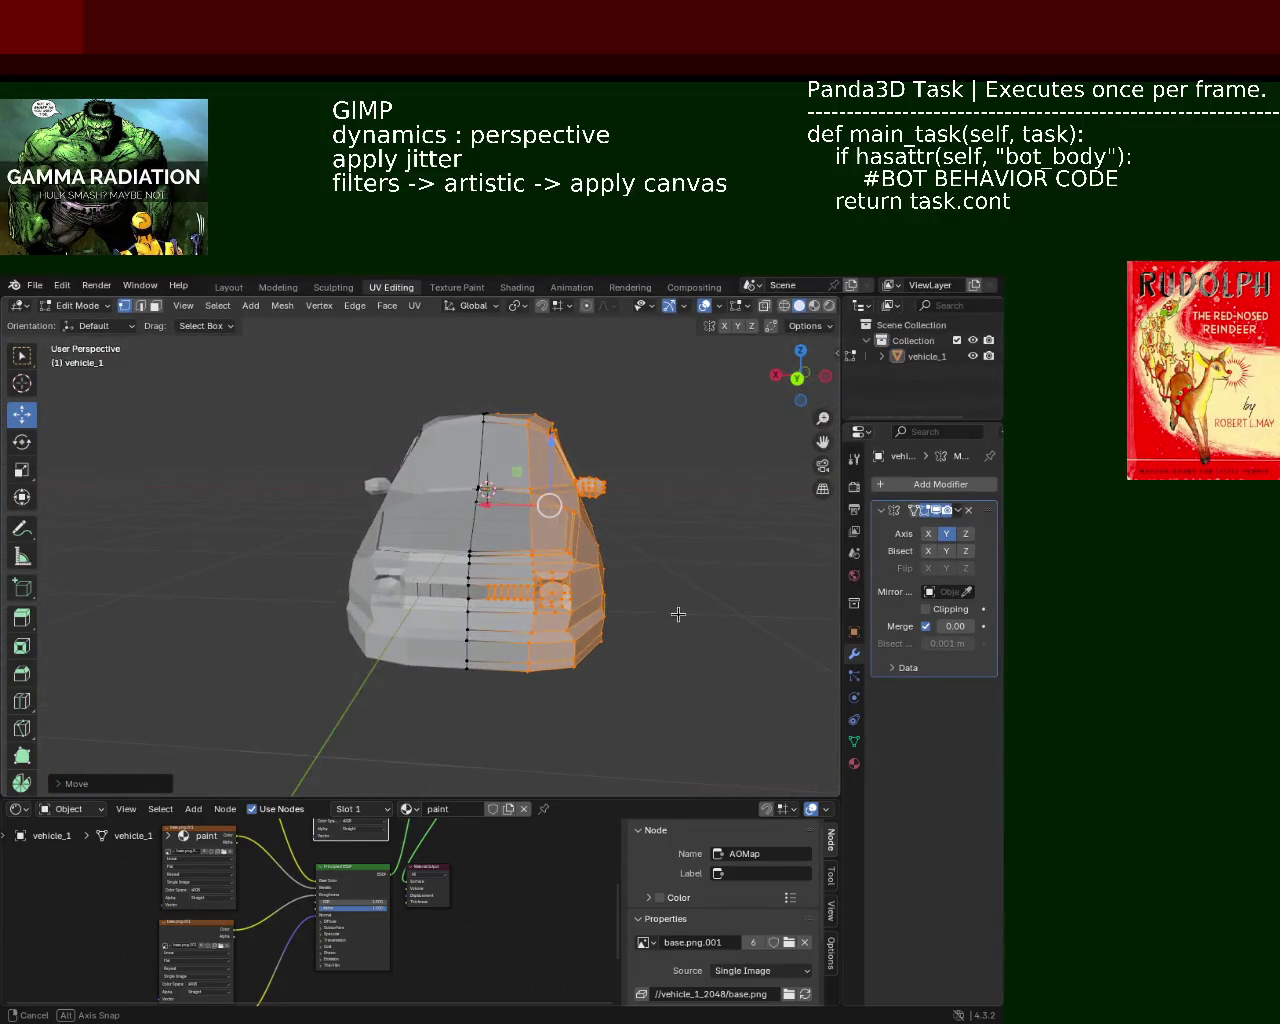
# Make two more small X moves of the selected half, then deselect all
pyautogui.moveTo(686, 551)
pyautogui.mouseDown(button='middle')
pyautogui.moveTo(571, 594)
pyautogui.moveTo(649, 651)
pyautogui.moveTo(674, 633)
pyautogui.mouseUp(button='middle')
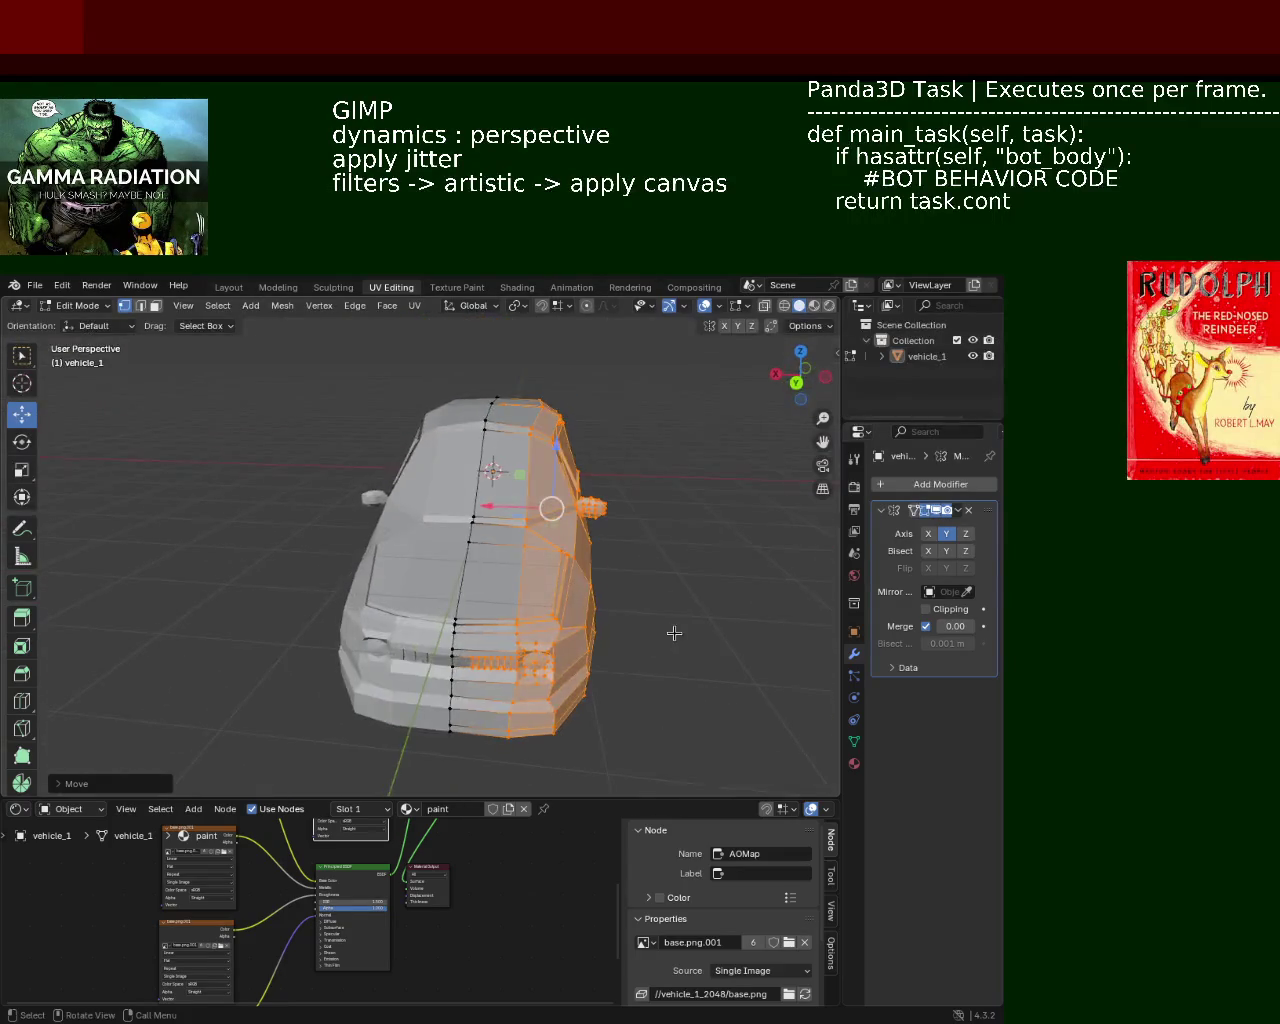
pyautogui.moveTo(500, 528); pyautogui.dragTo(527, 515, button='middle')
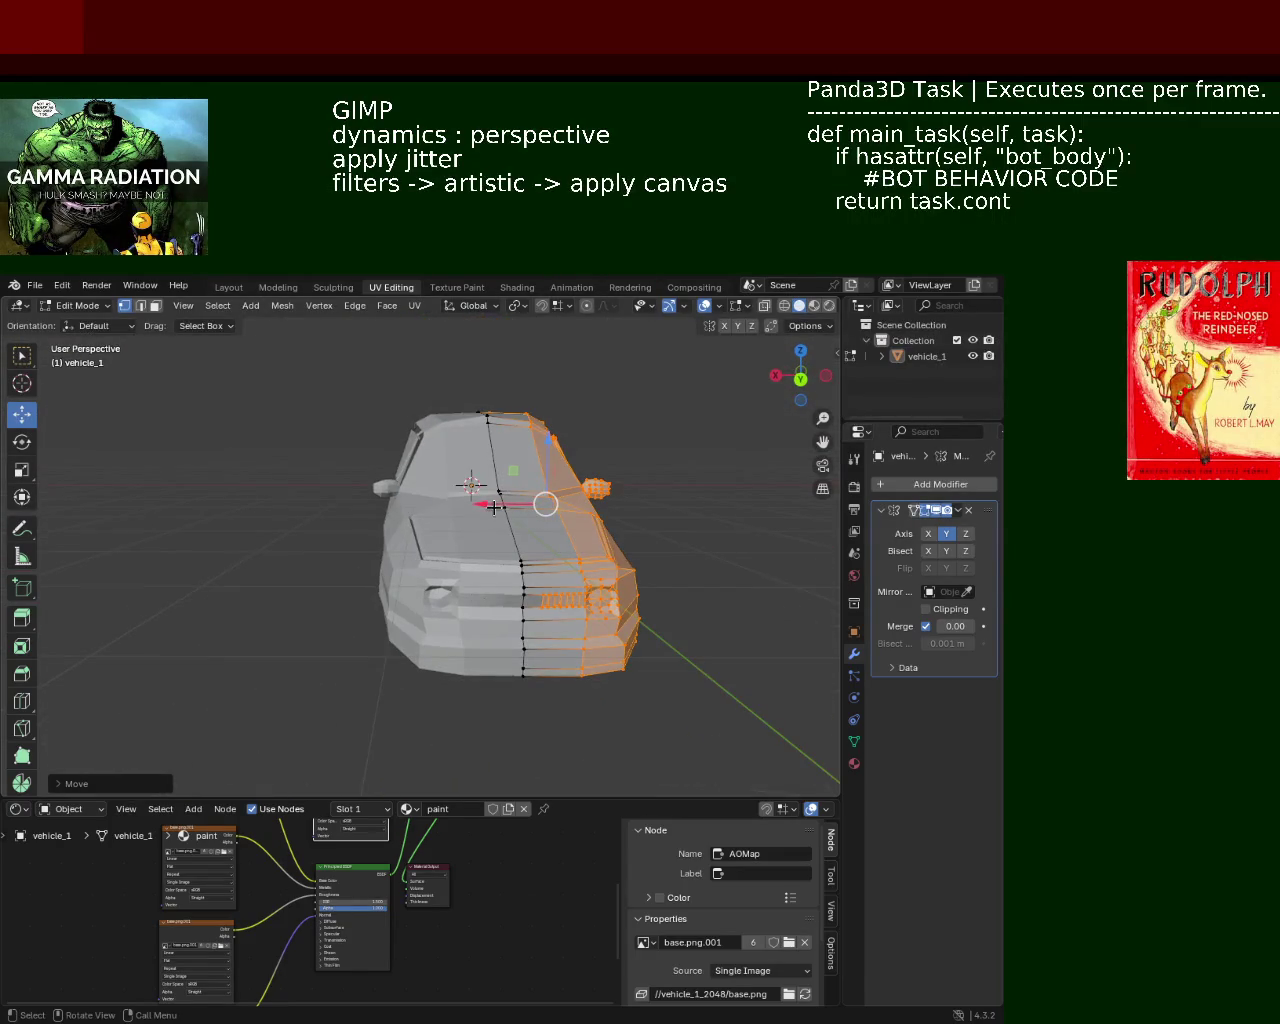
pyautogui.moveTo(498, 508); pyautogui.dragTo(510, 515)
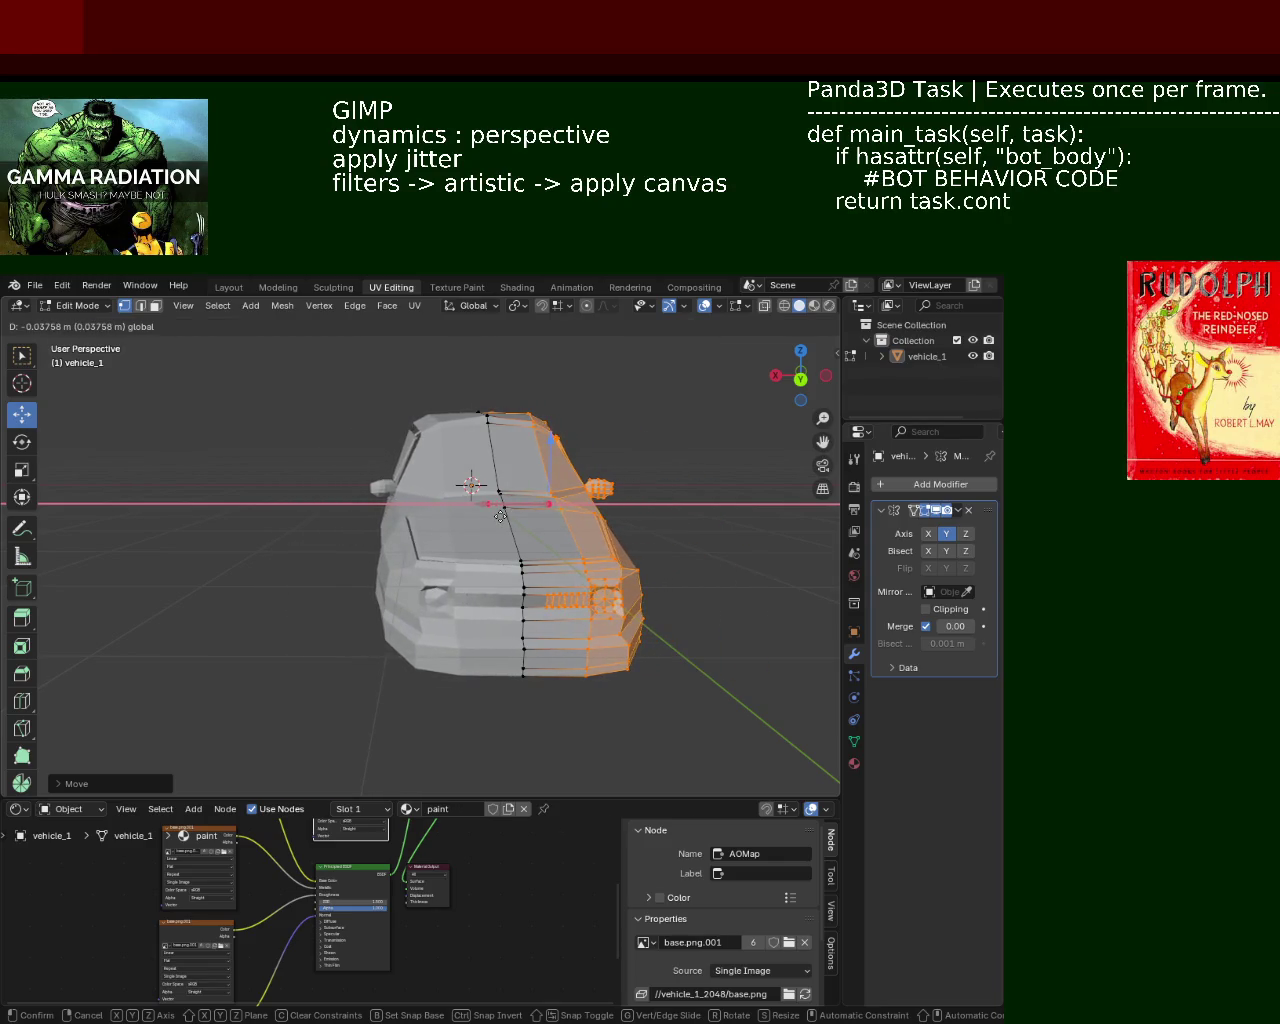
pyautogui.moveTo(505, 517); pyautogui.dragTo(505, 517)
pyautogui.moveTo(505, 517)
pyautogui.mouseDown(button='middle')
pyautogui.moveTo(473, 667)
pyautogui.moveTo(587, 648)
pyautogui.moveTo(591, 597)
pyautogui.moveTo(261, 599)
pyautogui.moveTo(546, 656)
pyautogui.moveTo(561, 635)
pyautogui.mouseUp(button='middle')
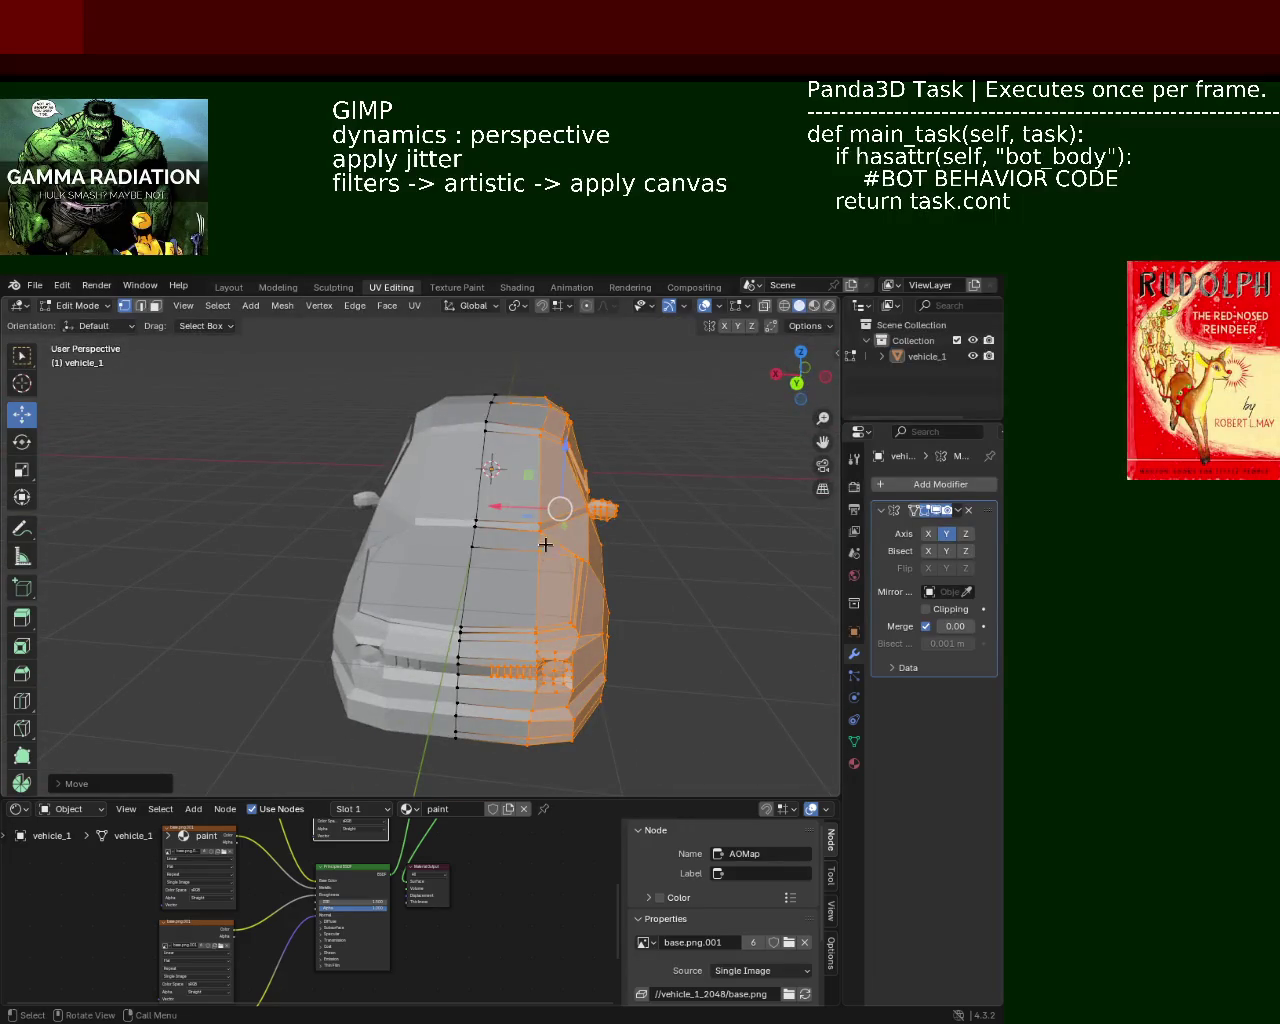
pyautogui.moveTo(525, 508)
pyautogui.mouseDown(button='middle')
pyautogui.moveTo(377, 589)
pyautogui.moveTo(585, 655)
pyautogui.moveTo(699, 584)
pyautogui.moveTo(609, 572)
pyautogui.moveTo(563, 521)
pyautogui.mouseUp(button='middle')
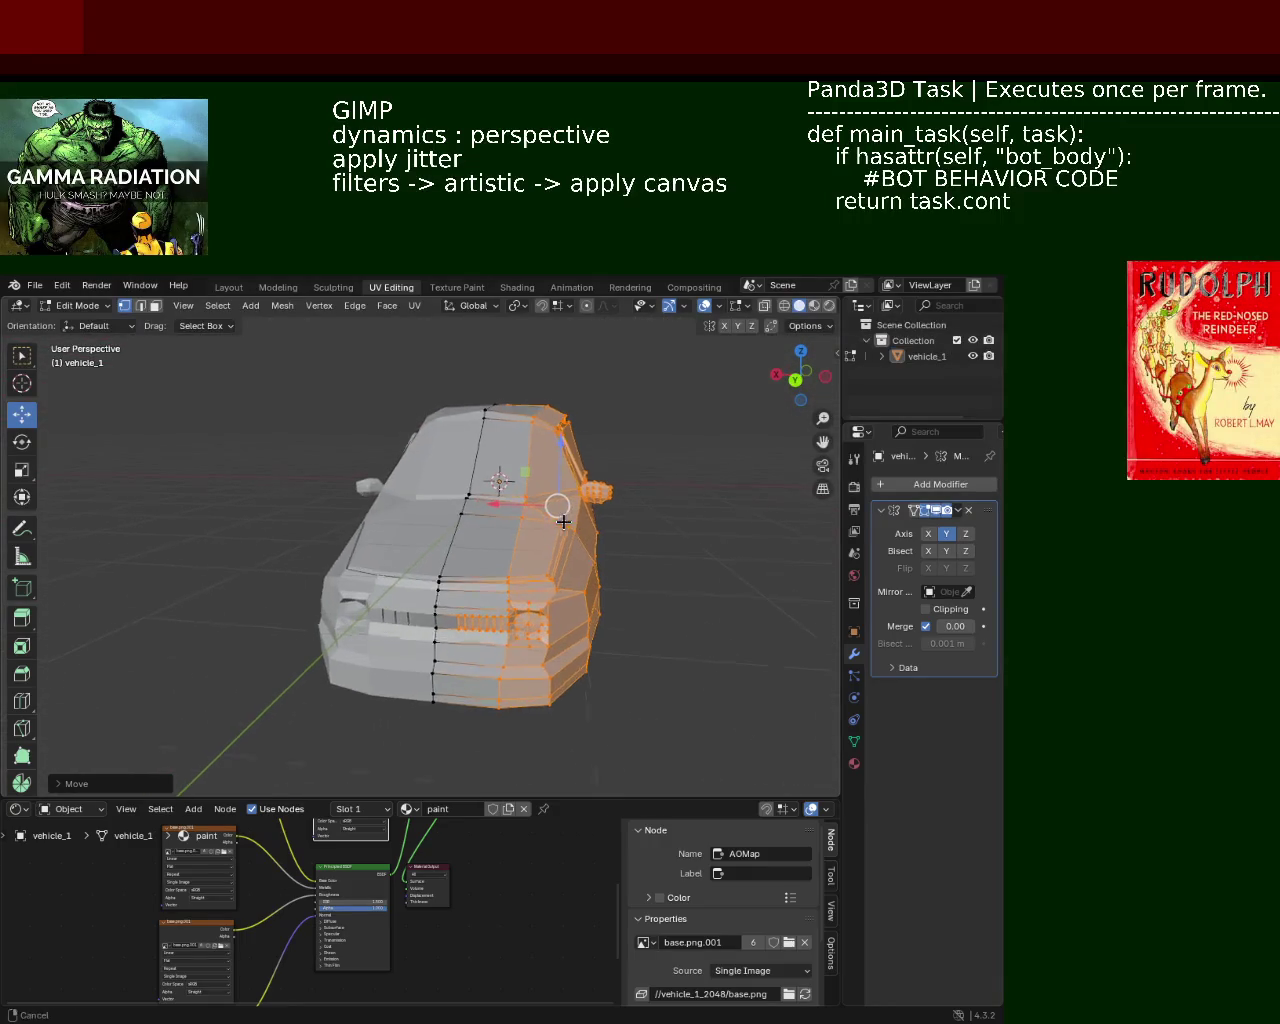
pyautogui.moveTo(498, 505); pyautogui.dragTo(501, 507)
pyautogui.moveTo(501, 507)
pyautogui.mouseDown(button='middle')
pyautogui.moveTo(431, 537)
pyautogui.moveTo(545, 554)
pyautogui.mouseUp(button='middle')
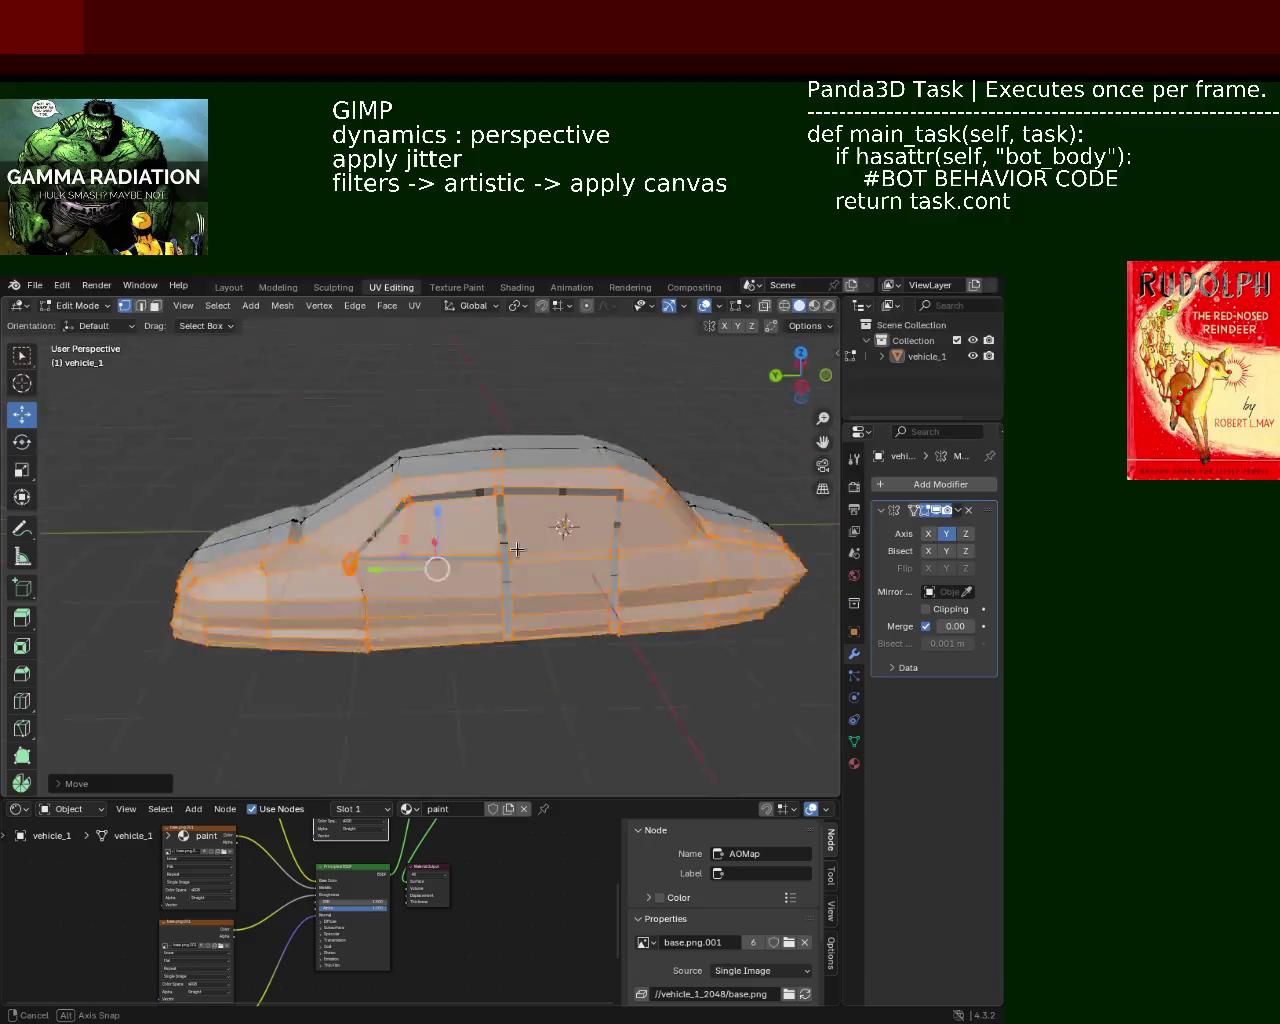
pyautogui.click(606, 643)
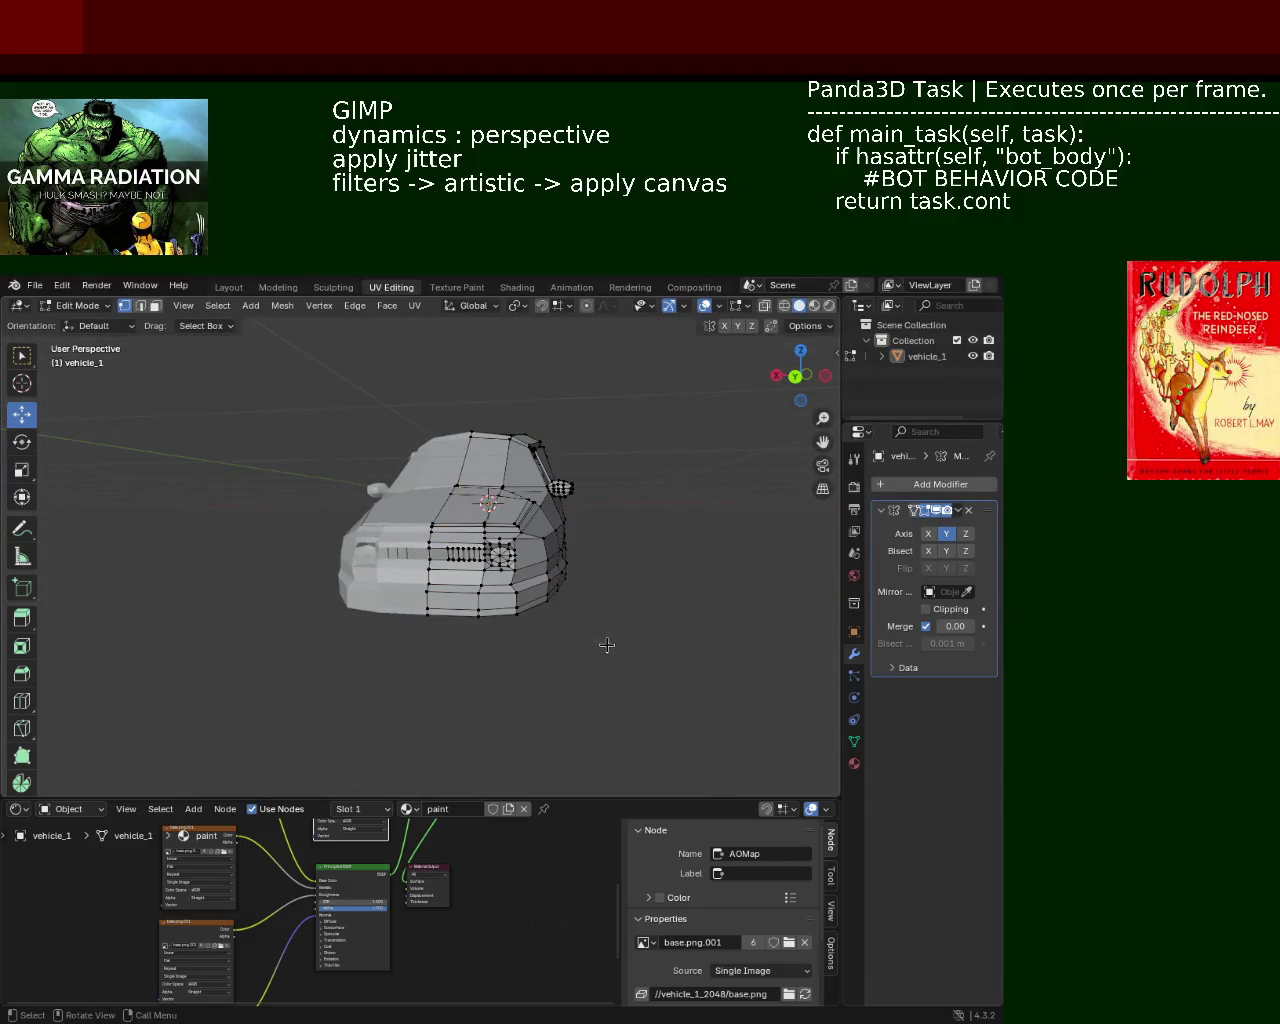
# Shift one half of the vehicle_1 body further along X, then clear the selection
pyautogui.moveTo(606, 643)
pyautogui.mouseDown(button='middle')
pyautogui.moveTo(478, 744)
pyautogui.moveTo(609, 666)
pyautogui.moveTo(400, 700)
pyautogui.moveTo(293, 676)
pyautogui.moveTo(410, 692)
pyautogui.moveTo(451, 720)
pyautogui.moveTo(540, 654)
pyautogui.moveTo(640, 666)
pyautogui.moveTo(624, 685)
pyautogui.moveTo(582, 674)
pyautogui.mouseUp(button='middle')
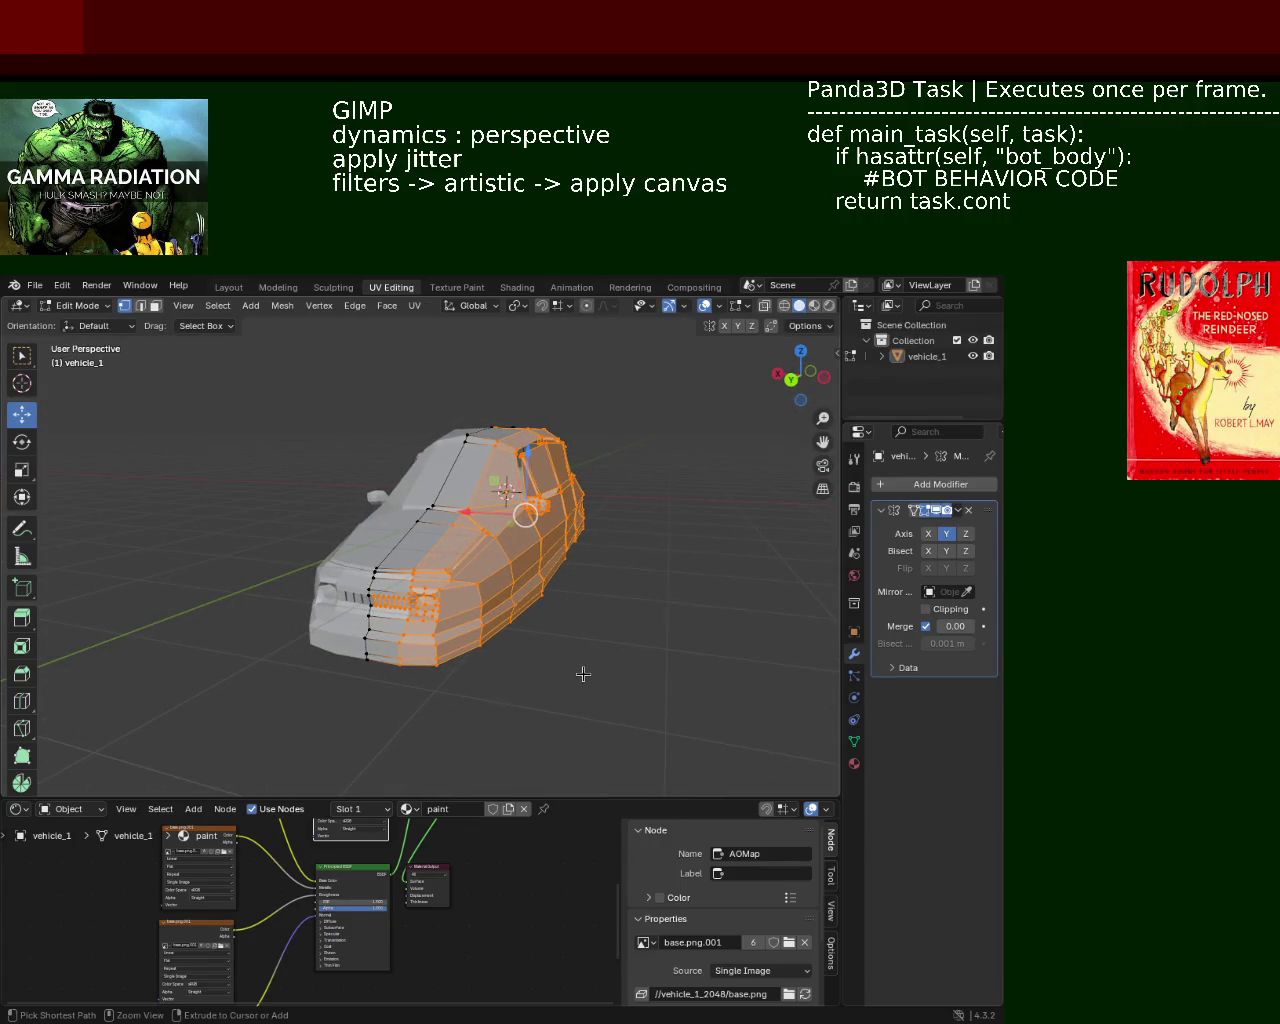
pyautogui.moveTo(585, 673)
pyautogui.mouseDown(button='middle')
pyautogui.moveTo(624, 653)
pyautogui.moveTo(566, 689)
pyautogui.moveTo(603, 671)
pyautogui.moveTo(614, 648)
pyautogui.mouseUp(button='middle')
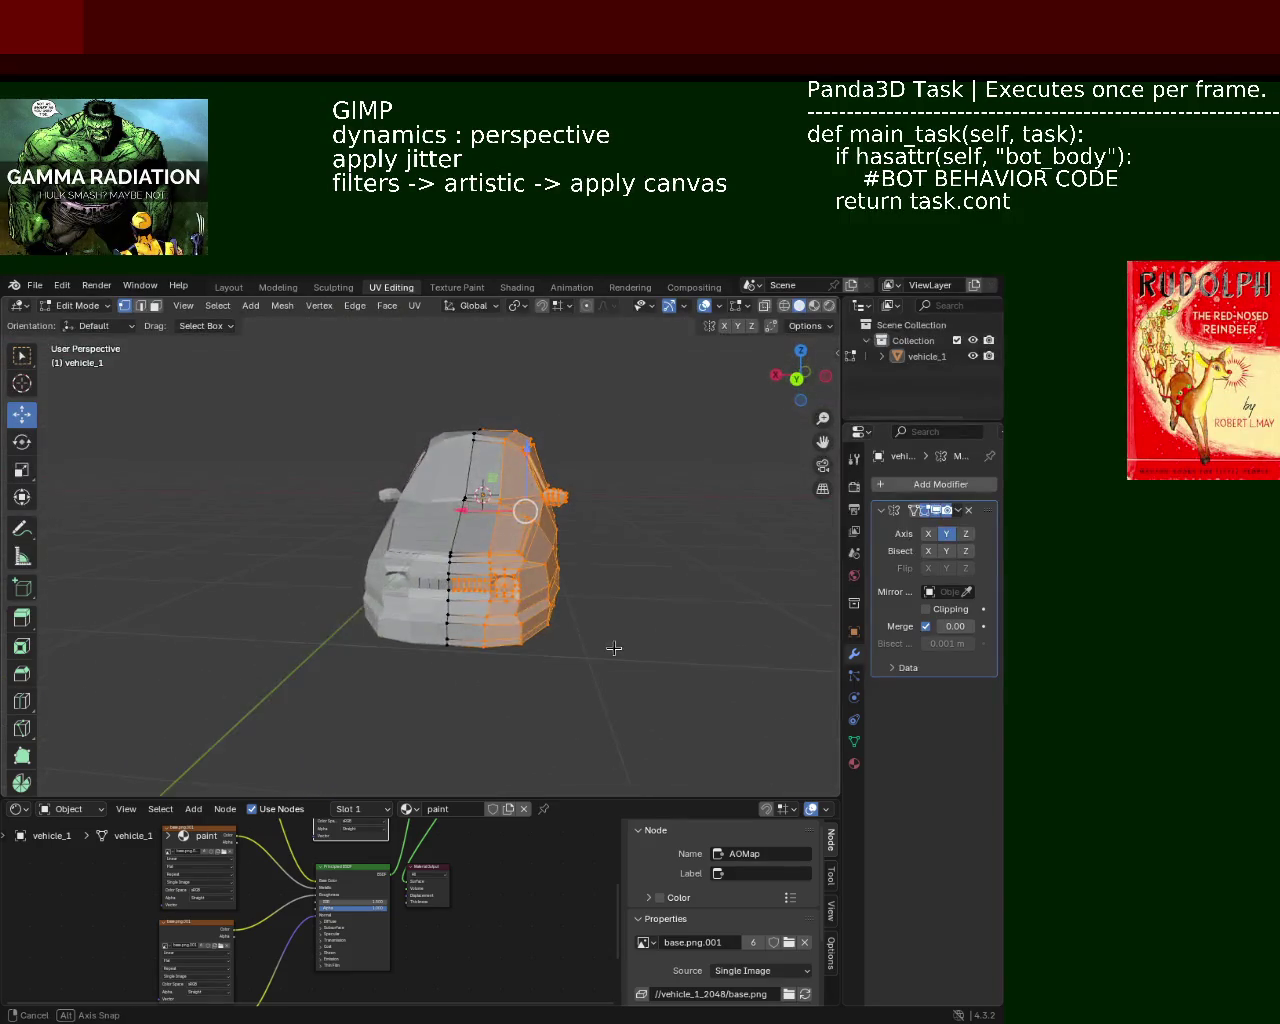
pyautogui.moveTo(463, 510); pyautogui.dragTo(501, 516)
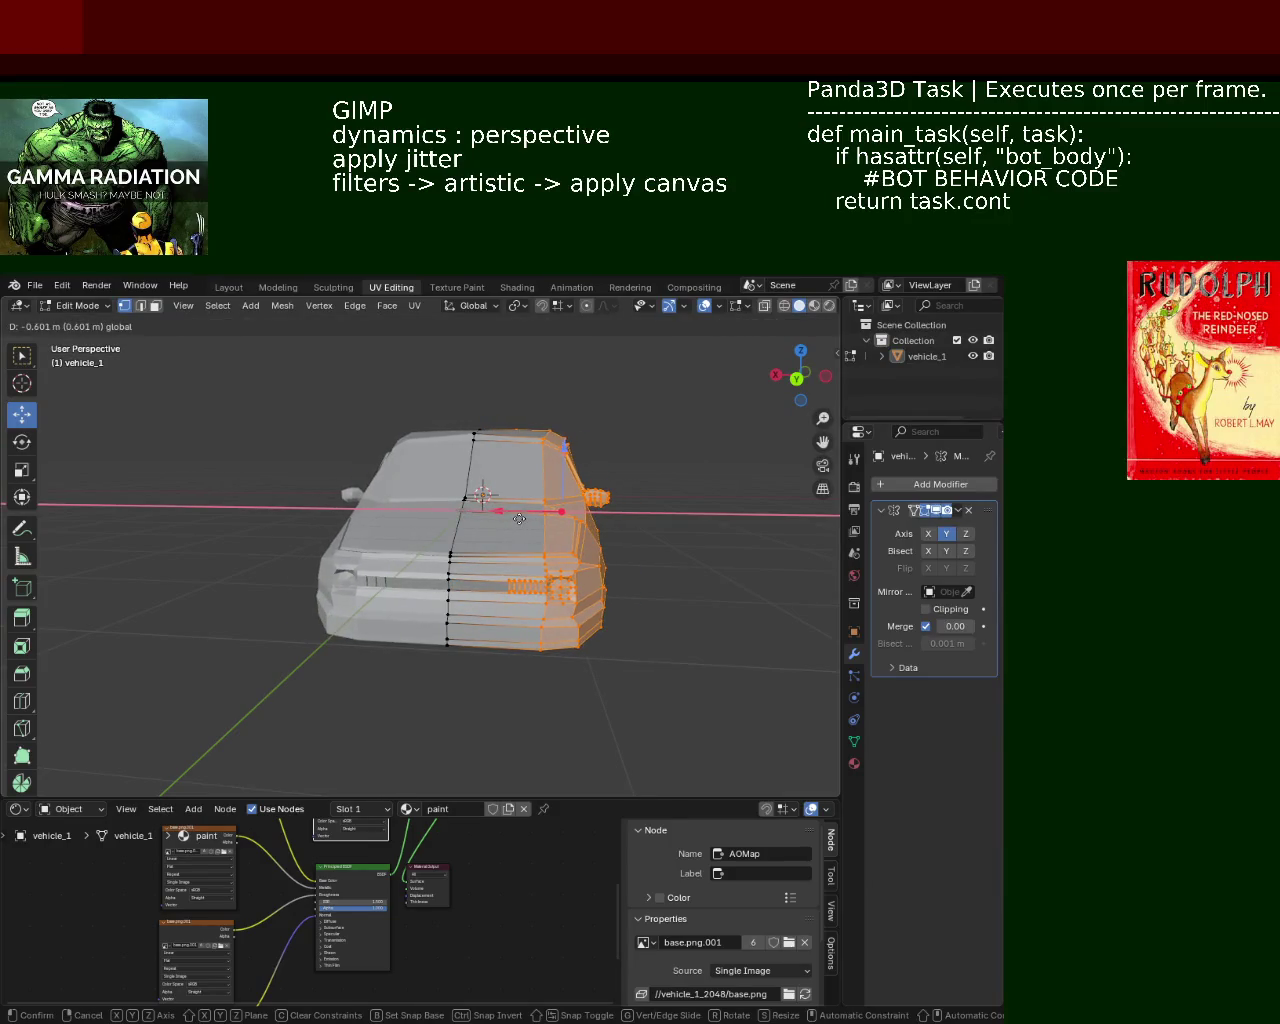
pyautogui.moveTo(491, 516); pyautogui.dragTo(600, 614)
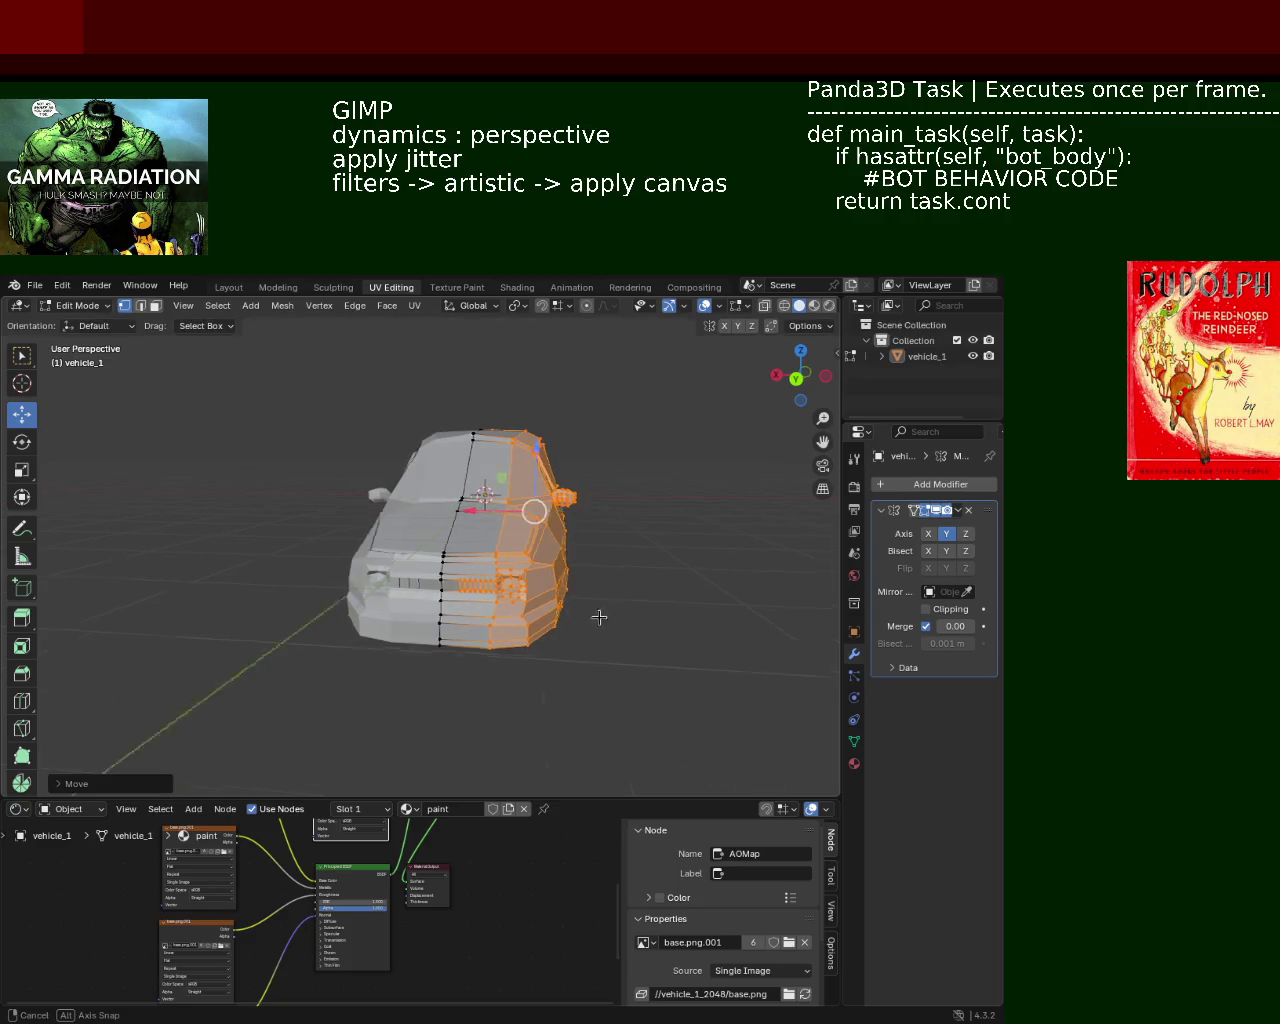
pyautogui.moveTo(600, 614)
pyautogui.mouseDown(button='middle')
pyautogui.moveTo(497, 703)
pyautogui.moveTo(600, 606)
pyautogui.moveTo(634, 620)
pyautogui.moveTo(629, 597)
pyautogui.moveTo(477, 663)
pyautogui.moveTo(315, 608)
pyautogui.mouseUp(button='middle')
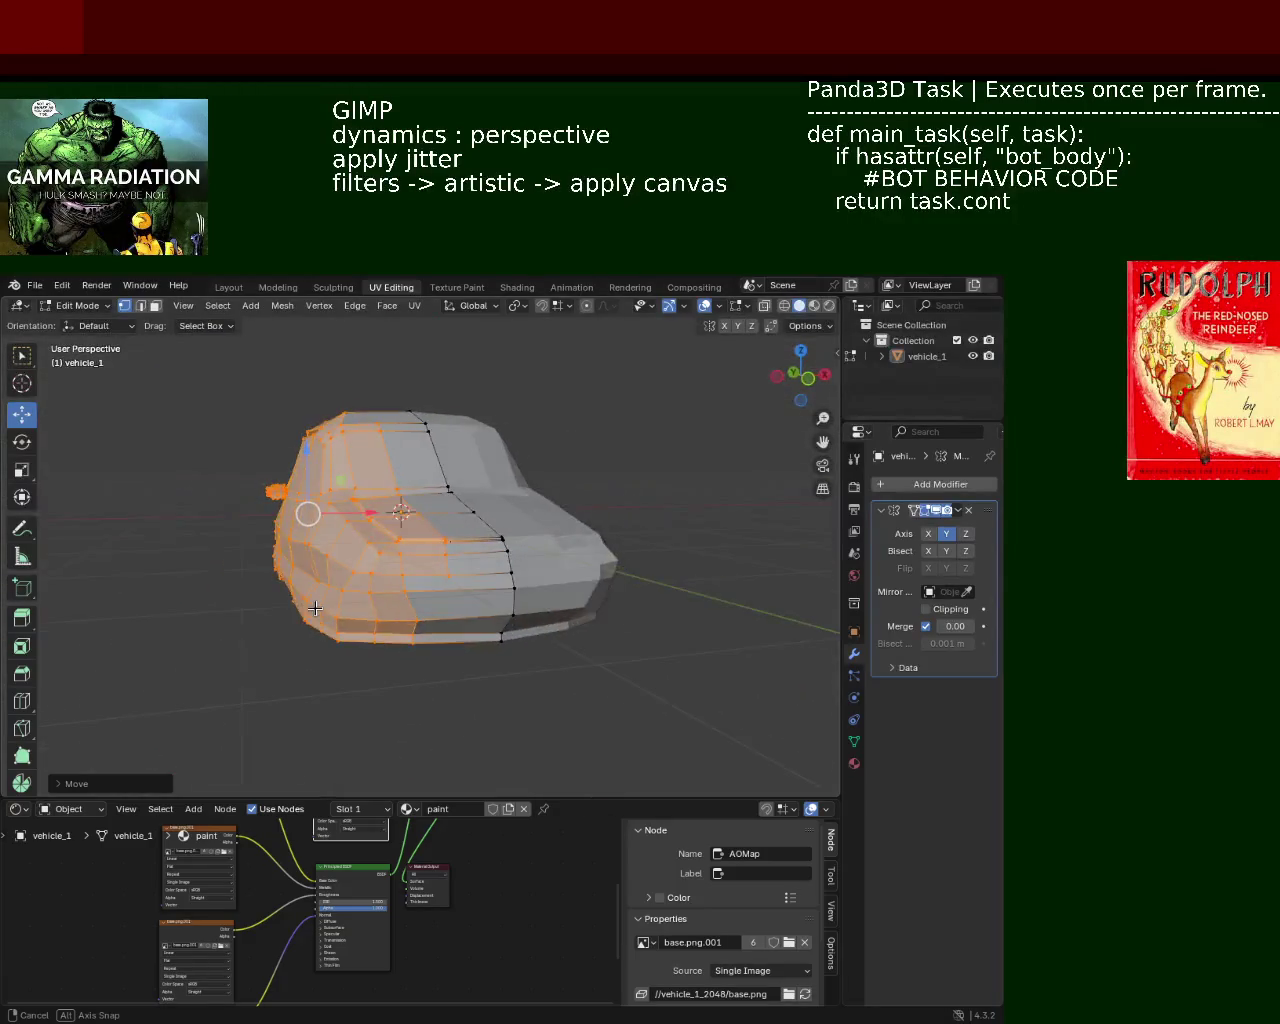
pyautogui.click(618, 602)
pyautogui.moveTo(618, 602)
pyautogui.mouseDown(button='middle')
pyautogui.moveTo(337, 580)
pyautogui.moveTo(386, 557)
pyautogui.moveTo(554, 739)
pyautogui.moveTo(586, 674)
pyautogui.moveTo(494, 611)
pyautogui.moveTo(554, 624)
pyautogui.moveTo(569, 671)
pyautogui.moveTo(552, 700)
pyautogui.moveTo(556, 734)
pyautogui.moveTo(572, 697)
pyautogui.moveTo(443, 674)
pyautogui.moveTo(519, 649)
pyautogui.moveTo(591, 686)
pyautogui.moveTo(767, 713)
pyautogui.moveTo(771, 657)
pyautogui.moveTo(646, 691)
pyautogui.moveTo(466, 666)
pyautogui.moveTo(411, 686)
pyautogui.moveTo(496, 679)
pyautogui.moveTo(388, 674)
pyautogui.moveTo(438, 744)
pyautogui.moveTo(520, 737)
pyautogui.moveTo(594, 697)
pyautogui.moveTo(494, 656)
pyautogui.moveTo(477, 600)
pyautogui.moveTo(540, 598)
pyautogui.moveTo(603, 597)
pyautogui.moveTo(632, 648)
pyautogui.moveTo(680, 666)
pyautogui.moveTo(535, 663)
pyautogui.mouseUp(button='middle')
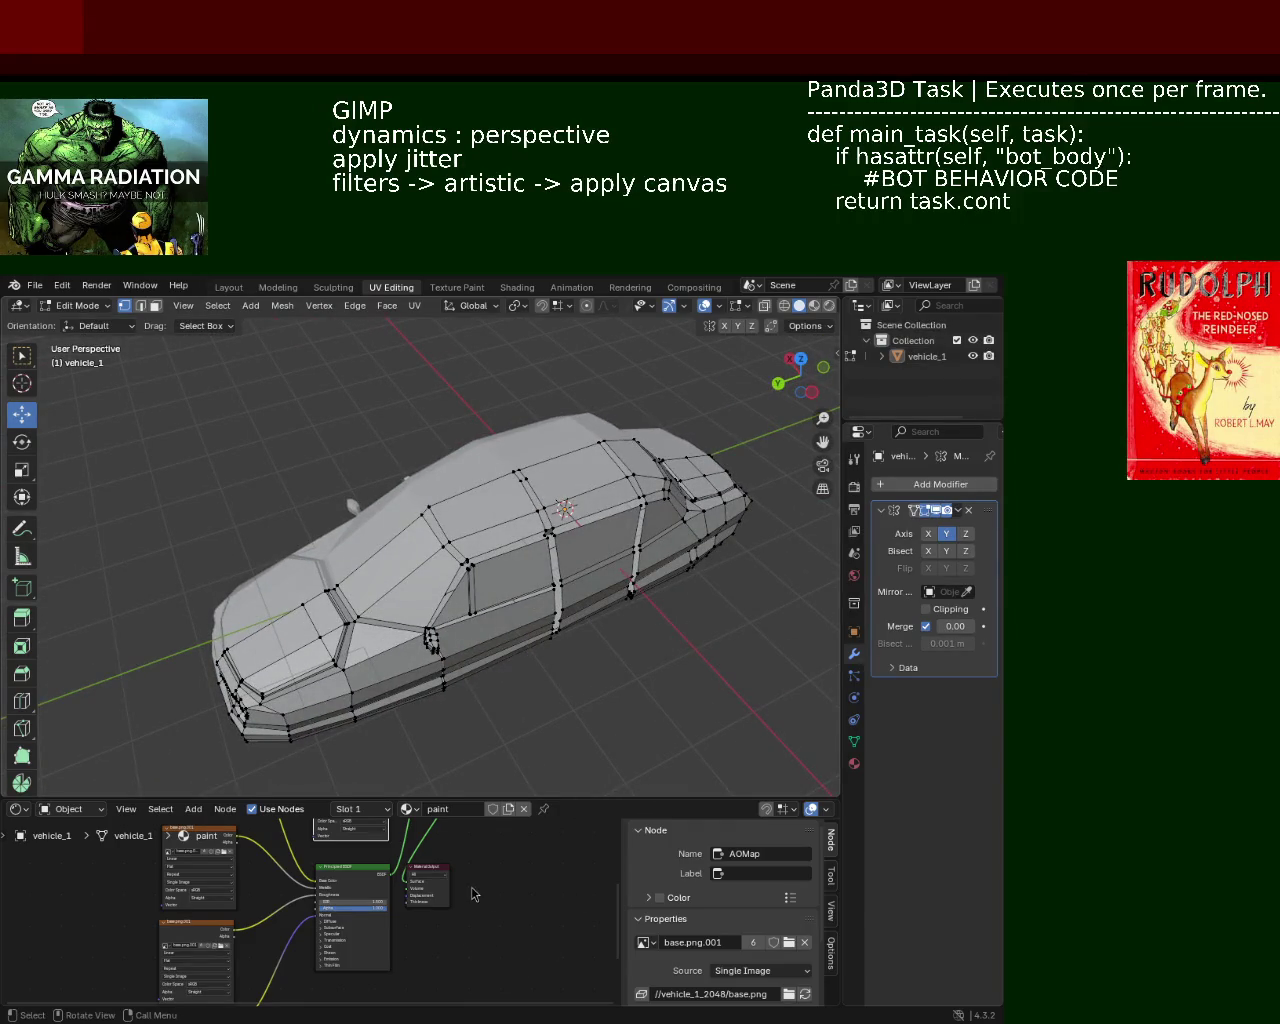
pyautogui.moveTo(359, 587)
pyautogui.mouseDown(button='middle')
pyautogui.moveTo(461, 524)
pyautogui.moveTo(480, 535)
pyautogui.moveTo(518, 648)
pyautogui.moveTo(586, 617)
pyautogui.moveTo(586, 677)
pyautogui.moveTo(446, 677)
pyautogui.moveTo(321, 646)
pyautogui.moveTo(280, 620)
pyautogui.moveTo(251, 623)
pyautogui.moveTo(286, 651)
pyautogui.moveTo(513, 616)
pyautogui.moveTo(580, 623)
pyautogui.moveTo(540, 566)
pyautogui.moveTo(468, 555)
pyautogui.moveTo(515, 576)
pyautogui.mouseUp(button='middle')
pyautogui.scroll(2, 596, 576)
pyautogui.scroll(2, 596, 576)
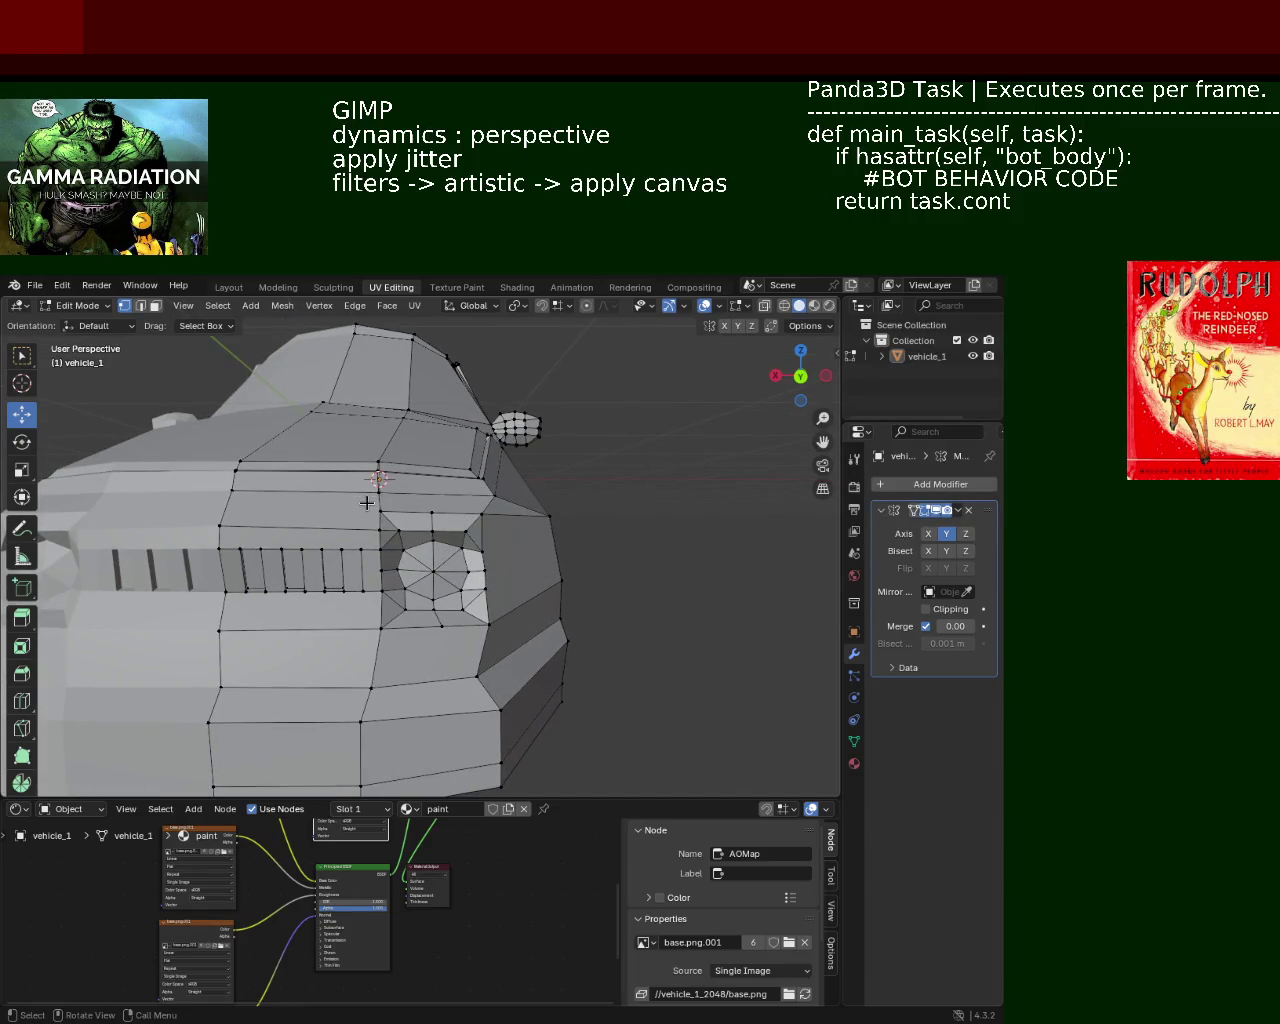
pyautogui.moveTo(502, 646); pyautogui.dragTo(502, 646)
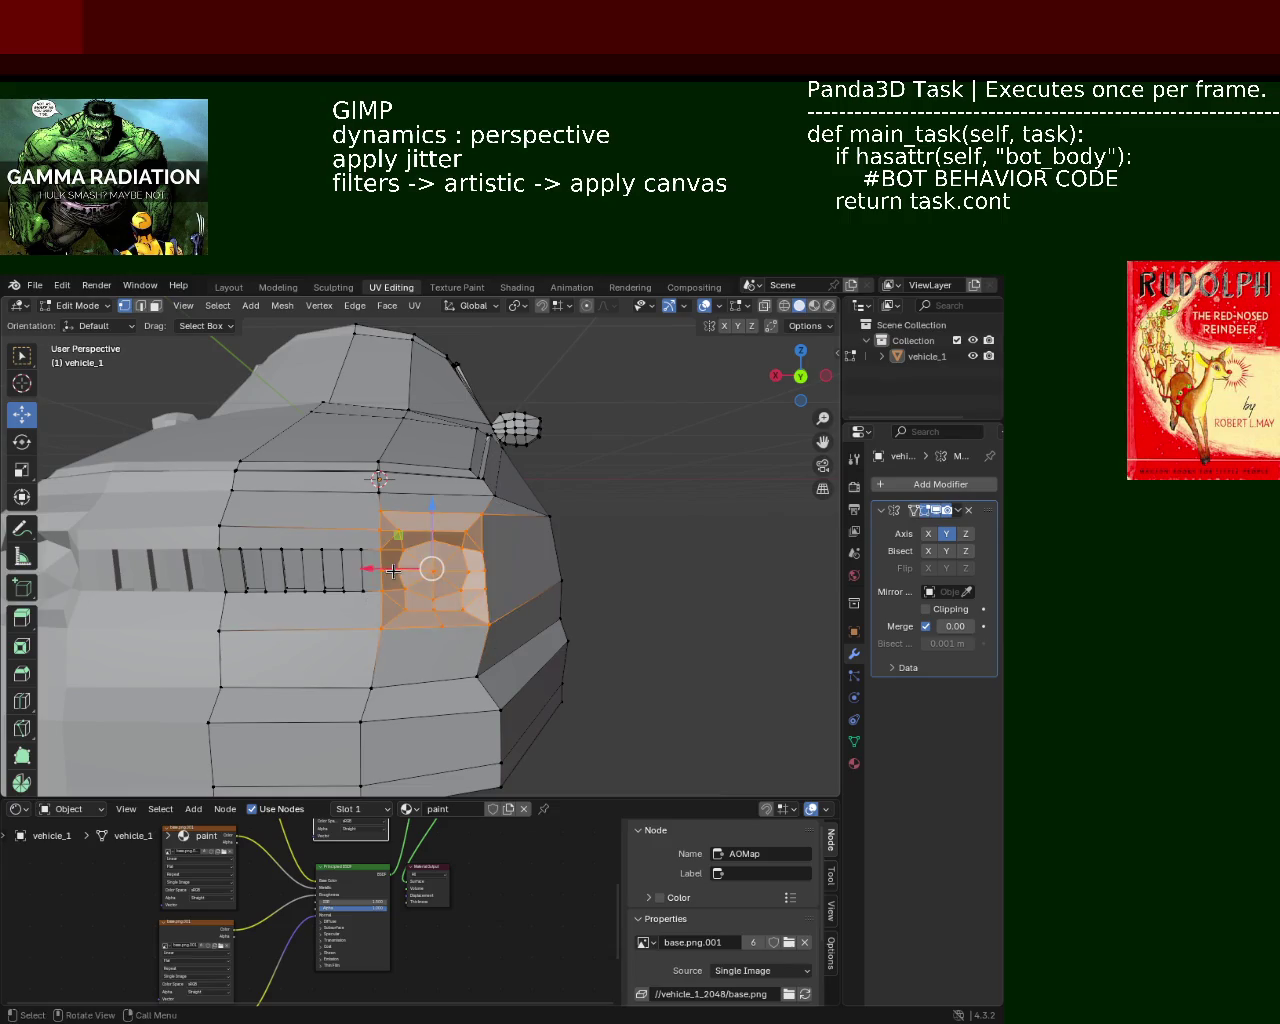
pyautogui.moveTo(361, 570); pyautogui.dragTo(401, 570)
pyautogui.scroll(-5, 480, 565)
pyautogui.moveTo(514, 557)
pyautogui.mouseDown(button='middle')
pyautogui.moveTo(491, 552)
pyautogui.moveTo(457, 588)
pyautogui.moveTo(431, 561)
pyautogui.mouseUp(button='middle')
pyautogui.scroll(2, 431, 561)
pyautogui.scroll(2, 431, 561)
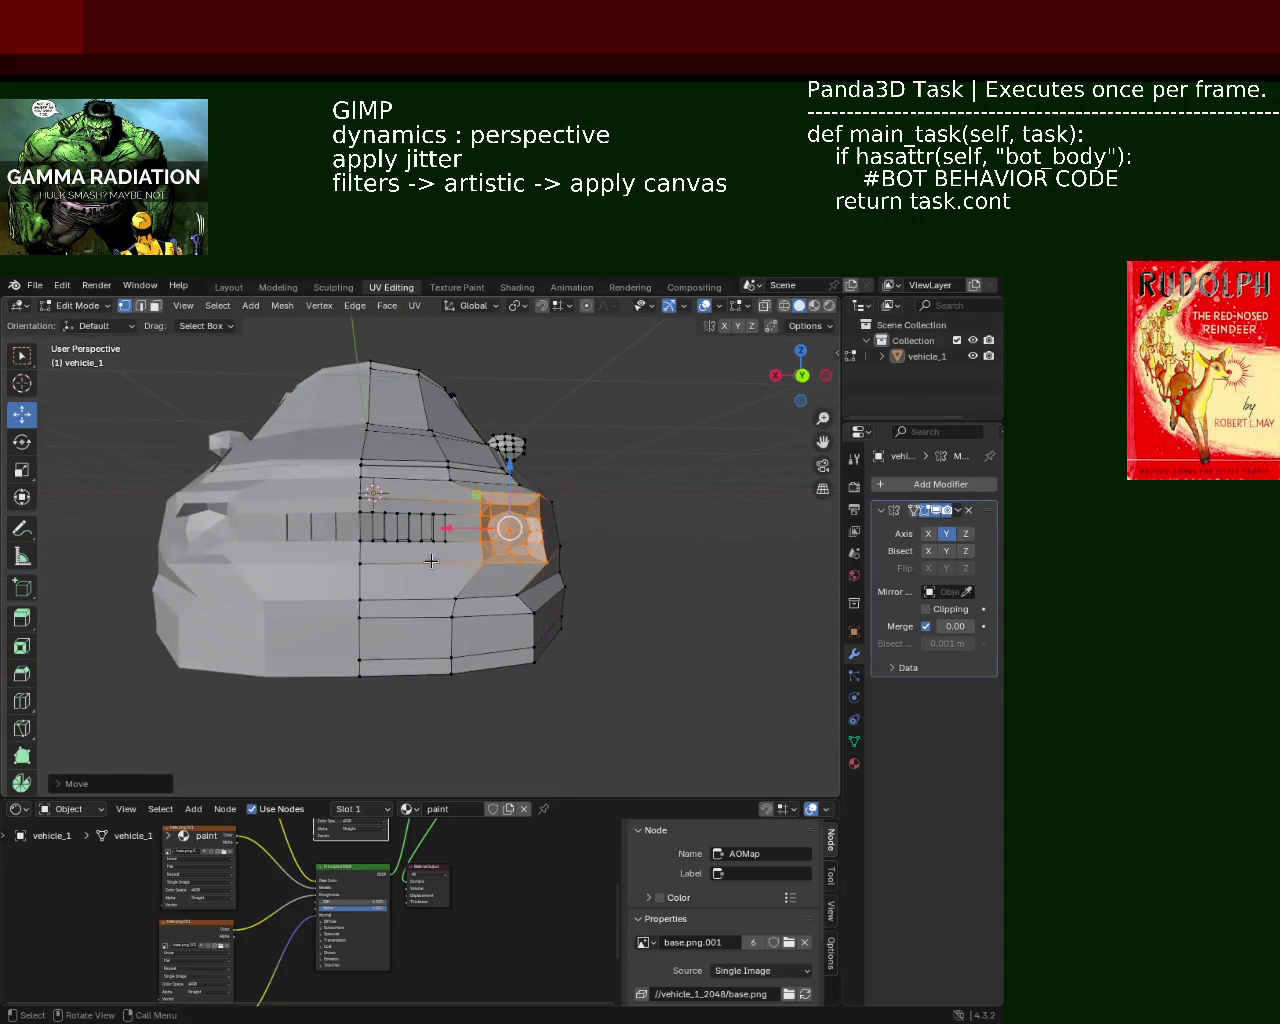
pyautogui.moveTo(479, 535); pyautogui.dragTo(455, 531)
pyautogui.scroll(-3, 634, 506)
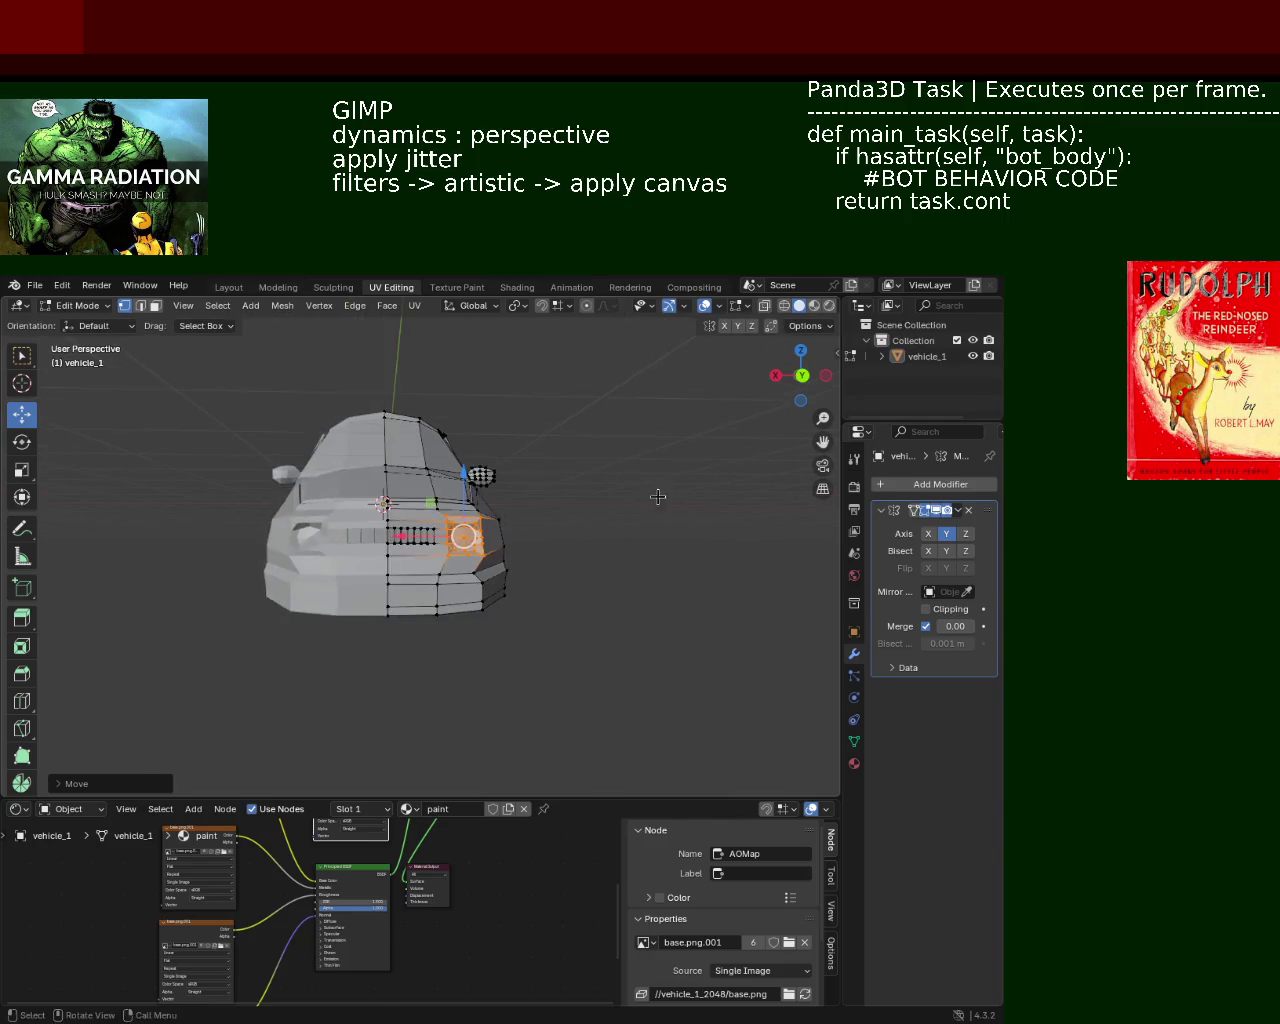
pyautogui.moveTo(657, 494)
pyautogui.mouseDown(button='middle')
pyautogui.moveTo(540, 580)
pyautogui.moveTo(306, 528)
pyautogui.moveTo(371, 463)
pyautogui.moveTo(512, 573)
pyautogui.moveTo(651, 549)
pyautogui.moveTo(657, 517)
pyautogui.moveTo(643, 509)
pyautogui.moveTo(637, 532)
pyautogui.moveTo(634, 508)
pyautogui.mouseUp(button='middle')
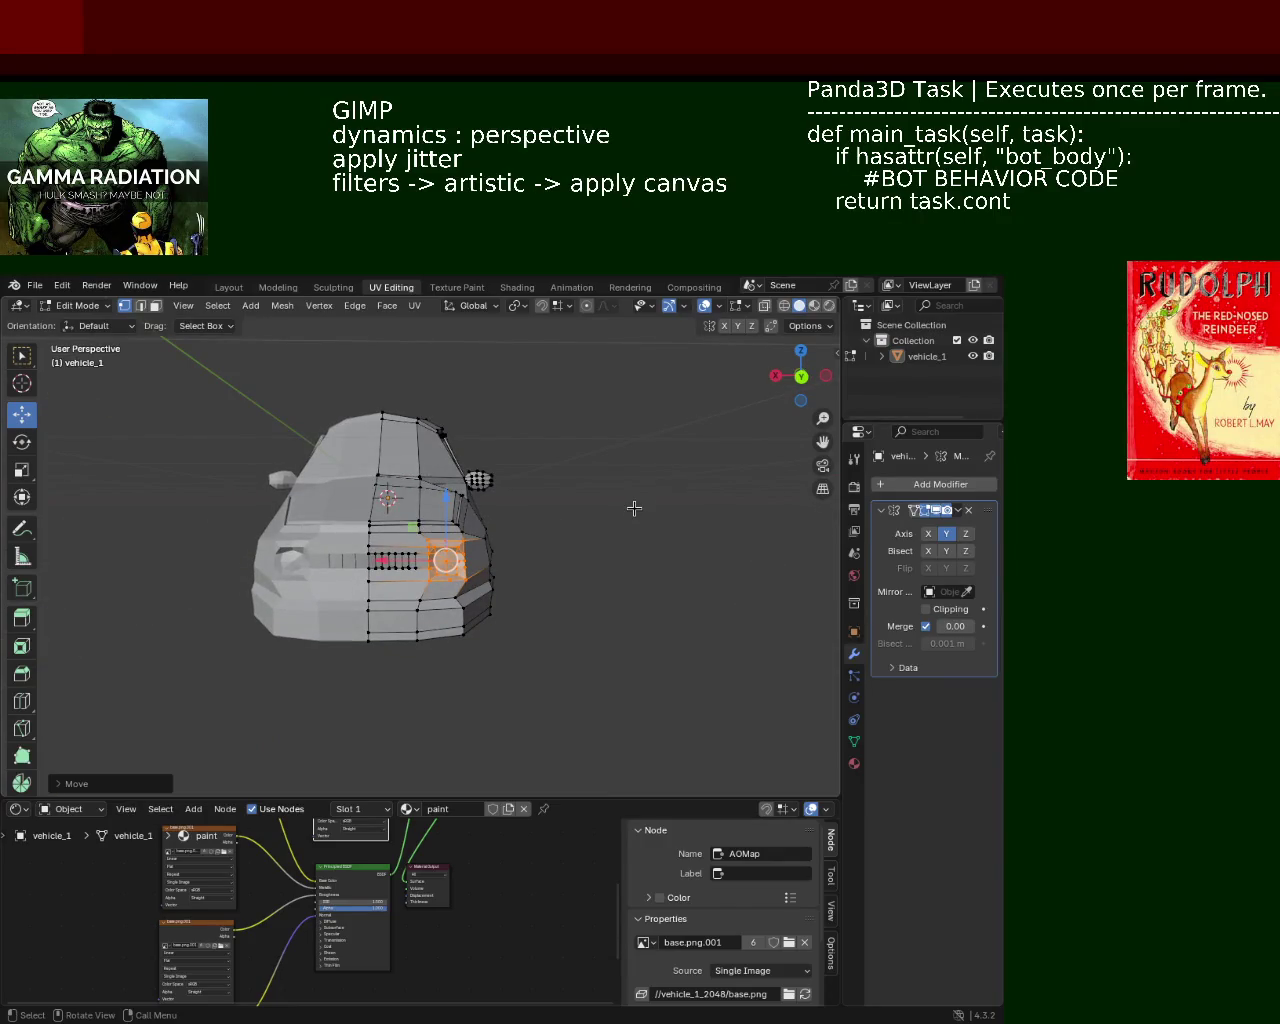
pyautogui.moveTo(676, 512); pyautogui.dragTo(582, 528, button='middle')
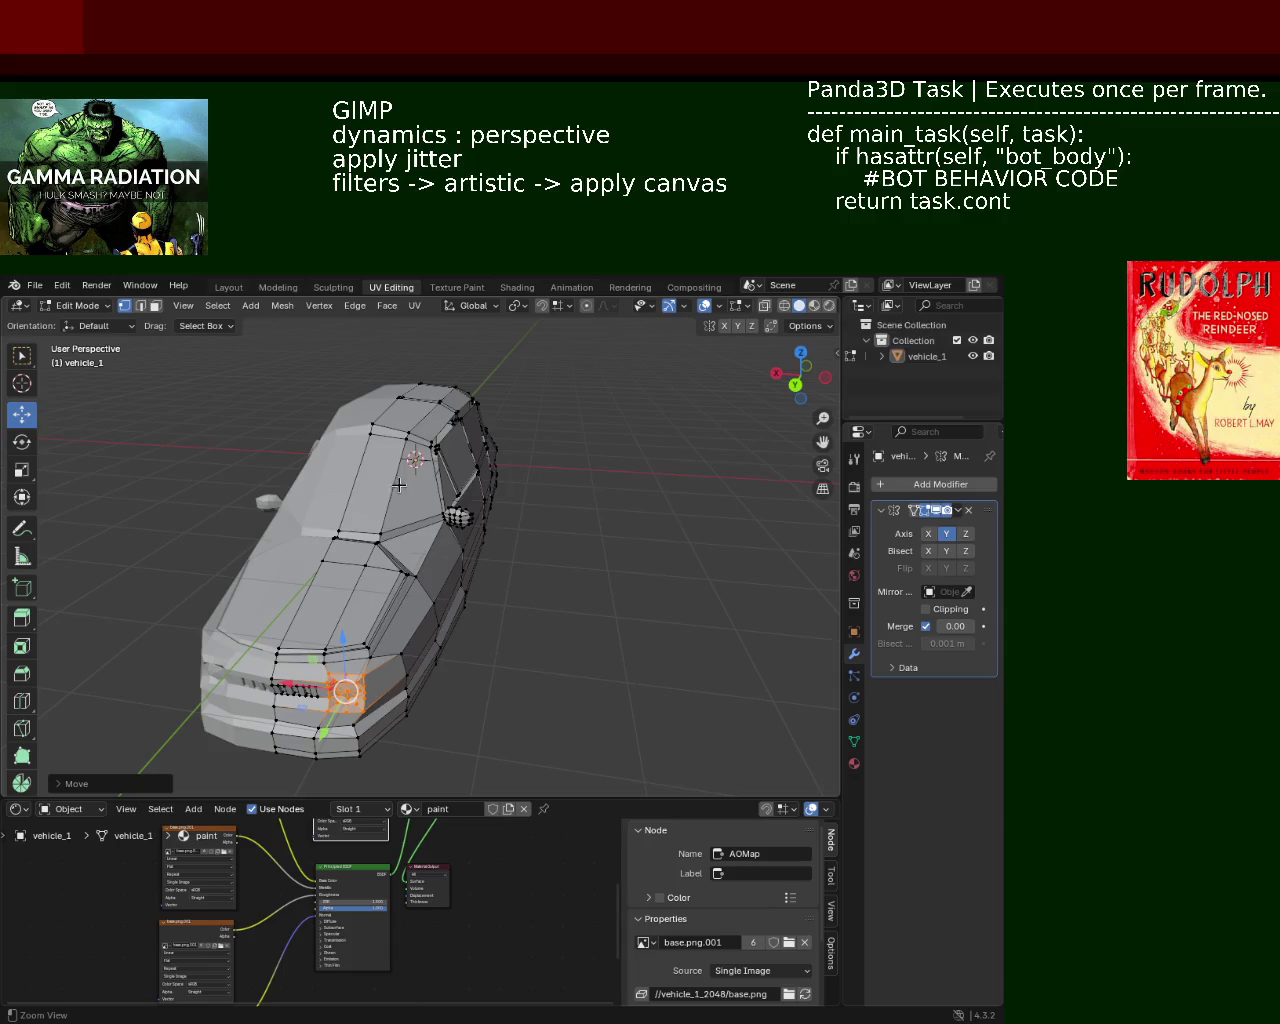
pyautogui.scroll(5, 398, 485)
pyautogui.moveTo(398, 485)
pyautogui.mouseDown(button='middle')
pyautogui.moveTo(444, 537)
pyautogui.moveTo(423, 465)
pyautogui.moveTo(569, 654)
pyautogui.moveTo(614, 599)
pyautogui.moveTo(505, 487)
pyautogui.moveTo(380, 480)
pyautogui.moveTo(374, 508)
pyautogui.moveTo(374, 494)
pyautogui.moveTo(540, 541)
pyautogui.moveTo(473, 607)
pyautogui.mouseUp(button='middle')
pyautogui.scroll(-6, 423, 465)
pyautogui.scroll(3, 600, 588)
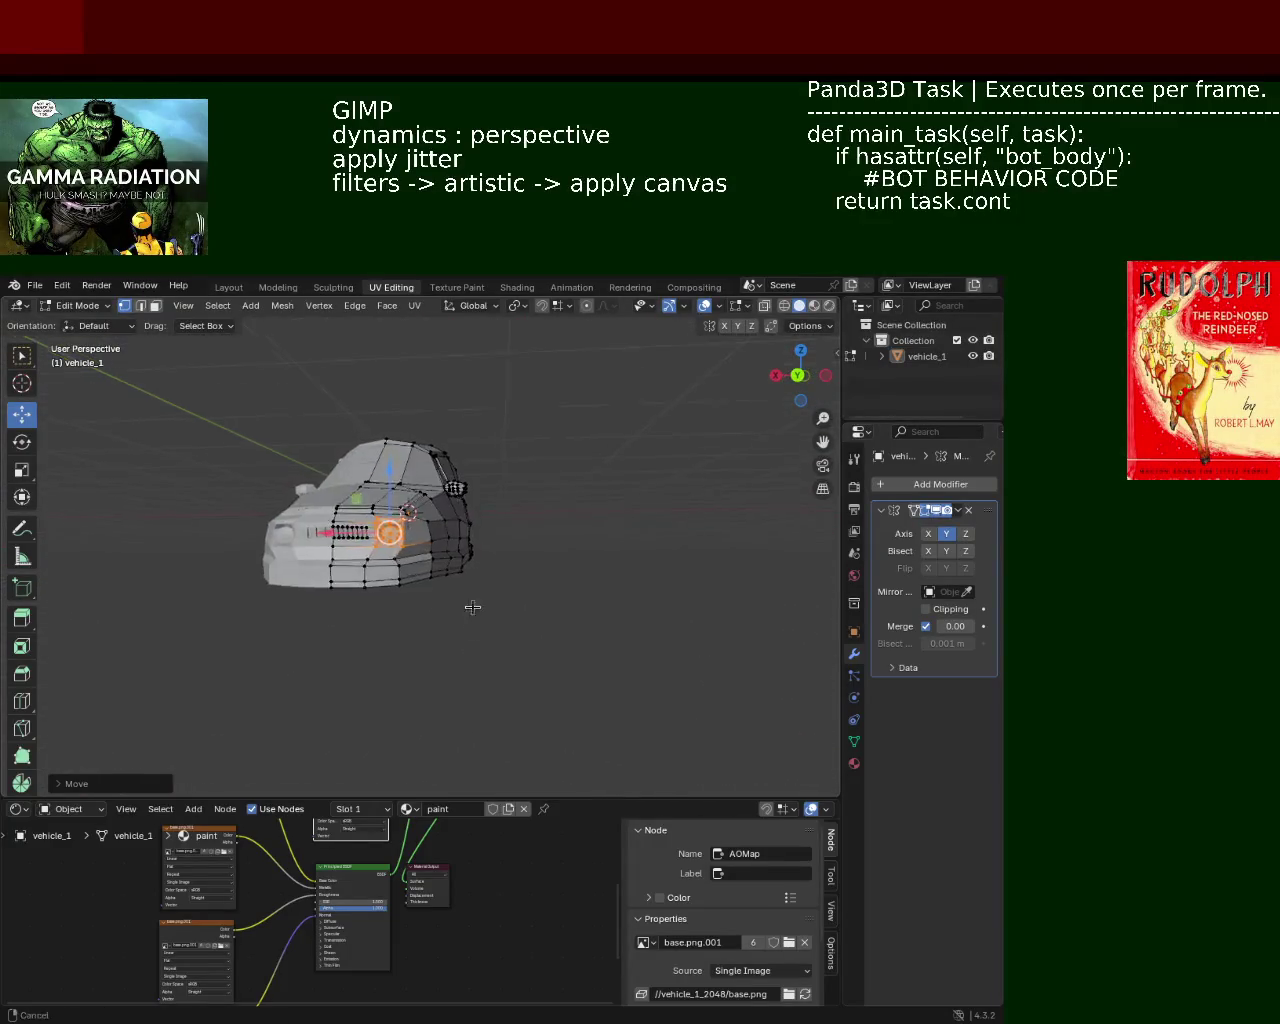
# Lower the car's lower front corner vertices slightly
pyautogui.scroll(5, 473, 607)
pyautogui.scroll(1, 475, 670)
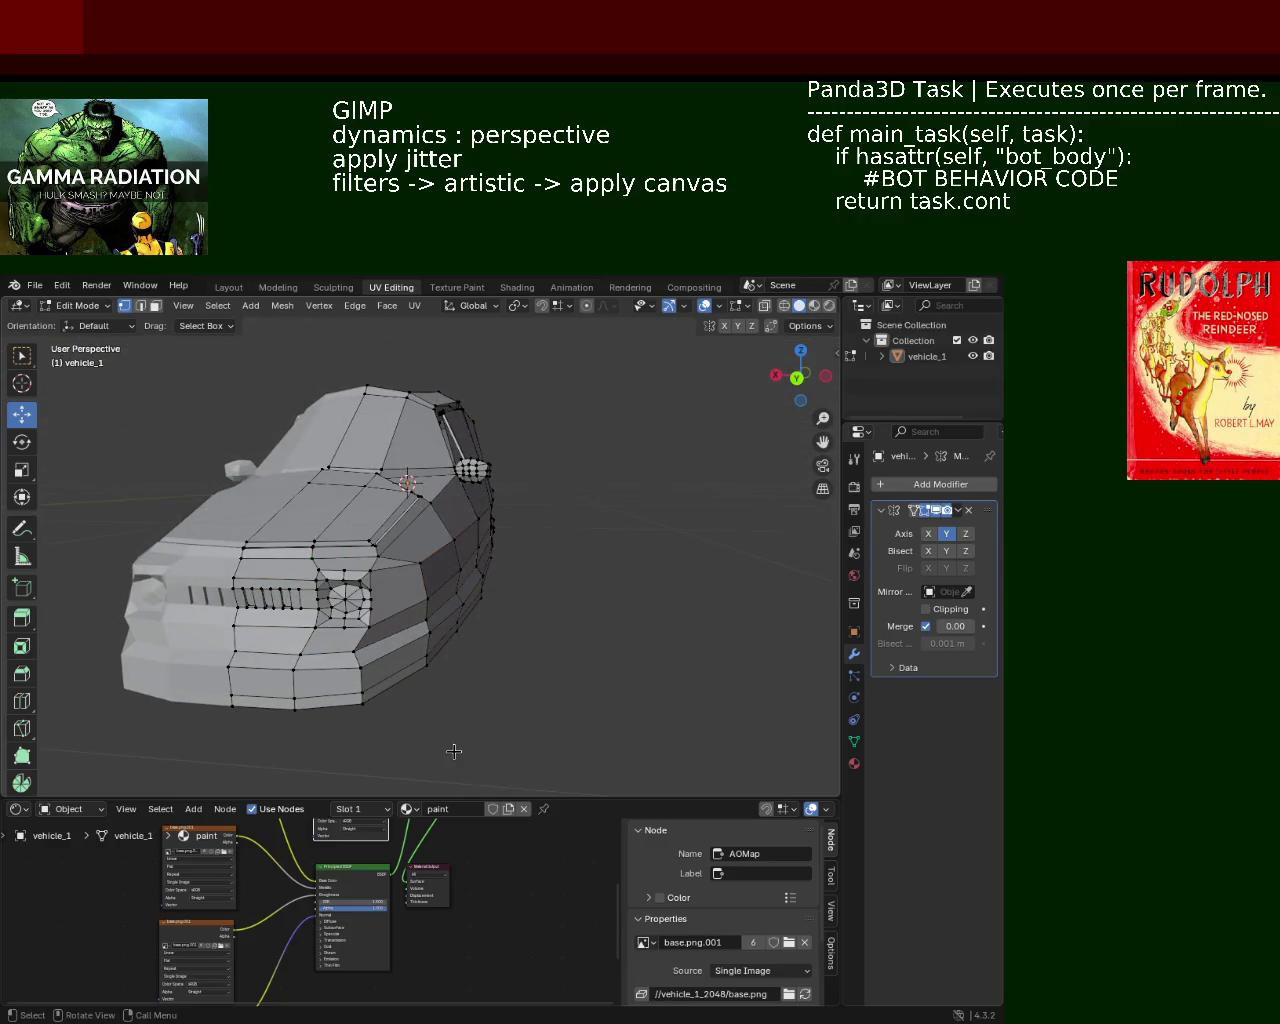
pyautogui.moveTo(454, 751); pyautogui.dragTo(403, 553)
pyautogui.moveTo(403, 553); pyautogui.dragTo(446, 678, button='middle')
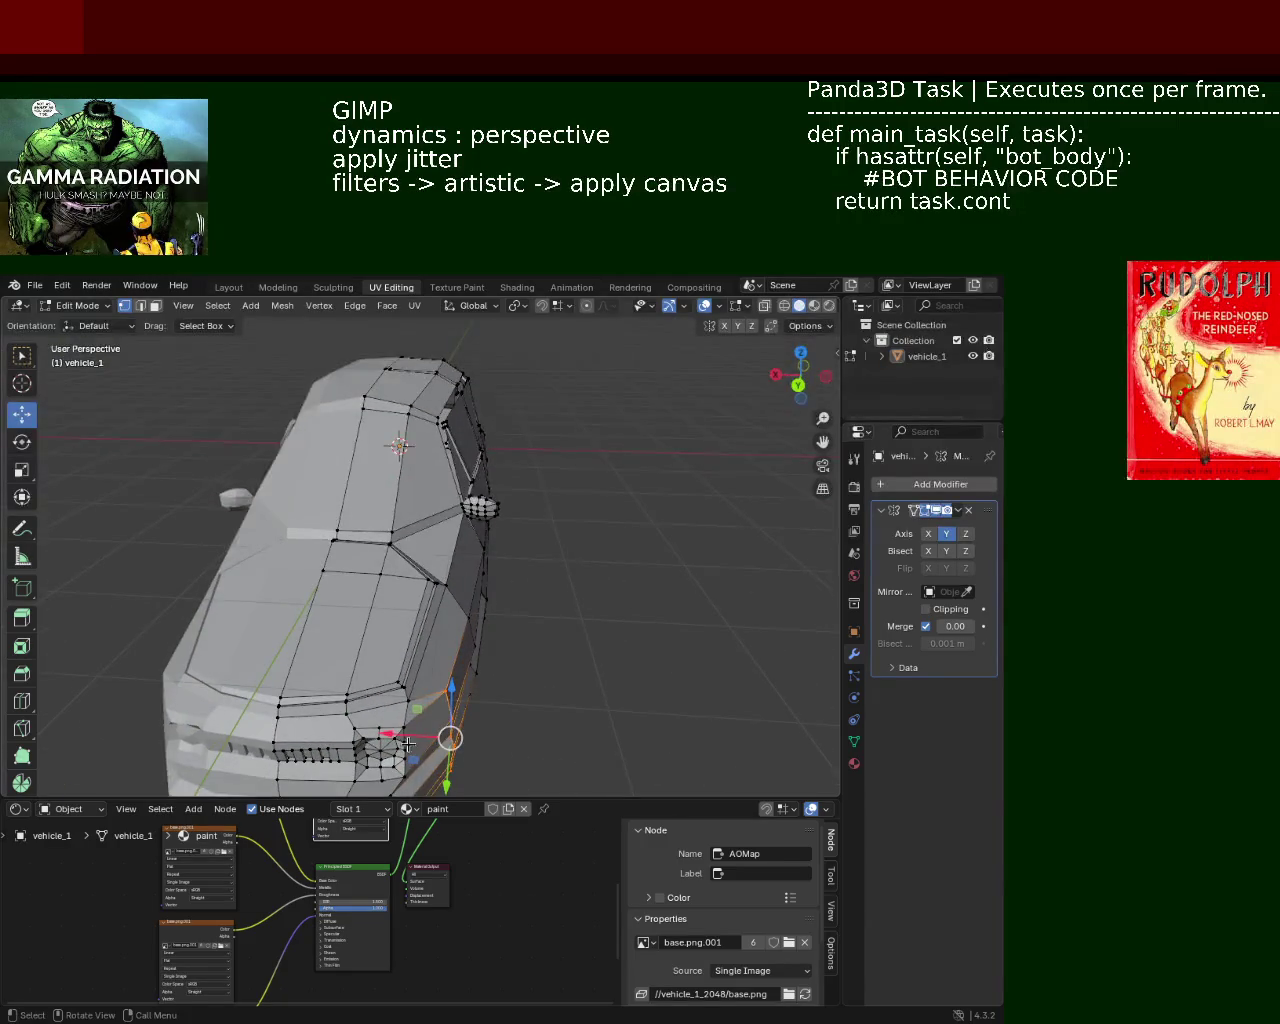
pyautogui.moveTo(408, 744)
pyautogui.mouseDown()
pyautogui.moveTo(450, 738)
pyautogui.moveTo(447, 711)
pyautogui.mouseUp()
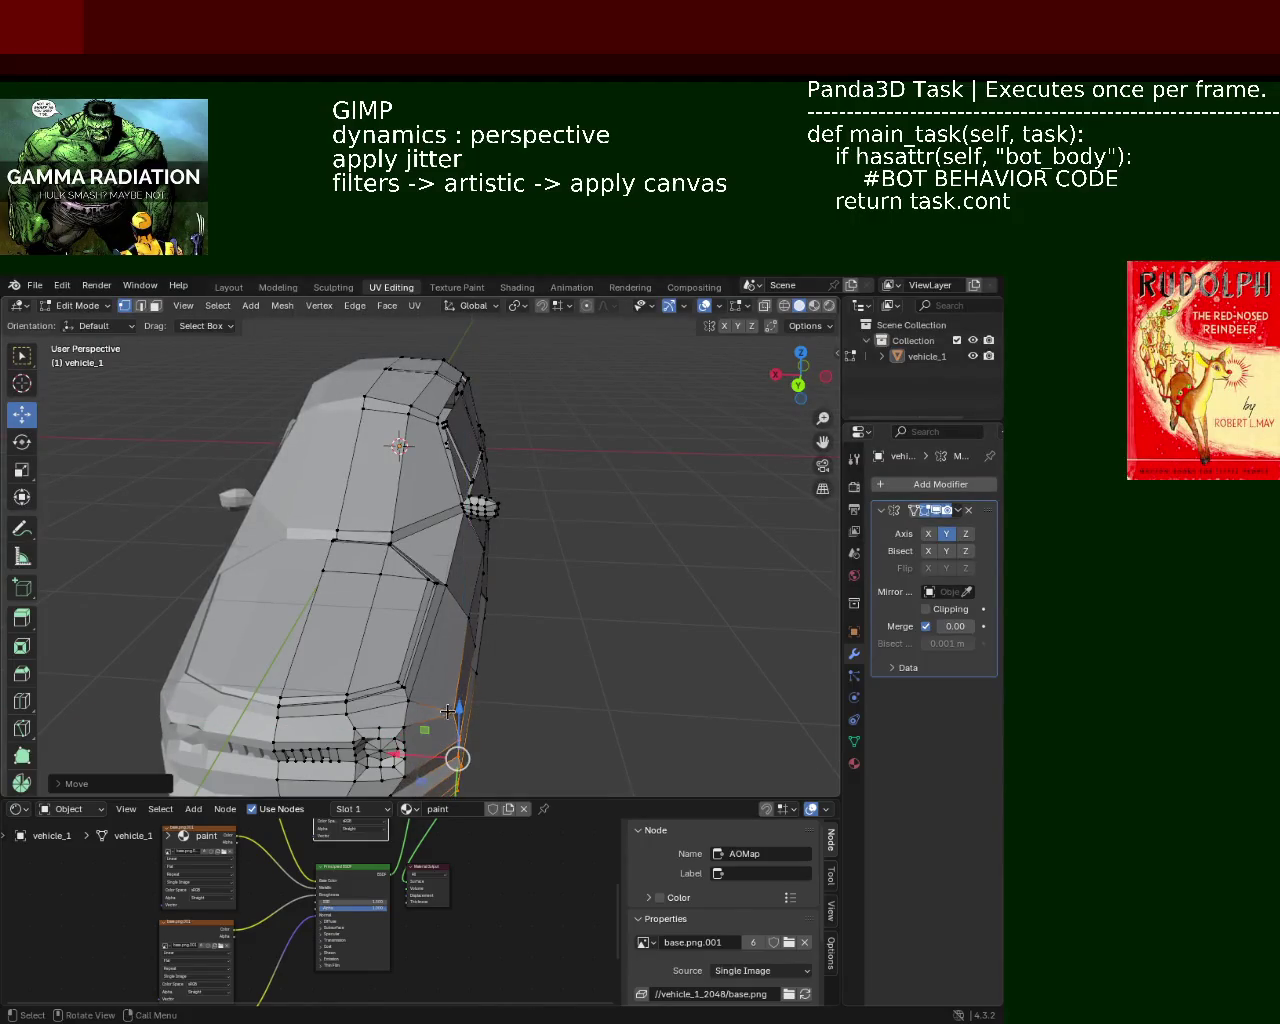
pyautogui.moveTo(447, 711); pyautogui.dragTo(586, 626, button='middle')
pyautogui.click(633, 585)
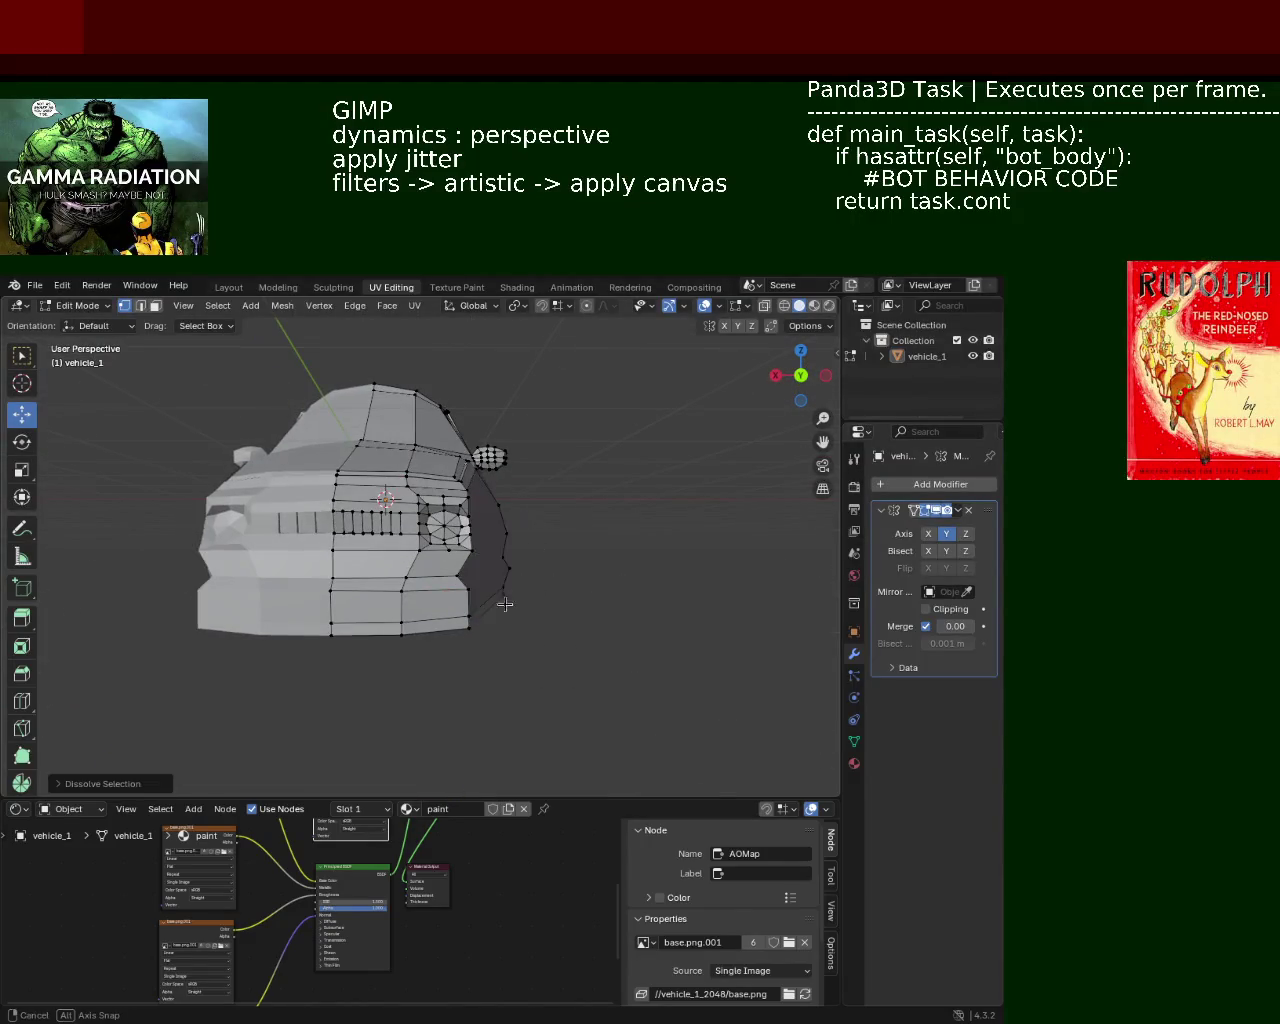
# Raise the front fender vertices and shift them along X
pyautogui.moveTo(503, 600); pyautogui.dragTo(350, 735, button='middle')
pyautogui.keyDown('ctrl'); pyautogui.click(350, 735); pyautogui.keyUp('ctrl')
pyautogui.moveTo(346, 734)
pyautogui.mouseDown()
pyautogui.moveTo(348, 697)
pyautogui.moveTo(449, 726)
pyautogui.mouseUp()
pyautogui.moveTo(449, 726); pyautogui.dragTo(524, 657, button='middle')
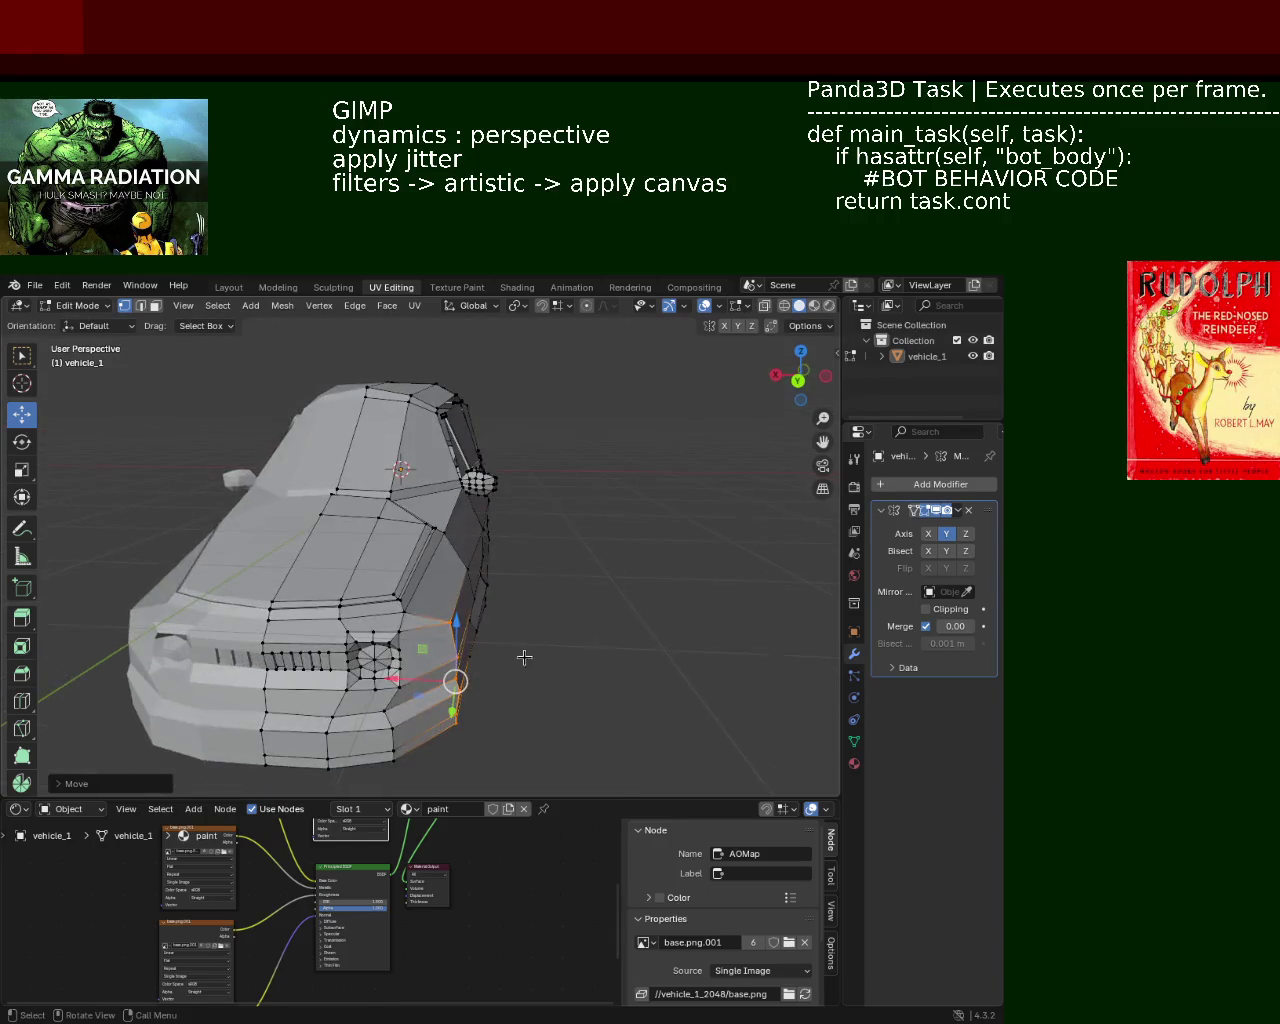
pyautogui.moveTo(412, 684); pyautogui.dragTo(400, 682)
pyautogui.moveTo(400, 682)
pyautogui.mouseDown(button='middle')
pyautogui.moveTo(606, 592)
pyautogui.moveTo(580, 518)
pyautogui.moveTo(445, 540)
pyautogui.moveTo(386, 569)
pyautogui.moveTo(546, 606)
pyautogui.moveTo(334, 614)
pyautogui.moveTo(343, 571)
pyautogui.moveTo(289, 517)
pyautogui.moveTo(374, 549)
pyautogui.moveTo(412, 589)
pyautogui.moveTo(380, 572)
pyautogui.mouseUp(button='middle')
# Slide the two hood edge rows along X, then save vehicle_1.blend
pyautogui.scroll(3, 425, 602)
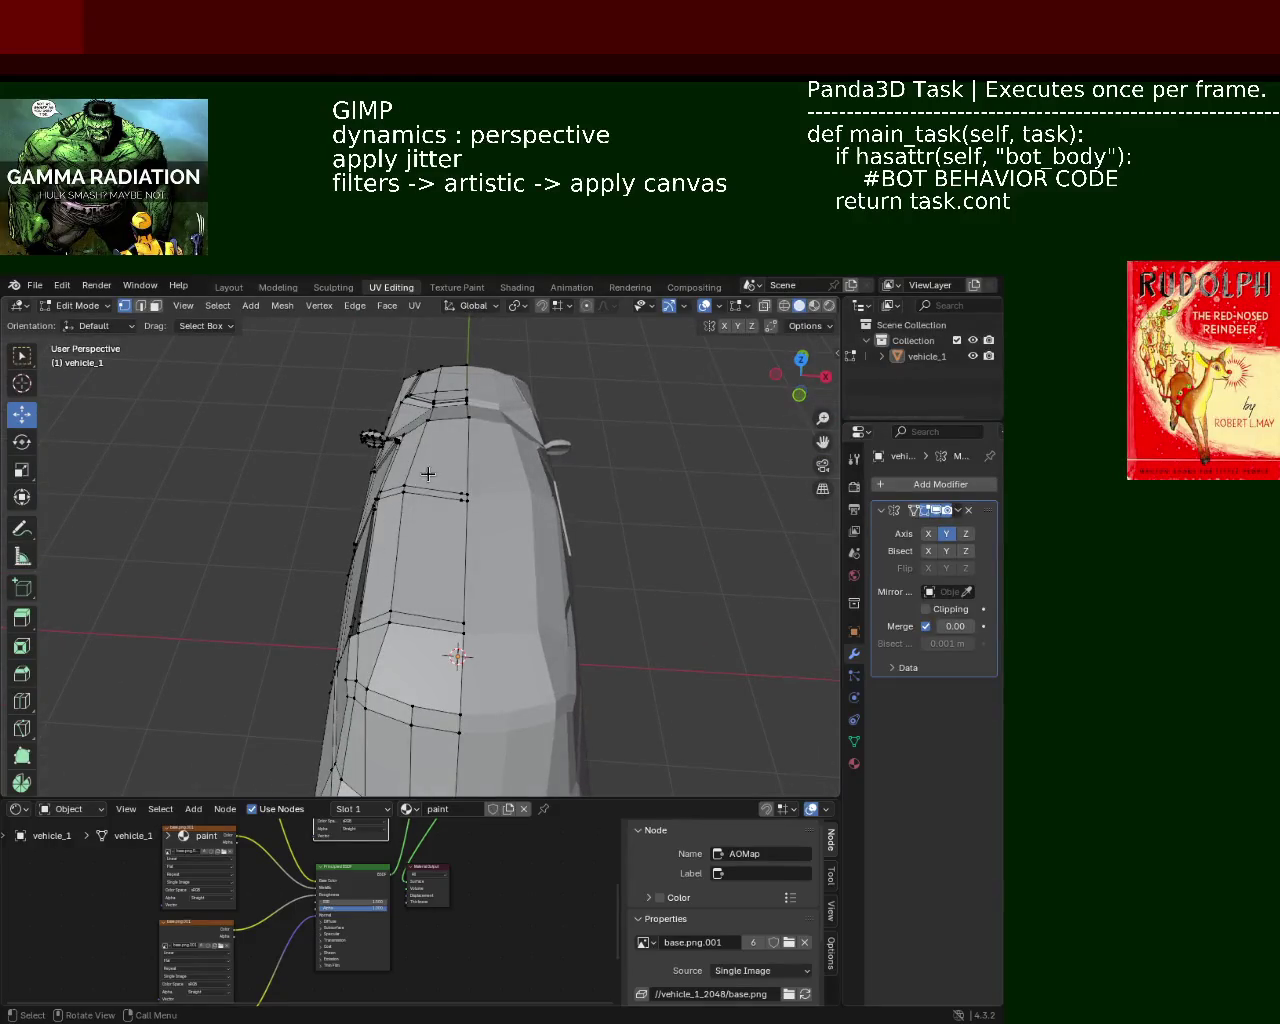
pyautogui.moveTo(421, 585); pyautogui.dragTo(409, 619)
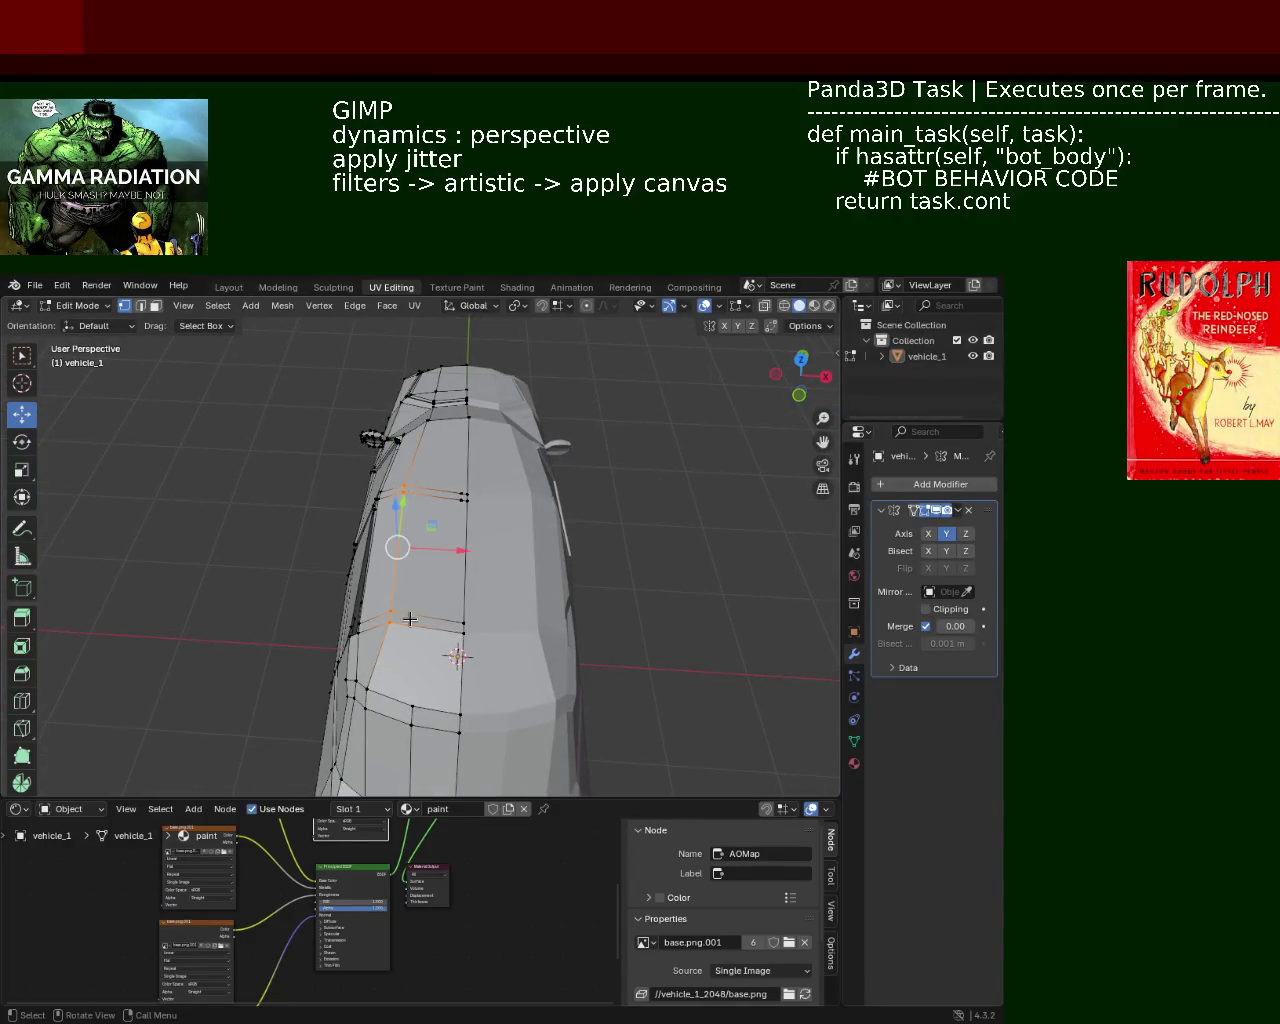
pyautogui.moveTo(467, 548); pyautogui.dragTo(449, 549)
pyautogui.moveTo(449, 549)
pyautogui.mouseDown(button='middle')
pyautogui.moveTo(551, 437)
pyautogui.moveTo(506, 389)
pyautogui.moveTo(497, 460)
pyautogui.moveTo(520, 476)
pyautogui.mouseUp(button='middle')
pyautogui.hotkey('ctrl', 's')
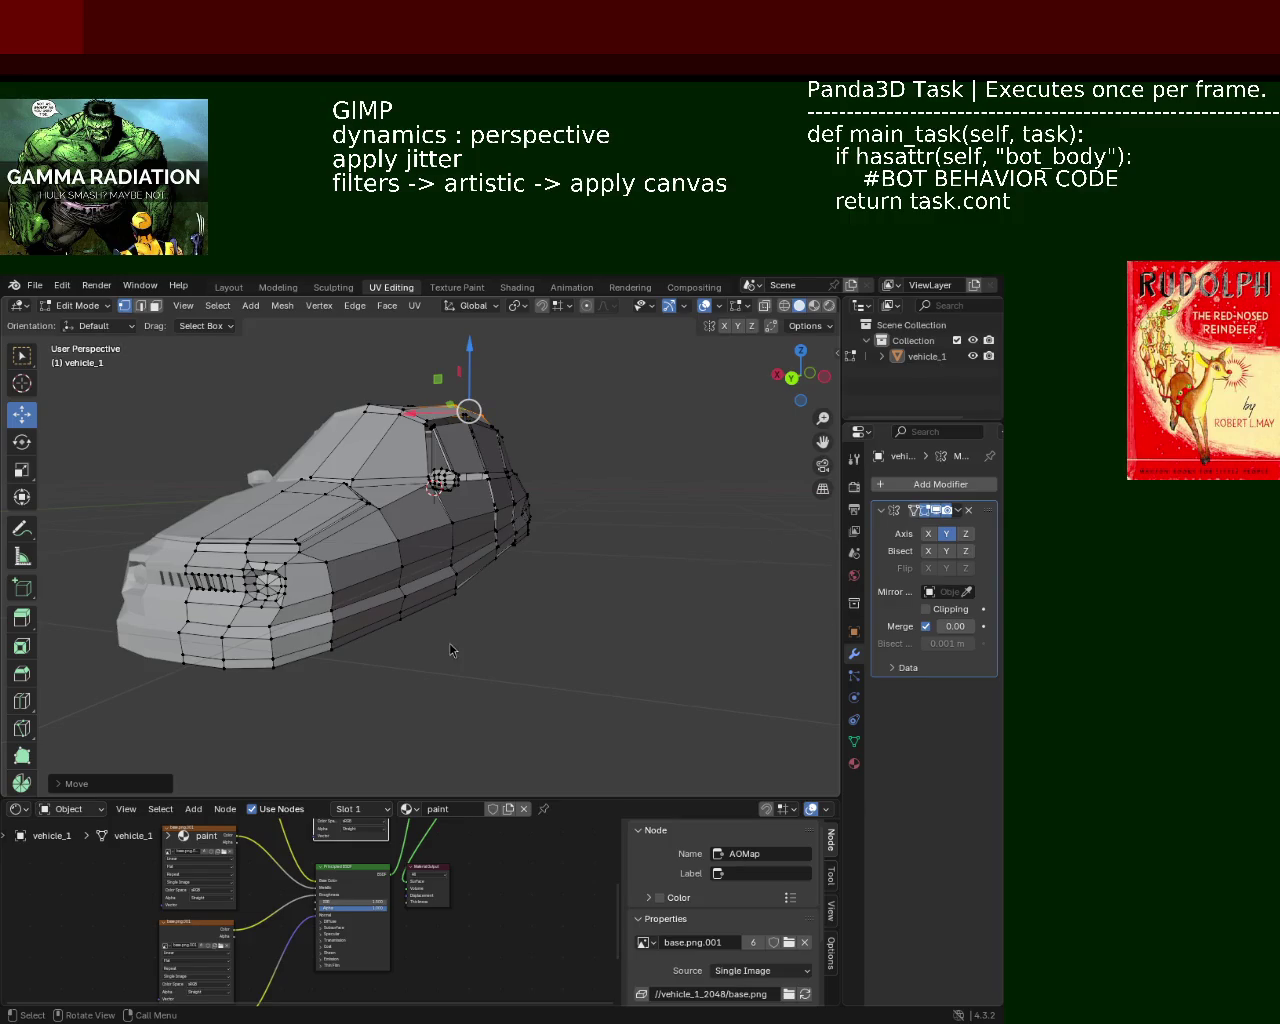
# Slide a roof vertex and the roof corner vertex along Y
pyautogui.moveTo(237, 550); pyautogui.dragTo(426, 510, button='middle')
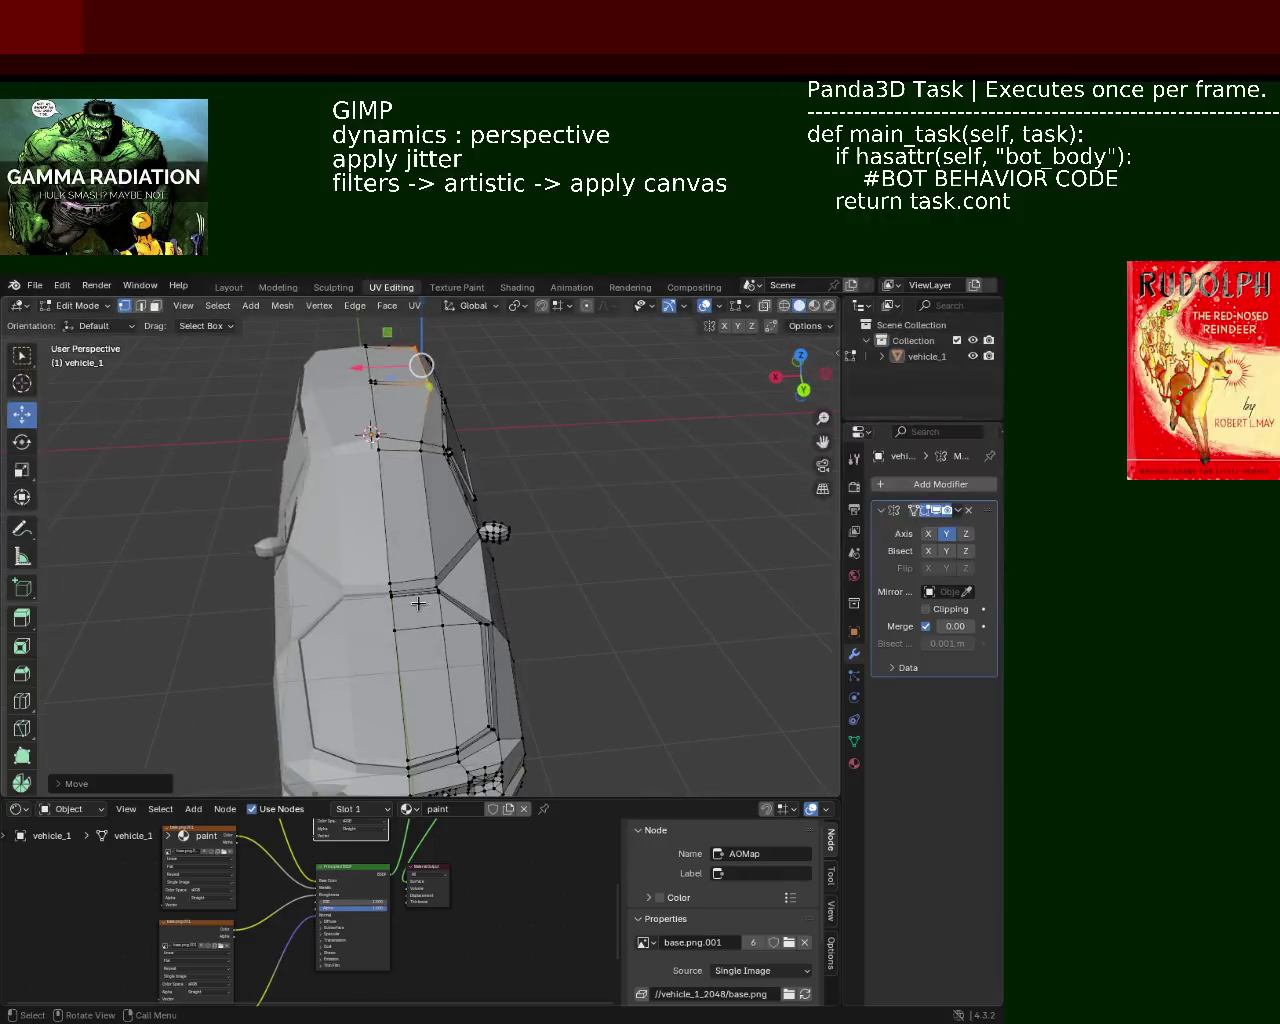
pyautogui.scroll(3, 417, 484)
pyautogui.moveTo(391, 420); pyautogui.dragTo(449, 523, button='middle')
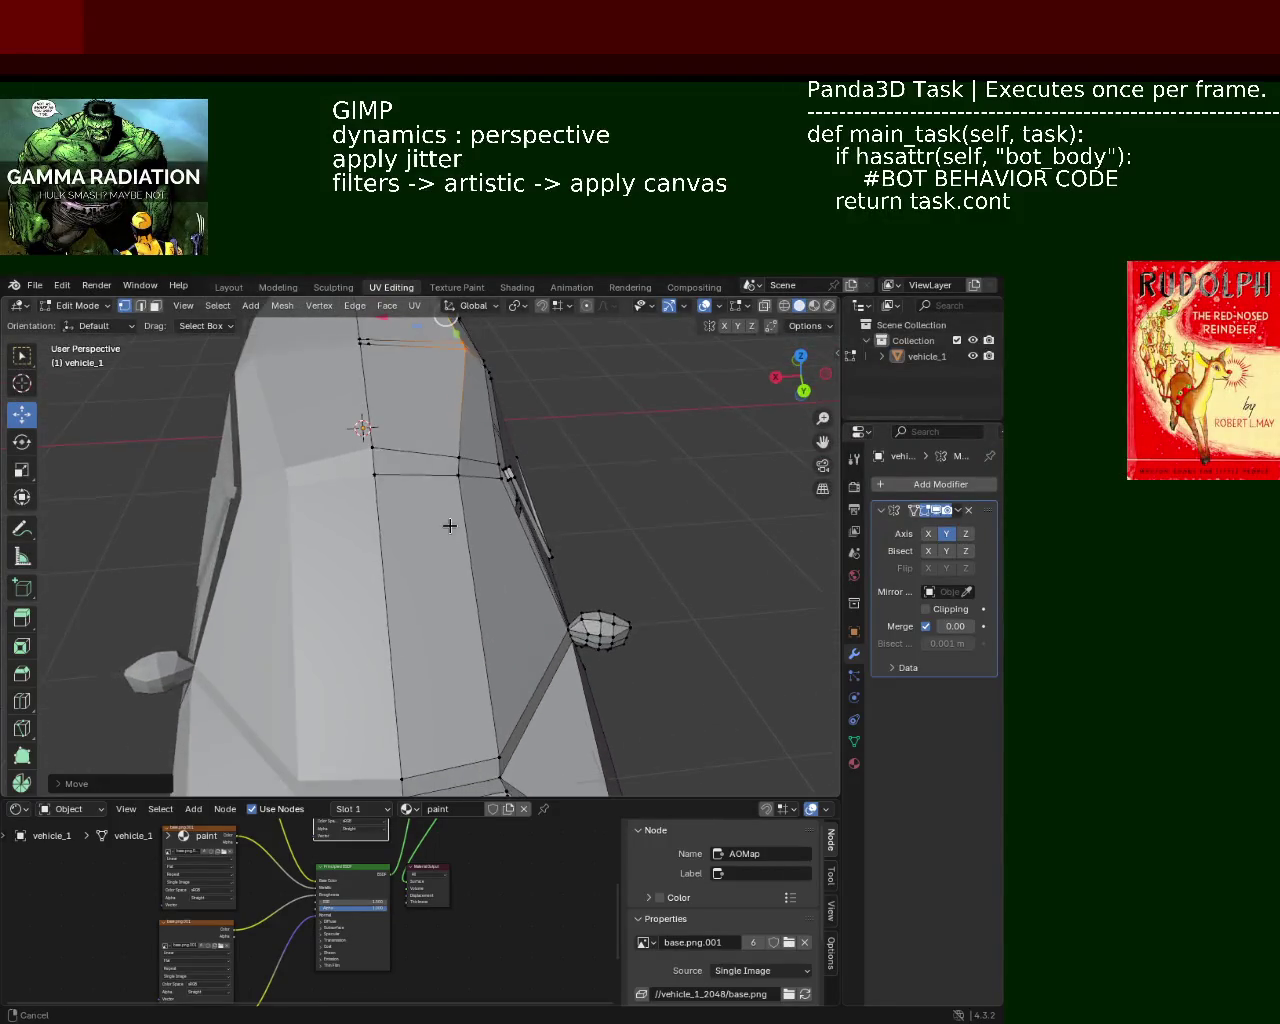
pyautogui.click(373, 474)
pyautogui.moveTo(386, 493)
pyautogui.mouseDown()
pyautogui.moveTo(368, 565)
pyautogui.moveTo(363, 518)
pyautogui.mouseUp()
pyautogui.moveTo(337, 506); pyautogui.dragTo(427, 510, button='middle')
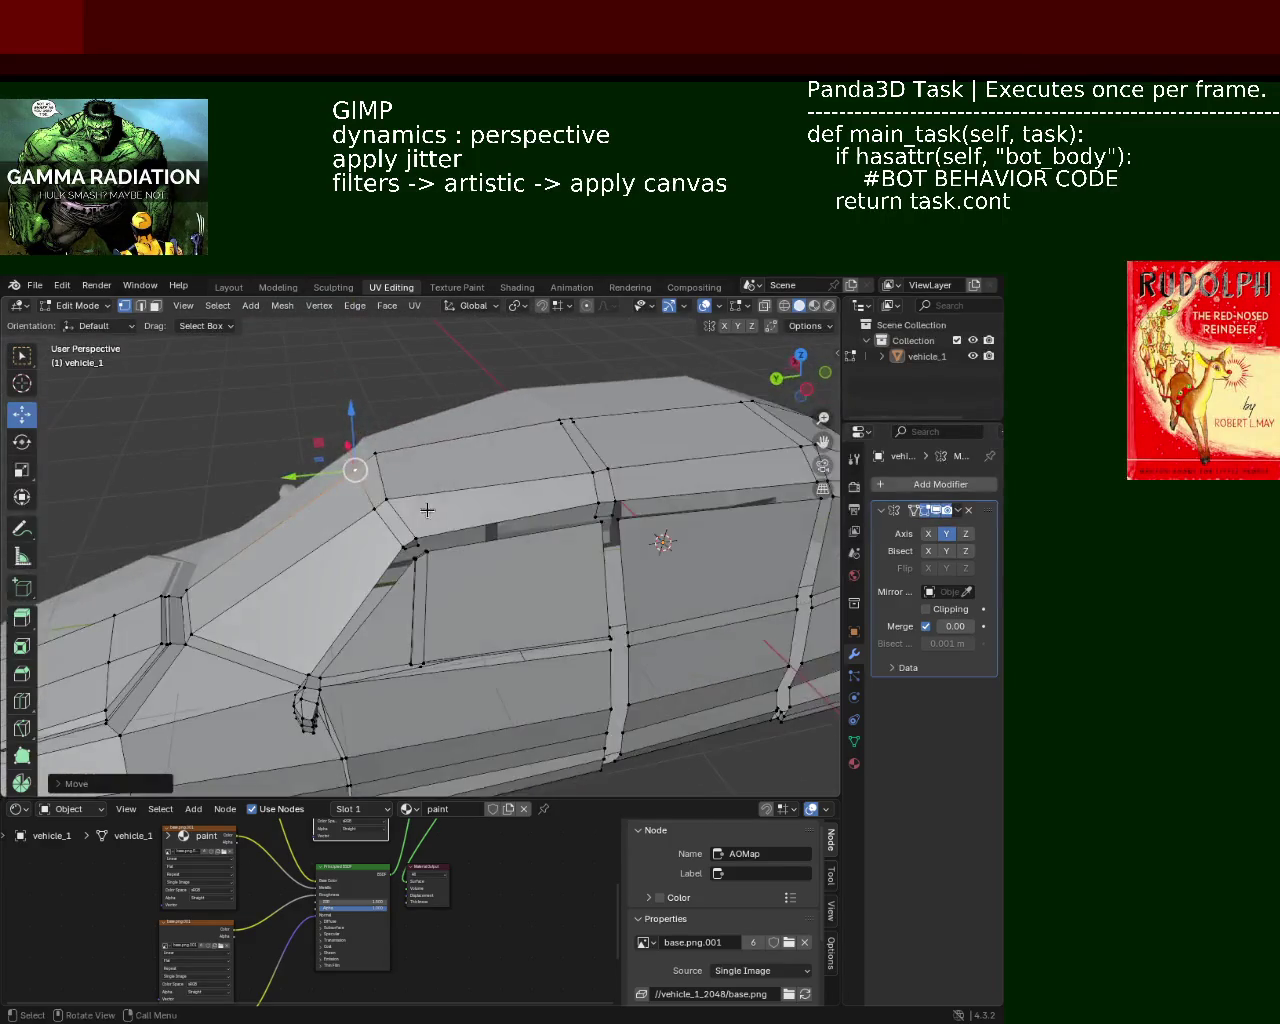
pyautogui.moveTo(318, 472); pyautogui.dragTo(341, 466)
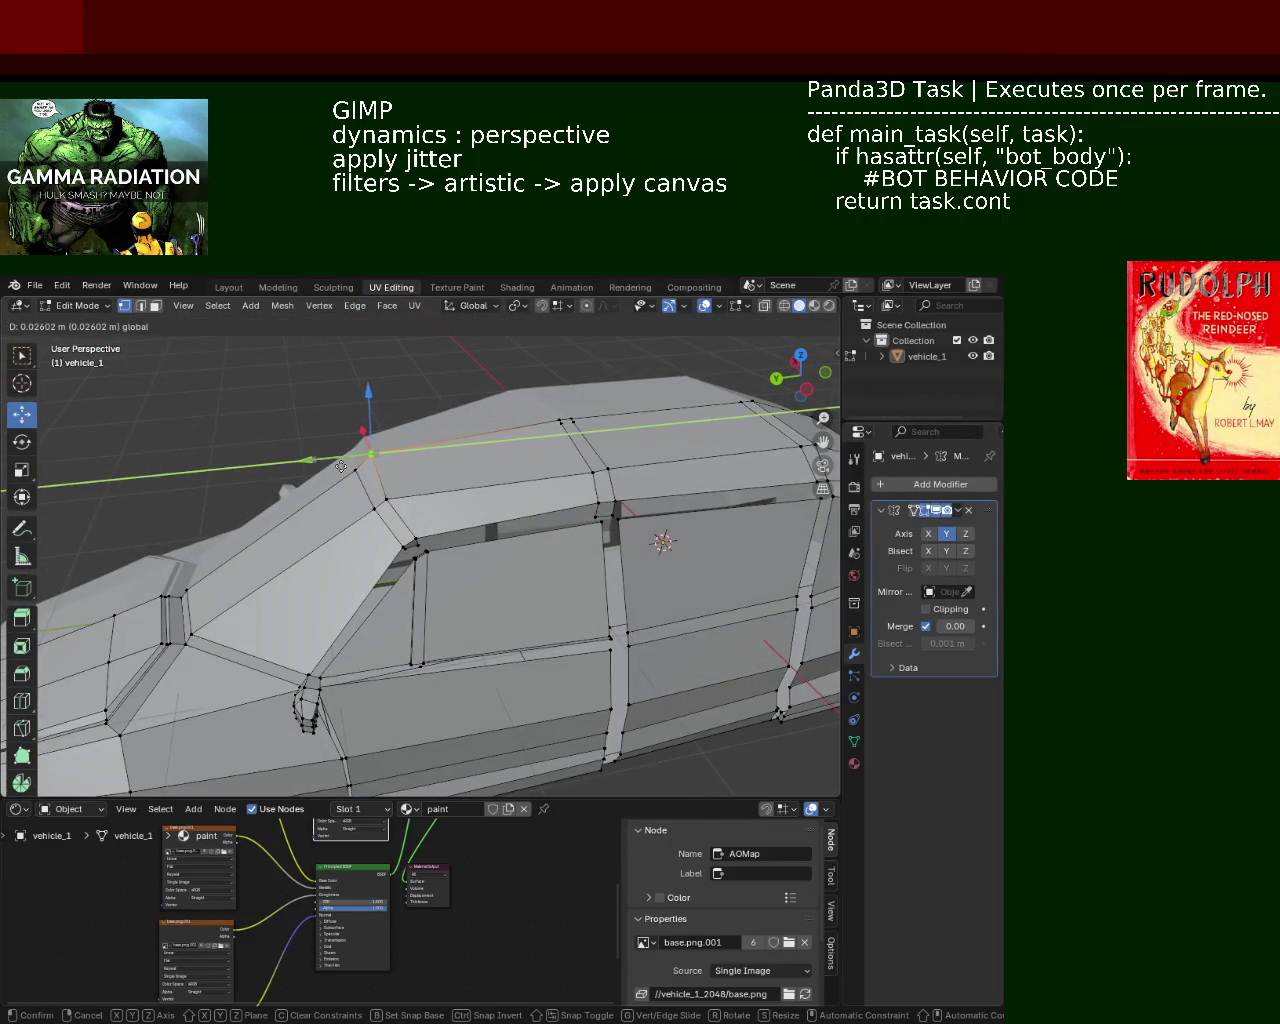
pyautogui.moveTo(333, 470); pyautogui.dragTo(335, 468)
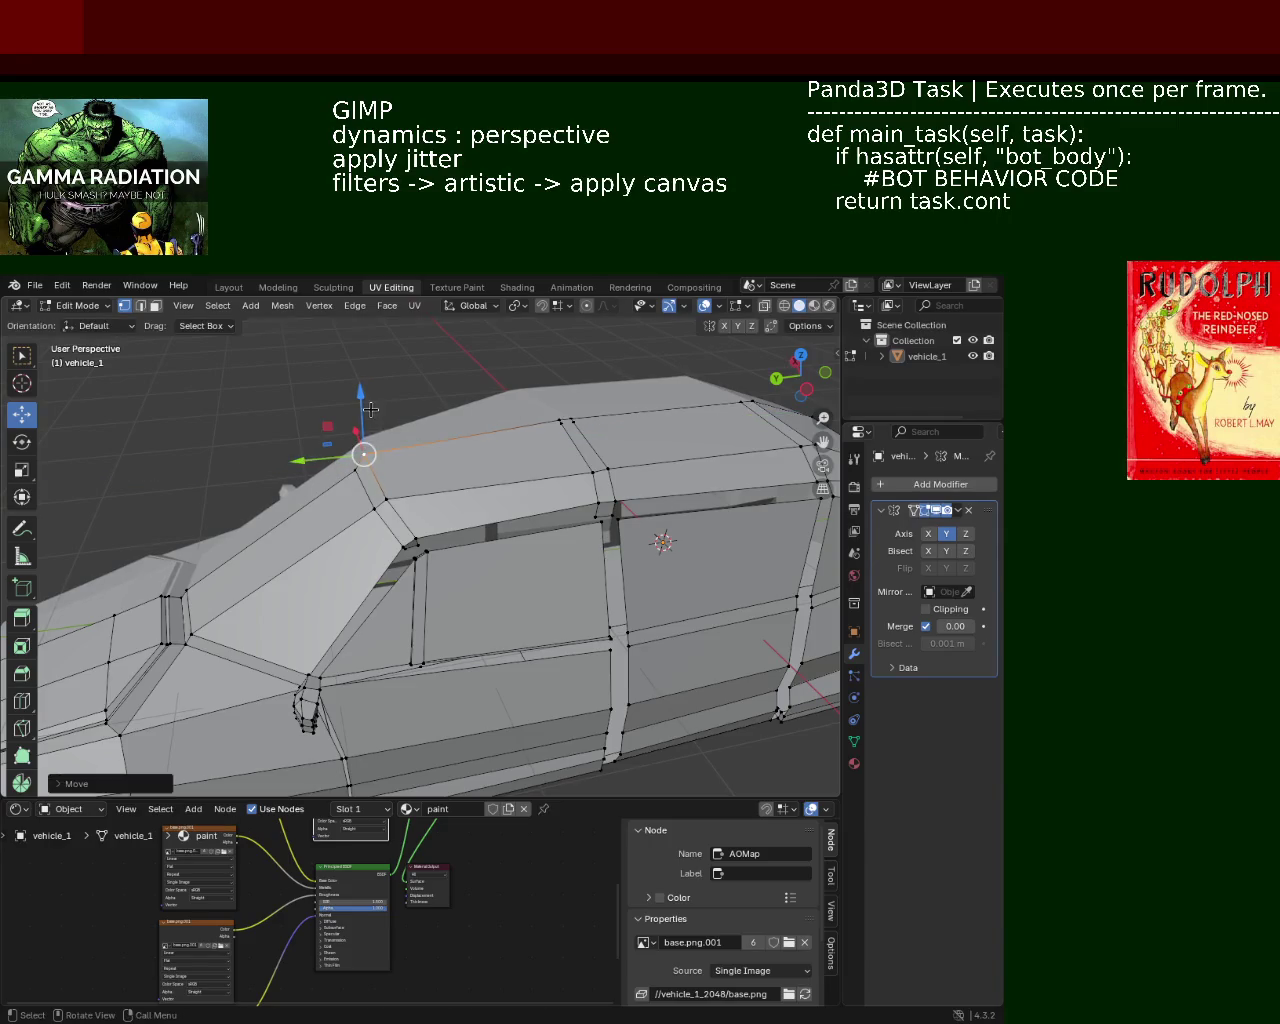
# Lower the small face at the roof's front edge along Z and adjust a roof vertex
pyautogui.moveTo(424, 477); pyautogui.dragTo(485, 459, button='middle')
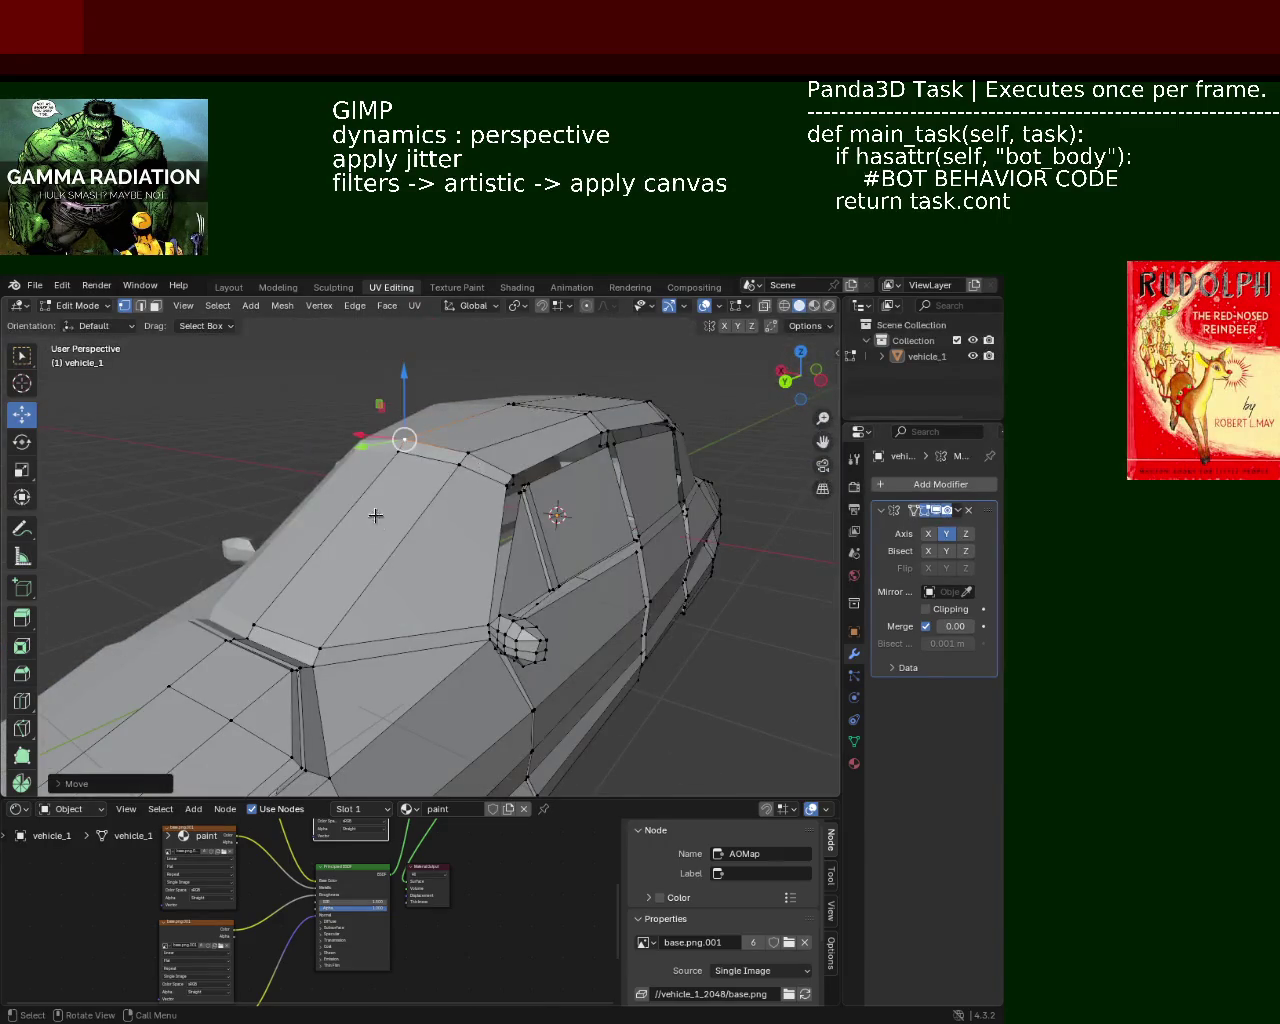
pyautogui.moveTo(375, 515); pyautogui.dragTo(406, 525, button='middle')
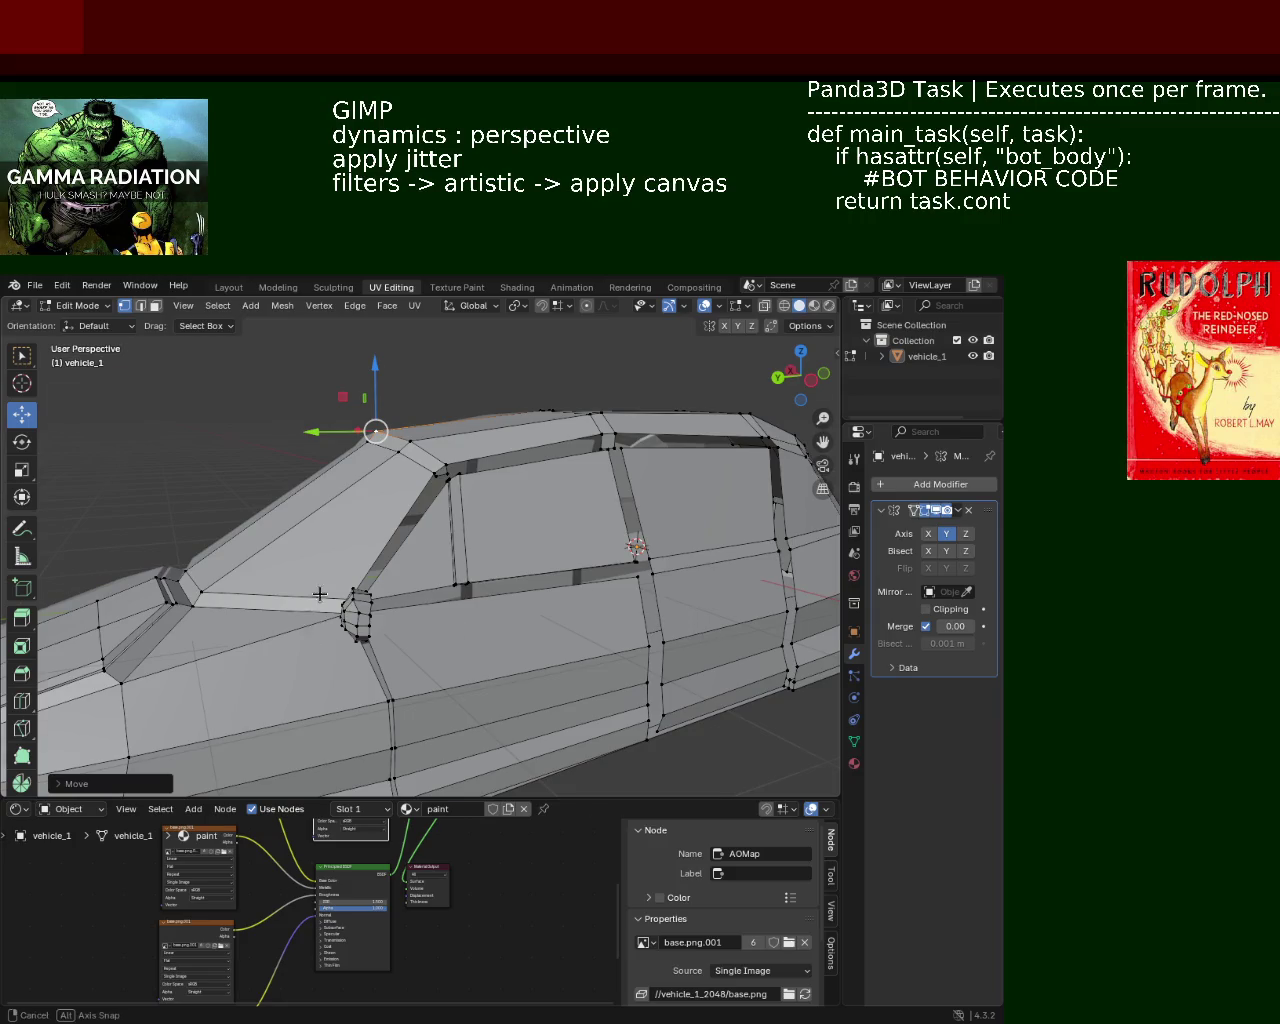
pyautogui.moveTo(319, 594)
pyautogui.mouseDown(button='middle')
pyautogui.moveTo(426, 600)
pyautogui.moveTo(425, 540)
pyautogui.mouseUp(button='middle')
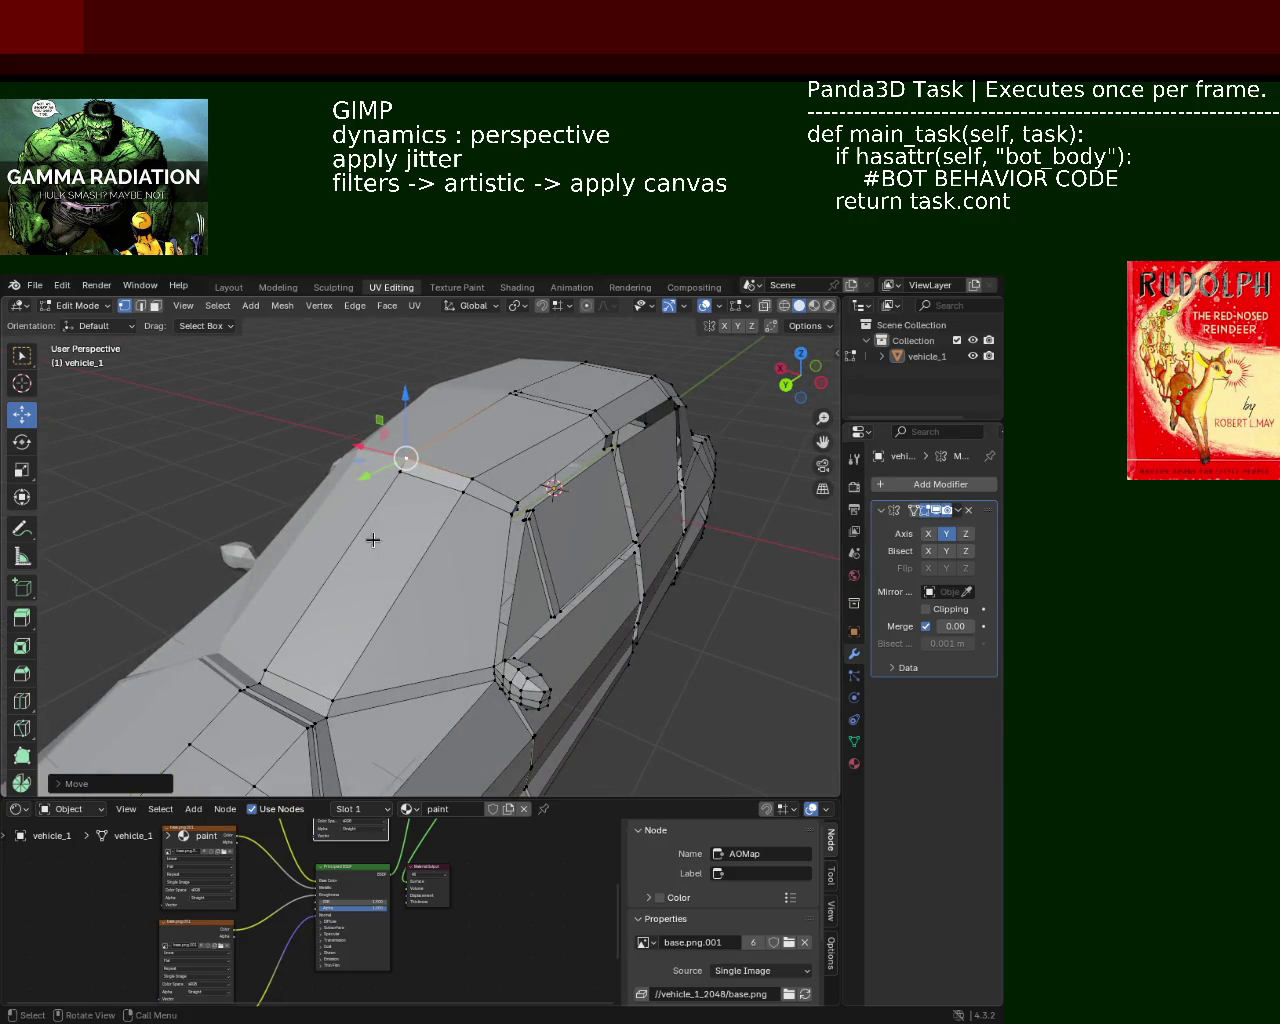
pyautogui.click(368, 485)
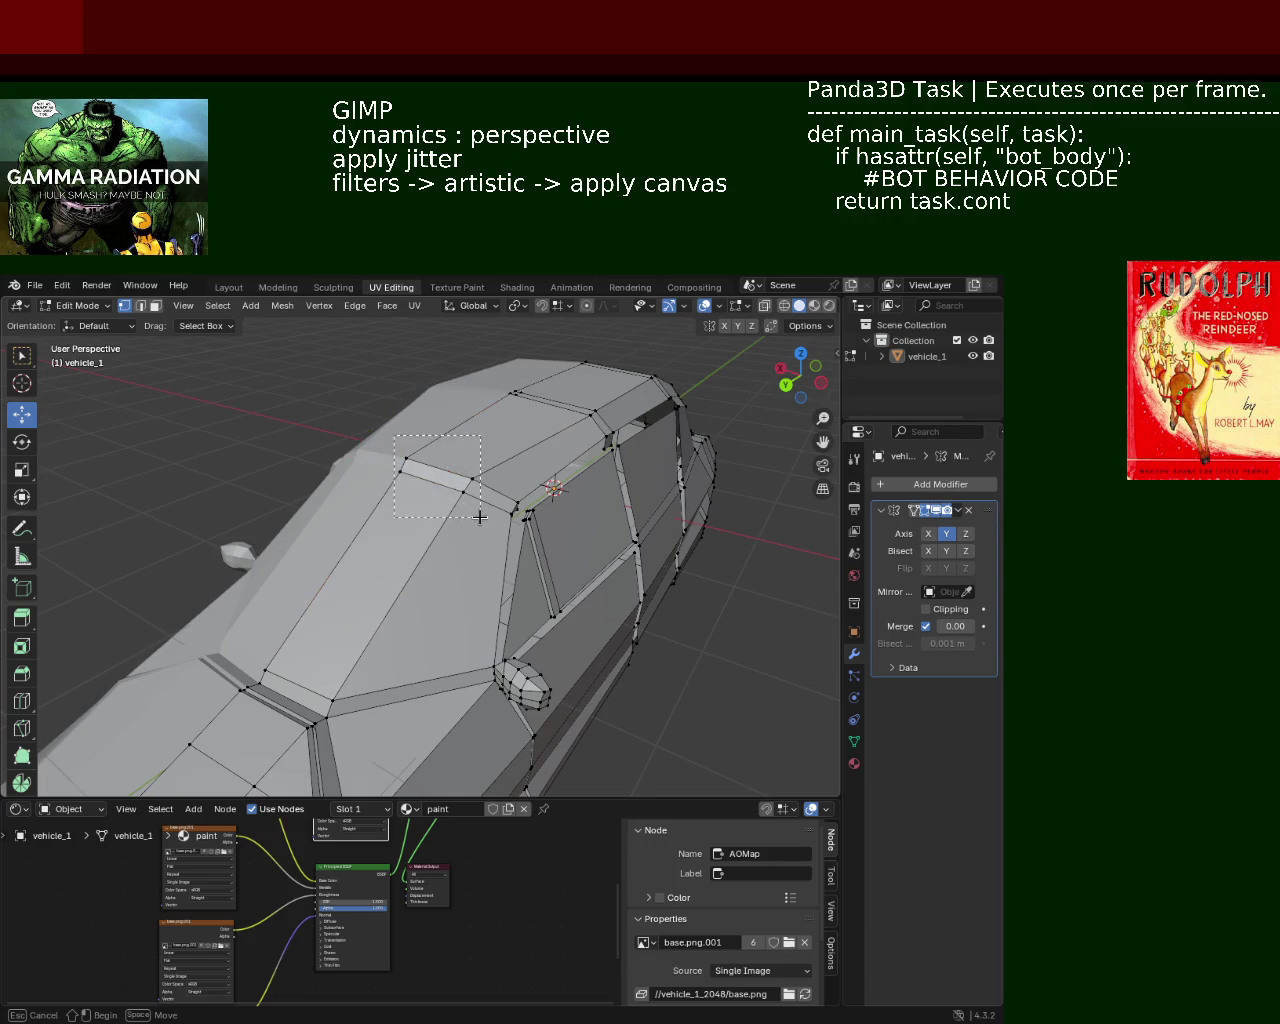
pyautogui.moveTo(480, 517); pyautogui.dragTo(480, 517)
pyautogui.moveTo(406, 481)
pyautogui.mouseDown()
pyautogui.moveTo(387, 470)
pyautogui.moveTo(404, 468)
pyautogui.mouseUp()
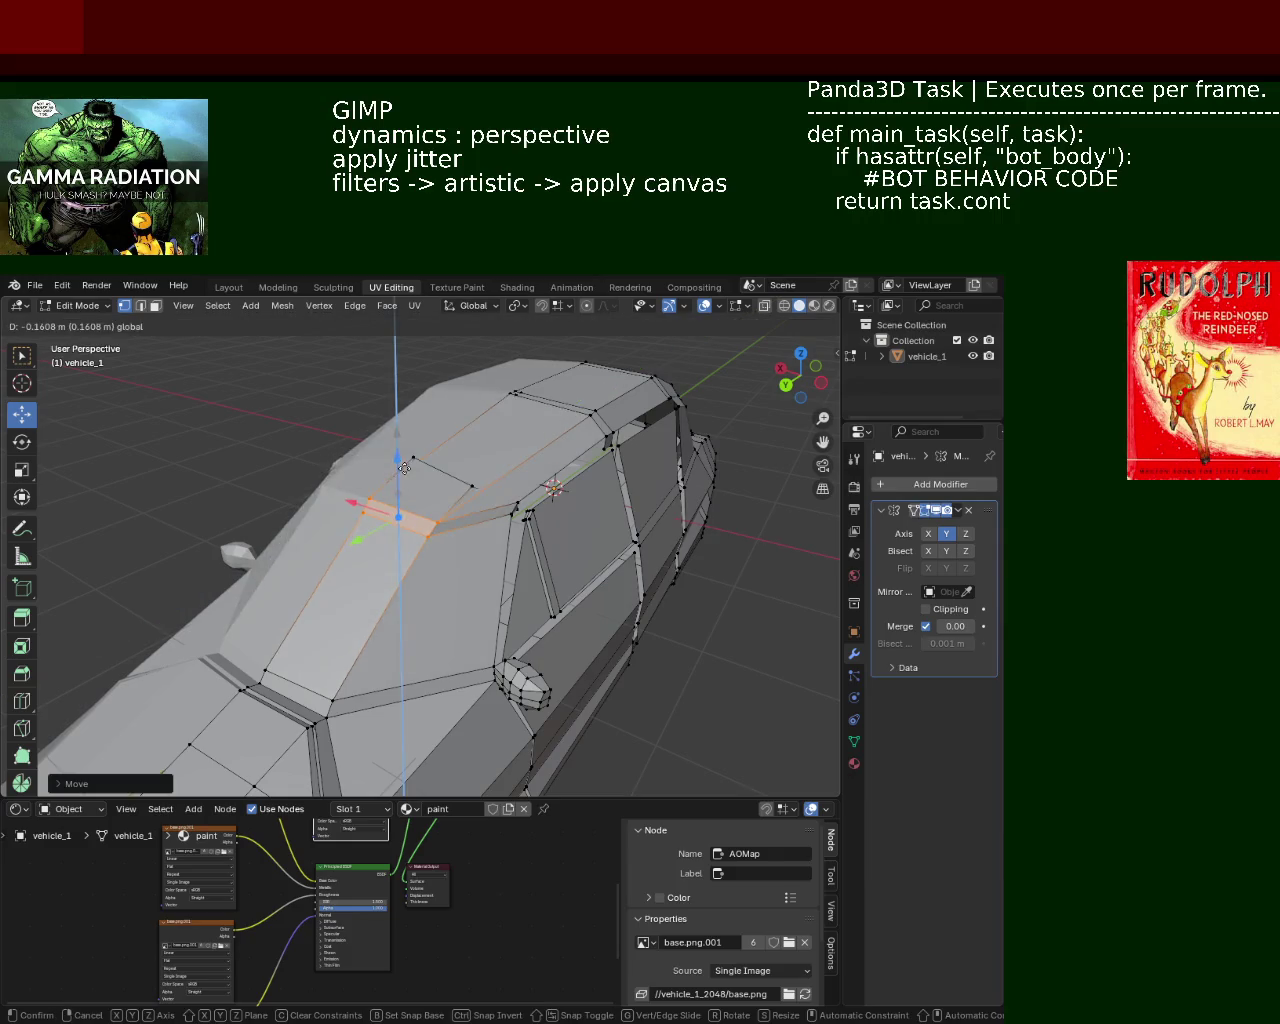
pyautogui.click(404, 468)
pyautogui.moveTo(404, 468)
pyautogui.mouseDown(button='middle')
pyautogui.moveTo(443, 483)
pyautogui.moveTo(329, 520)
pyautogui.moveTo(398, 533)
pyautogui.mouseUp(button='middle')
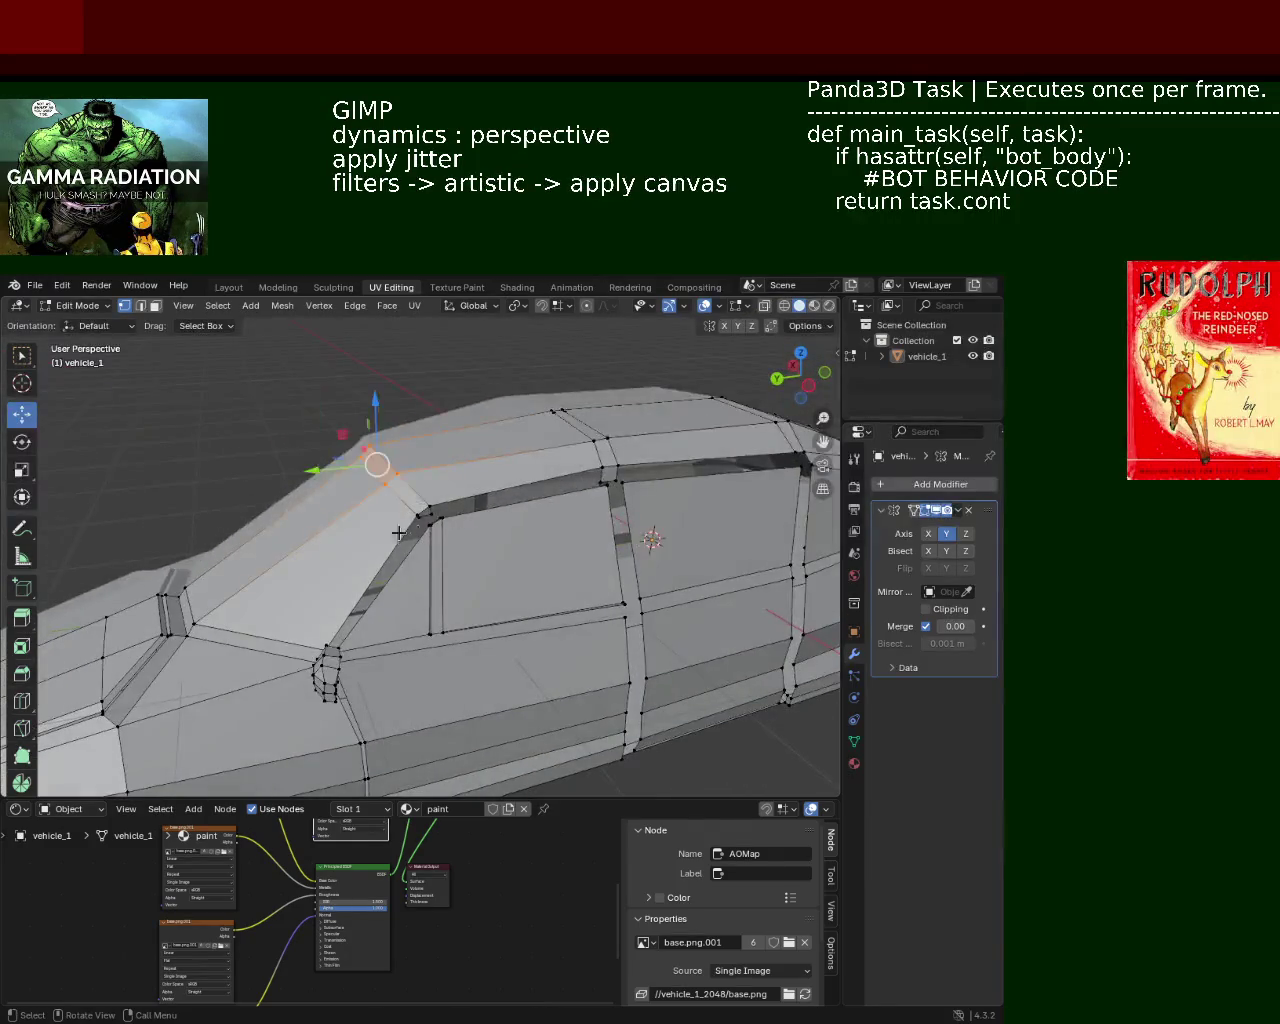
pyautogui.moveTo(370, 465); pyautogui.dragTo(337, 472)
pyautogui.moveTo(337, 472)
pyautogui.mouseDown(button='middle')
pyautogui.moveTo(320, 498)
pyautogui.moveTo(478, 544)
pyautogui.mouseUp(button='middle')
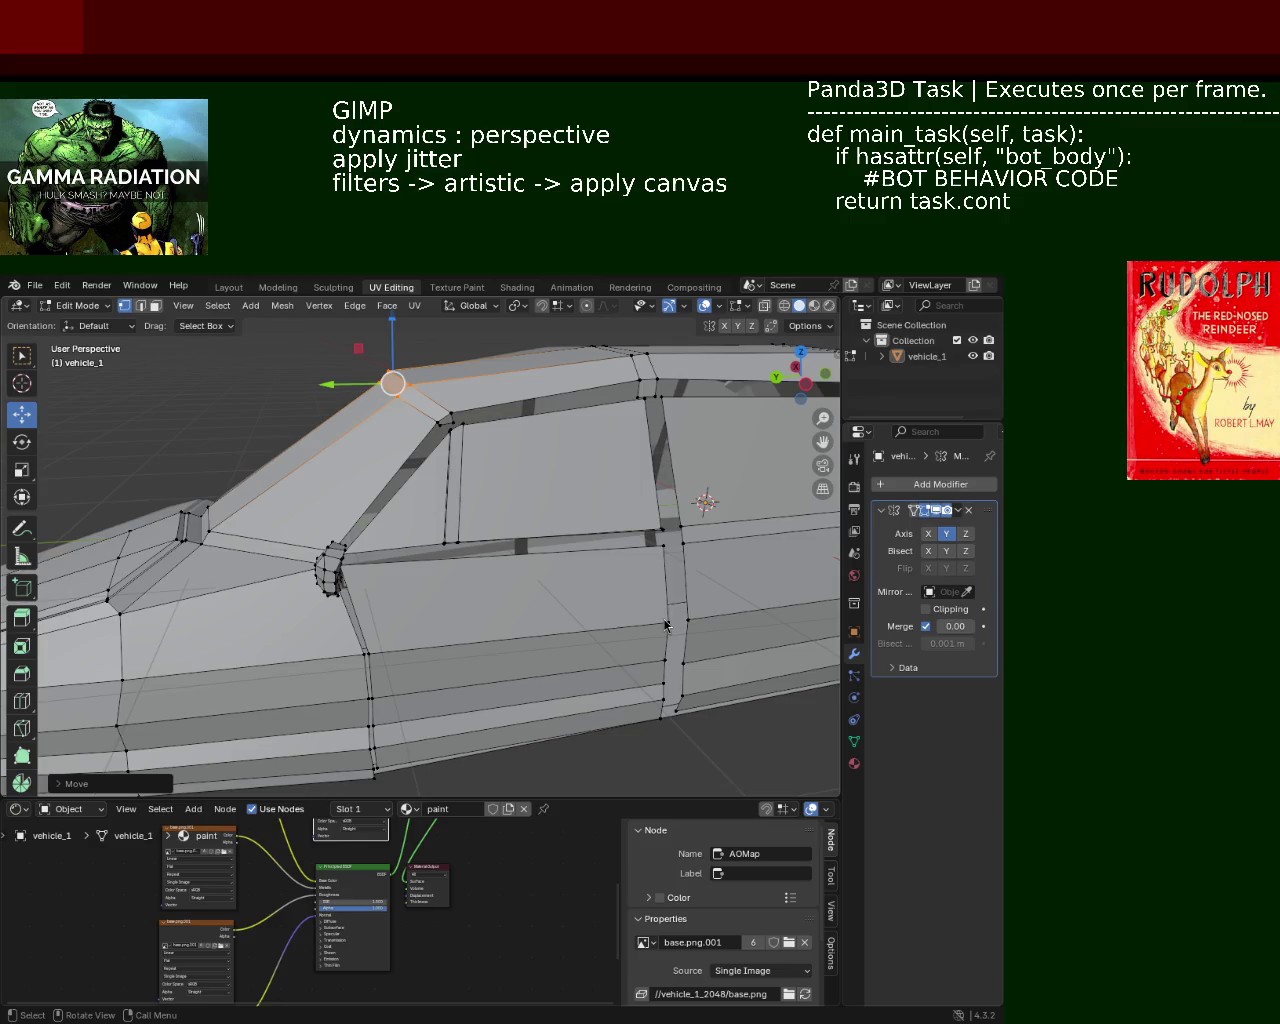
# Box-select the roof edge vertices and save vehicle_1.blend
pyautogui.moveTo(255, 585)
pyautogui.mouseDown(button='middle')
pyautogui.moveTo(526, 534)
pyautogui.moveTo(410, 549)
pyautogui.moveTo(466, 546)
pyautogui.moveTo(391, 583)
pyautogui.moveTo(435, 558)
pyautogui.moveTo(354, 509)
pyautogui.moveTo(440, 506)
pyautogui.moveTo(416, 478)
pyautogui.moveTo(516, 415)
pyautogui.mouseUp(button='middle')
pyautogui.scroll(-5, 440, 506)
pyautogui.moveTo(516, 415); pyautogui.dragTo(549, 476)
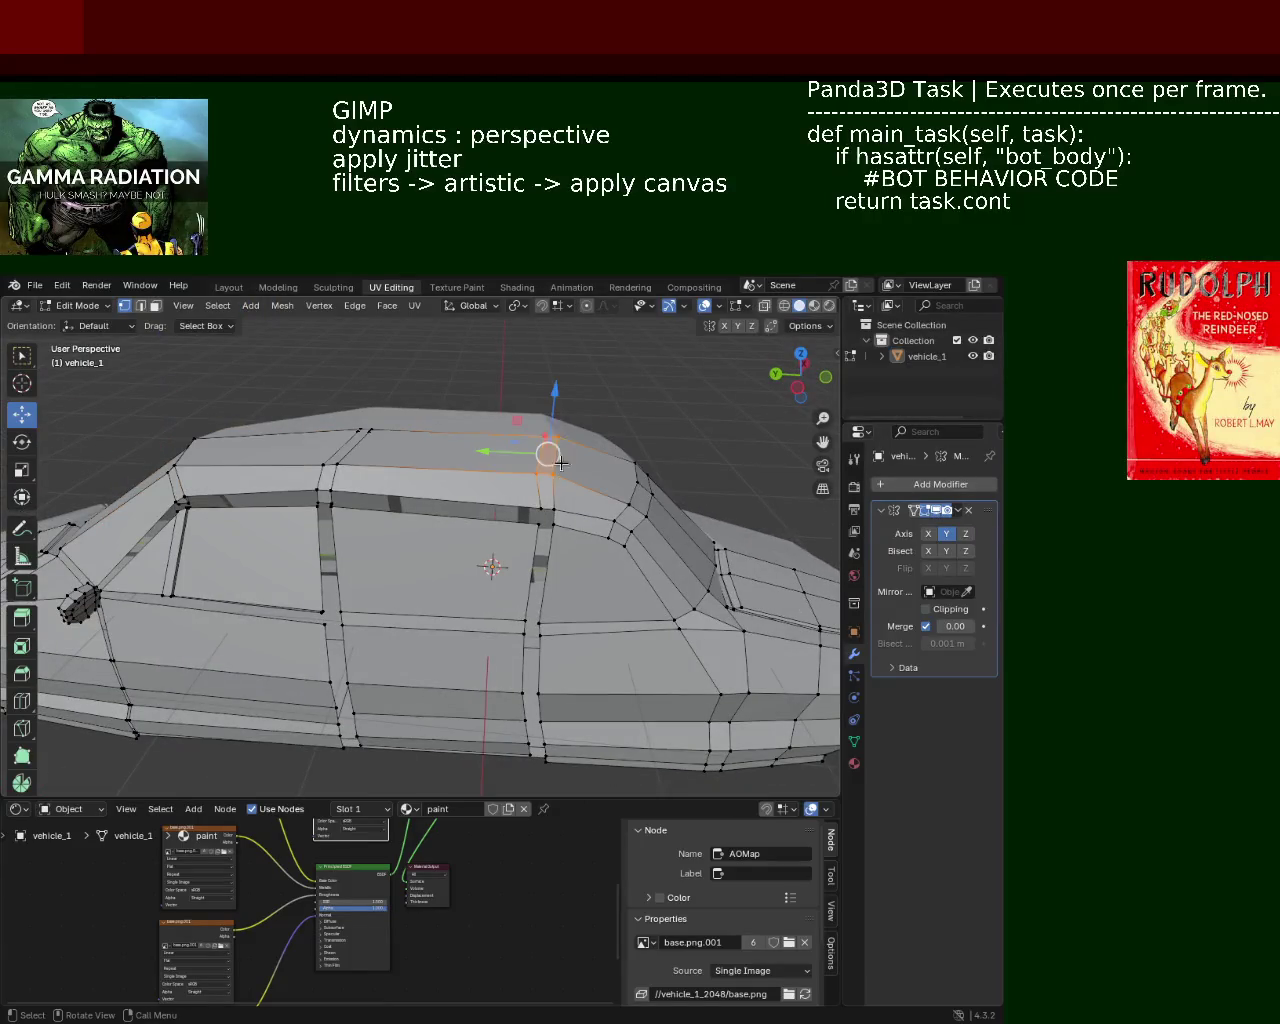
pyautogui.moveTo(509, 443)
pyautogui.mouseDown(button='middle')
pyautogui.moveTo(523, 429)
pyautogui.moveTo(620, 580)
pyautogui.moveTo(548, 529)
pyautogui.moveTo(554, 552)
pyautogui.mouseUp(button='middle')
pyautogui.scroll(-4, 523, 429)
pyautogui.hotkey('ctrl', 's')
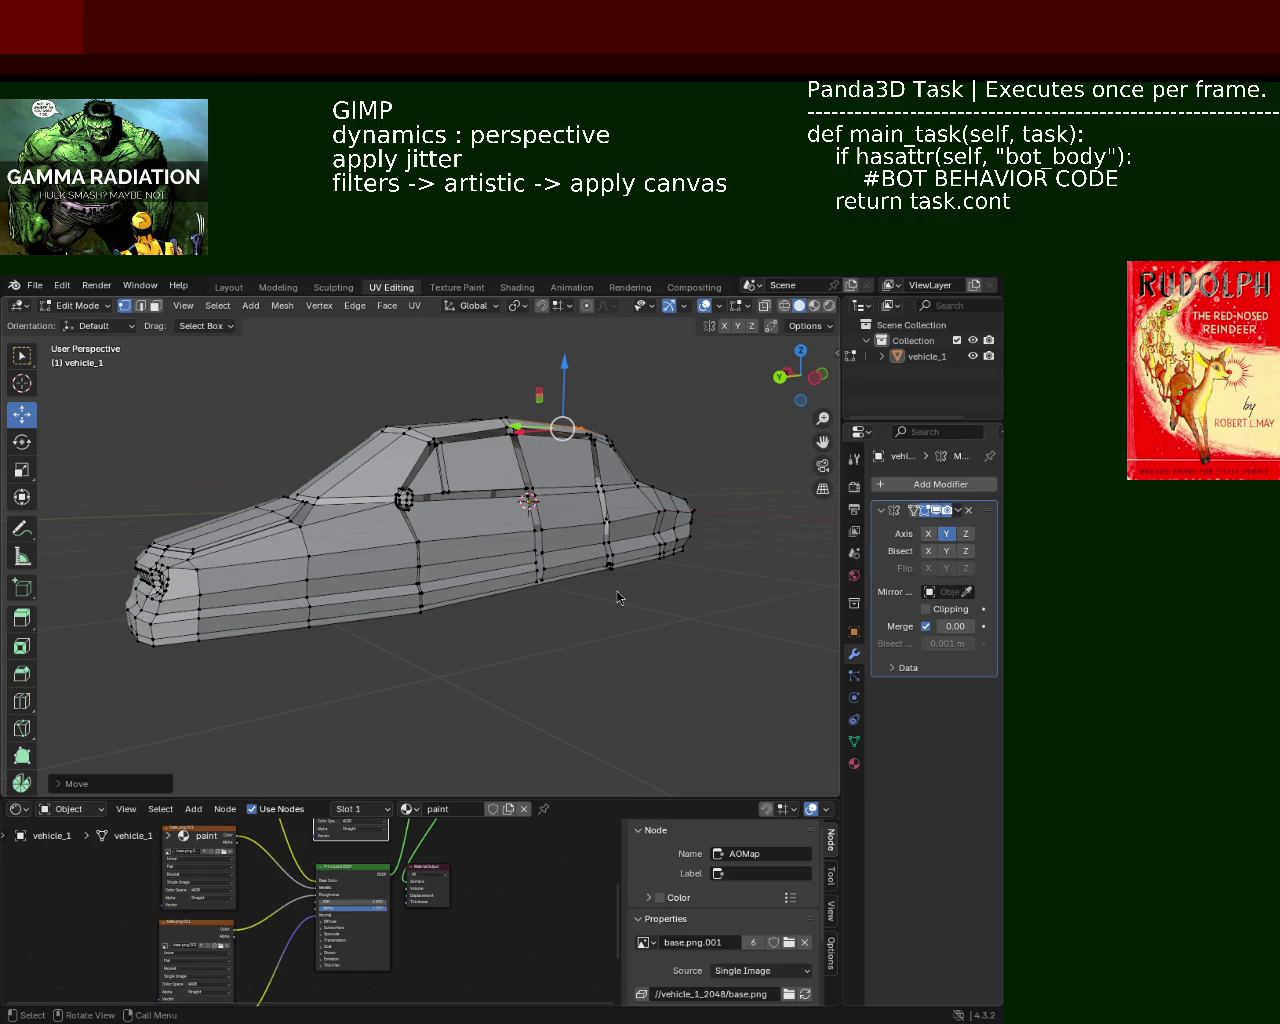
# Orbit to a high front view of the car, then round to its side
pyautogui.scroll(4, 378, 620)
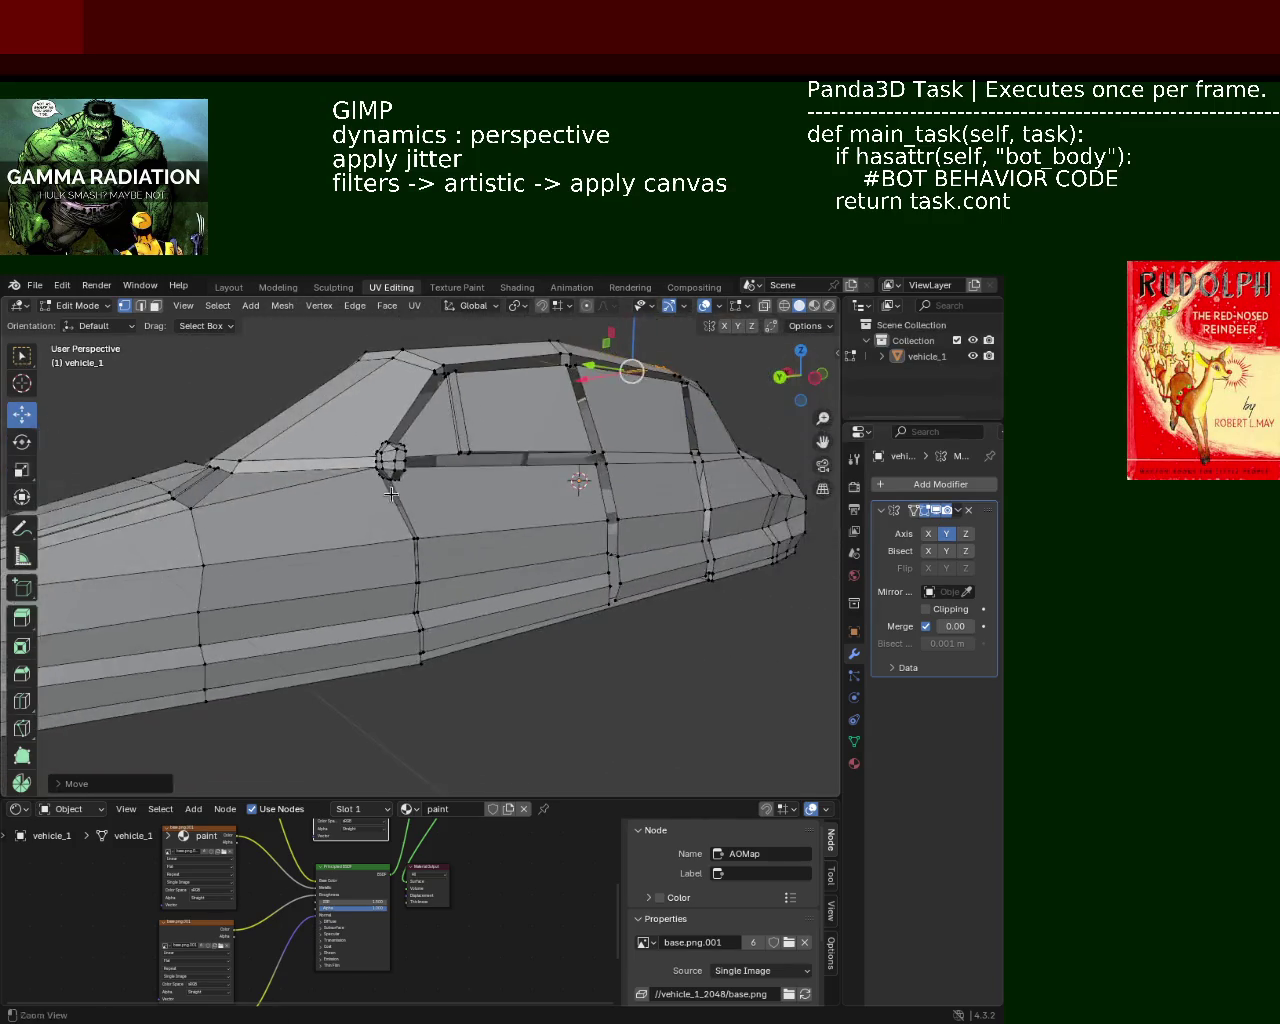
pyautogui.moveTo(378, 620)
pyautogui.mouseDown(button='middle')
pyautogui.moveTo(369, 561)
pyautogui.moveTo(458, 513)
pyautogui.moveTo(340, 505)
pyautogui.mouseUp(button='middle')
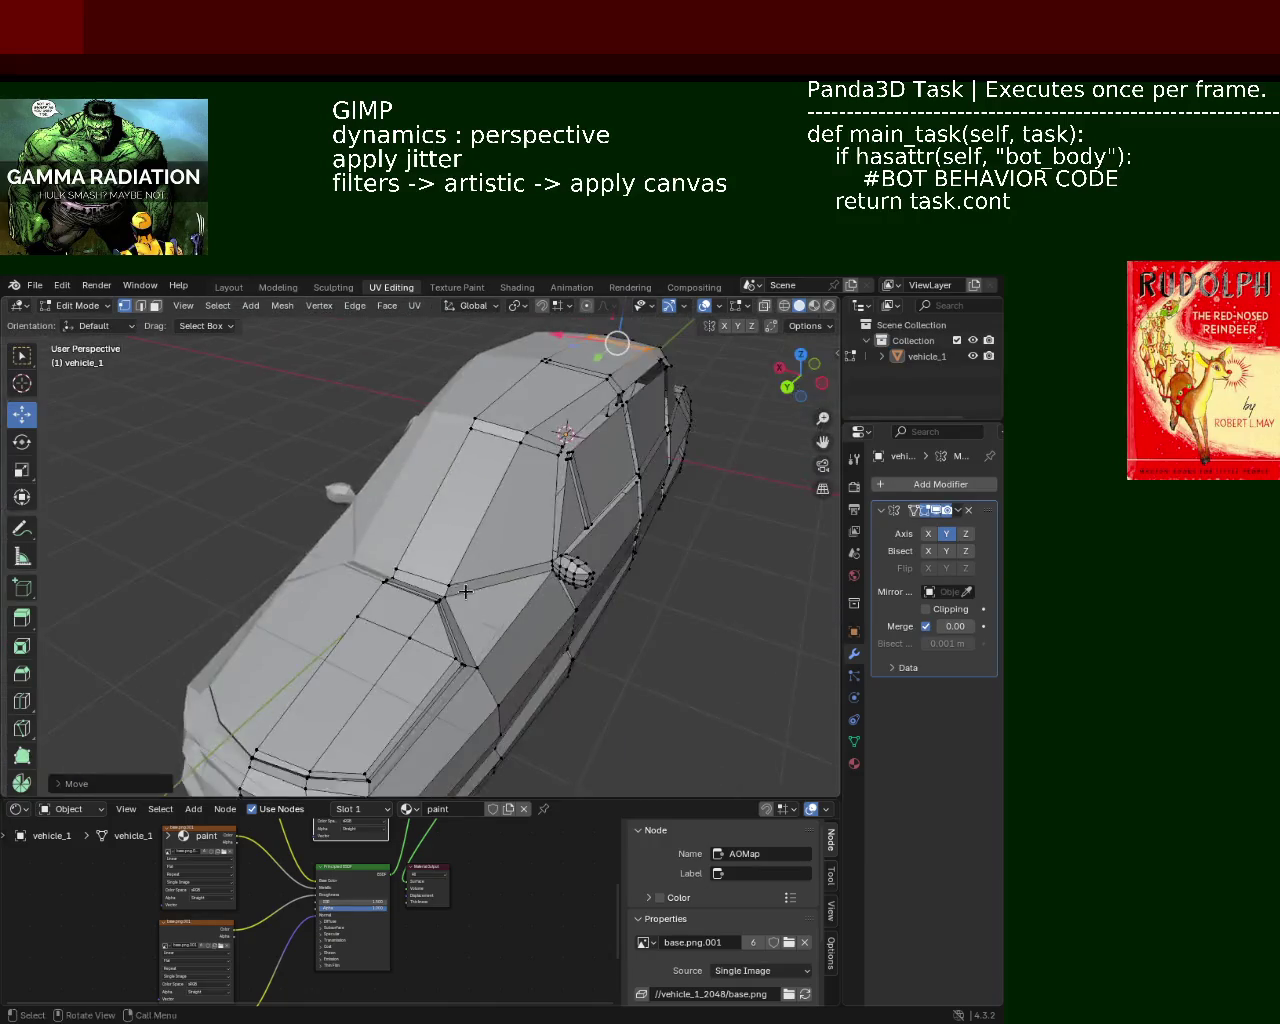
pyautogui.scroll(3, 340, 505)
pyautogui.scroll(2, 380, 449)
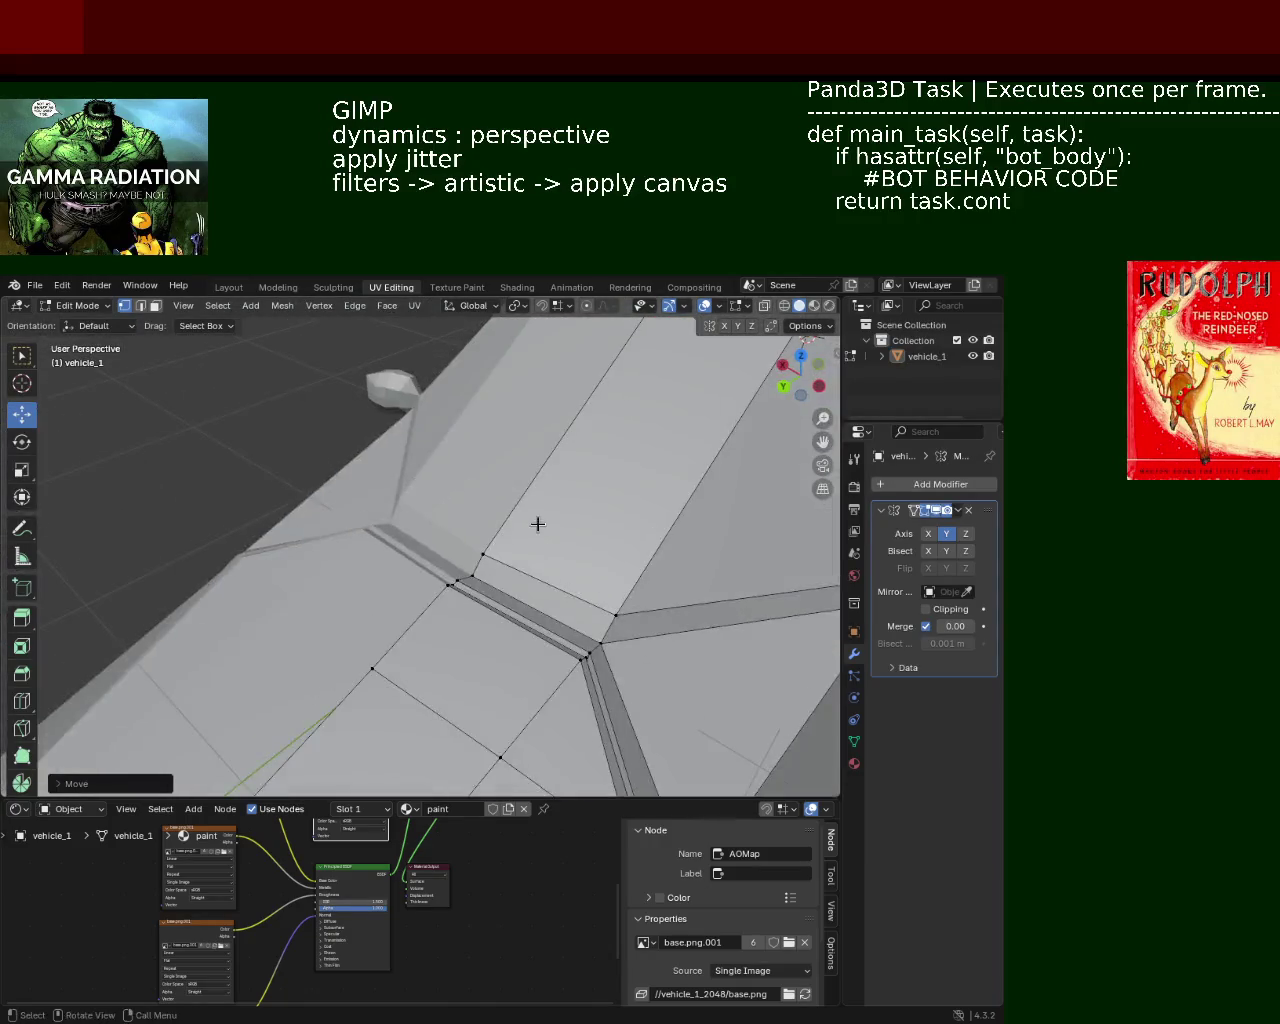
pyautogui.scroll(2, 537, 523)
pyautogui.moveTo(499, 473); pyautogui.dragTo(508, 503, button='middle')
# Select the windshield pillar edge and subdivide it
pyautogui.click(462, 386)
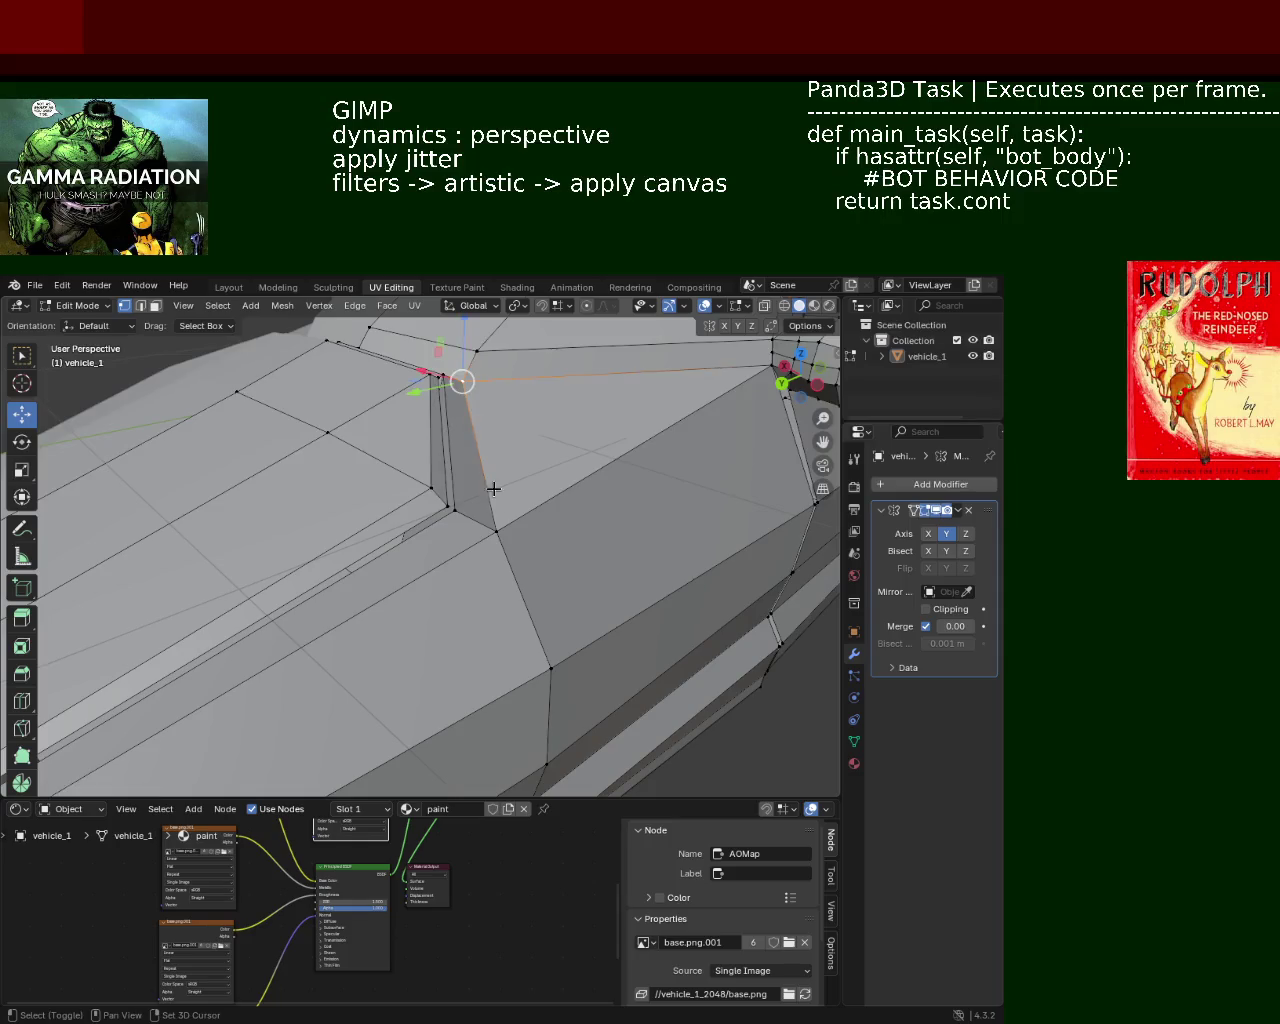
pyautogui.keyDown('shift'); pyautogui.click(505, 521); pyautogui.keyUp('shift')
pyautogui.click(441, 374)
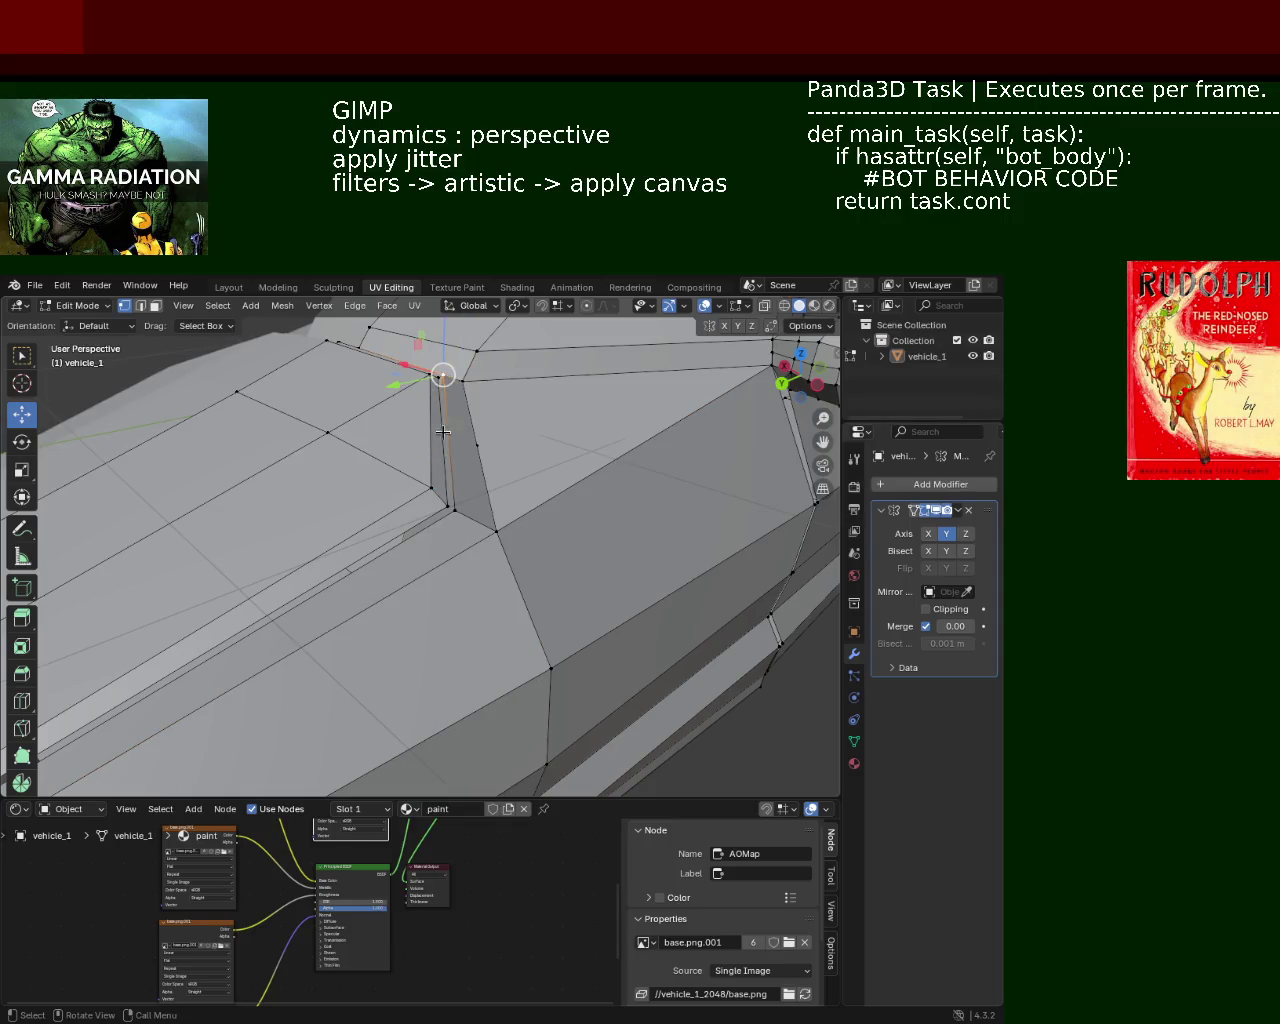
pyautogui.keyDown('shift'); pyautogui.click(452, 513); pyautogui.keyUp('shift')
pyautogui.rightClick(452, 521)
pyautogui.click(452, 521)
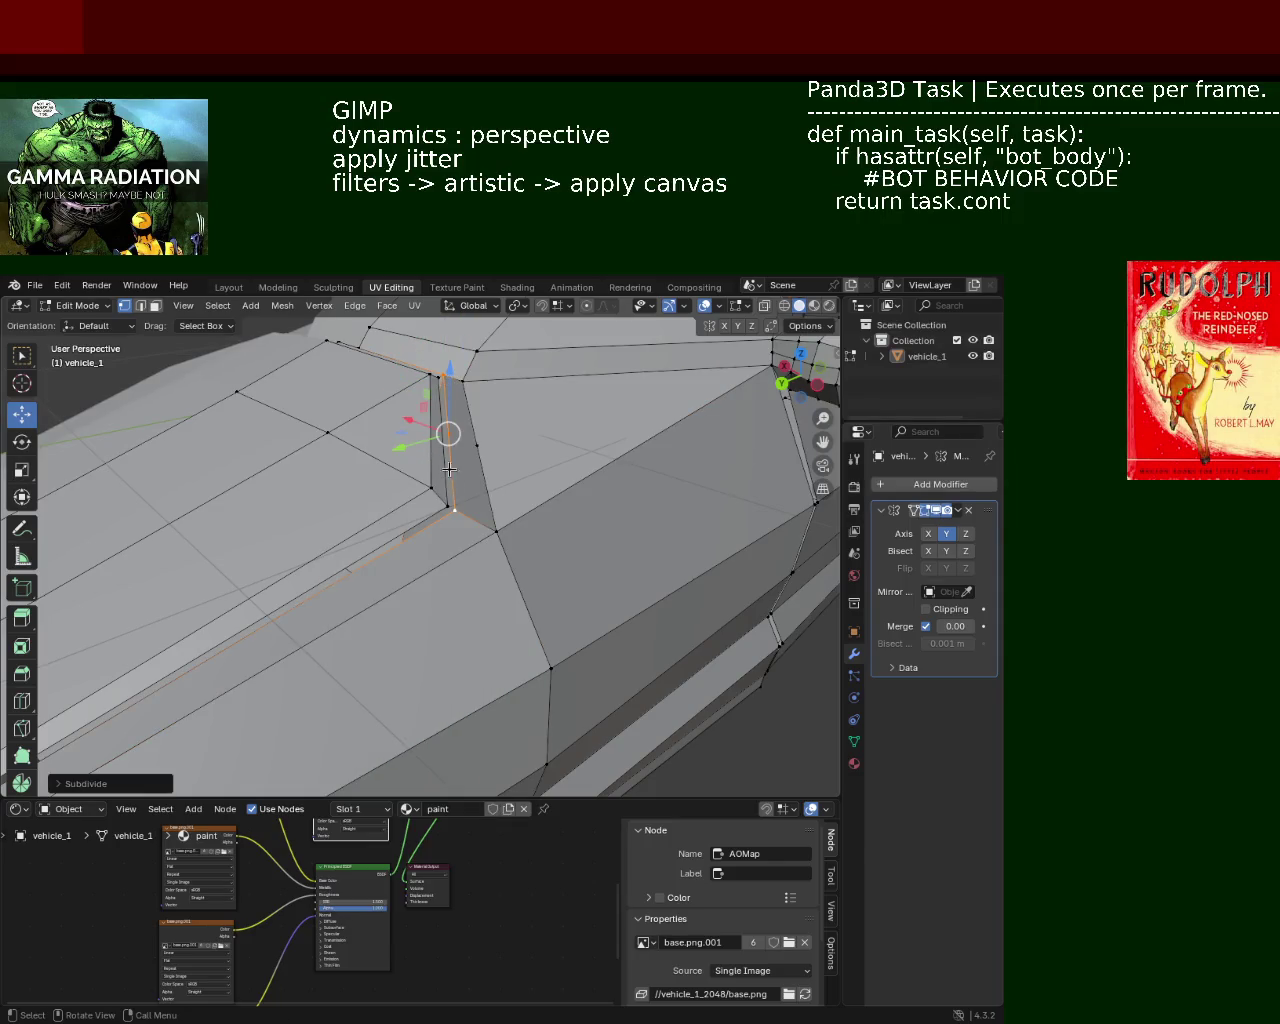
# Apply edge operations to the long pillar edge and its neighbouring pillar edge
pyautogui.click(432, 377)
pyautogui.keyDown('ctrl'); pyautogui.click(440, 505); pyautogui.keyUp('ctrl')
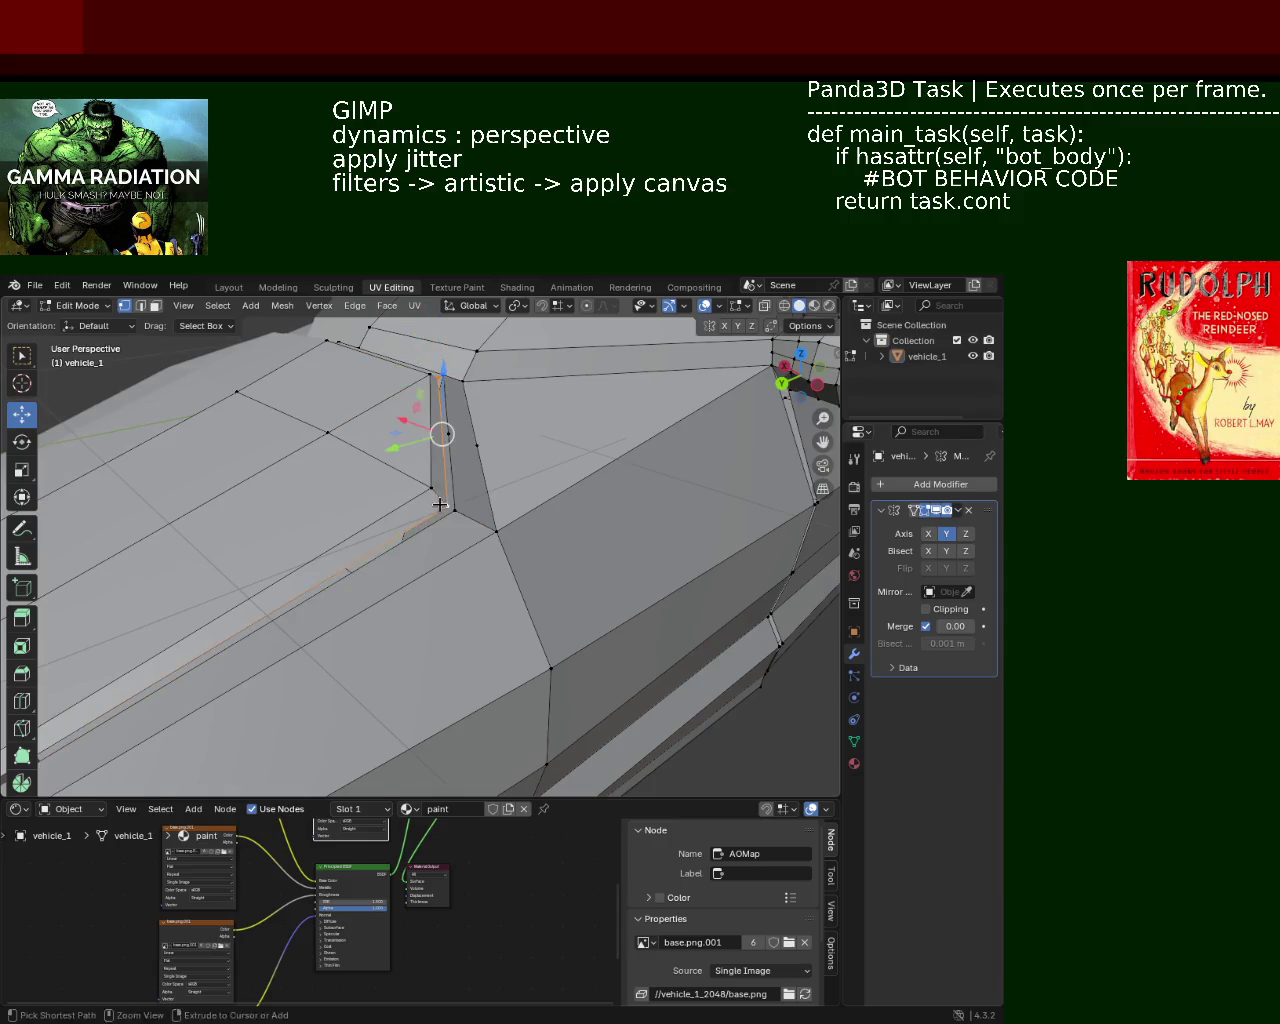
pyautogui.rightClick(440, 505)
pyautogui.click(440, 505)
pyautogui.click(432, 377)
pyautogui.keyDown('ctrl'); pyautogui.click(431, 487); pyautogui.keyUp('ctrl')
pyautogui.rightClick(431, 487)
pyautogui.click(431, 487)
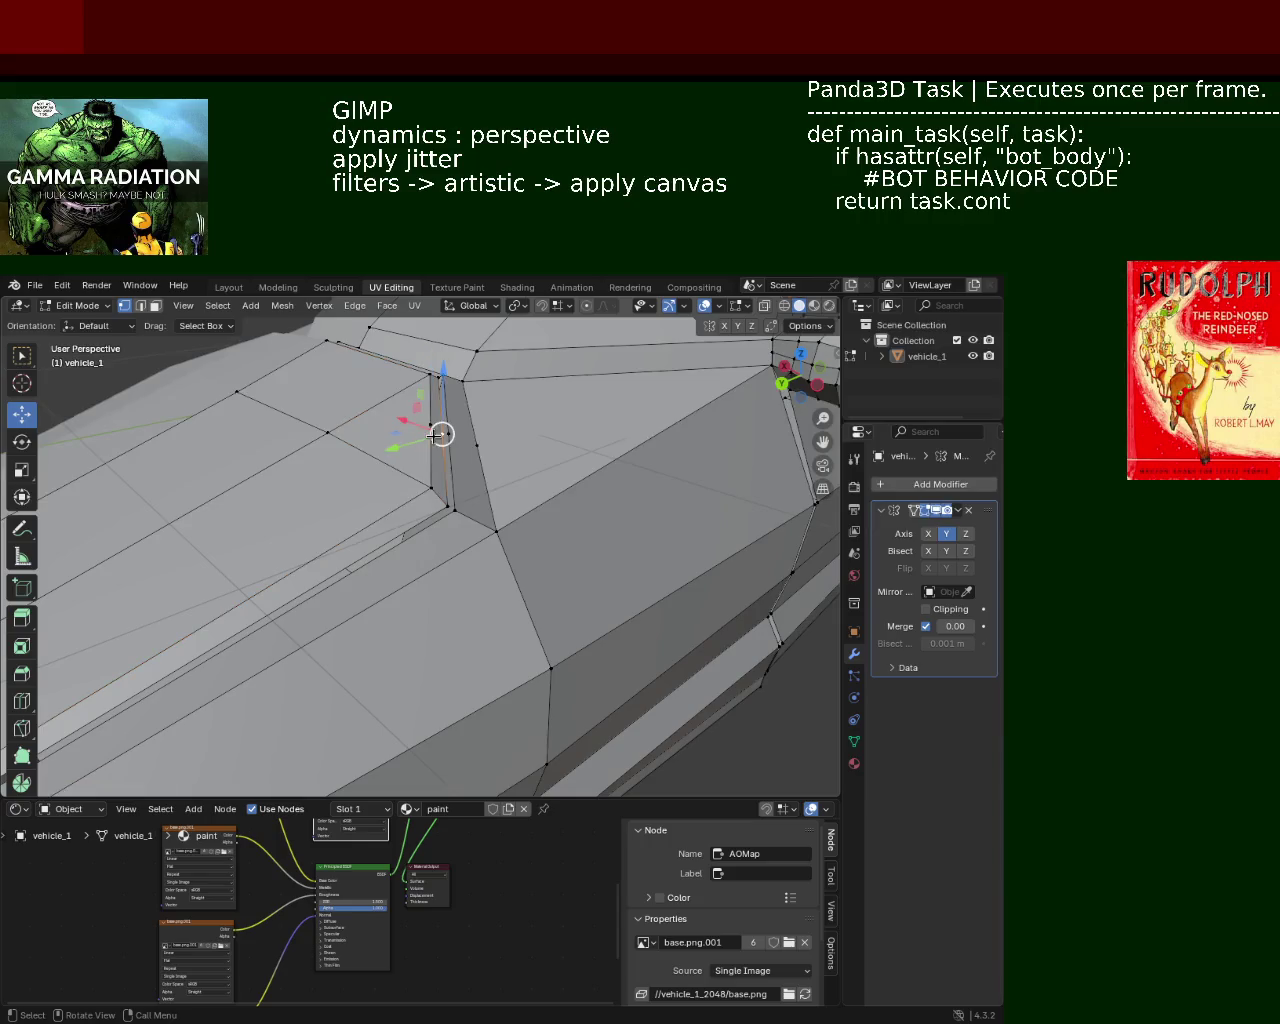
# Box-select the edges around the pillar and bring the lower front geometry into view
pyautogui.click(438, 458)
pyautogui.keyDown('shift'); pyautogui.moveTo(438, 458); pyautogui.dragTo(464, 475, button='middle'); pyautogui.keyUp('shift')
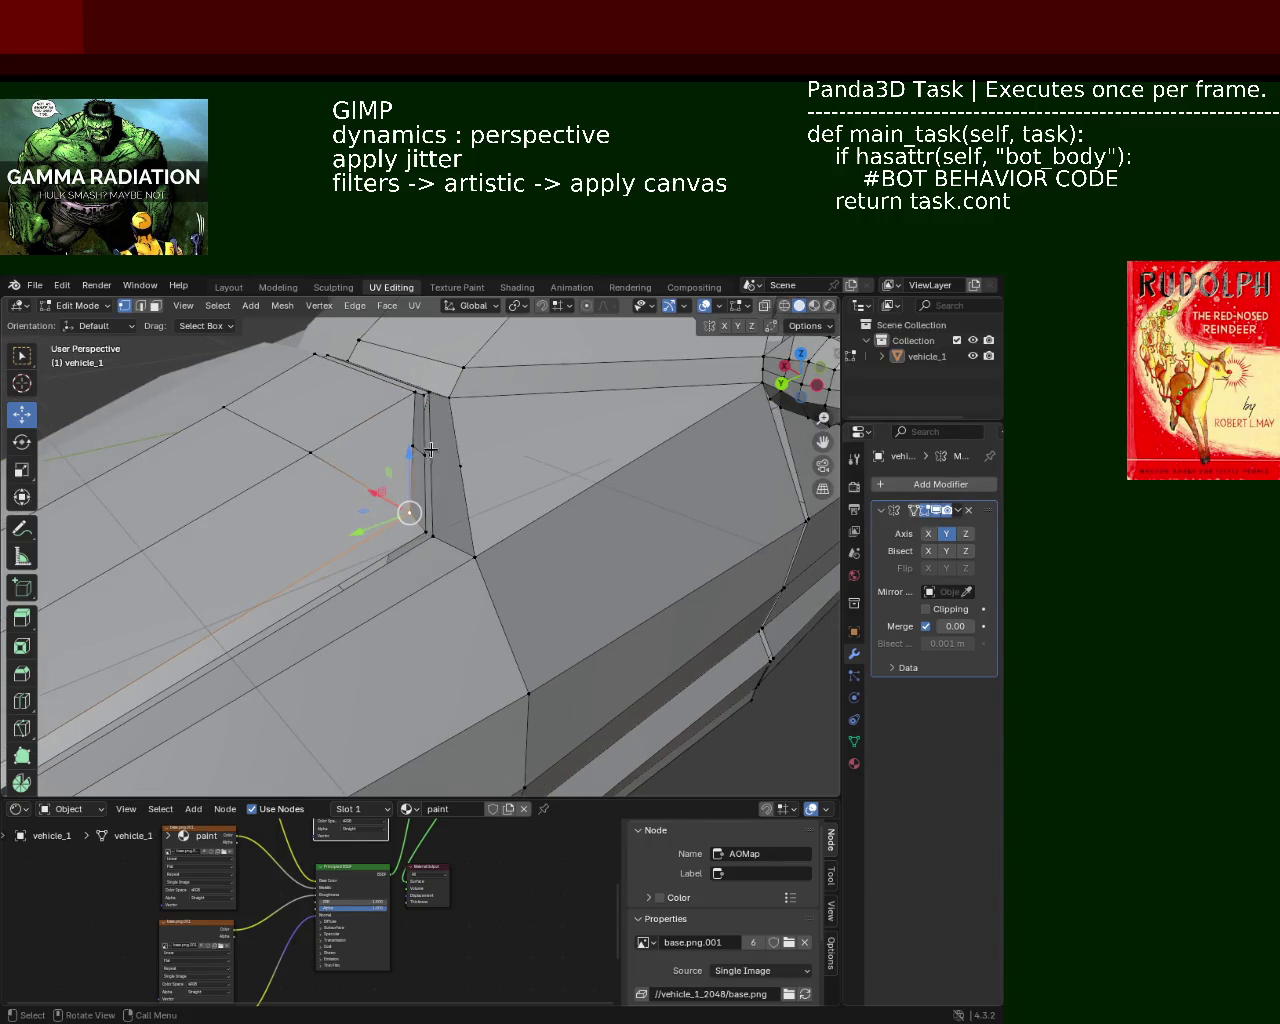
pyautogui.click(464, 475)
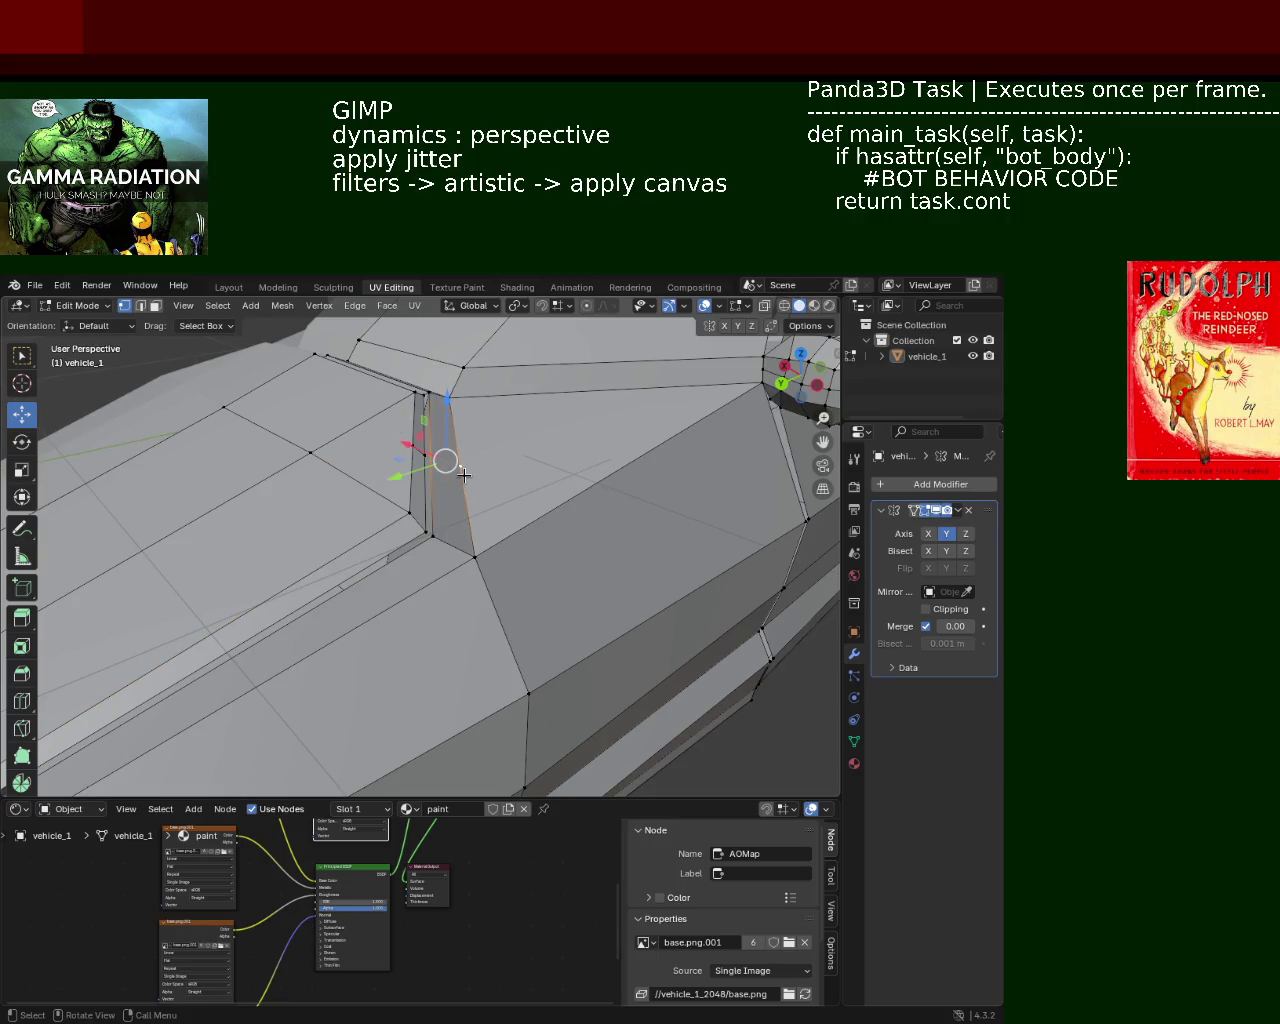
pyautogui.moveTo(379, 437); pyautogui.dragTo(464, 466)
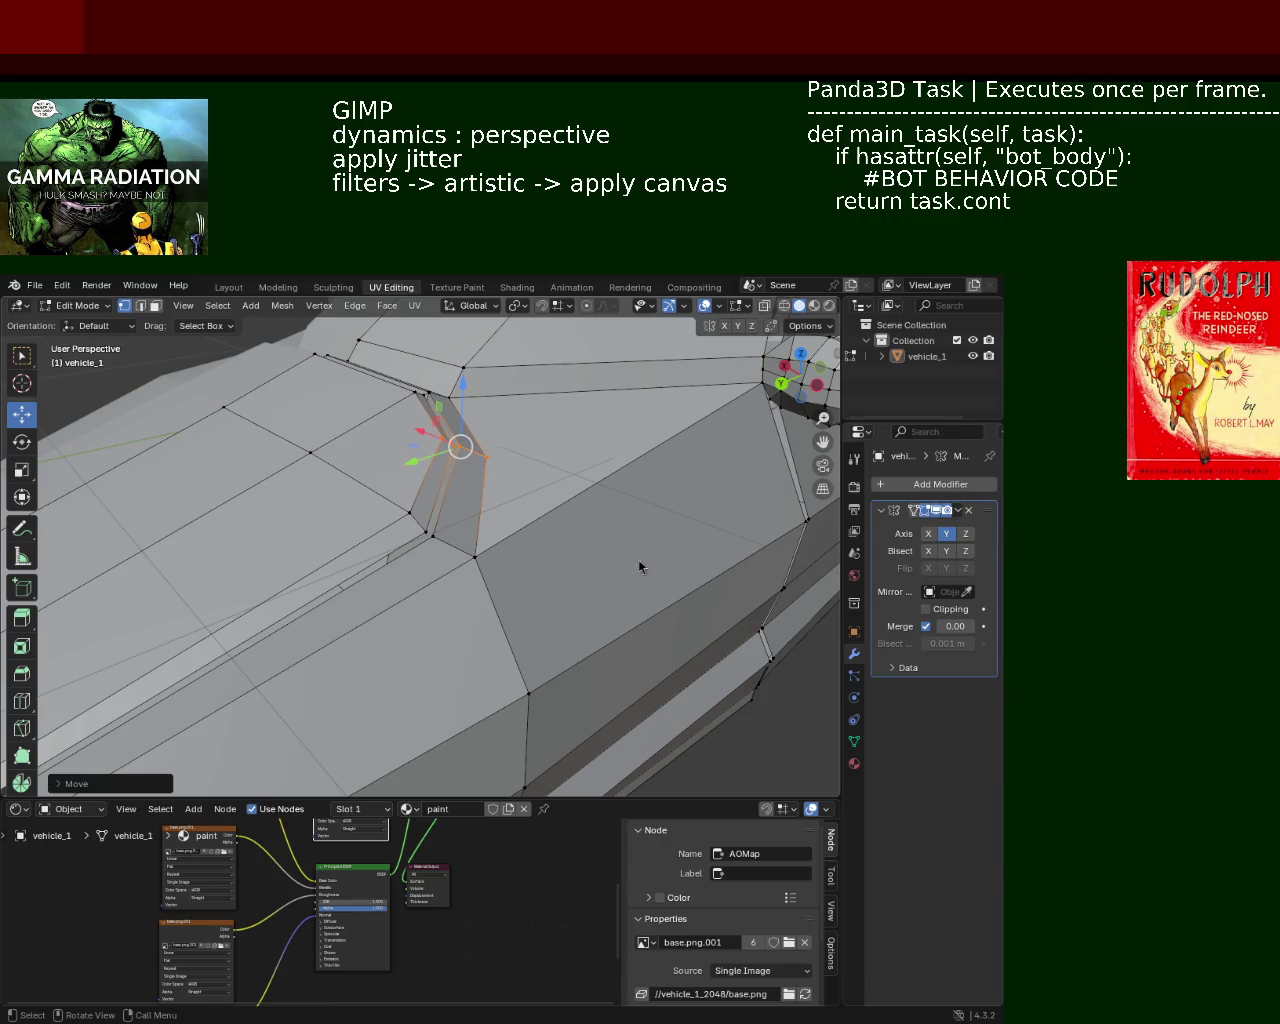
pyautogui.moveTo(308, 580)
pyautogui.mouseDown(button='middle')
pyautogui.moveTo(386, 643)
pyautogui.moveTo(534, 637)
pyautogui.moveTo(443, 460)
pyautogui.moveTo(451, 494)
pyautogui.moveTo(434, 506)
pyautogui.moveTo(519, 508)
pyautogui.mouseUp(button='middle')
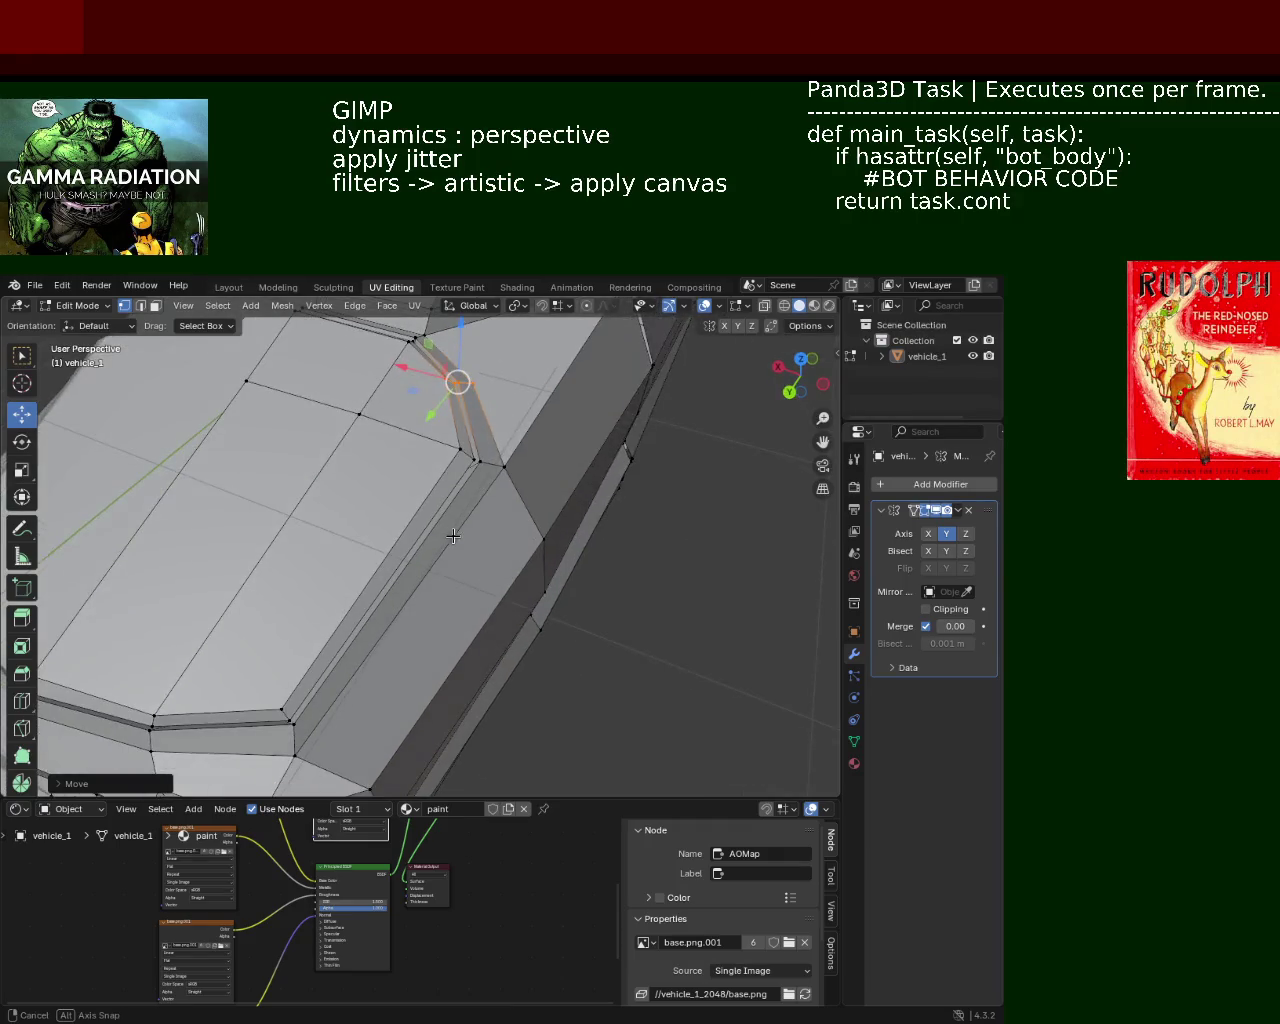
pyautogui.moveTo(519, 508)
pyautogui.keyDown('shift'); pyautogui.mouseDown(button='middle')
pyautogui.moveTo(449, 474)
pyautogui.moveTo(443, 557)
pyautogui.moveTo(533, 549)
pyautogui.mouseUp(button='middle'); pyautogui.keyUp('shift')
# Inspect the mesh in X-ray, then move the selected pillar vertex 0.376 m
pyautogui.click(784, 305)
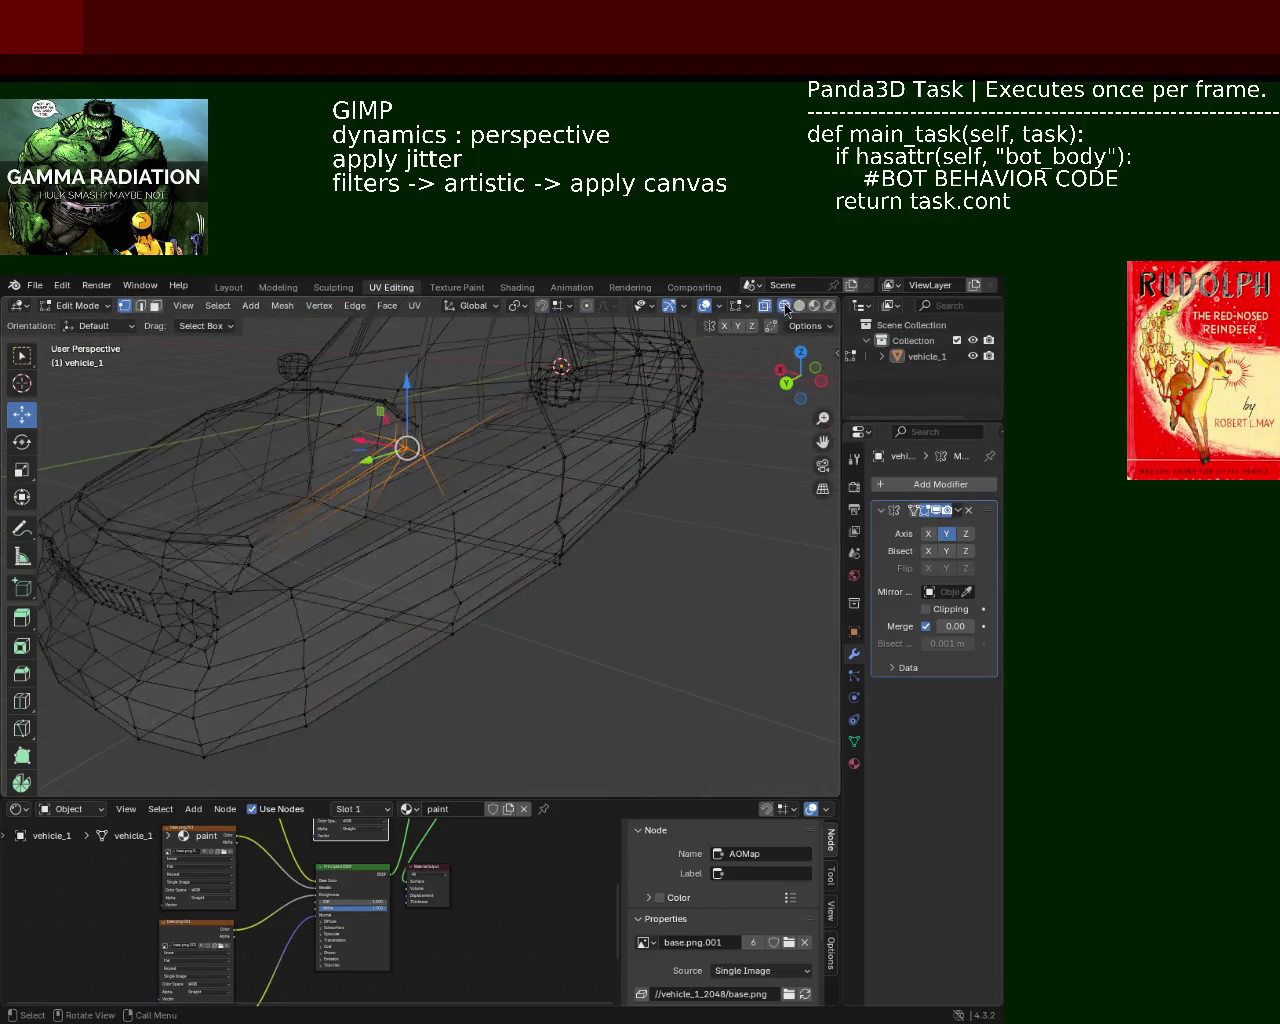
pyautogui.moveTo(526, 414)
pyautogui.mouseDown(button='middle')
pyautogui.moveTo(526, 526)
pyautogui.moveTo(419, 725)
pyautogui.mouseUp(button='middle')
pyautogui.click(799, 305)
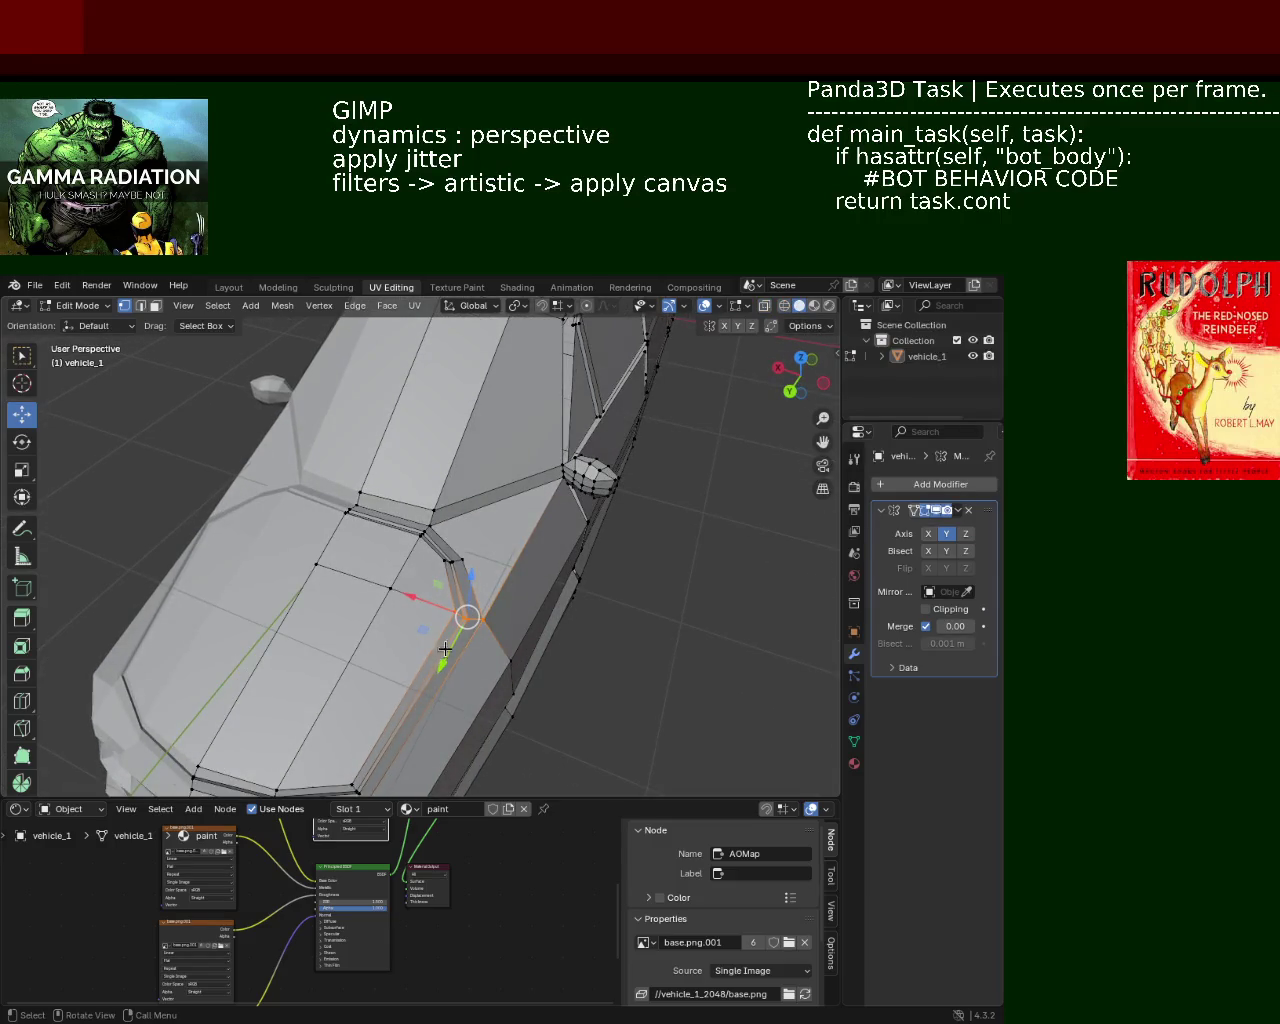
pyautogui.press('g')
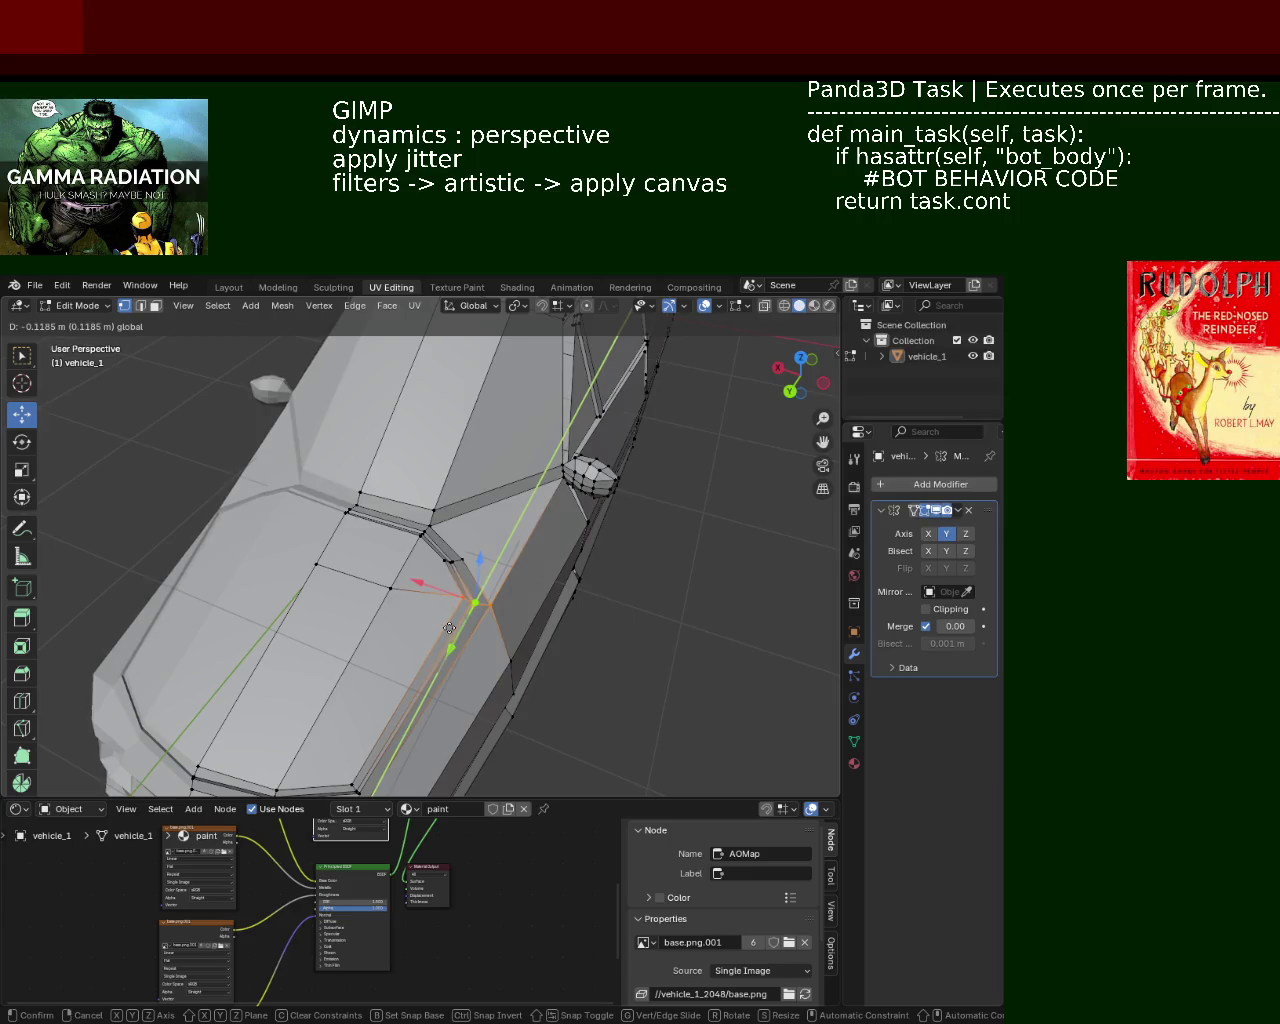
pyautogui.click(452, 628)
# Move the hood's side edge loop, then shift it further along X
pyautogui.scroll(-3, 498, 507)
pyautogui.moveTo(498, 507)
pyautogui.mouseDown(button='middle')
pyautogui.moveTo(497, 577)
pyautogui.moveTo(566, 557)
pyautogui.moveTo(497, 486)
pyautogui.moveTo(523, 546)
pyautogui.moveTo(634, 694)
pyautogui.mouseUp(button='middle')
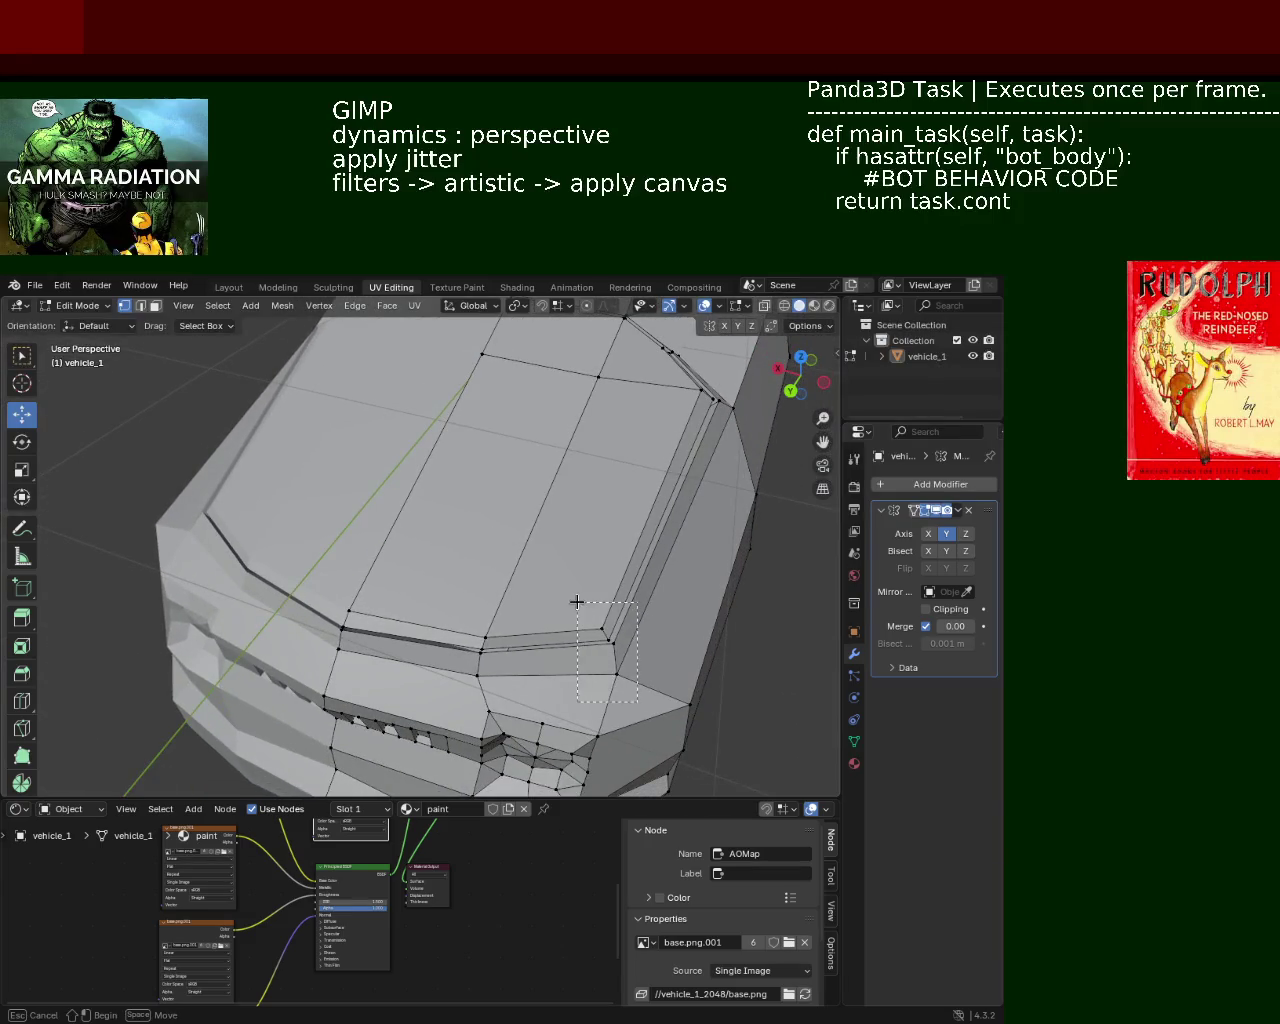
pyautogui.keyDown('alt'); pyautogui.click(620, 625); pyautogui.keyUp('alt')
pyautogui.press('g')
pyautogui.click(560, 628)
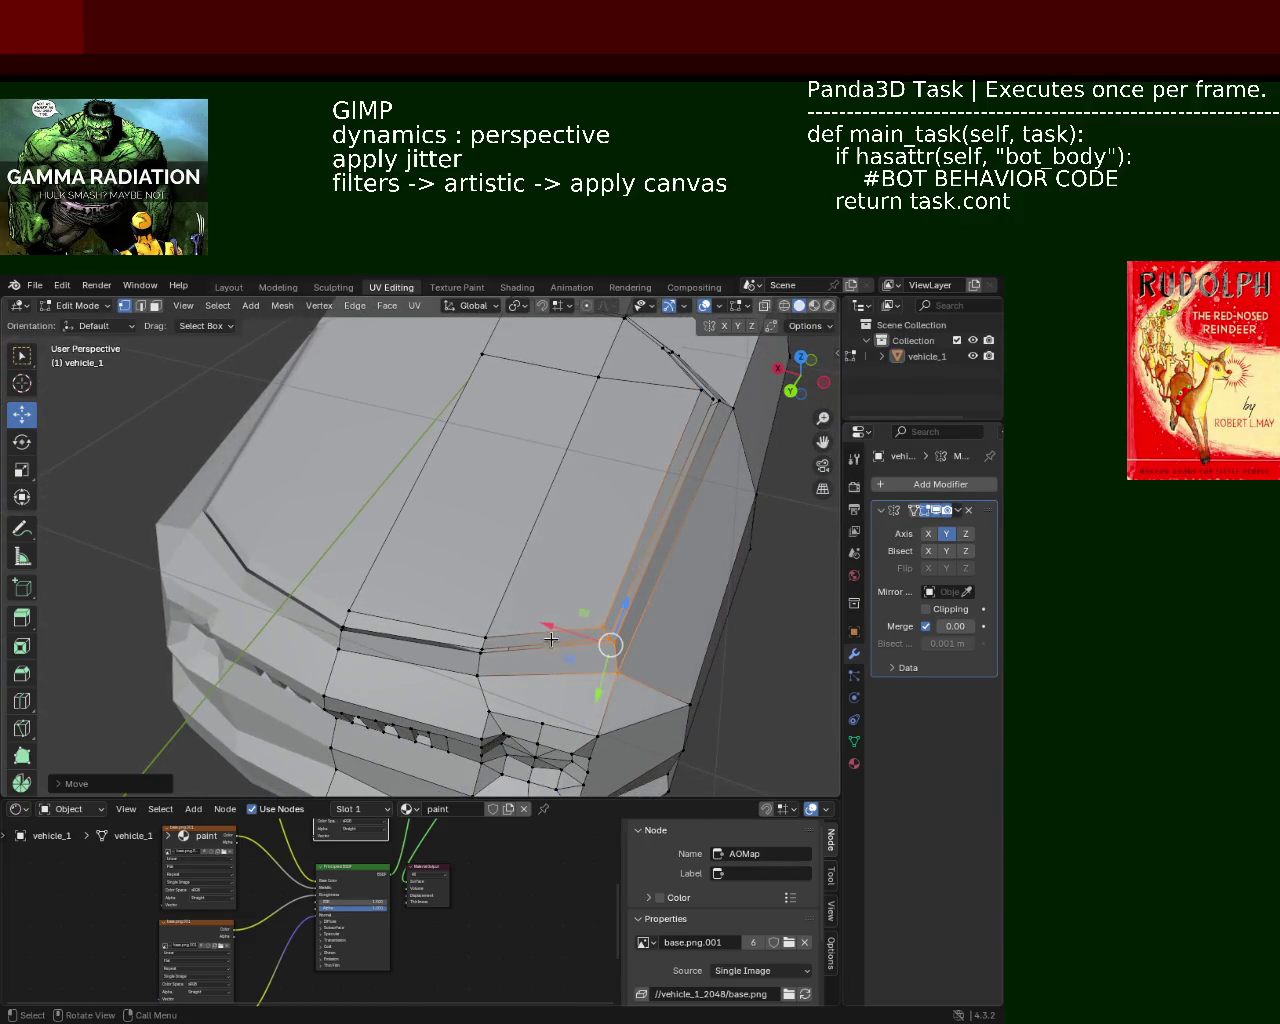
pyautogui.press('g')
pyautogui.press('x')
pyautogui.click(535, 620)
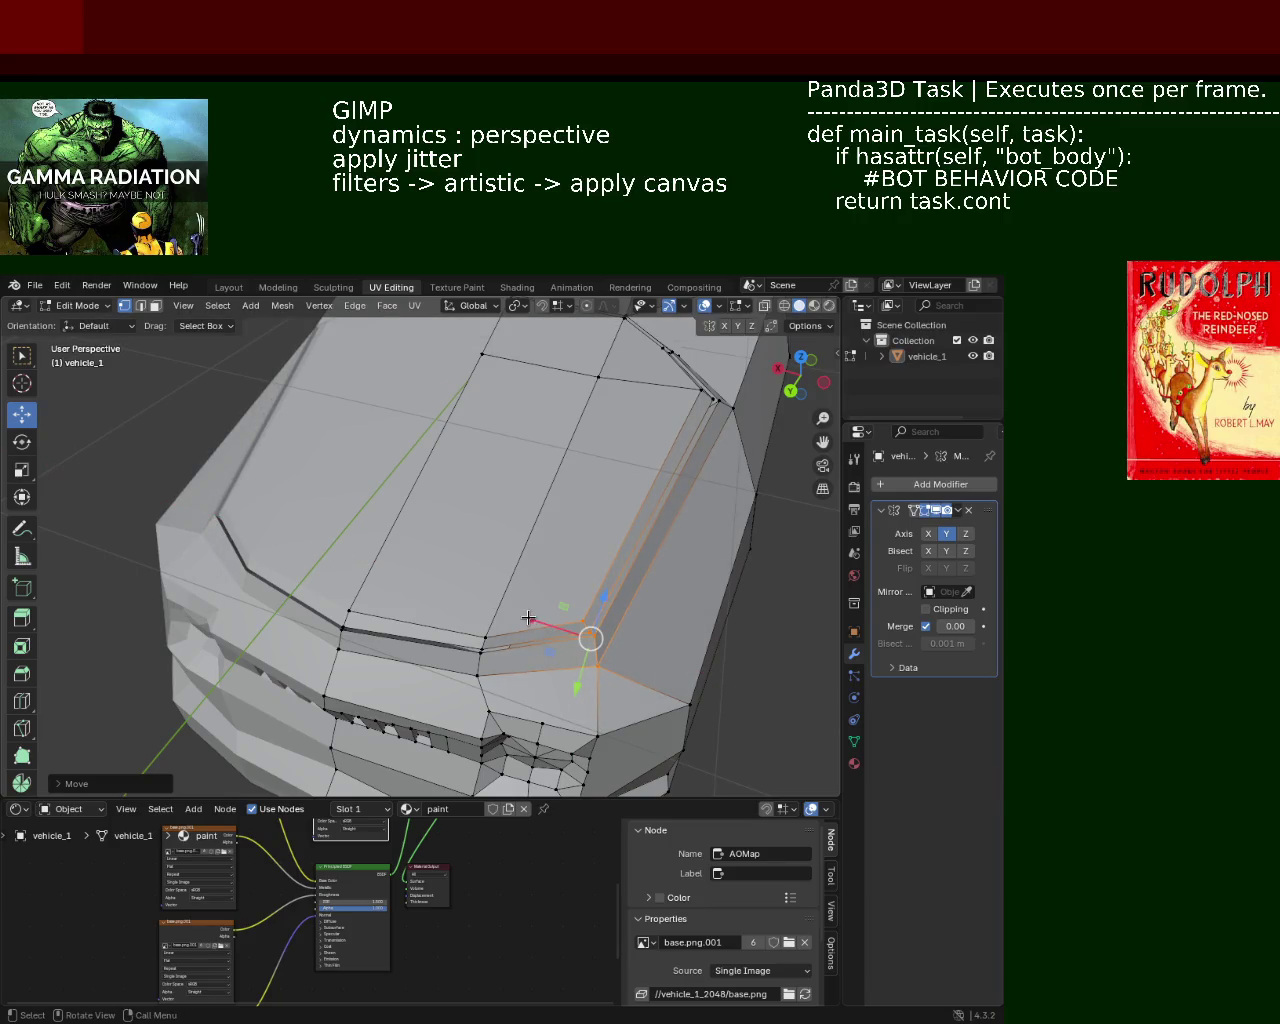
# Move the hood corner edge, then shift the selection along Y
pyautogui.moveTo(664, 551); pyautogui.dragTo(584, 576, button='middle')
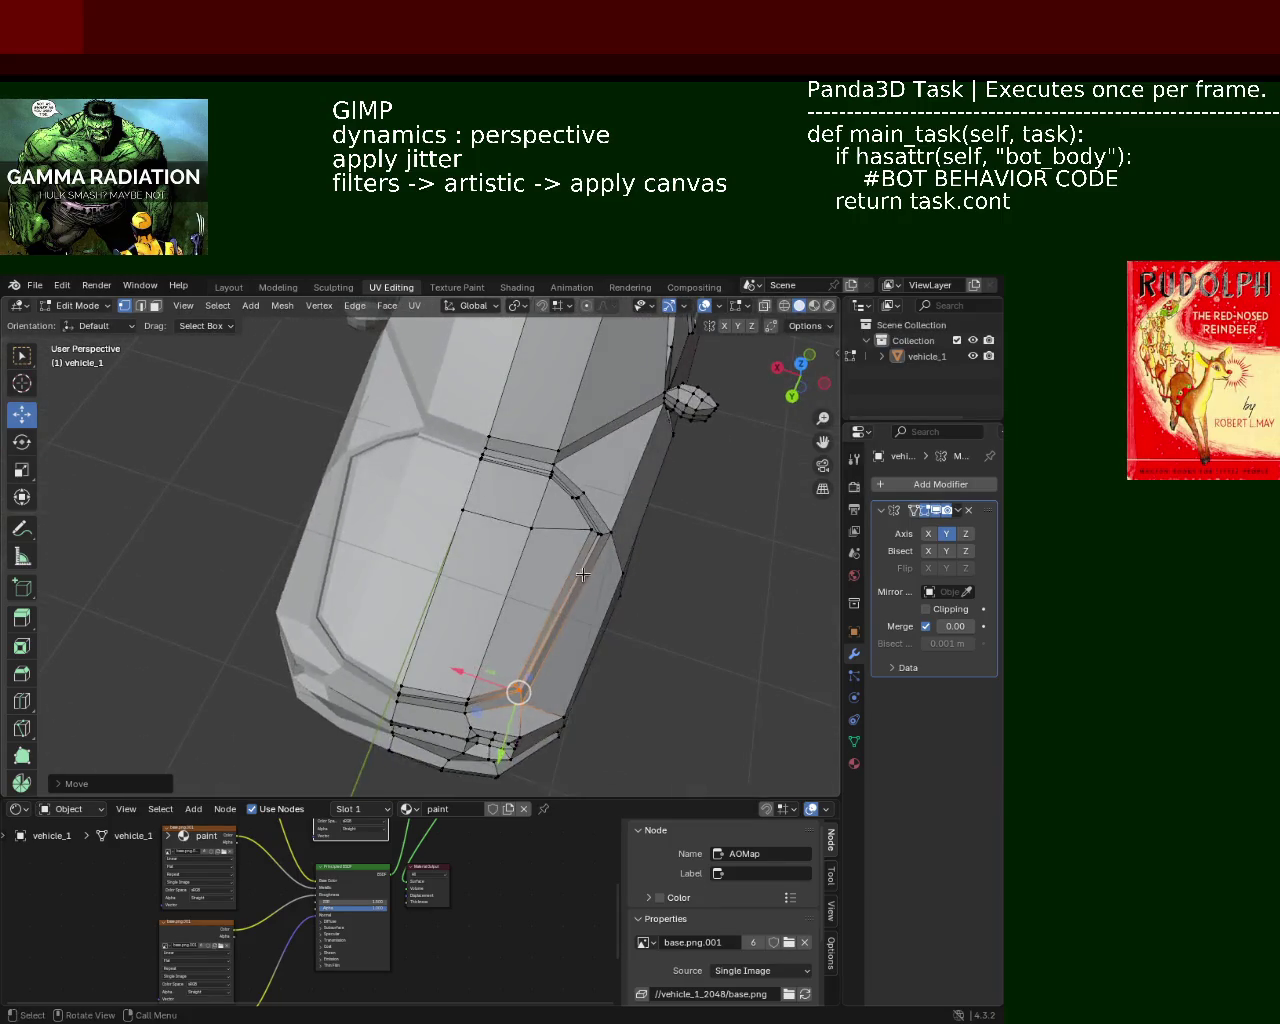
pyautogui.moveTo(620, 507); pyautogui.dragTo(582, 547)
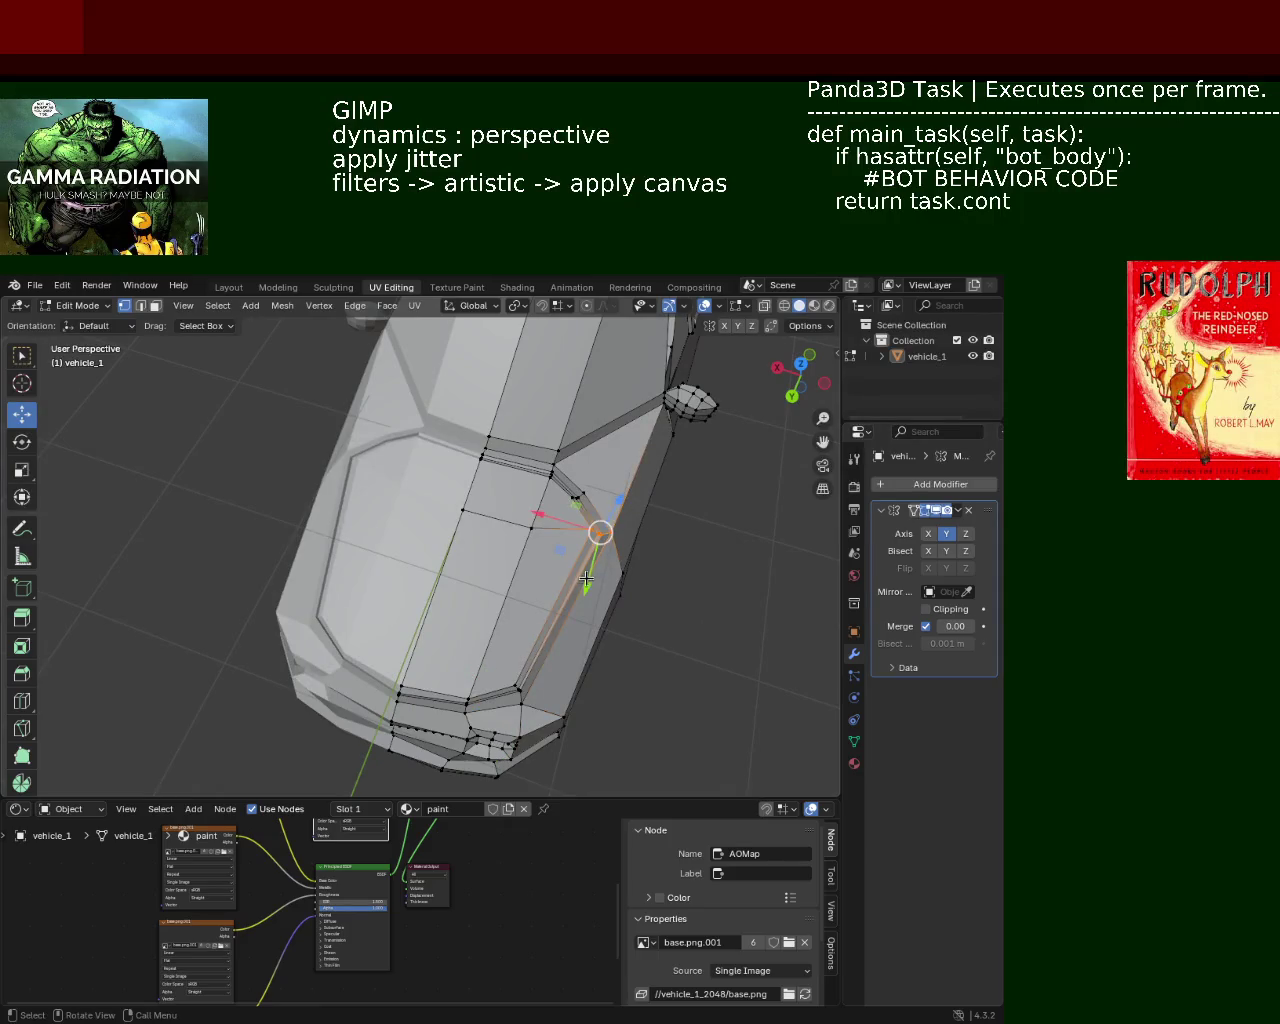
pyautogui.press('g')
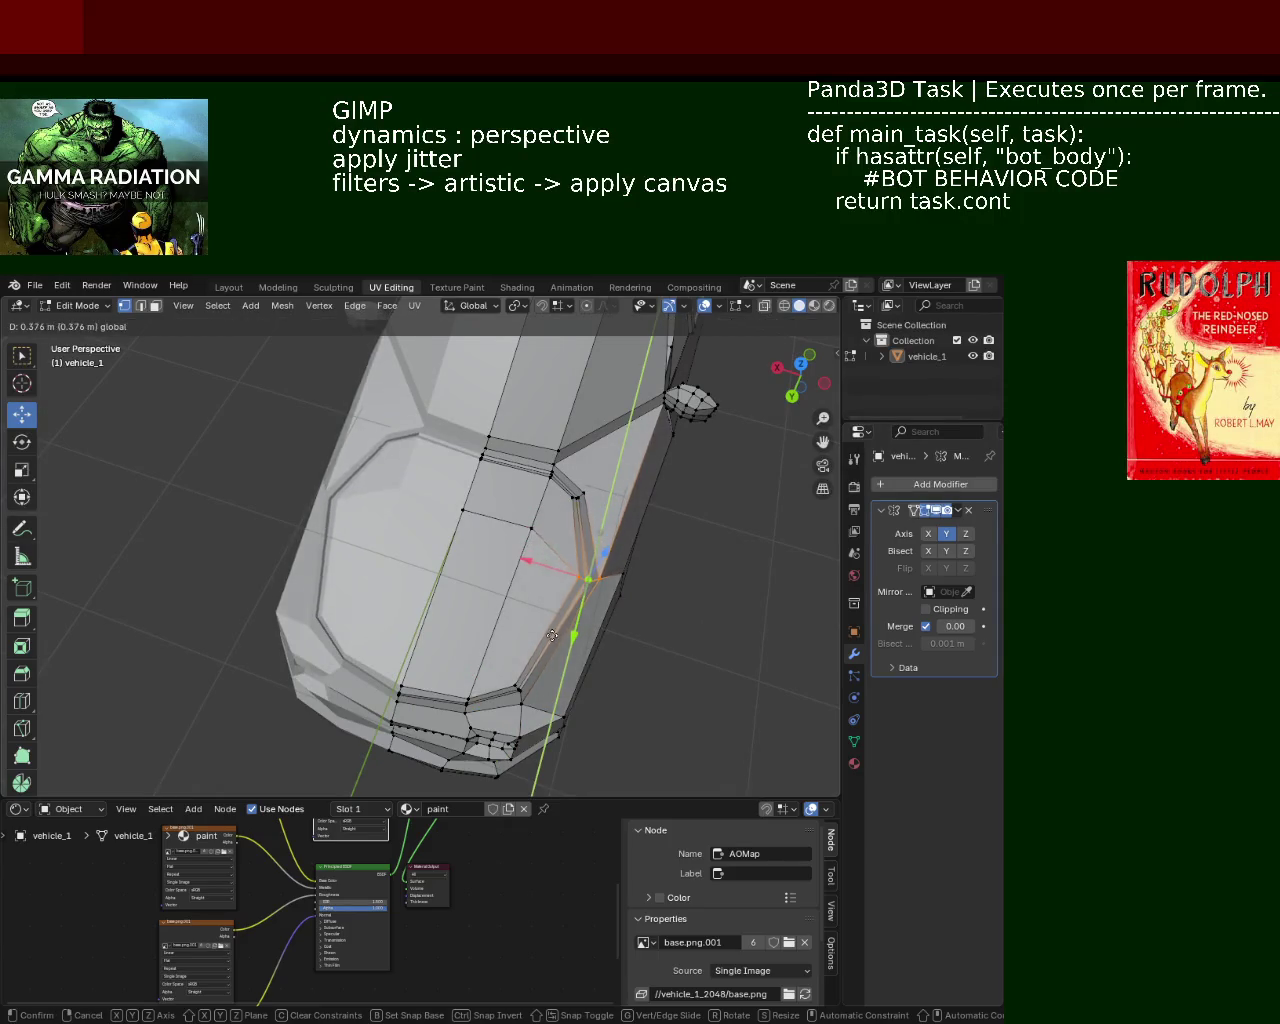
pyautogui.click(589, 631)
pyautogui.moveTo(589, 631)
pyautogui.mouseDown(button='middle')
pyautogui.moveTo(552, 535)
pyautogui.moveTo(409, 509)
pyautogui.moveTo(377, 560)
pyautogui.moveTo(532, 548)
pyautogui.moveTo(543, 666)
pyautogui.moveTo(432, 505)
pyautogui.mouseUp(button='middle')
pyautogui.press('g')
pyautogui.press('y')
pyautogui.click(352, 578)
# Slide a bumper vertex slightly right along X, undoing a second vertex slide
pyautogui.click(425, 502)
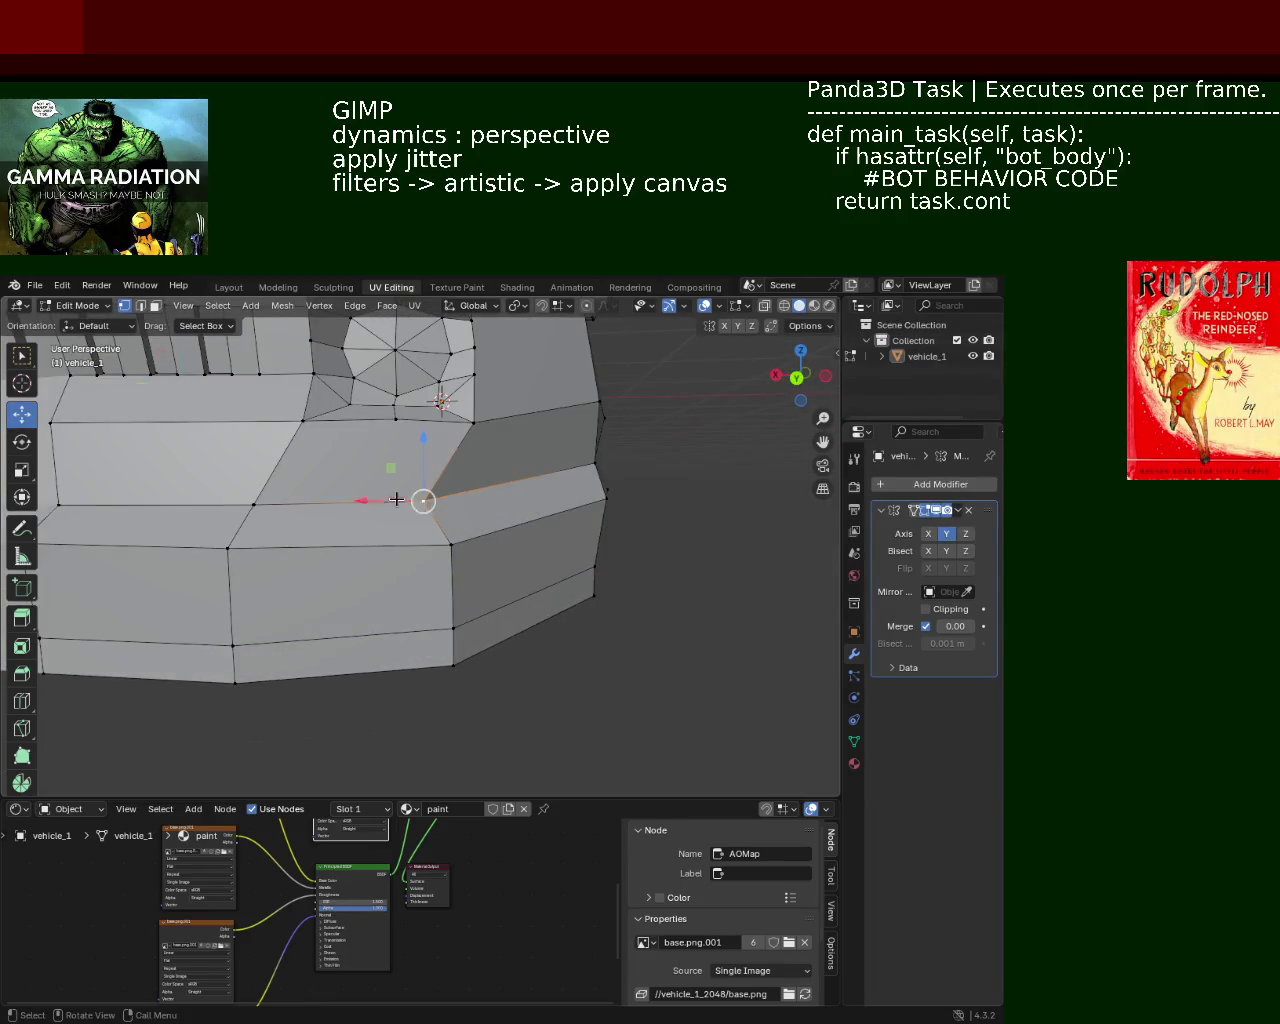
pyautogui.moveTo(383, 503); pyautogui.dragTo(398, 503)
pyautogui.click(253, 504)
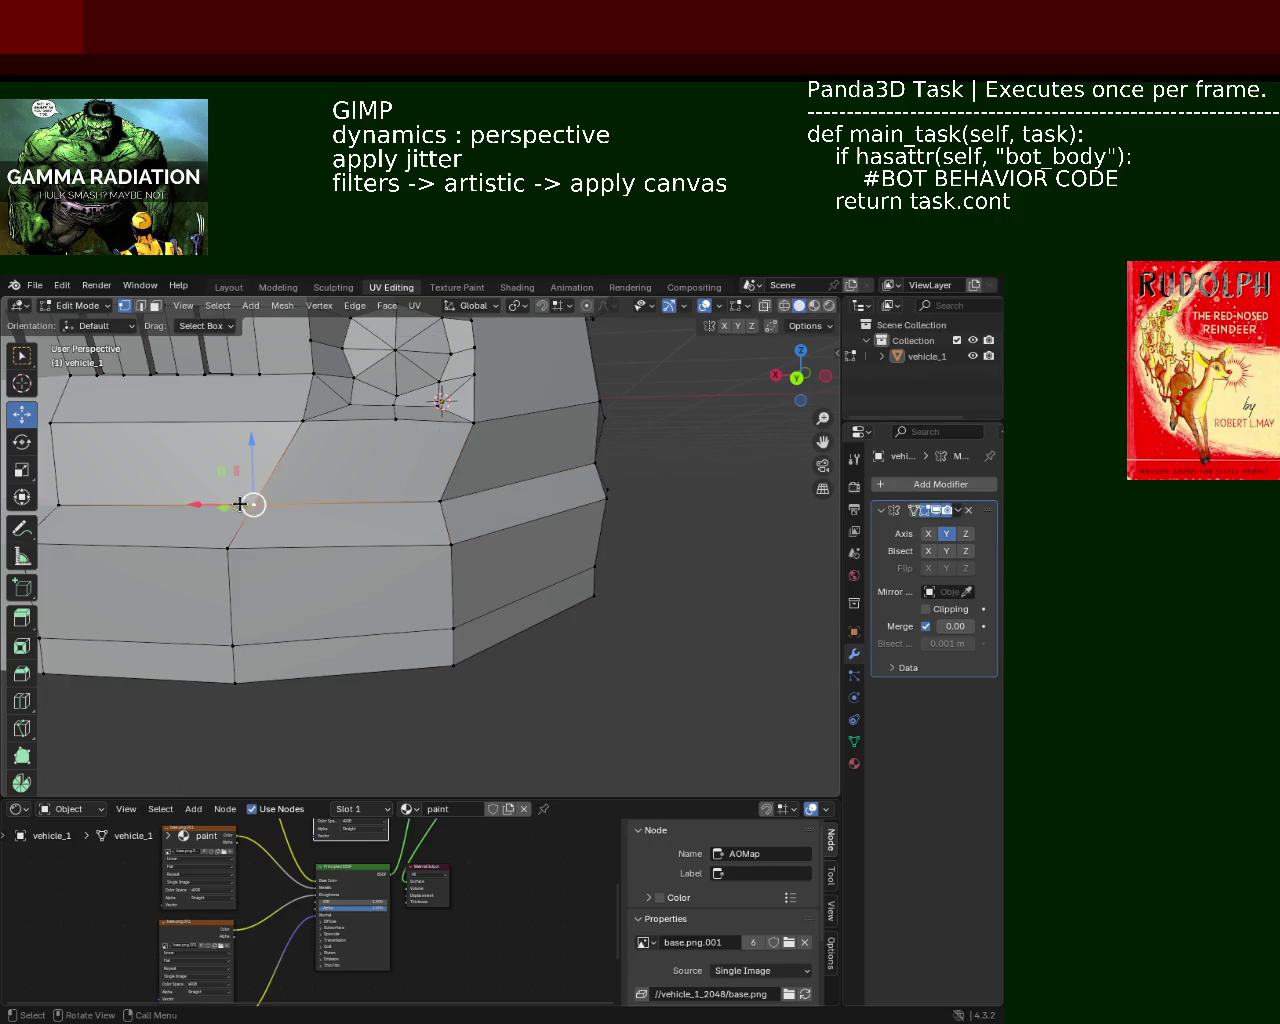
pyautogui.moveTo(197, 497); pyautogui.dragTo(220, 503)
pyautogui.hotkey('ctrl', 'z')
pyautogui.hotkey('ctrl', 'z')
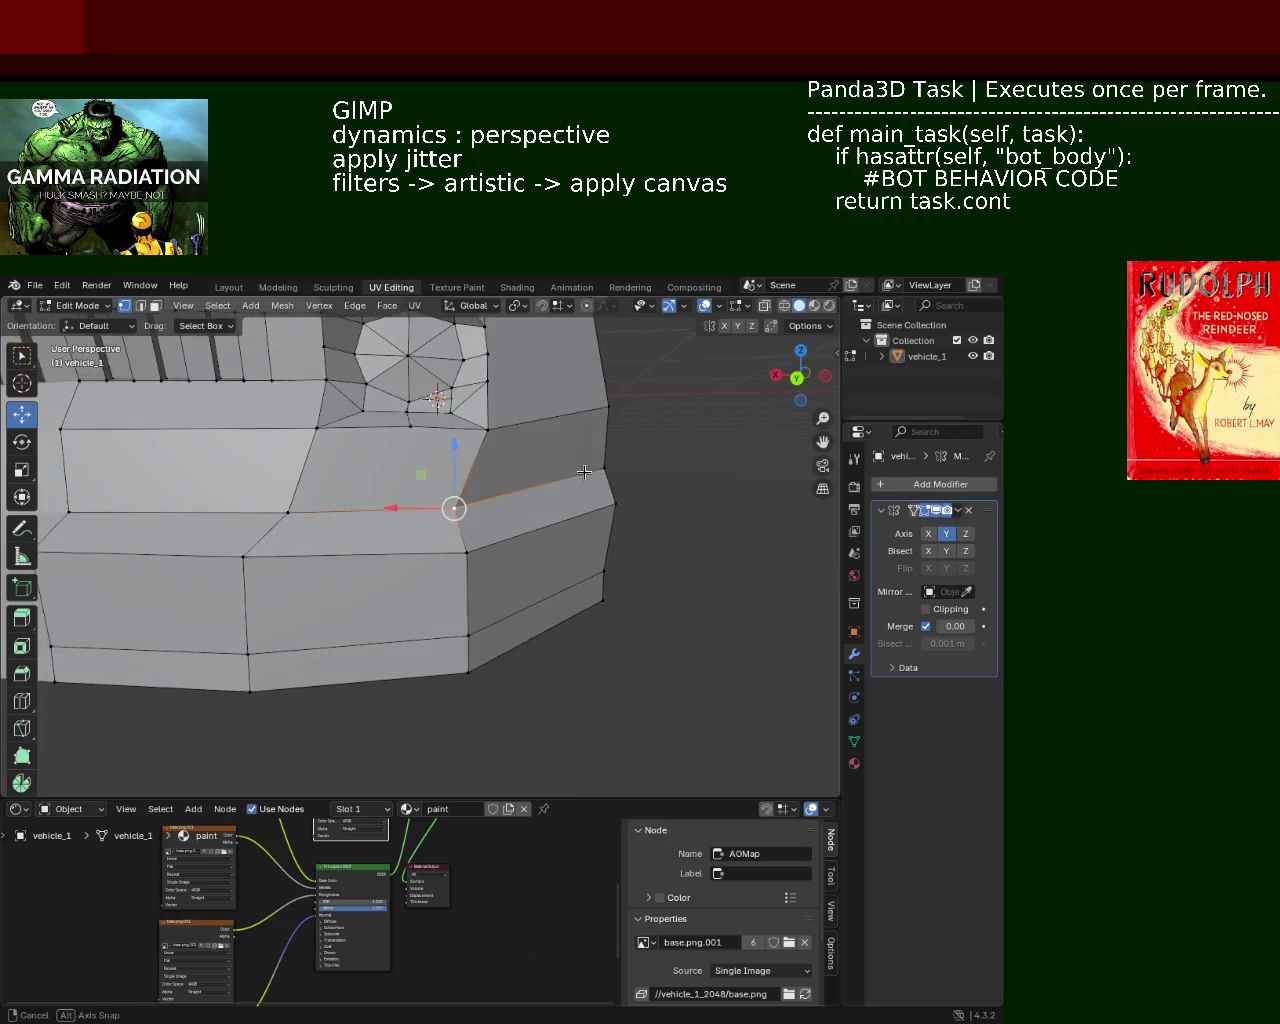
# Move the upper and lower bumper edge loops together
pyautogui.click(523, 542)
pyautogui.keyDown('alt'); pyautogui.click(480, 585); pyautogui.keyUp('alt')
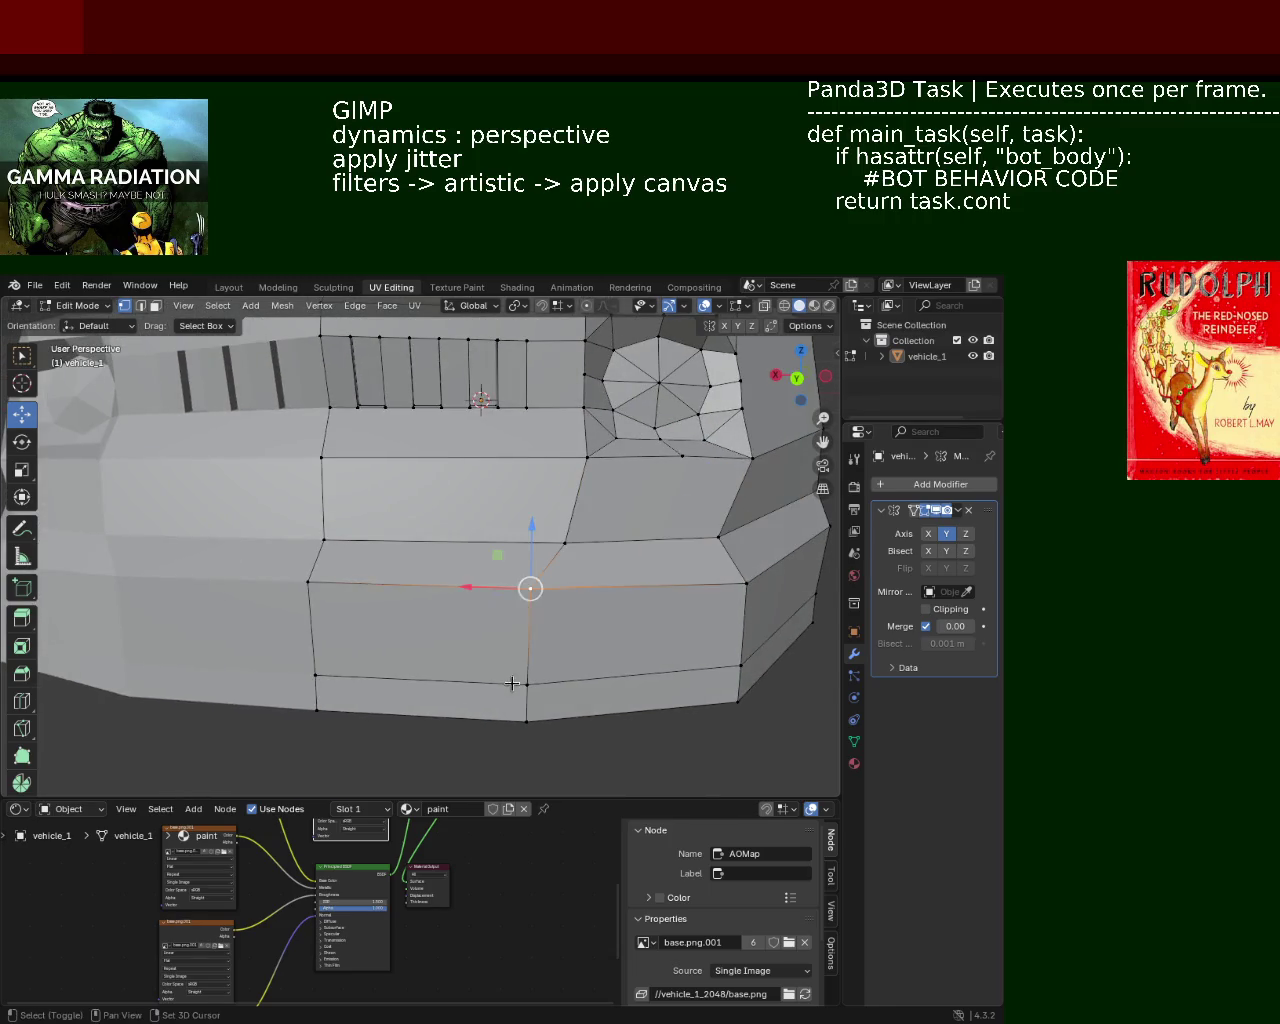
pyautogui.keyDown('alt'); pyautogui.keyDown('shift'); pyautogui.click(480, 716); pyautogui.keyUp('shift'); pyautogui.keyUp('alt')
pyautogui.press('g')
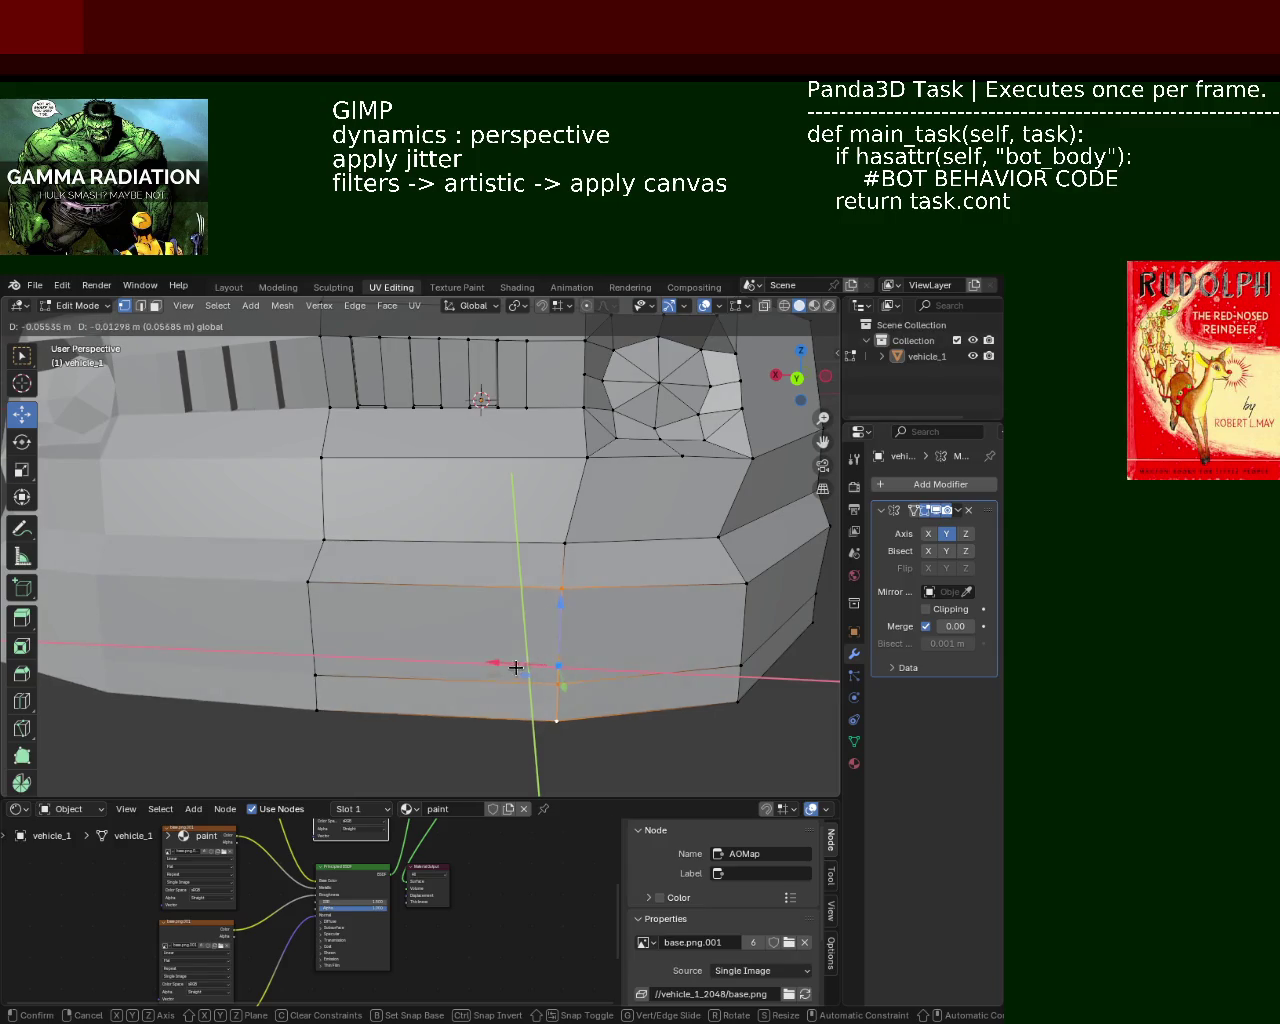
pyautogui.click(526, 674)
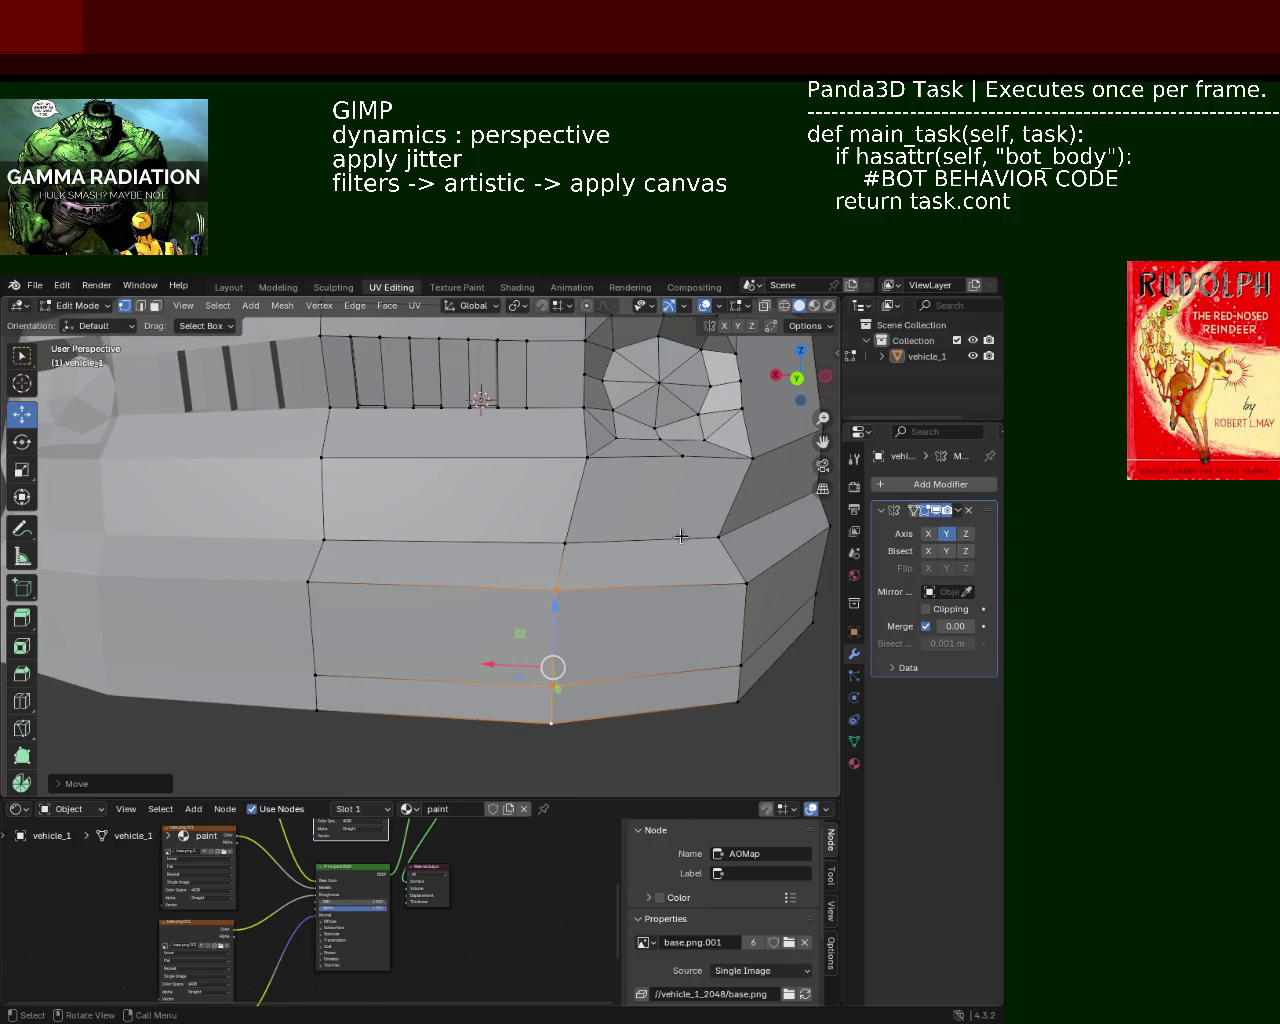
# Shift the vertical bumper edge loop along X and save vehicle_1.blend
pyautogui.keyDown('shift'); pyautogui.moveTo(528, 674); pyautogui.dragTo(449, 514, button='middle'); pyautogui.keyUp('shift')
pyautogui.hotkey('alt', 'a')
pyautogui.keyDown('alt'); pyautogui.click(500, 517); pyautogui.keyUp('alt')
pyautogui.press('g')
pyautogui.press('x')
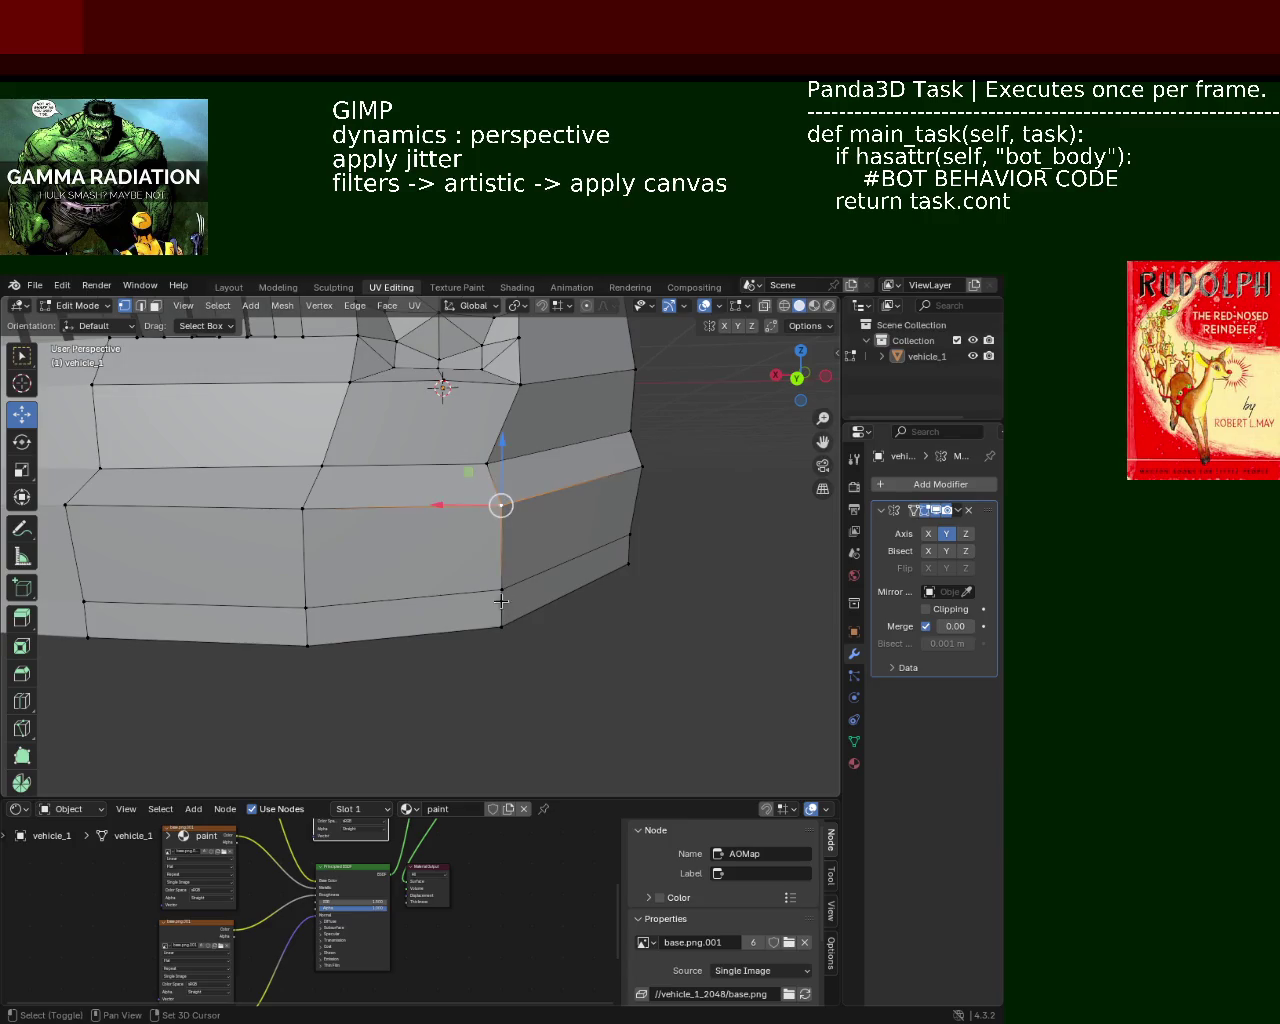
pyautogui.click(432, 572)
pyautogui.moveTo(306, 655)
pyautogui.mouseDown(button='middle')
pyautogui.moveTo(446, 524)
pyautogui.moveTo(438, 512)
pyautogui.moveTo(469, 533)
pyautogui.mouseUp(button='middle')
pyautogui.hotkey('ctrl', 's')
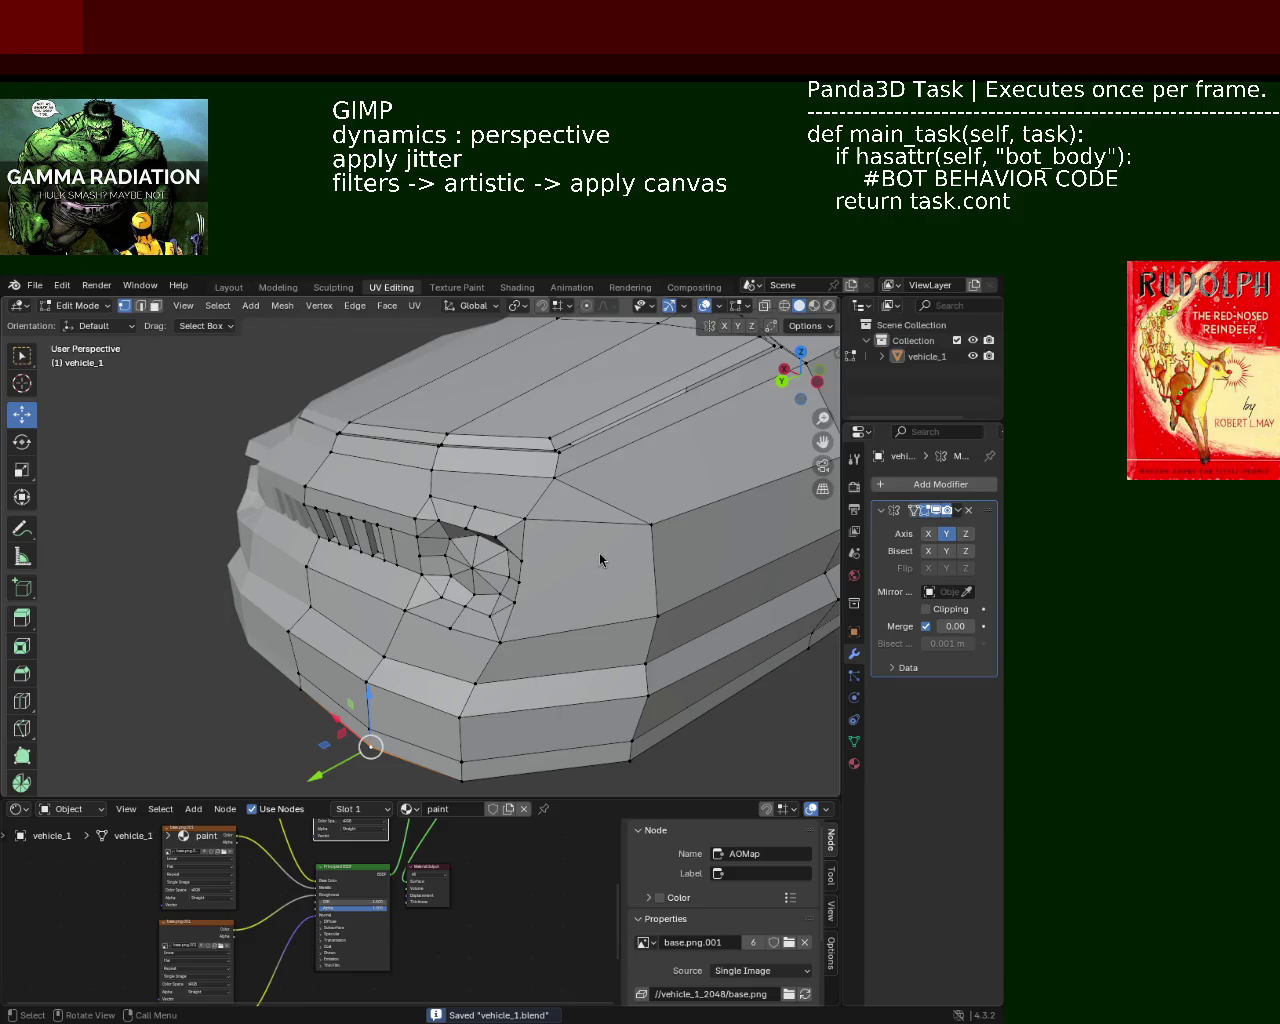
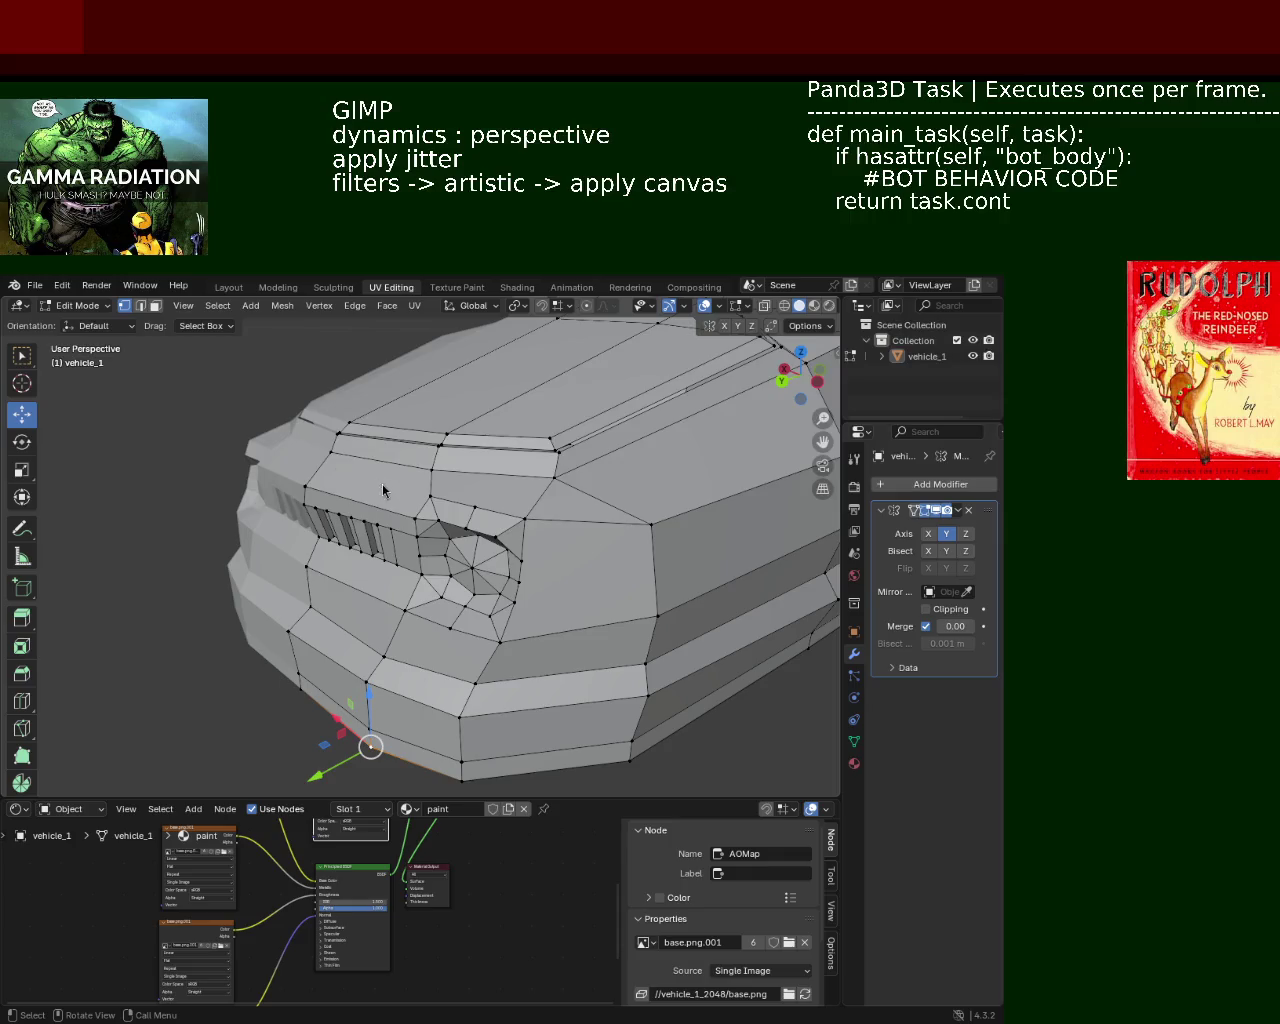
# Lower the side-mirror base vertex along Z beside the windshield corner
pyautogui.moveTo(383, 490)
pyautogui.mouseDown(button='middle')
pyautogui.moveTo(480, 563)
pyautogui.moveTo(603, 588)
pyautogui.mouseUp(button='middle')
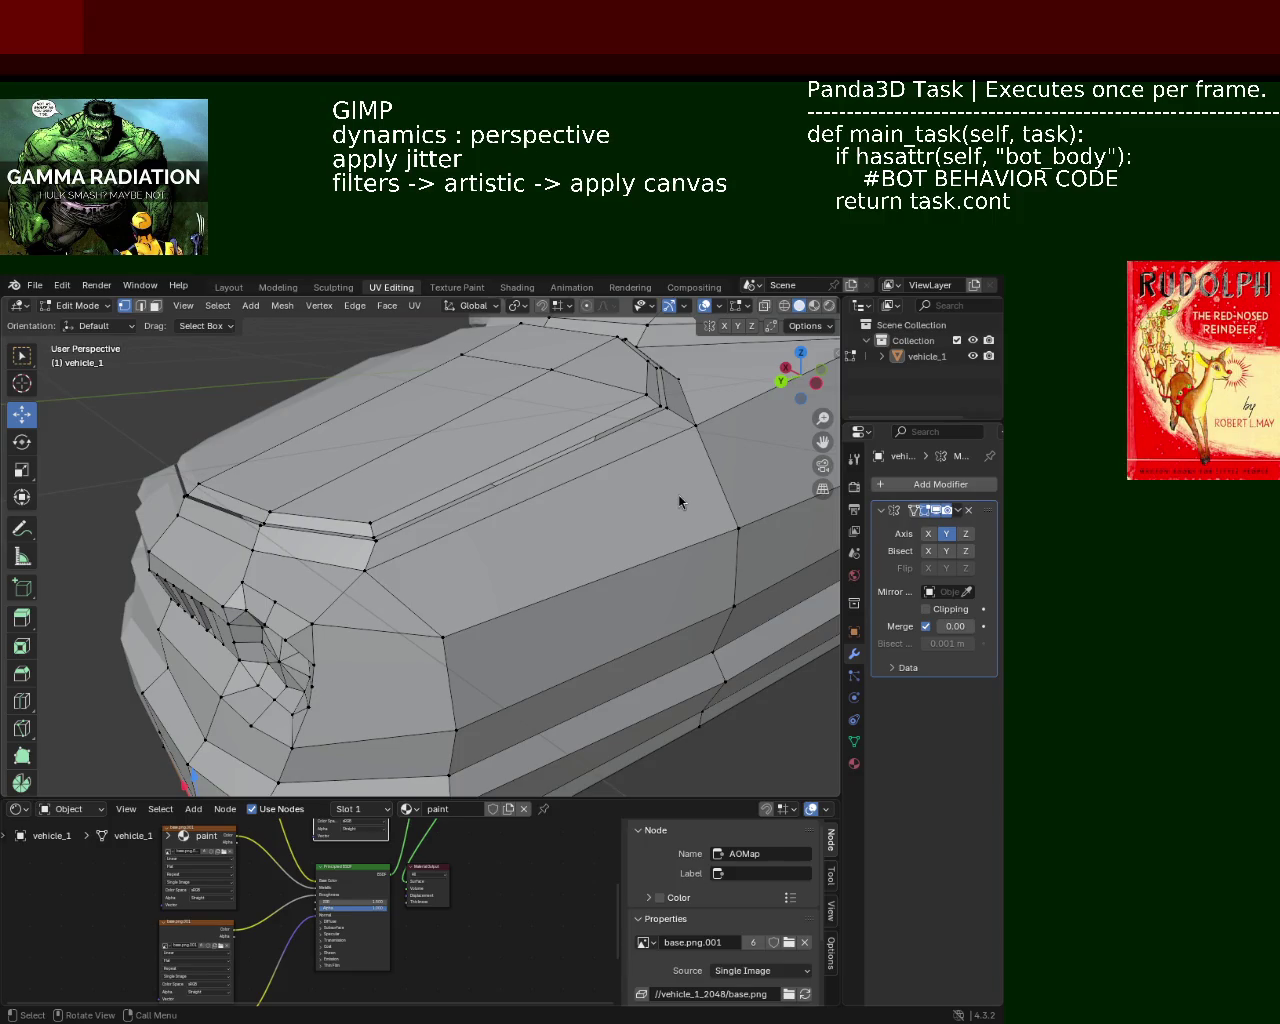
pyautogui.moveTo(394, 614)
pyautogui.mouseDown(button='middle')
pyautogui.moveTo(491, 622)
pyautogui.moveTo(540, 591)
pyautogui.moveTo(420, 460)
pyautogui.moveTo(457, 517)
pyautogui.moveTo(366, 545)
pyautogui.moveTo(503, 486)
pyautogui.moveTo(594, 486)
pyautogui.moveTo(541, 551)
pyautogui.moveTo(449, 551)
pyautogui.moveTo(500, 452)
pyautogui.moveTo(657, 578)
pyautogui.mouseUp(button='middle')
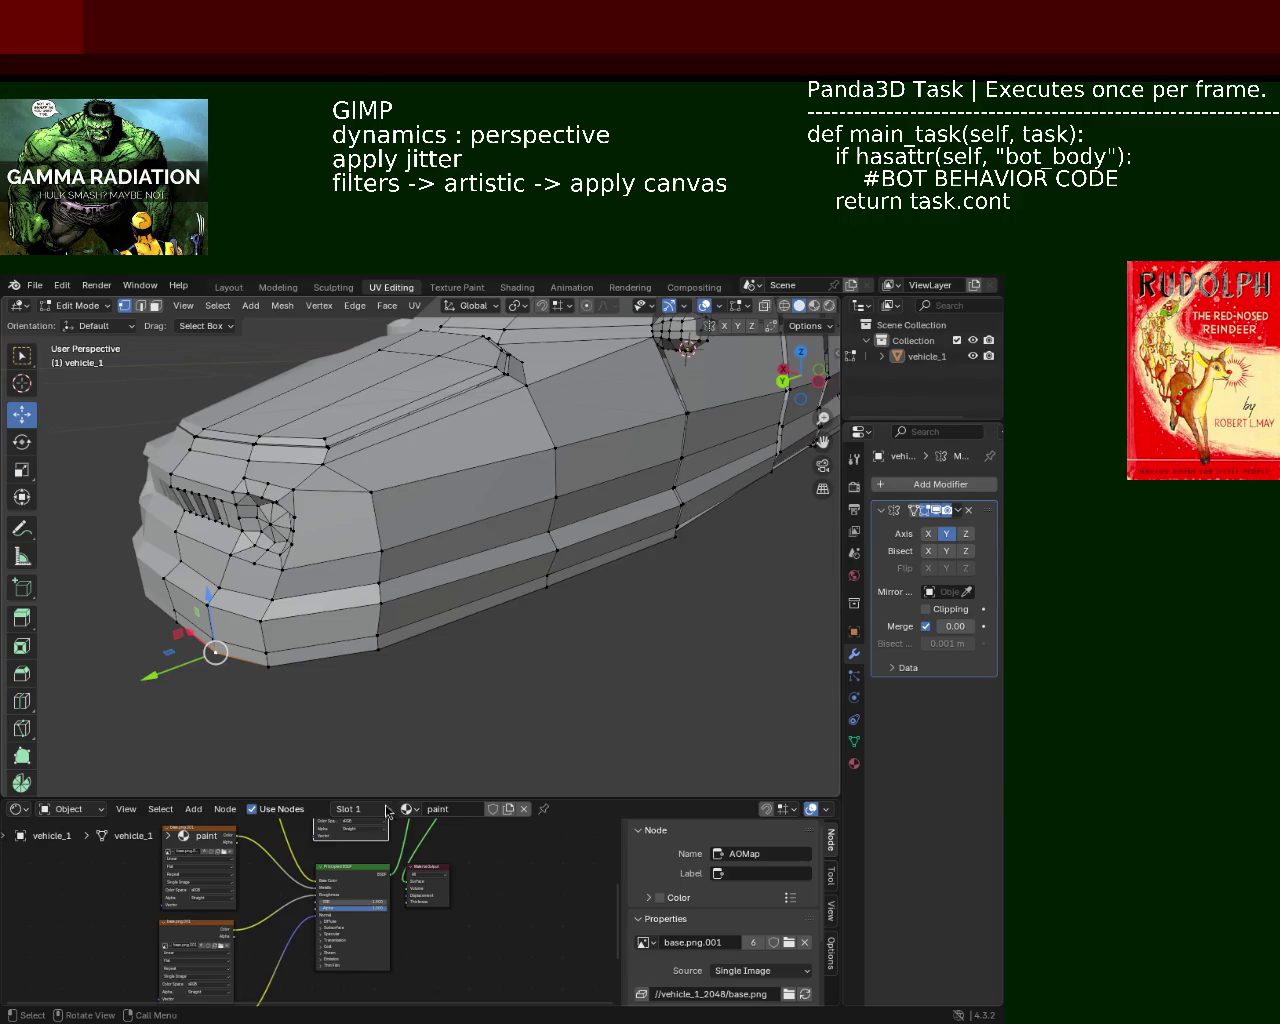
pyautogui.moveTo(255, 474); pyautogui.dragTo(482, 516, button='middle')
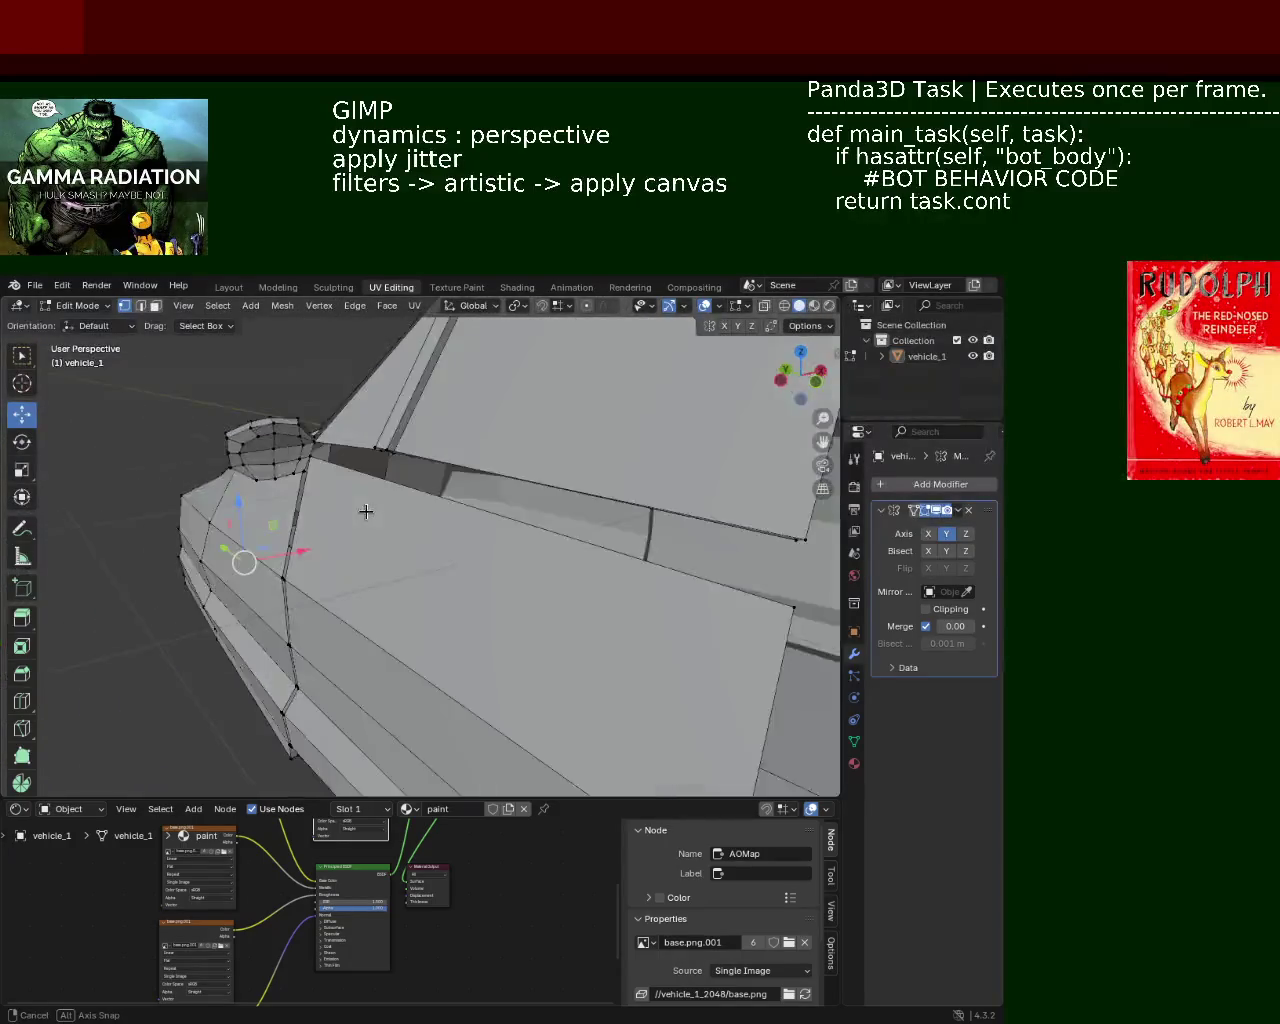
pyautogui.moveTo(482, 516)
pyautogui.mouseDown(button='middle')
pyautogui.moveTo(347, 469)
pyautogui.moveTo(464, 412)
pyautogui.moveTo(472, 525)
pyautogui.moveTo(359, 520)
pyautogui.moveTo(495, 521)
pyautogui.mouseUp(button='middle')
pyautogui.moveTo(552, 568); pyautogui.dragTo(505, 557, button='middle')
pyautogui.moveTo(341, 554); pyautogui.dragTo(342, 530)
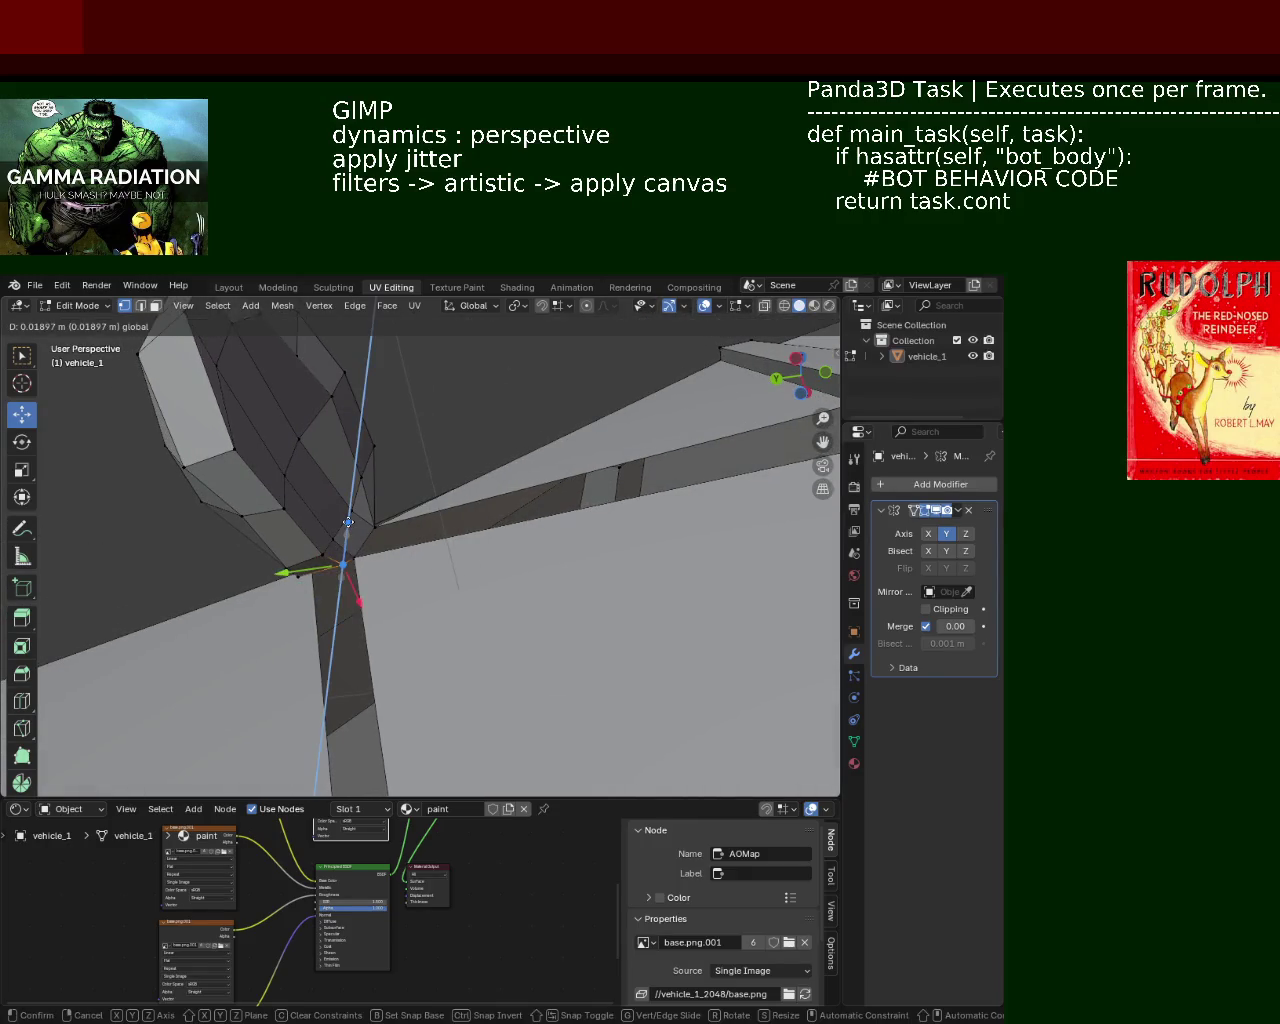
pyautogui.moveTo(342, 530)
pyautogui.mouseDown(button='middle')
pyautogui.moveTo(454, 540)
pyautogui.moveTo(567, 604)
pyautogui.mouseUp(button='middle')
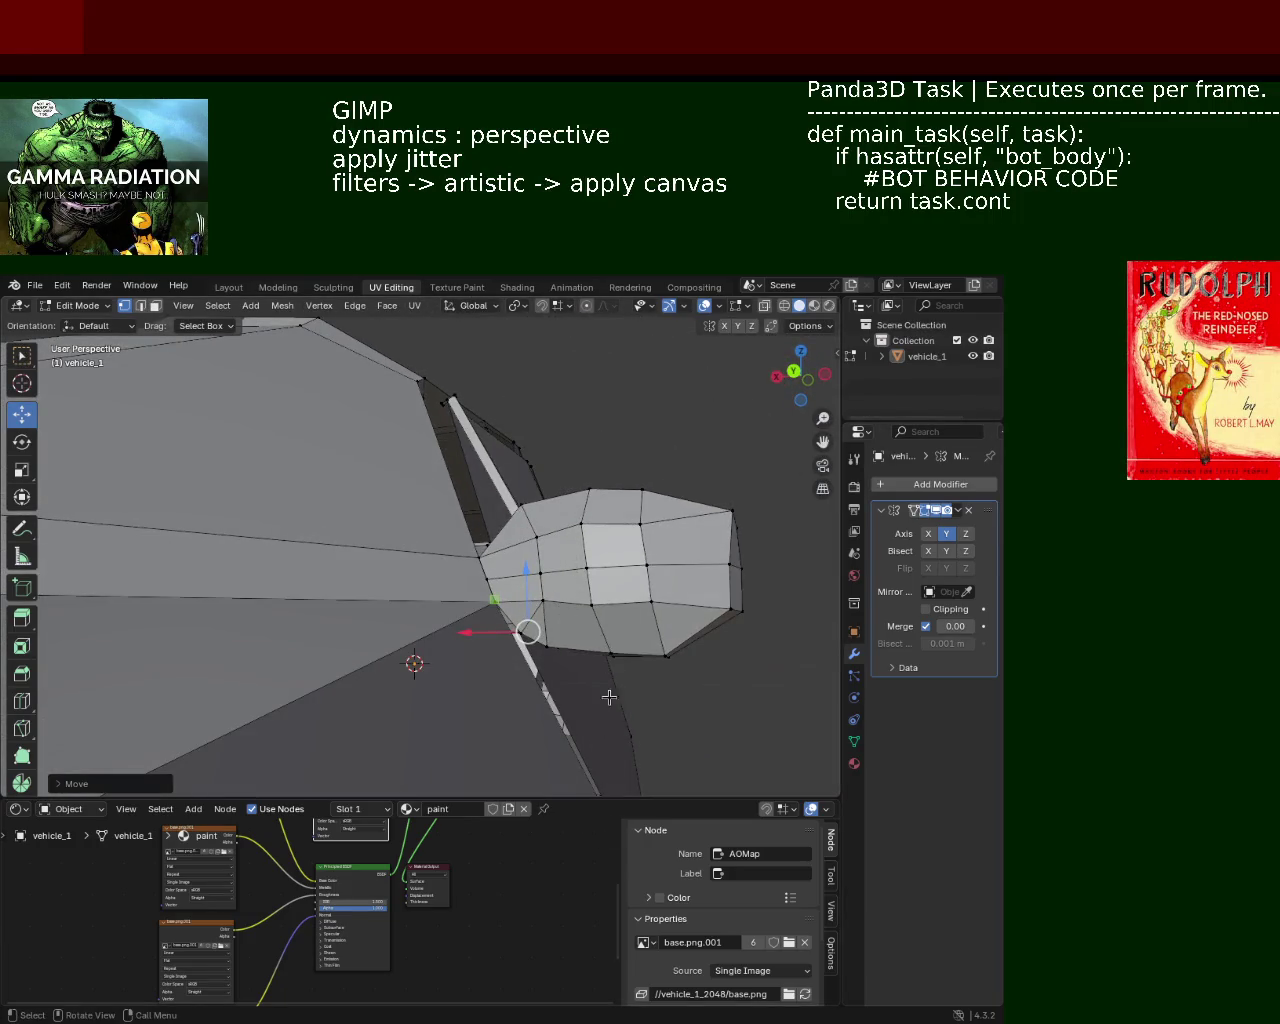
pyautogui.moveTo(609, 697)
pyautogui.mouseDown(button='middle')
pyautogui.moveTo(628, 665)
pyautogui.moveTo(520, 625)
pyautogui.moveTo(385, 542)
pyautogui.moveTo(448, 500)
pyautogui.moveTo(449, 514)
pyautogui.mouseUp(button='middle')
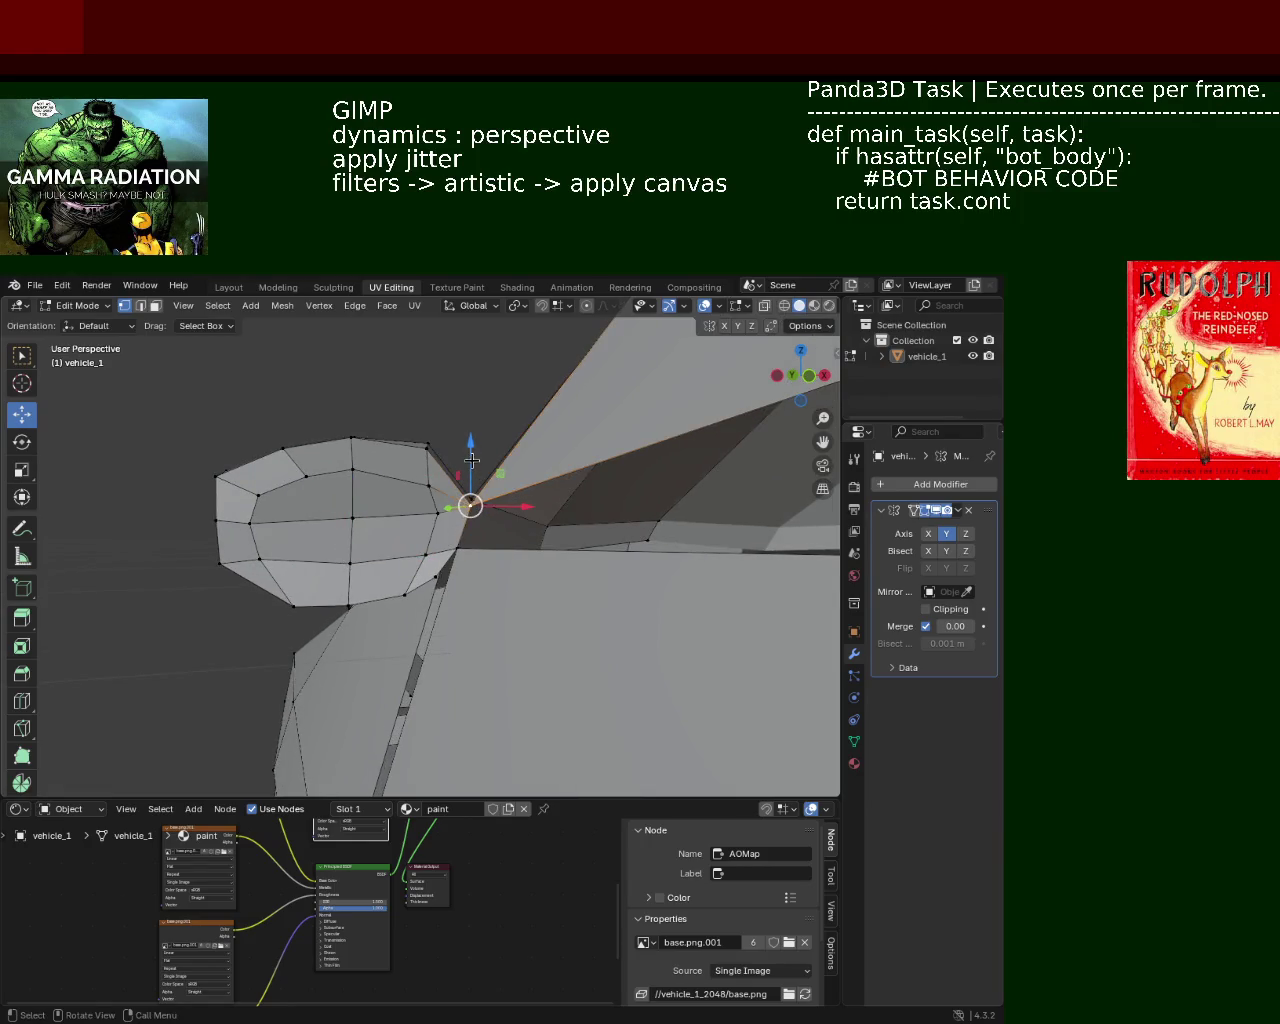
pyautogui.moveTo(472, 460); pyautogui.dragTo(468, 472)
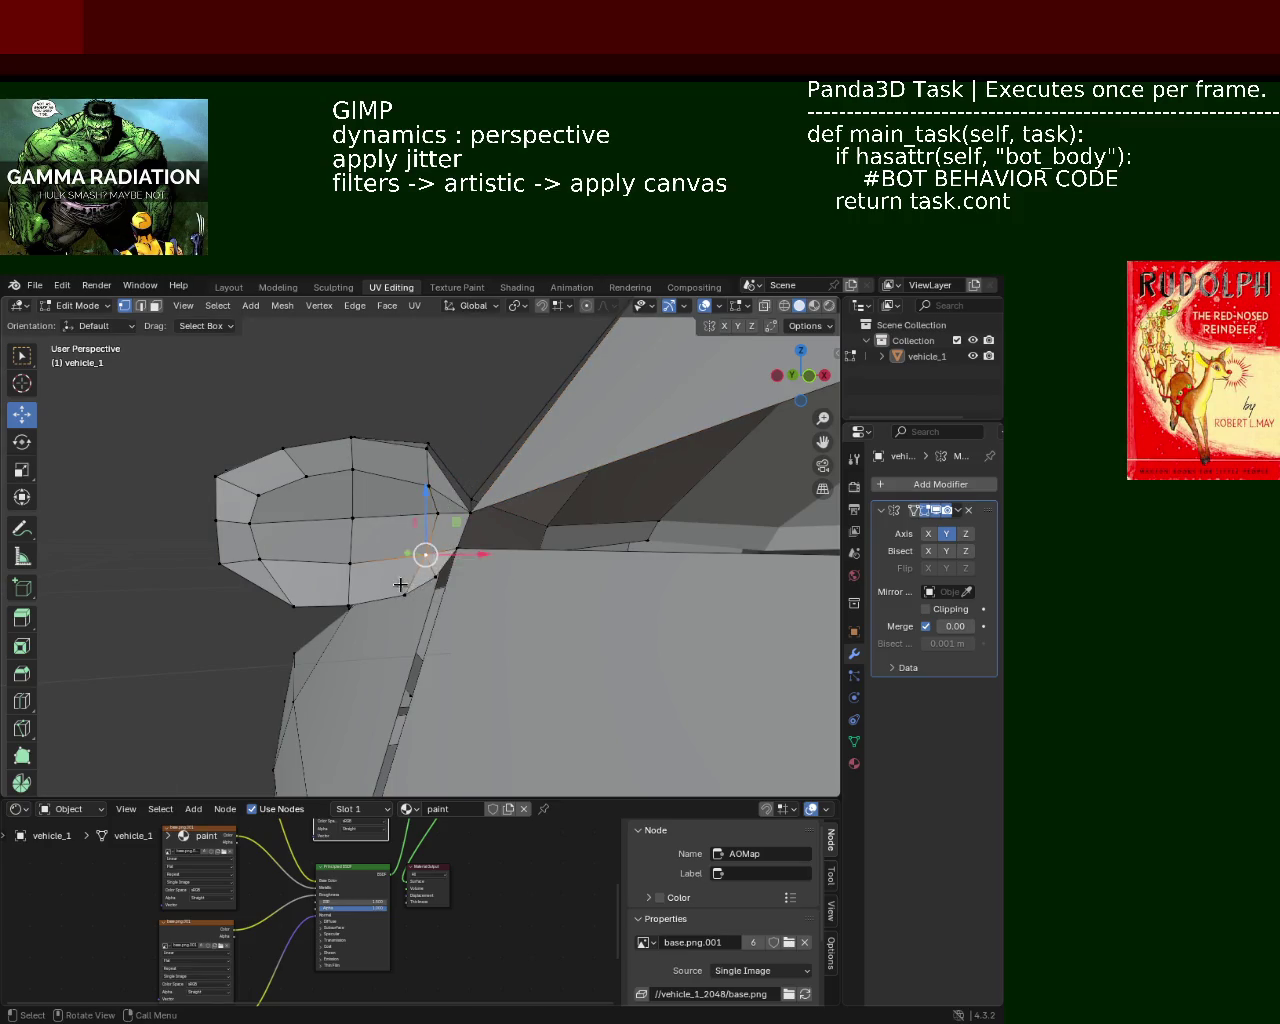
# Shift the mirror-base vertex sideways along X and save vehicle_1.blend
pyautogui.moveTo(400, 584)
pyautogui.mouseDown(button='middle')
pyautogui.moveTo(413, 580)
pyautogui.moveTo(394, 581)
pyautogui.mouseUp(button='middle')
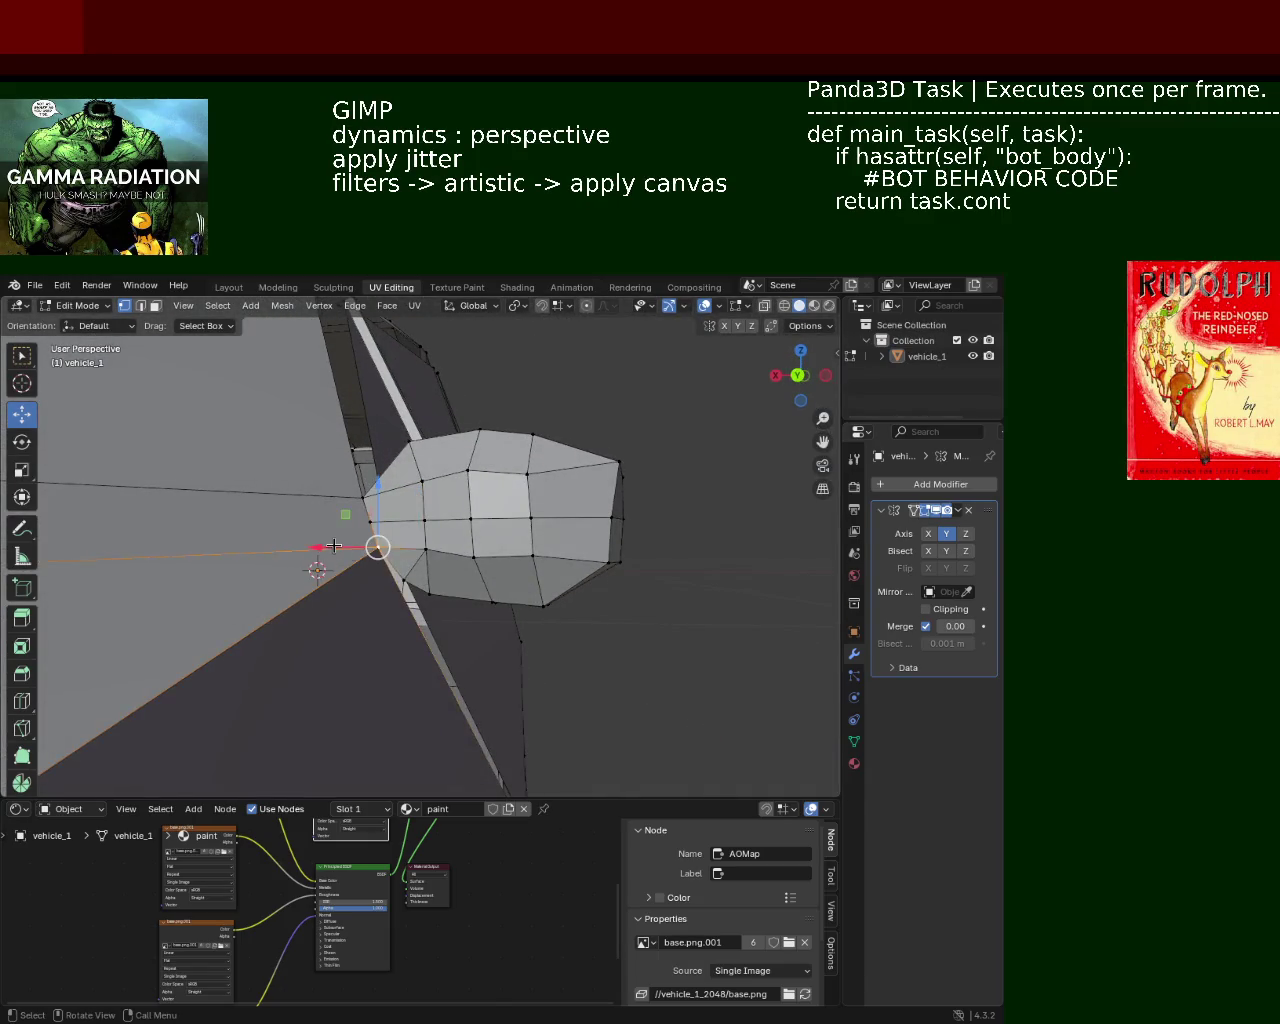
pyautogui.moveTo(334, 545)
pyautogui.mouseDown()
pyautogui.moveTo(320, 549)
pyautogui.moveTo(332, 548)
pyautogui.mouseUp()
pyautogui.moveTo(332, 548)
pyautogui.mouseDown(button='middle')
pyautogui.moveTo(459, 597)
pyautogui.moveTo(484, 492)
pyautogui.moveTo(500, 557)
pyautogui.moveTo(293, 625)
pyautogui.moveTo(470, 570)
pyautogui.mouseUp(button='middle')
pyautogui.hotkey('ctrl', 's')
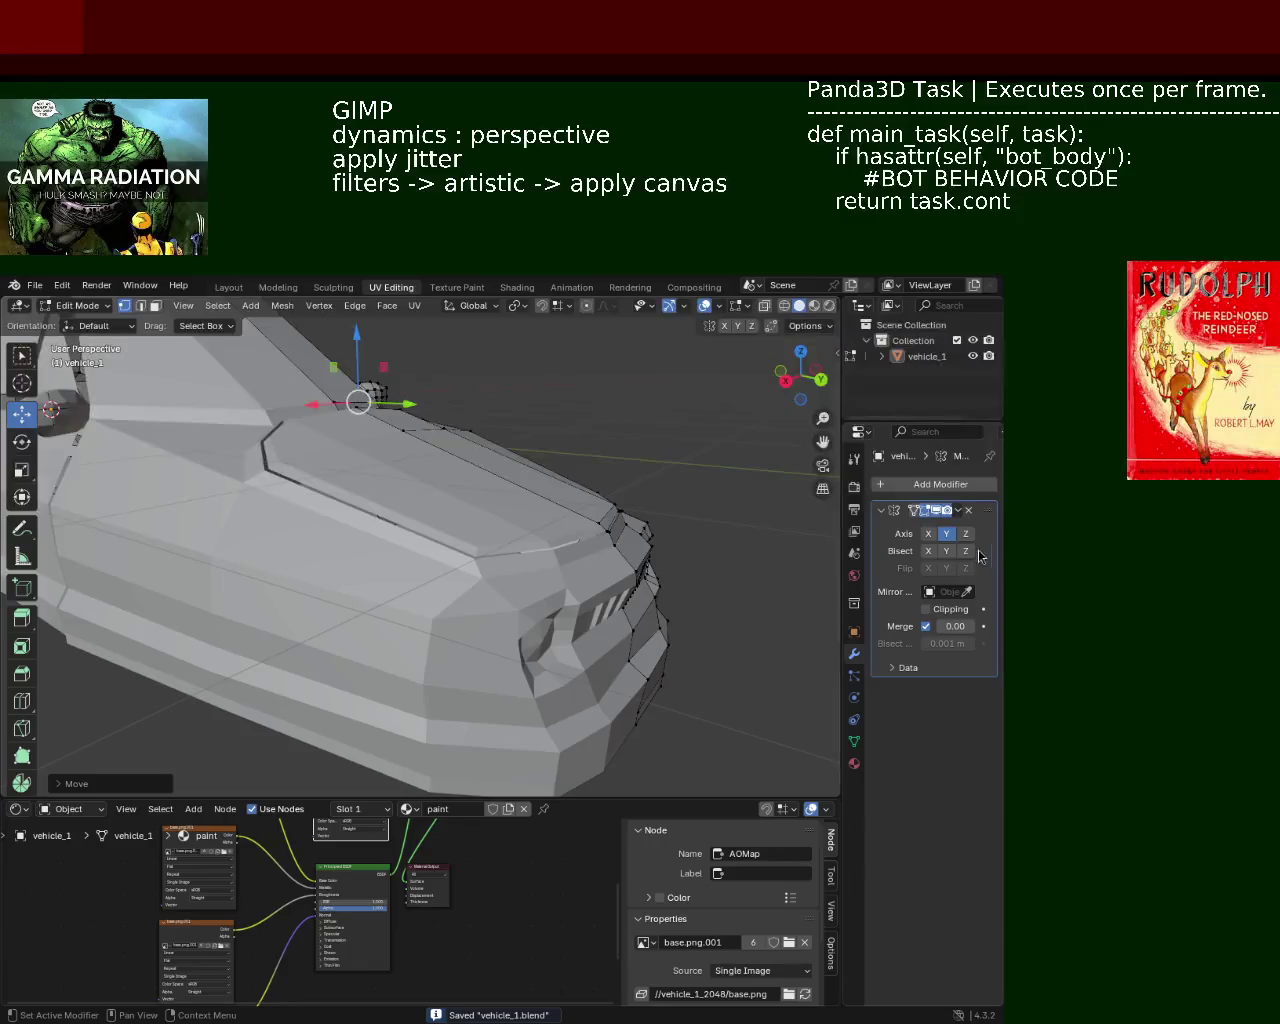
# Slide the hood's side corner vertex along the X axis
pyautogui.moveTo(480, 500)
pyautogui.mouseDown(button='middle')
pyautogui.moveTo(372, 513)
pyautogui.moveTo(381, 621)
pyautogui.moveTo(497, 582)
pyautogui.moveTo(458, 596)
pyautogui.moveTo(452, 569)
pyautogui.mouseUp(button='middle')
pyautogui.moveTo(574, 565)
pyautogui.mouseDown(button='middle')
pyautogui.moveTo(677, 628)
pyautogui.moveTo(578, 565)
pyautogui.mouseUp(button='middle')
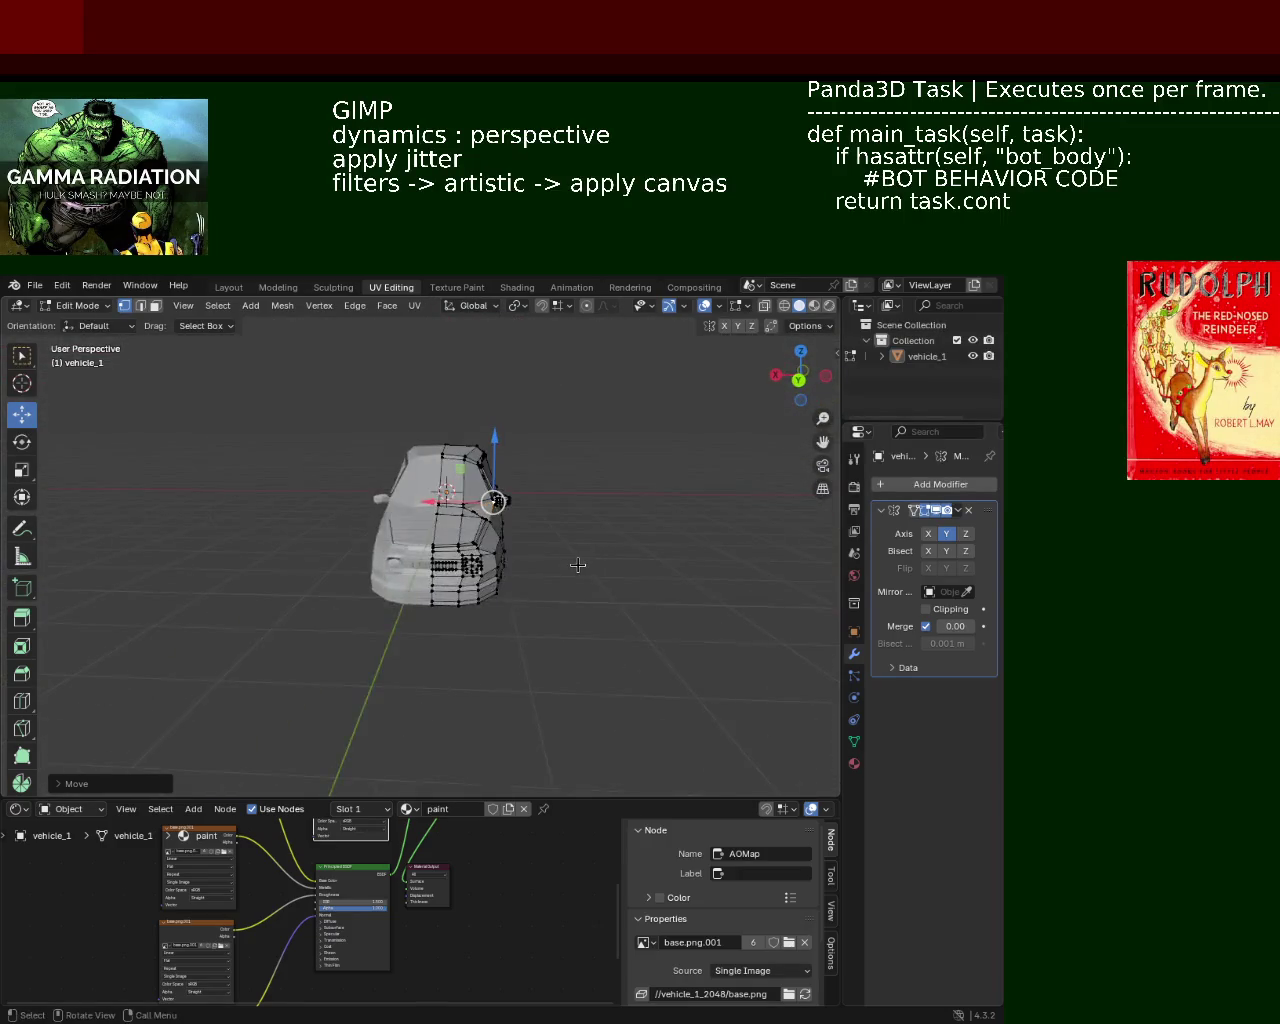
pyautogui.moveTo(501, 566)
pyautogui.mouseDown(button='middle')
pyautogui.moveTo(480, 560)
pyautogui.moveTo(476, 578)
pyautogui.moveTo(526, 586)
pyautogui.mouseUp(button='middle')
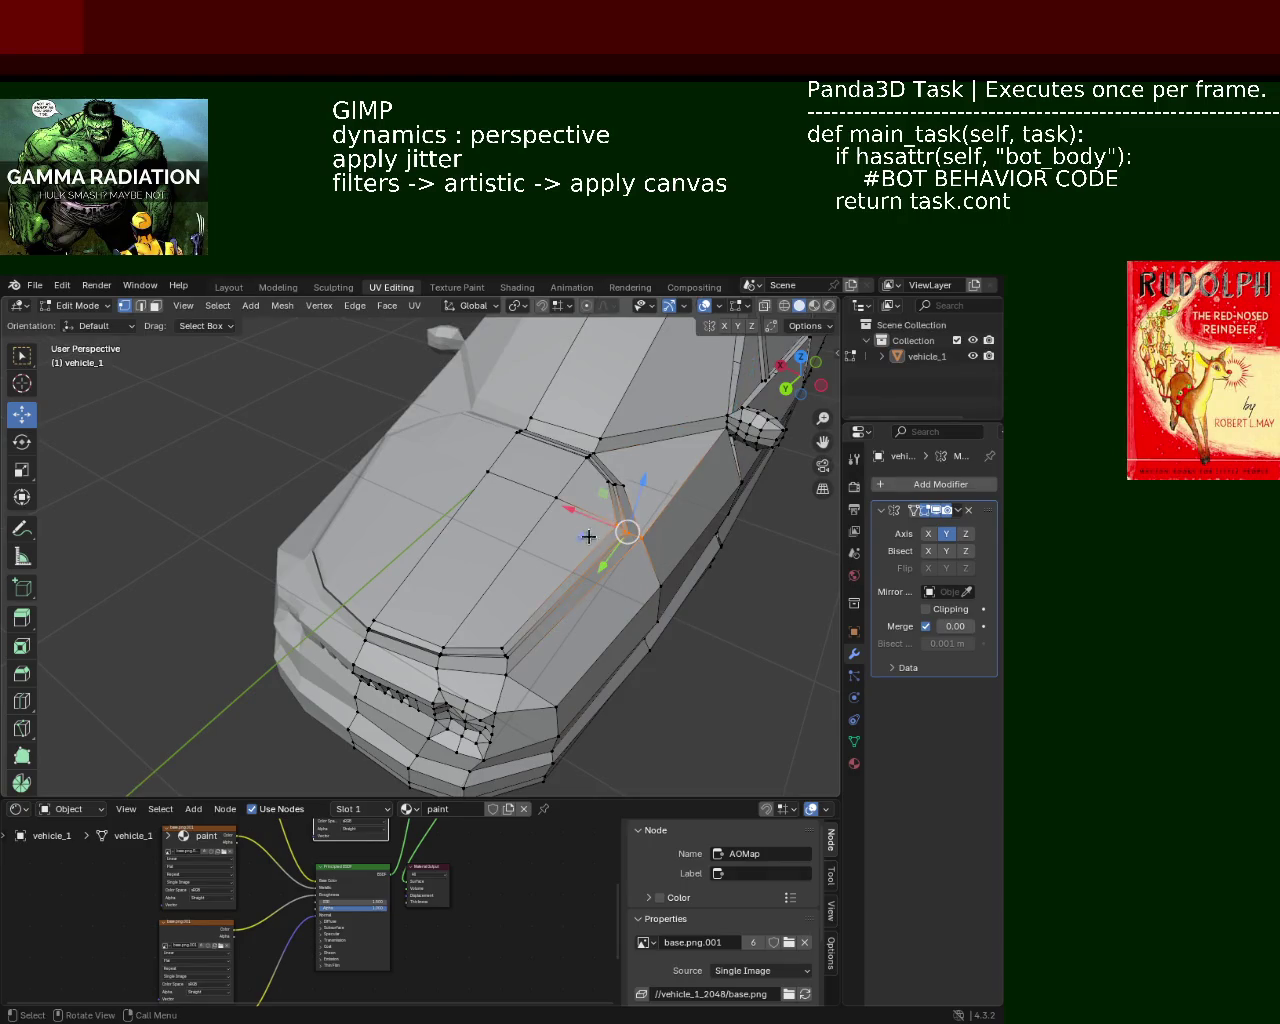
pyautogui.moveTo(567, 510); pyautogui.dragTo(557, 509)
pyautogui.moveTo(557, 509); pyautogui.dragTo(553, 577, button='middle')
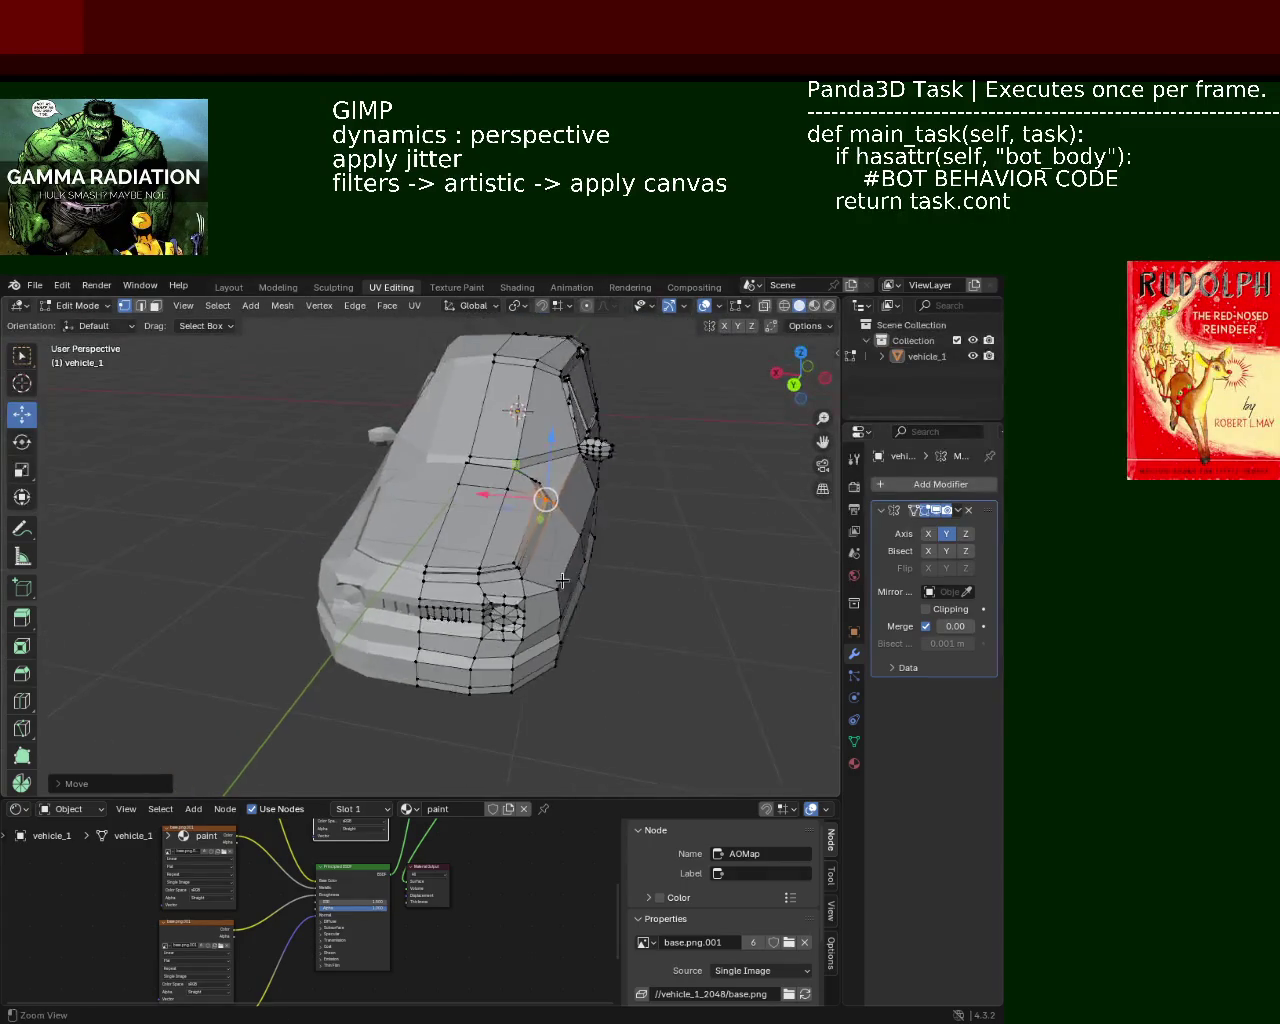
# Slide the fender edge beside the hood sideways along X
pyautogui.scroll(1, 547, 537)
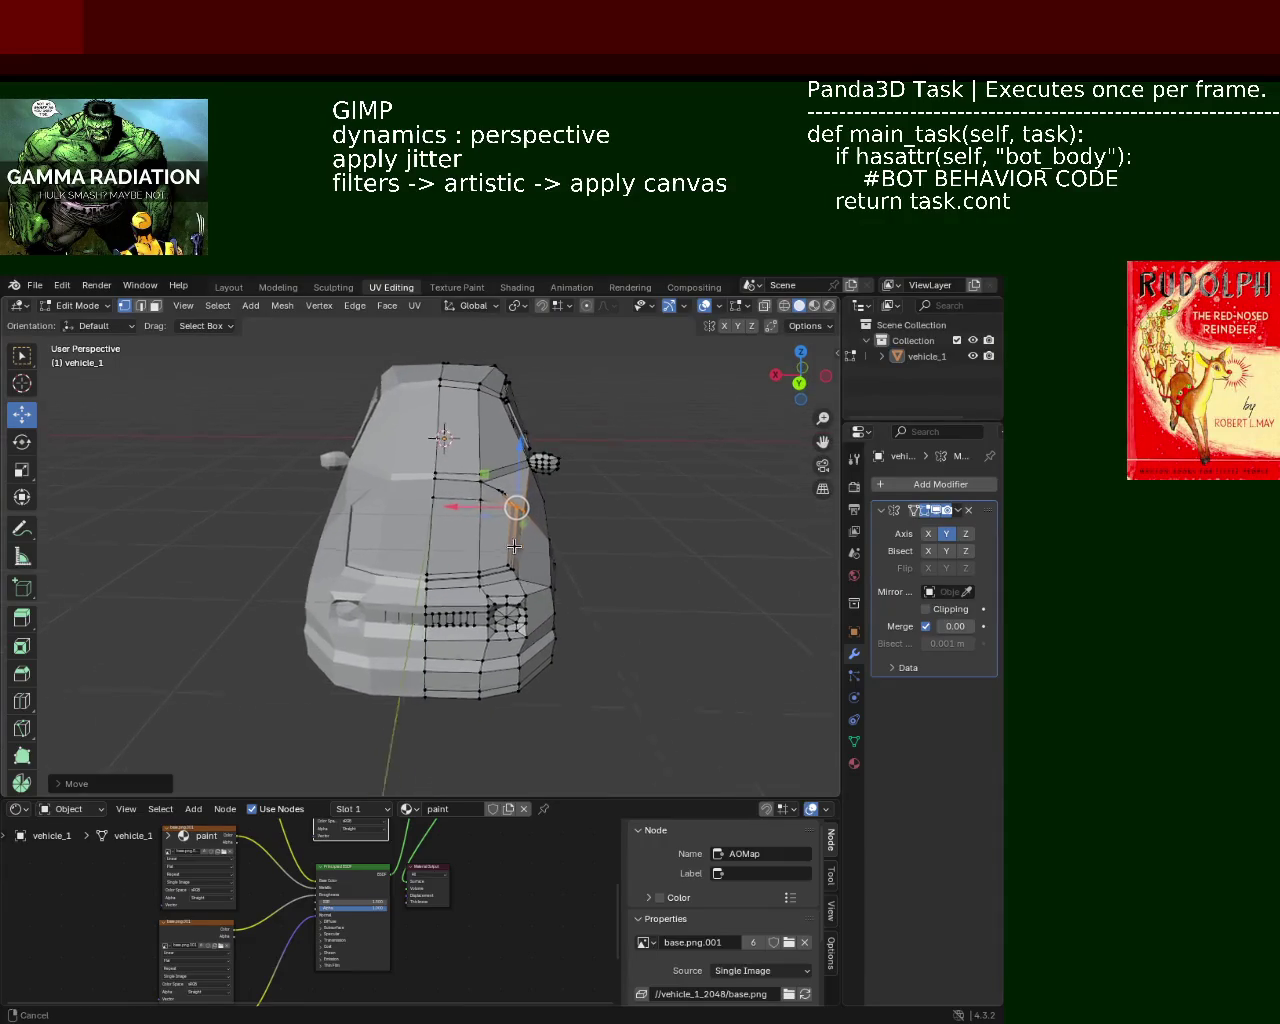
pyautogui.scroll(2, 545, 560)
pyautogui.scroll(1, 543, 590)
pyautogui.scroll(1, 541, 629)
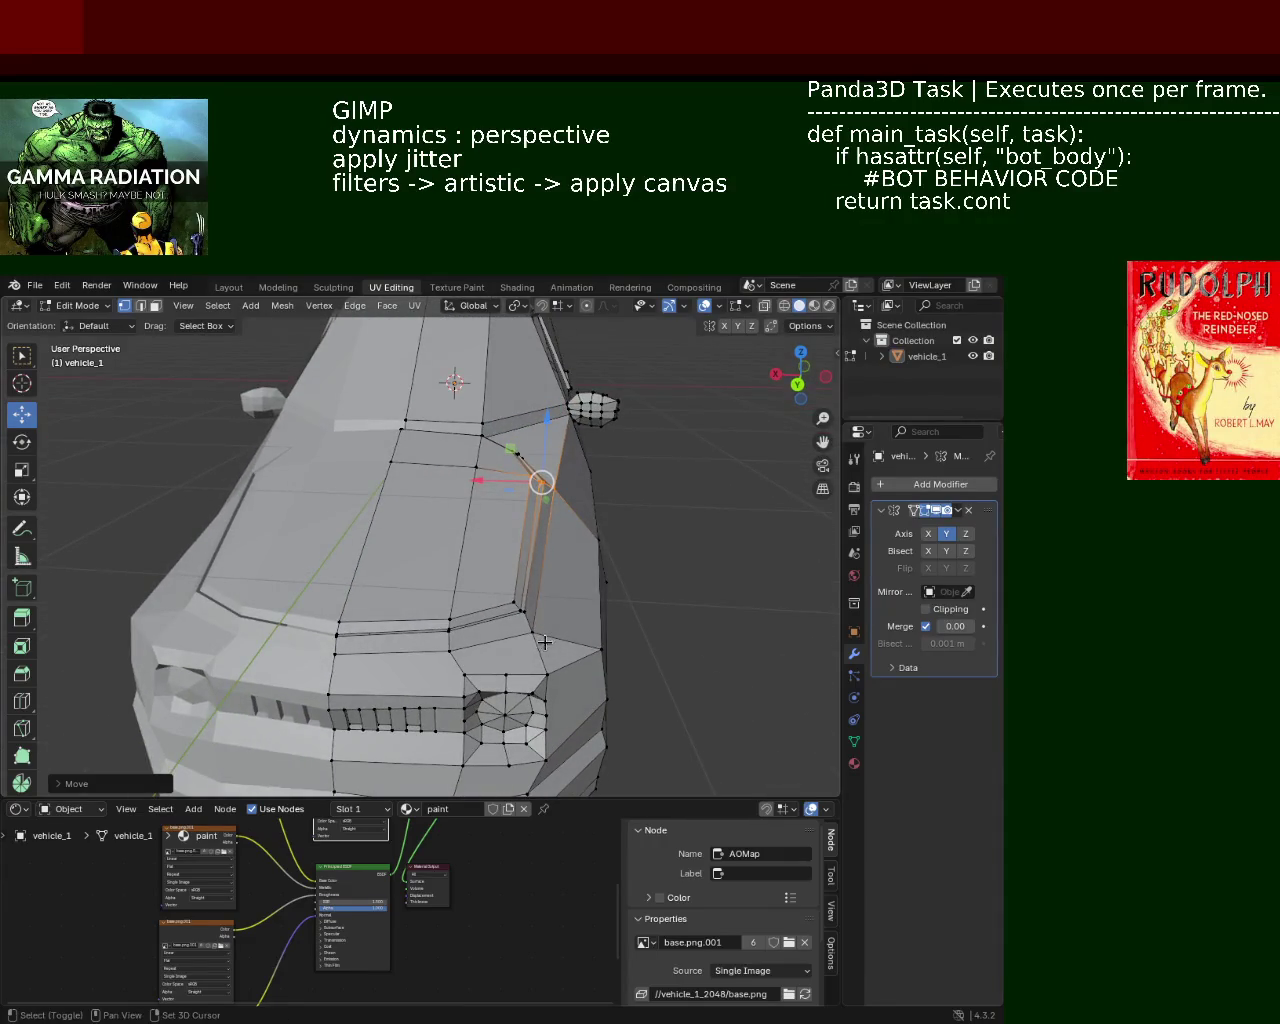
pyautogui.moveTo(473, 531); pyautogui.dragTo(500, 538)
pyautogui.moveTo(500, 540)
pyautogui.mouseDown(button='middle')
pyautogui.moveTo(503, 594)
pyautogui.moveTo(459, 595)
pyautogui.moveTo(468, 564)
pyautogui.moveTo(407, 609)
pyautogui.moveTo(561, 632)
pyautogui.moveTo(429, 546)
pyautogui.moveTo(450, 528)
pyautogui.mouseUp(button='middle')
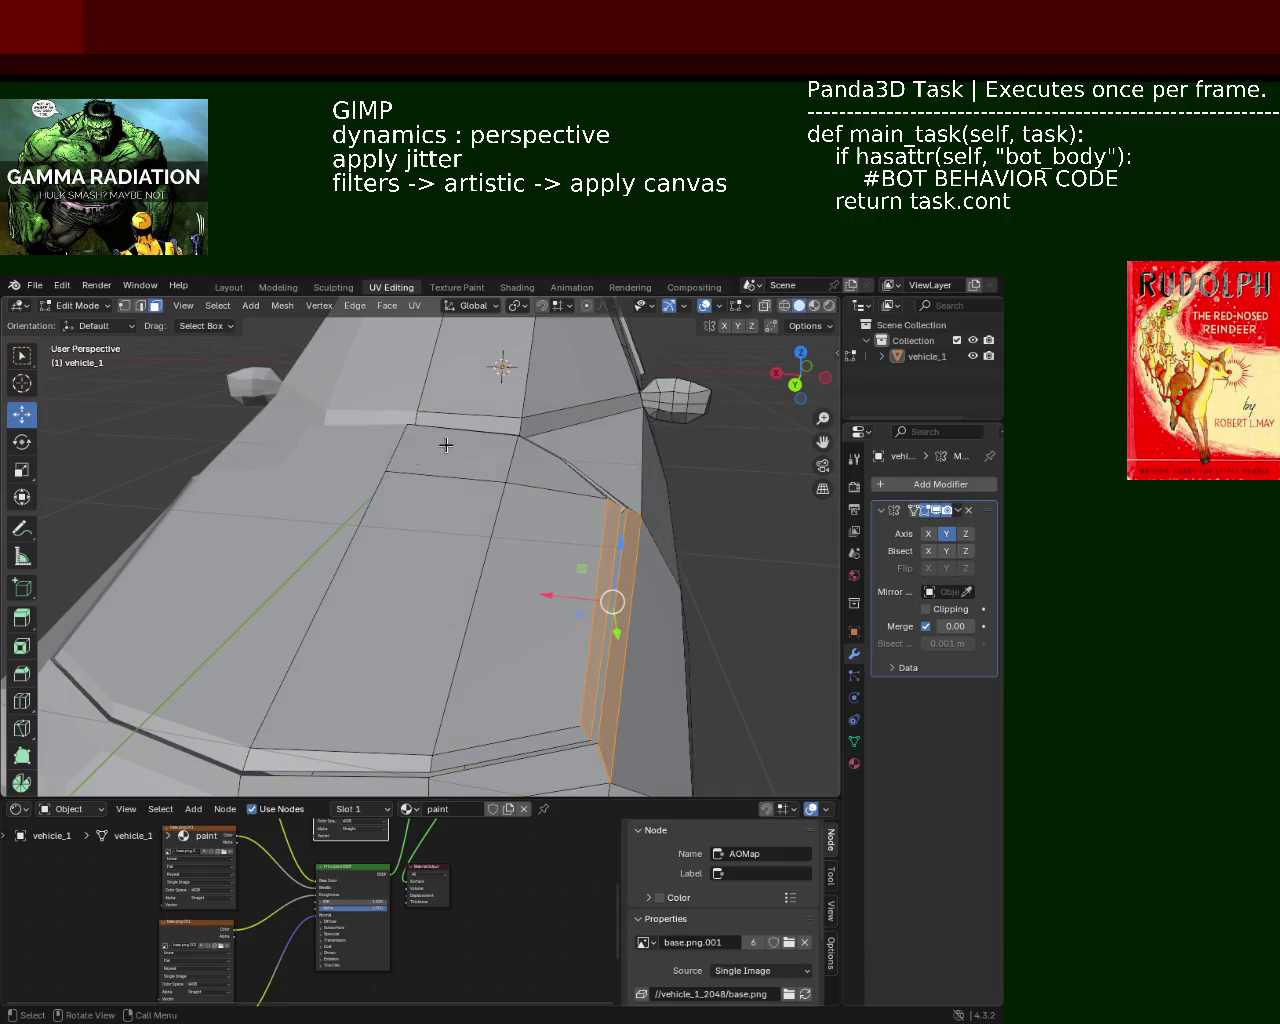
# Lower the narrow fender strip beside the hood slightly along Z
pyautogui.moveTo(430, 604)
pyautogui.mouseDown(button='middle')
pyautogui.moveTo(486, 380)
pyautogui.moveTo(423, 543)
pyautogui.moveTo(478, 350)
pyautogui.mouseUp(button='middle')
pyautogui.moveTo(483, 347); pyautogui.dragTo(481, 349)
pyautogui.moveTo(481, 349)
pyautogui.mouseDown(button='middle')
pyautogui.moveTo(529, 547)
pyautogui.moveTo(294, 534)
pyautogui.moveTo(446, 531)
pyautogui.mouseUp(button='middle')
# Subdivide the edge near the windshield corner to add a vertex
pyautogui.moveTo(513, 485)
pyautogui.mouseDown(button='middle')
pyautogui.moveTo(543, 508)
pyautogui.moveTo(537, 528)
pyautogui.moveTo(331, 548)
pyautogui.moveTo(440, 534)
pyautogui.moveTo(506, 571)
pyautogui.moveTo(626, 545)
pyautogui.moveTo(423, 537)
pyautogui.moveTo(428, 608)
pyautogui.mouseUp(button='middle')
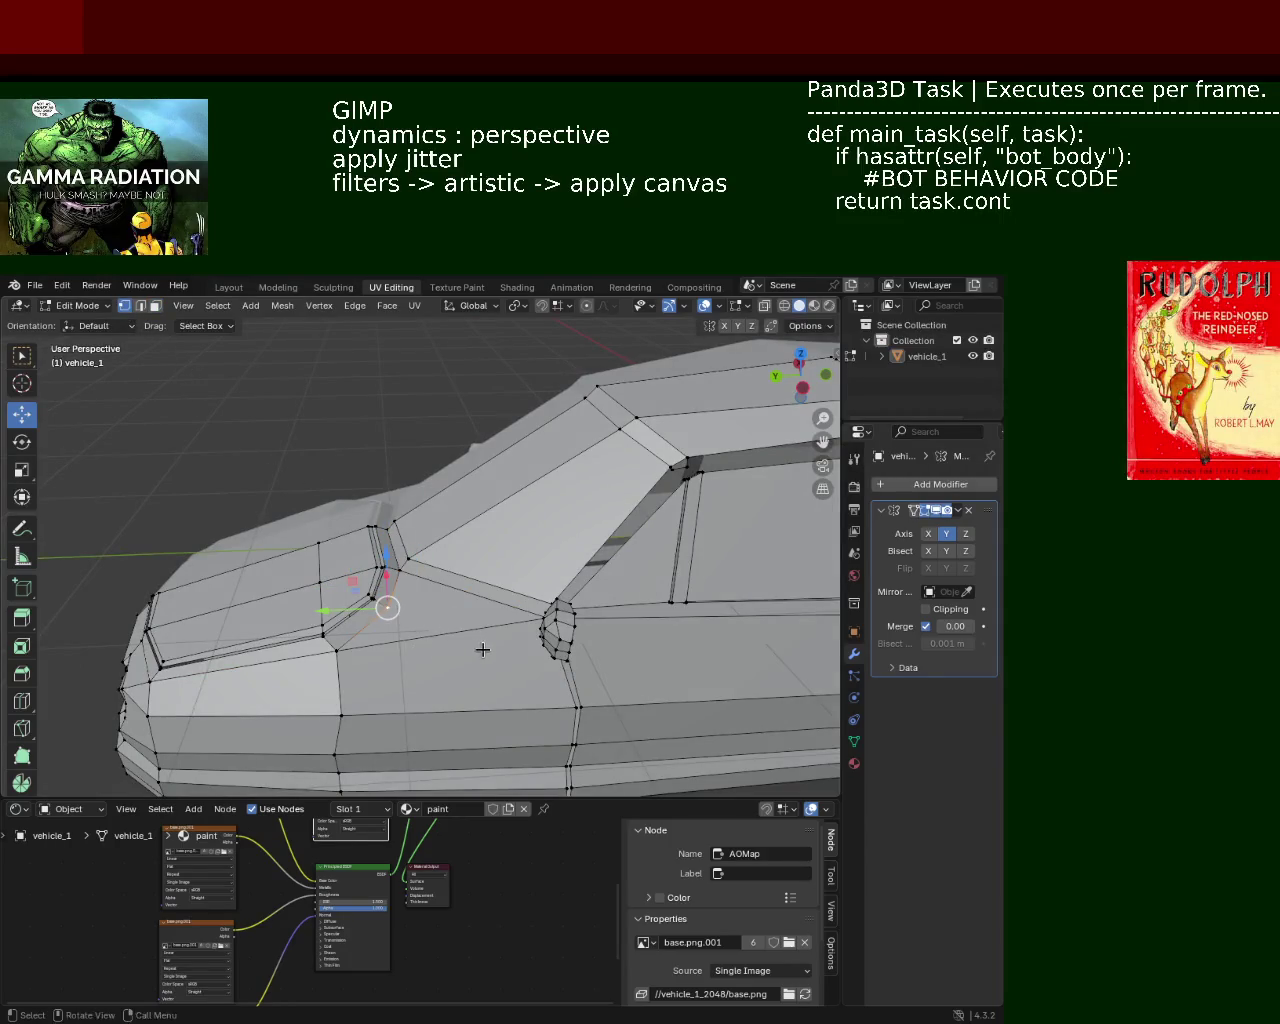
pyautogui.moveTo(483, 649)
pyautogui.mouseDown(button='middle')
pyautogui.moveTo(523, 607)
pyautogui.moveTo(599, 655)
pyautogui.moveTo(506, 575)
pyautogui.moveTo(369, 531)
pyautogui.moveTo(547, 552)
pyautogui.moveTo(529, 594)
pyautogui.mouseUp(button='middle')
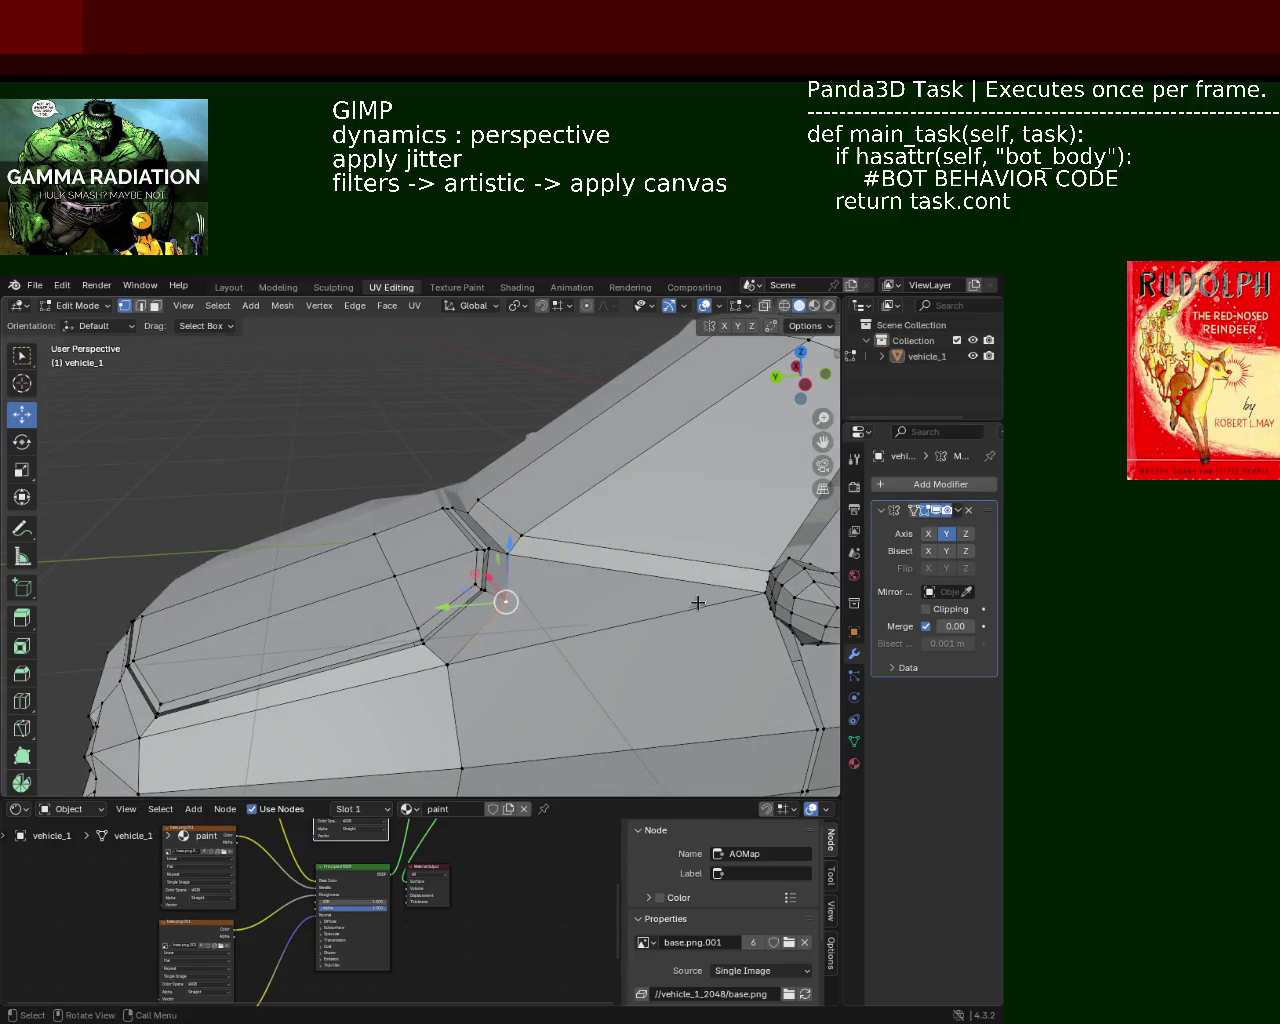
pyautogui.rightClick(486, 656)
pyautogui.click(486, 660)
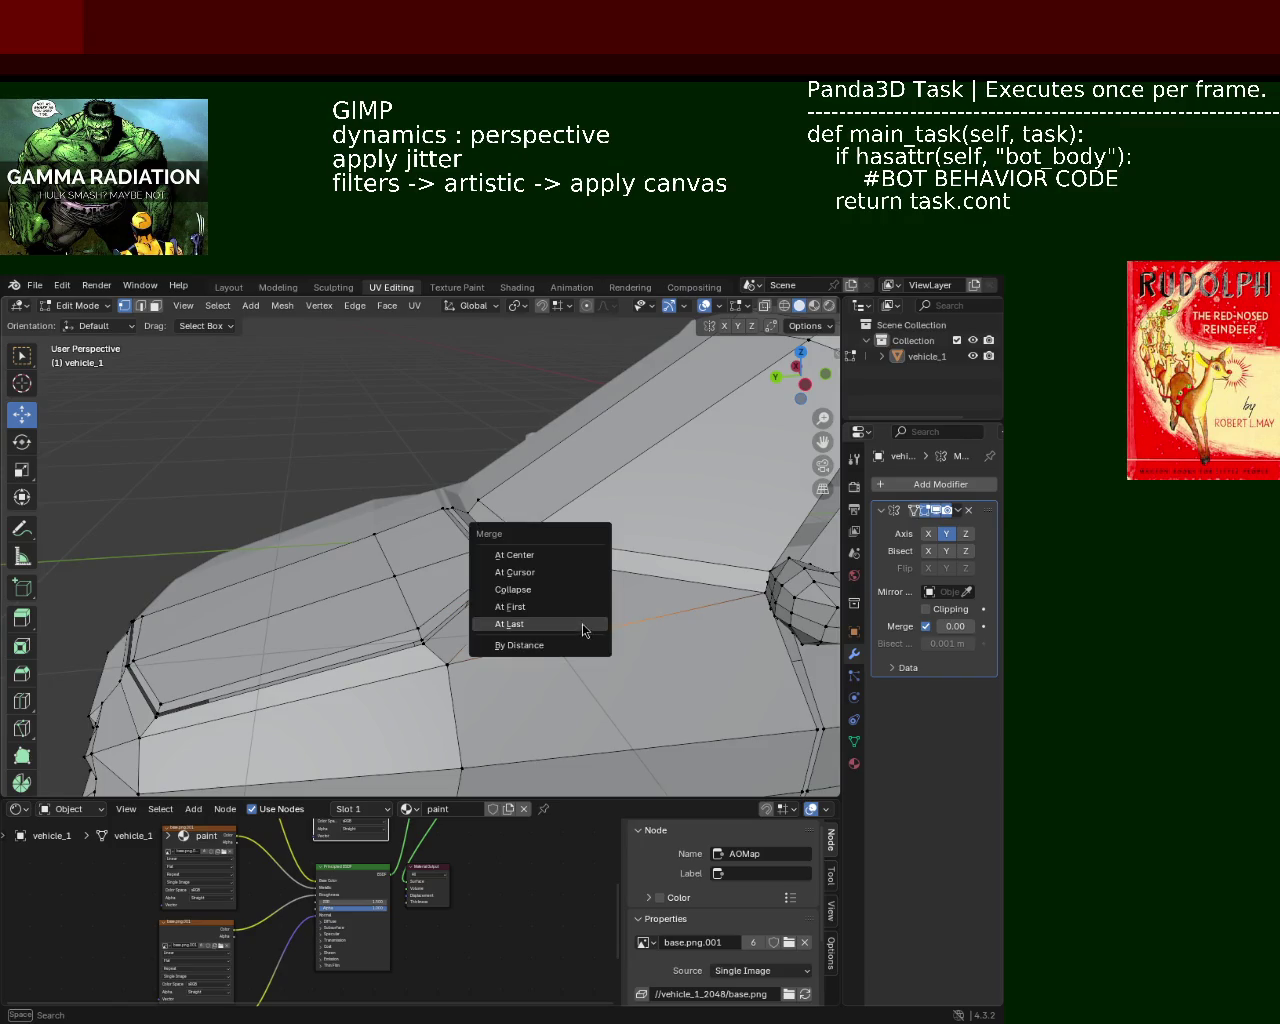
# Lower the windshield-base edge about 0.048 m along Z at the hood's rear corner
pyautogui.moveTo(578, 627)
pyautogui.mouseDown(button='middle')
pyautogui.moveTo(571, 643)
pyautogui.moveTo(594, 605)
pyautogui.moveTo(686, 666)
pyautogui.moveTo(614, 609)
pyautogui.moveTo(520, 566)
pyautogui.moveTo(463, 574)
pyautogui.moveTo(554, 649)
pyautogui.moveTo(566, 643)
pyautogui.moveTo(457, 645)
pyautogui.moveTo(443, 563)
pyautogui.moveTo(464, 582)
pyautogui.moveTo(466, 594)
pyautogui.moveTo(423, 591)
pyautogui.moveTo(449, 600)
pyautogui.moveTo(432, 606)
pyautogui.moveTo(443, 611)
pyautogui.moveTo(391, 572)
pyautogui.mouseUp(button='middle')
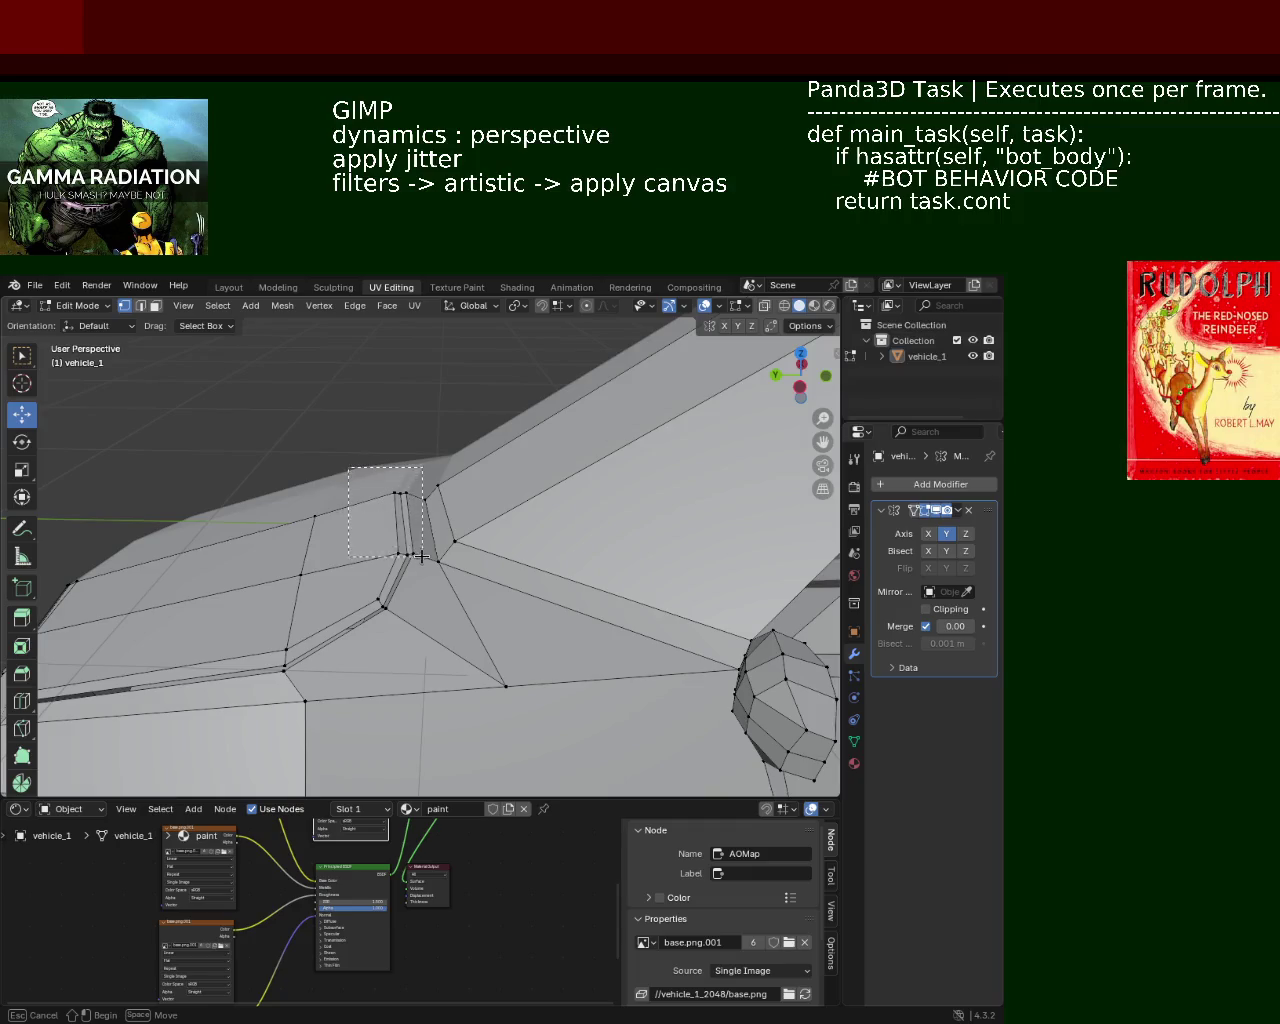
pyautogui.moveTo(398, 474); pyautogui.dragTo(404, 497)
pyautogui.moveTo(404, 497)
pyautogui.mouseDown(button='middle')
pyautogui.moveTo(500, 529)
pyautogui.moveTo(391, 552)
pyautogui.moveTo(426, 517)
pyautogui.moveTo(471, 506)
pyautogui.moveTo(617, 511)
pyautogui.moveTo(357, 506)
pyautogui.moveTo(436, 503)
pyautogui.mouseUp(button='middle')
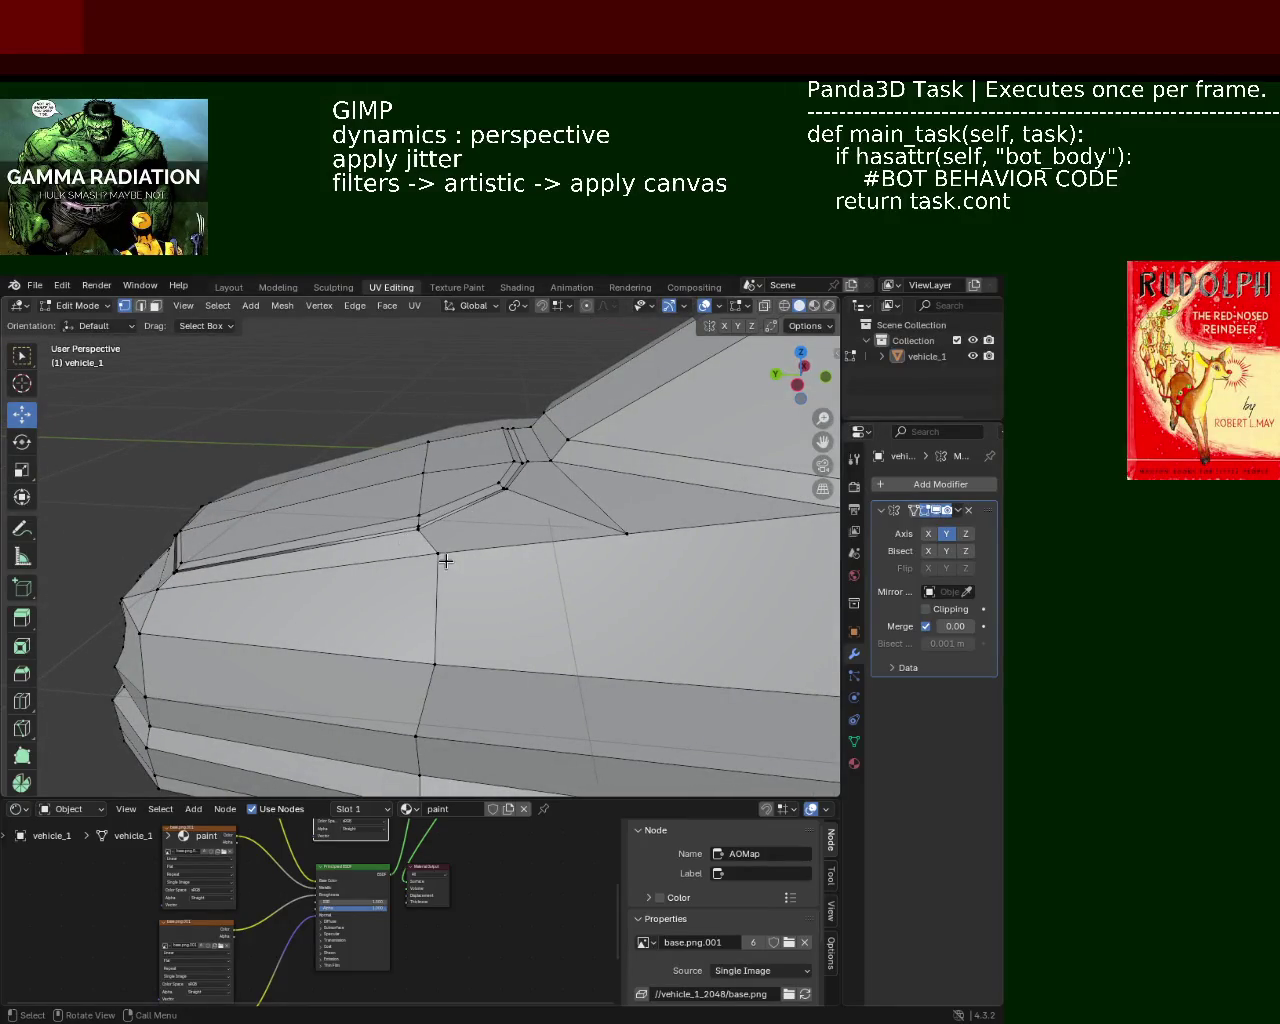
# Pull the hood's front corner vertices left, down and along Y by about 0.064 m
pyautogui.moveTo(428, 548); pyautogui.dragTo(386, 552)
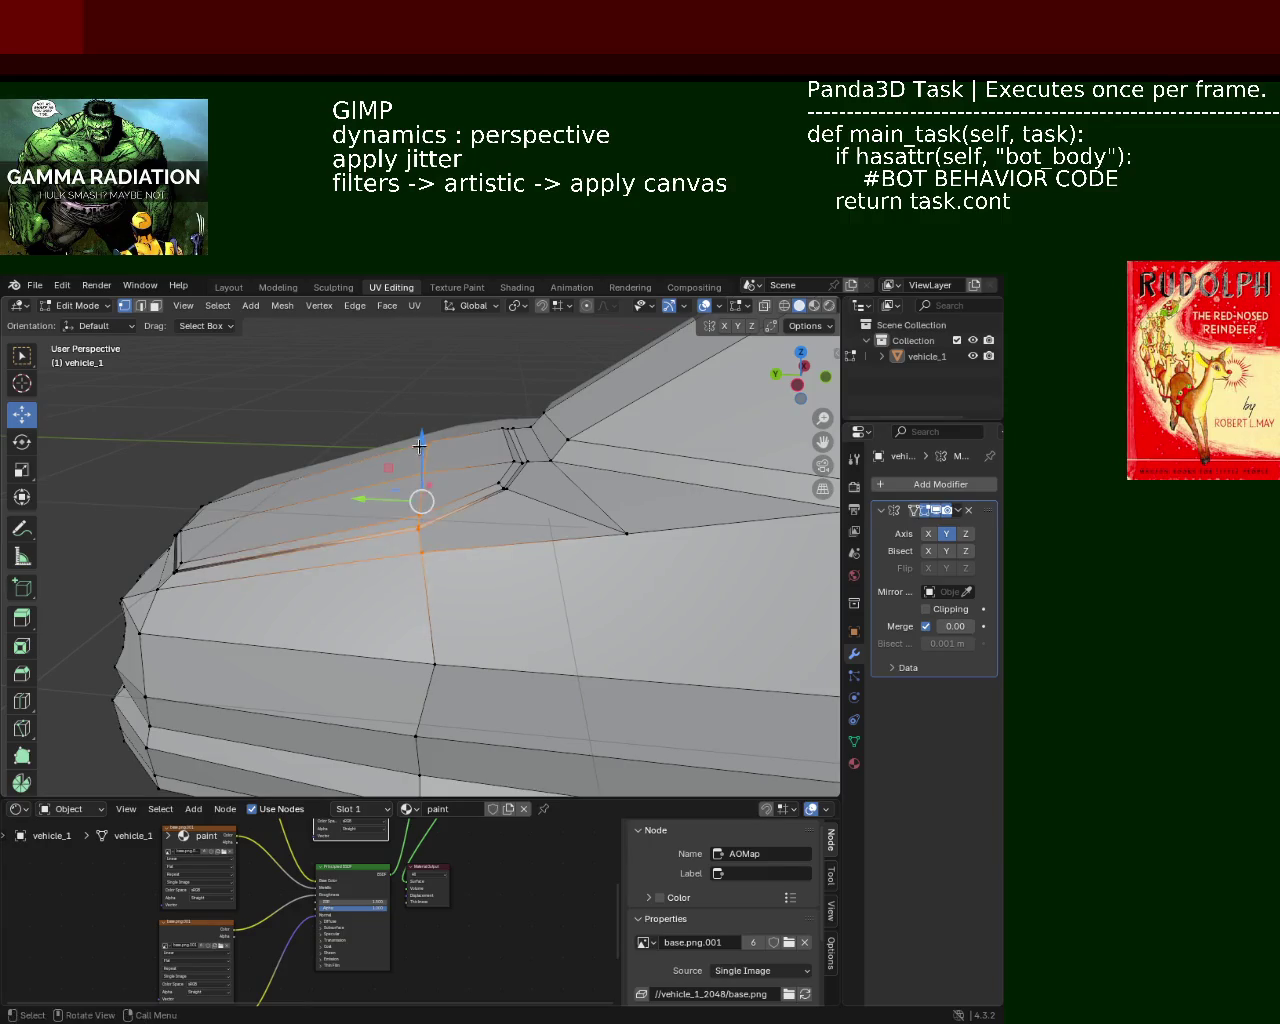
pyautogui.moveTo(419, 446); pyautogui.dragTo(420, 466)
pyautogui.moveTo(420, 466)
pyautogui.mouseDown(button='middle')
pyautogui.moveTo(498, 488)
pyautogui.moveTo(429, 506)
pyautogui.moveTo(540, 500)
pyautogui.moveTo(574, 512)
pyautogui.moveTo(565, 521)
pyautogui.moveTo(383, 483)
pyautogui.mouseUp(button='middle')
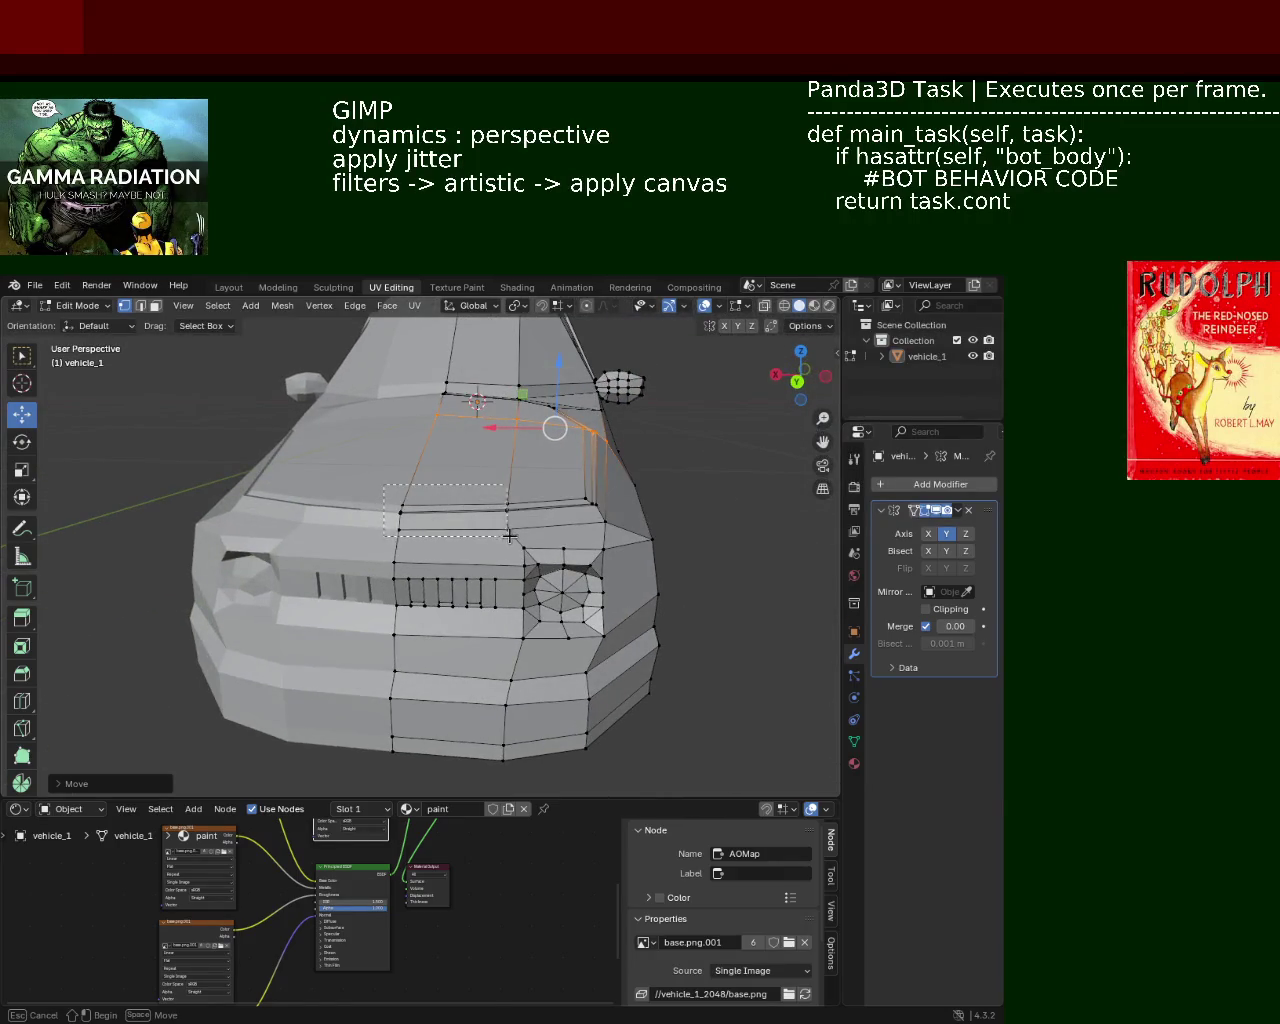
pyautogui.moveTo(455, 462); pyautogui.dragTo(455, 477)
pyautogui.moveTo(455, 477)
pyautogui.mouseDown(button='middle')
pyautogui.moveTo(352, 534)
pyautogui.moveTo(354, 513)
pyautogui.moveTo(511, 497)
pyautogui.moveTo(400, 539)
pyautogui.mouseUp(button='middle')
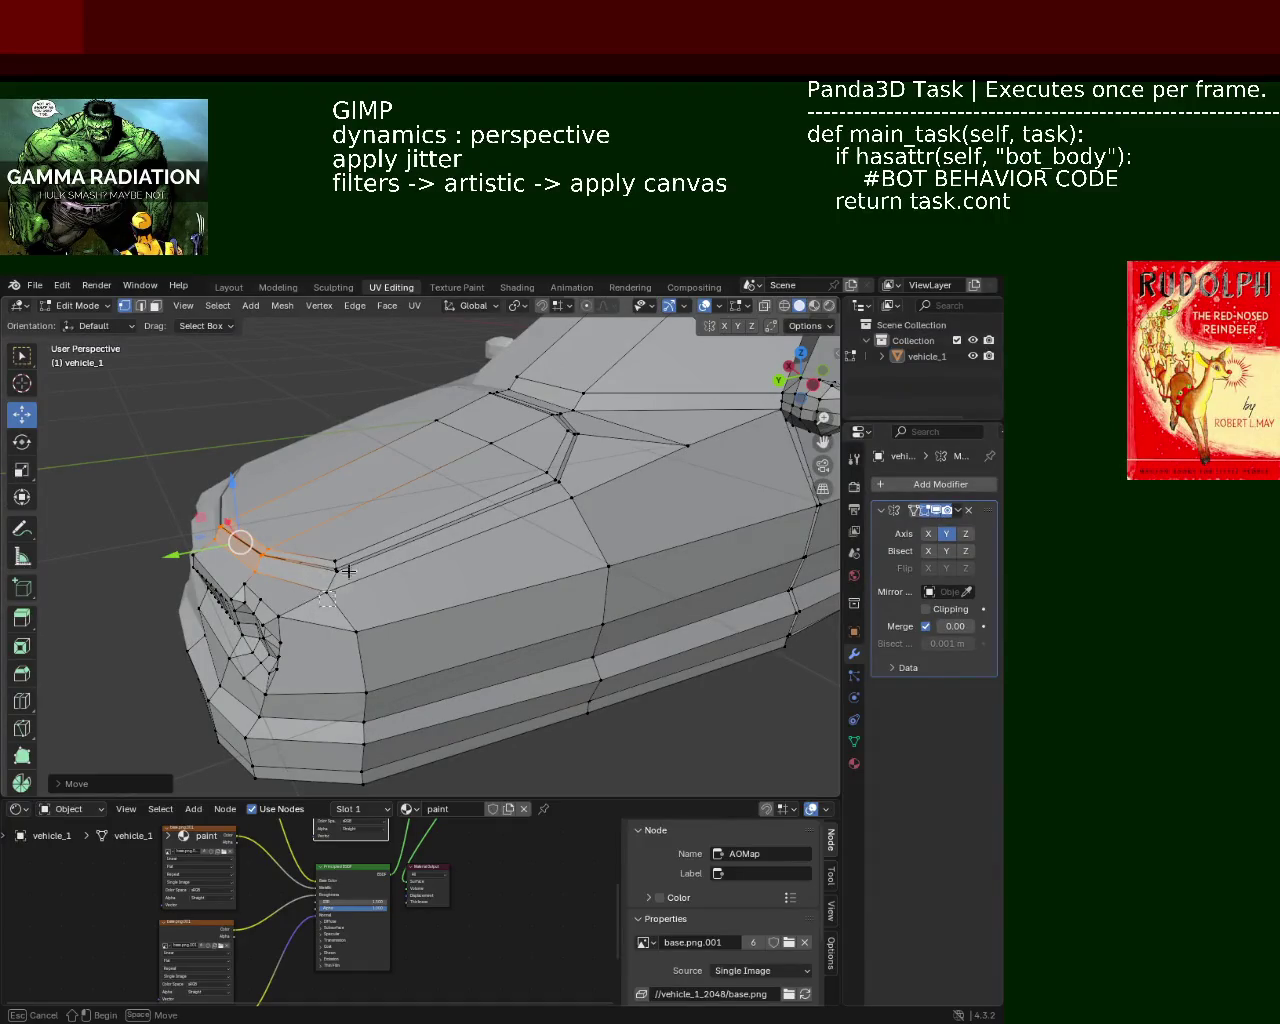
pyautogui.moveTo(296, 587); pyautogui.dragTo(330, 573)
pyautogui.moveTo(469, 571)
pyautogui.mouseDown(button='middle')
pyautogui.moveTo(636, 508)
pyautogui.moveTo(487, 598)
pyautogui.moveTo(551, 573)
pyautogui.moveTo(528, 557)
pyautogui.mouseUp(button='middle')
# Nudge the hood panel edges beside the headlight about 0.05 m along X, saving before and after
pyautogui.hotkey('ctrl', 's')
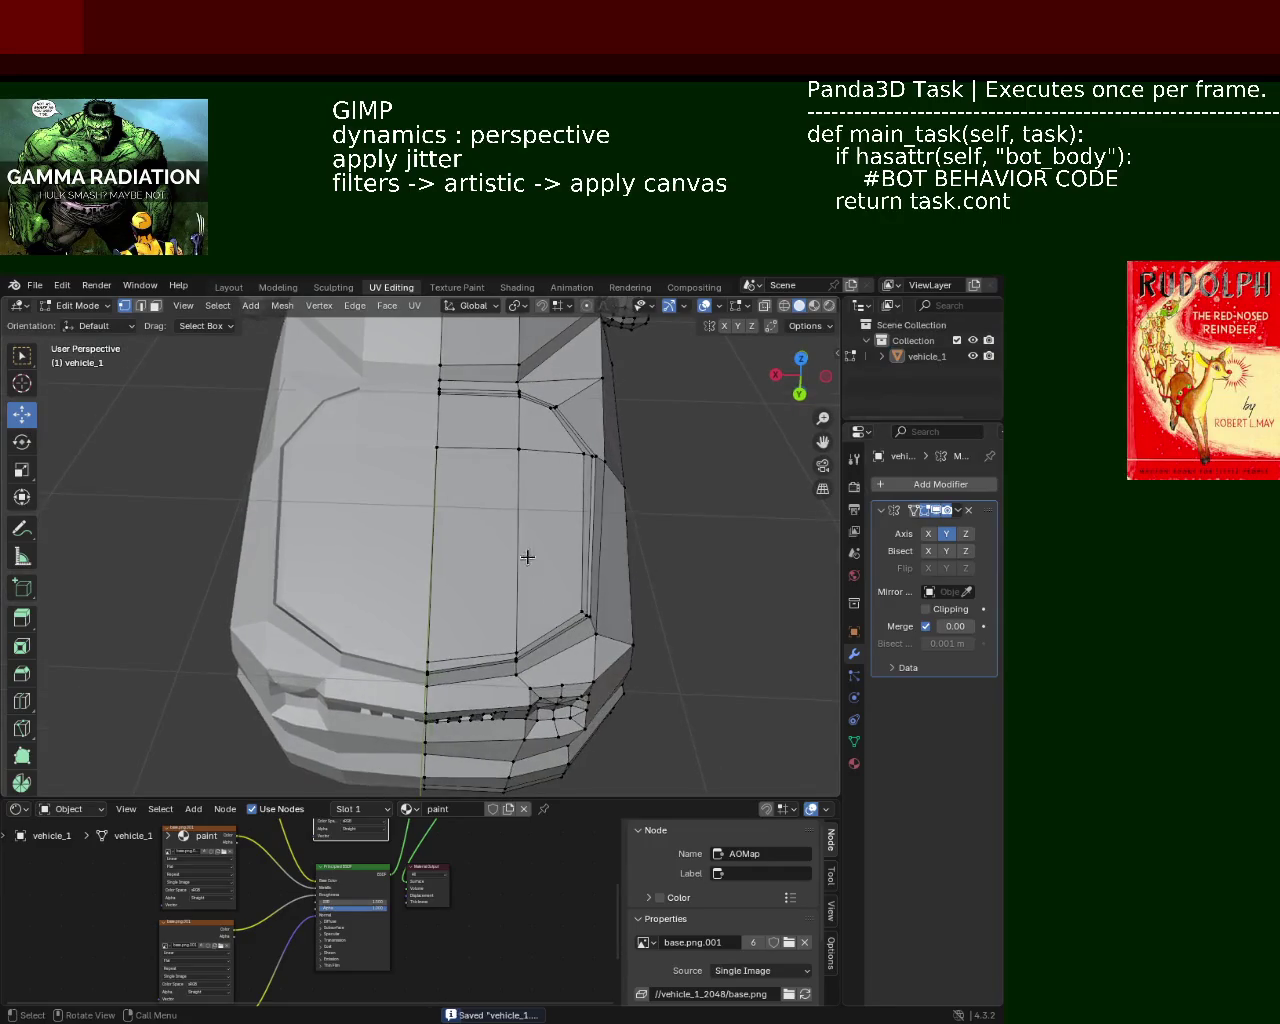
pyautogui.moveTo(531, 618); pyautogui.dragTo(523, 619)
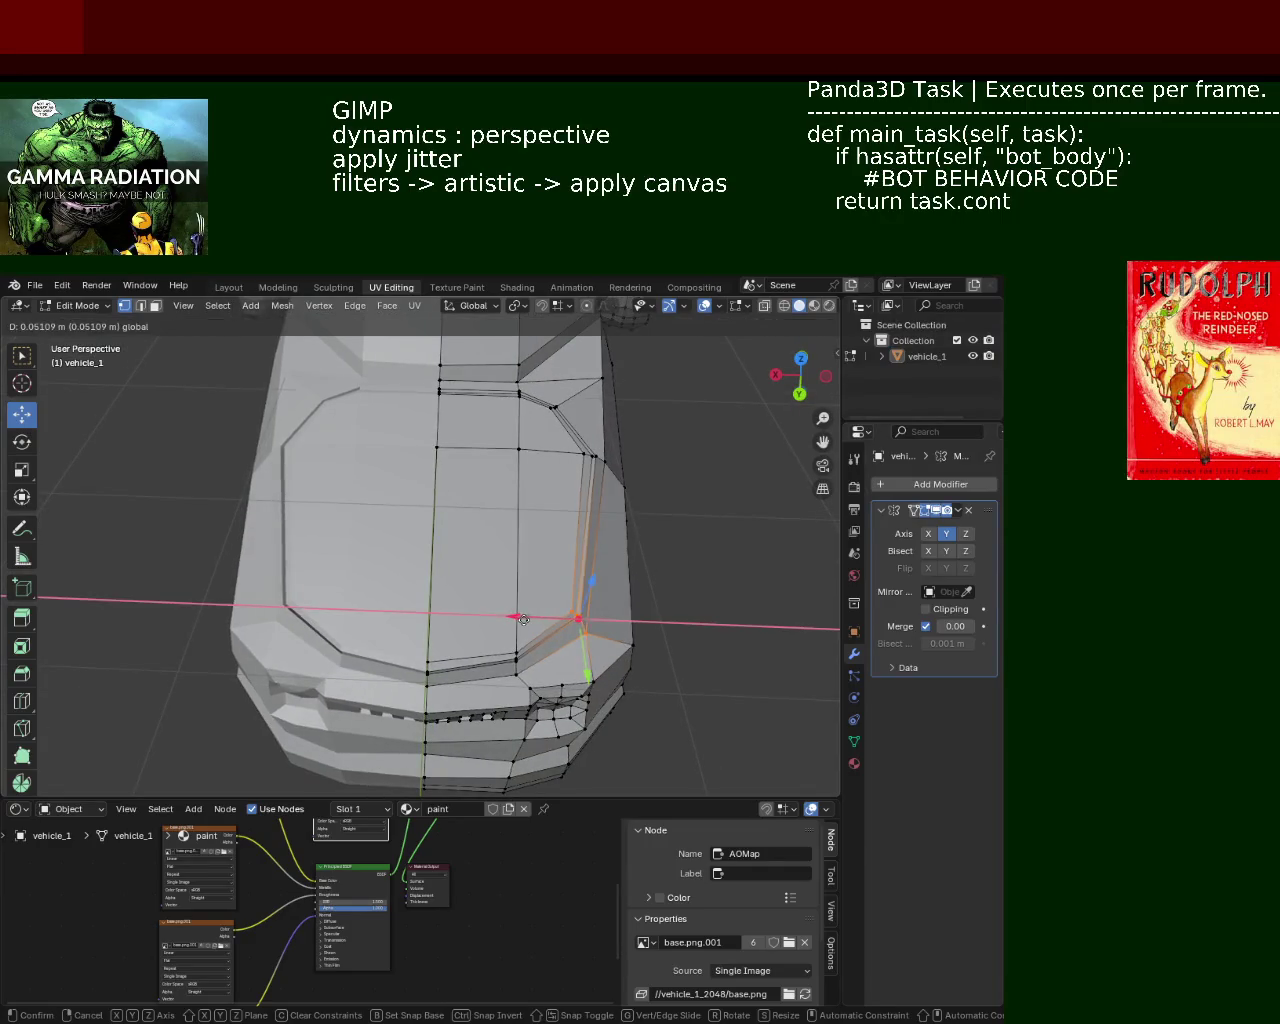
pyautogui.click(518, 619)
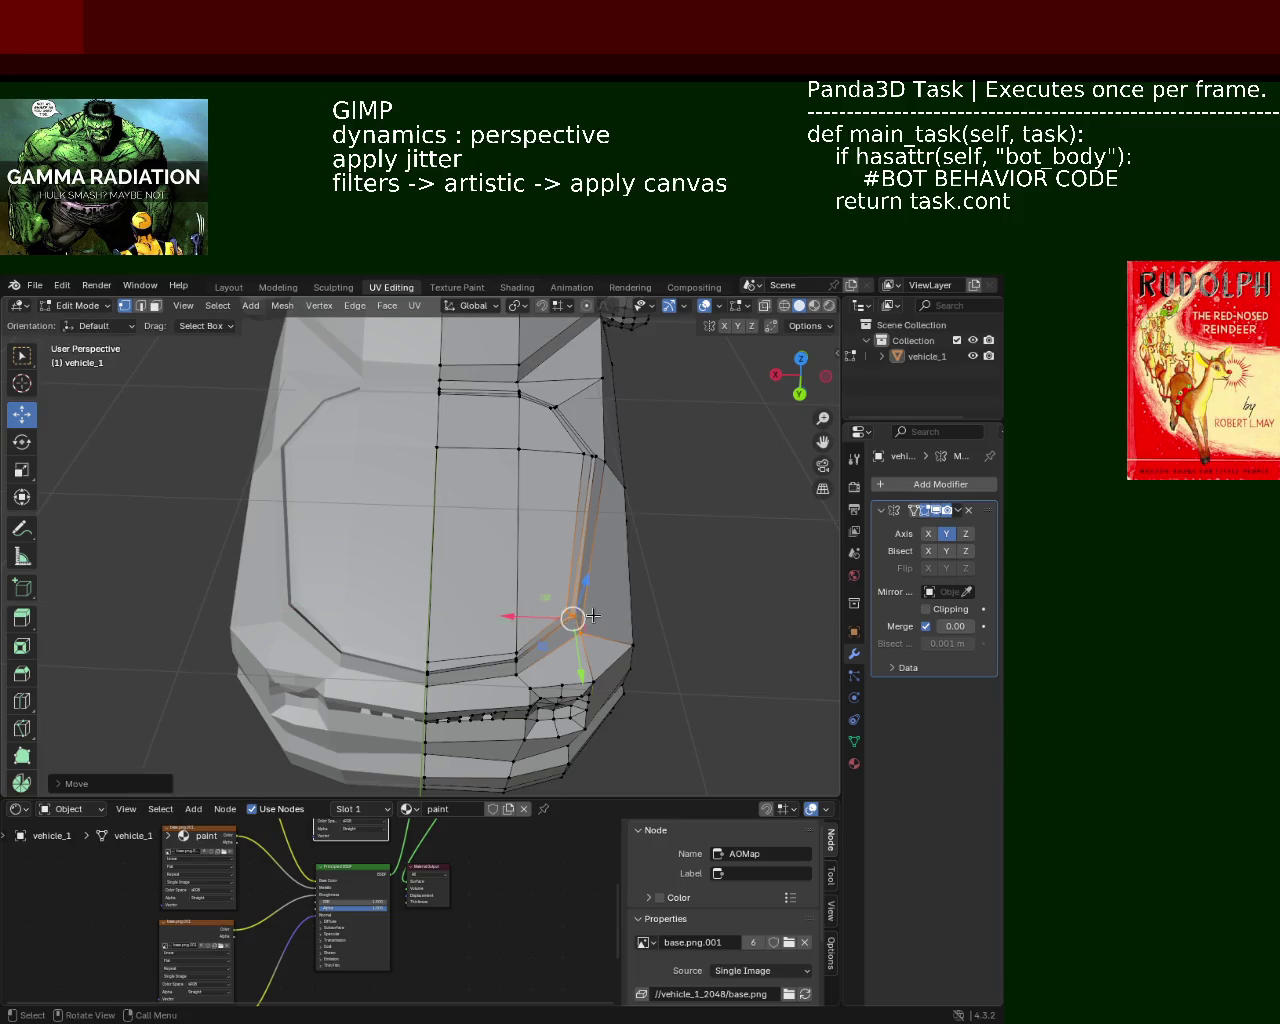
pyautogui.moveTo(518, 619); pyautogui.dragTo(530, 557, button='middle')
pyautogui.hotkey('ctrl', 's')
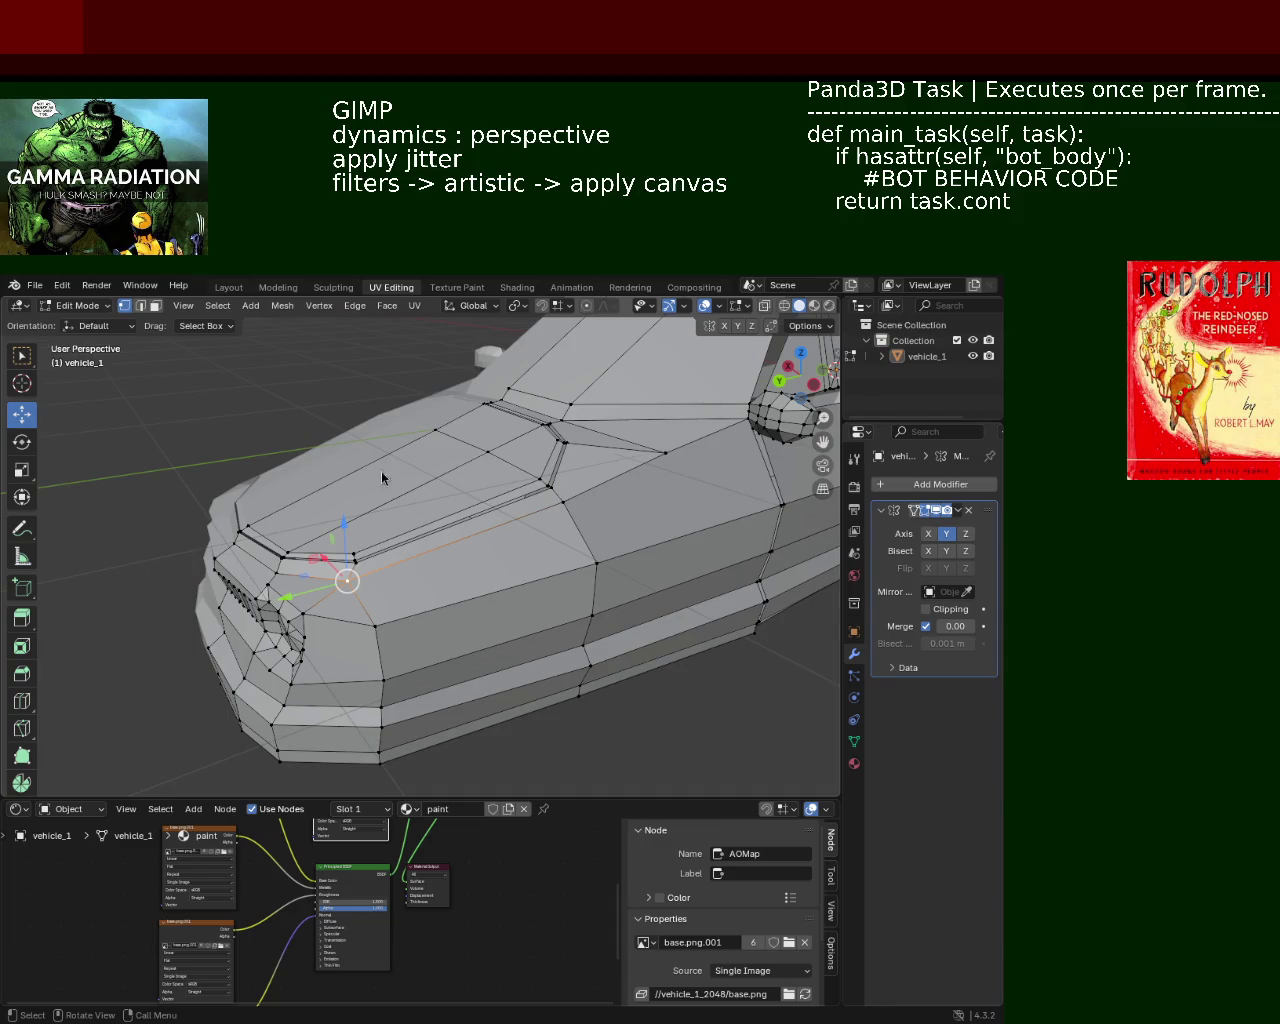
pyautogui.moveTo(395, 516)
pyautogui.mouseDown(button='middle')
pyautogui.moveTo(581, 530)
pyautogui.moveTo(557, 475)
pyautogui.moveTo(557, 487)
pyautogui.mouseUp(button='middle')
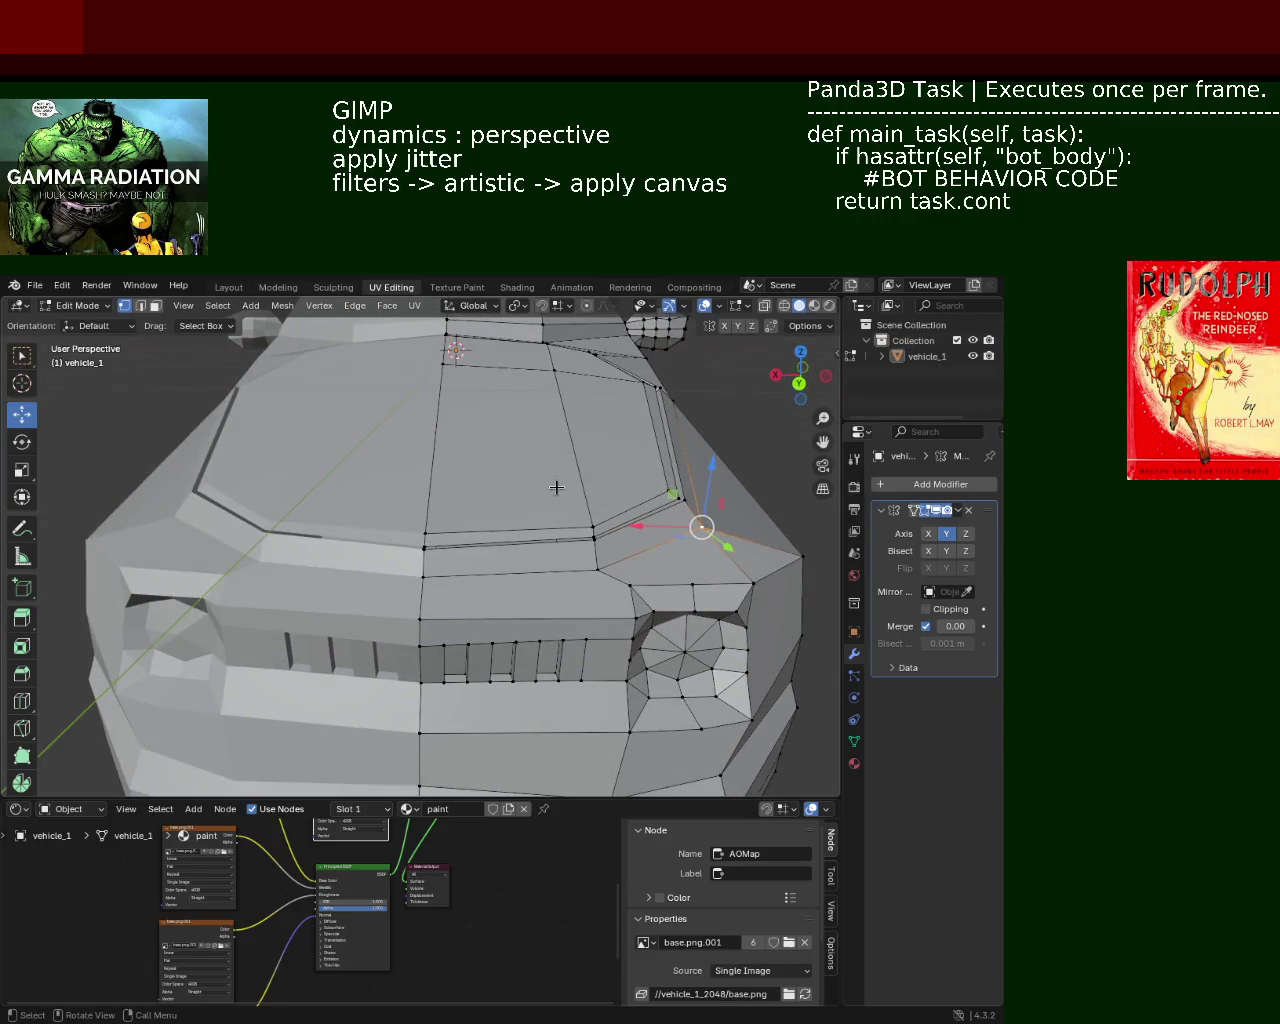
pyautogui.moveTo(483, 554)
pyautogui.mouseDown(button='middle')
pyautogui.moveTo(481, 566)
pyautogui.moveTo(555, 588)
pyautogui.moveTo(590, 555)
pyautogui.mouseUp(button='middle')
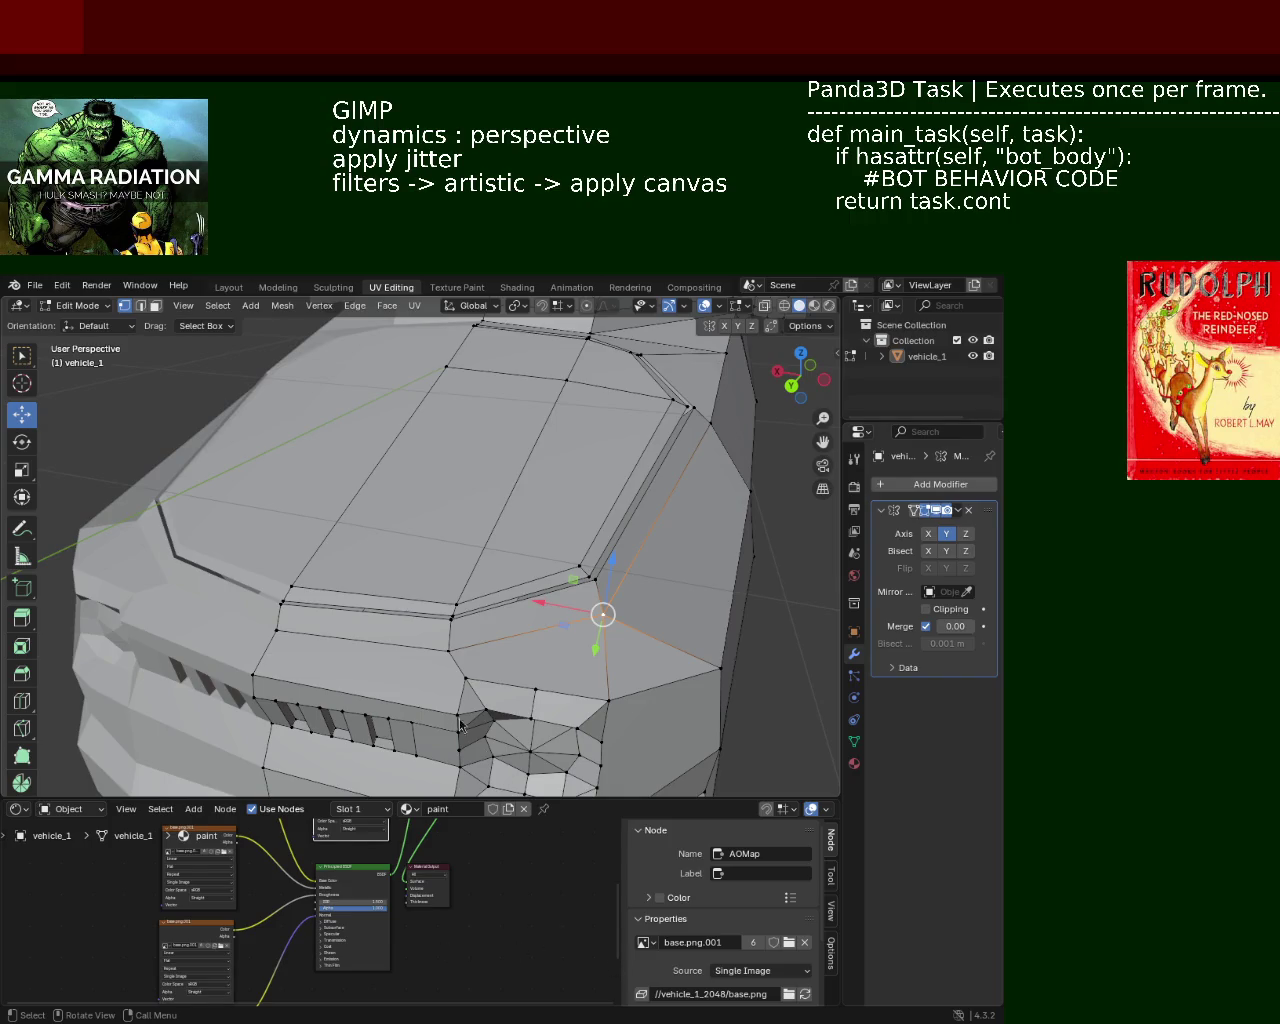
pyautogui.moveTo(585, 603)
pyautogui.mouseDown(button='middle')
pyautogui.moveTo(423, 634)
pyautogui.moveTo(548, 627)
pyautogui.moveTo(541, 533)
pyautogui.moveTo(471, 583)
pyautogui.moveTo(419, 550)
pyautogui.moveTo(331, 589)
pyautogui.moveTo(516, 621)
pyautogui.moveTo(455, 617)
pyautogui.mouseUp(button='middle')
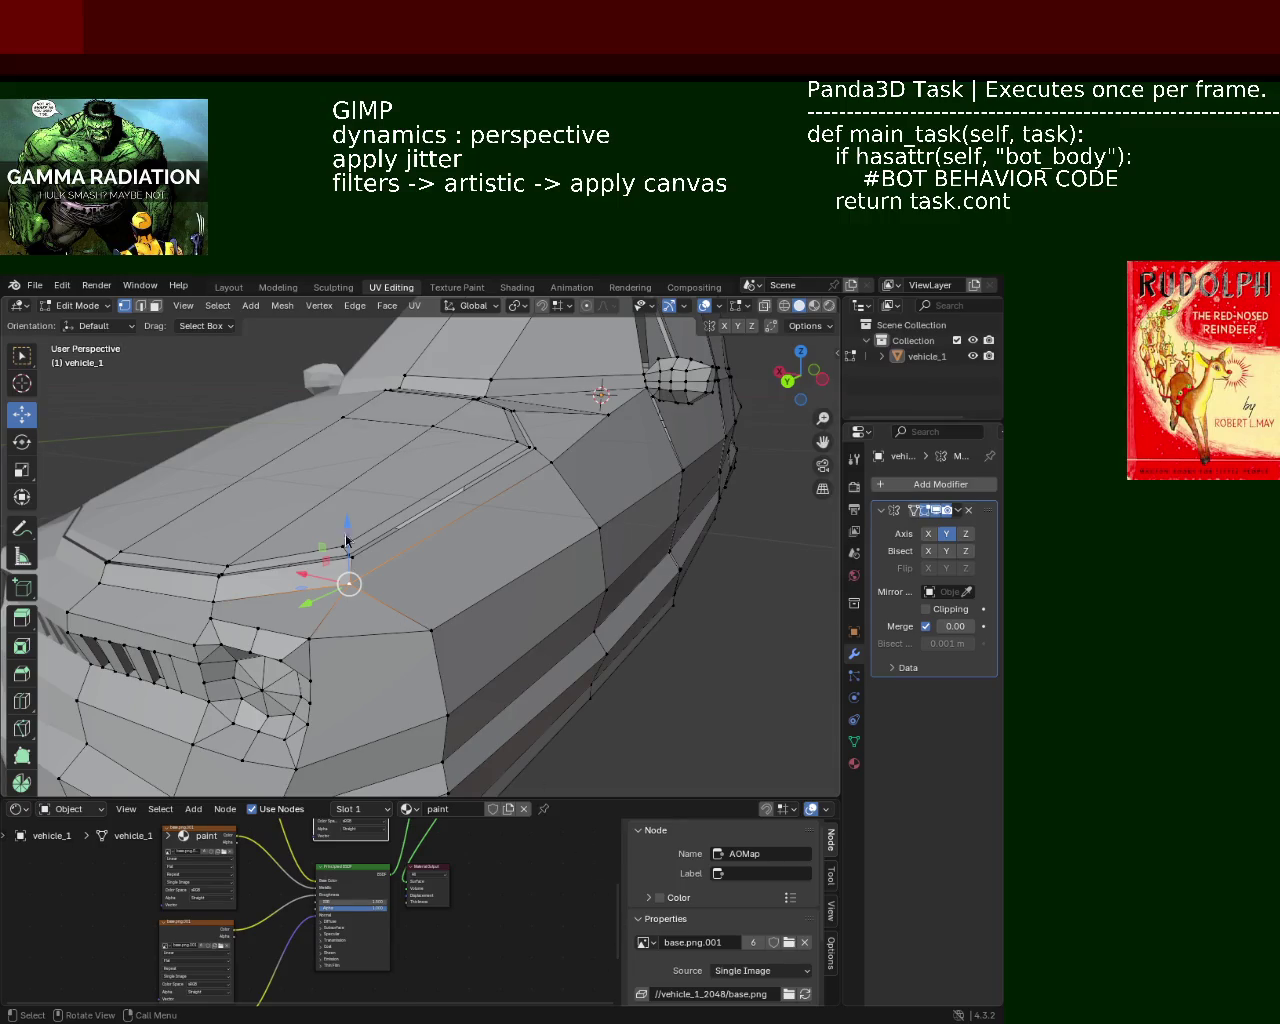
pyautogui.scroll(5, 352, 507)
pyautogui.moveTo(352, 507)
pyautogui.mouseDown(button='middle')
pyautogui.moveTo(430, 649)
pyautogui.moveTo(431, 591)
pyautogui.moveTo(443, 623)
pyautogui.moveTo(397, 594)
pyautogui.moveTo(589, 597)
pyautogui.moveTo(426, 586)
pyautogui.moveTo(527, 559)
pyautogui.moveTo(446, 571)
pyautogui.moveTo(523, 586)
pyautogui.moveTo(557, 566)
pyautogui.moveTo(591, 485)
pyautogui.moveTo(520, 471)
pyautogui.moveTo(406, 537)
pyautogui.moveTo(506, 551)
pyautogui.mouseUp(button='middle')
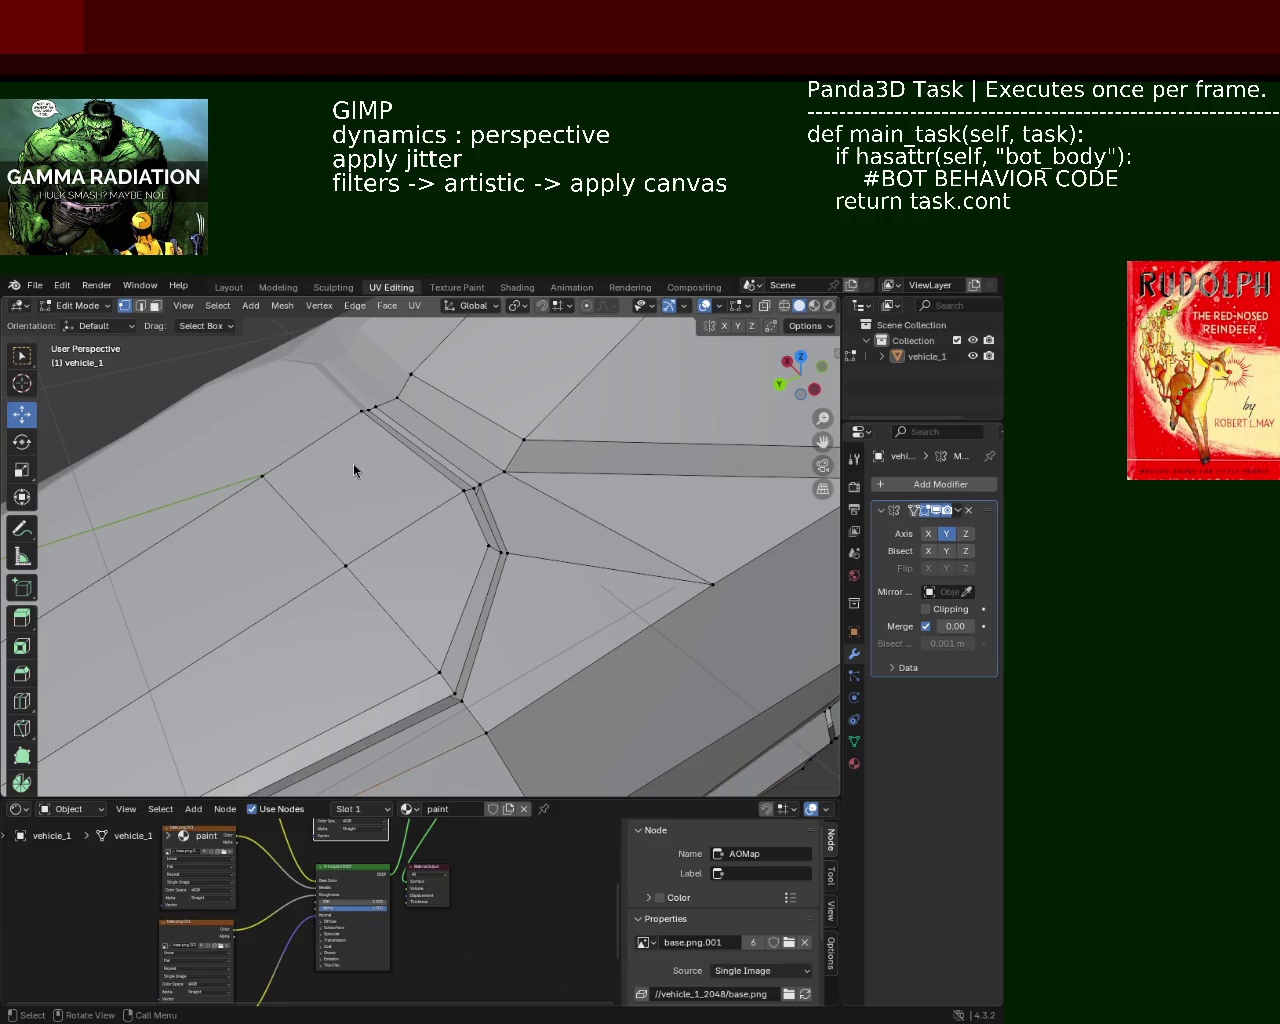
pyautogui.moveTo(448, 465)
pyautogui.mouseDown(button='middle')
pyautogui.moveTo(514, 508)
pyautogui.moveTo(643, 500)
pyautogui.moveTo(546, 523)
pyautogui.moveTo(494, 516)
pyautogui.moveTo(551, 511)
pyautogui.moveTo(600, 551)
pyautogui.moveTo(546, 569)
pyautogui.moveTo(474, 557)
pyautogui.moveTo(540, 589)
pyautogui.moveTo(486, 486)
pyautogui.moveTo(479, 496)
pyautogui.mouseUp(button='middle')
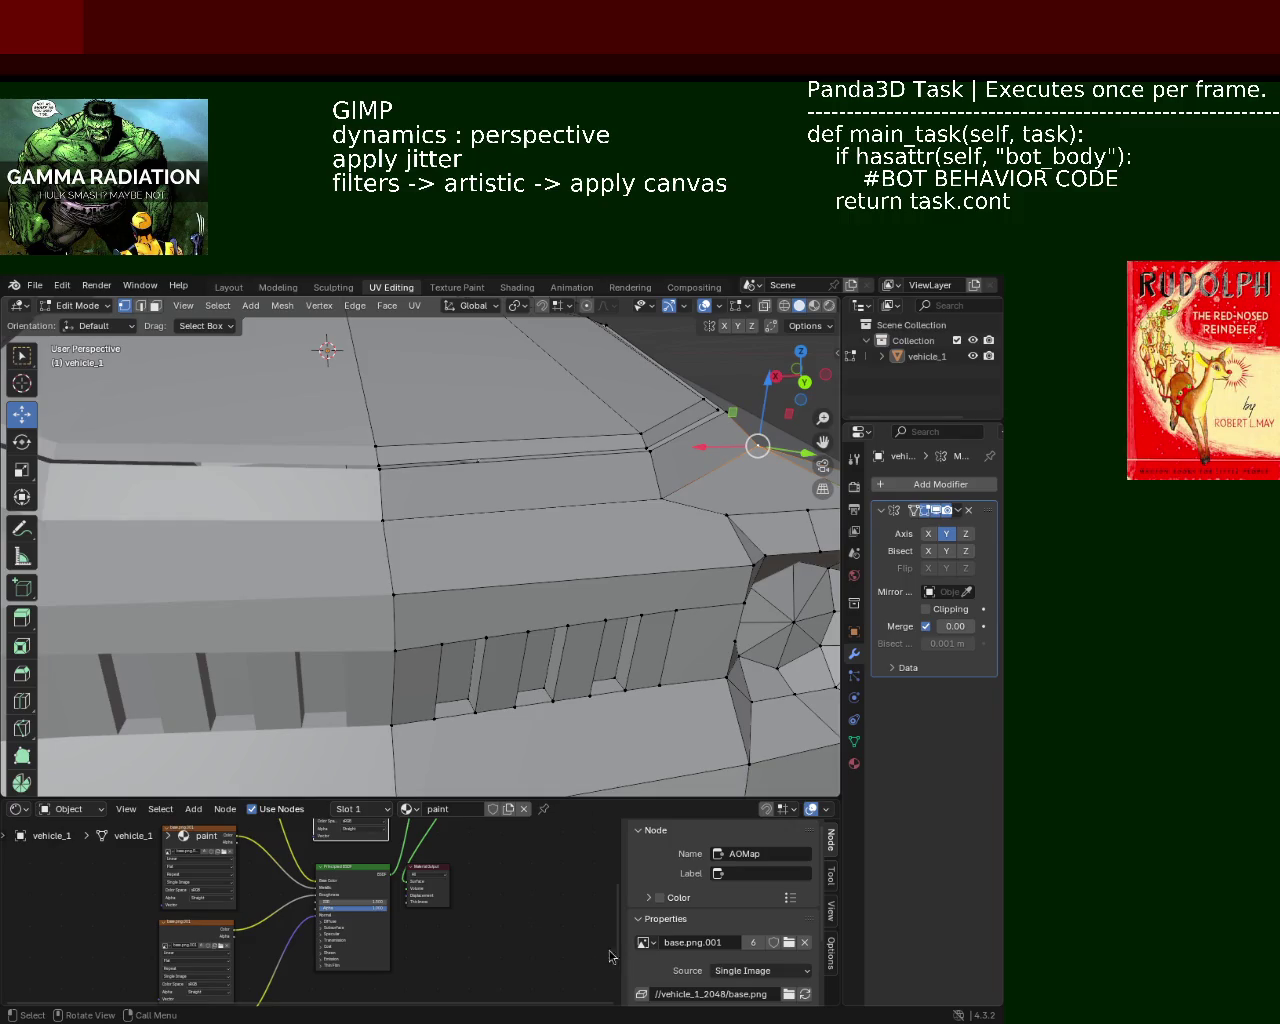
# Delete the small faces at the window pillar's upper corner using Face select mode
pyautogui.moveTo(425, 510)
pyautogui.mouseDown(button='middle')
pyautogui.moveTo(437, 649)
pyautogui.moveTo(523, 637)
pyautogui.moveTo(471, 543)
pyautogui.moveTo(363, 578)
pyautogui.moveTo(466, 591)
pyautogui.moveTo(380, 591)
pyautogui.moveTo(301, 556)
pyautogui.moveTo(233, 559)
pyautogui.moveTo(446, 529)
pyautogui.moveTo(440, 543)
pyautogui.moveTo(480, 537)
pyautogui.moveTo(502, 550)
pyautogui.moveTo(486, 523)
pyautogui.moveTo(429, 571)
pyautogui.moveTo(381, 562)
pyautogui.moveTo(463, 577)
pyautogui.moveTo(409, 617)
pyautogui.moveTo(477, 540)
pyautogui.moveTo(420, 537)
pyautogui.moveTo(446, 503)
pyautogui.mouseUp(button='middle')
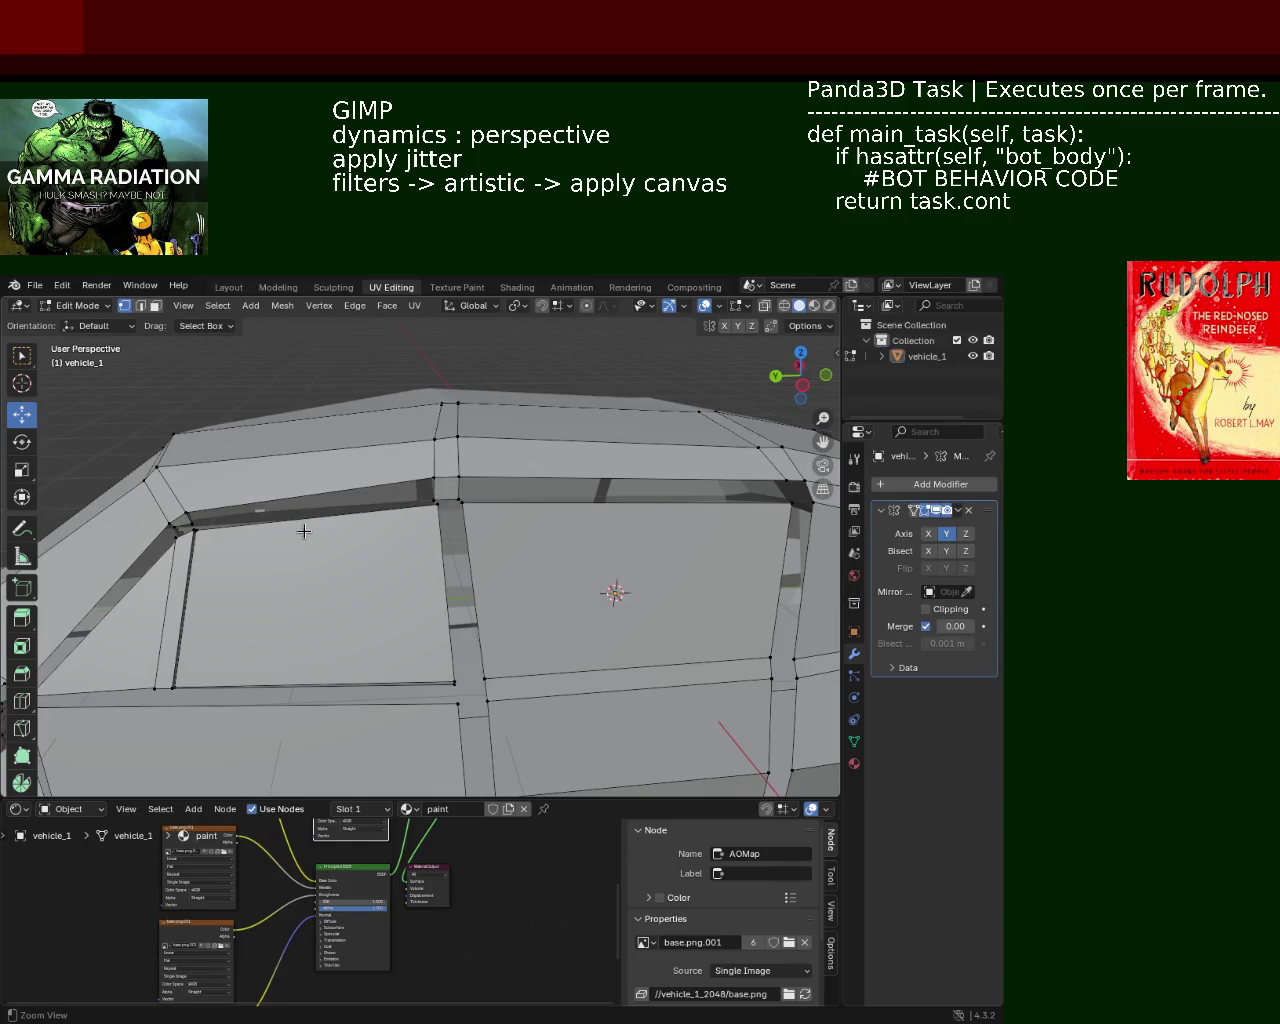
pyautogui.moveTo(304, 531)
pyautogui.mouseDown(button='middle')
pyautogui.moveTo(371, 514)
pyautogui.moveTo(531, 563)
pyautogui.moveTo(482, 544)
pyautogui.moveTo(474, 523)
pyautogui.moveTo(491, 543)
pyautogui.moveTo(342, 507)
pyautogui.moveTo(460, 515)
pyautogui.moveTo(389, 514)
pyautogui.mouseUp(button='middle')
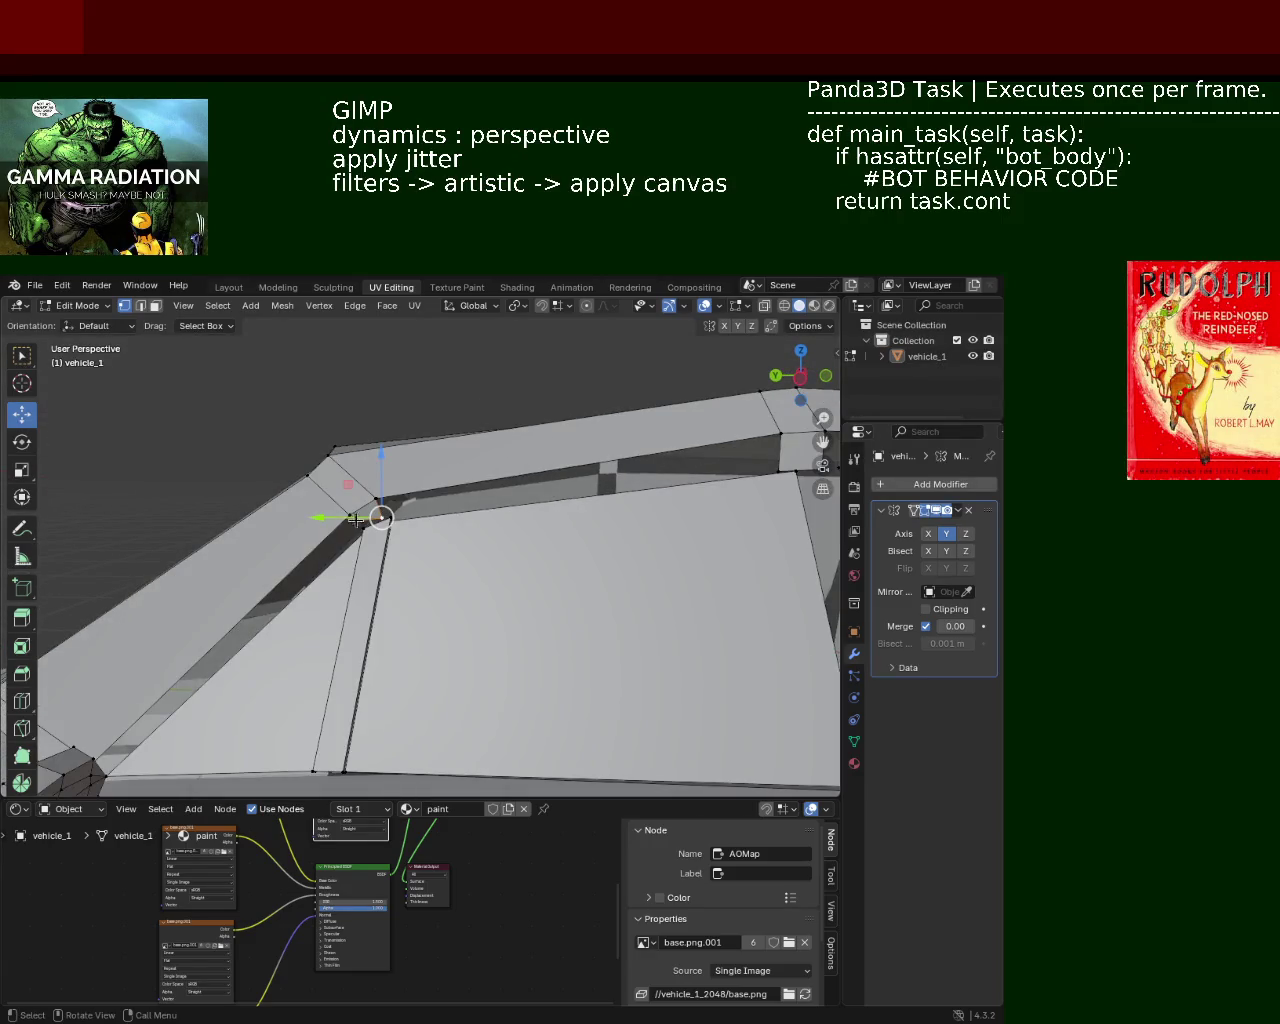
pyautogui.click(155, 305)
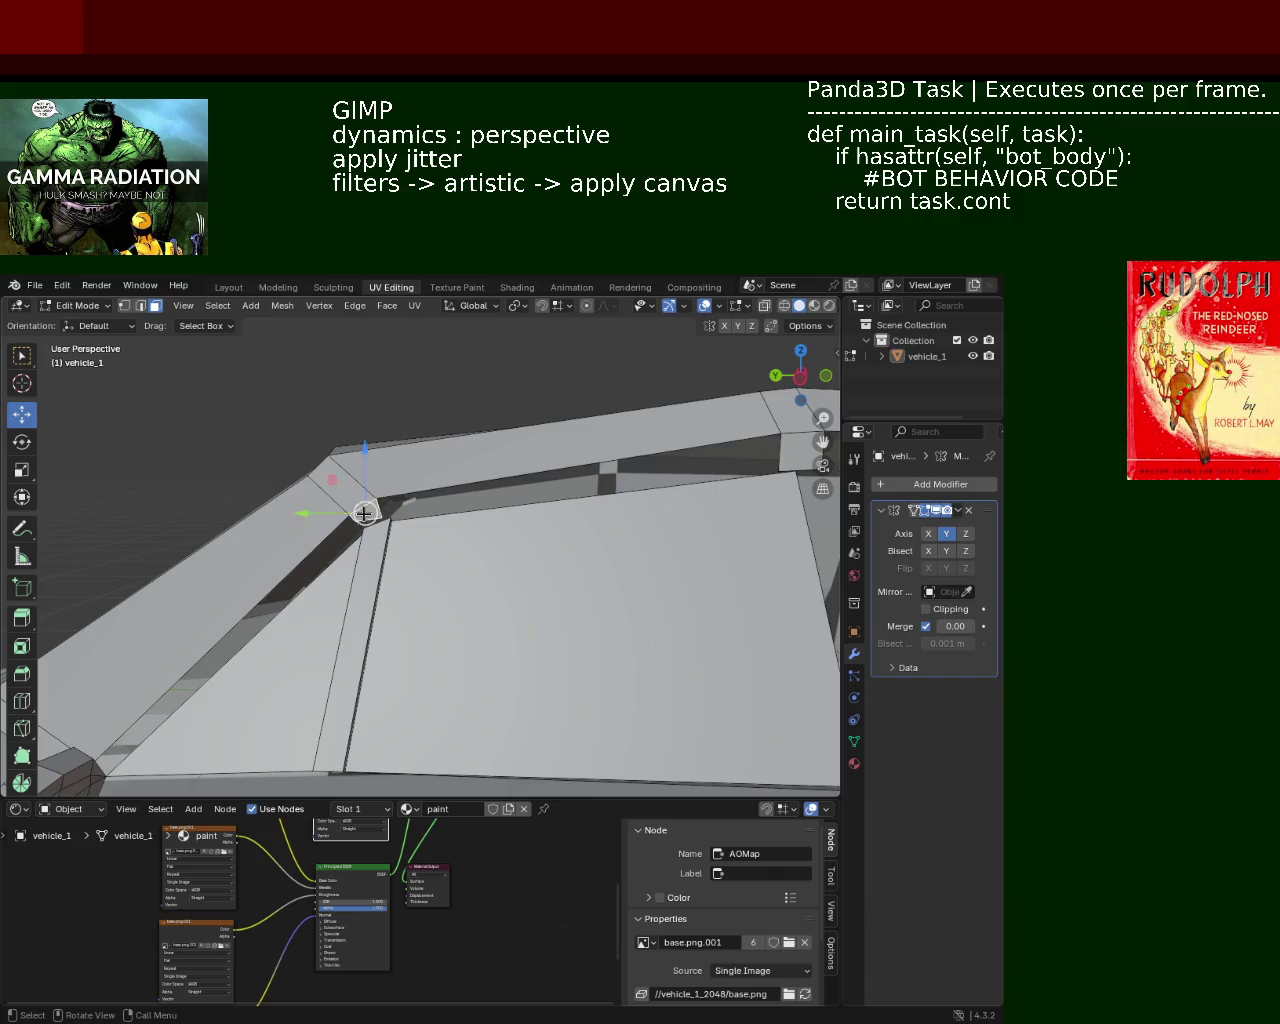
pyautogui.press('x')
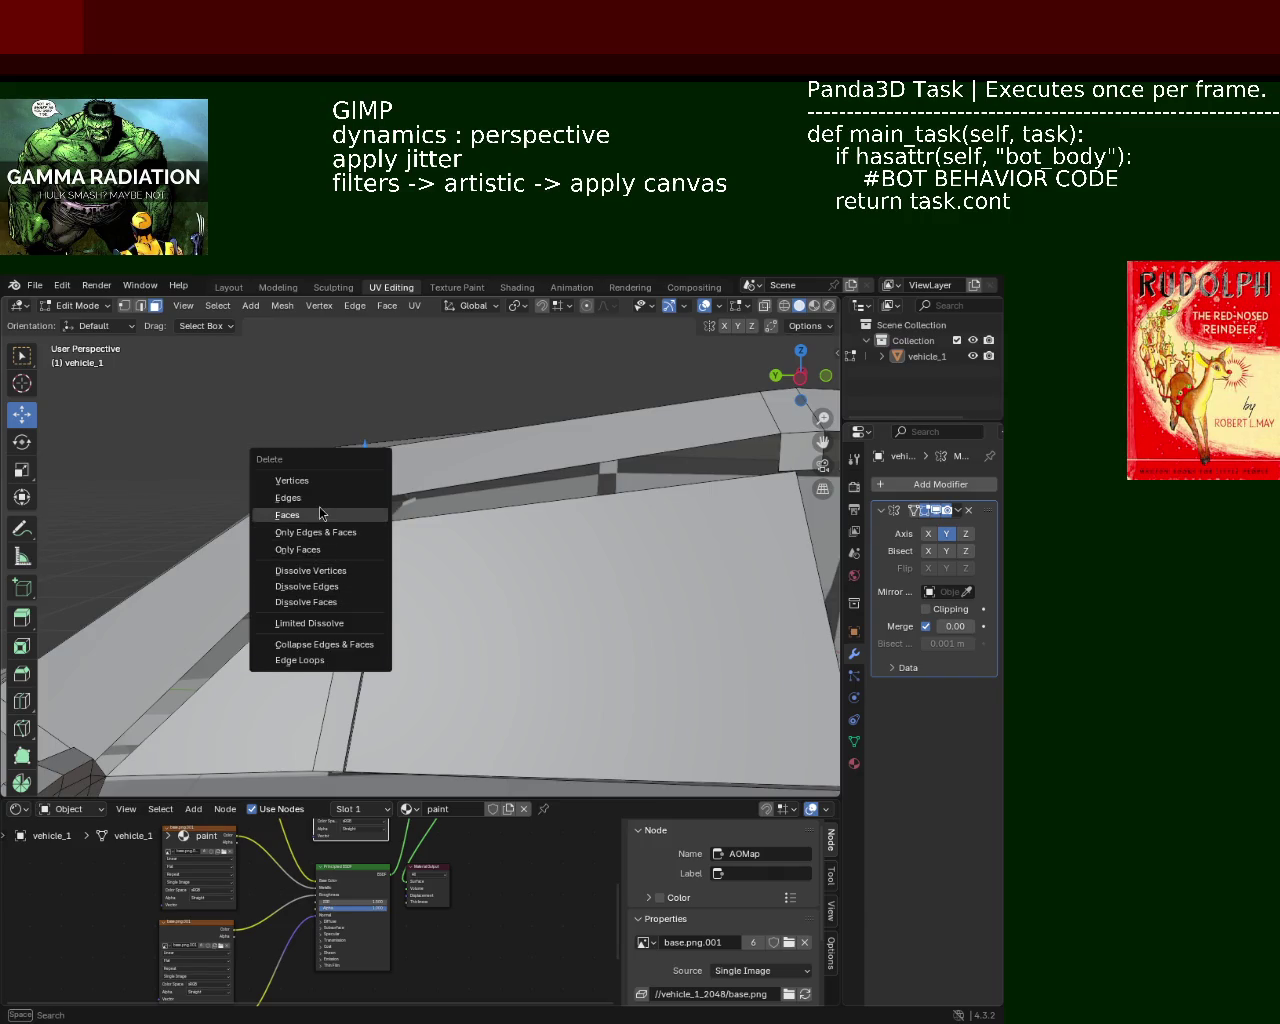
pyautogui.click(320, 514)
pyautogui.moveTo(367, 522)
pyautogui.mouseDown(button='middle')
pyautogui.moveTo(253, 549)
pyautogui.moveTo(575, 580)
pyautogui.mouseUp(button='middle')
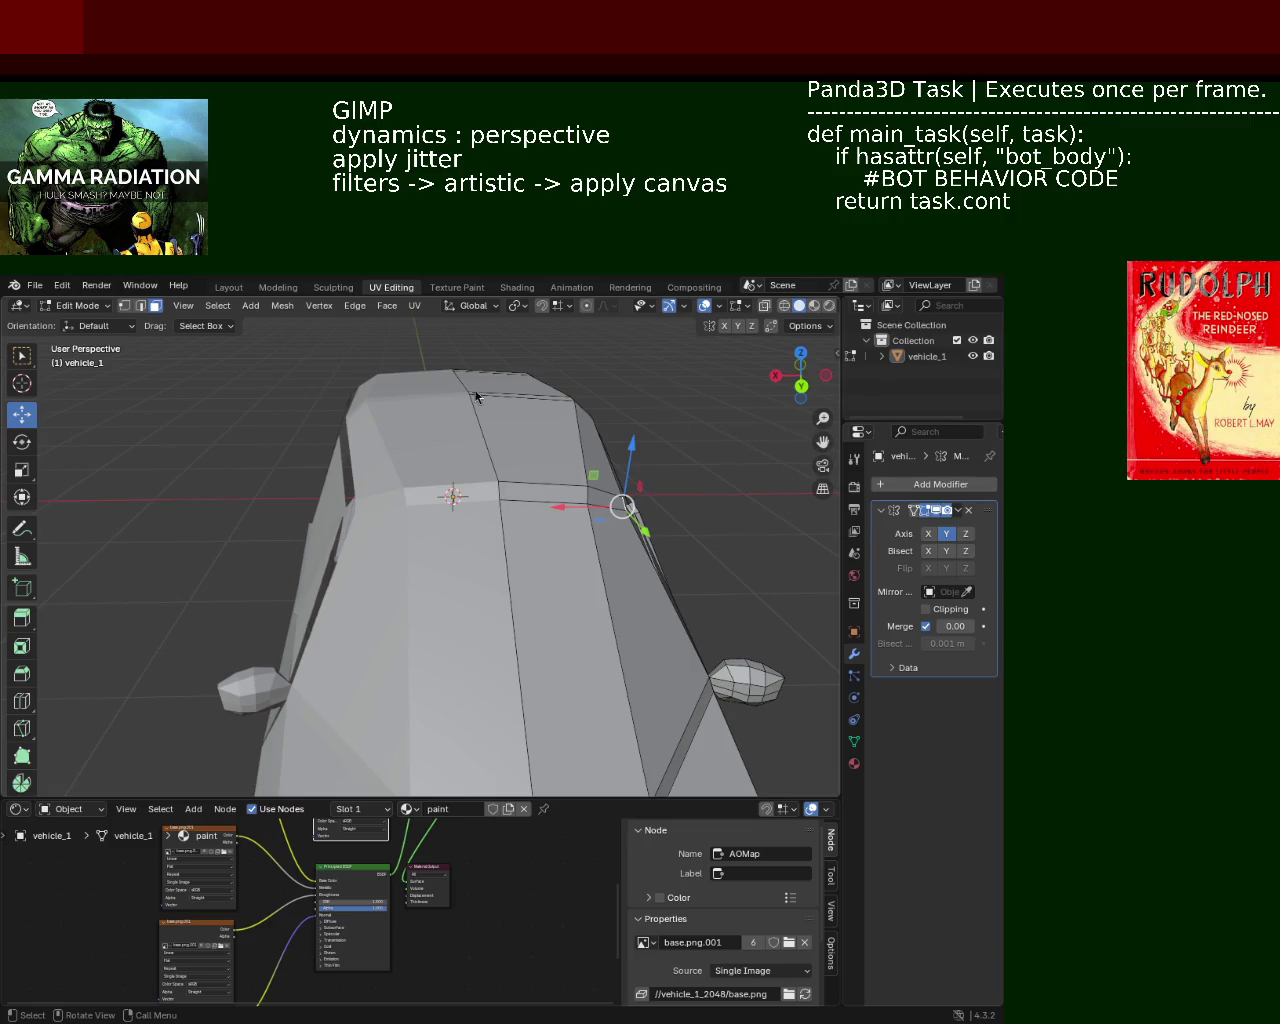
# Inspect the cab and side door from several angles, then save vehicle_1.blend
pyautogui.scroll(5, 406, 436)
pyautogui.moveTo(351, 480)
pyautogui.mouseDown(button='middle')
pyautogui.moveTo(523, 551)
pyautogui.moveTo(429, 449)
pyautogui.moveTo(351, 430)
pyautogui.mouseUp(button='middle')
pyautogui.scroll(-2, 351, 430)
pyautogui.scroll(-4, 391, 423)
pyautogui.moveTo(466, 480)
pyautogui.mouseDown(button='middle')
pyautogui.moveTo(523, 449)
pyautogui.moveTo(572, 500)
pyautogui.moveTo(486, 484)
pyautogui.moveTo(537, 523)
pyautogui.moveTo(517, 560)
pyautogui.moveTo(430, 550)
pyautogui.moveTo(526, 567)
pyautogui.moveTo(550, 540)
pyautogui.moveTo(437, 509)
pyautogui.moveTo(543, 540)
pyautogui.moveTo(585, 515)
pyautogui.moveTo(560, 494)
pyautogui.moveTo(622, 487)
pyautogui.moveTo(520, 465)
pyautogui.mouseUp(button='middle')
pyautogui.scroll(2, 379, 545)
pyautogui.scroll(-2, 379, 545)
pyautogui.scroll(-2, 434, 537)
pyautogui.scroll(3, 550, 540)
pyautogui.moveTo(327, 530)
pyautogui.mouseDown(button='middle')
pyautogui.moveTo(243, 529)
pyautogui.moveTo(457, 503)
pyautogui.moveTo(441, 507)
pyautogui.mouseUp(button='middle')
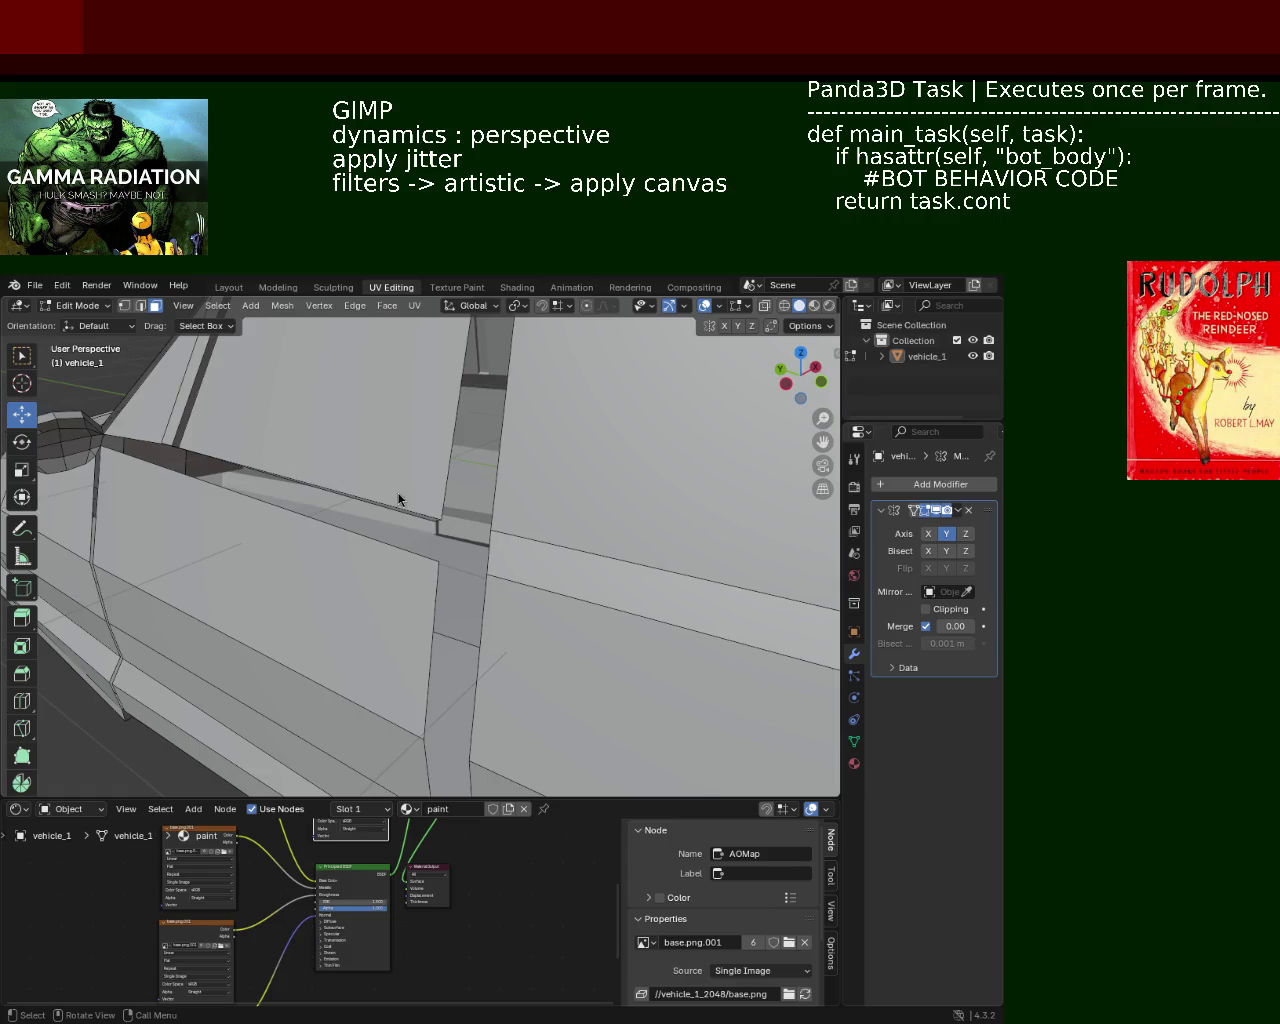
pyautogui.moveTo(398, 499)
pyautogui.mouseDown(button='middle')
pyautogui.moveTo(466, 514)
pyautogui.moveTo(586, 577)
pyautogui.moveTo(634, 557)
pyautogui.moveTo(651, 591)
pyautogui.moveTo(474, 609)
pyautogui.moveTo(549, 666)
pyautogui.moveTo(523, 614)
pyautogui.moveTo(236, 577)
pyautogui.moveTo(543, 449)
pyautogui.moveTo(677, 529)
pyautogui.moveTo(609, 520)
pyautogui.moveTo(500, 549)
pyautogui.moveTo(526, 551)
pyautogui.moveTo(527, 578)
pyautogui.moveTo(549, 558)
pyautogui.moveTo(503, 377)
pyautogui.moveTo(457, 594)
pyautogui.moveTo(523, 586)
pyautogui.moveTo(380, 569)
pyautogui.moveTo(449, 531)
pyautogui.moveTo(380, 531)
pyautogui.moveTo(617, 509)
pyautogui.moveTo(592, 542)
pyautogui.moveTo(396, 536)
pyautogui.moveTo(522, 572)
pyautogui.mouseUp(button='middle')
pyautogui.hotkey('ctrl', 's')
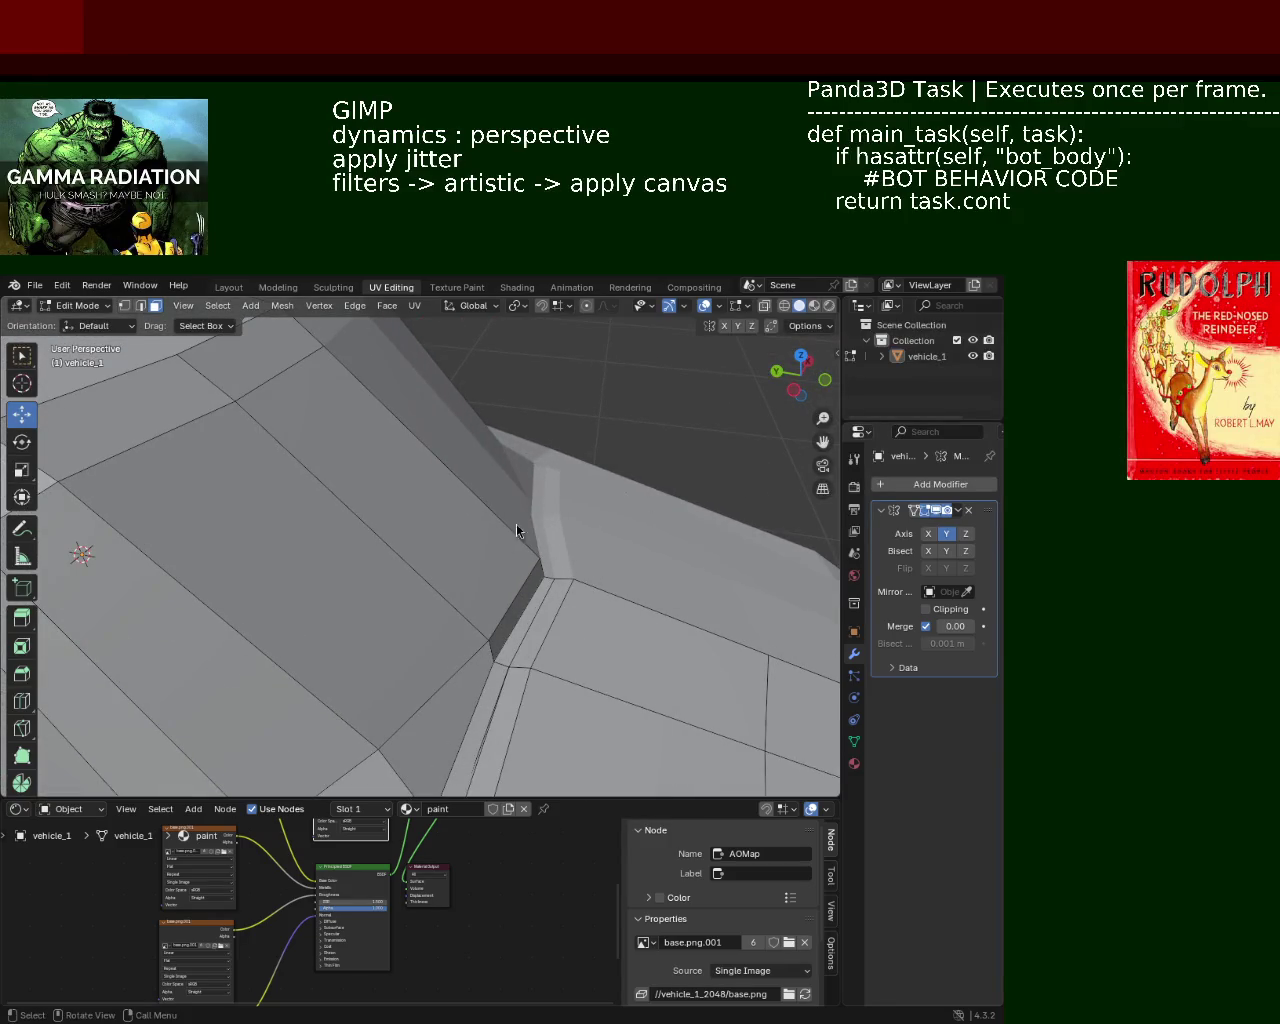
# In Edge select mode, select only the short crease edge on the car's side
pyautogui.click(140, 305)
pyautogui.click(496, 655)
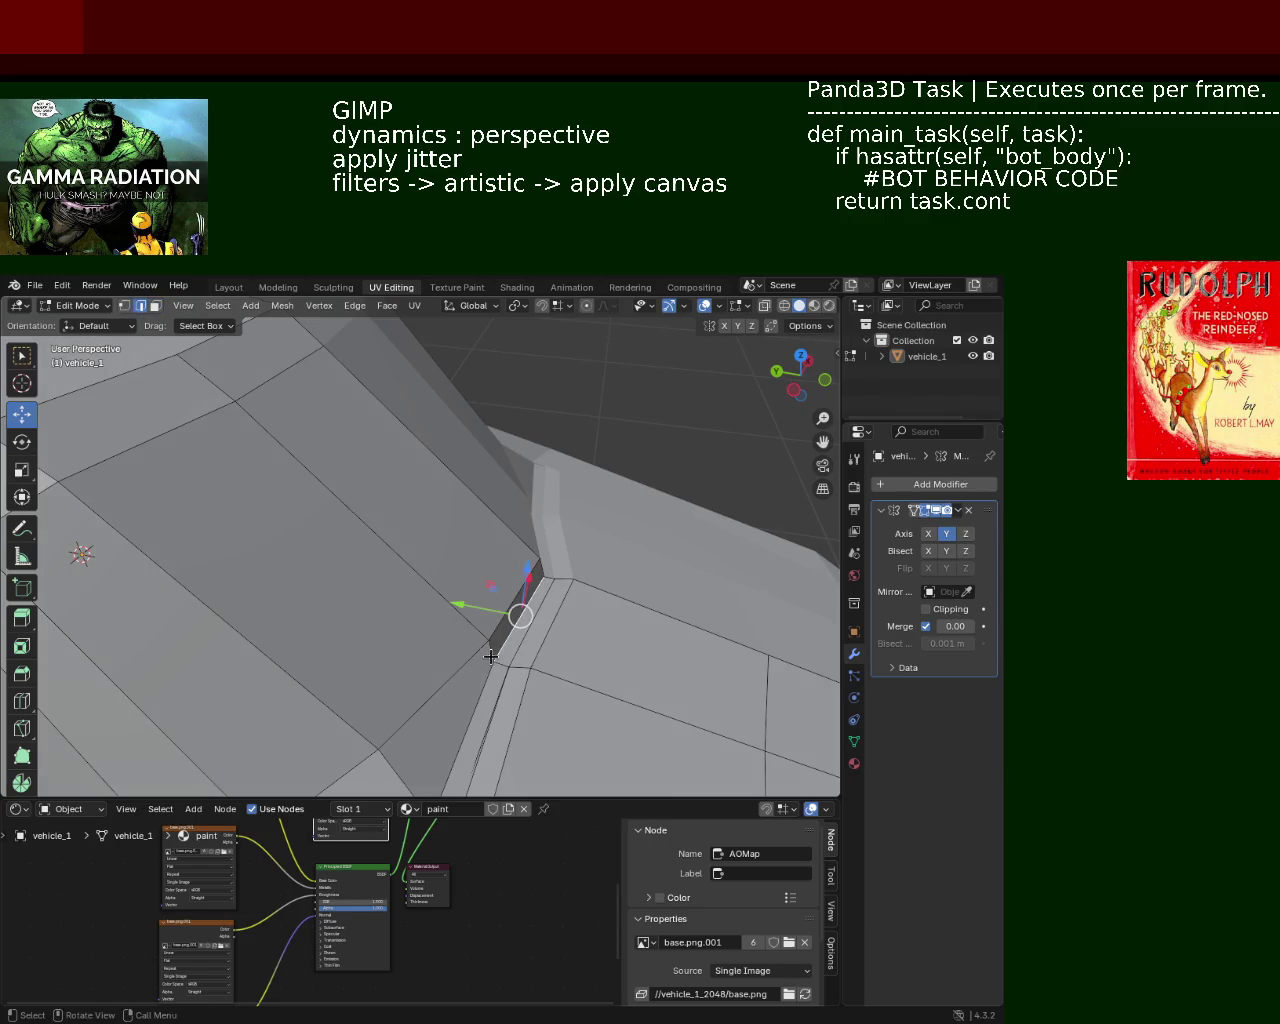
pyautogui.click(496, 660)
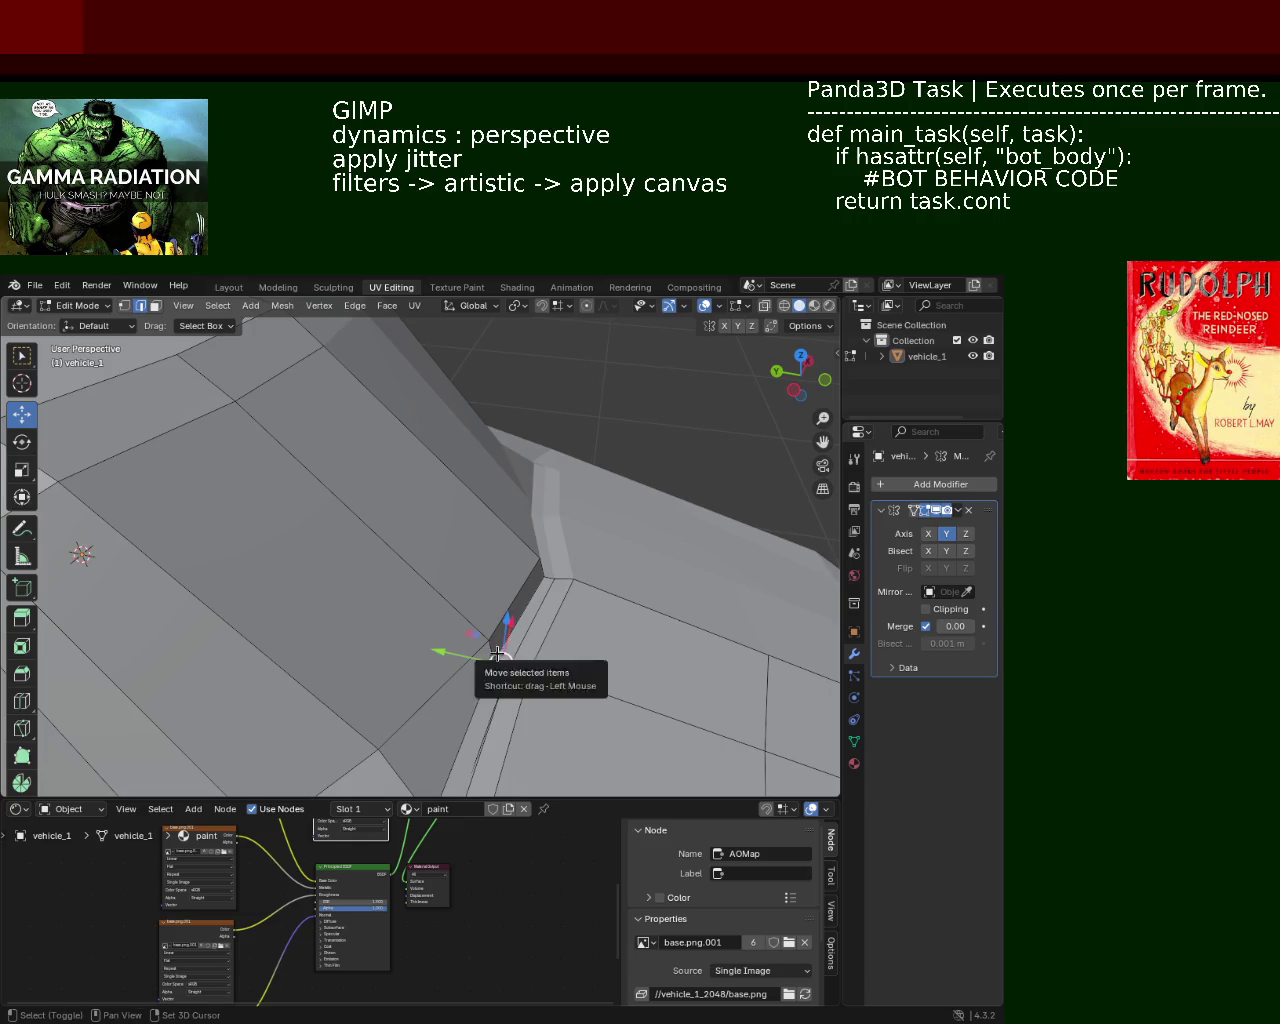
pyautogui.keyDown('shift'); pyautogui.click(496, 660); pyautogui.keyUp('shift')
pyautogui.click(496, 660)
pyautogui.keyDown('shift'); pyautogui.click(496, 660); pyautogui.keyUp('shift')
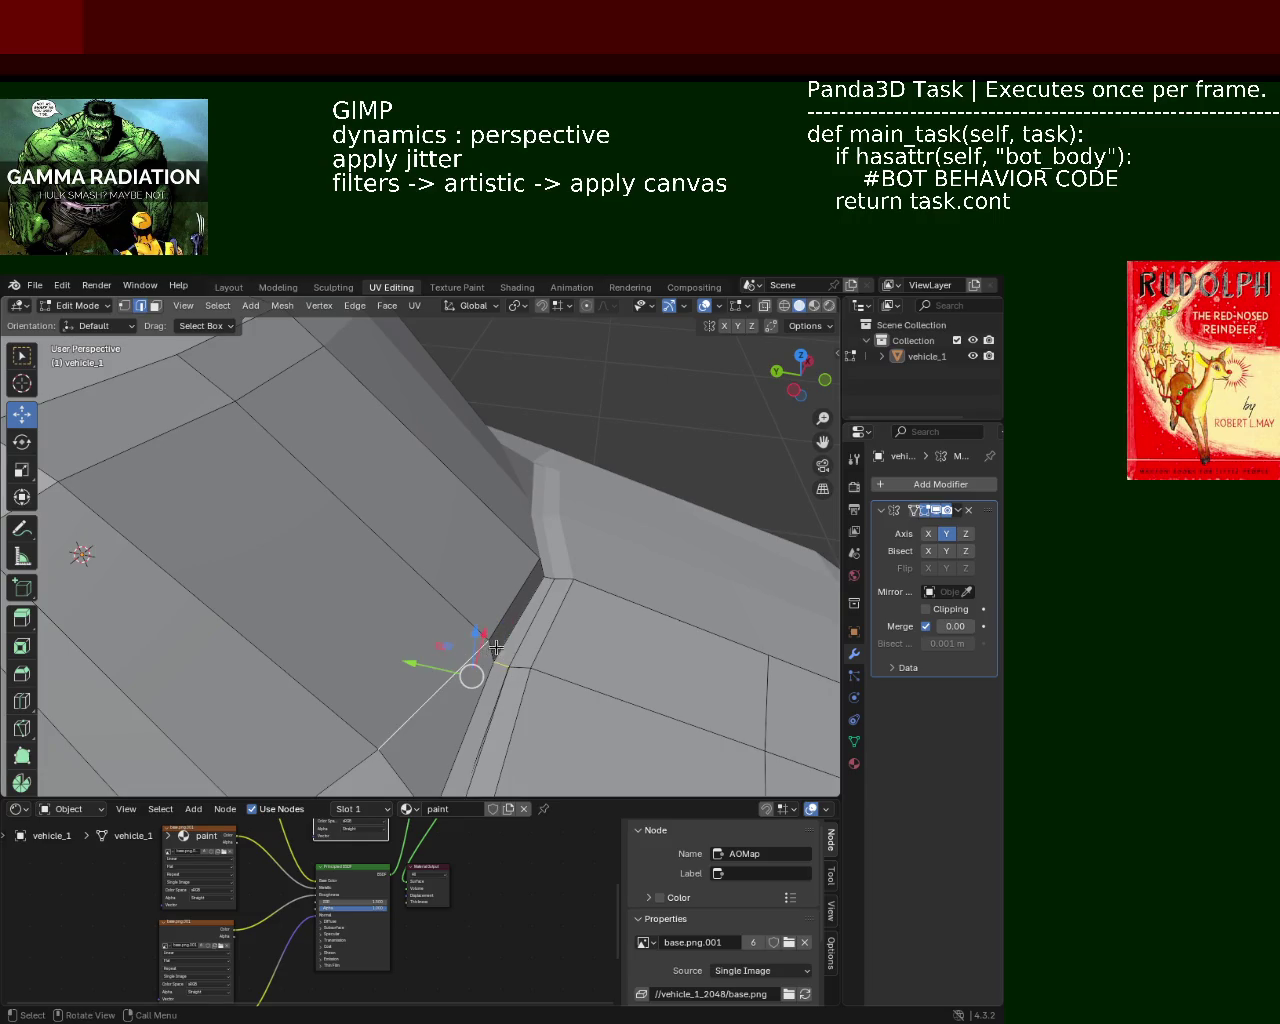
pyautogui.click(505, 664)
pyautogui.click(525, 674)
pyautogui.moveTo(525, 674)
pyautogui.mouseDown(button='middle')
pyautogui.moveTo(600, 686)
pyautogui.moveTo(480, 600)
pyautogui.moveTo(500, 626)
pyautogui.mouseUp(button='middle')
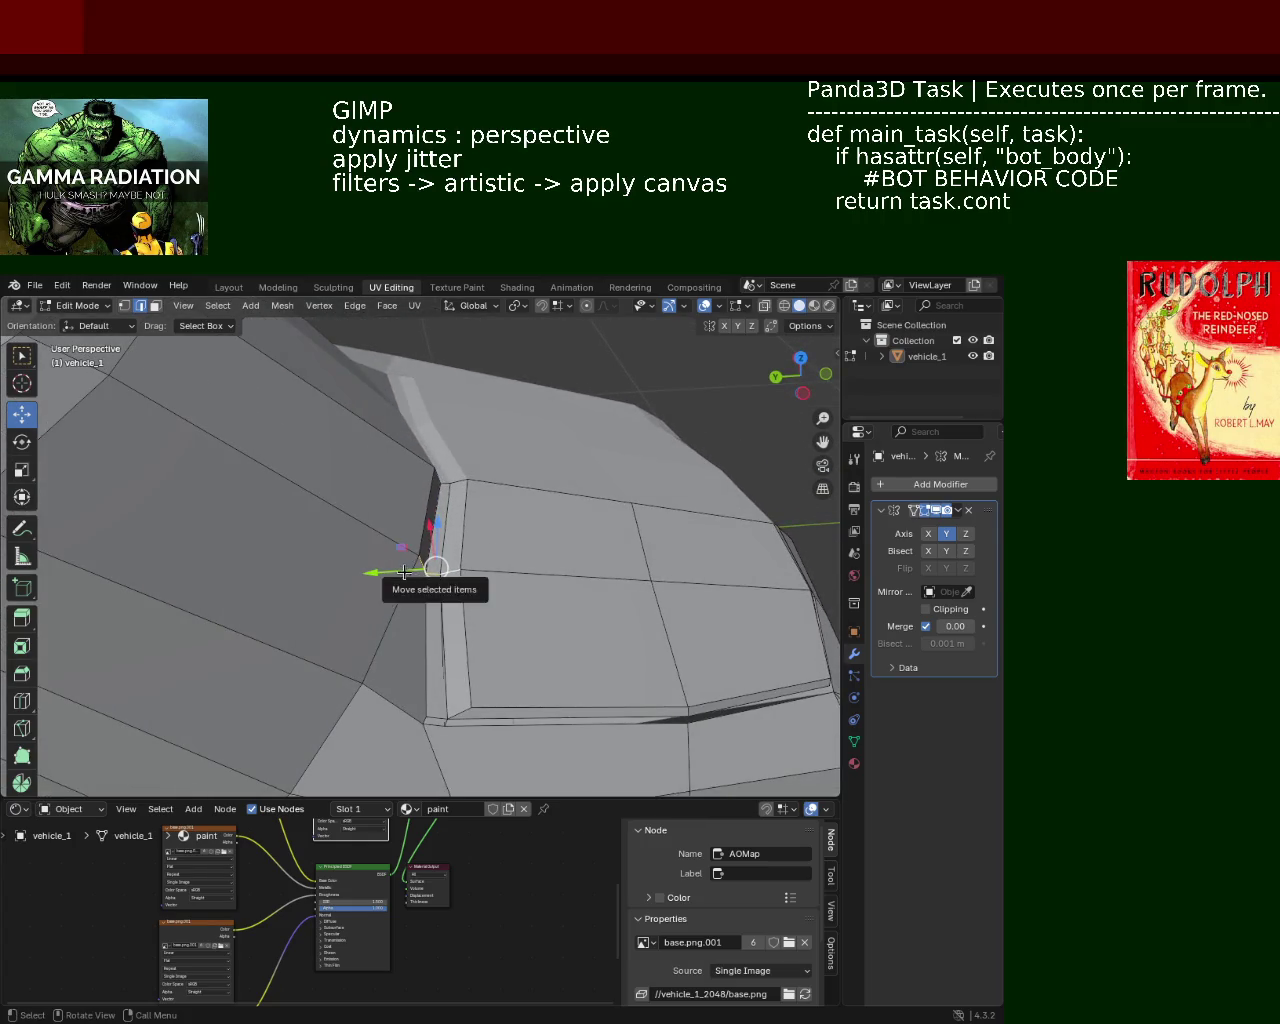
# Nudge the crease edge slightly along Y and save vehicle_1.blend
pyautogui.moveTo(415, 576); pyautogui.dragTo(454, 563)
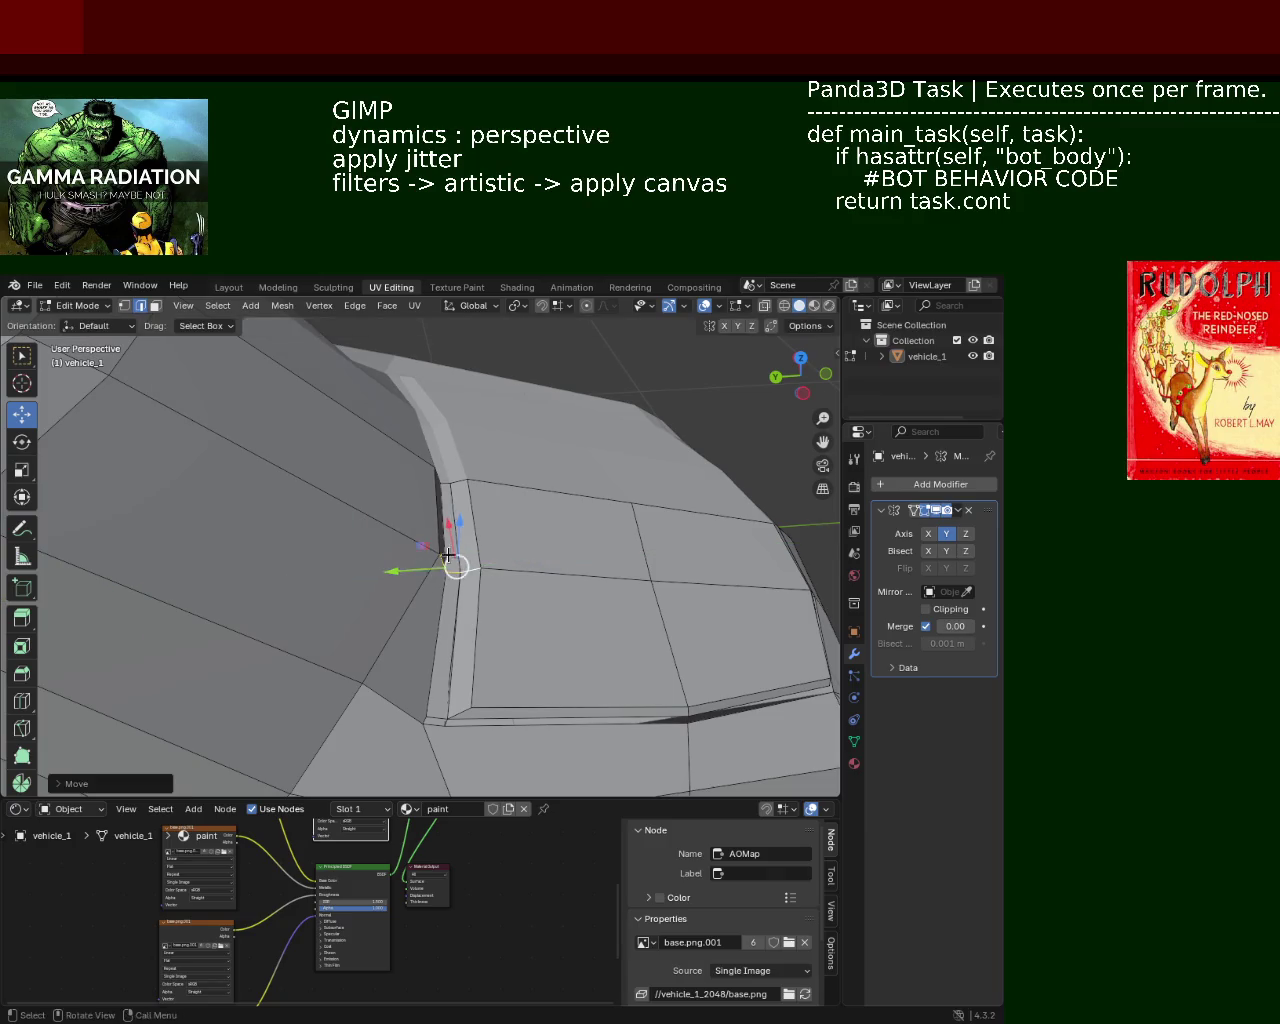
pyautogui.moveTo(454, 563)
pyautogui.mouseDown(button='middle')
pyautogui.moveTo(306, 494)
pyautogui.moveTo(451, 571)
pyautogui.moveTo(426, 572)
pyautogui.mouseUp(button='middle')
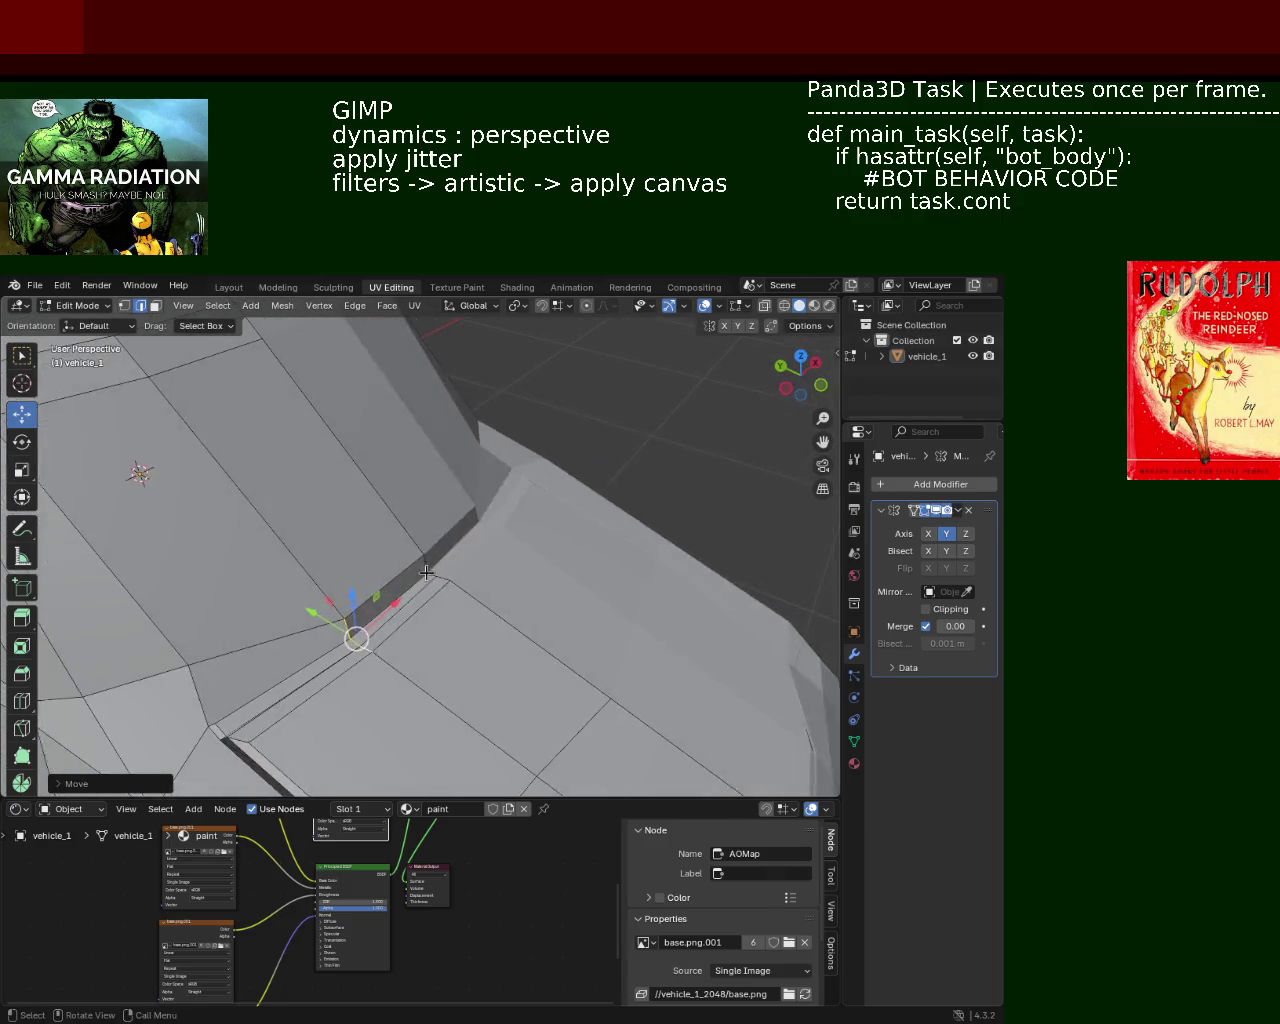
pyautogui.moveTo(527, 643)
pyautogui.mouseDown(button='middle')
pyautogui.moveTo(543, 631)
pyautogui.moveTo(500, 605)
pyautogui.moveTo(557, 574)
pyautogui.moveTo(489, 574)
pyautogui.moveTo(531, 591)
pyautogui.moveTo(547, 622)
pyautogui.moveTo(400, 583)
pyautogui.moveTo(409, 609)
pyautogui.moveTo(375, 600)
pyautogui.moveTo(428, 600)
pyautogui.mouseUp(button='middle')
pyautogui.hotkey('ctrl', 's')
# Turn off the Mirror modifier's Y axis so only half the car body shows
pyautogui.scroll(5, 423, 640)
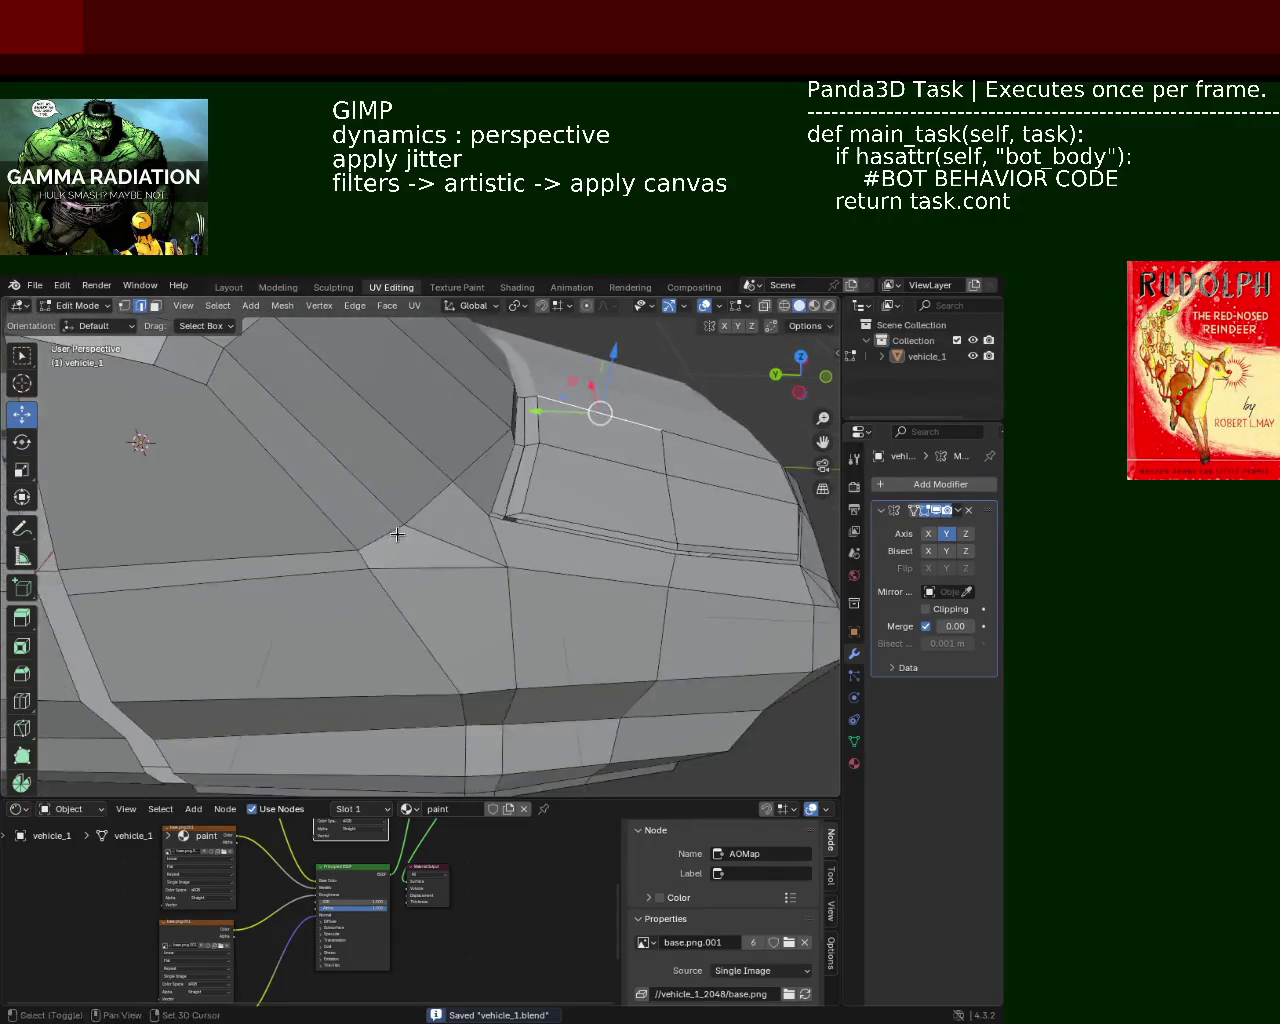
pyautogui.scroll(5, 529, 553)
pyautogui.moveTo(529, 553)
pyautogui.mouseDown(button='middle')
pyautogui.moveTo(506, 591)
pyautogui.moveTo(451, 609)
pyautogui.moveTo(477, 534)
pyautogui.moveTo(519, 507)
pyautogui.mouseUp(button='middle')
pyautogui.scroll(-5, 511, 591)
pyautogui.moveTo(511, 591)
pyautogui.mouseDown(button='middle')
pyautogui.moveTo(426, 580)
pyautogui.moveTo(531, 529)
pyautogui.moveTo(506, 506)
pyautogui.moveTo(360, 537)
pyautogui.moveTo(397, 537)
pyautogui.moveTo(420, 560)
pyautogui.moveTo(418, 526)
pyautogui.moveTo(266, 523)
pyautogui.moveTo(171, 543)
pyautogui.moveTo(434, 523)
pyautogui.moveTo(403, 549)
pyautogui.moveTo(519, 523)
pyautogui.moveTo(400, 523)
pyautogui.moveTo(378, 508)
pyautogui.moveTo(498, 556)
pyautogui.moveTo(630, 545)
pyautogui.mouseUp(button='middle')
pyautogui.click(946, 534)
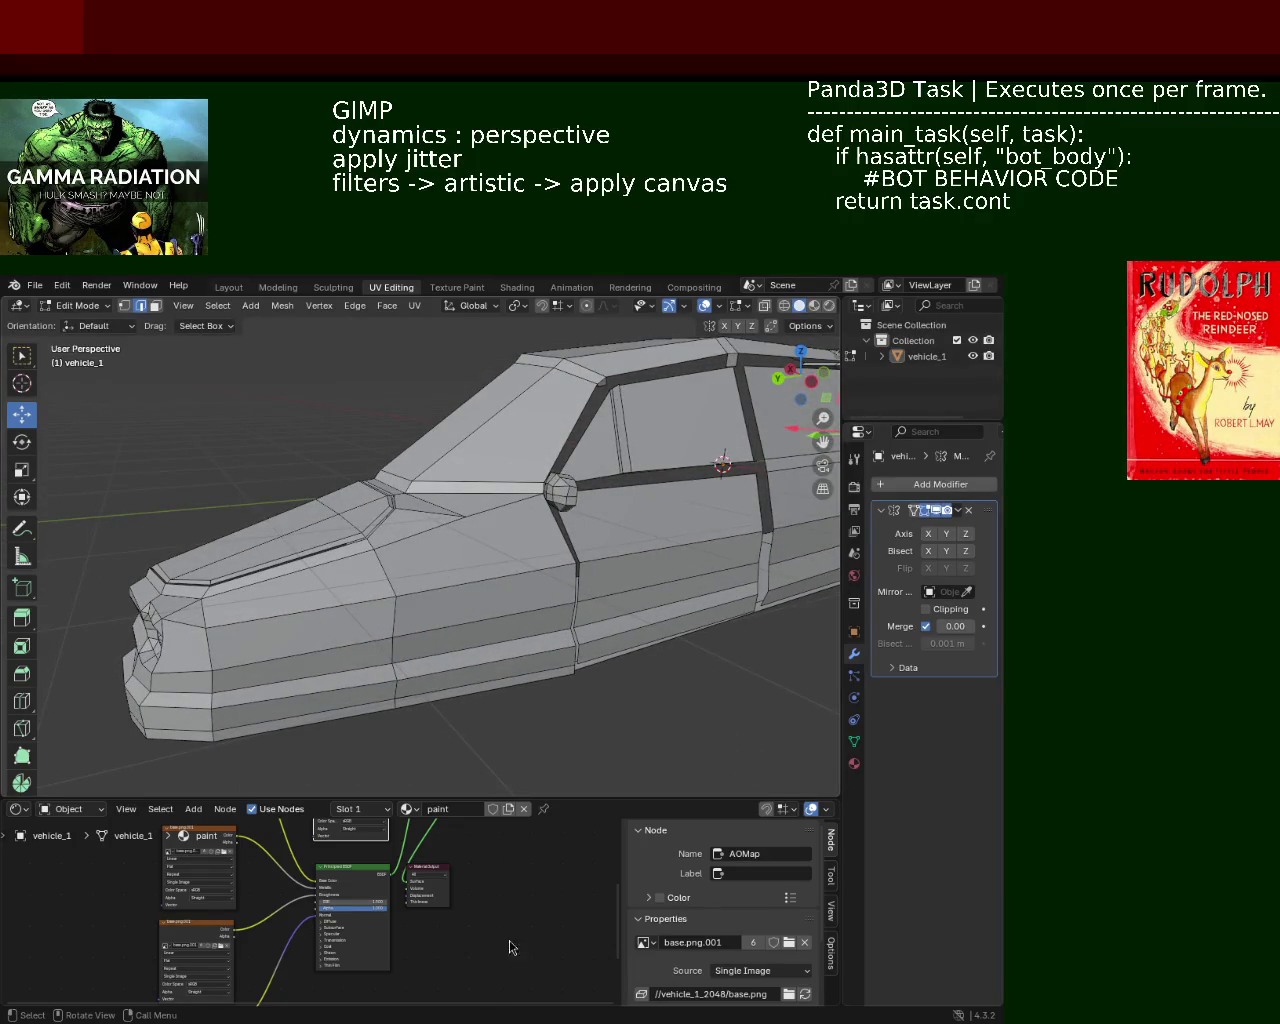
pyautogui.moveTo(464, 562)
pyautogui.mouseDown(button='middle')
pyautogui.moveTo(446, 554)
pyautogui.moveTo(418, 597)
pyautogui.mouseUp(button='middle')
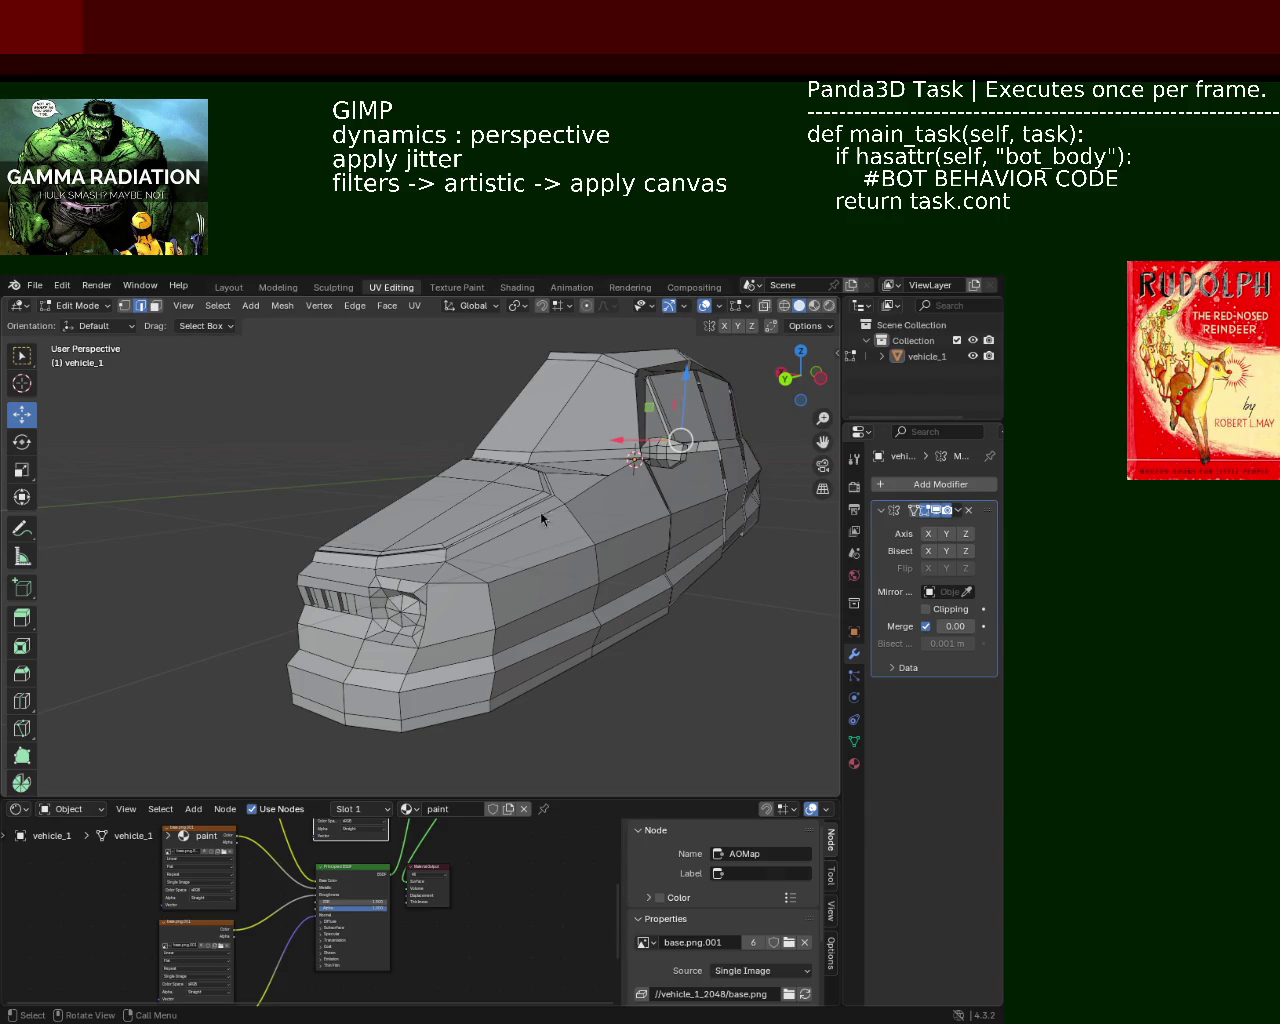
pyautogui.scroll(4, 546, 520)
pyautogui.scroll(2, 457, 514)
pyautogui.scroll(2, 491, 508)
pyautogui.scroll(-3, 570, 476)
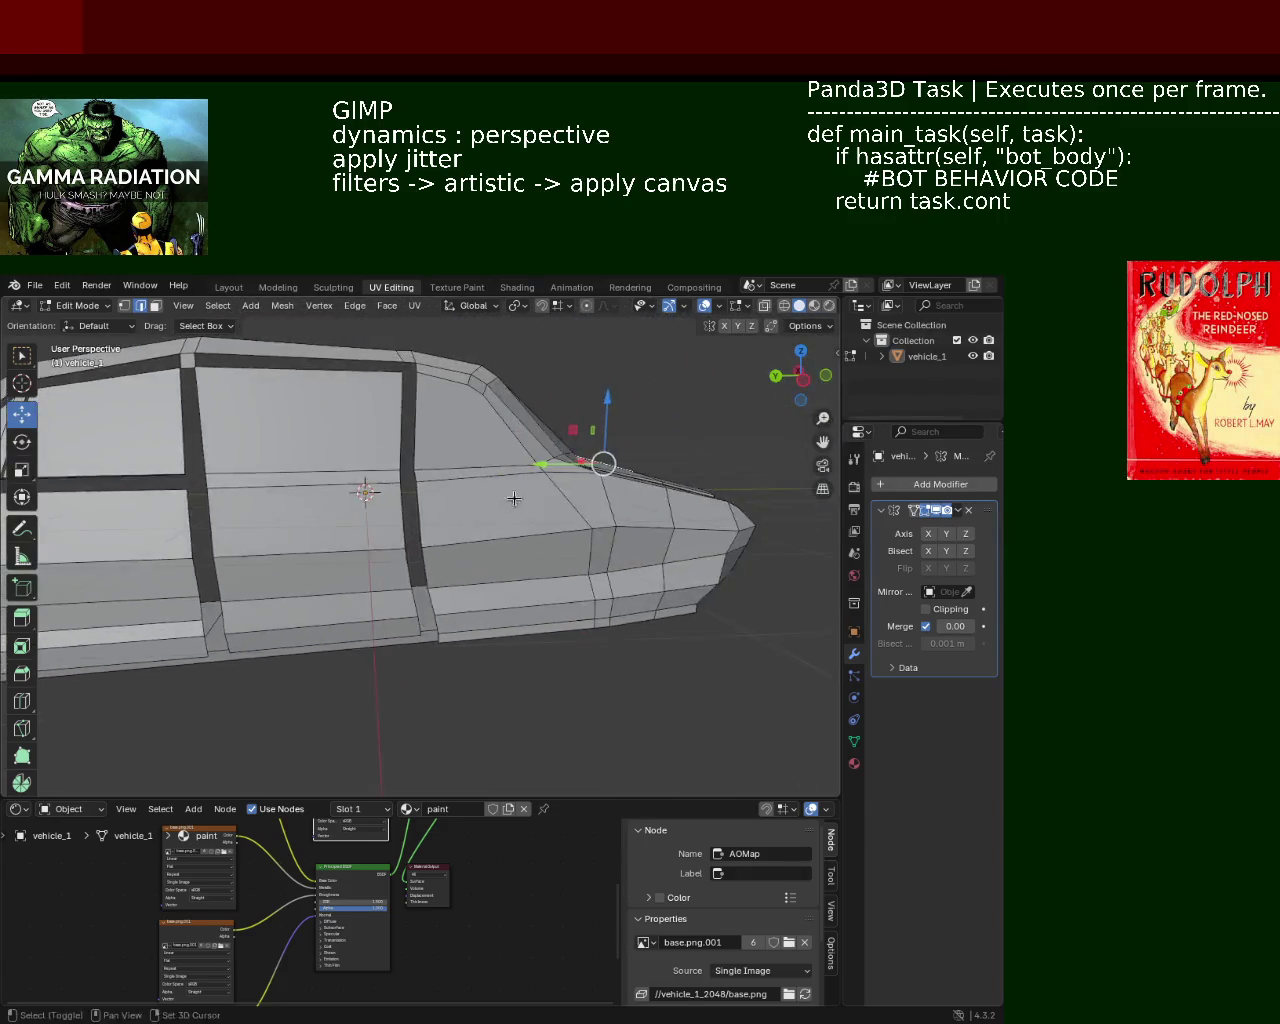
pyautogui.scroll(-2, 474, 517)
pyautogui.moveTo(474, 517)
pyautogui.mouseDown(button='middle')
pyautogui.moveTo(409, 503)
pyautogui.moveTo(503, 526)
pyautogui.moveTo(429, 529)
pyautogui.moveTo(470, 526)
pyautogui.moveTo(485, 510)
pyautogui.moveTo(479, 581)
pyautogui.moveTo(594, 526)
pyautogui.moveTo(563, 509)
pyautogui.moveTo(430, 543)
pyautogui.moveTo(400, 531)
pyautogui.moveTo(503, 534)
pyautogui.moveTo(520, 540)
pyautogui.moveTo(440, 545)
pyautogui.moveTo(525, 553)
pyautogui.moveTo(491, 540)
pyautogui.mouseUp(button='middle')
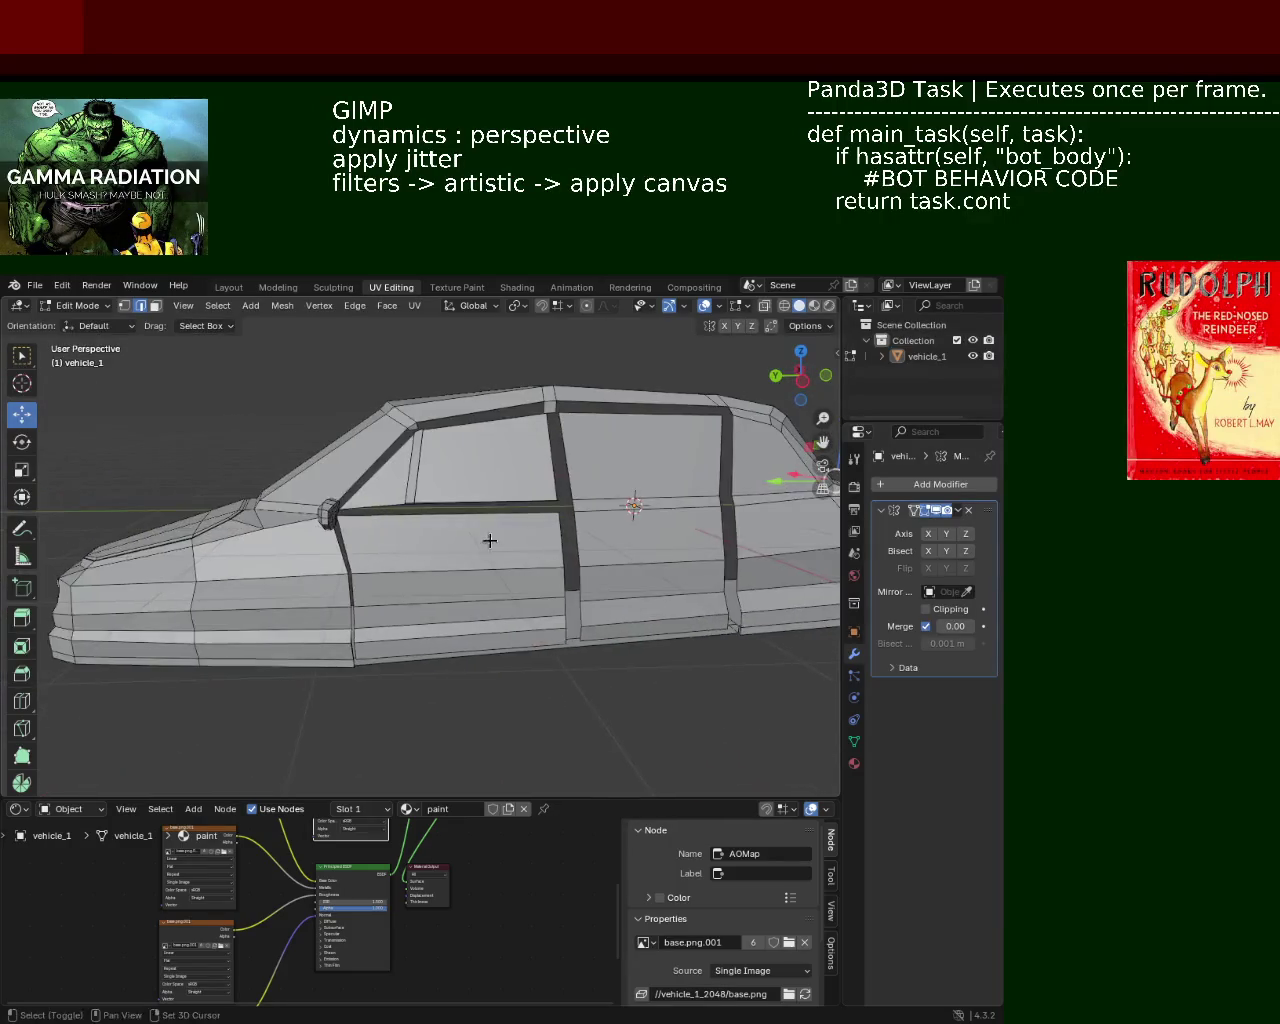
pyautogui.moveTo(449, 480)
pyautogui.mouseDown(button='middle')
pyautogui.moveTo(423, 543)
pyautogui.moveTo(769, 463)
pyautogui.mouseUp(button='middle')
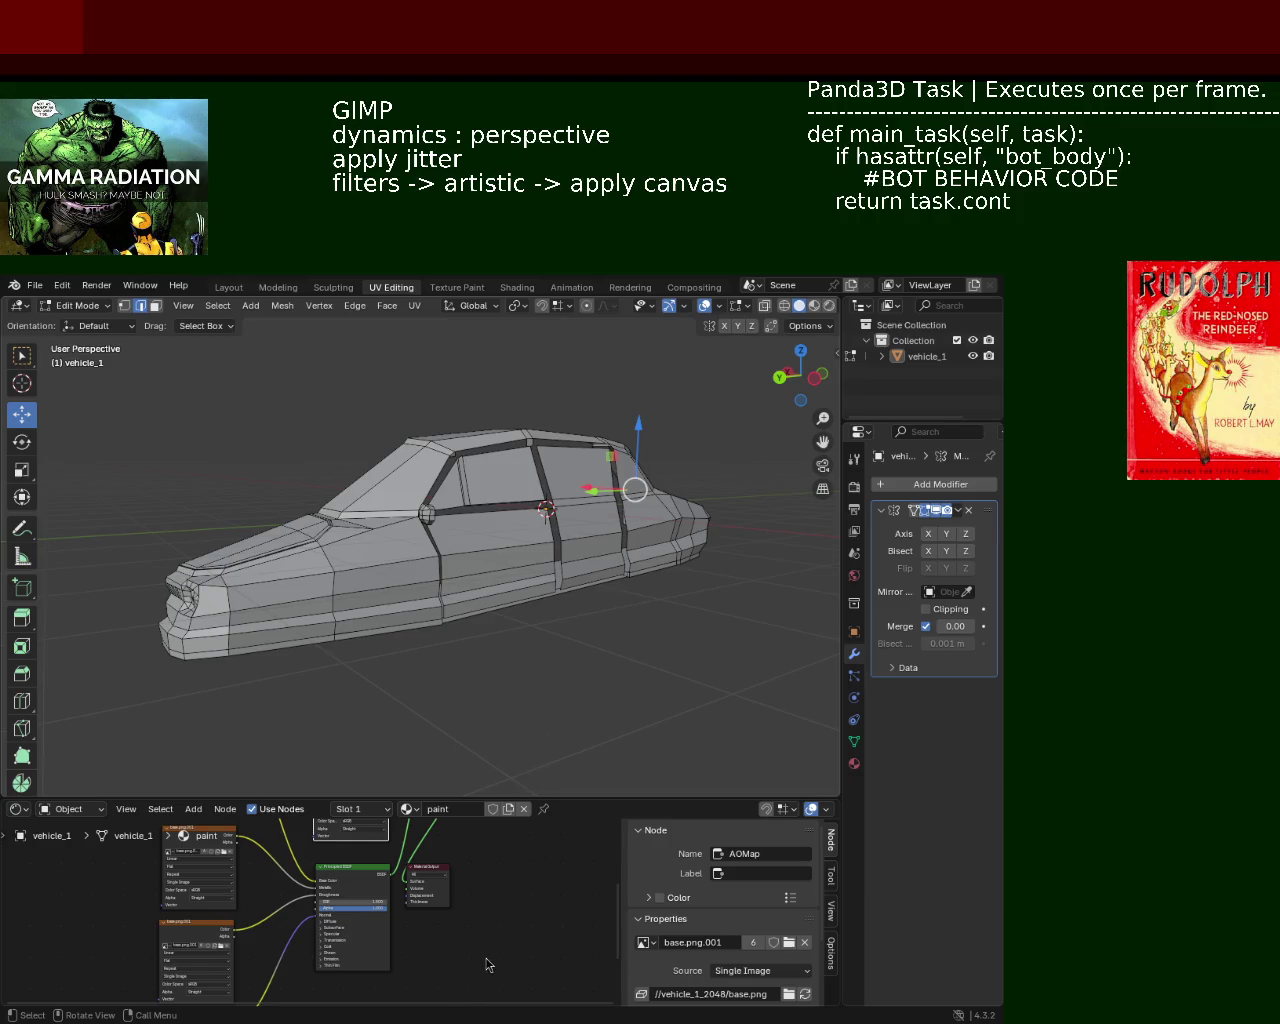
# Save vehicle_1 and toggle Y in the Mirror modifier's Axis row
pyautogui.moveTo(340, 610)
pyautogui.mouseDown(button='middle')
pyautogui.moveTo(453, 590)
pyautogui.moveTo(429, 517)
pyautogui.moveTo(519, 555)
pyautogui.moveTo(537, 590)
pyautogui.moveTo(531, 536)
pyautogui.mouseUp(button='middle')
pyautogui.hotkey('ctrl', 's')
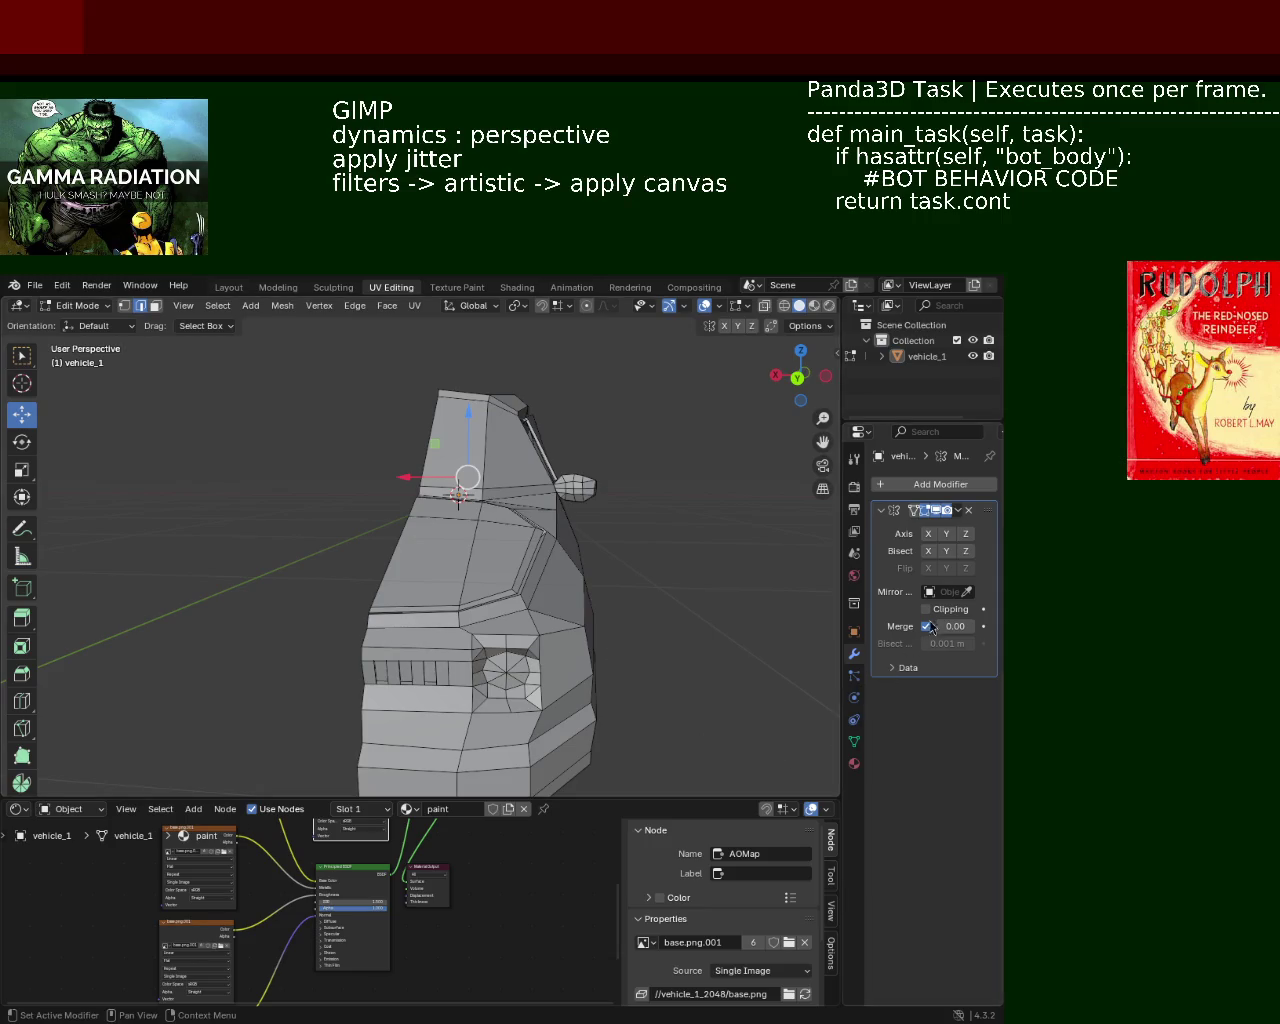
pyautogui.click(946, 534)
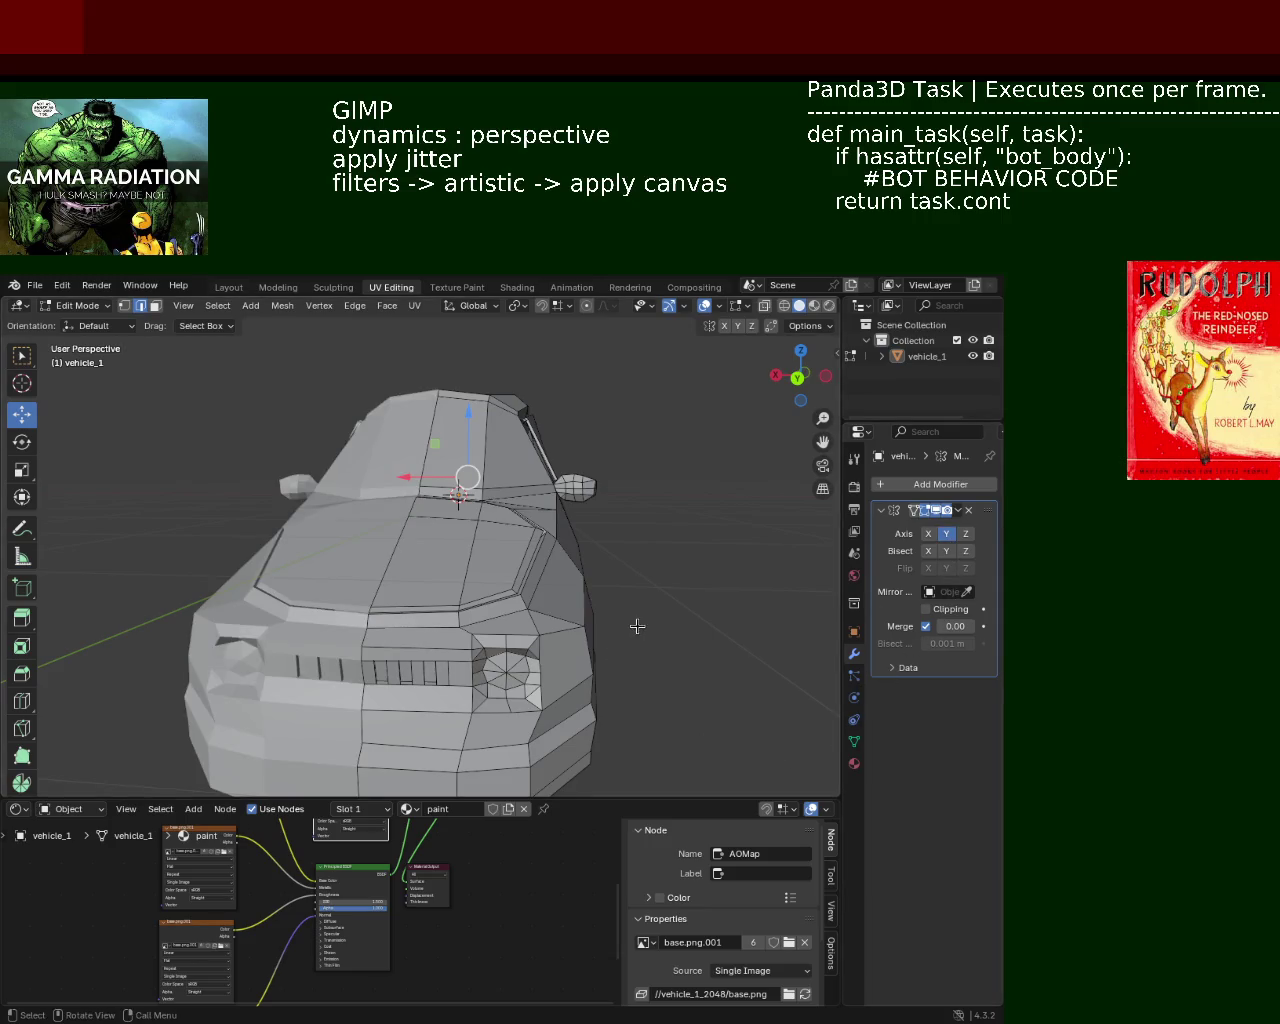
pyautogui.moveTo(634, 623)
pyautogui.mouseDown(button='middle')
pyautogui.moveTo(406, 629)
pyautogui.moveTo(643, 620)
pyautogui.moveTo(545, 620)
pyautogui.mouseUp(button='middle')
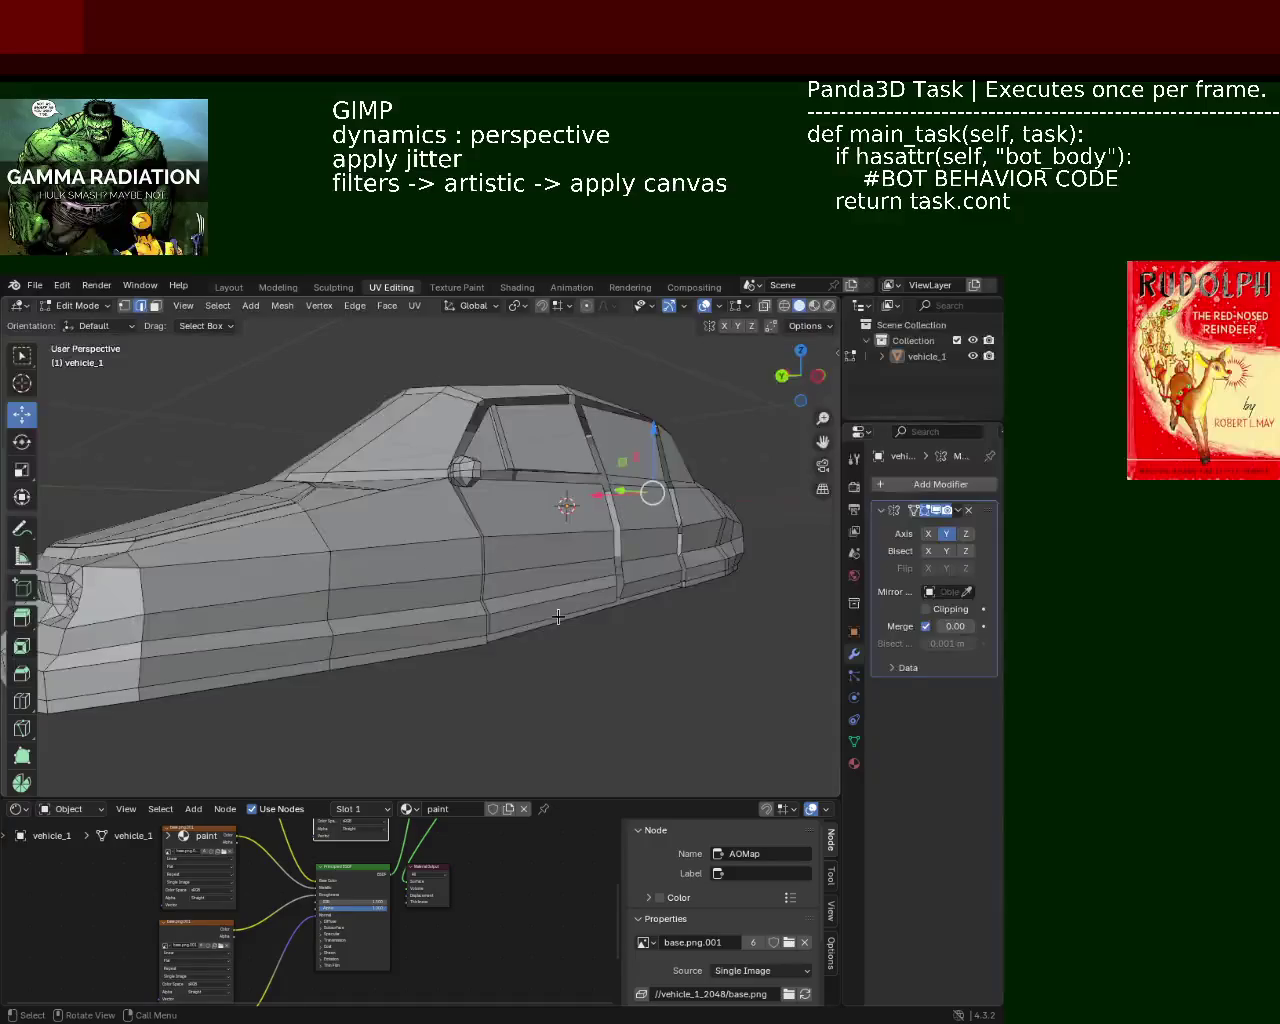
pyautogui.scroll(-2, 541, 553)
pyautogui.moveTo(541, 553)
pyautogui.mouseDown(button='middle')
pyautogui.moveTo(538, 597)
pyautogui.moveTo(194, 609)
pyautogui.moveTo(298, 645)
pyautogui.moveTo(586, 601)
pyautogui.moveTo(470, 631)
pyautogui.mouseUp(button='middle')
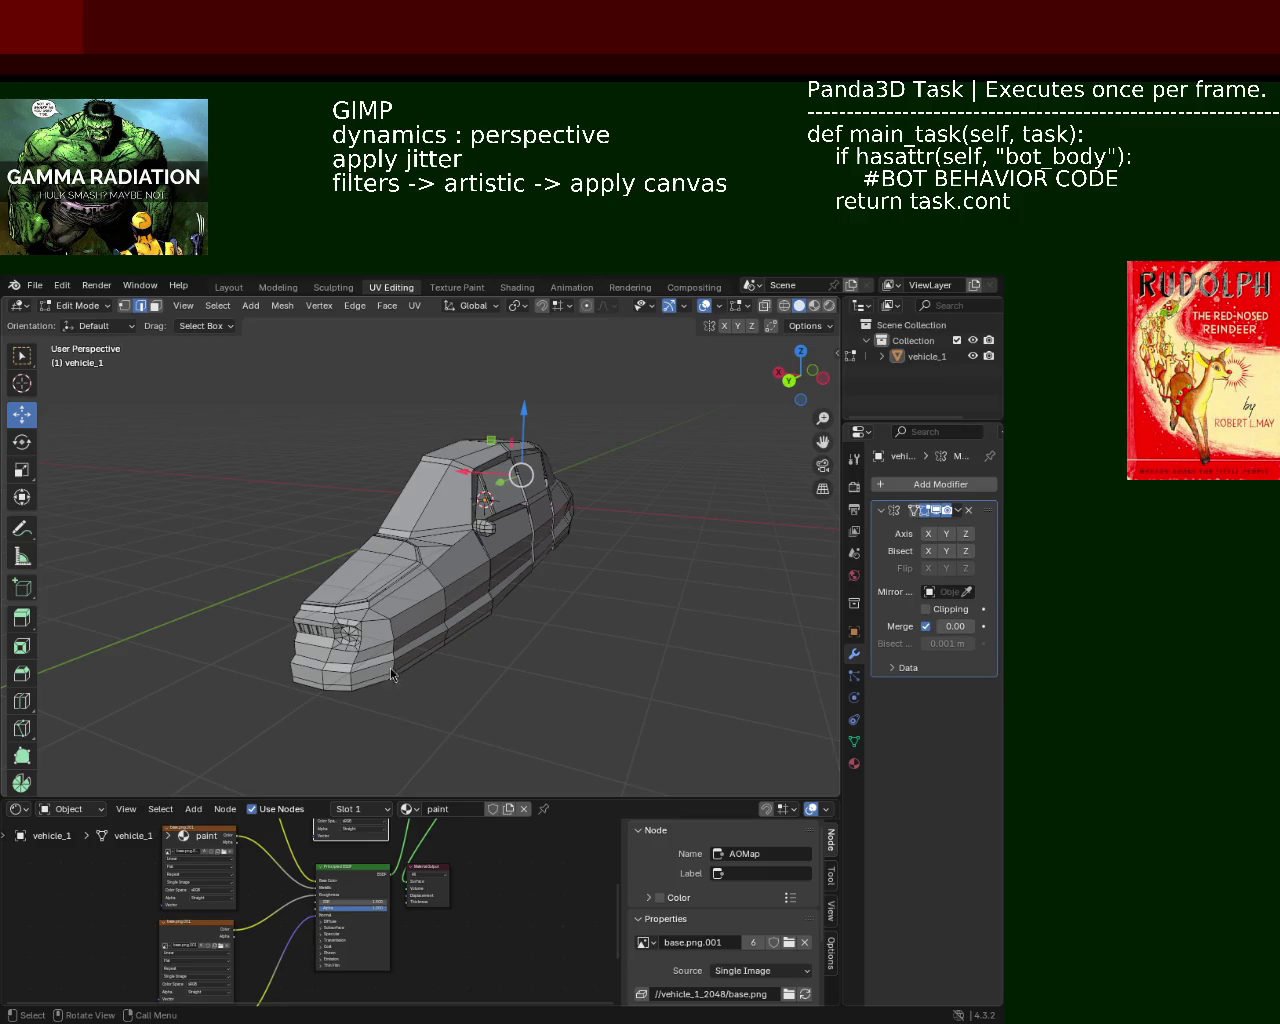
# Switch Y-axis mirroring back on and view the whole car body in wireframe
pyautogui.click(948, 543)
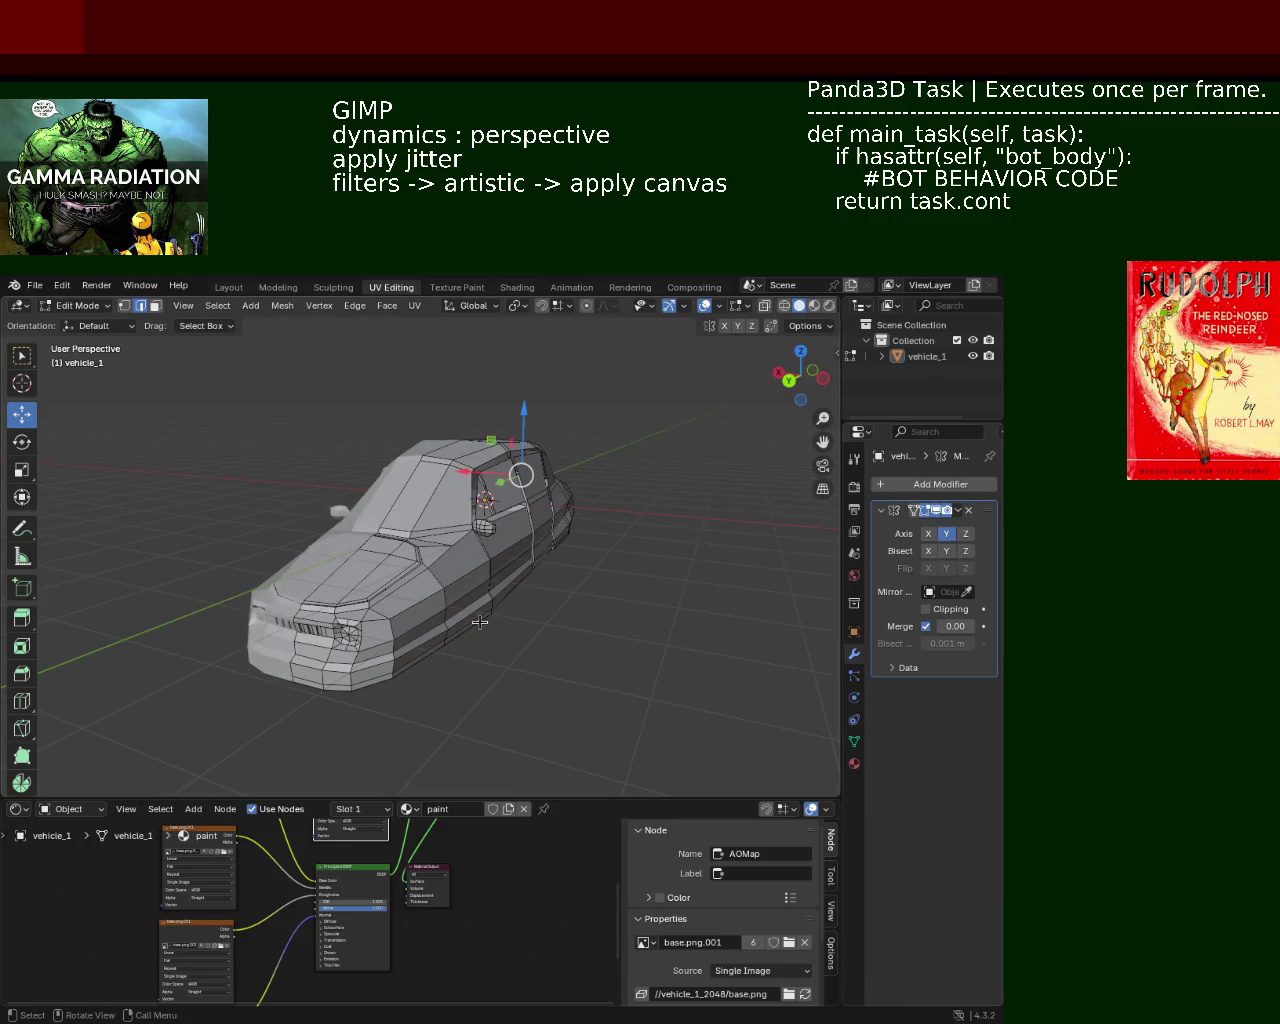
pyautogui.moveTo(540, 585)
pyautogui.mouseDown(button='middle')
pyautogui.moveTo(485, 618)
pyautogui.moveTo(368, 572)
pyautogui.moveTo(361, 584)
pyautogui.moveTo(392, 568)
pyautogui.mouseUp(button='middle')
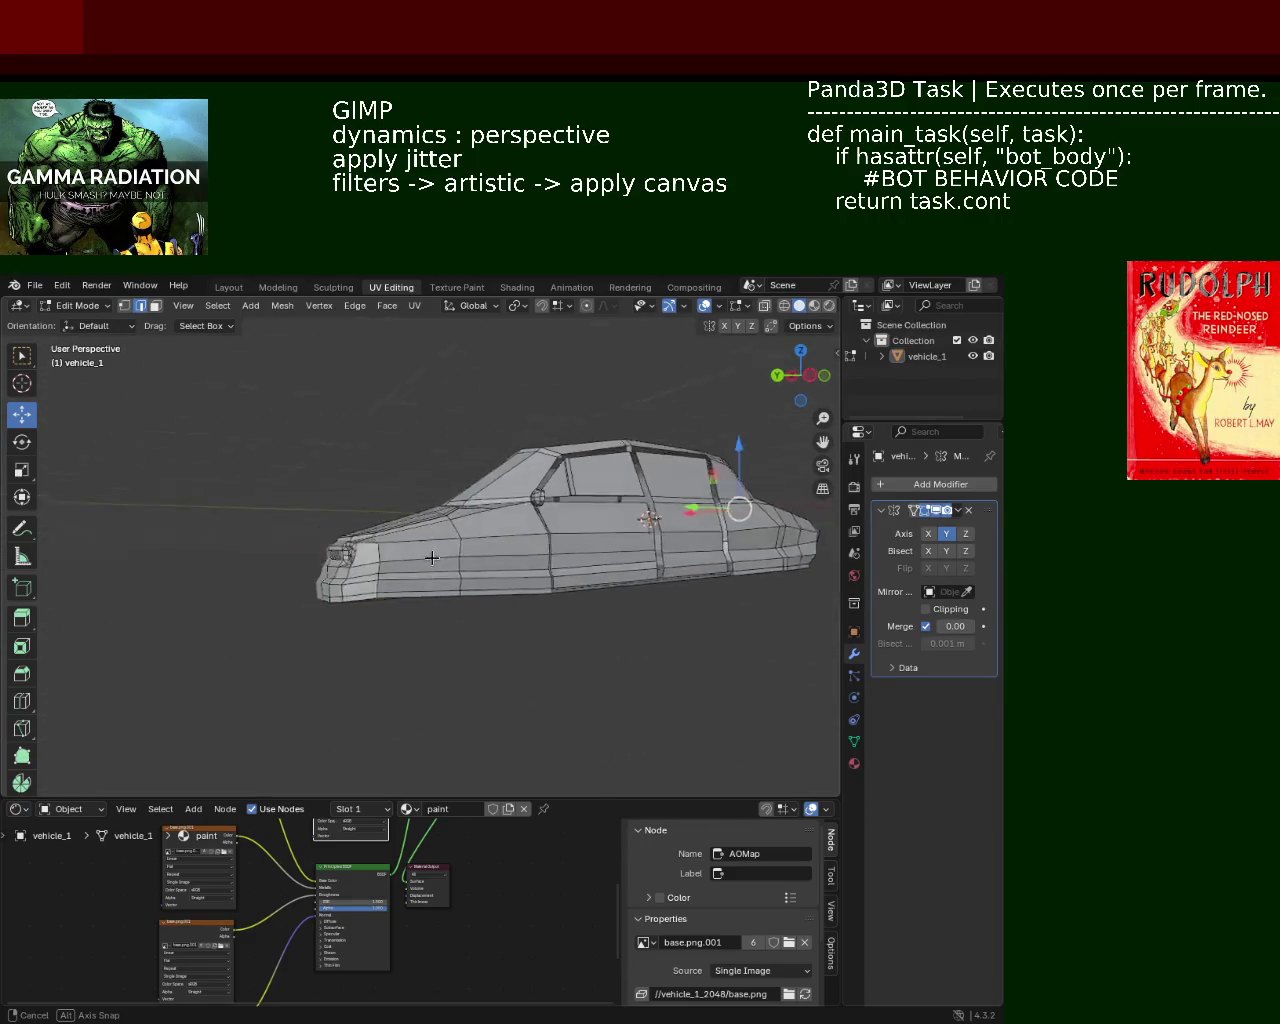
pyautogui.click(784, 306)
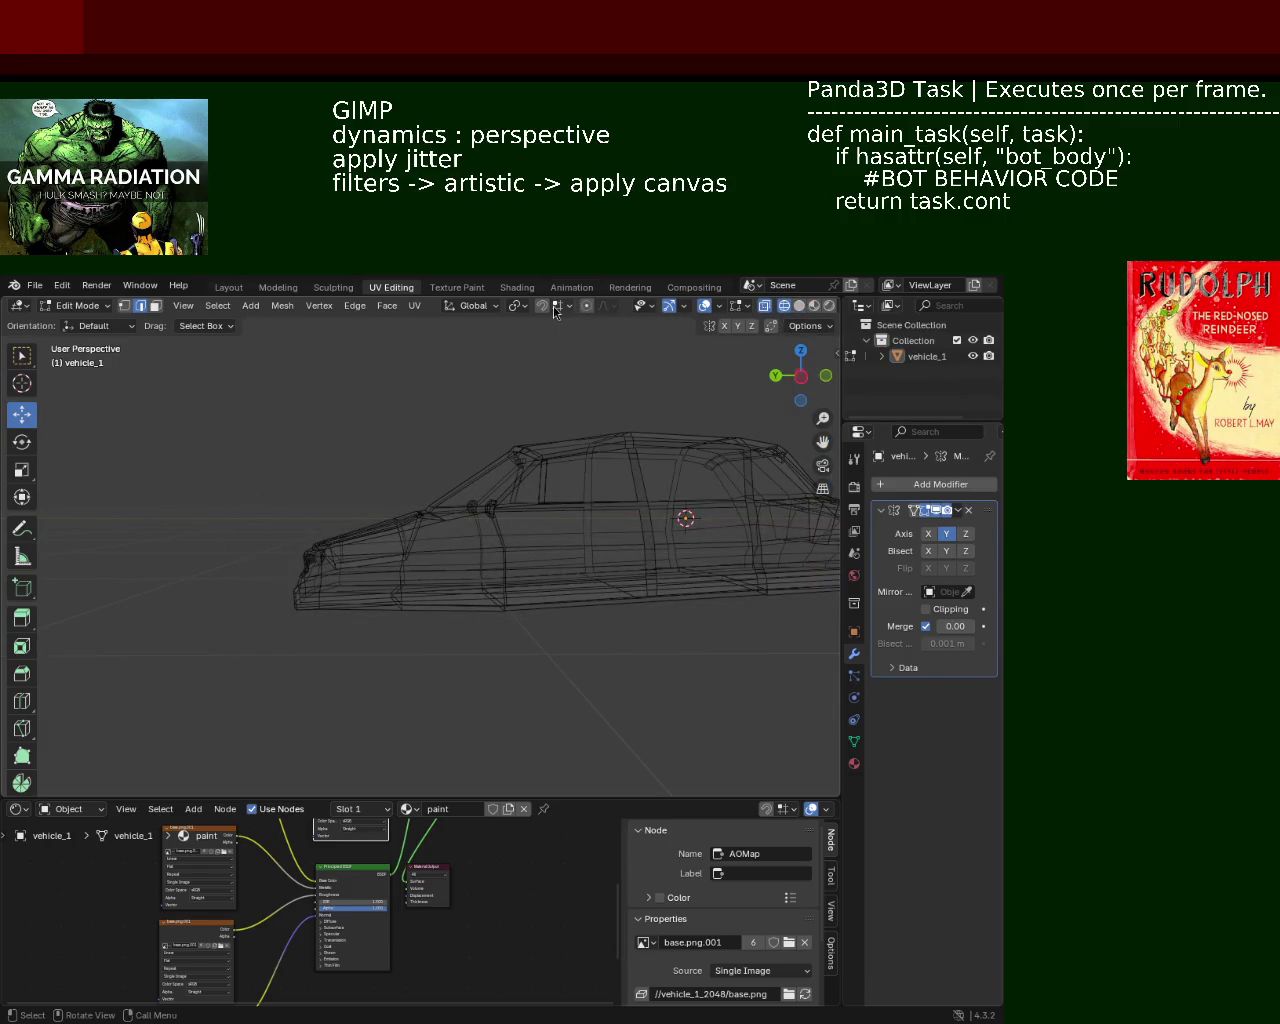
# Select the car's front-end vertices and raise them along Z to about 0.161 m
pyautogui.click(124, 306)
pyautogui.moveTo(208, 464); pyautogui.dragTo(400, 782)
pyautogui.moveTo(313, 516); pyautogui.dragTo(310, 492)
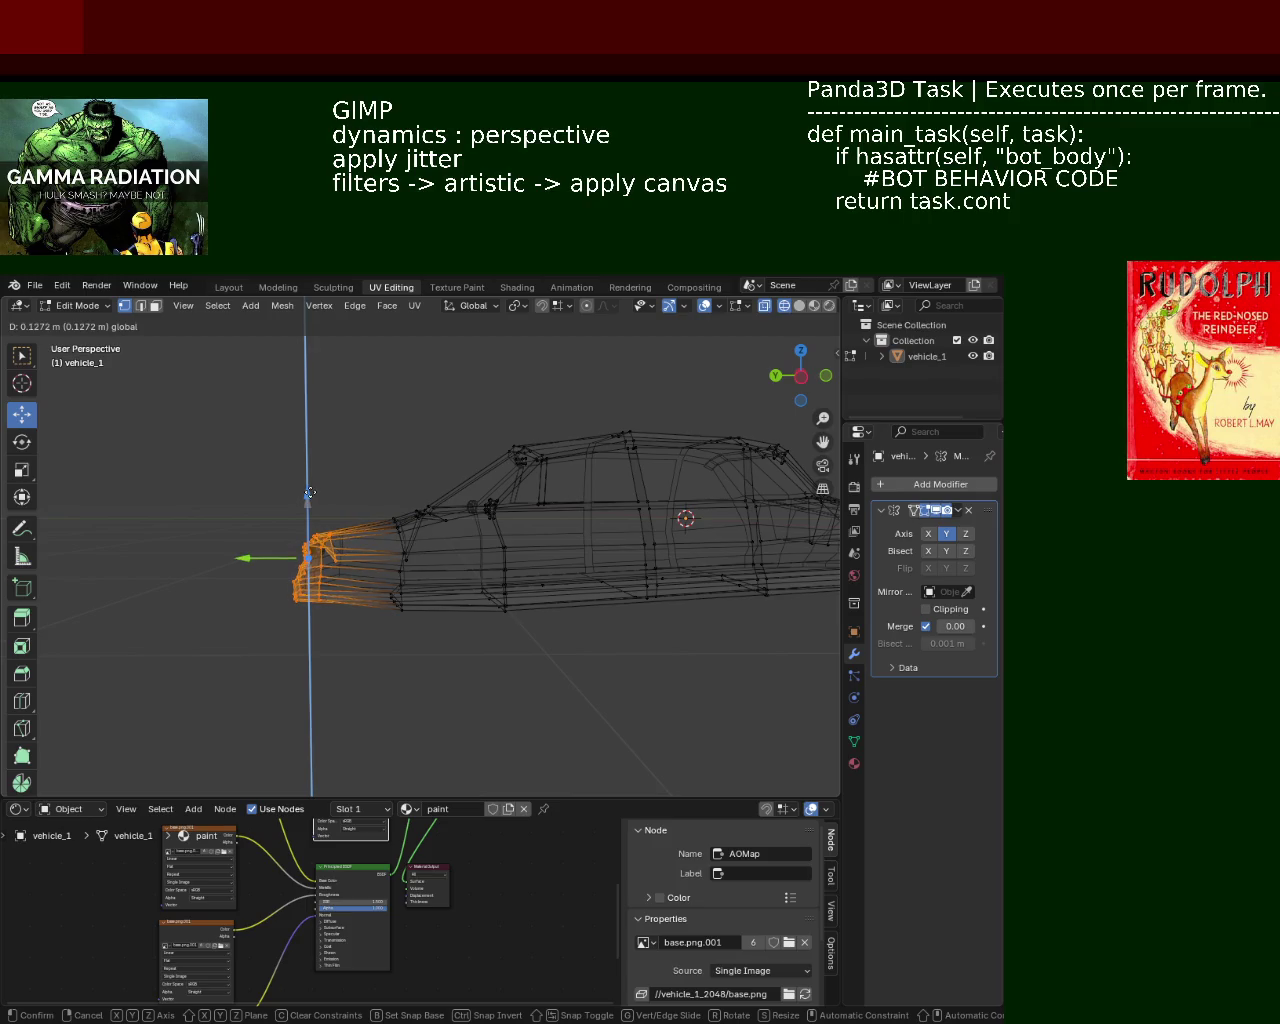
pyautogui.moveTo(310, 492); pyautogui.dragTo(314, 492)
pyautogui.click(419, 674)
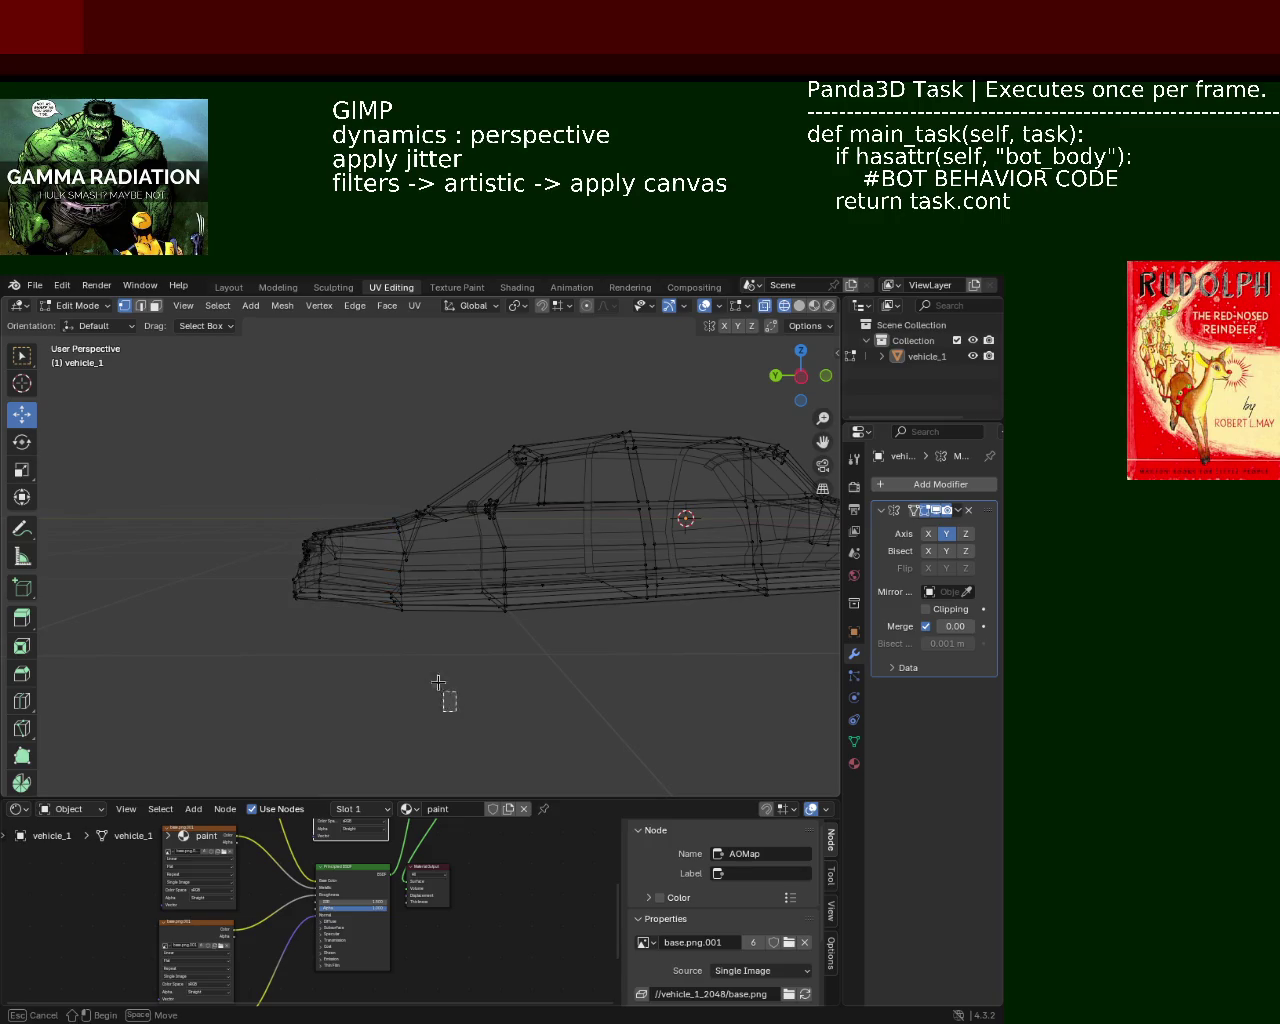
# Back in solid view, select a vertical column of front vertices and move it along Z
pyautogui.moveTo(456, 711)
pyautogui.mouseDown()
pyautogui.moveTo(370, 576)
pyautogui.moveTo(397, 537)
pyautogui.mouseUp()
pyautogui.moveTo(397, 537); pyautogui.dragTo(525, 581, button='middle')
pyautogui.click(799, 306)
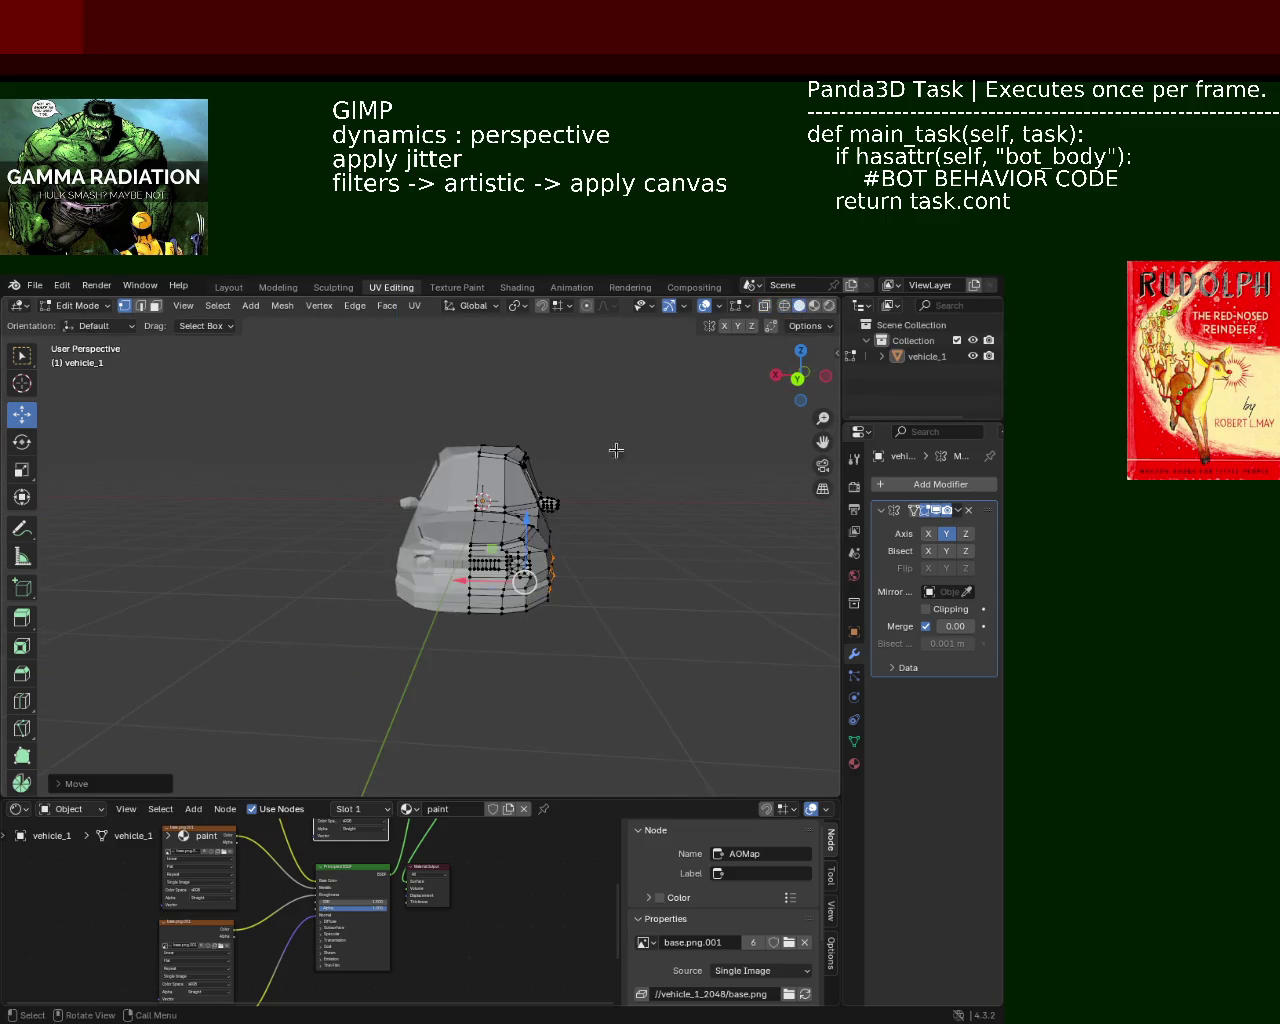
pyautogui.moveTo(614, 449)
pyautogui.mouseDown(button='middle')
pyautogui.moveTo(446, 594)
pyautogui.moveTo(583, 610)
pyautogui.mouseUp(button='middle')
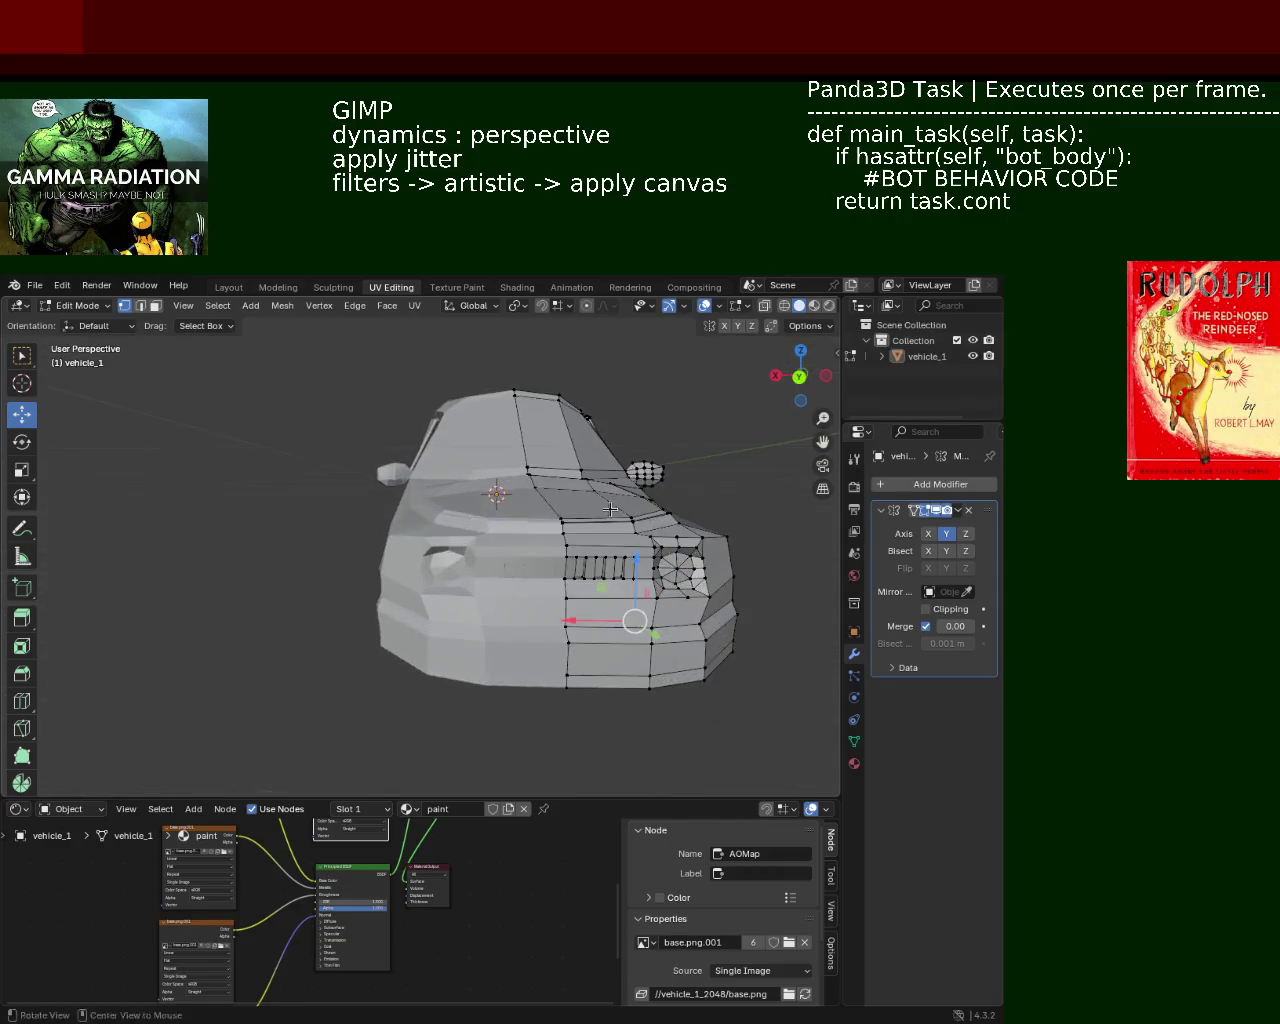
pyautogui.moveTo(583, 610); pyautogui.dragTo(531, 487, button='middle')
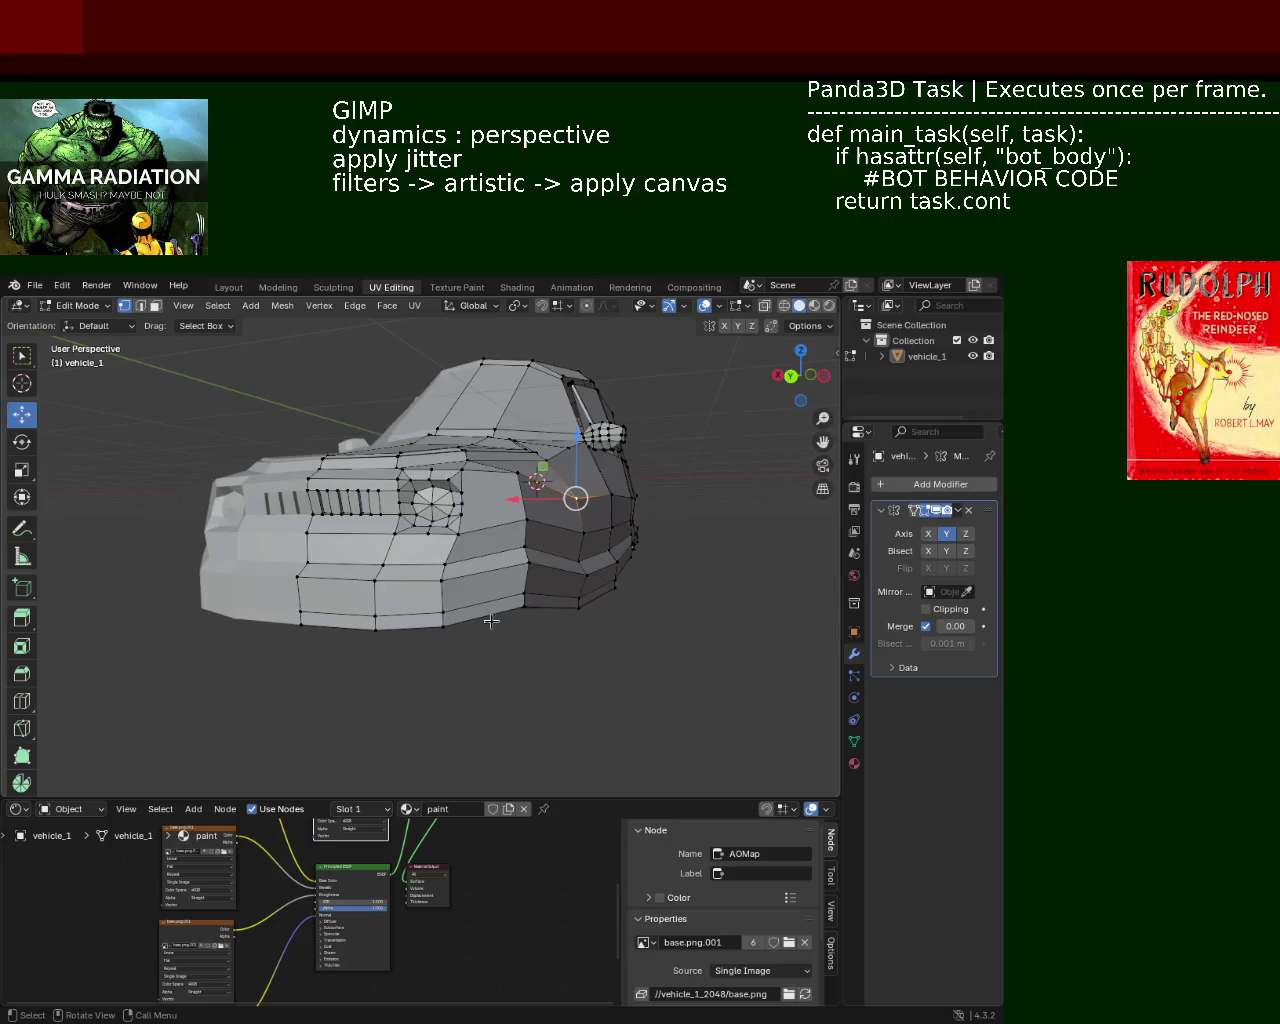
pyautogui.moveTo(543, 694)
pyautogui.mouseDown()
pyautogui.moveTo(517, 507)
pyautogui.moveTo(527, 524)
pyautogui.mouseUp()
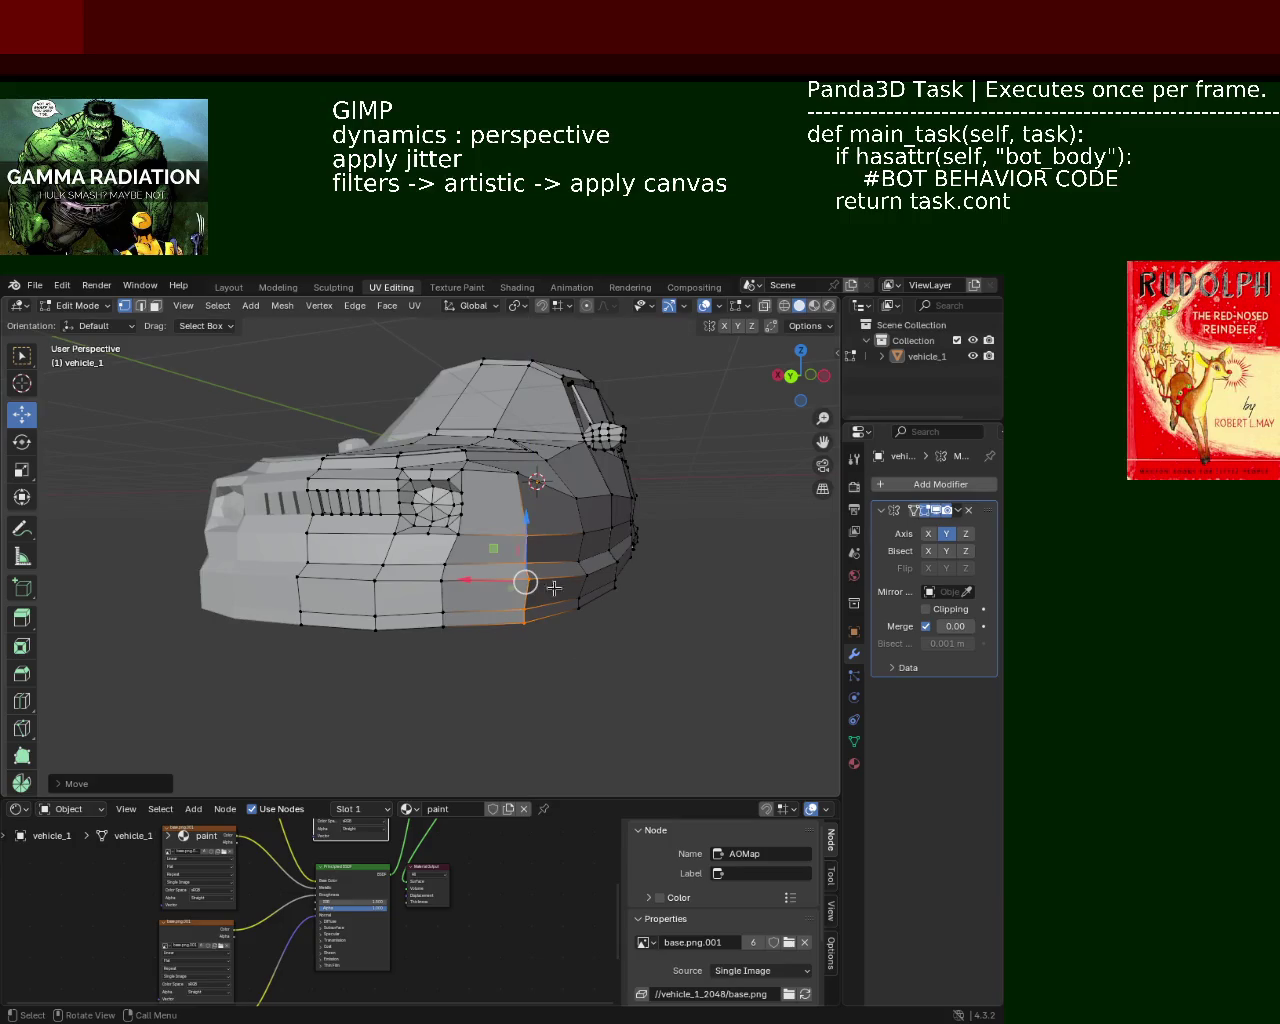
pyautogui.moveTo(586, 666)
pyautogui.mouseDown(button='middle')
pyautogui.moveTo(570, 622)
pyautogui.moveTo(583, 594)
pyautogui.mouseUp(button='middle')
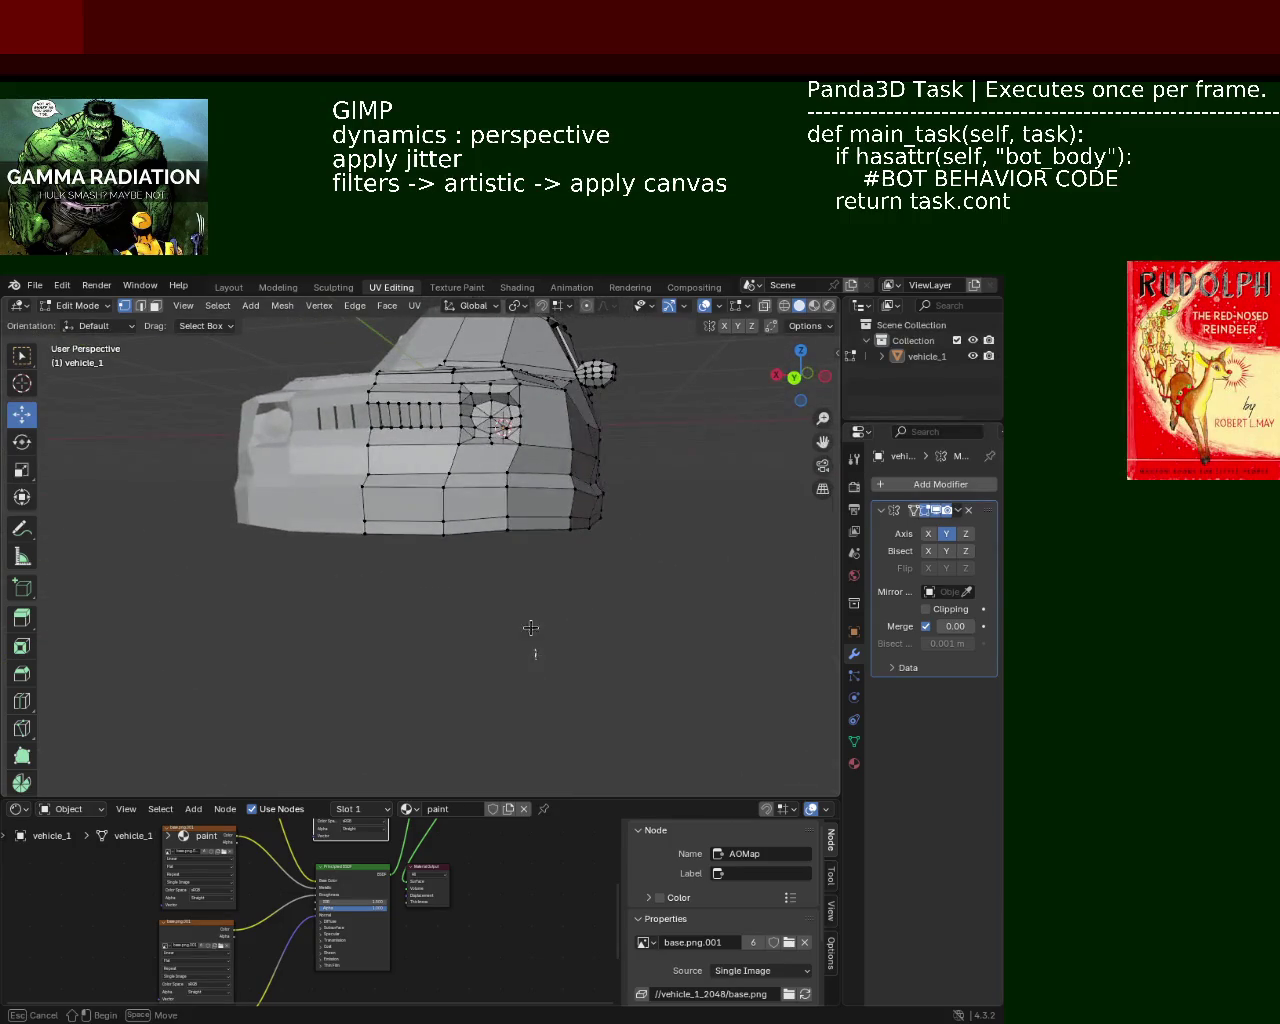
# Box-select the bottom front edge loop and lower it slightly along Z
pyautogui.moveTo(536, 659); pyautogui.dragTo(338, 499)
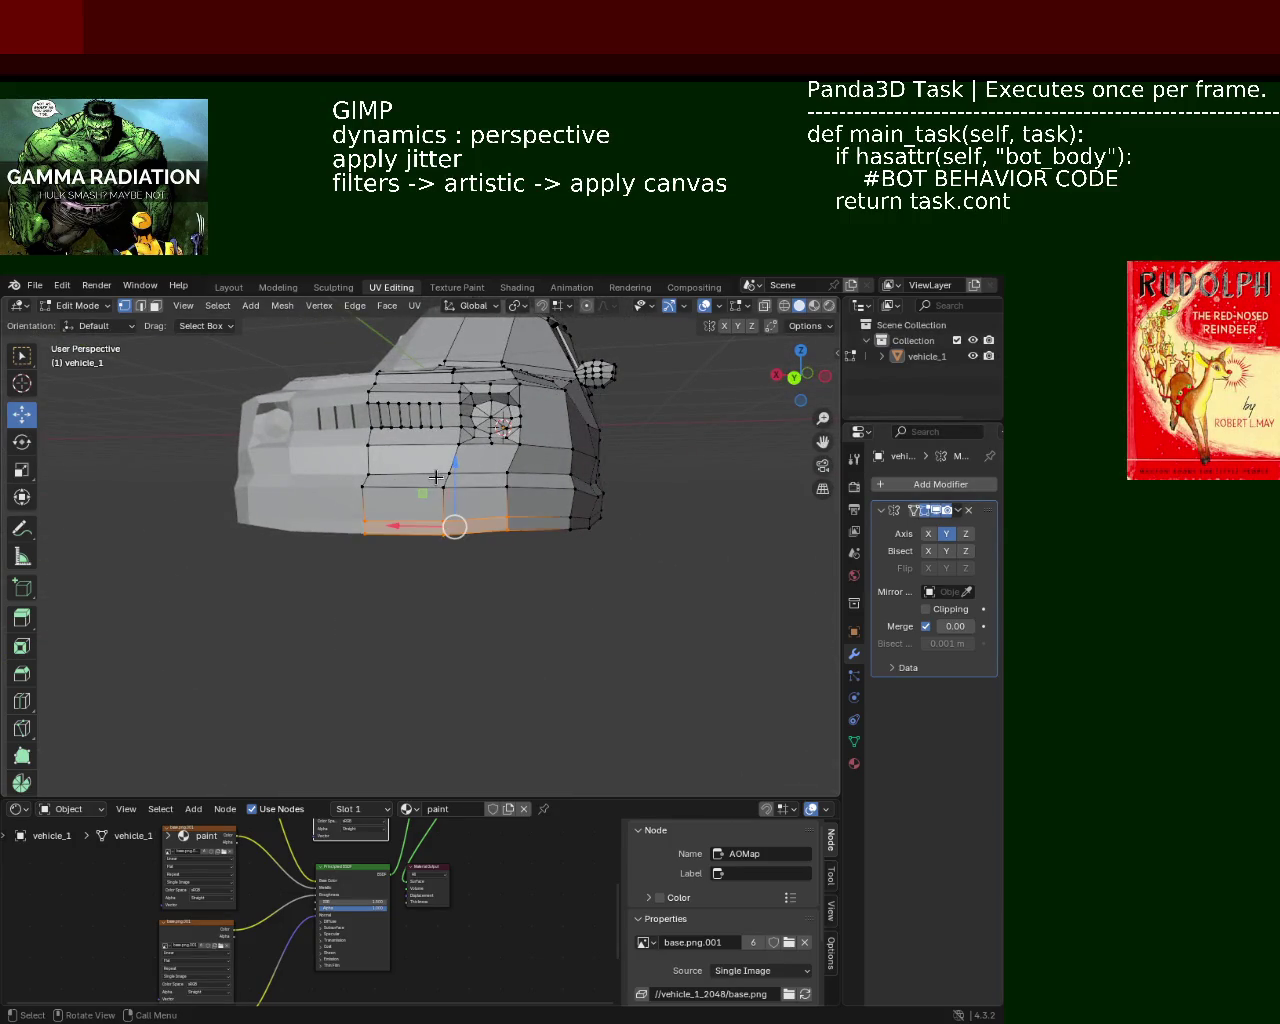
pyautogui.moveTo(448, 476); pyautogui.dragTo(458, 499)
pyautogui.click(458, 499)
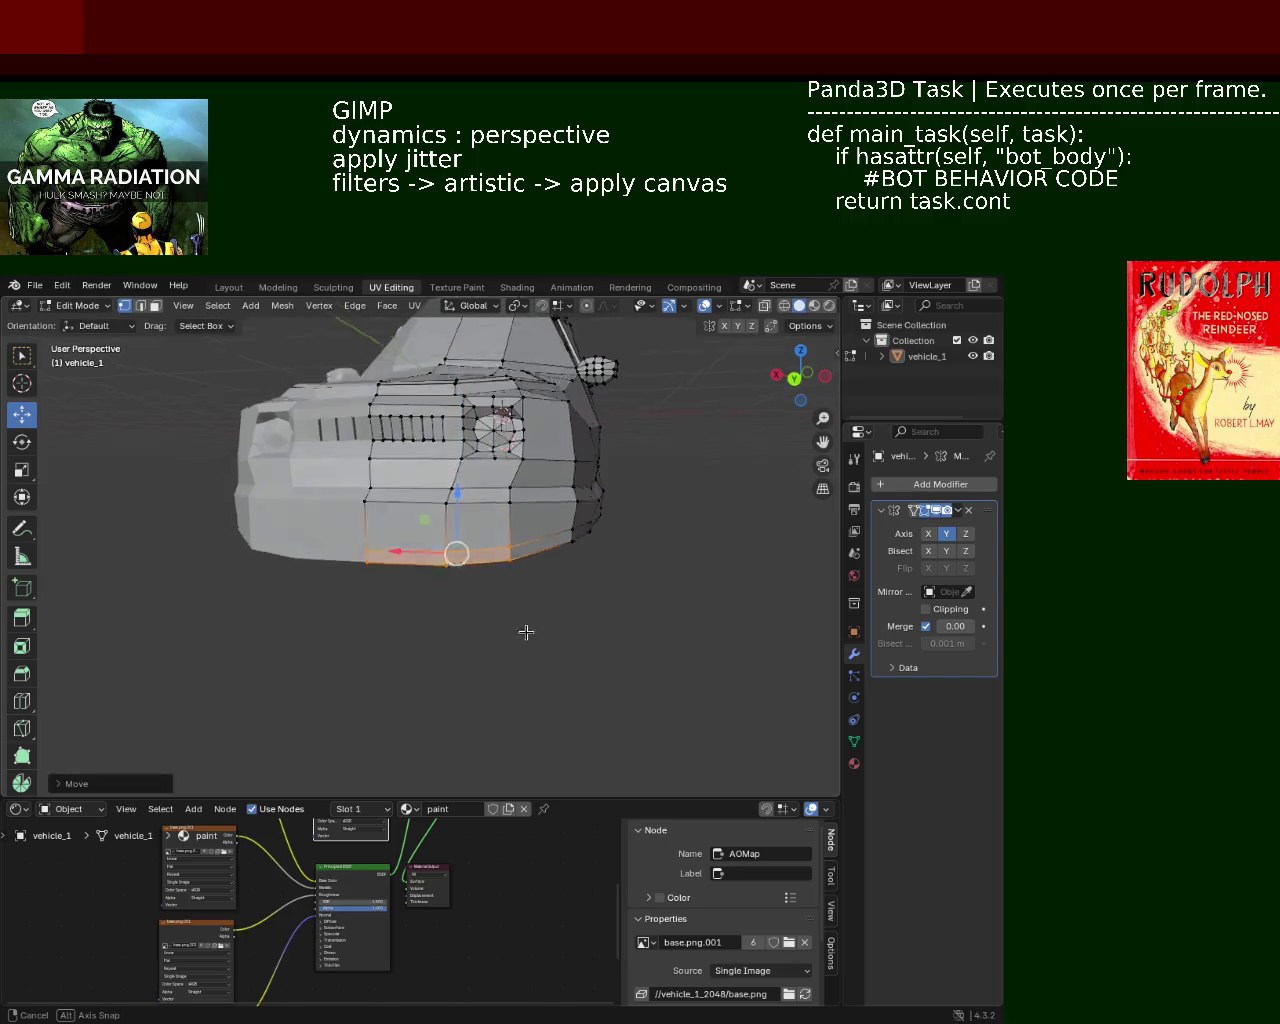
pyautogui.moveTo(526, 628)
pyautogui.mouseDown(button='middle')
pyautogui.moveTo(655, 521)
pyautogui.moveTo(470, 568)
pyautogui.moveTo(563, 557)
pyautogui.moveTo(594, 577)
pyautogui.moveTo(540, 554)
pyautogui.moveTo(471, 551)
pyautogui.moveTo(406, 580)
pyautogui.moveTo(560, 569)
pyautogui.mouseUp(button='middle')
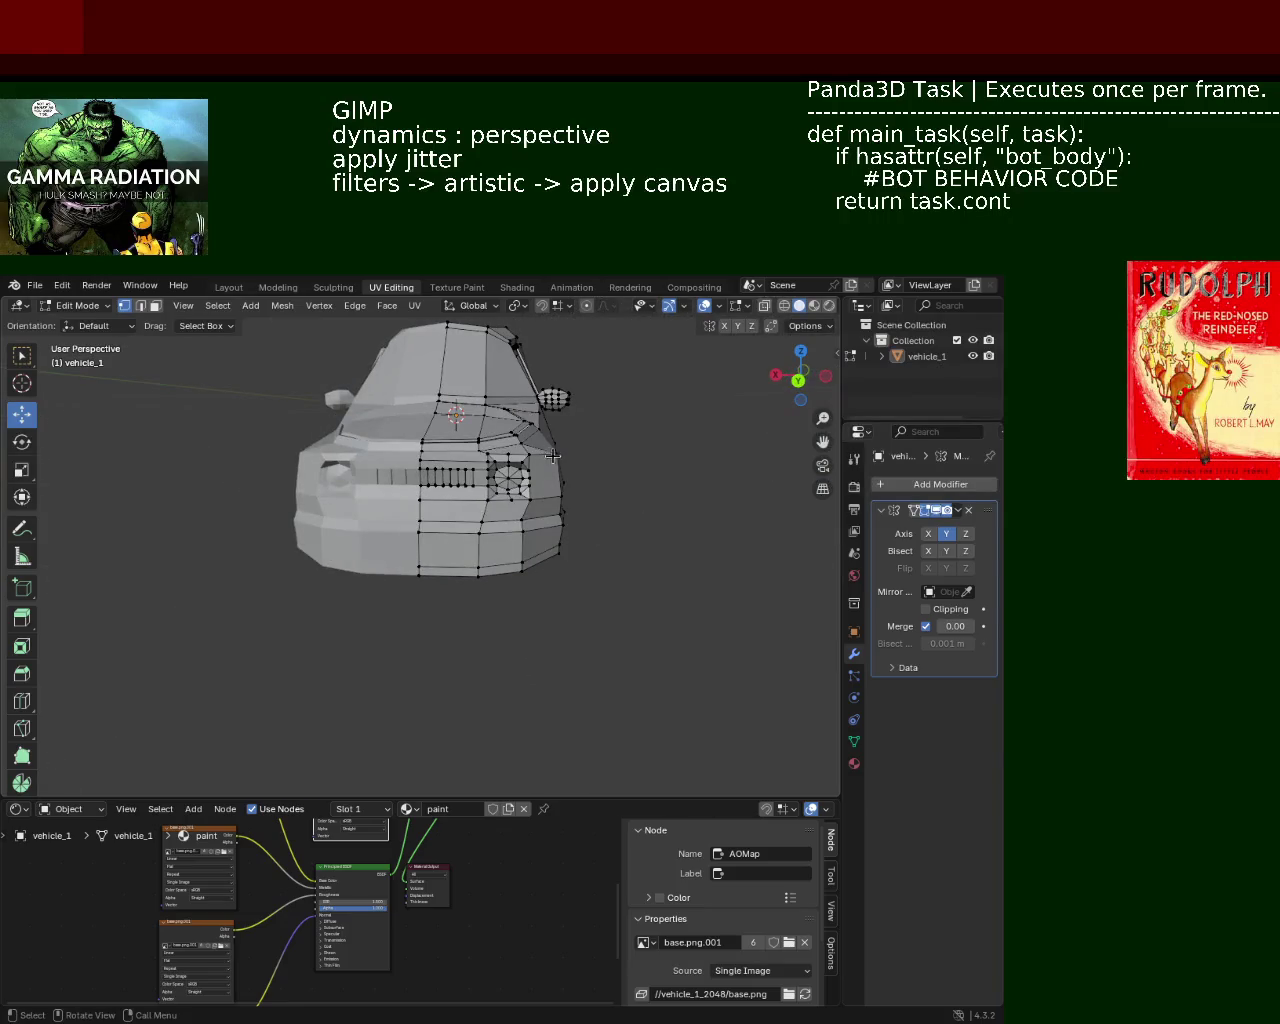
# Lower the selected front corner vertices about 0.187 m and shift them slightly along X
pyautogui.moveTo(563, 421); pyautogui.dragTo(556, 447)
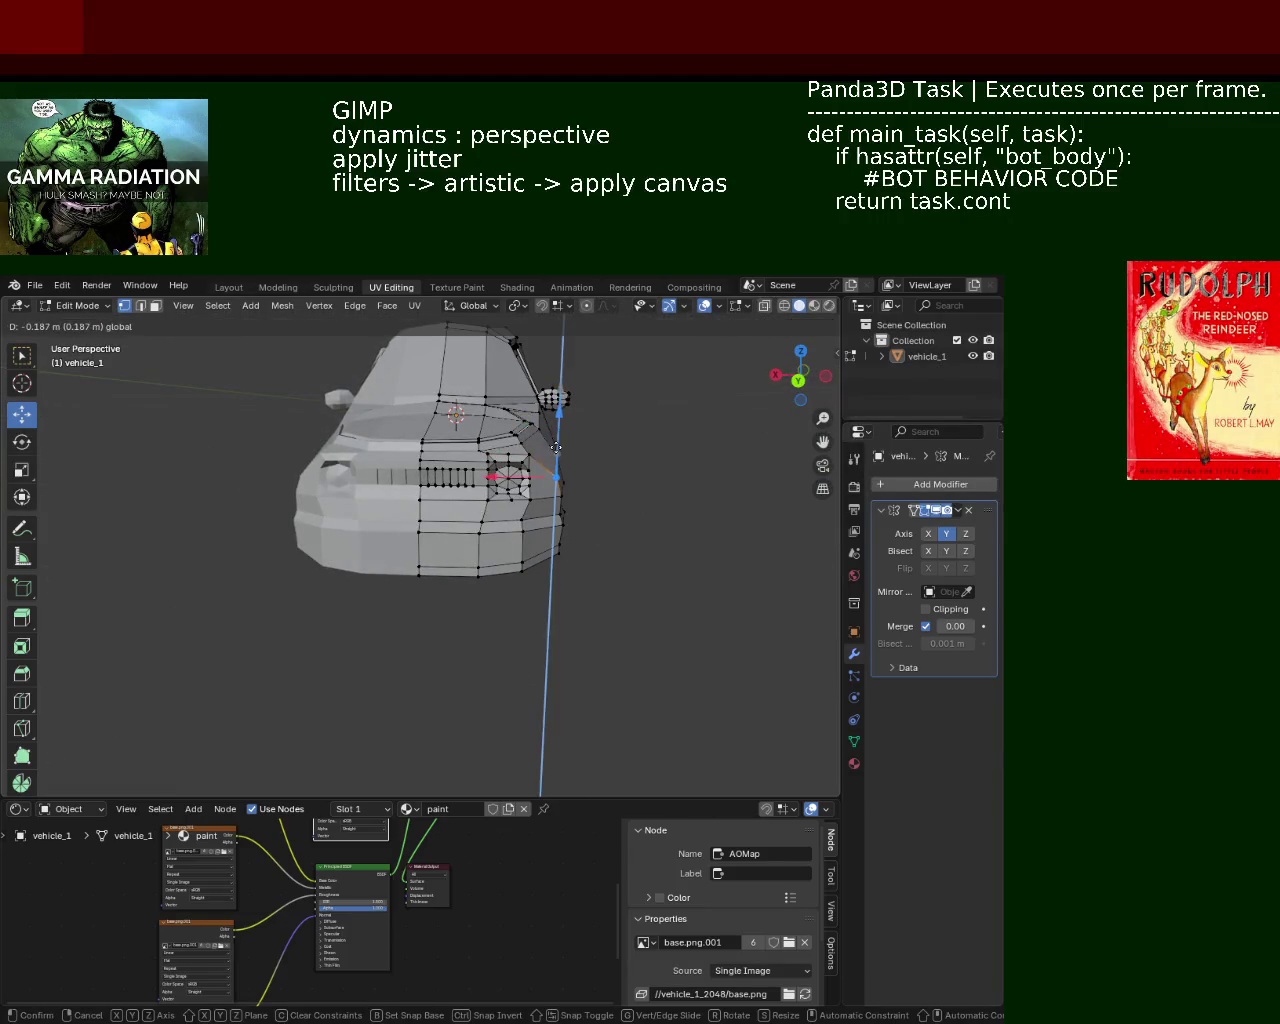
pyautogui.click(558, 432)
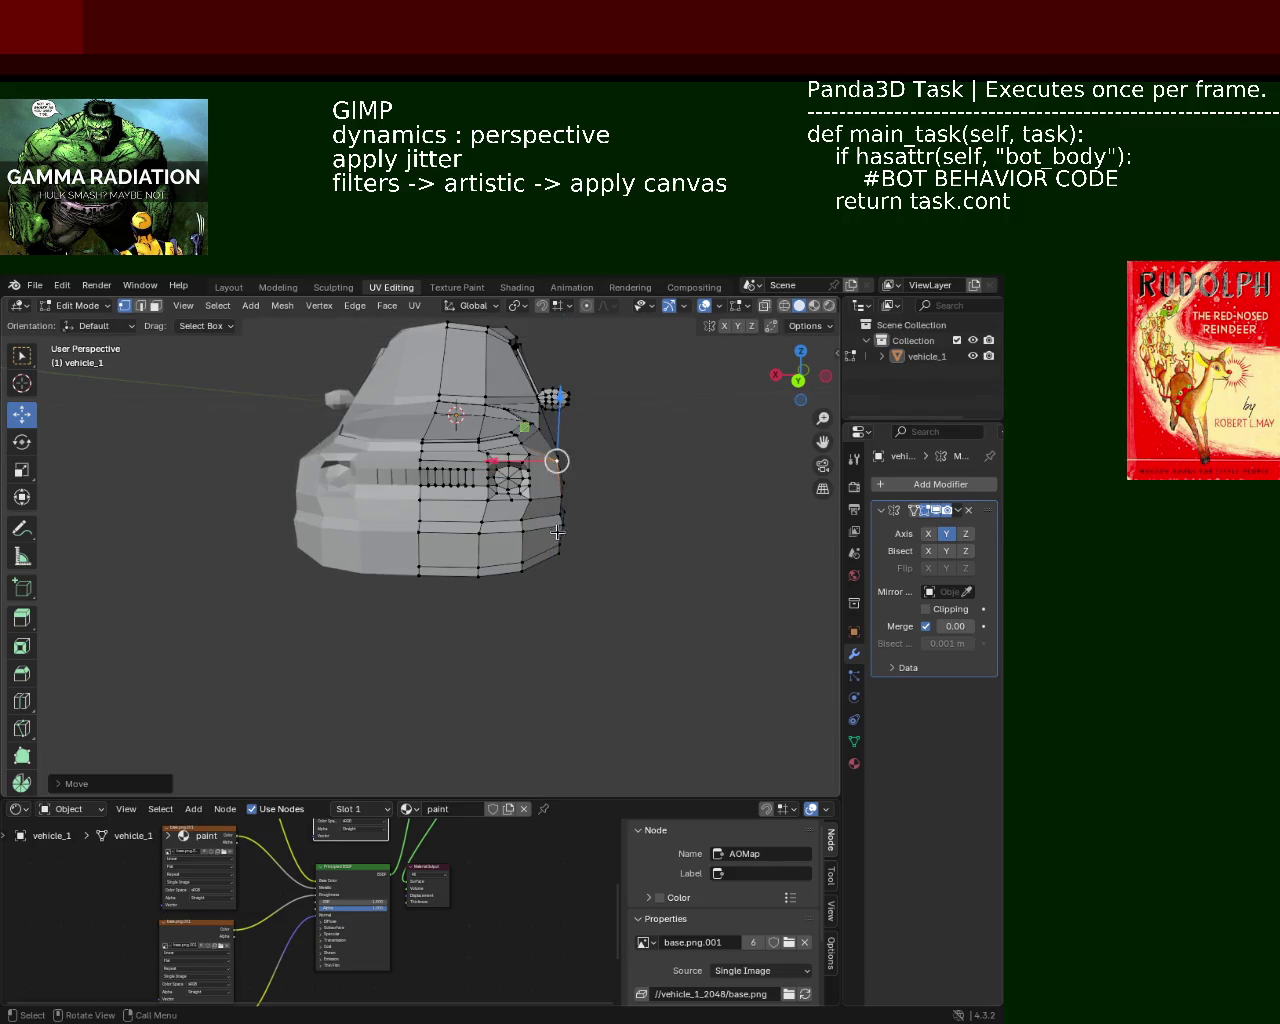
pyautogui.scroll(3, 551, 470)
pyautogui.moveTo(551, 470); pyautogui.dragTo(535, 537, button='middle')
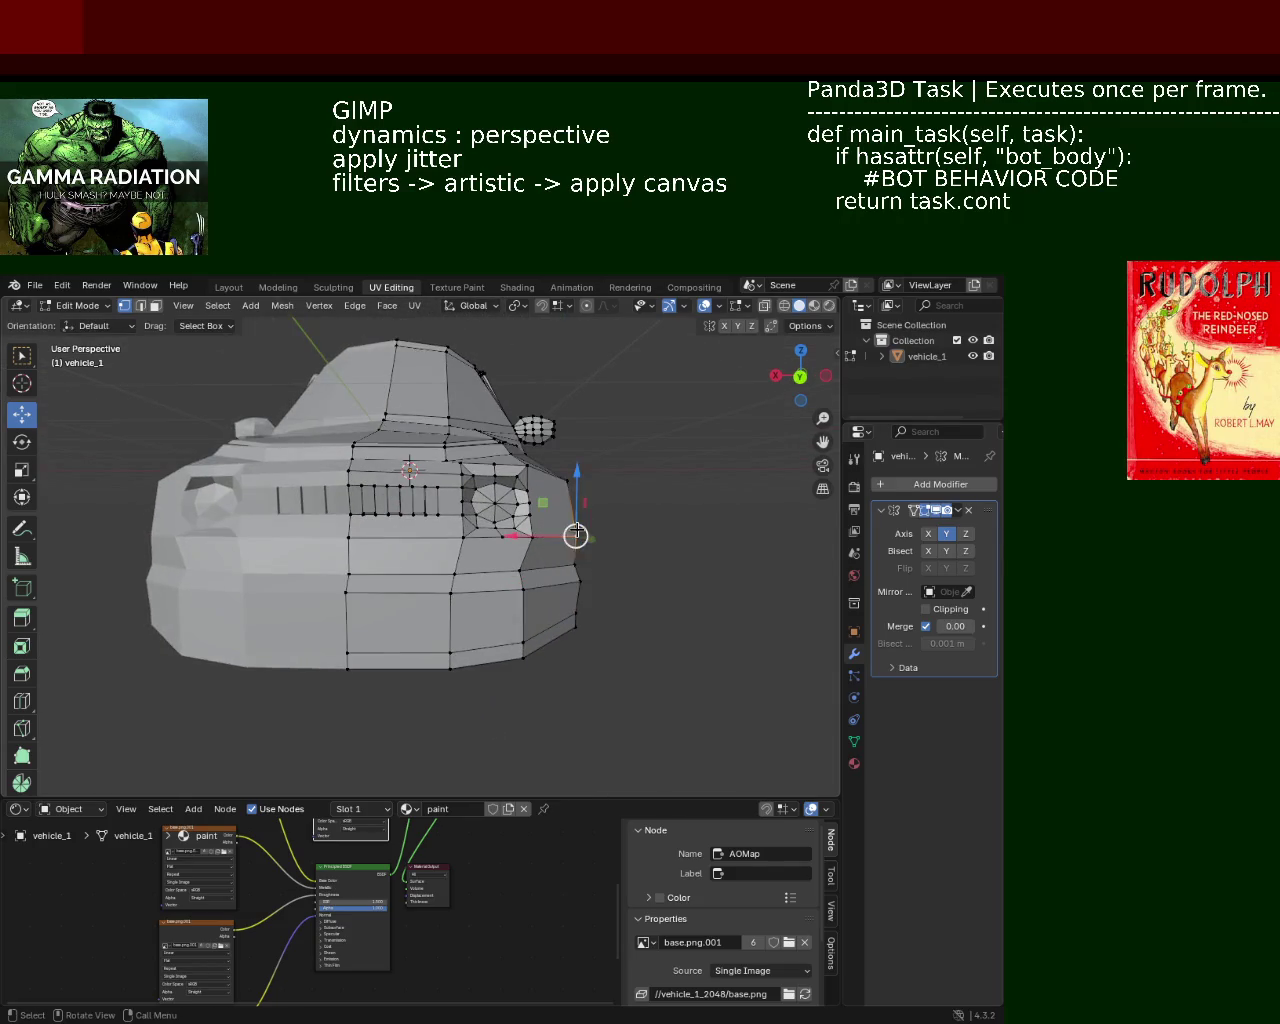
pyautogui.moveTo(528, 540); pyautogui.dragTo(517, 537)
pyautogui.moveTo(517, 537)
pyautogui.mouseDown(button='middle')
pyautogui.moveTo(571, 557)
pyautogui.moveTo(517, 586)
pyautogui.moveTo(622, 590)
pyautogui.moveTo(555, 594)
pyautogui.mouseUp(button='middle')
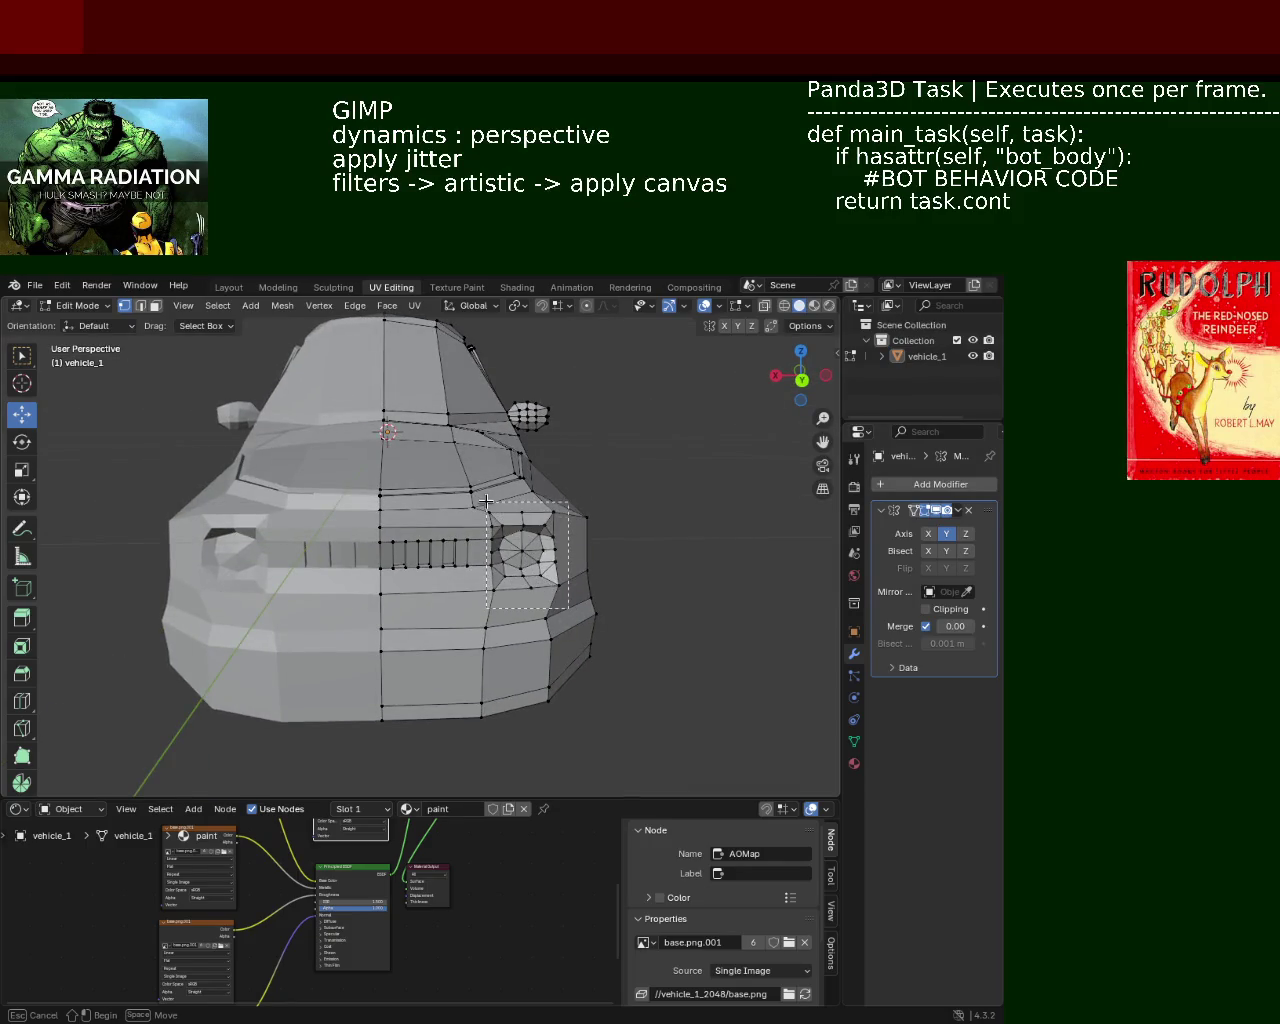
# Select the headlight faces and lower them about 0.086 m along Z
pyautogui.moveTo(484, 503); pyautogui.dragTo(530, 510)
pyautogui.moveTo(664, 592); pyautogui.dragTo(655, 567, button='middle')
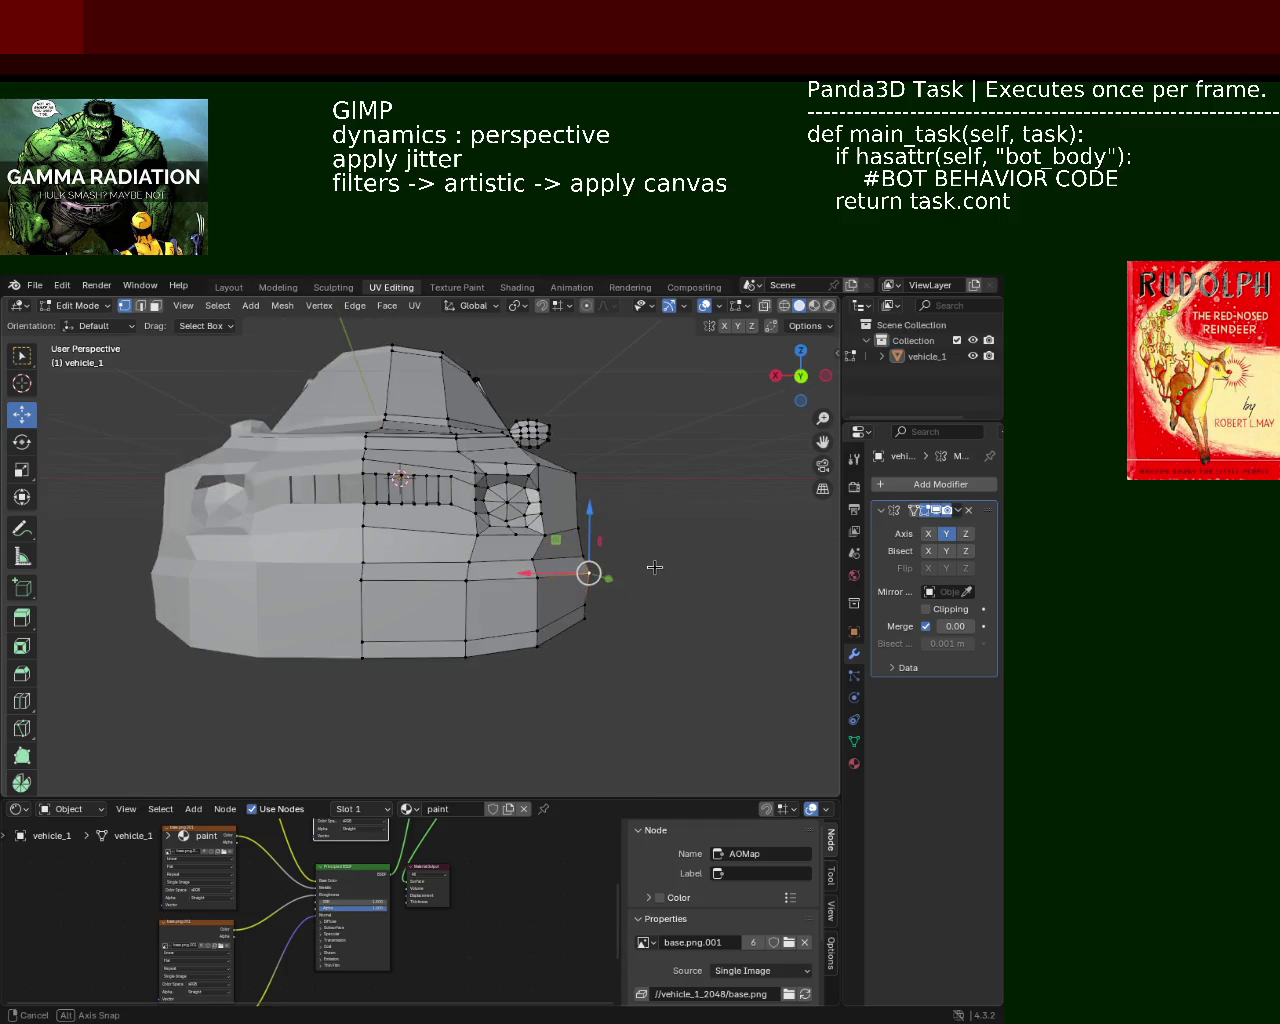
pyautogui.scroll(2, 421, 485)
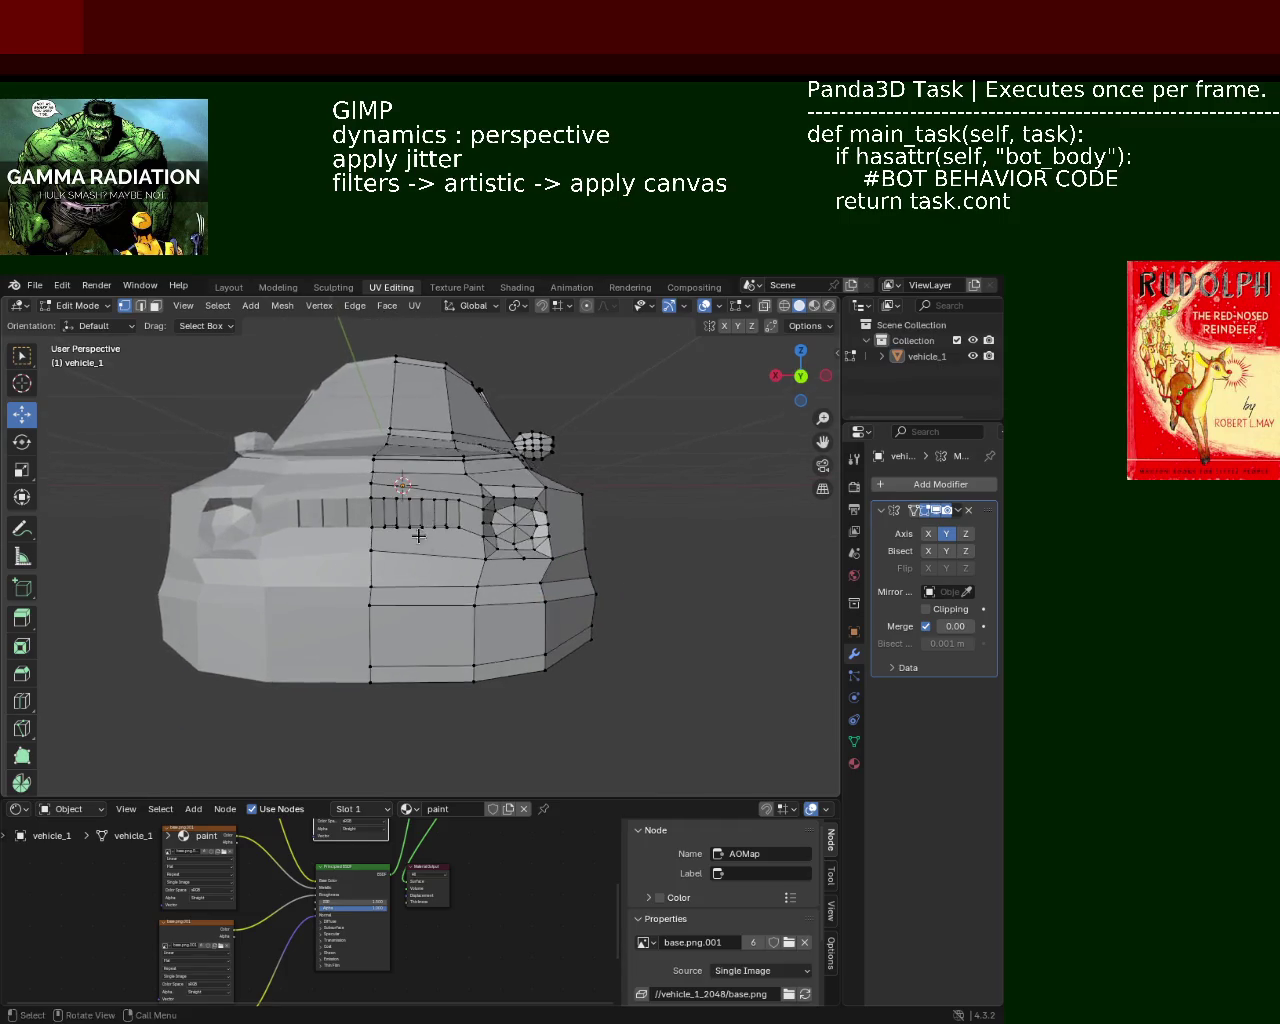
pyautogui.scroll(4, 418, 495)
pyautogui.scroll(-3, 450, 515)
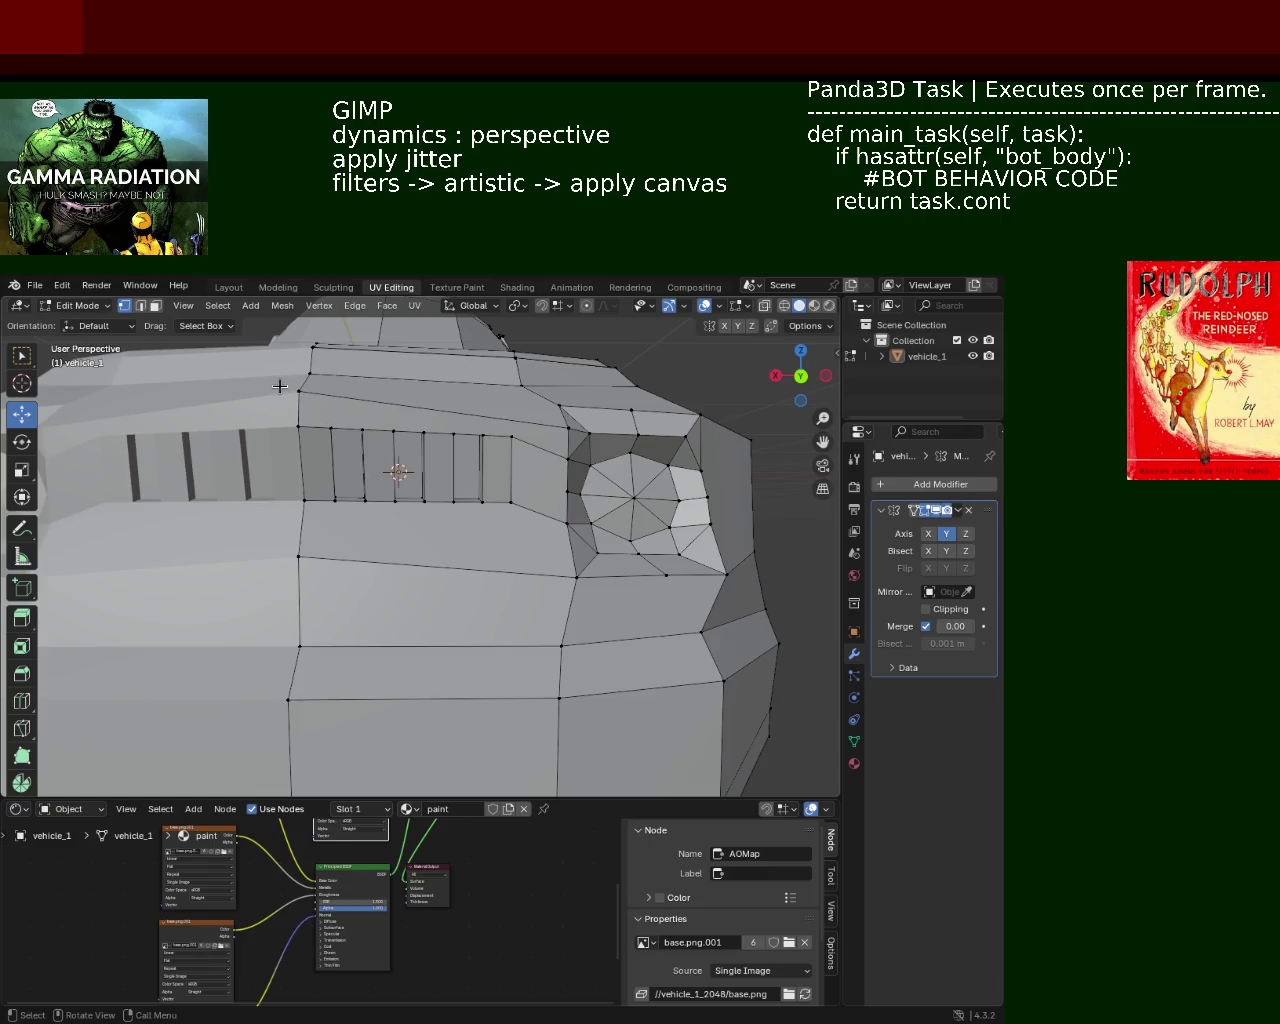
# Box-select the slatted grille faces on the front, then view the car in wireframe
pyautogui.moveTo(280, 387); pyautogui.dragTo(420, 513)
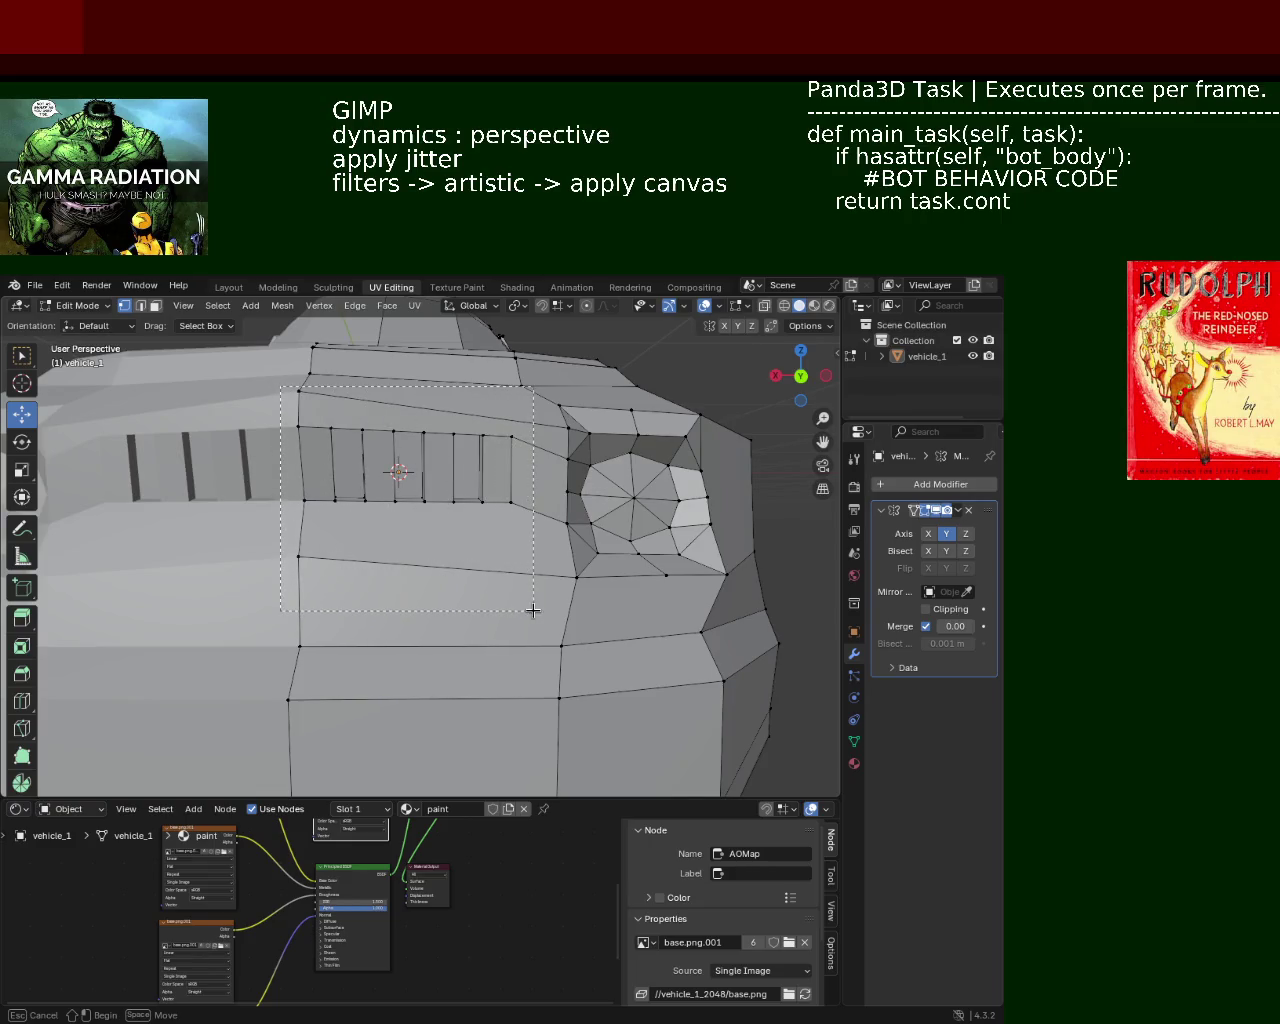
pyautogui.moveTo(533, 610); pyautogui.dragTo(533, 610)
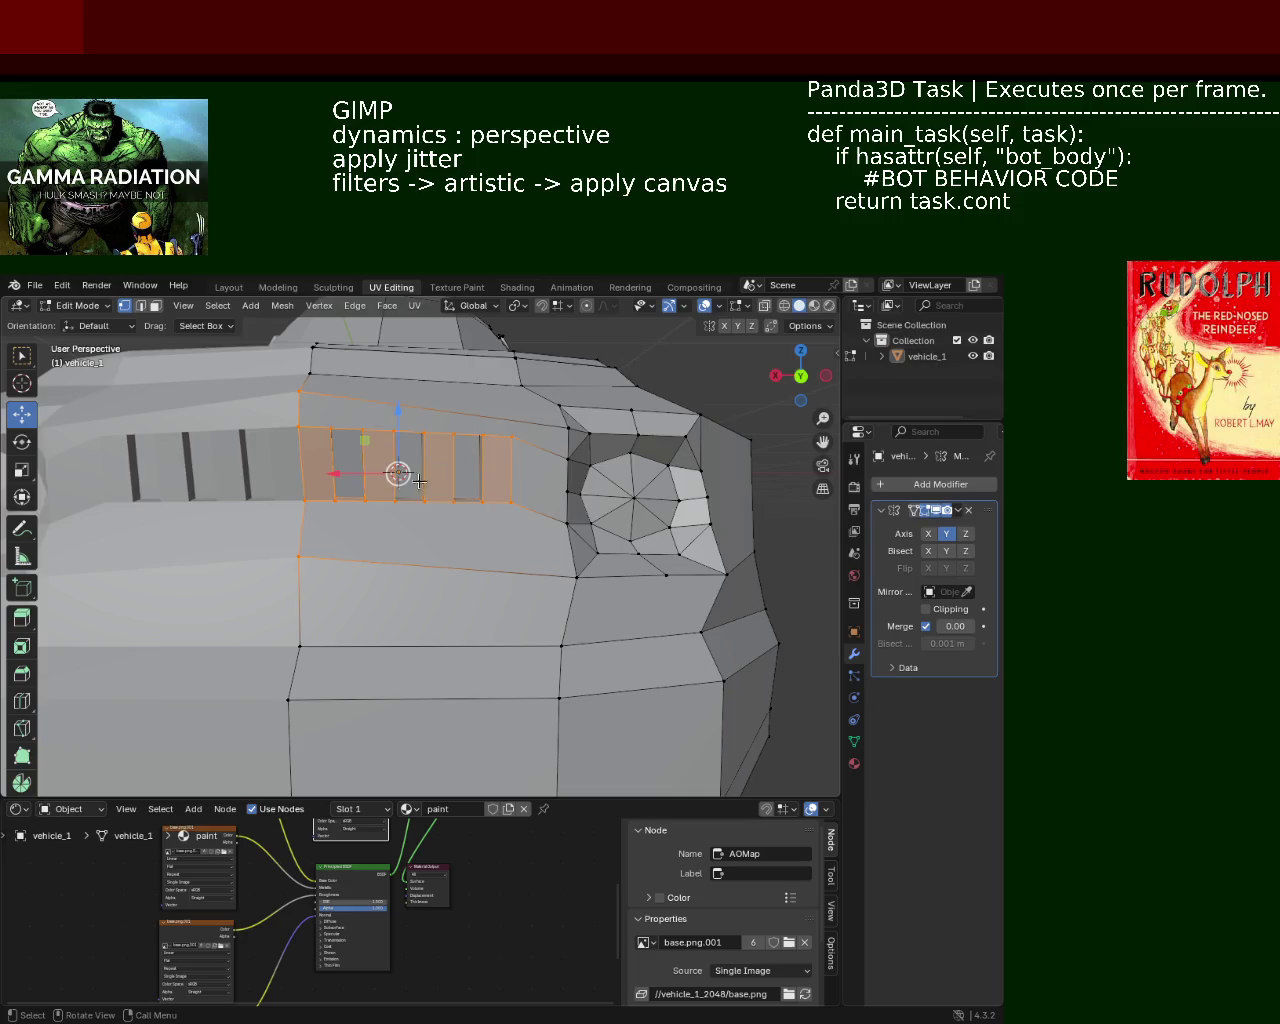
pyautogui.moveTo(418, 481); pyautogui.dragTo(393, 506, button='middle')
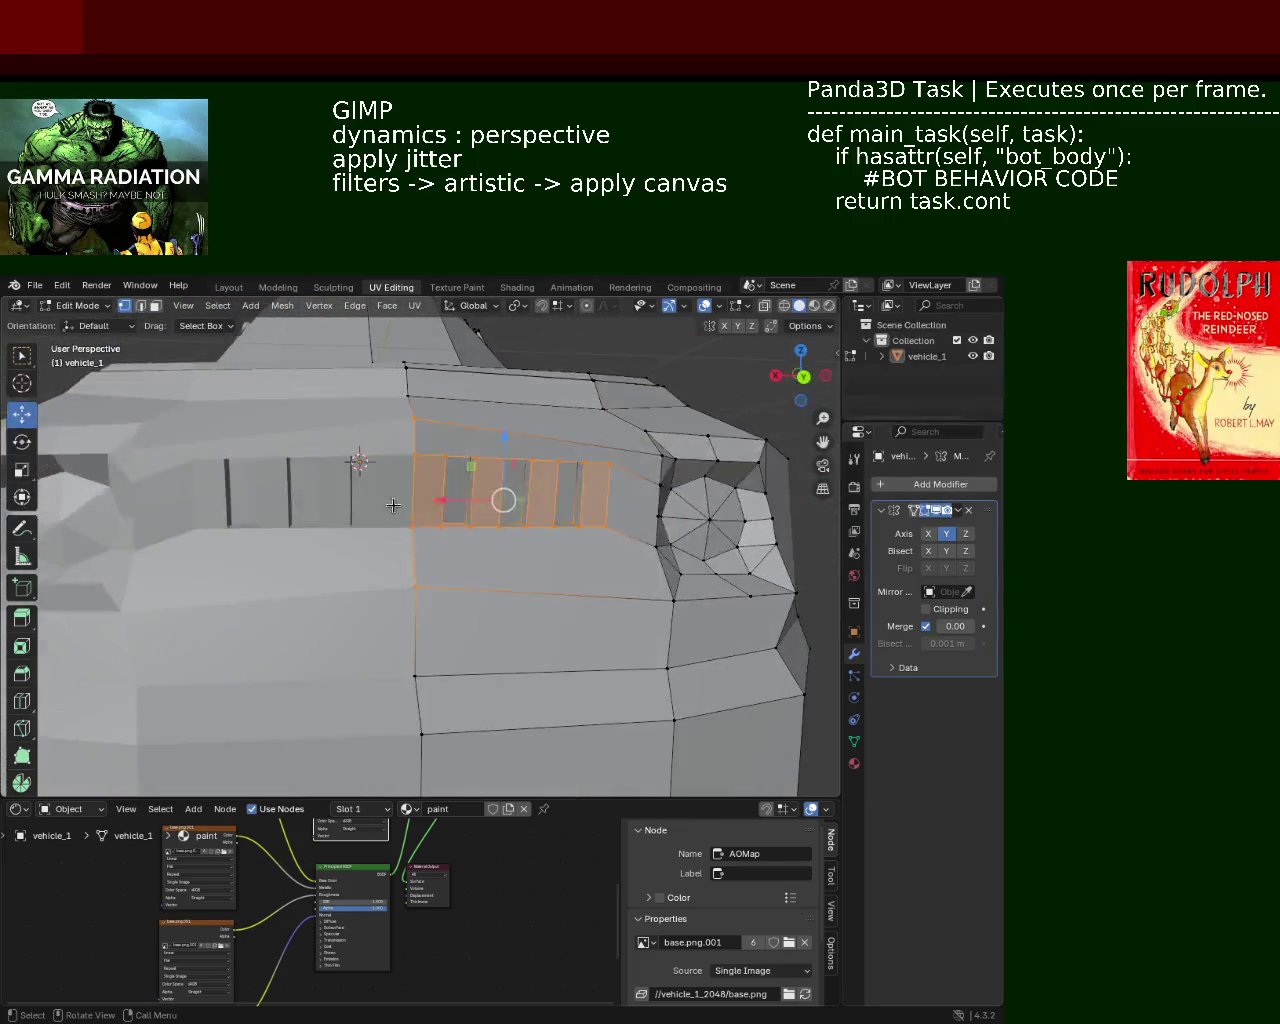
pyautogui.click(783, 306)
pyautogui.moveTo(600, 460); pyautogui.dragTo(489, 447, button='middle')
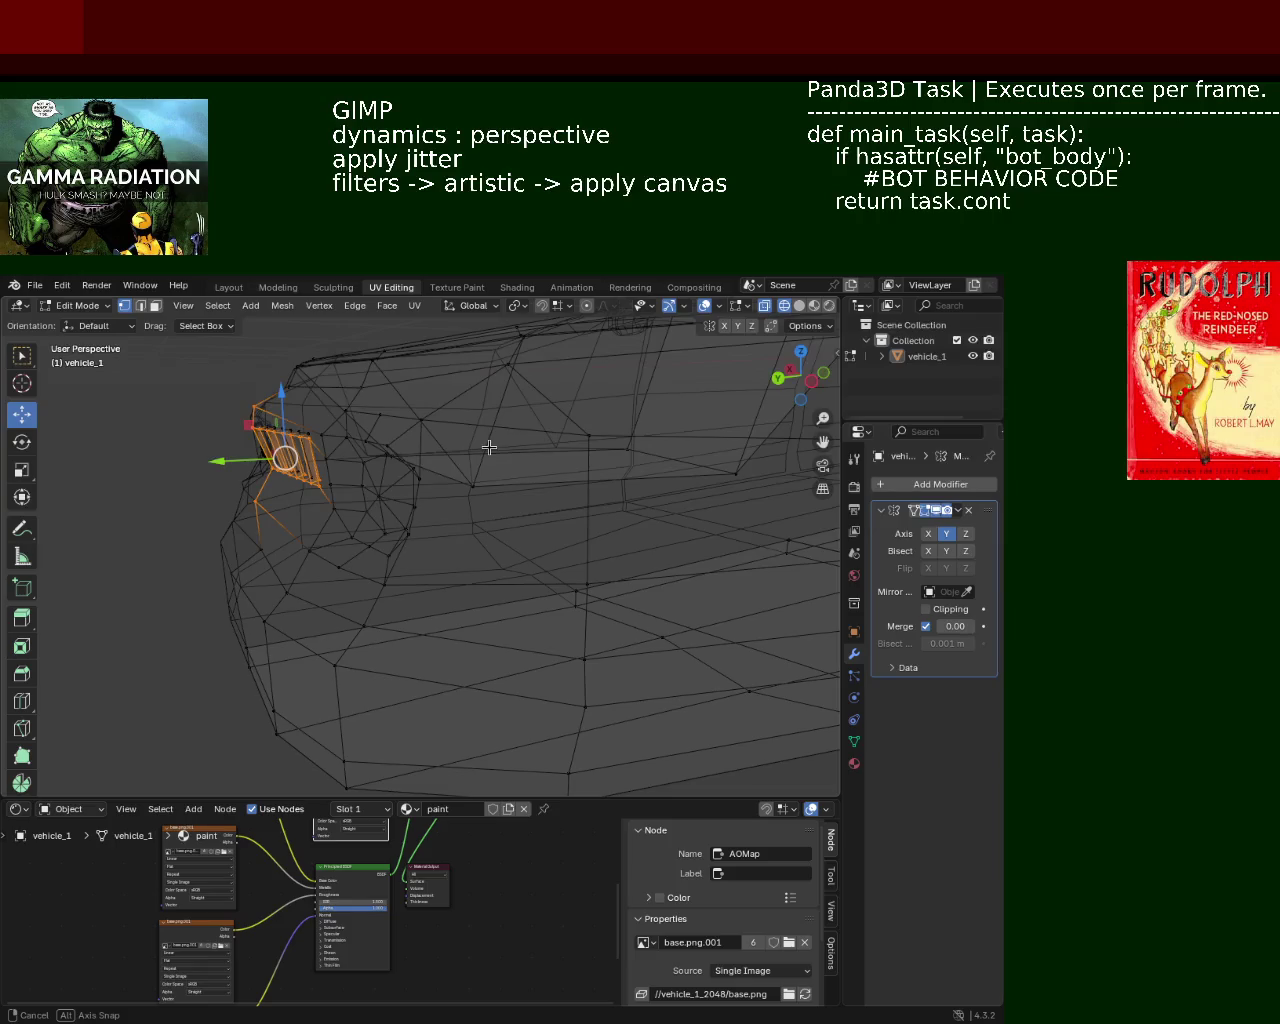
# Disable Y-axis mirroring and move the reselected grille faces -0.06149 m along Z
pyautogui.click(947, 534)
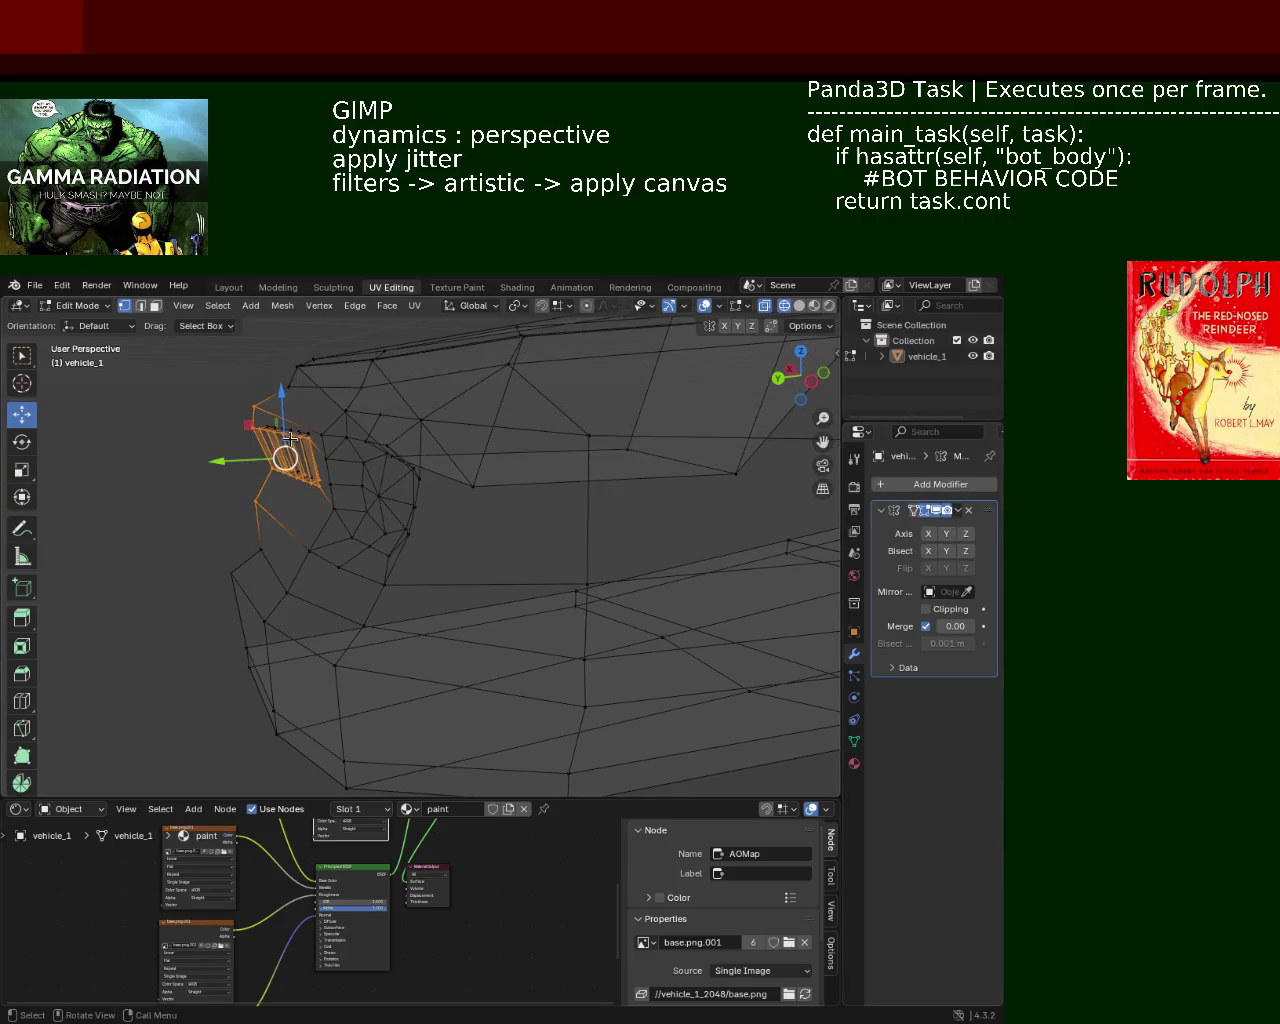
pyautogui.click(204, 400)
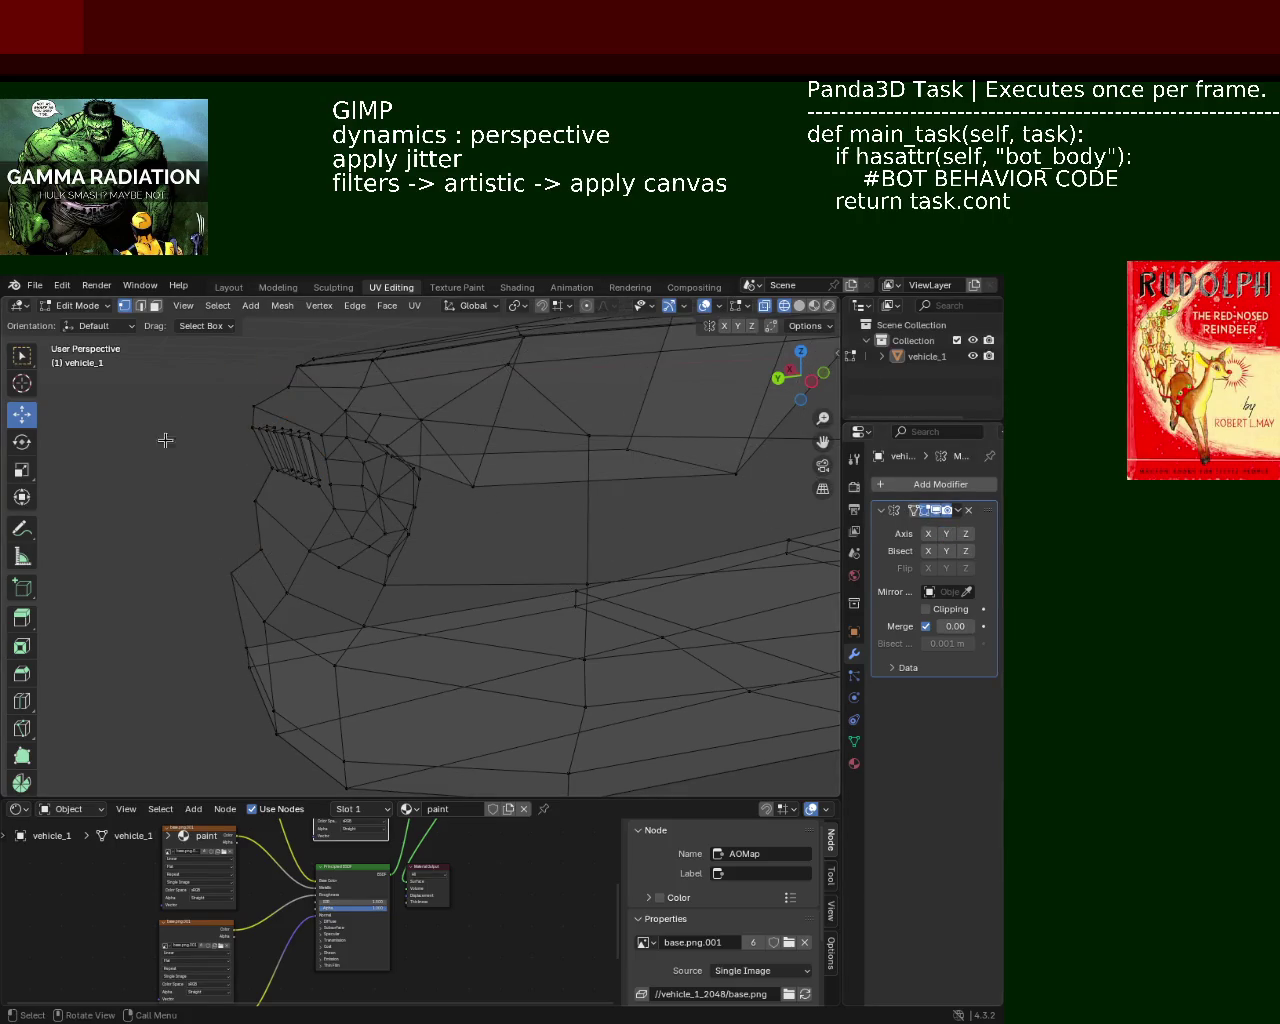
pyautogui.moveTo(181, 392); pyautogui.dragTo(320, 500)
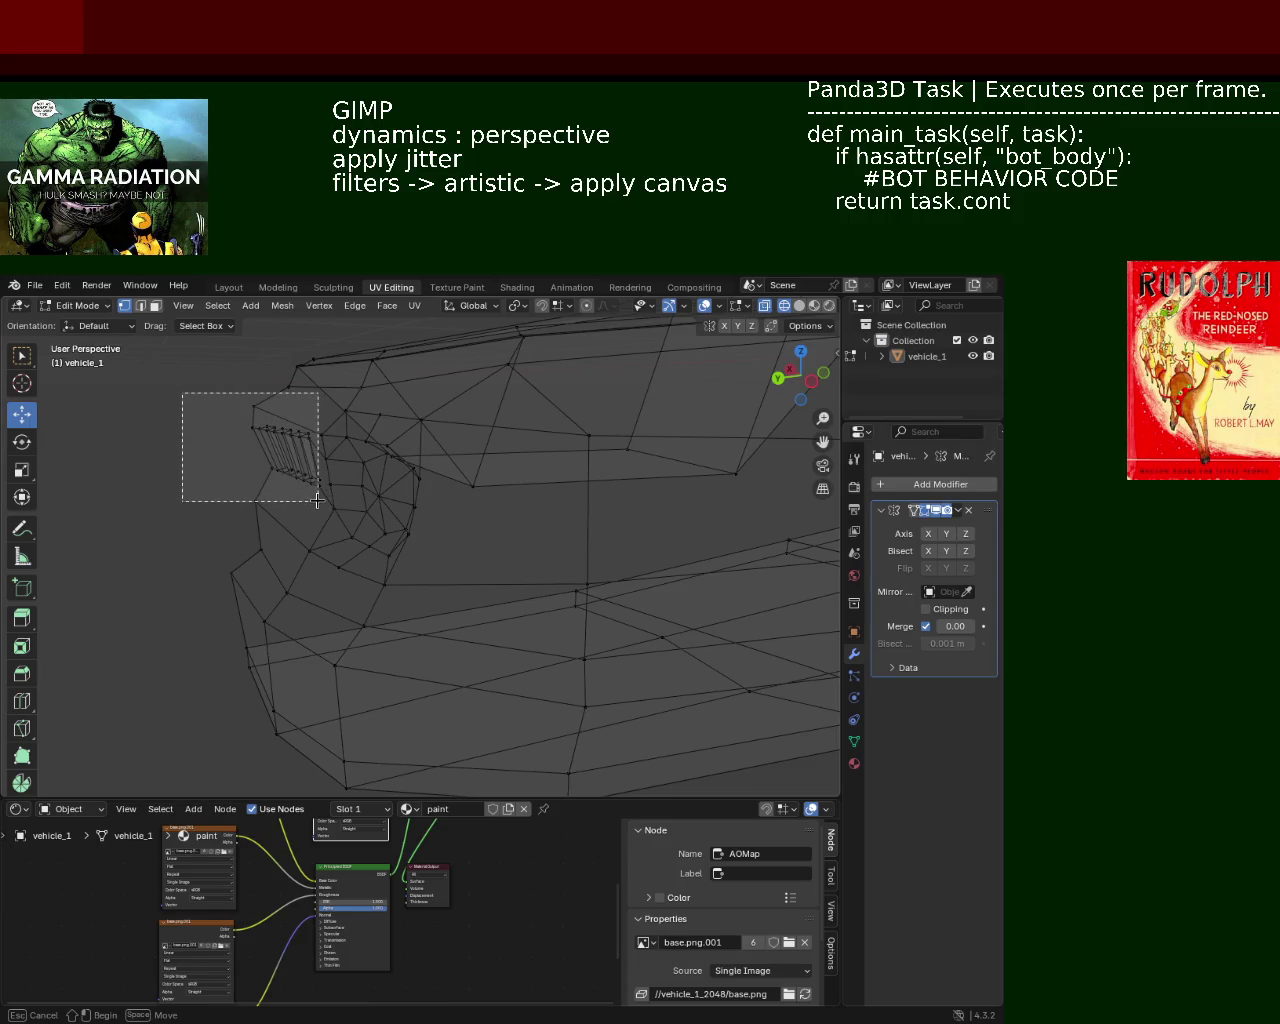
pyautogui.moveTo(317, 500); pyautogui.dragTo(318, 500)
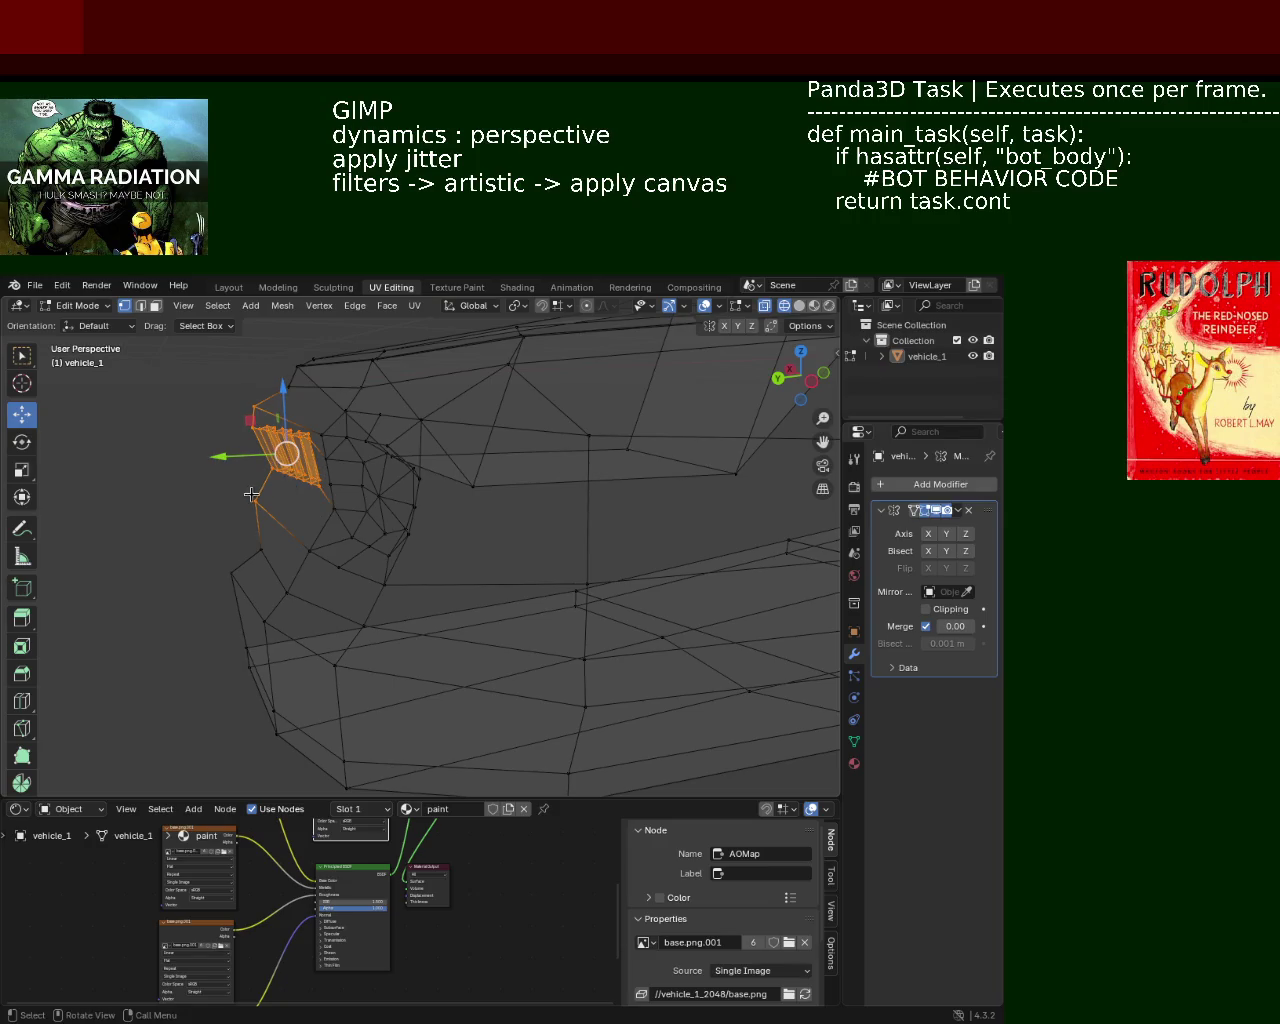
pyautogui.moveTo(284, 396); pyautogui.dragTo(284, 412)
pyautogui.click(799, 305)
pyautogui.moveTo(356, 472)
pyautogui.mouseDown(button='middle')
pyautogui.moveTo(457, 489)
pyautogui.moveTo(400, 514)
pyautogui.moveTo(481, 483)
pyautogui.moveTo(485, 500)
pyautogui.mouseUp(button='middle')
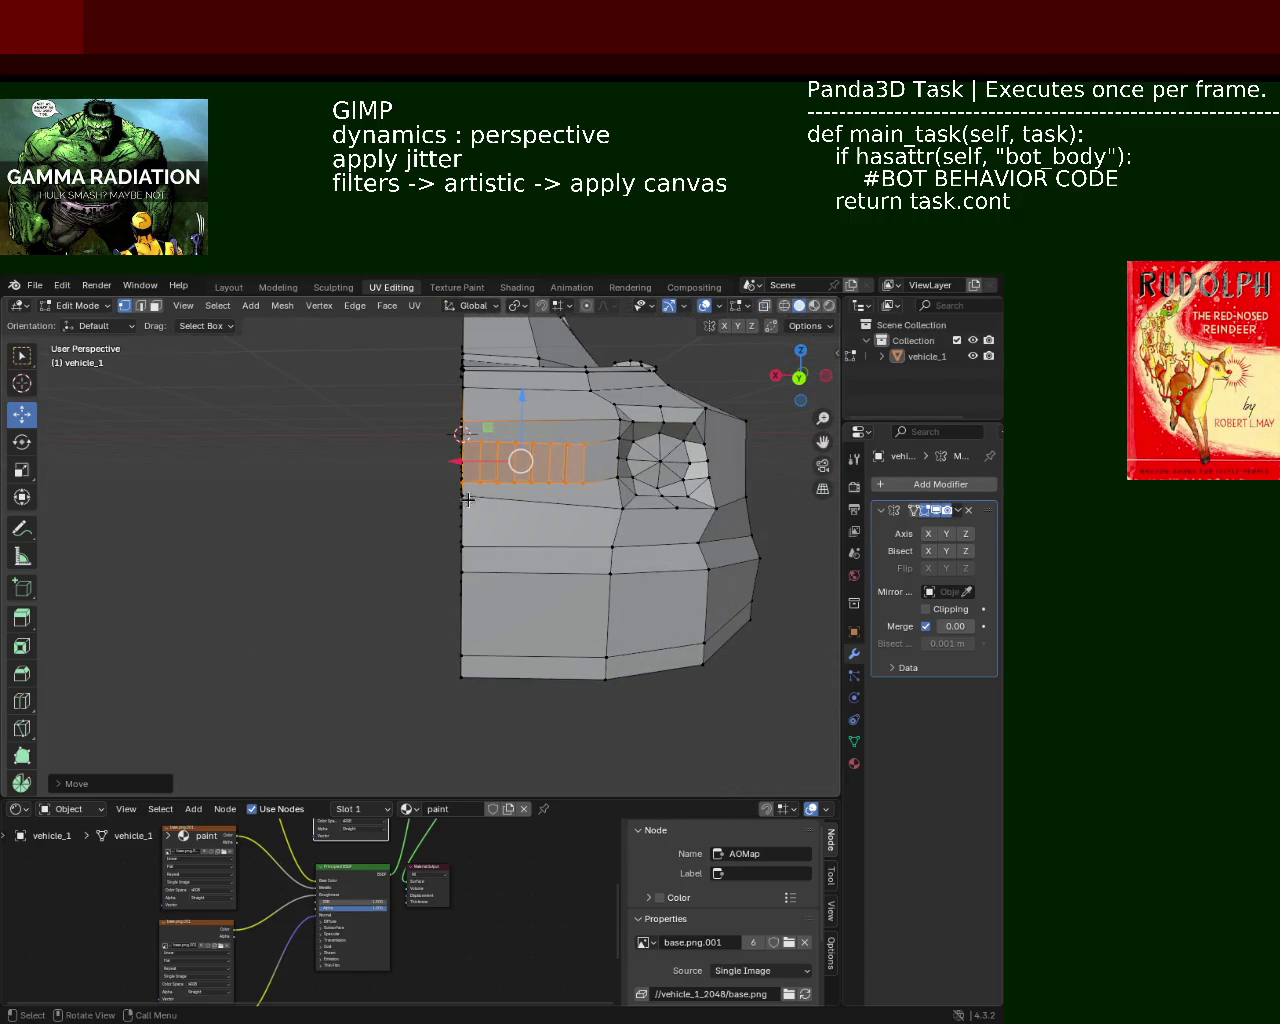
# Lower a single front vertex -0.07453 m on Z and re-enable the Mirror modifier's Y axis
pyautogui.click(466, 498)
pyautogui.moveTo(464, 431); pyautogui.dragTo(459, 468)
pyautogui.moveTo(459, 468)
pyautogui.mouseDown(button='middle')
pyautogui.moveTo(626, 515)
pyautogui.moveTo(436, 521)
pyautogui.mouseUp(button='middle')
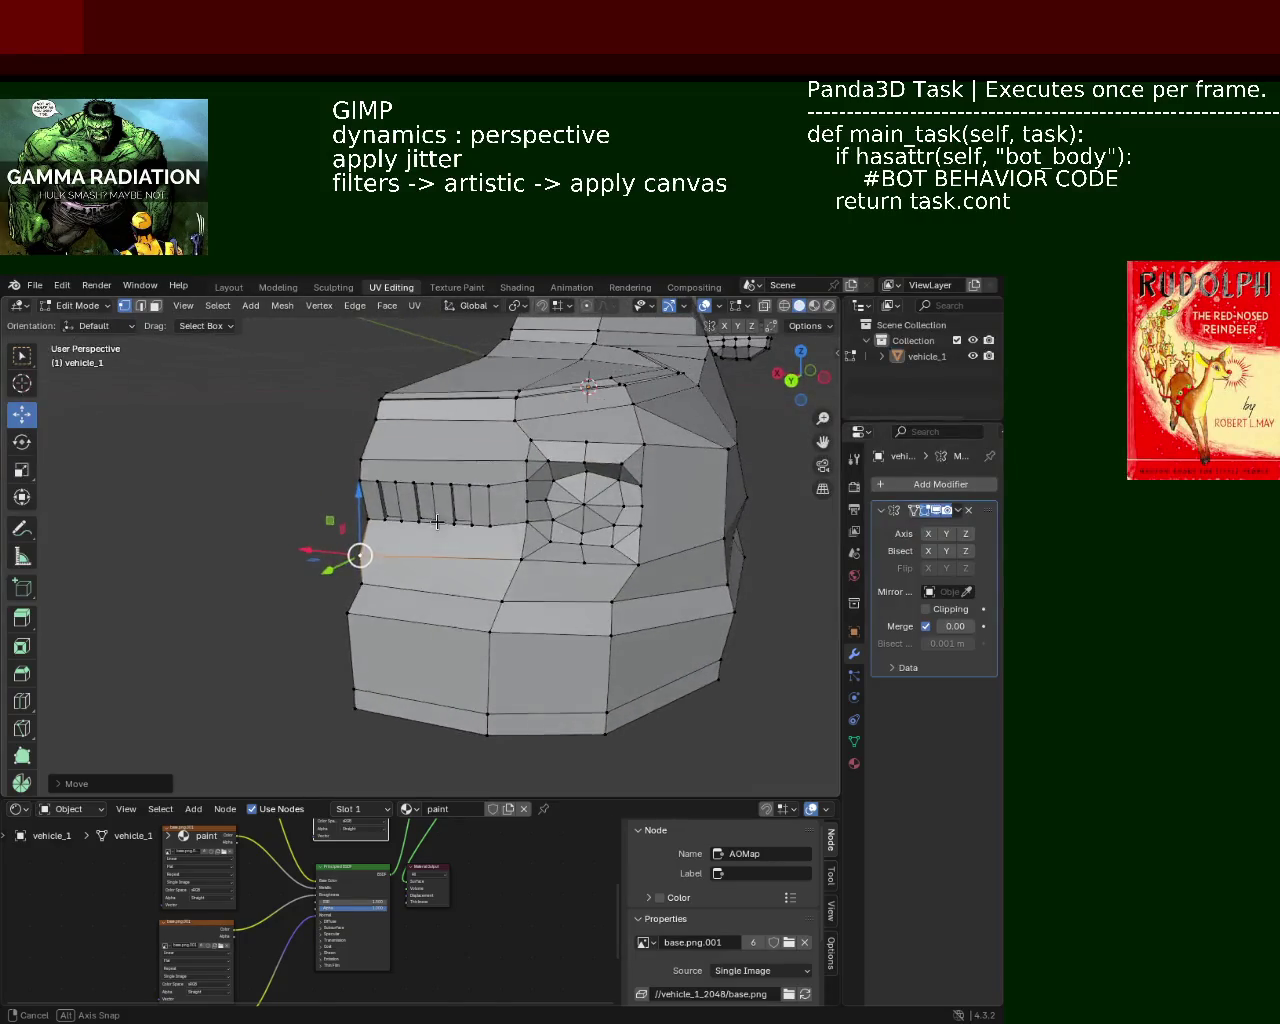
pyautogui.moveTo(522, 446)
pyautogui.mouseDown(button='middle')
pyautogui.moveTo(514, 534)
pyautogui.moveTo(546, 543)
pyautogui.moveTo(603, 517)
pyautogui.moveTo(591, 538)
pyautogui.moveTo(643, 523)
pyautogui.moveTo(643, 503)
pyautogui.moveTo(680, 512)
pyautogui.moveTo(690, 568)
pyautogui.moveTo(652, 609)
pyautogui.mouseUp(button='middle')
pyautogui.click(944, 538)
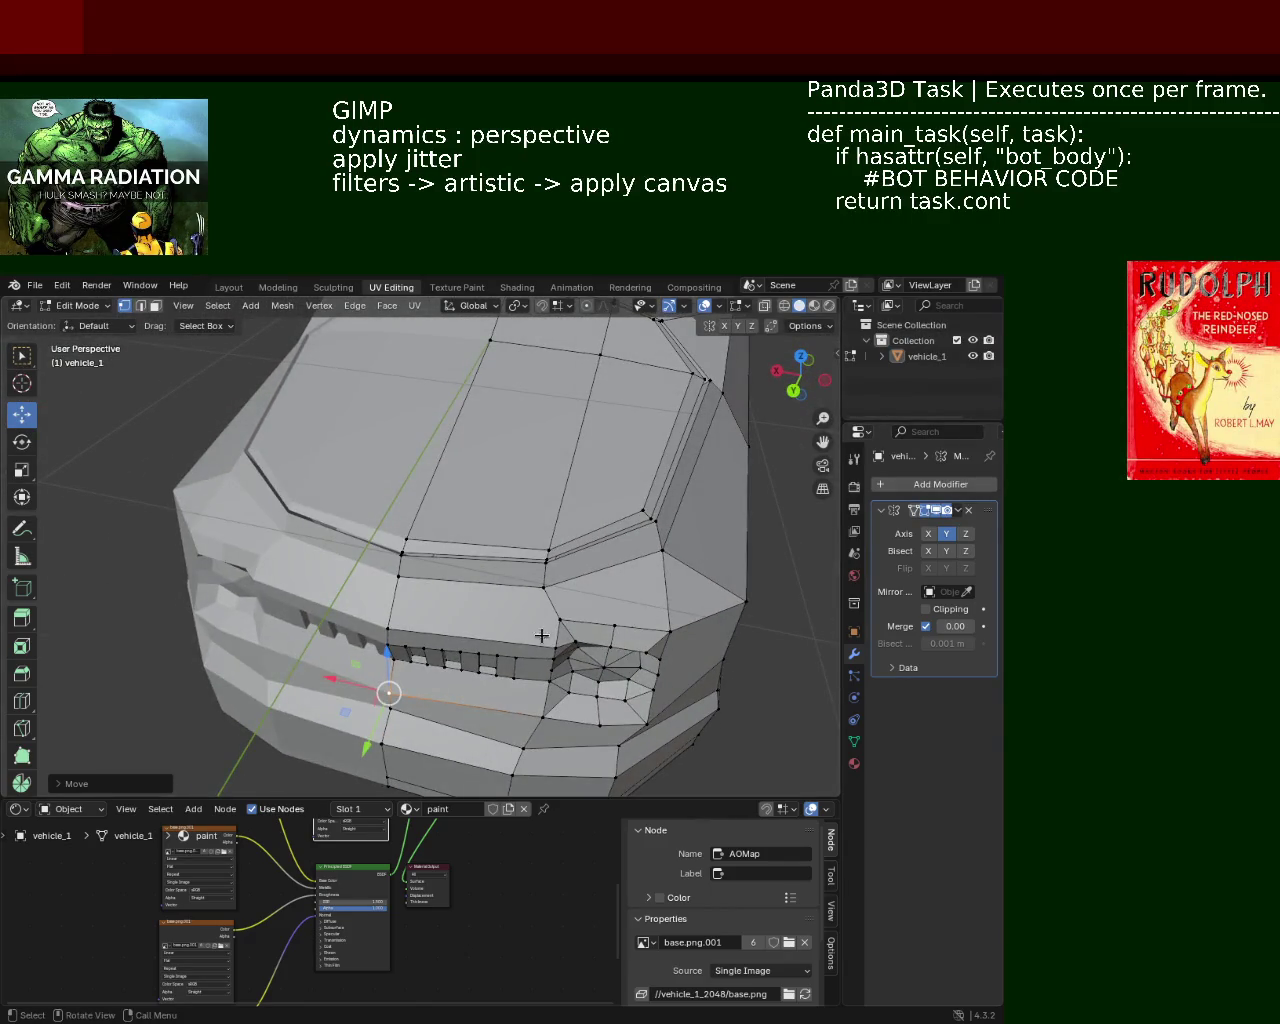
pyautogui.click(814, 306)
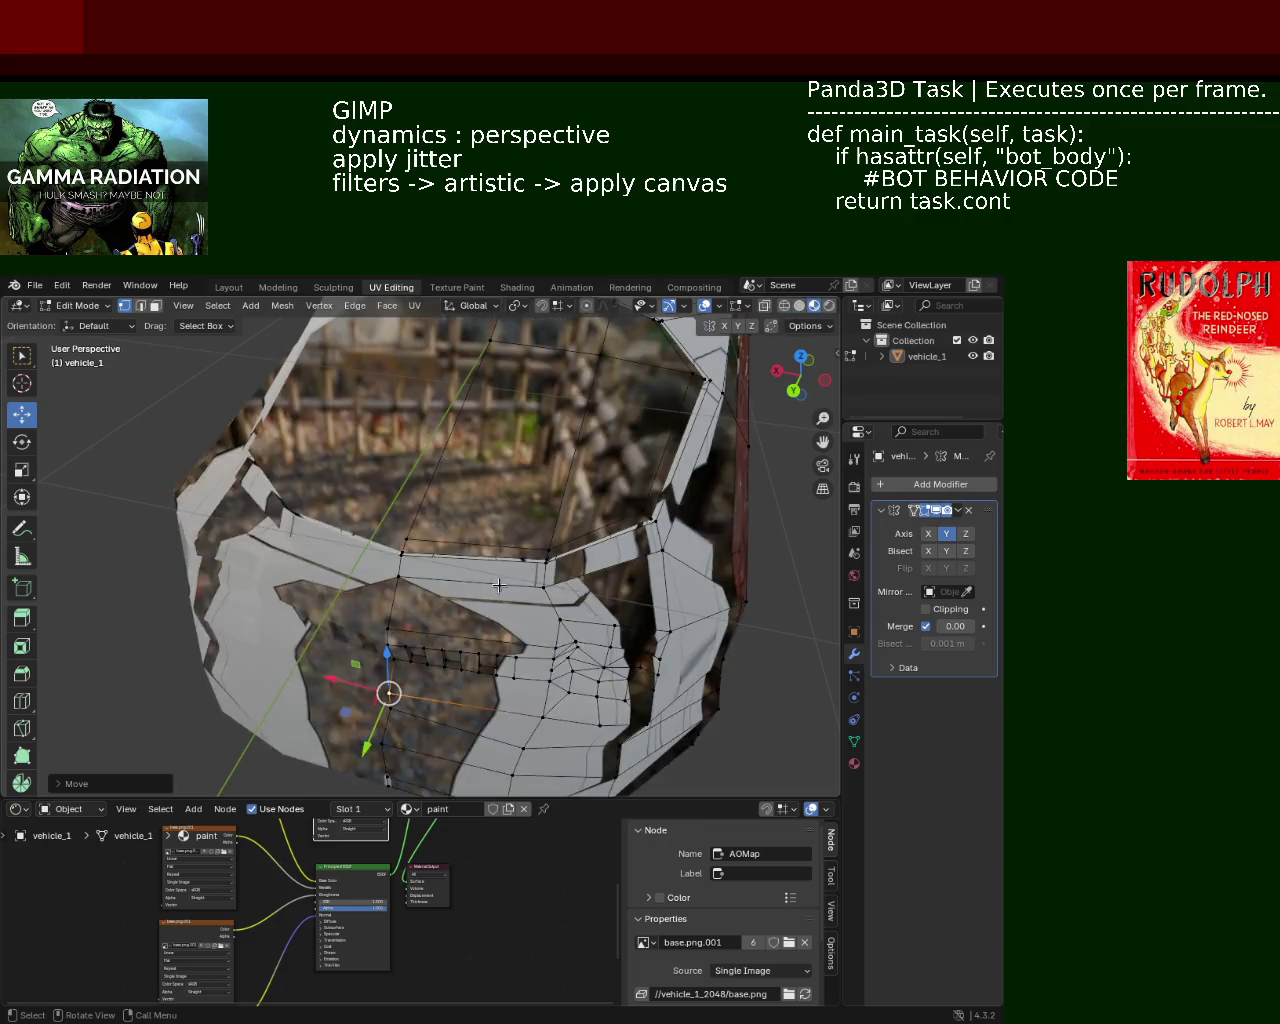
pyautogui.click(829, 306)
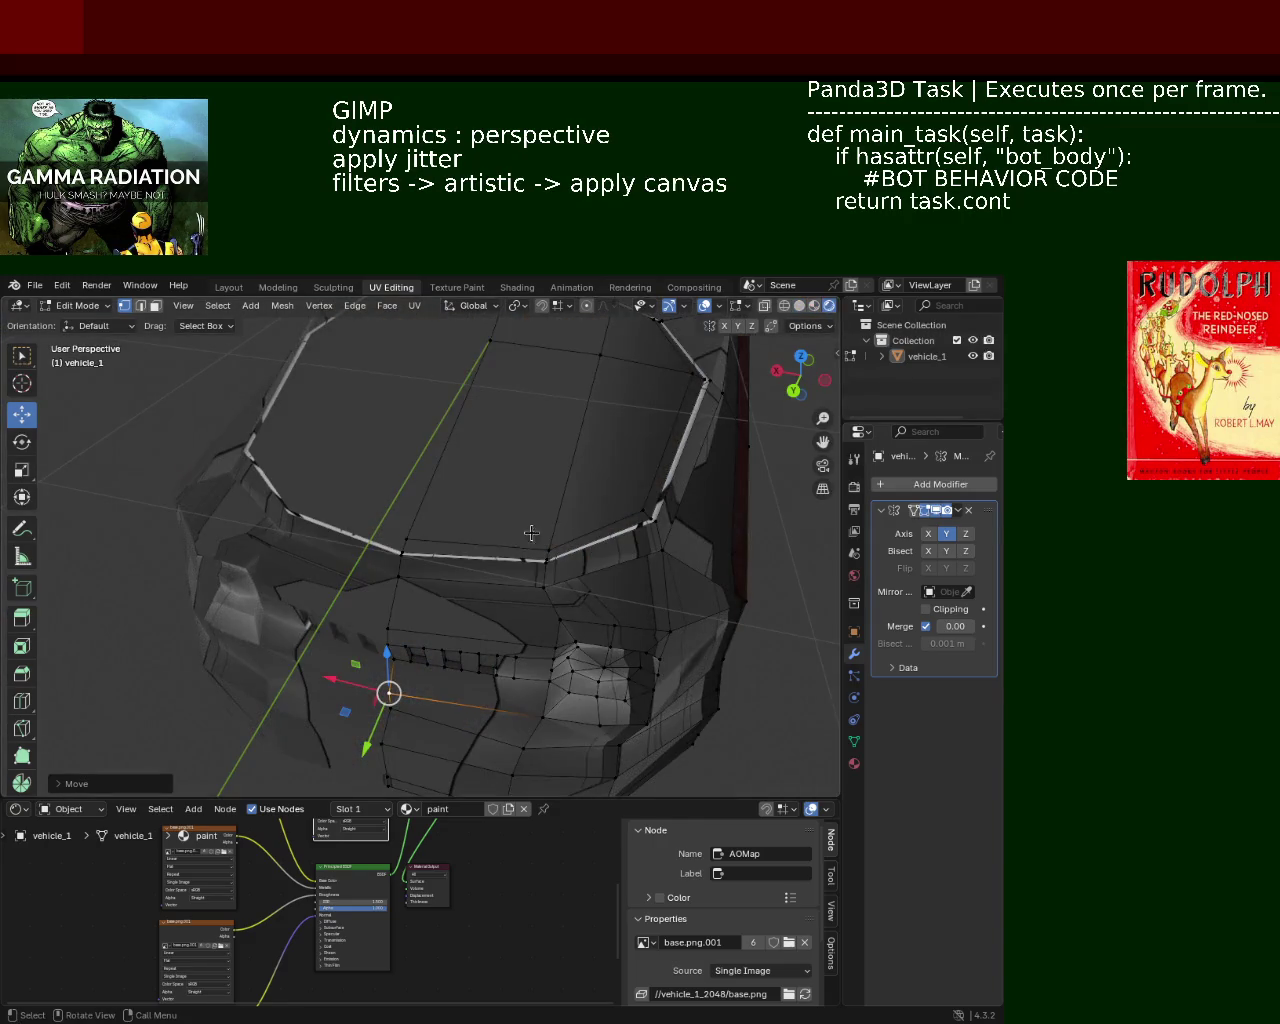
pyautogui.moveTo(531, 533); pyautogui.dragTo(741, 484, button='middle')
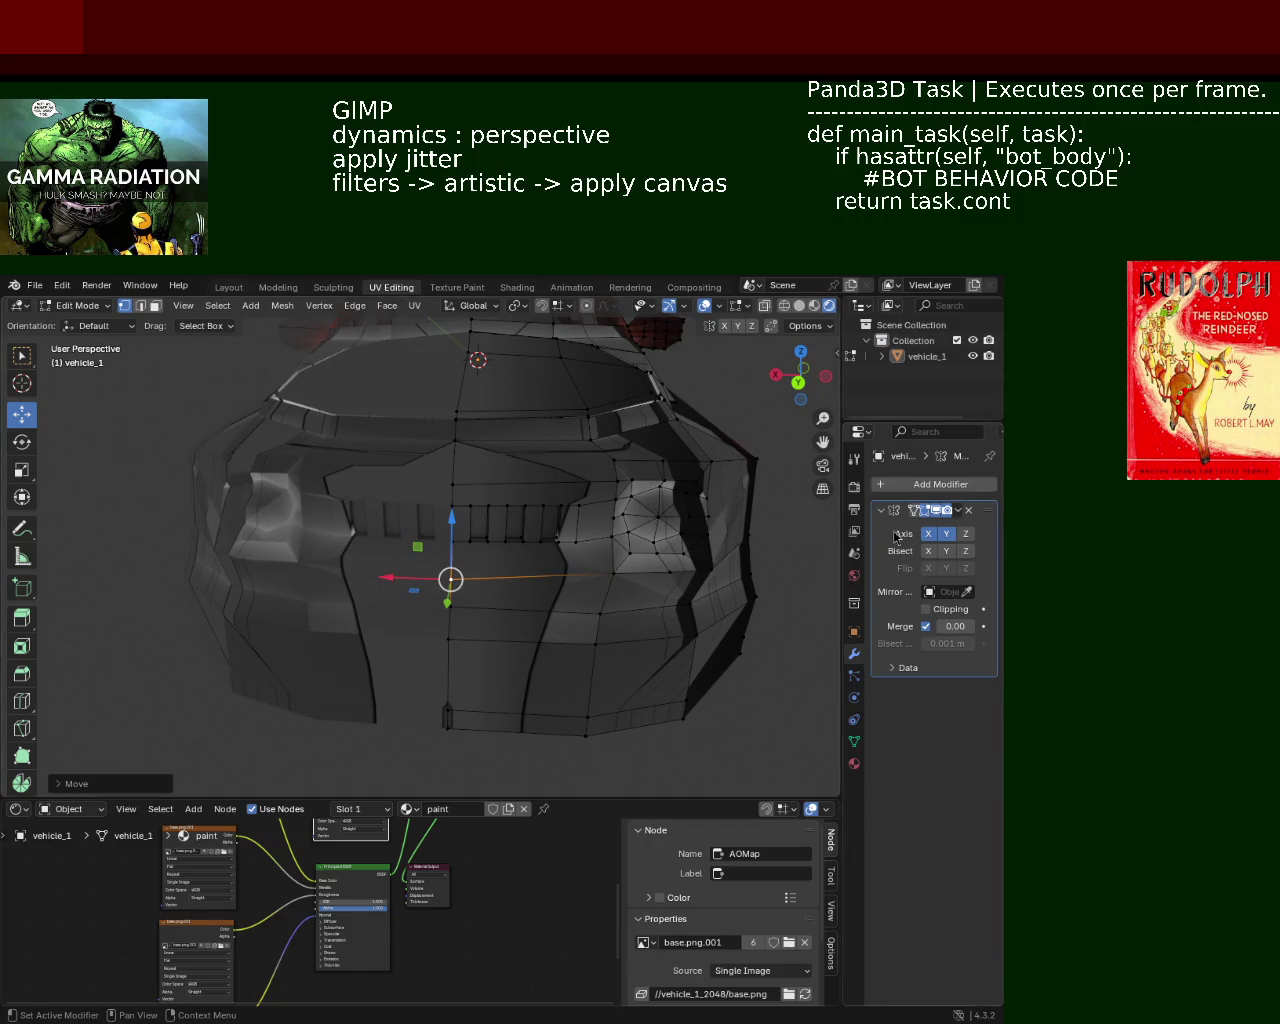
pyautogui.moveTo(780, 545); pyautogui.dragTo(538, 538, button='middle')
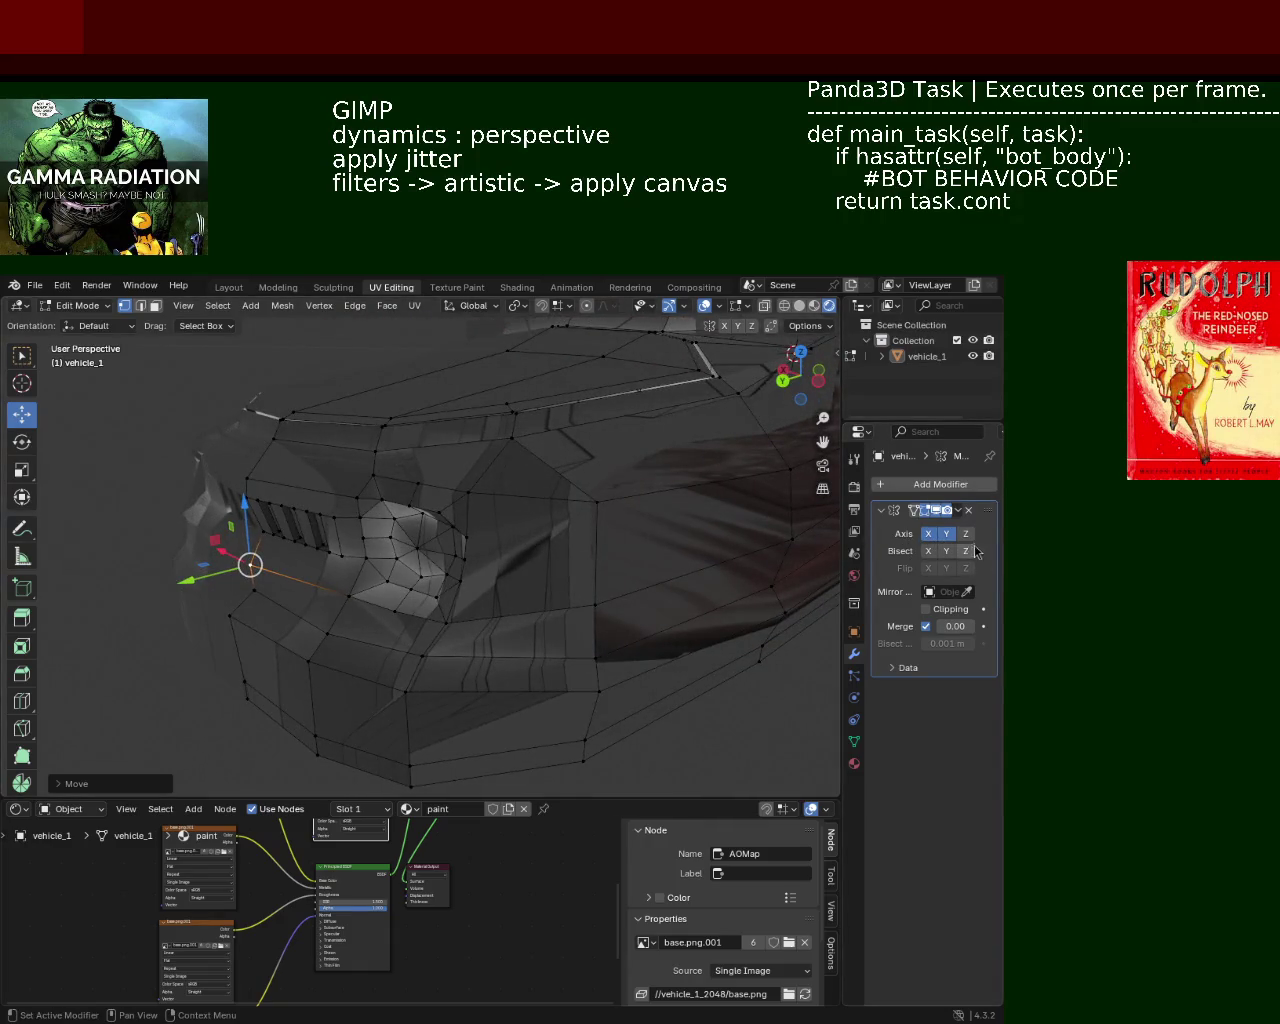
pyautogui.click(966, 533)
pyautogui.click(944, 534)
pyautogui.click(928, 535)
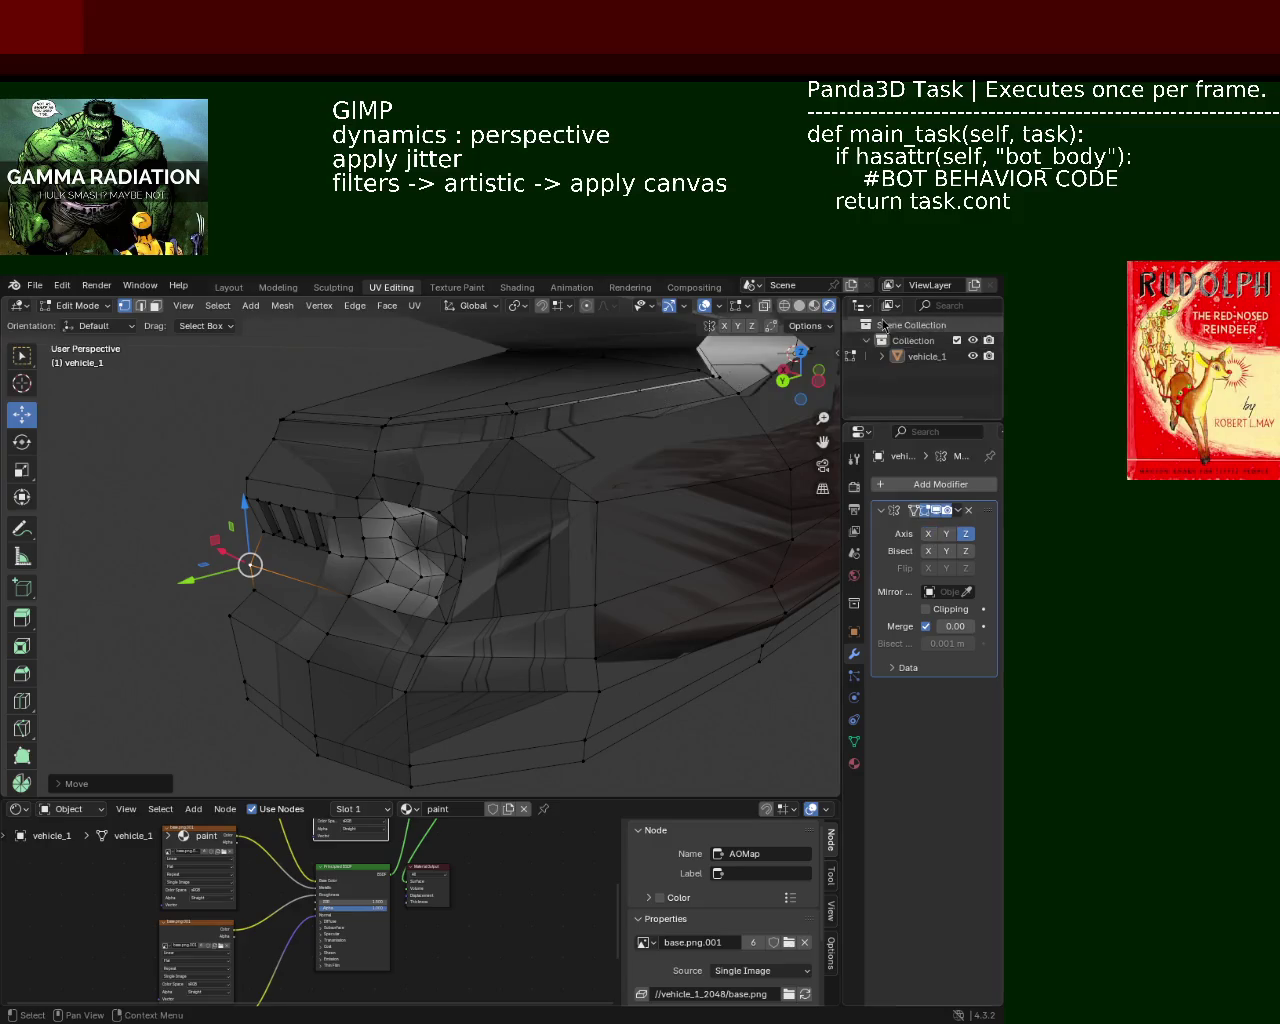
pyautogui.click(798, 307)
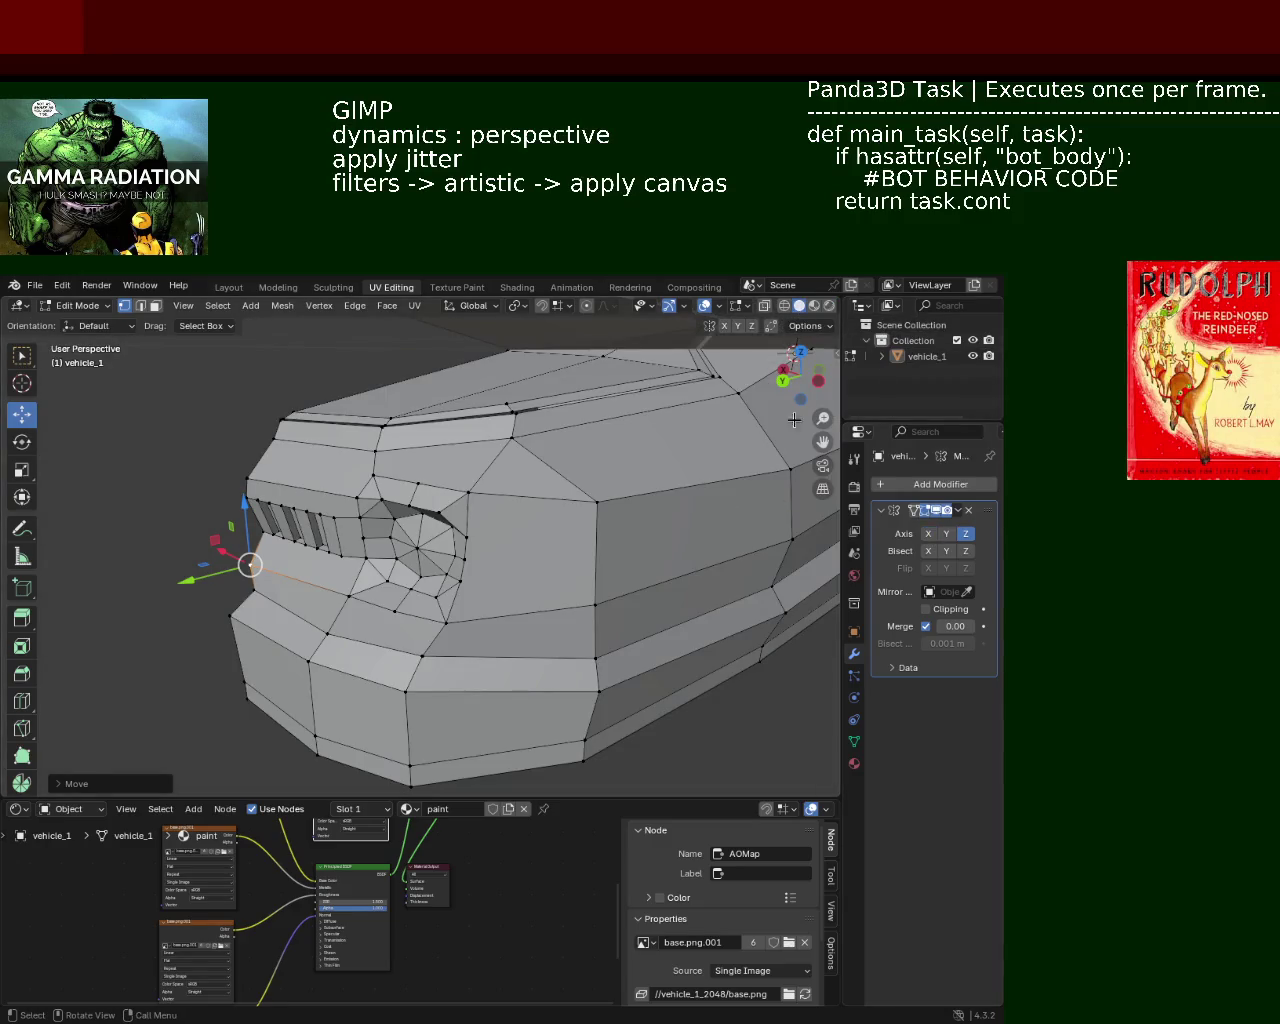
pyautogui.scroll(-3, 566, 499)
pyautogui.moveTo(566, 499)
pyautogui.mouseDown(button='middle')
pyautogui.moveTo(599, 492)
pyautogui.moveTo(888, 598)
pyautogui.mouseUp(button='middle')
pyautogui.click(966, 537)
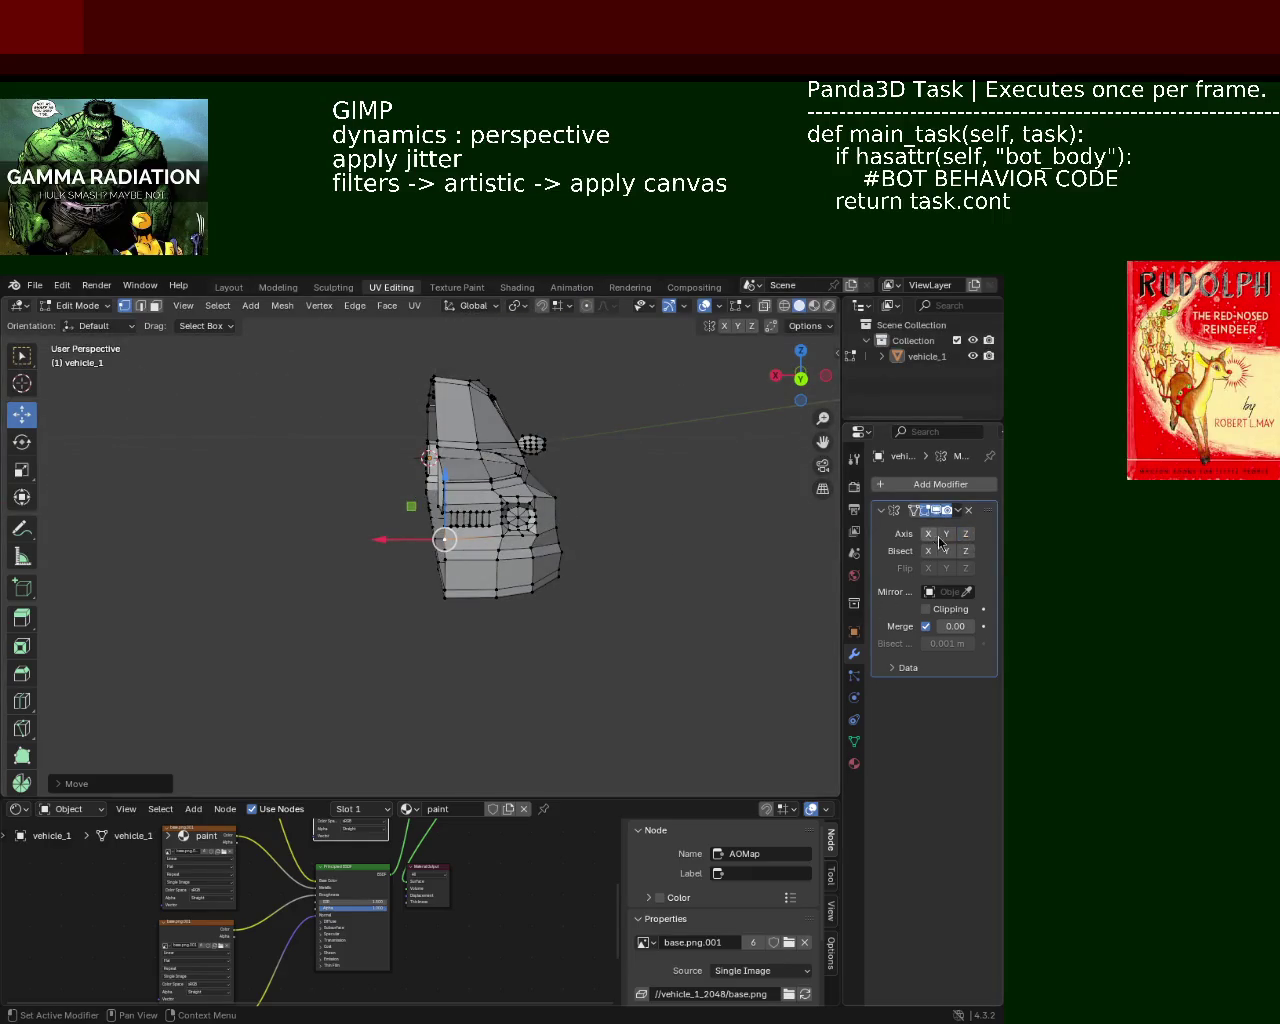
pyautogui.click(946, 538)
pyautogui.moveTo(725, 549)
pyautogui.mouseDown(button='middle')
pyautogui.moveTo(634, 532)
pyautogui.moveTo(640, 549)
pyautogui.moveTo(481, 538)
pyautogui.moveTo(482, 566)
pyautogui.moveTo(556, 561)
pyautogui.mouseUp(button='middle')
pyautogui.scroll(3, 634, 532)
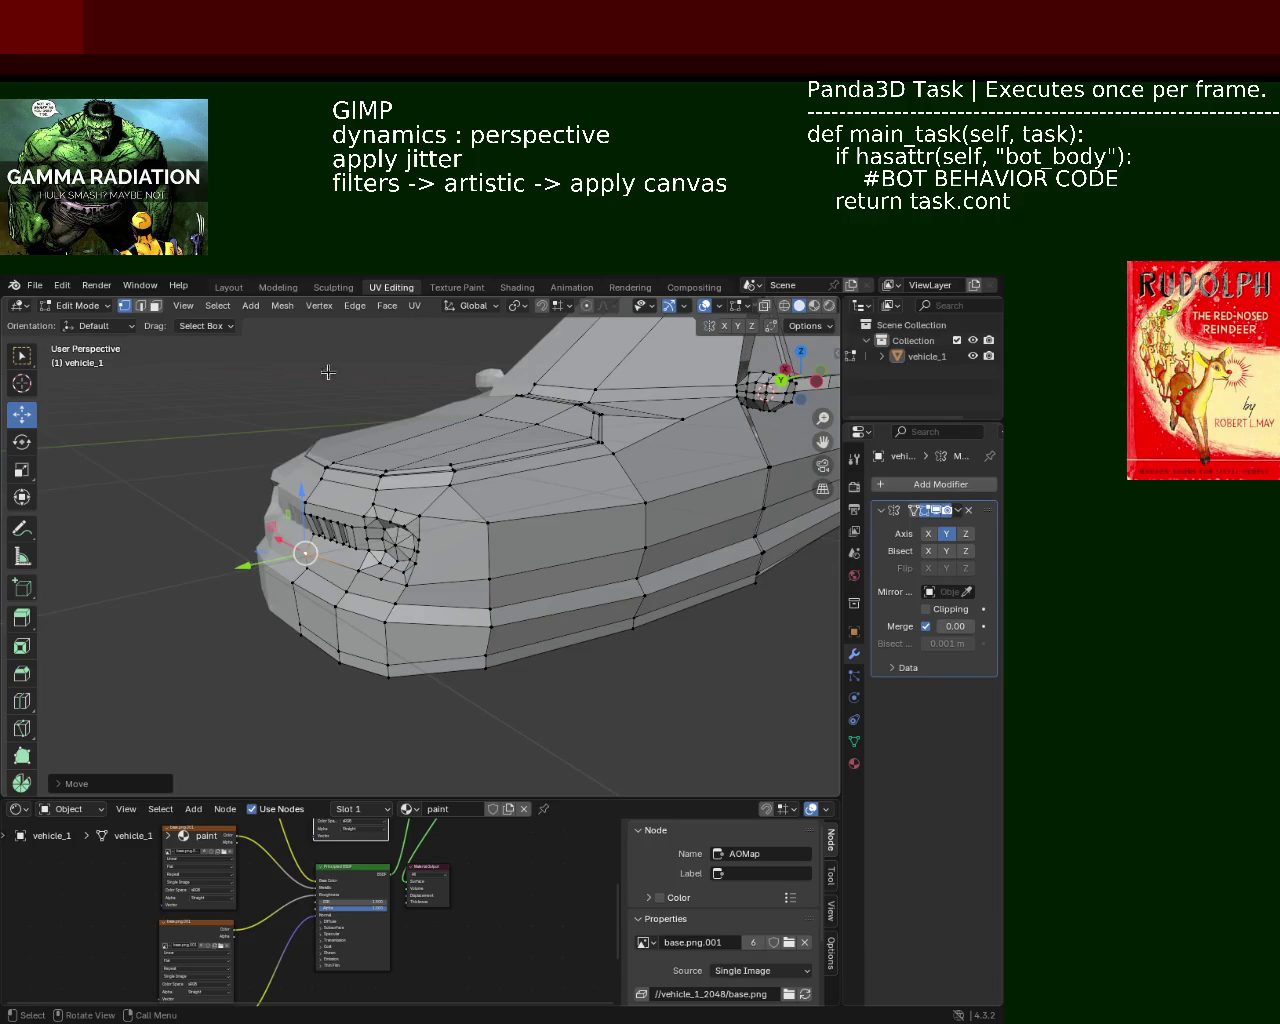
# In wireframe, select the front-end vertices and lower them -0.08023 m along Z
pyautogui.click(784, 306)
pyautogui.moveTo(280, 426); pyautogui.dragTo(251, 430, button='middle')
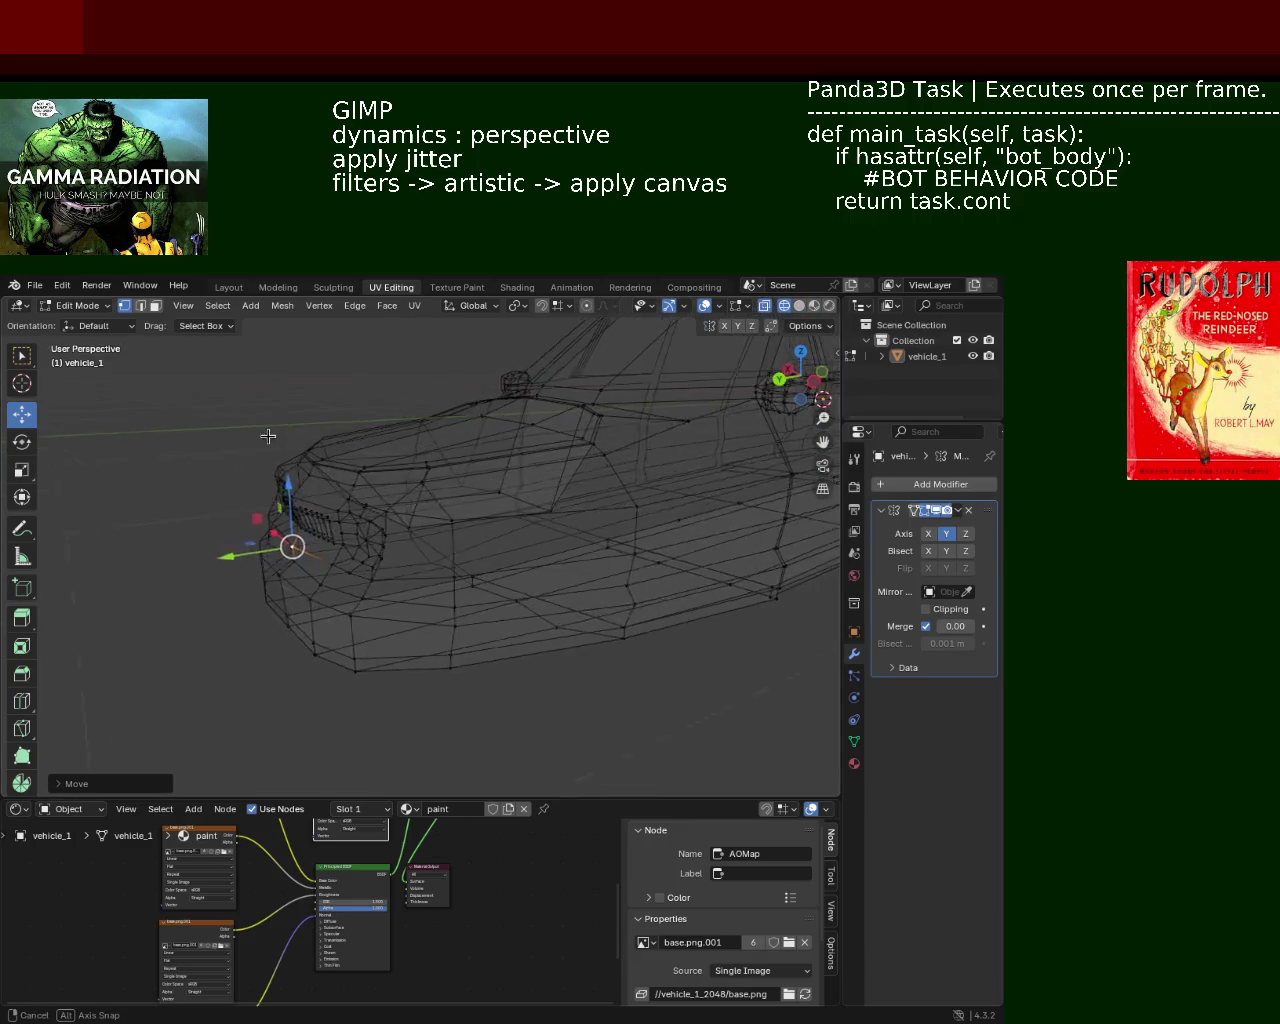
pyautogui.moveTo(209, 427); pyautogui.dragTo(363, 752)
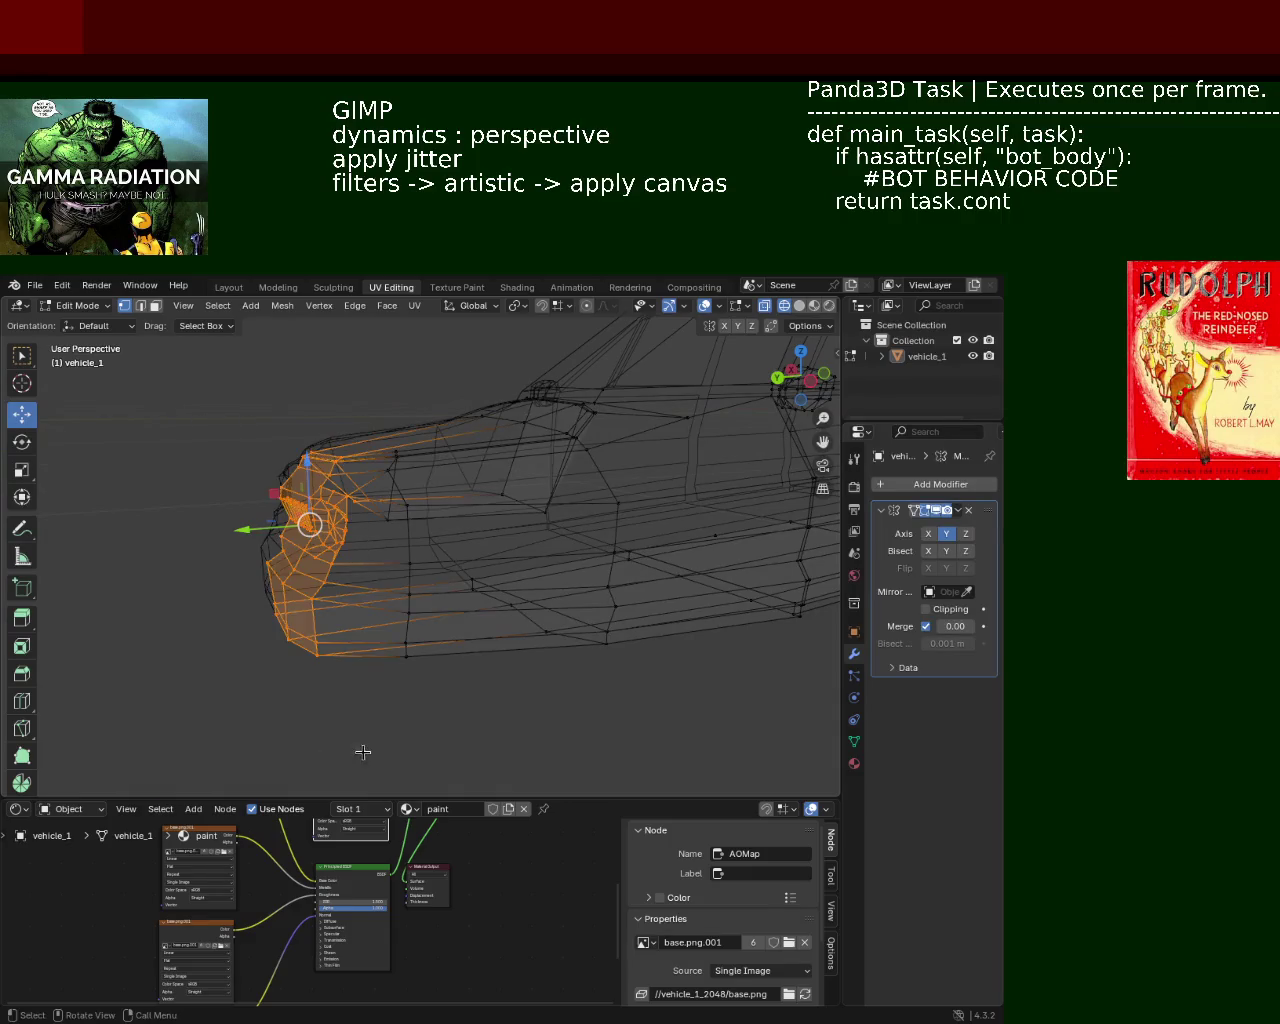
pyautogui.press('g')
pyautogui.press('z')
pyautogui.click(267, 434)
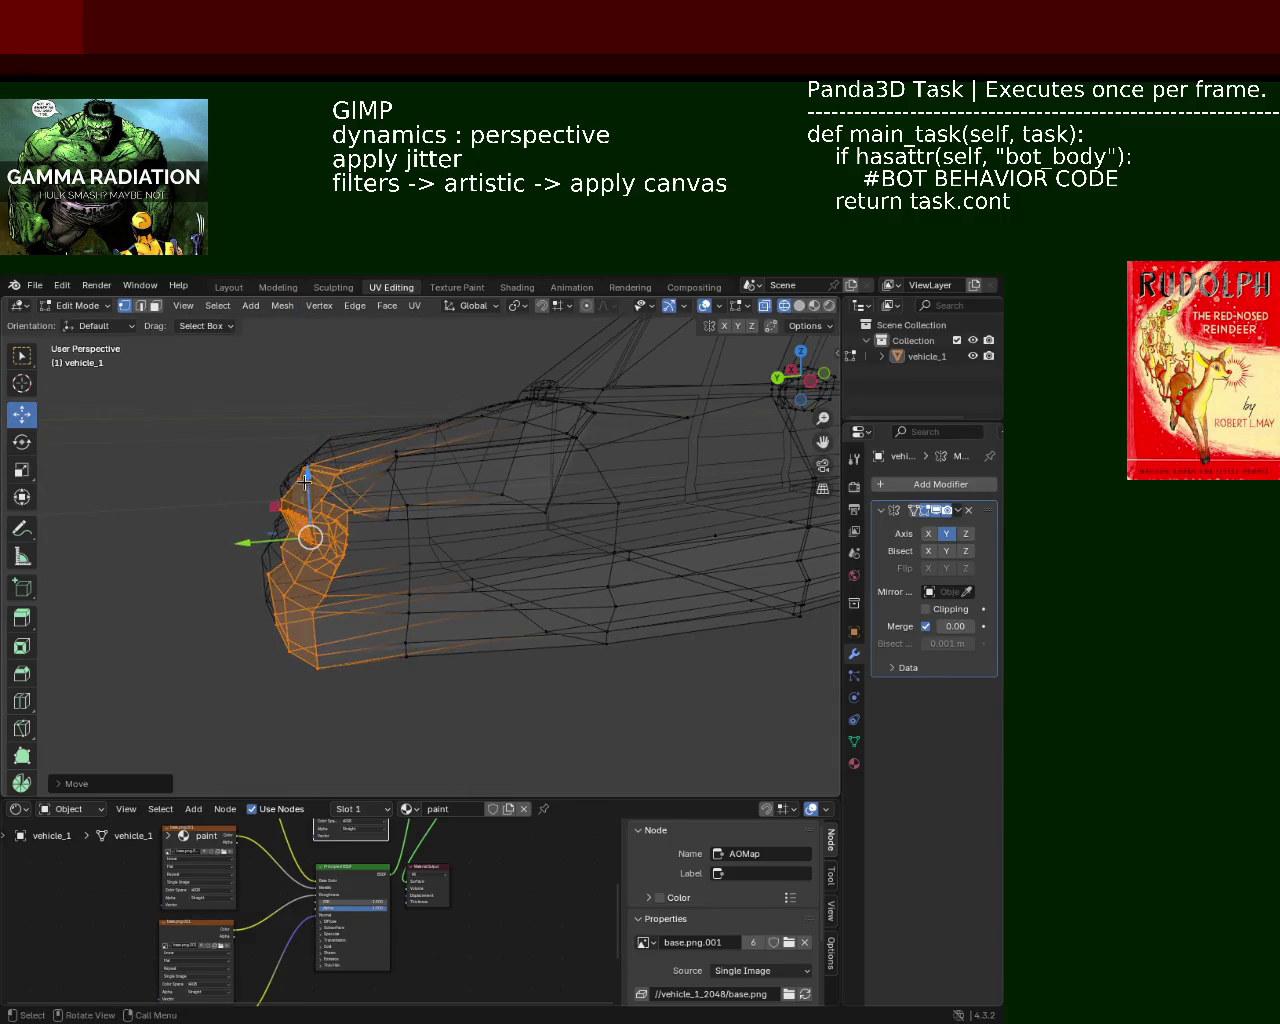
pyautogui.click(214, 420)
pyautogui.moveTo(206, 409); pyautogui.dragTo(443, 745)
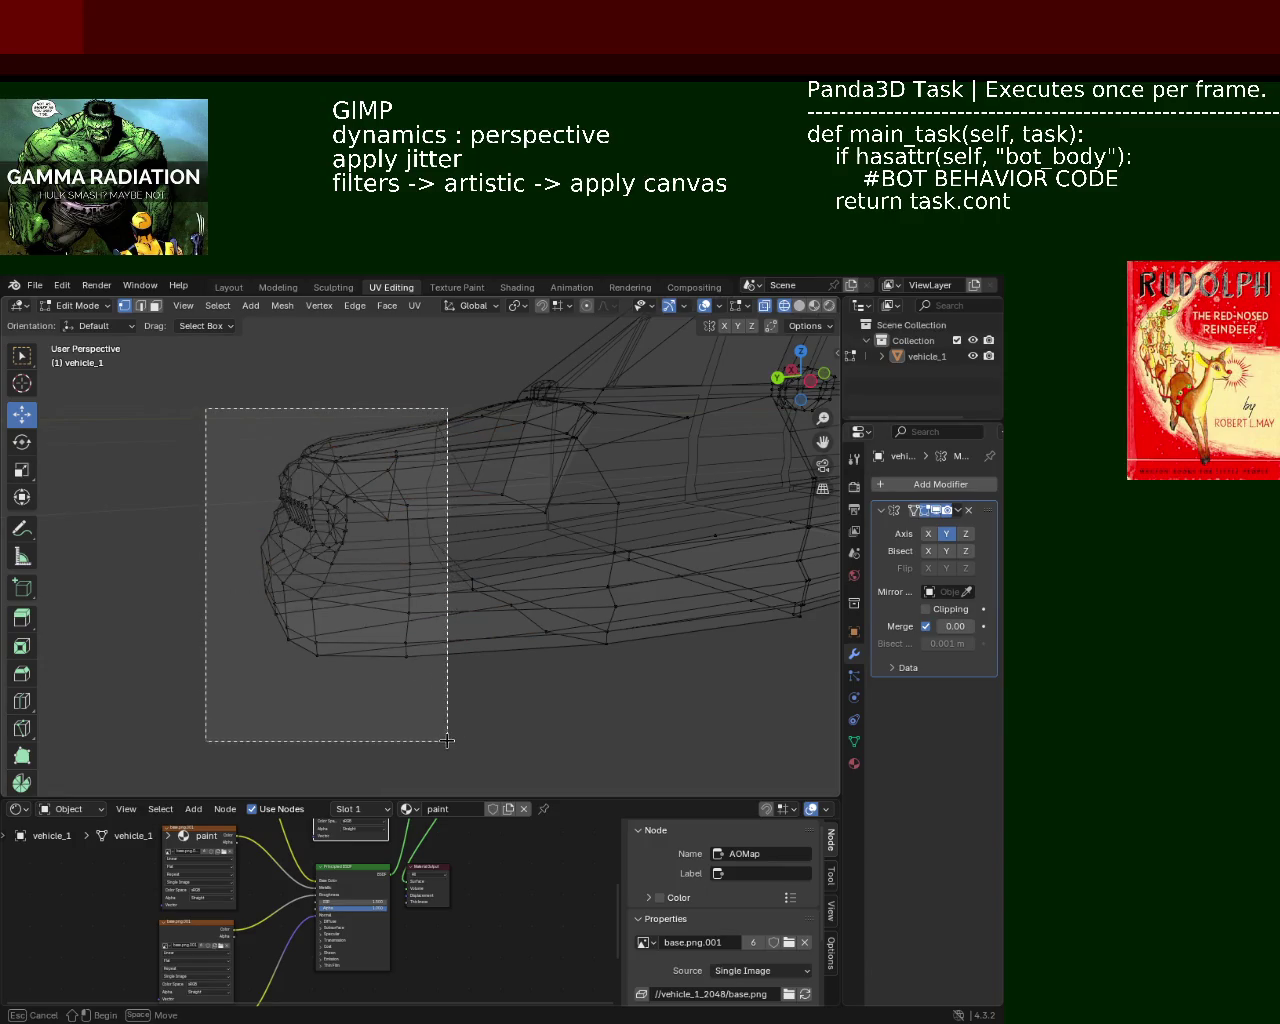
pyautogui.moveTo(321, 463); pyautogui.dragTo(321, 480)
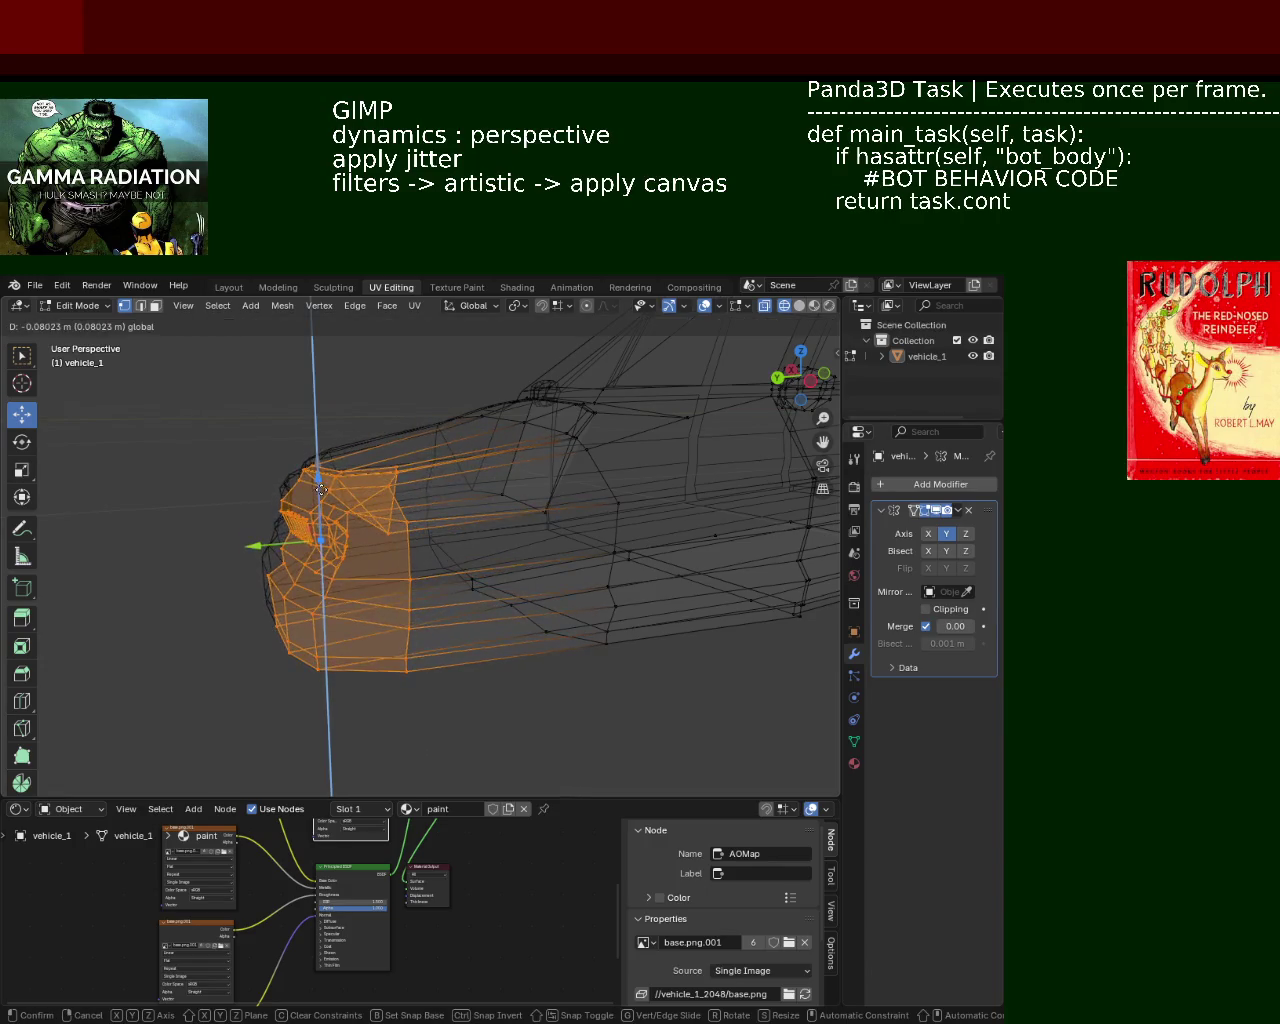
pyautogui.click(799, 305)
pyautogui.moveTo(560, 500)
pyautogui.mouseDown(button='middle')
pyautogui.moveTo(743, 514)
pyautogui.moveTo(714, 504)
pyautogui.moveTo(669, 543)
pyautogui.moveTo(509, 535)
pyautogui.moveTo(610, 511)
pyautogui.moveTo(706, 515)
pyautogui.moveTo(711, 543)
pyautogui.moveTo(680, 497)
pyautogui.moveTo(709, 520)
pyautogui.moveTo(677, 486)
pyautogui.moveTo(603, 501)
pyautogui.moveTo(585, 578)
pyautogui.mouseUp(button='middle')
pyautogui.click(743, 514)
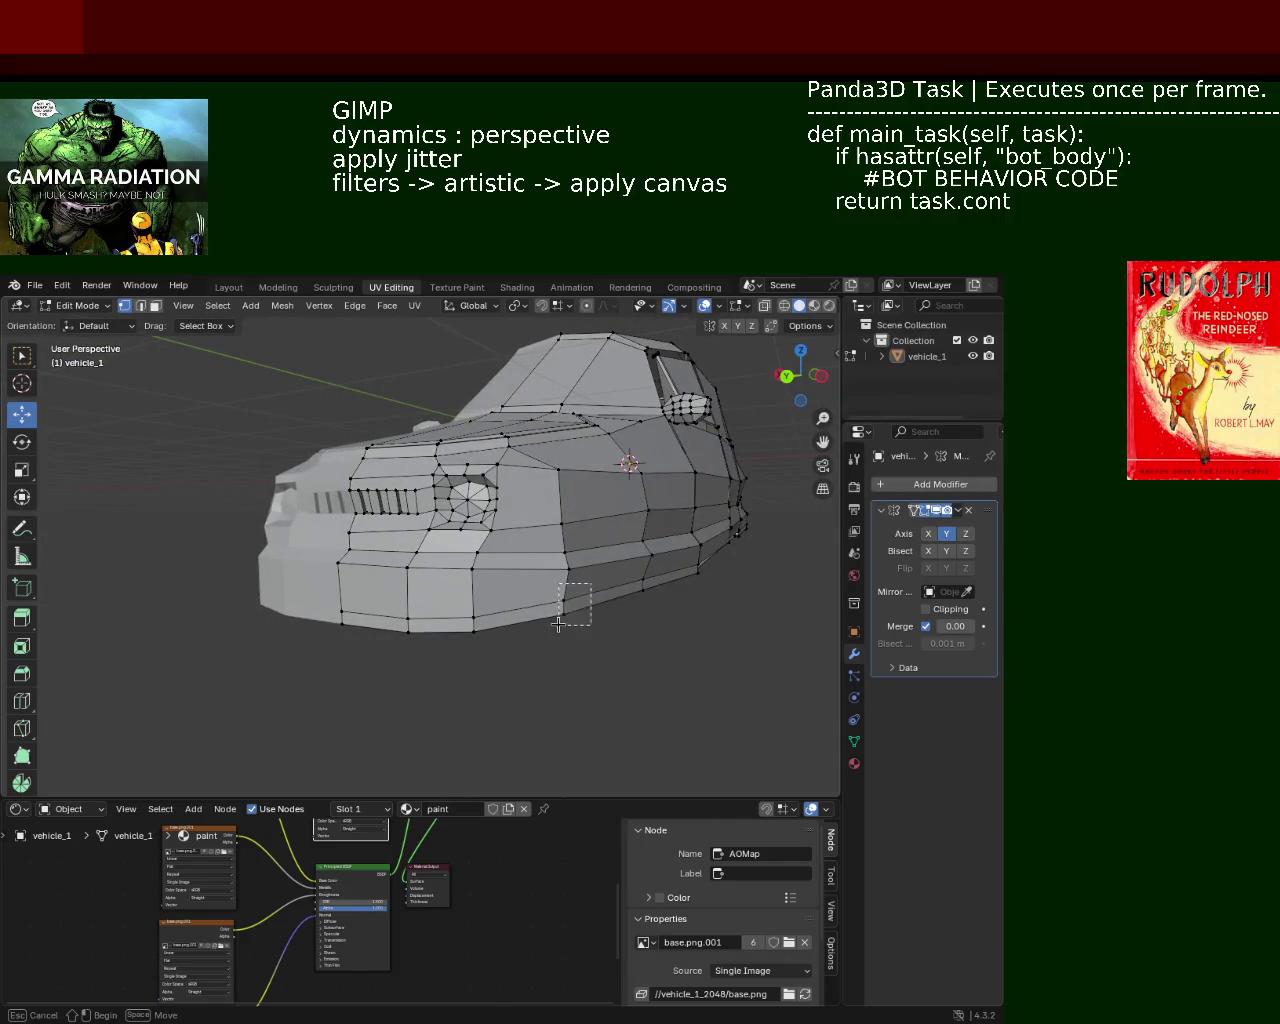
# Lower the selected side vertices slightly along Z
pyautogui.moveTo(567, 565); pyautogui.dragTo(560, 622)
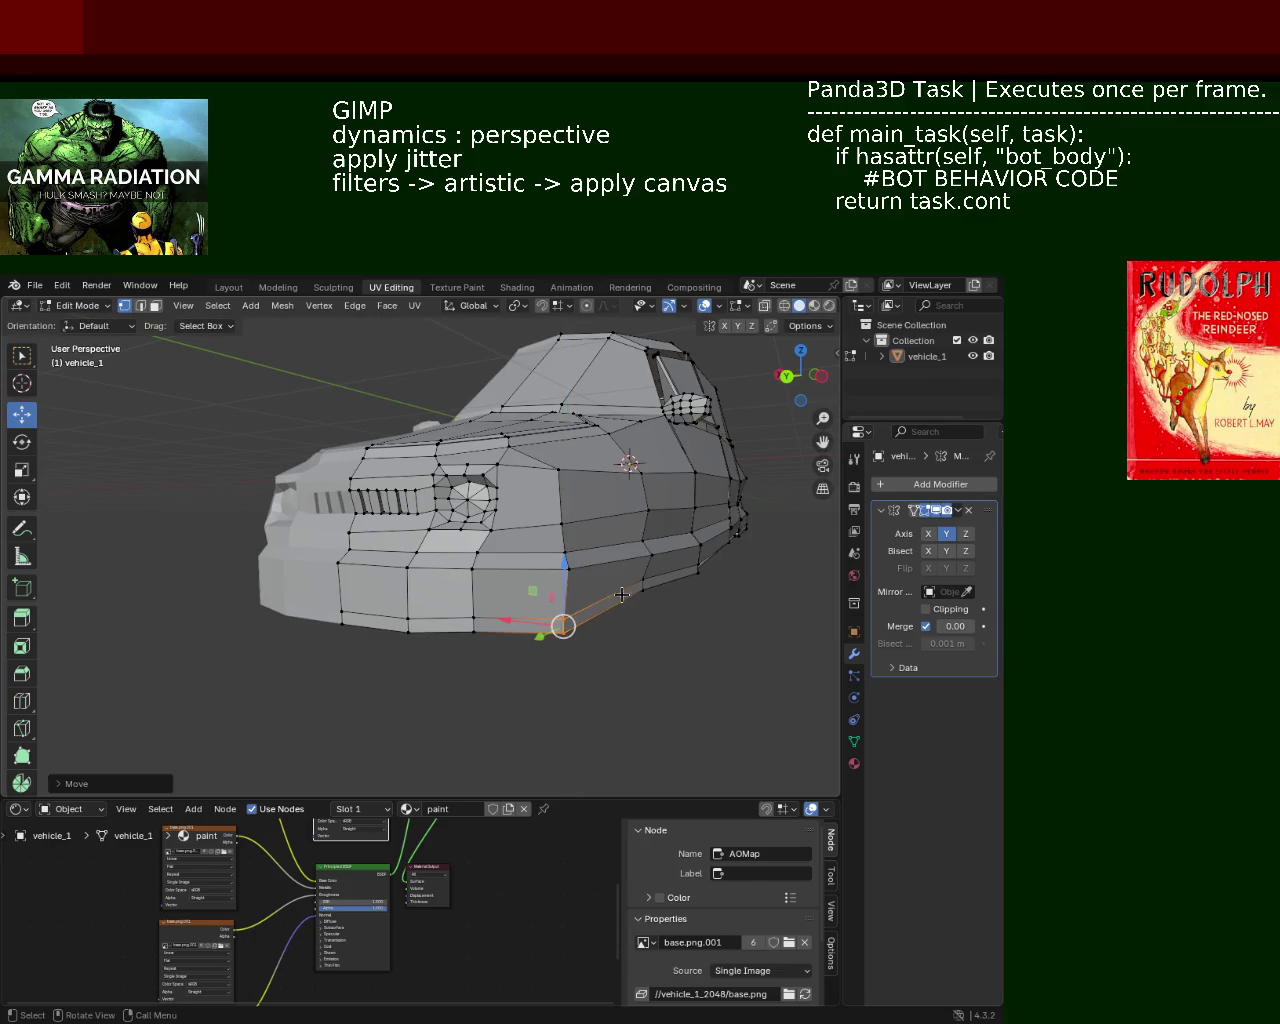
pyautogui.moveTo(560, 622); pyautogui.dragTo(400, 651, button='middle')
pyautogui.moveTo(551, 663)
pyautogui.mouseDown(button='middle')
pyautogui.moveTo(614, 620)
pyautogui.moveTo(629, 557)
pyautogui.moveTo(560, 600)
pyautogui.moveTo(490, 611)
pyautogui.moveTo(527, 610)
pyautogui.moveTo(549, 573)
pyautogui.mouseUp(button='middle')
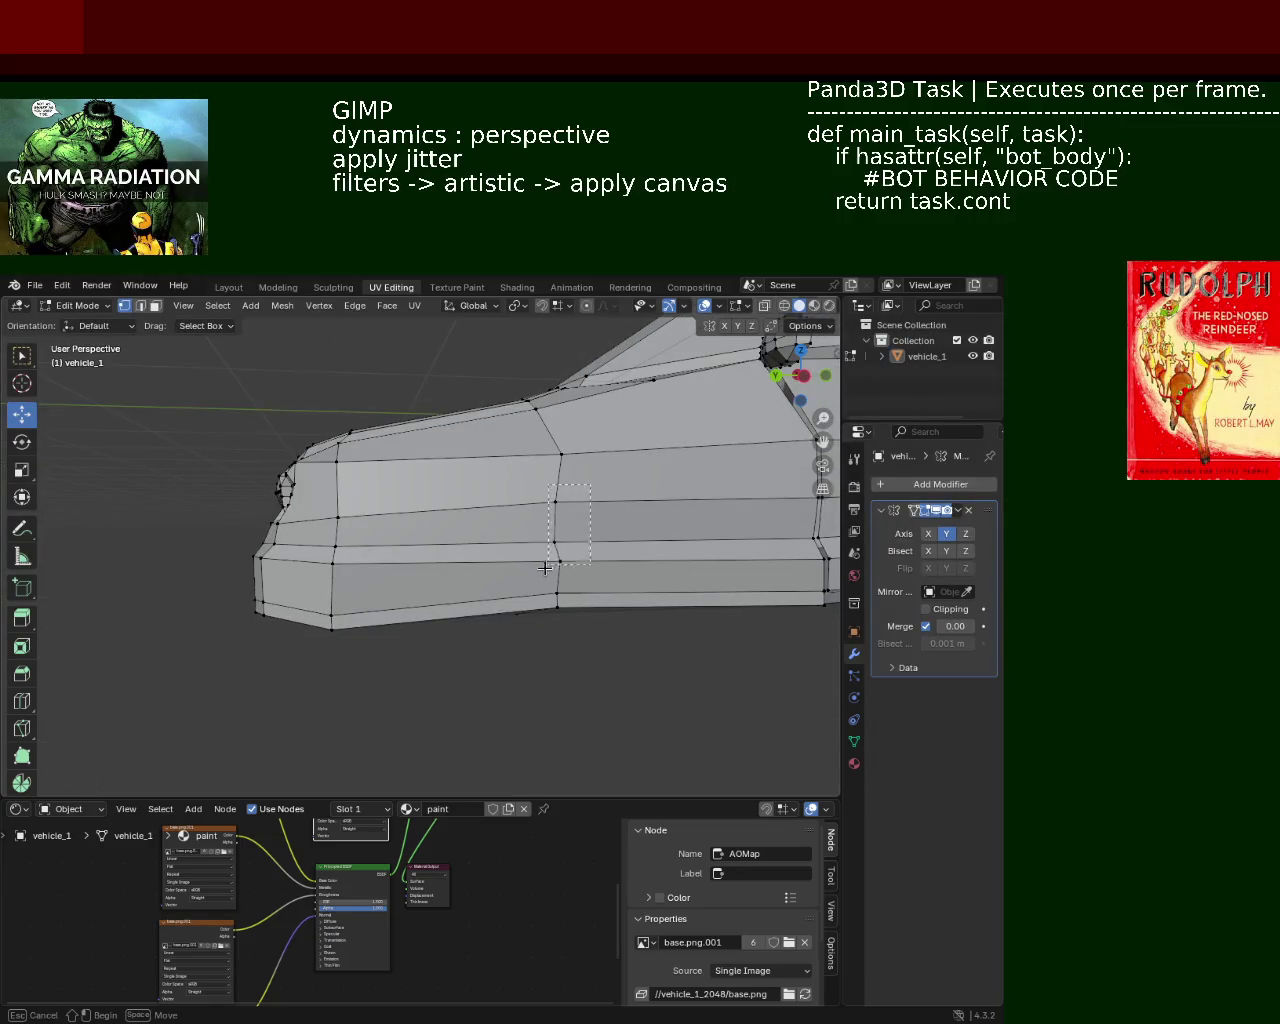
# Raise the middle edge loop on the flank along Z and inspect the body from several angles
pyautogui.moveTo(538, 575); pyautogui.dragTo(538, 576)
pyautogui.moveTo(557, 500)
pyautogui.mouseDown()
pyautogui.moveTo(559, 466)
pyautogui.moveTo(557, 603)
pyautogui.mouseUp()
pyautogui.moveTo(557, 603)
pyautogui.mouseDown(button='middle')
pyautogui.moveTo(591, 503)
pyautogui.moveTo(672, 492)
pyautogui.moveTo(636, 556)
pyautogui.moveTo(532, 518)
pyautogui.moveTo(477, 550)
pyautogui.moveTo(468, 617)
pyautogui.moveTo(671, 526)
pyautogui.moveTo(567, 552)
pyautogui.moveTo(551, 589)
pyautogui.moveTo(694, 583)
pyautogui.moveTo(683, 566)
pyautogui.moveTo(534, 563)
pyautogui.moveTo(512, 601)
pyautogui.mouseUp(button='middle')
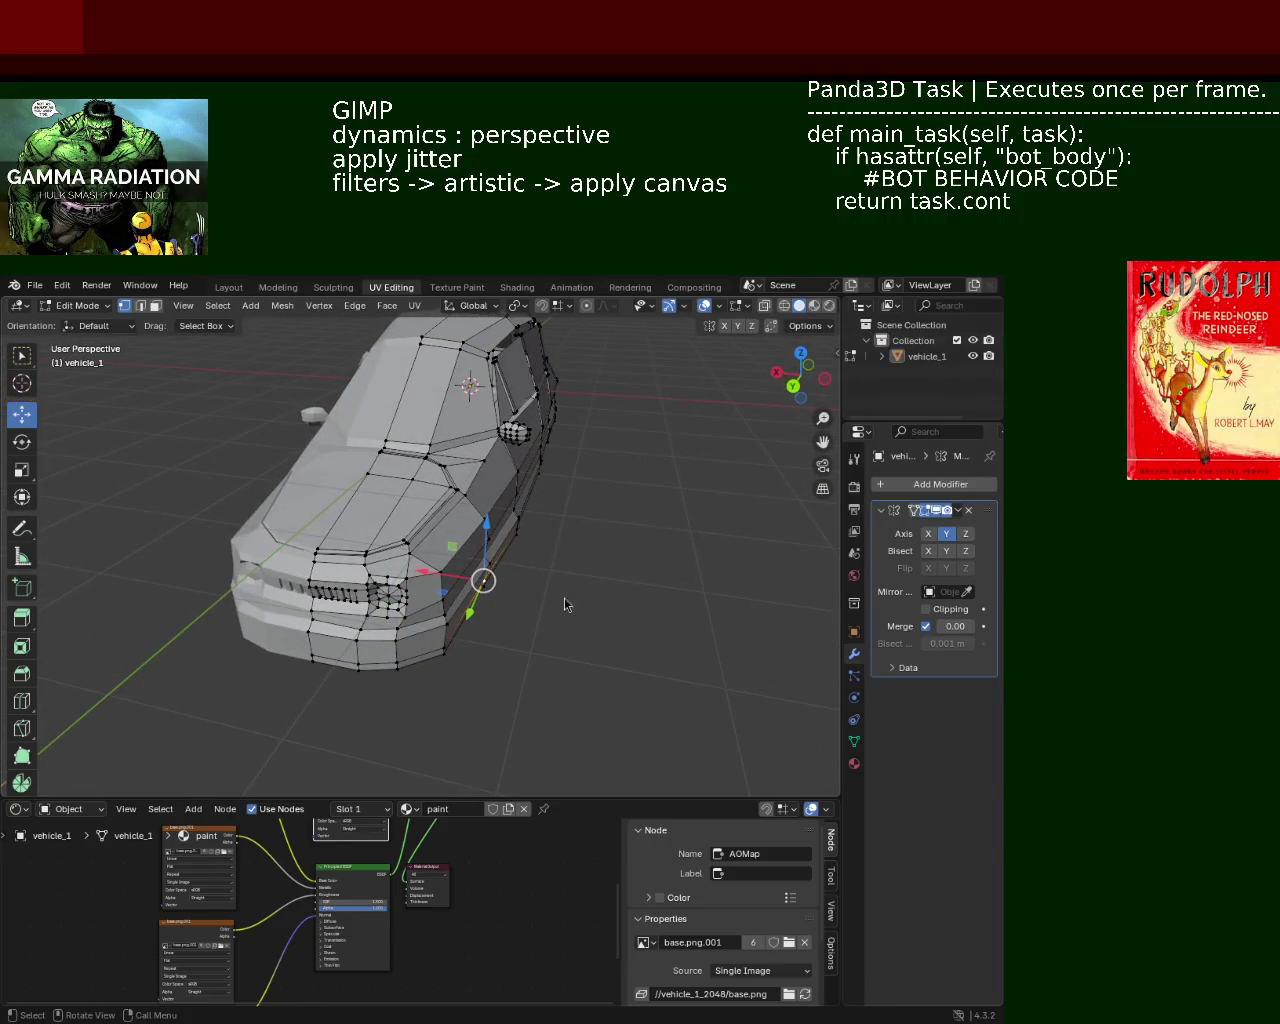
pyautogui.moveTo(397, 527)
pyautogui.mouseDown(button='middle')
pyautogui.moveTo(252, 641)
pyautogui.moveTo(481, 545)
pyautogui.mouseUp(button='middle')
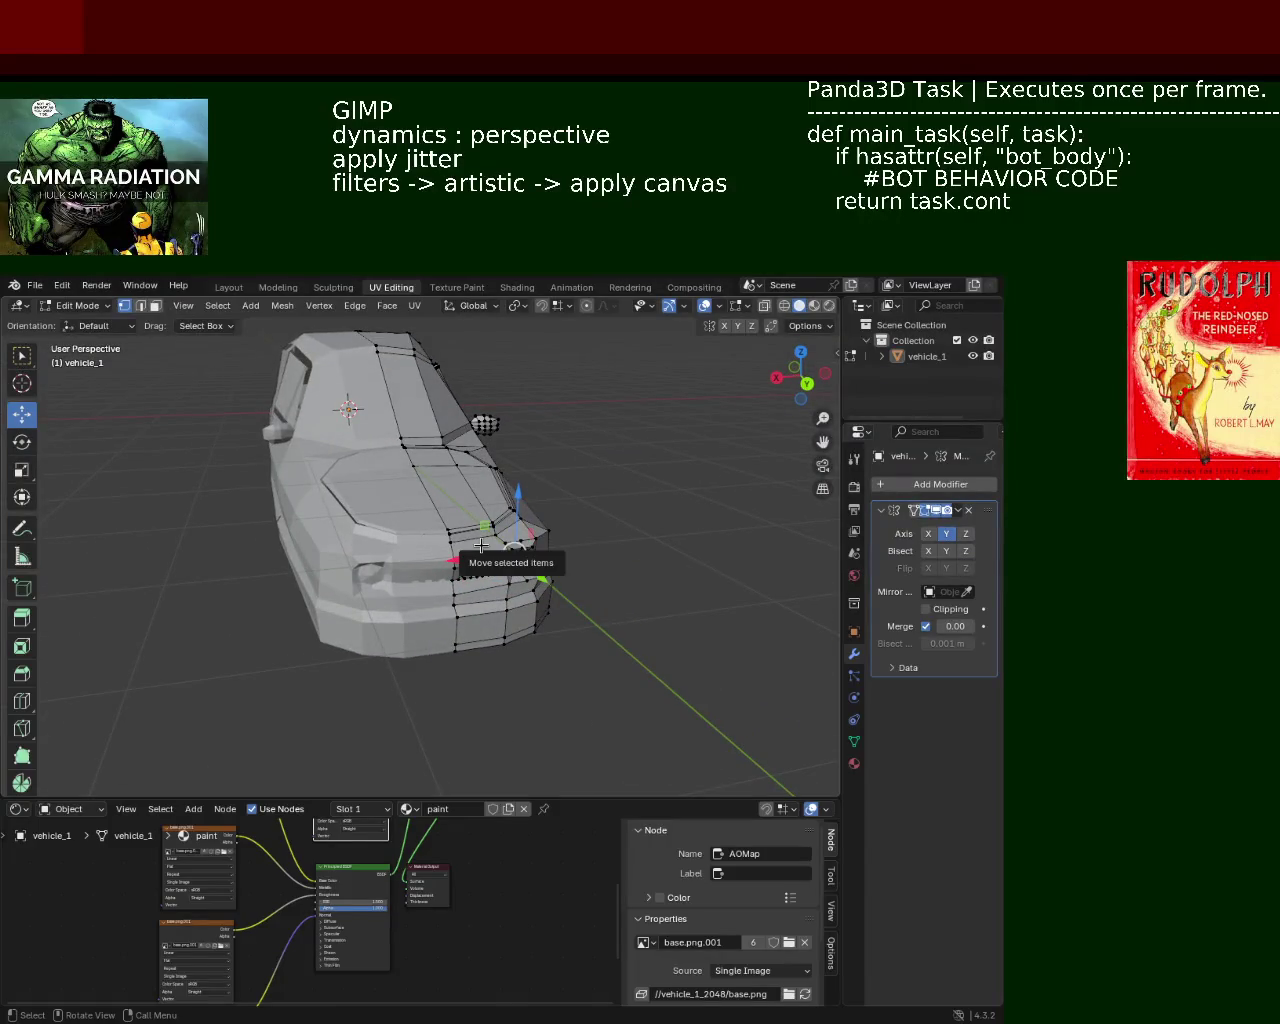
pyautogui.moveTo(640, 549)
pyautogui.mouseDown(button='middle')
pyautogui.moveTo(602, 507)
pyautogui.moveTo(601, 532)
pyautogui.mouseUp(button='middle')
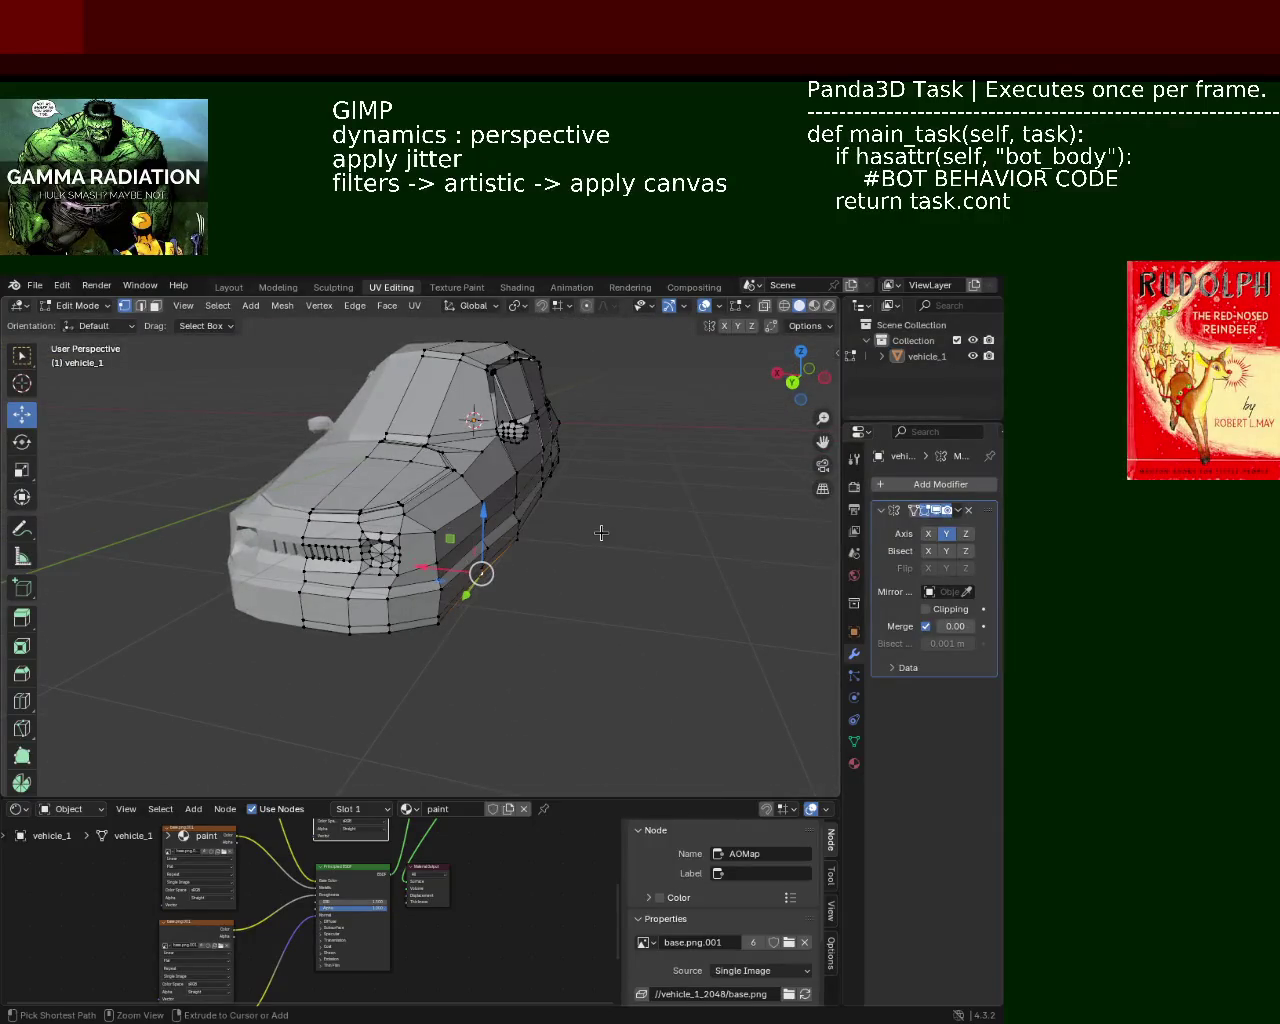
pyautogui.hotkey('ctrl', 'z')
pyautogui.hotkey('ctrl', 'z')
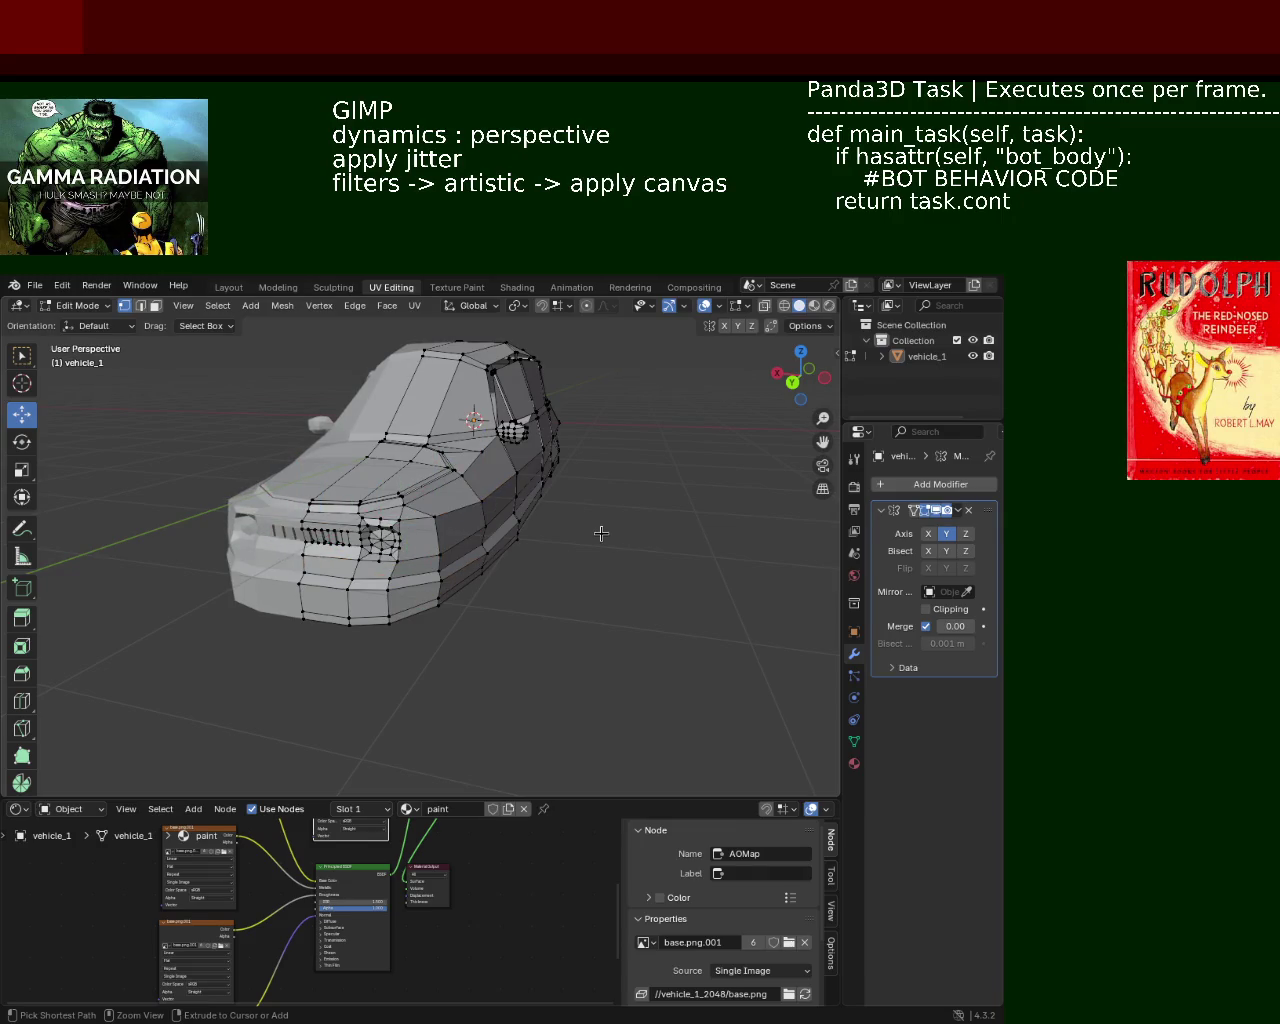
pyautogui.moveTo(601, 533)
pyautogui.mouseDown(button='middle')
pyautogui.moveTo(643, 537)
pyautogui.moveTo(620, 510)
pyautogui.moveTo(583, 543)
pyautogui.moveTo(632, 571)
pyautogui.moveTo(589, 526)
pyautogui.moveTo(609, 509)
pyautogui.moveTo(640, 520)
pyautogui.moveTo(571, 514)
pyautogui.moveTo(543, 546)
pyautogui.mouseUp(button='middle')
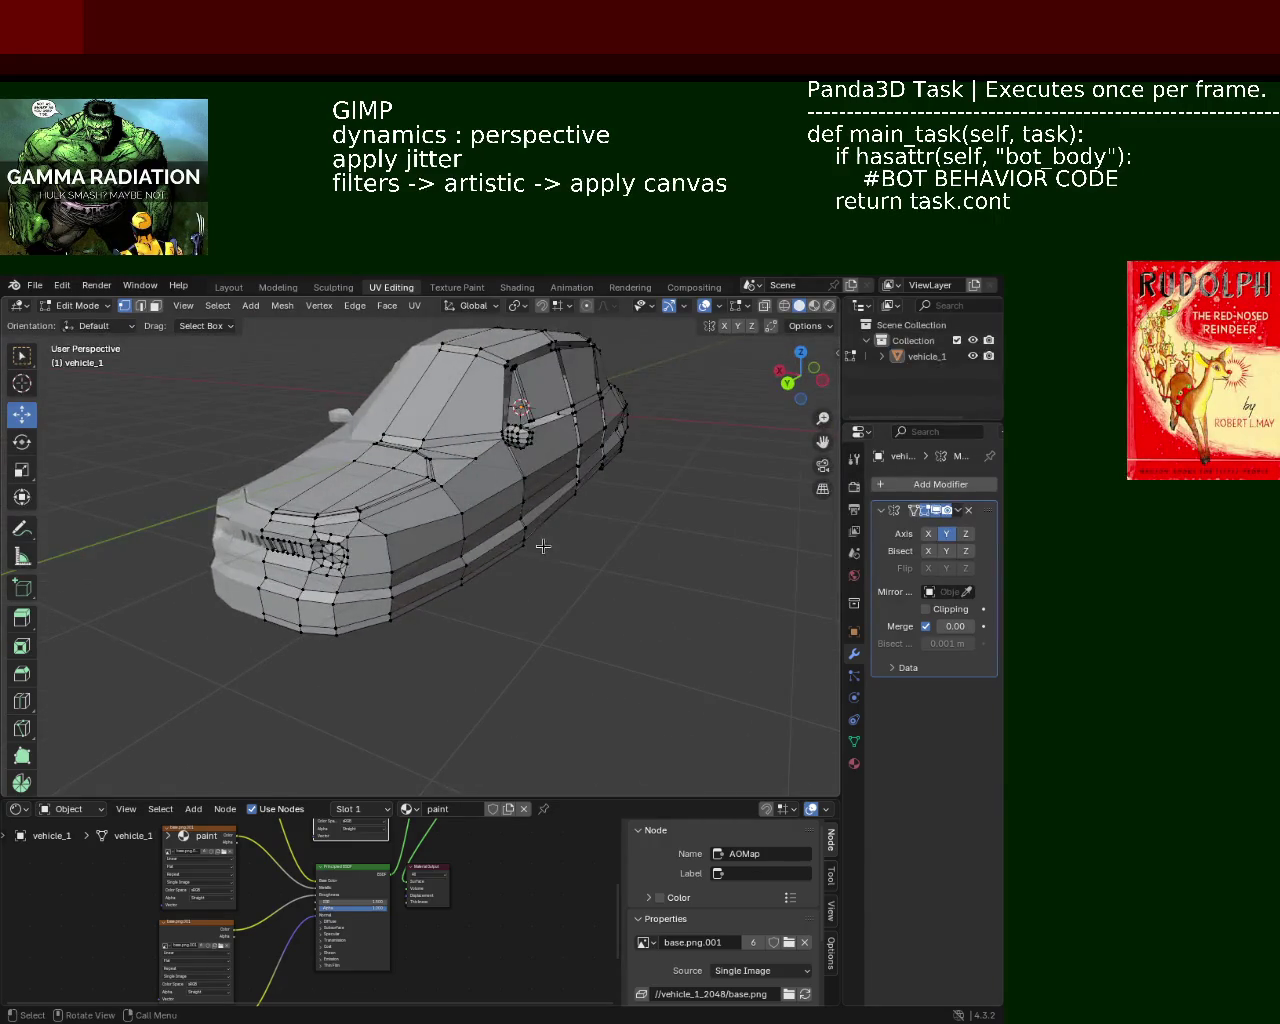
# In wireframe, select the car's whole front section and lower it along Z
pyautogui.click(783, 305)
pyautogui.moveTo(420, 560); pyautogui.dragTo(380, 570, button='middle')
pyautogui.moveTo(105, 402); pyautogui.dragTo(330, 749)
pyautogui.moveTo(330, 749)
pyautogui.mouseDown(button='middle')
pyautogui.moveTo(300, 600)
pyautogui.moveTo(349, 540)
pyautogui.mouseUp(button='middle')
pyautogui.press('g')
pyautogui.press('z')
pyautogui.click(350, 563)
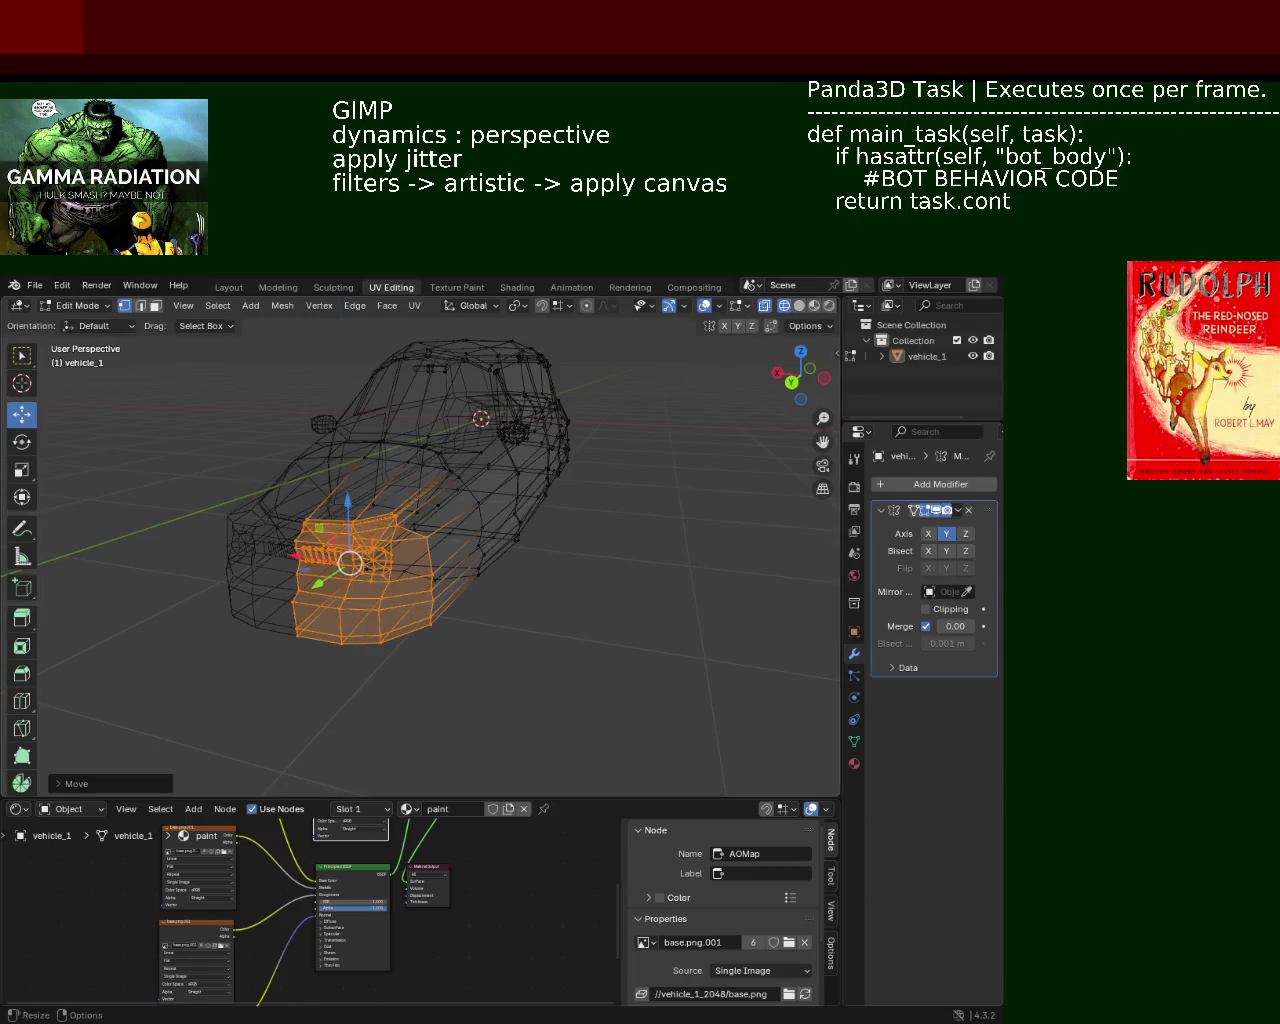
pyautogui.click(799, 305)
pyautogui.moveTo(586, 509)
pyautogui.mouseDown(button='middle')
pyautogui.moveTo(611, 503)
pyautogui.moveTo(626, 546)
pyautogui.moveTo(596, 548)
pyautogui.mouseUp(button='middle')
pyautogui.click(633, 612)
pyautogui.moveTo(633, 612)
pyautogui.mouseDown(button='middle')
pyautogui.moveTo(631, 517)
pyautogui.moveTo(548, 550)
pyautogui.moveTo(588, 529)
pyautogui.moveTo(611, 583)
pyautogui.moveTo(440, 557)
pyautogui.moveTo(485, 545)
pyautogui.mouseUp(button='middle')
# Save vehicle_1.blend, then reselect the front section and nudge it vertically twice
pyautogui.hotkey('ctrl', 's')
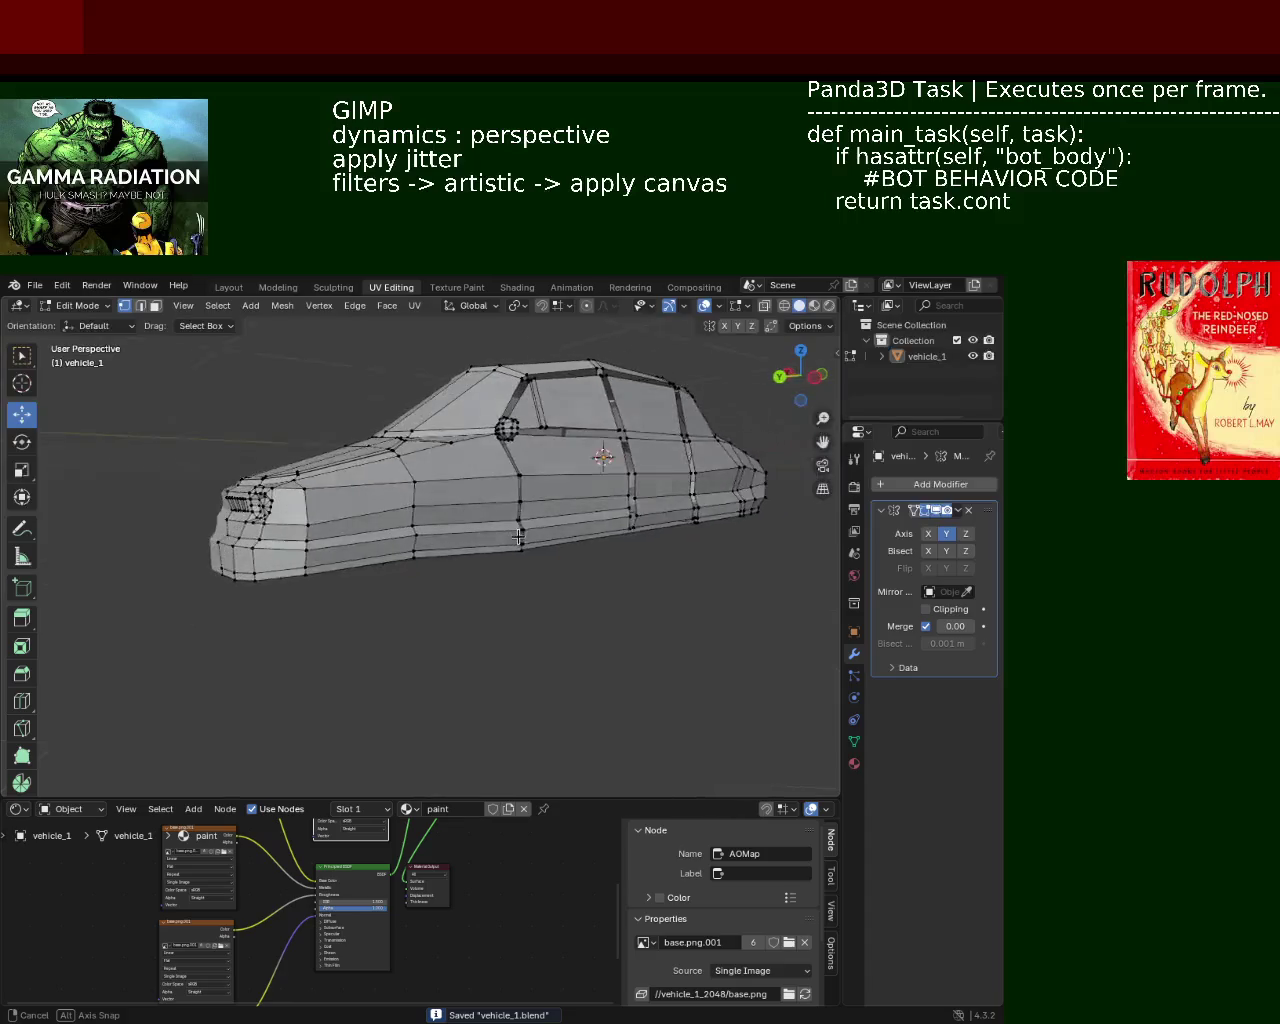
pyautogui.hotkey('ctrl', 'z')
pyautogui.moveTo(252, 450); pyautogui.dragTo(255, 437)
pyautogui.moveTo(430, 470); pyautogui.dragTo(622, 463, button='middle')
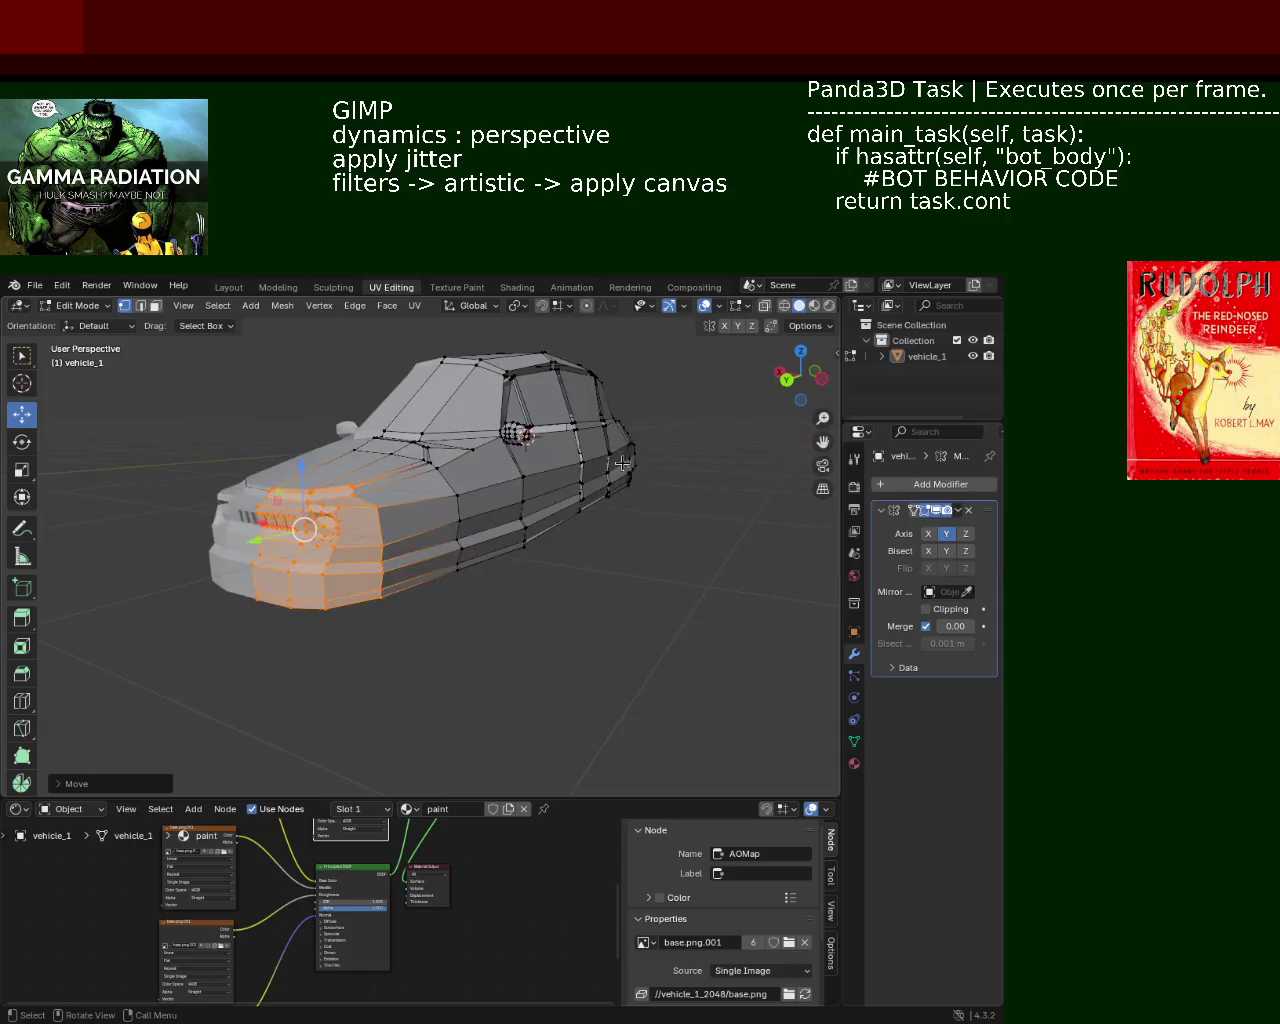
pyautogui.moveTo(303, 464); pyautogui.dragTo(304, 458)
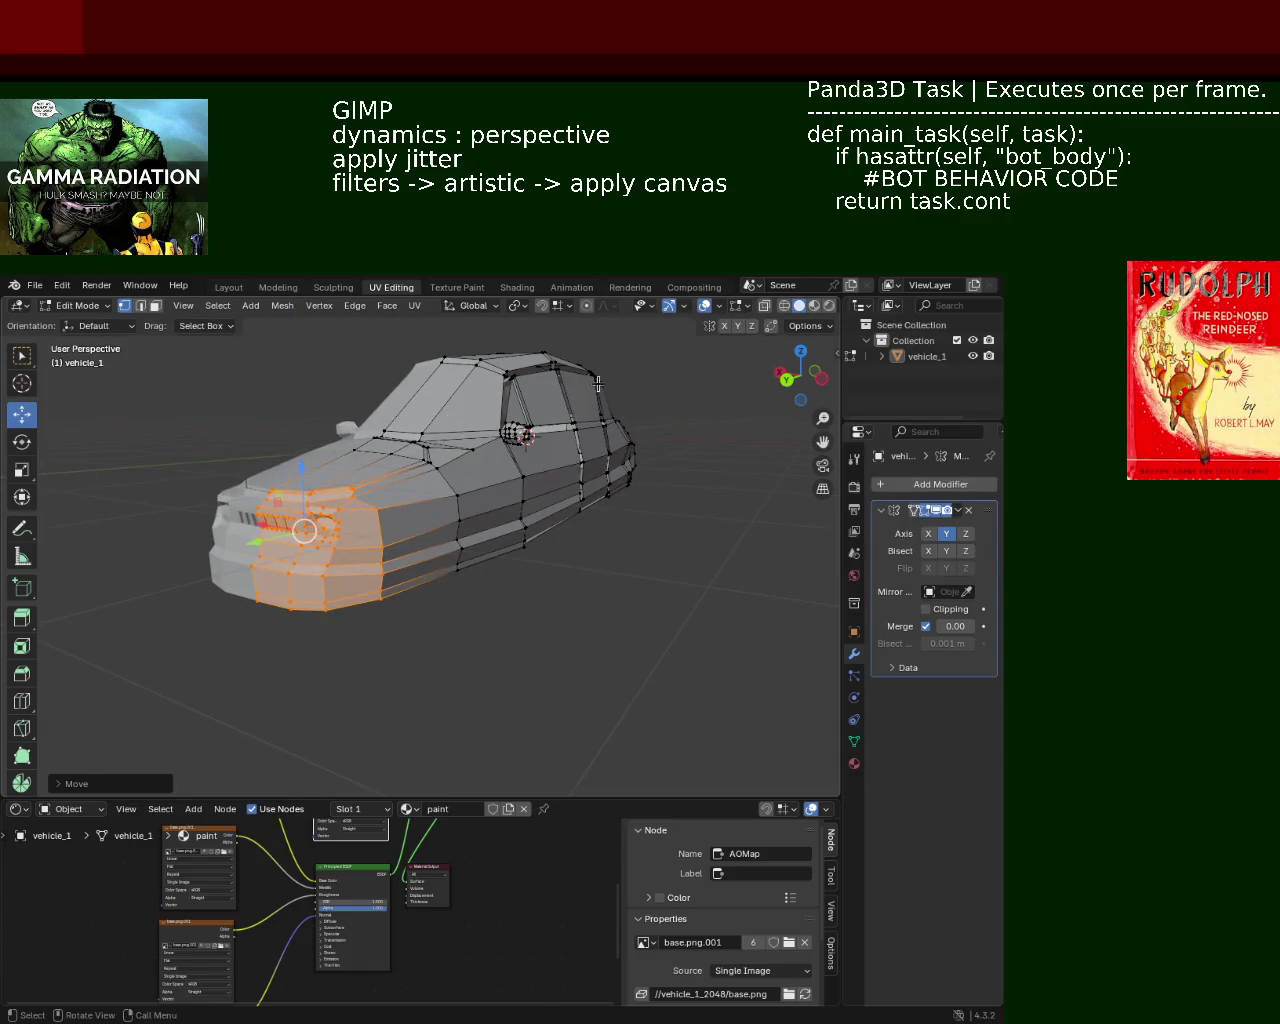
pyautogui.click(507, 527)
pyautogui.moveTo(507, 527); pyautogui.dragTo(579, 552, button='middle')
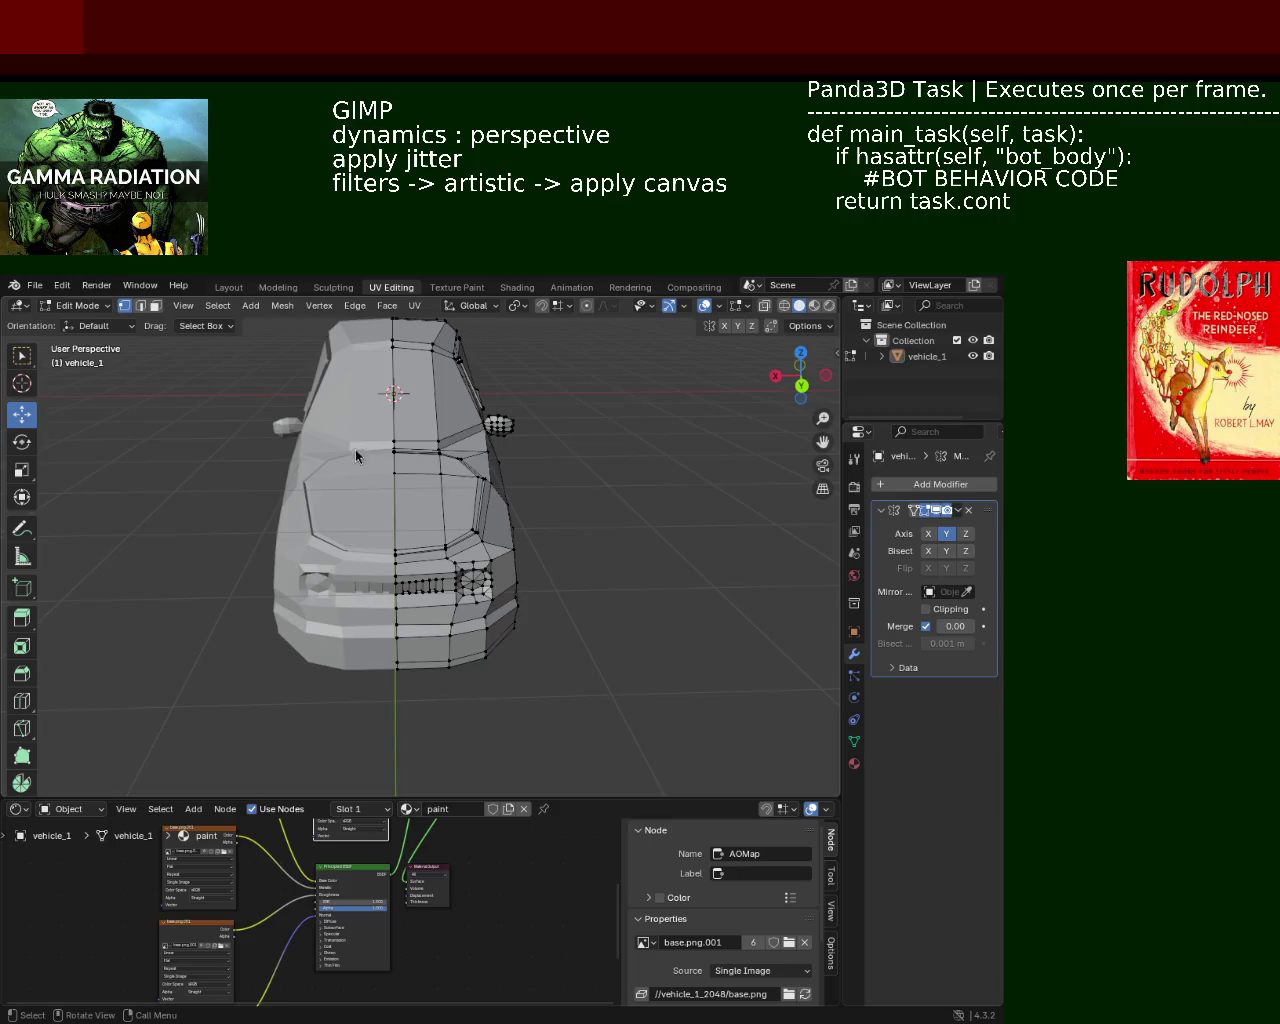
# Raise a vertex at the front of the side panel along Z
pyautogui.moveTo(357, 454)
pyautogui.mouseDown(button='middle')
pyautogui.moveTo(313, 409)
pyautogui.moveTo(480, 502)
pyautogui.moveTo(495, 470)
pyautogui.moveTo(250, 565)
pyautogui.mouseUp(button='middle')
pyautogui.scroll(3, 313, 409)
pyautogui.scroll(2, 495, 470)
pyautogui.click(505, 452)
pyautogui.press('g')
pyautogui.press('z')
pyautogui.click(509, 432)
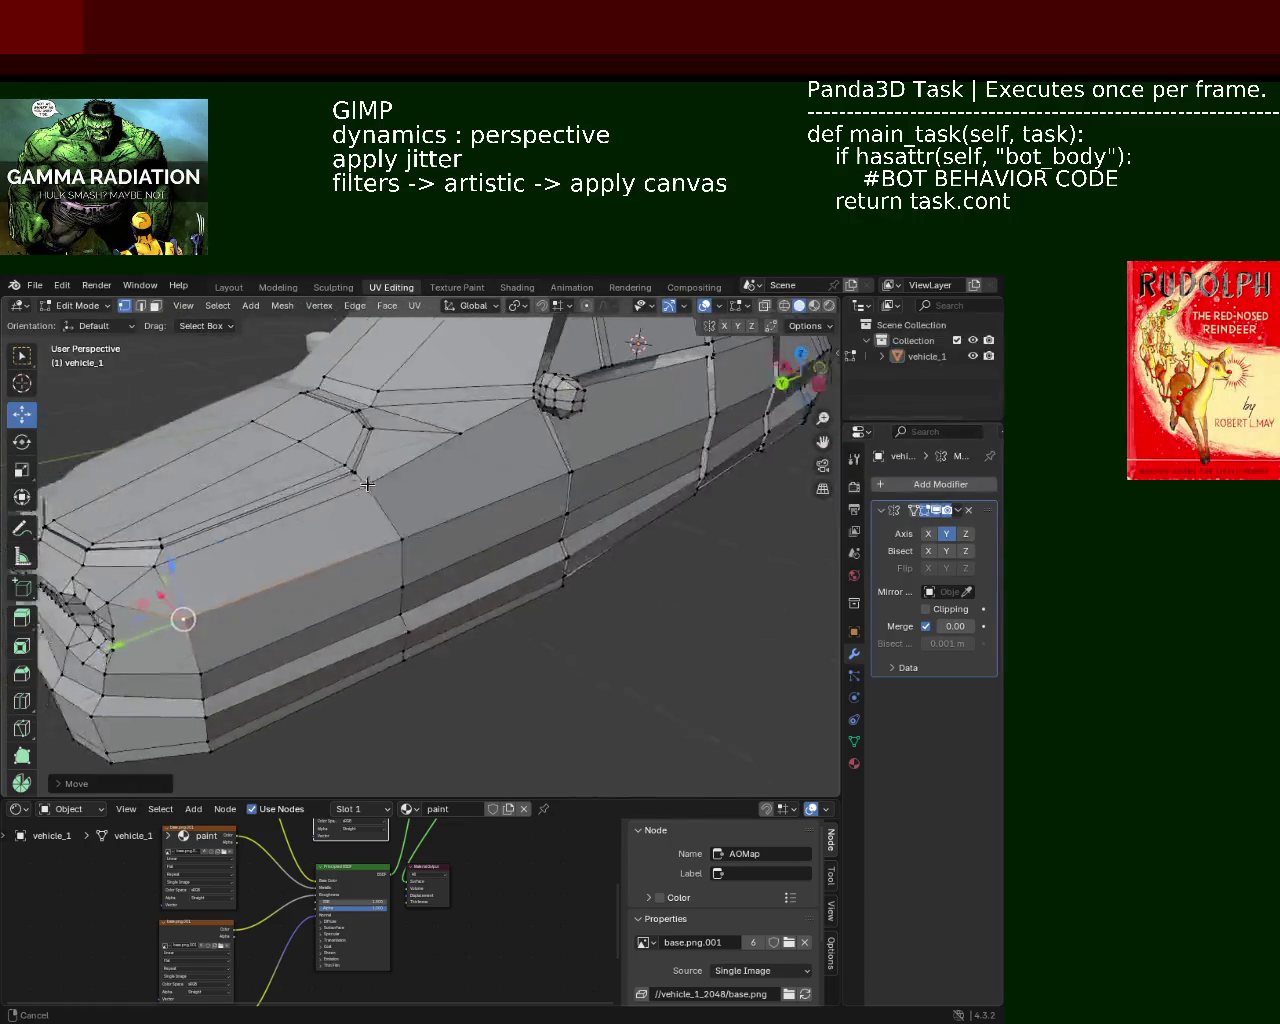
# Shift that vertex twice along Y, the car's length
pyautogui.press('g')
pyautogui.press('y')
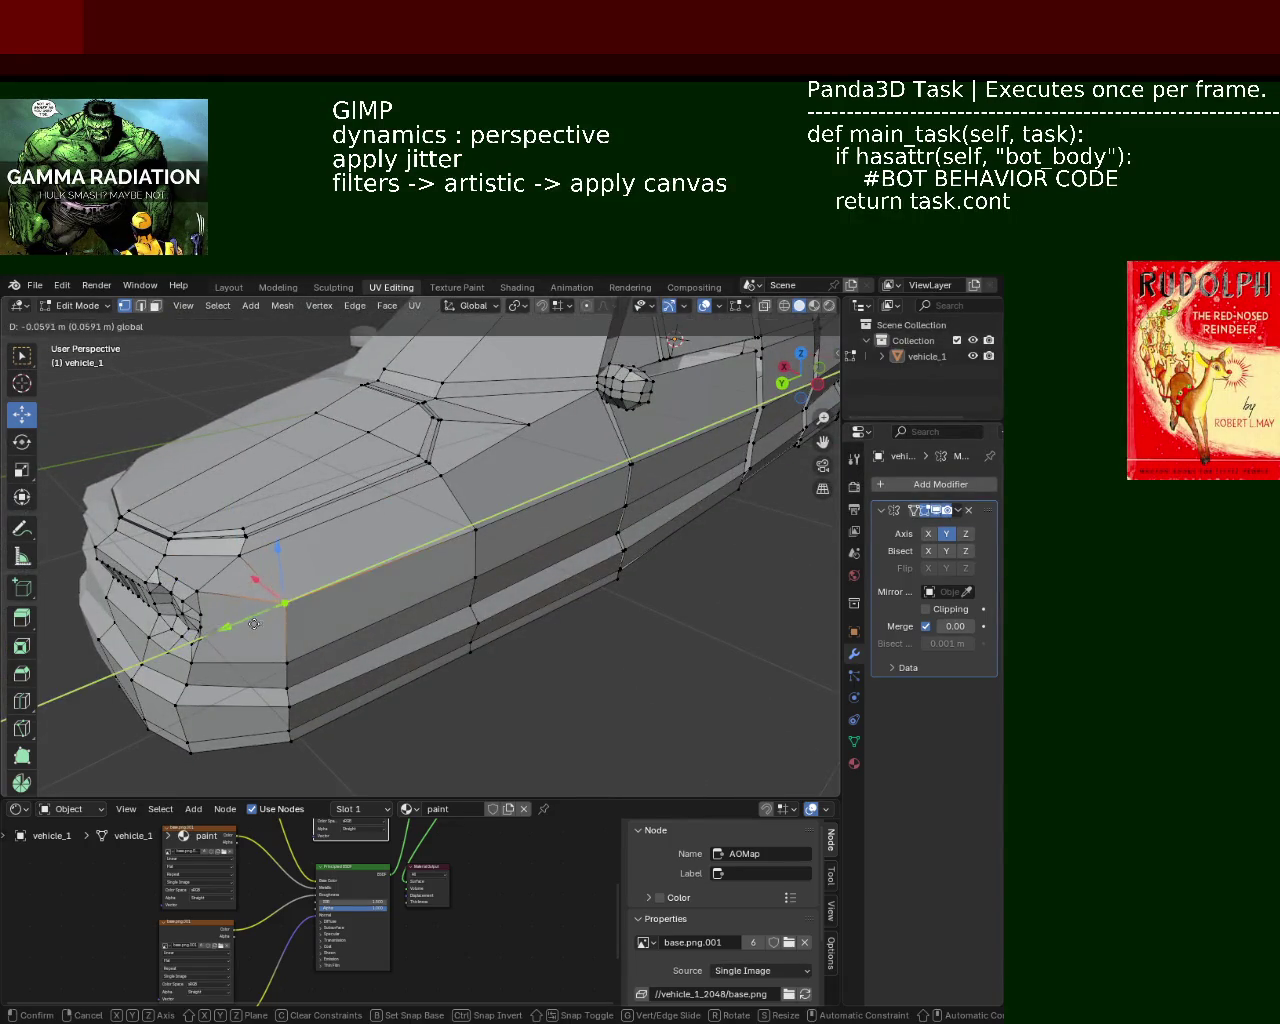
pyautogui.click(258, 624)
pyautogui.press('g')
pyautogui.press('y')
pyautogui.click(276, 643)
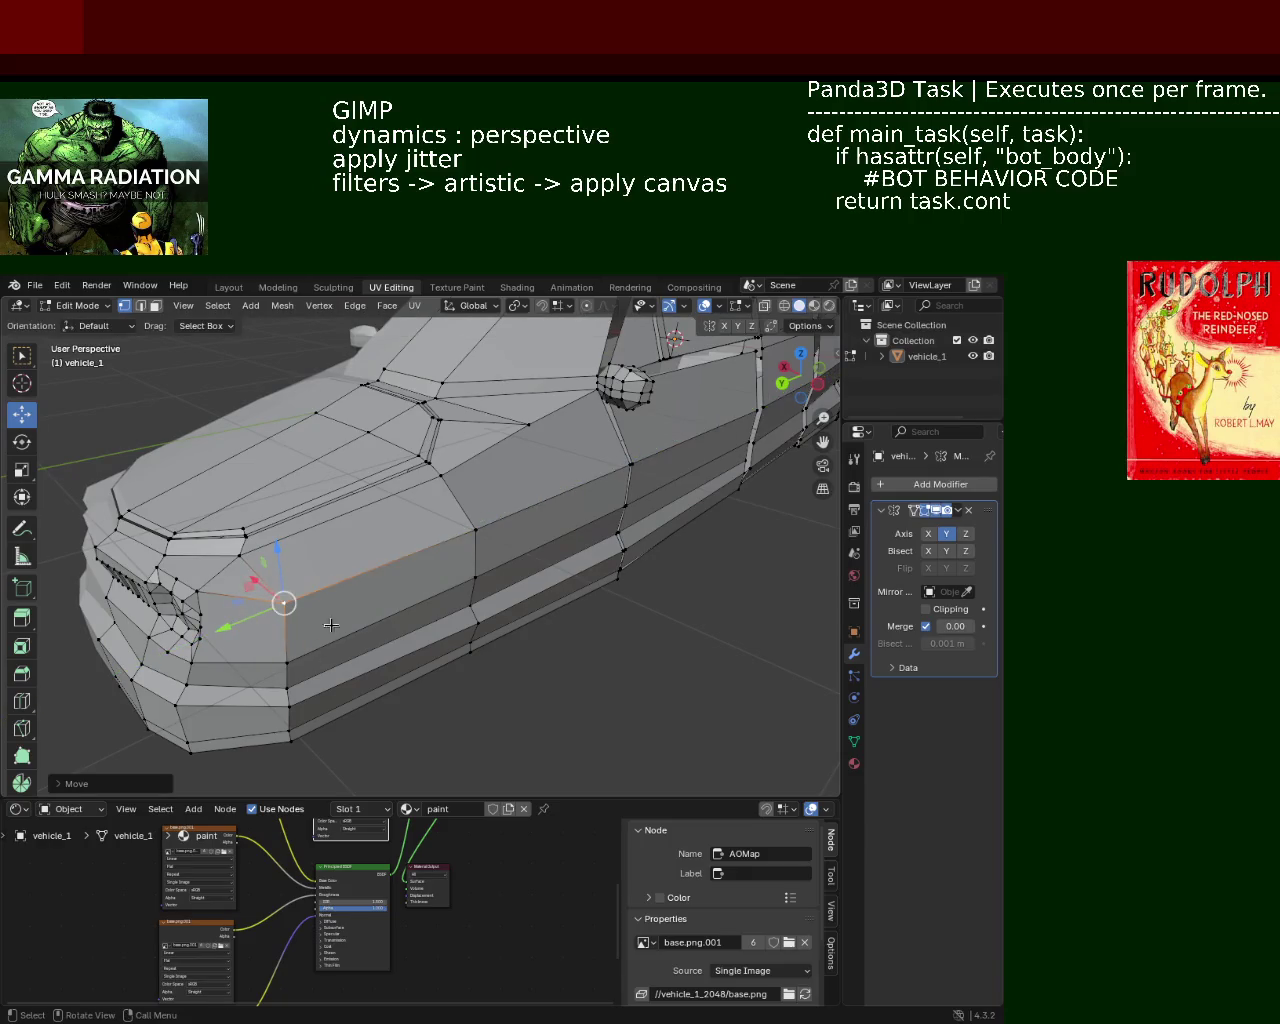
pyautogui.moveTo(440, 562); pyautogui.dragTo(505, 540, button='middle')
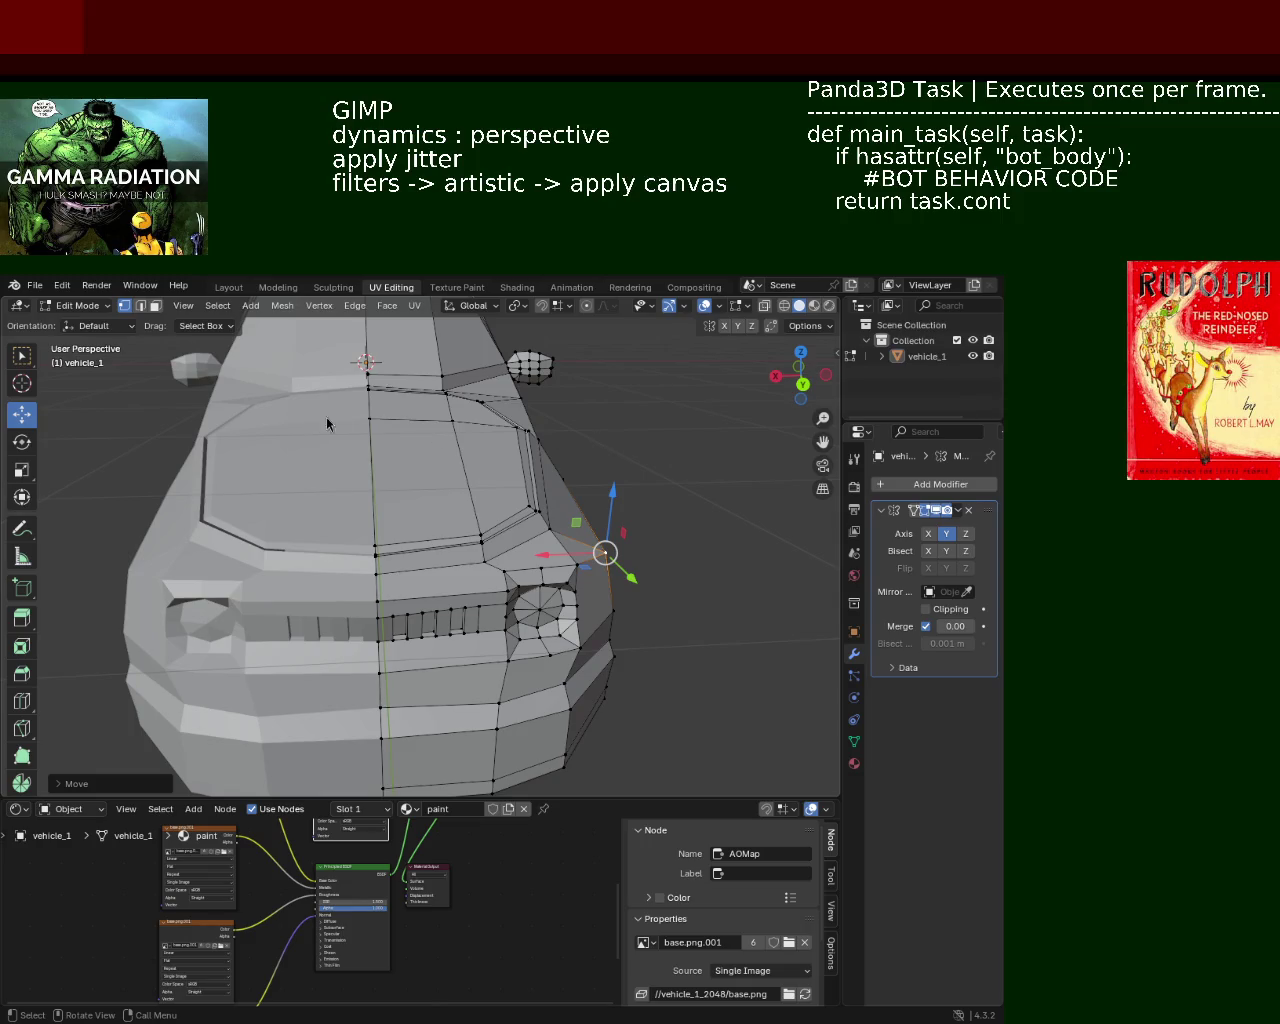
pyautogui.moveTo(375, 512)
pyautogui.mouseDown(button='middle')
pyautogui.moveTo(534, 558)
pyautogui.moveTo(420, 564)
pyautogui.mouseUp(button='middle')
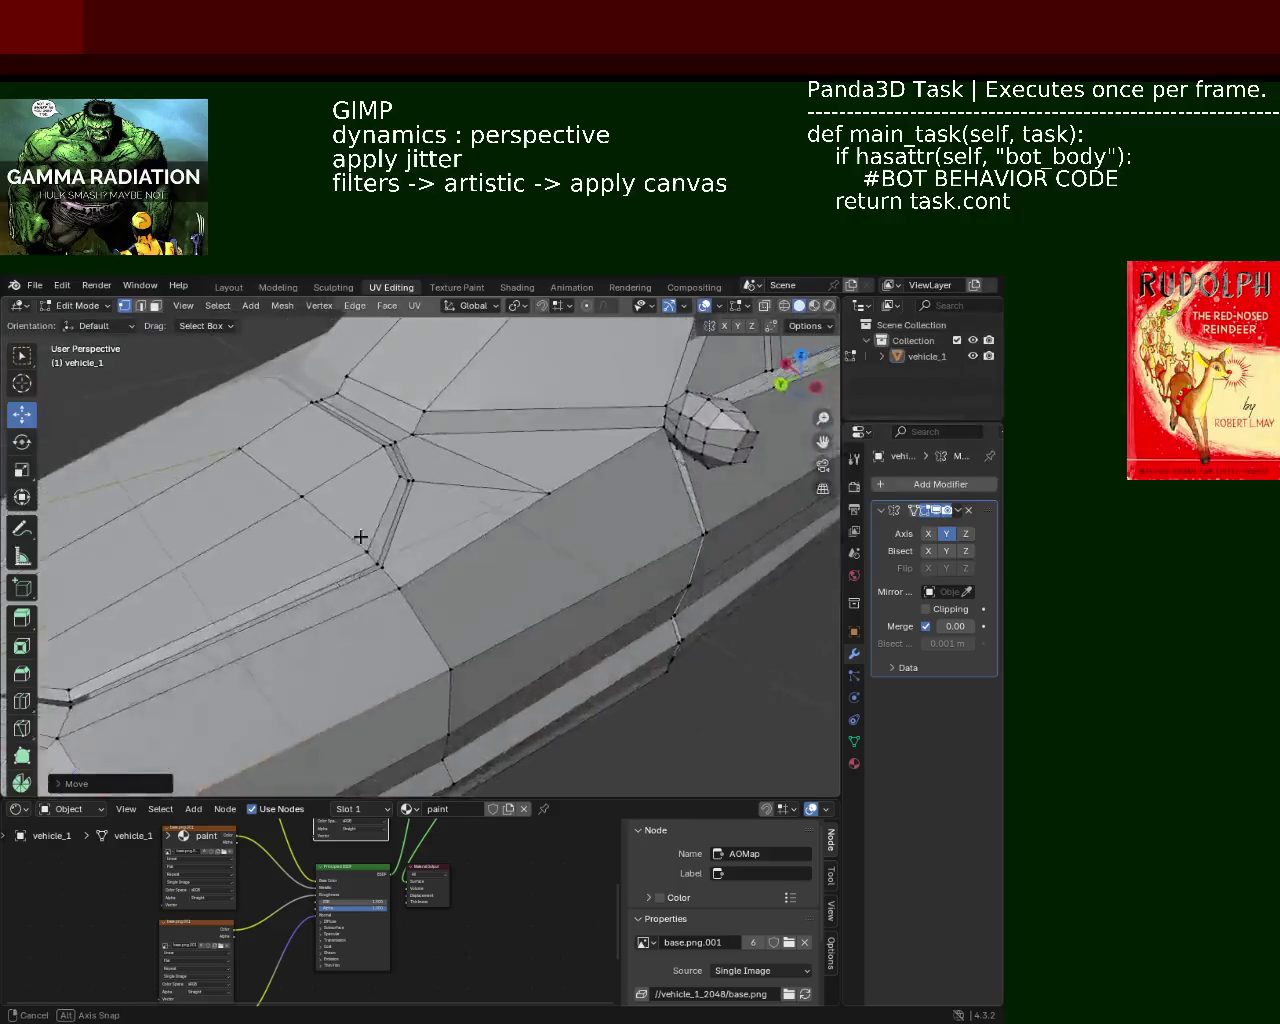
pyautogui.moveTo(420, 564)
pyautogui.mouseDown(button='middle')
pyautogui.moveTo(324, 516)
pyautogui.moveTo(647, 465)
pyautogui.mouseUp(button='middle')
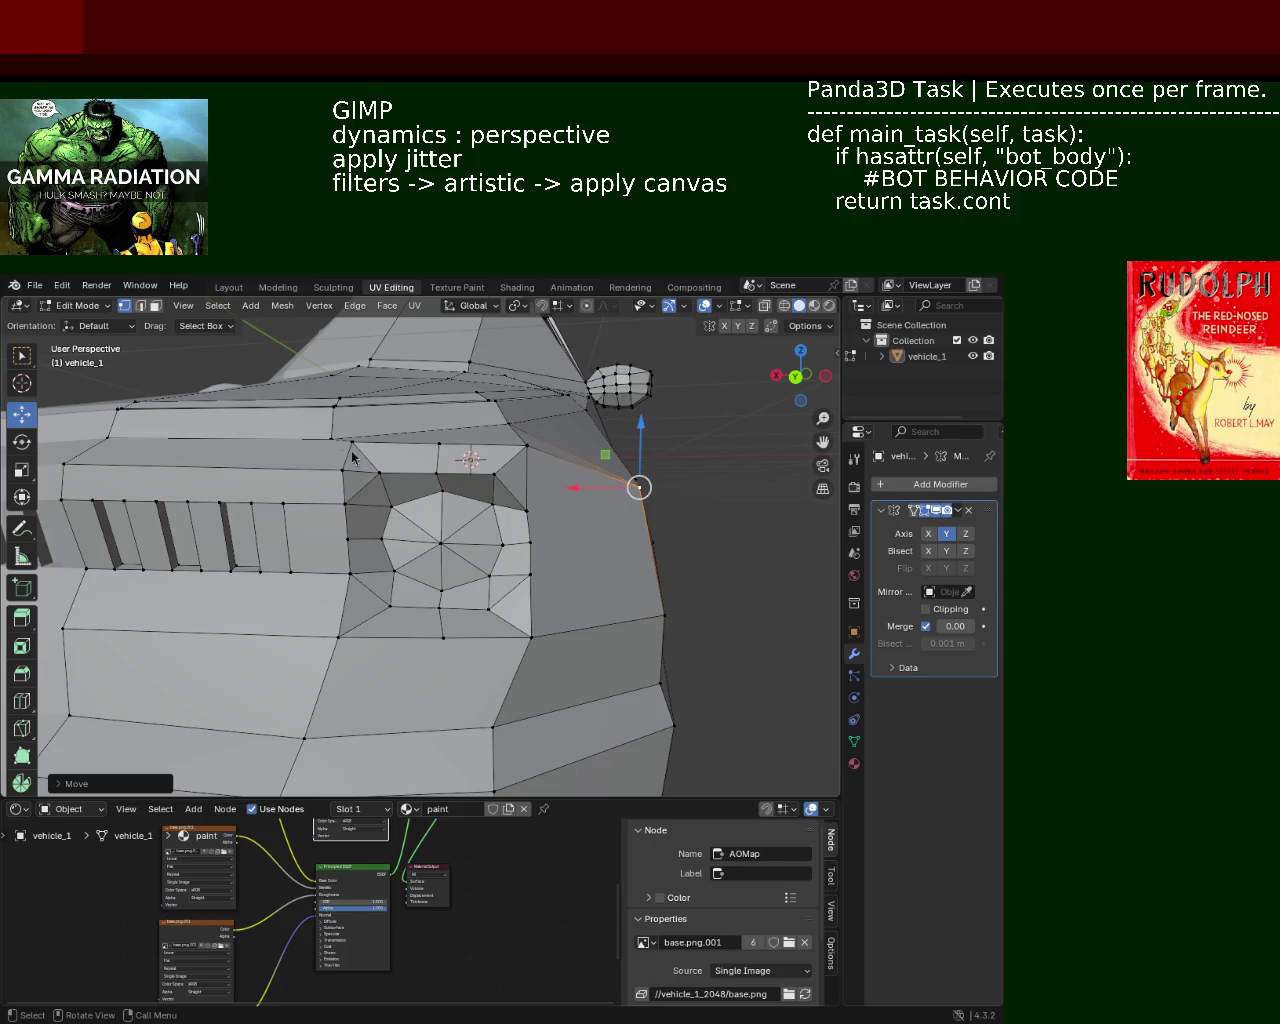
pyautogui.moveTo(519, 524)
pyautogui.keyDown('ctrl'); pyautogui.mouseDown(button='middle')
pyautogui.moveTo(560, 539)
pyautogui.moveTo(457, 497)
pyautogui.moveTo(409, 494)
pyautogui.moveTo(373, 549)
pyautogui.moveTo(508, 531)
pyautogui.mouseUp(button='middle'); pyautogui.keyUp('ctrl')
pyautogui.scroll(5, 409, 494)
pyautogui.scroll(2, 423, 531)
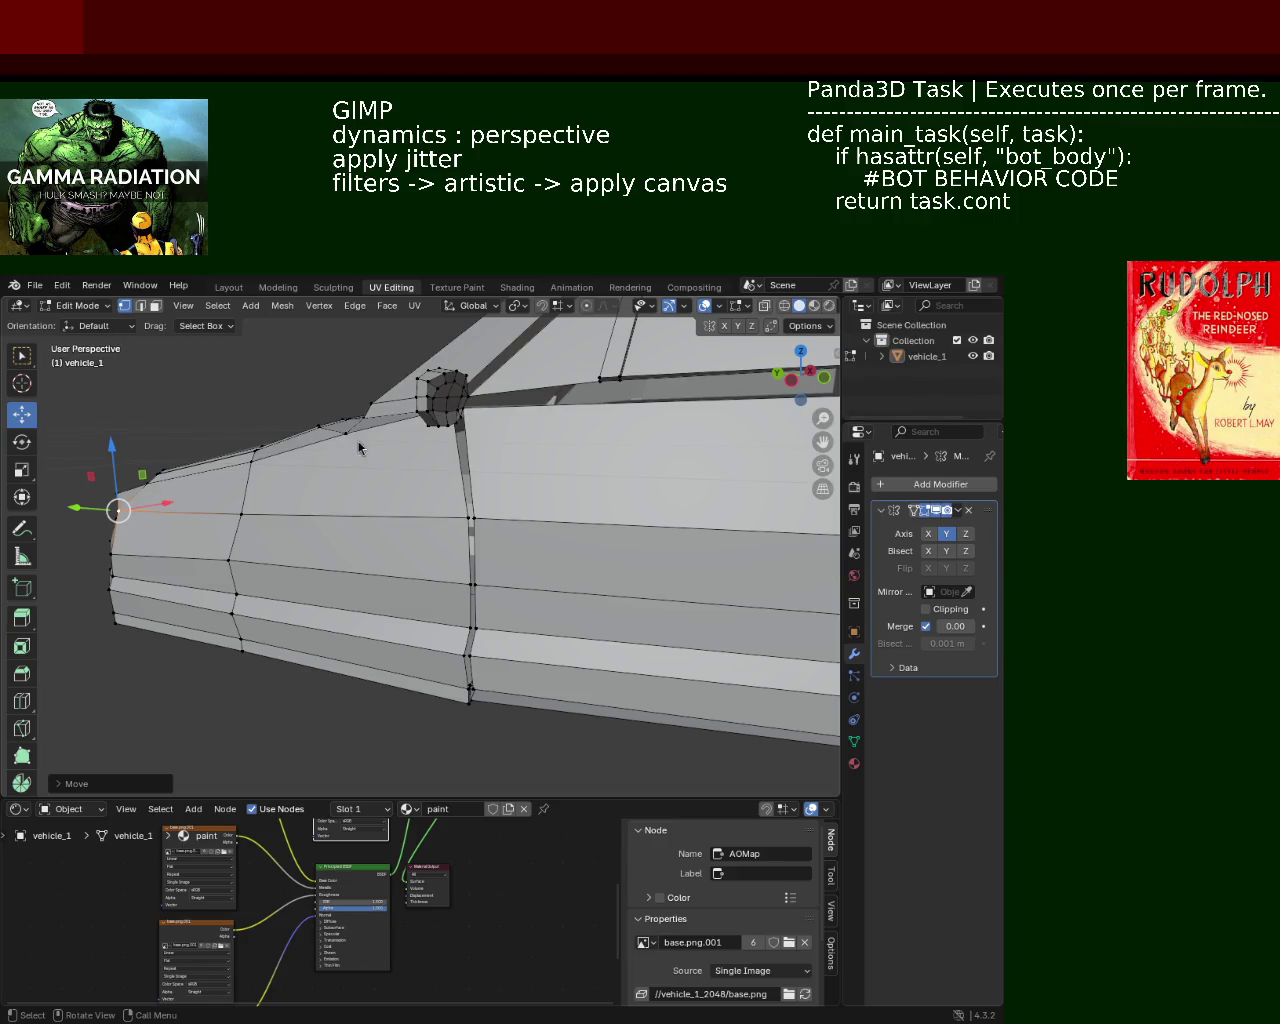
# Lower the mid-flank side vertex about 0.025 m and shift it along the car's length
pyautogui.moveTo(405, 539)
pyautogui.mouseDown(button='middle')
pyautogui.moveTo(669, 617)
pyautogui.moveTo(451, 602)
pyautogui.moveTo(442, 627)
pyautogui.moveTo(322, 544)
pyautogui.moveTo(332, 503)
pyautogui.mouseUp(button='middle')
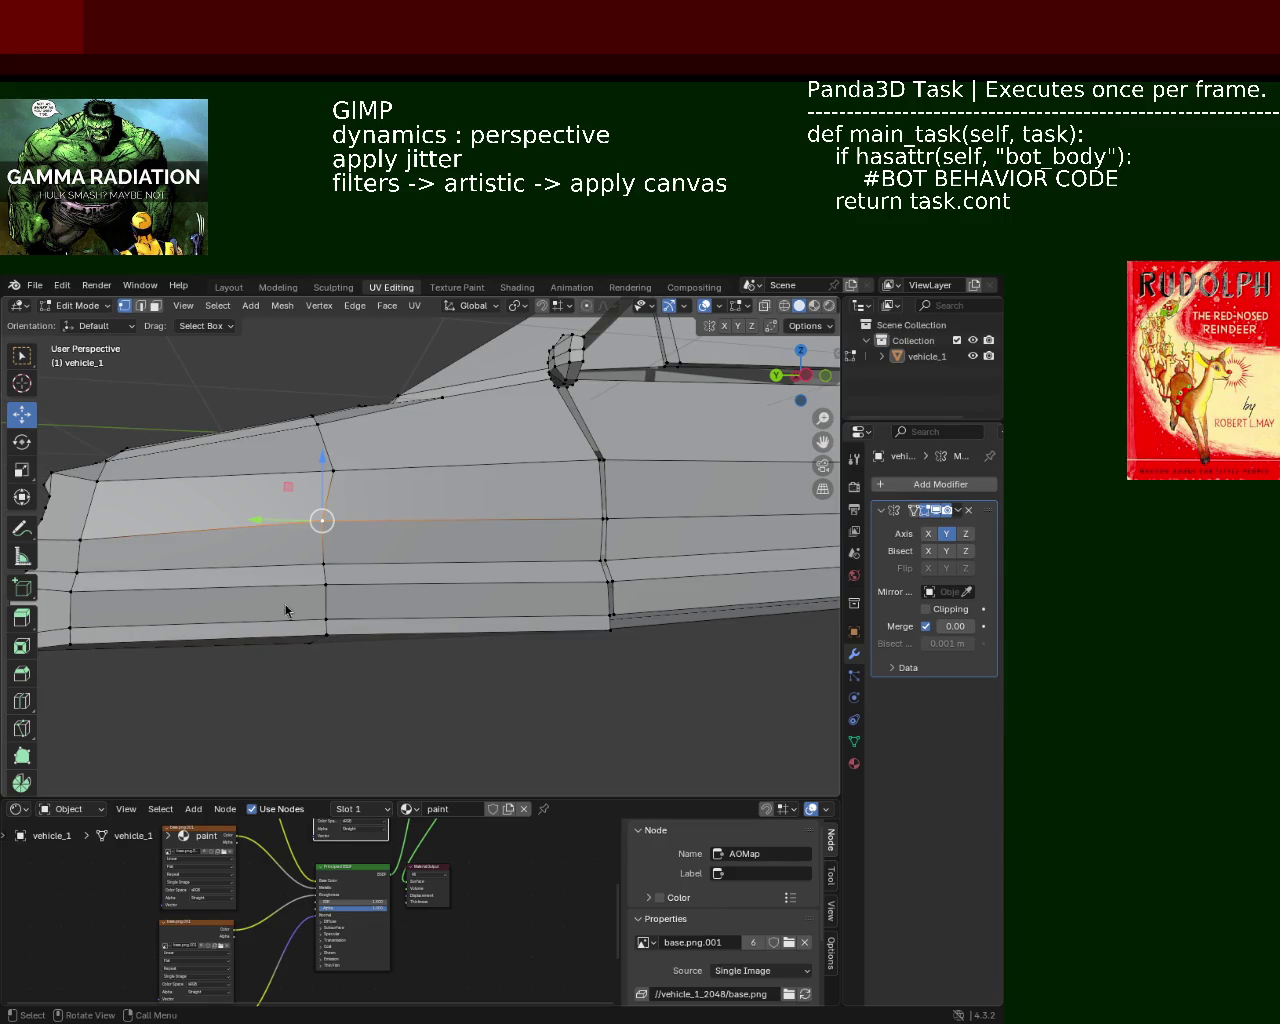
pyautogui.moveTo(331, 471); pyautogui.dragTo(331, 483)
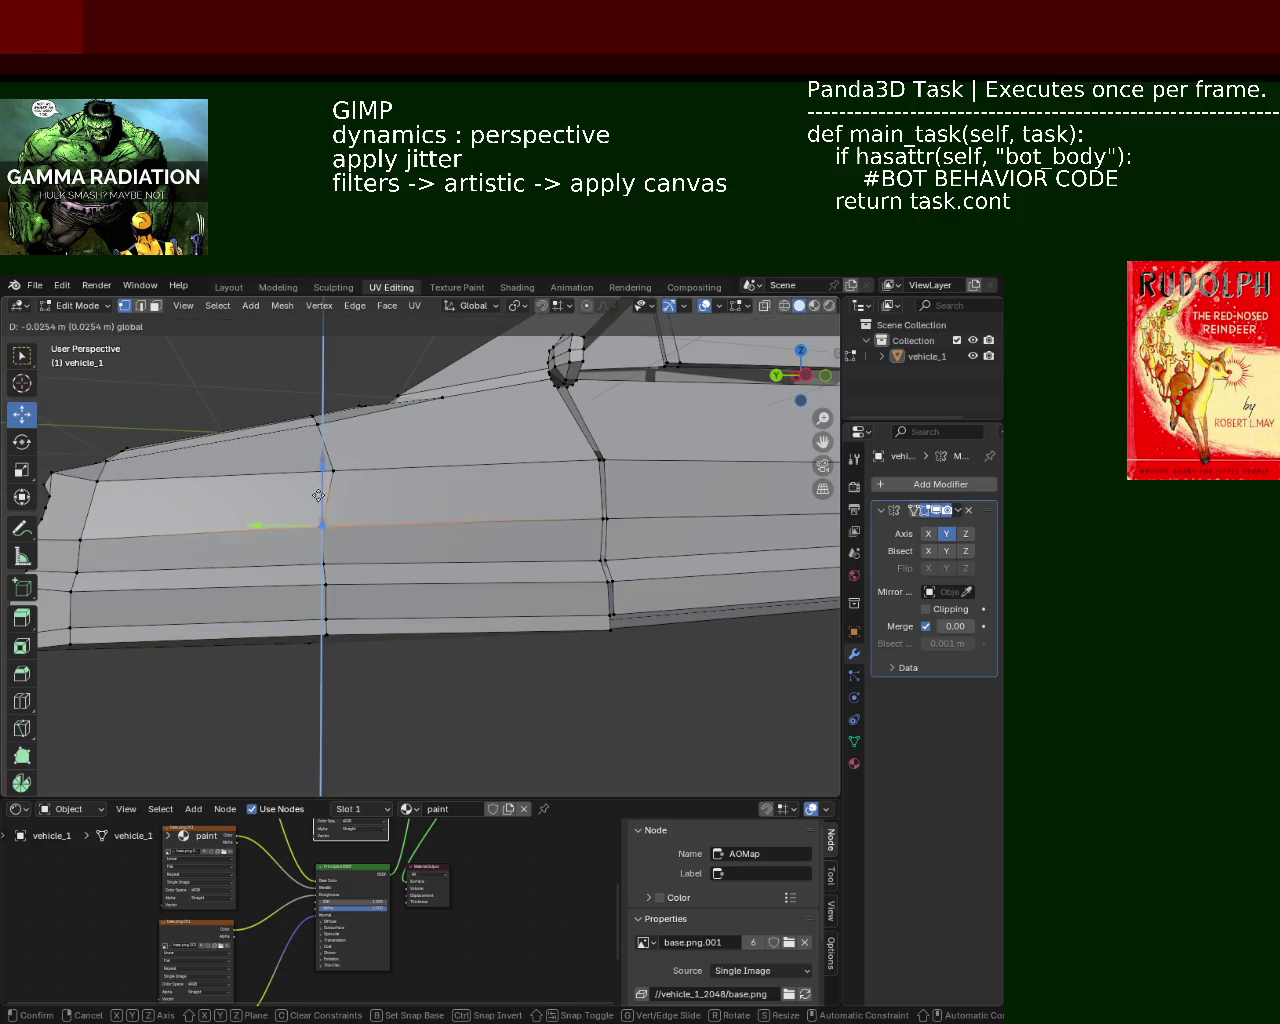
pyautogui.moveTo(266, 532)
pyautogui.mouseDown()
pyautogui.moveTo(306, 550)
pyautogui.moveTo(296, 569)
pyautogui.mouseUp()
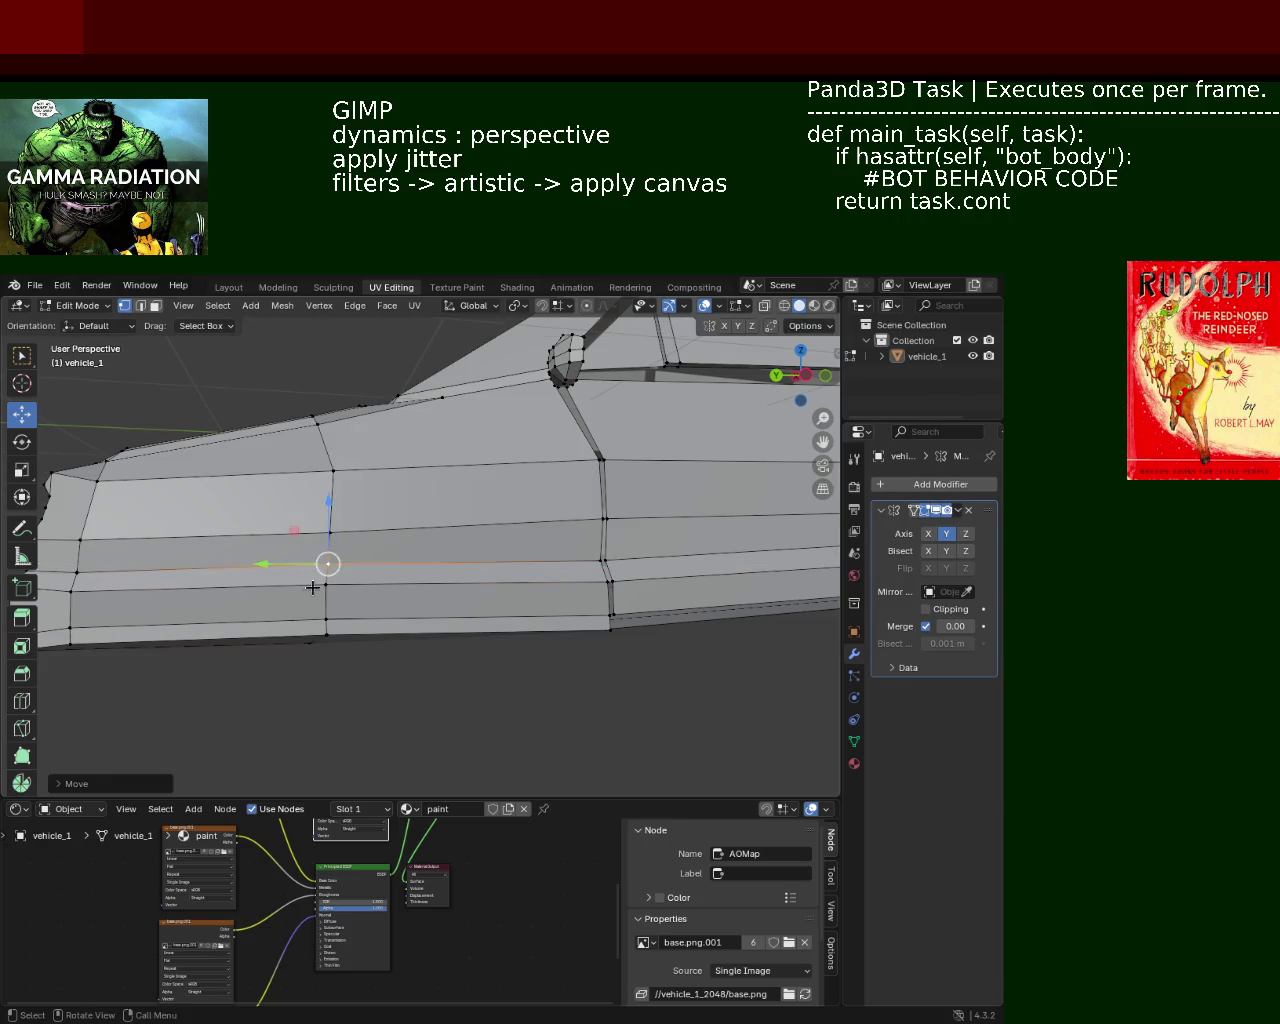
pyautogui.moveTo(330, 585)
pyautogui.mouseDown(button='middle')
pyautogui.moveTo(476, 585)
pyautogui.moveTo(403, 586)
pyautogui.moveTo(405, 488)
pyautogui.moveTo(397, 500)
pyautogui.moveTo(423, 543)
pyautogui.moveTo(507, 557)
pyautogui.moveTo(509, 533)
pyautogui.moveTo(457, 509)
pyautogui.moveTo(360, 509)
pyautogui.moveTo(491, 486)
pyautogui.moveTo(435, 518)
pyautogui.moveTo(515, 480)
pyautogui.mouseUp(button='middle')
pyautogui.scroll(3, 476, 585)
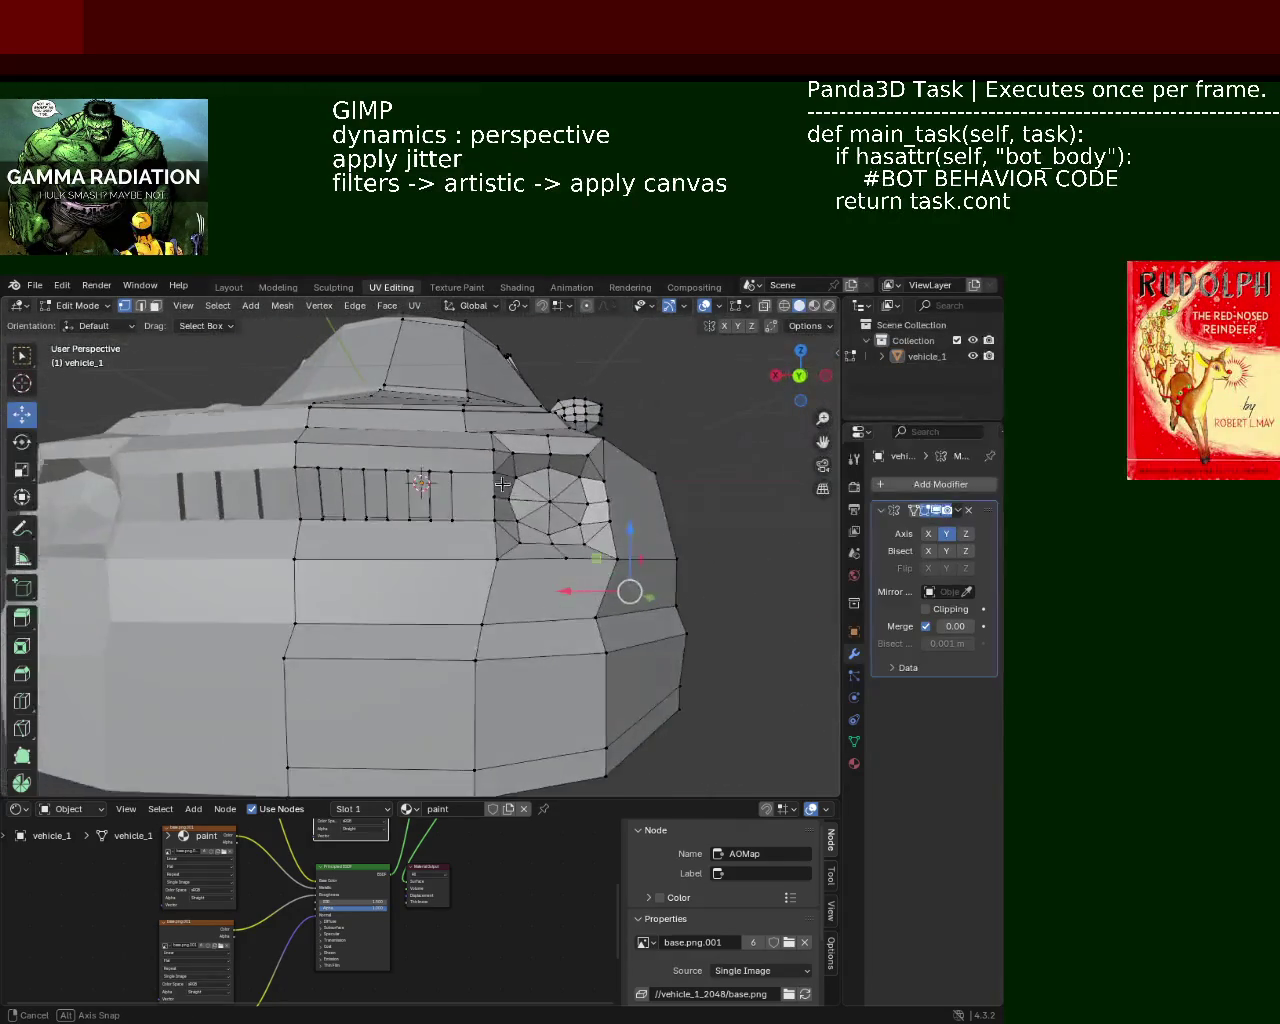